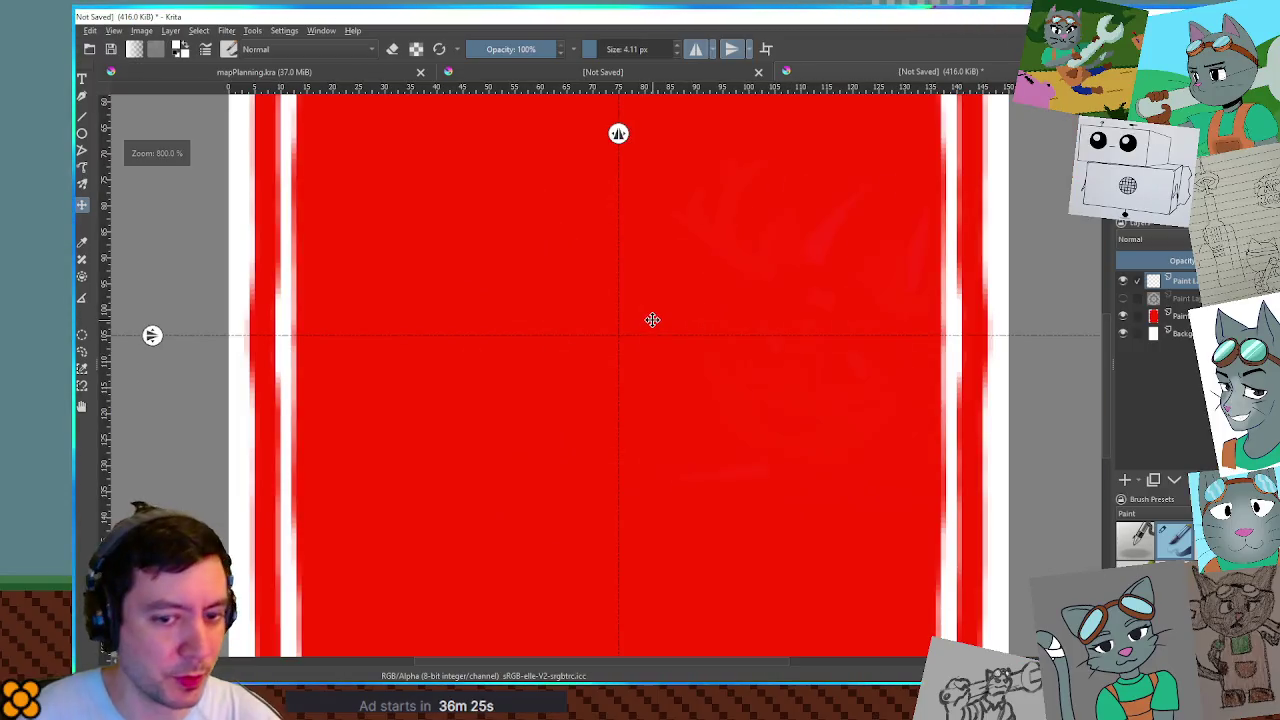
Paint a white ring at the card centre with mirrored brackets and side bars.
{"action": "left_click_drag", "start_coordinate": [616, 315], "coordinate": [645, 325]}
{"action": "mouse_move", "coordinate": [620, 266]}
{"action": "left_mouse_down"}
{"action": "mouse_move", "coordinate": [646, 270]}
{"action": "mouse_move", "coordinate": [645, 292]}
{"action": "left_mouse_up"}
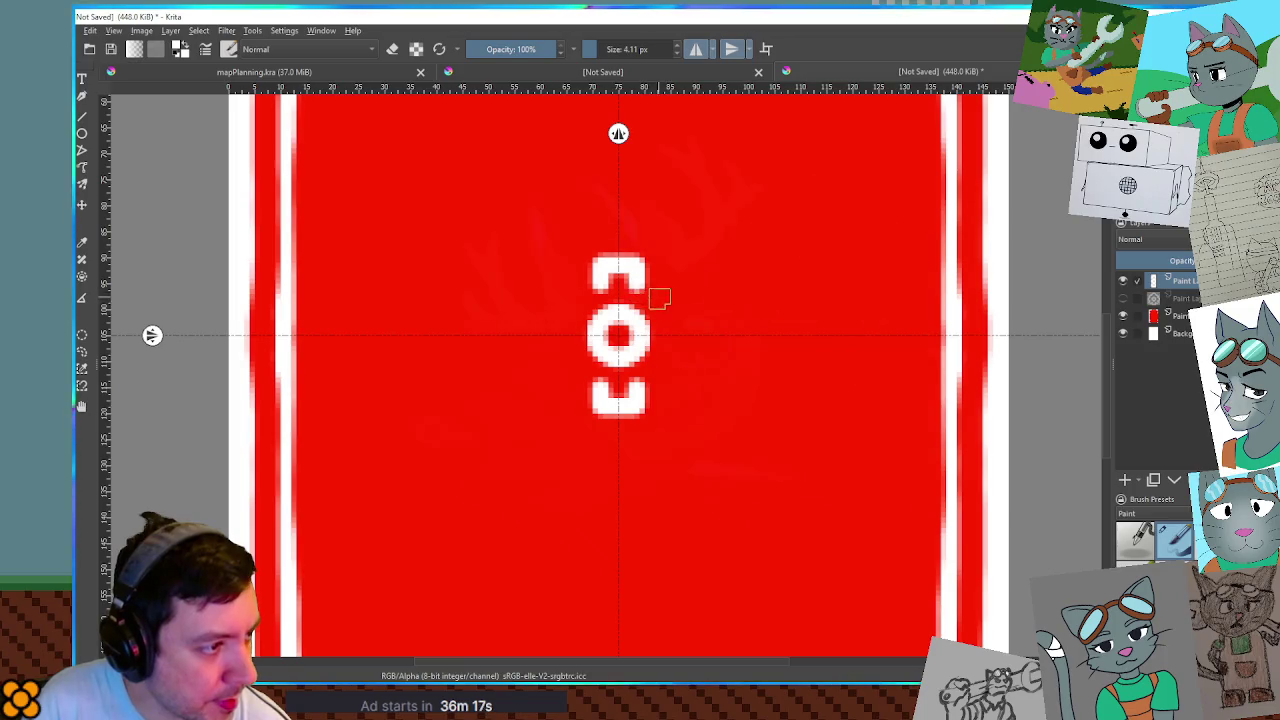
{"action": "left_click_drag", "start_coordinate": [680, 310], "coordinate": [682, 364]}
{"action": "left_click_drag", "start_coordinate": [666, 304], "coordinate": [682, 304]}
Shape the ring into a gear with bumps and select the area around it.
{"action": "mouse_move", "coordinate": [634, 382]}
{"action": "left_mouse_down"}
{"action": "mouse_move", "coordinate": [662, 408]}
{"action": "mouse_move", "coordinate": [680, 362]}
{"action": "mouse_move", "coordinate": [660, 366]}
{"action": "mouse_move", "coordinate": [670, 390]}
{"action": "mouse_move", "coordinate": [655, 400]}
{"action": "mouse_move", "coordinate": [672, 402]}
{"action": "left_mouse_up"}
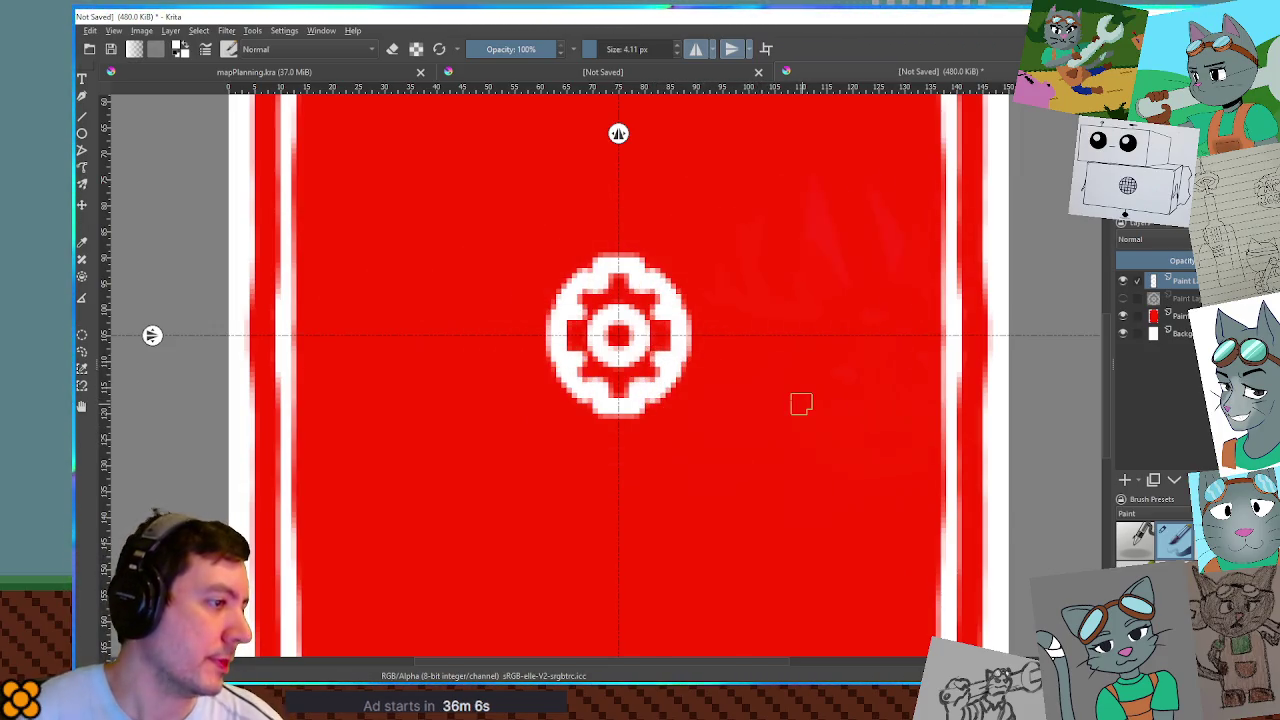
{"action": "scroll", "coordinate": [790, 390], "scroll_direction": "down", "scroll_amount": 10}
{"action": "scroll", "coordinate": [740, 380], "scroll_direction": "up", "scroll_amount": 5}
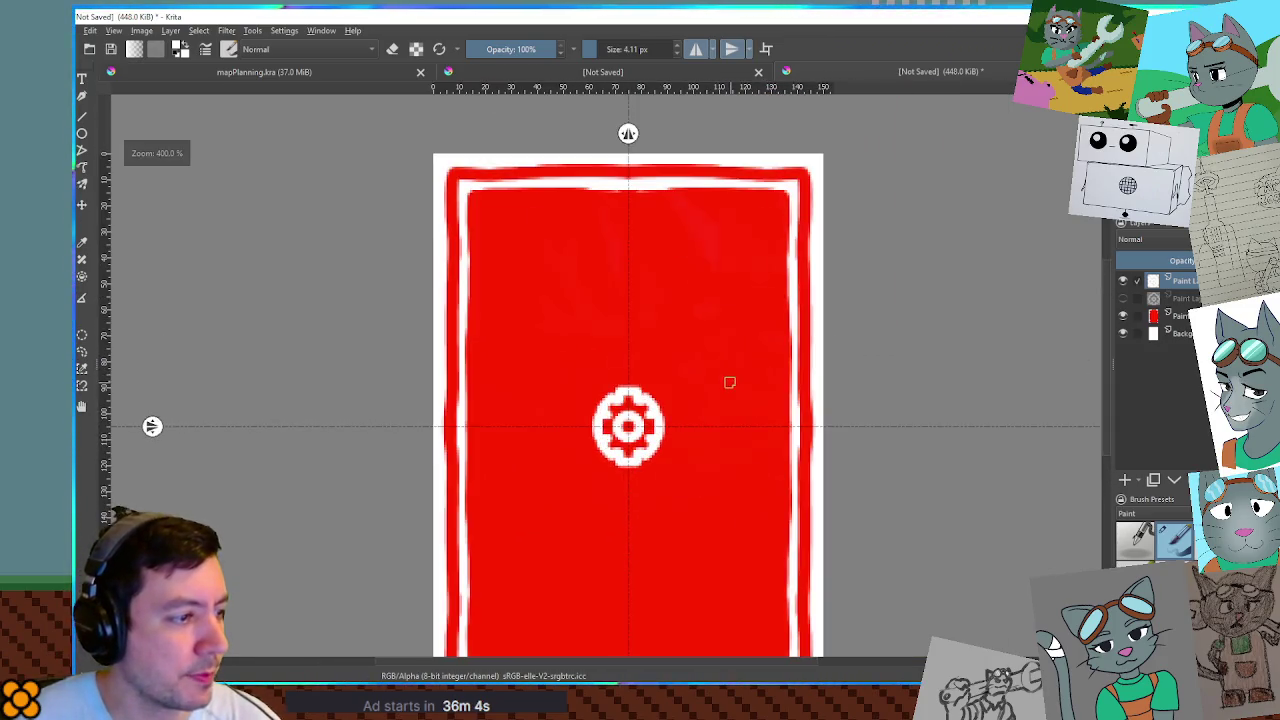
{"action": "left_click_drag", "start_coordinate": [568, 358], "coordinate": [702, 511]}
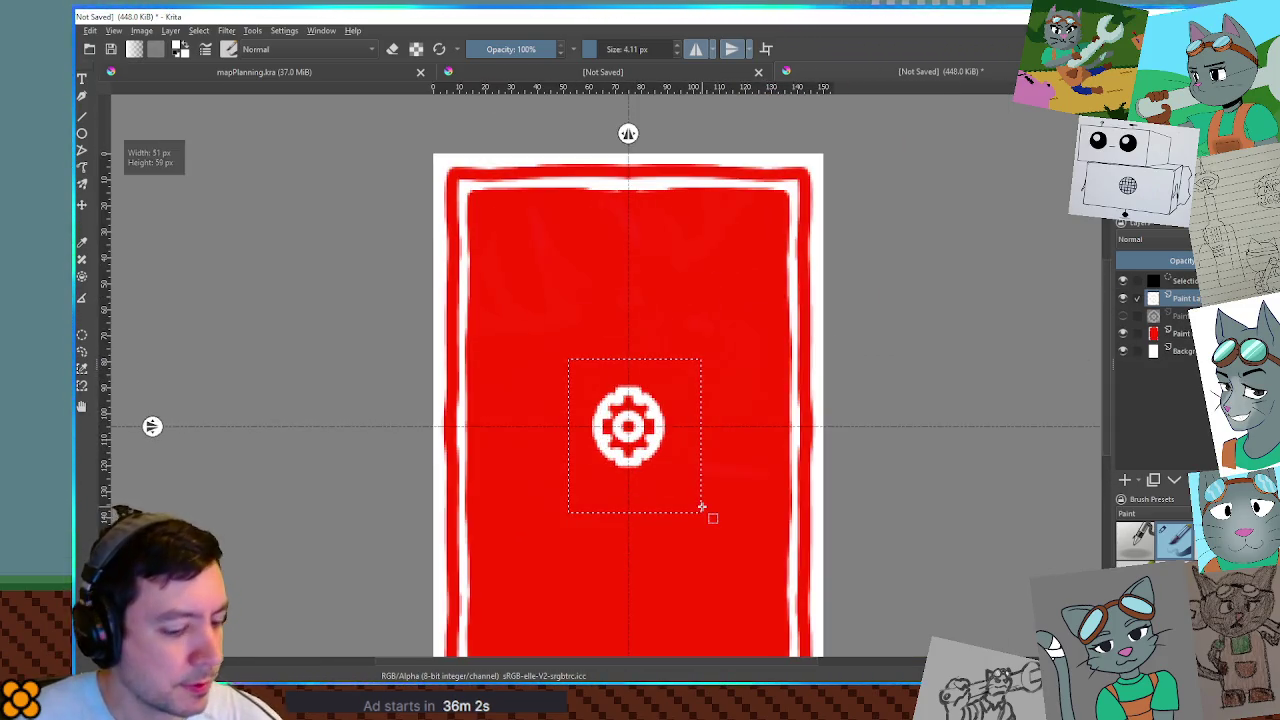
Copy and paste the gear, then move the copy up to the top-right area.
{"action": "key", "text": "ctrl+c"}
{"action": "key", "text": "ctrl+v"}
{"action": "key", "text": "t"}
{"action": "key", "text": "shift+Up"}
{"action": "key", "text": "shift+Up"}
{"action": "key", "text": "shift+Up"}
{"action": "key", "text": "shift+Up"}
{"action": "key", "text": "shift+Up"}
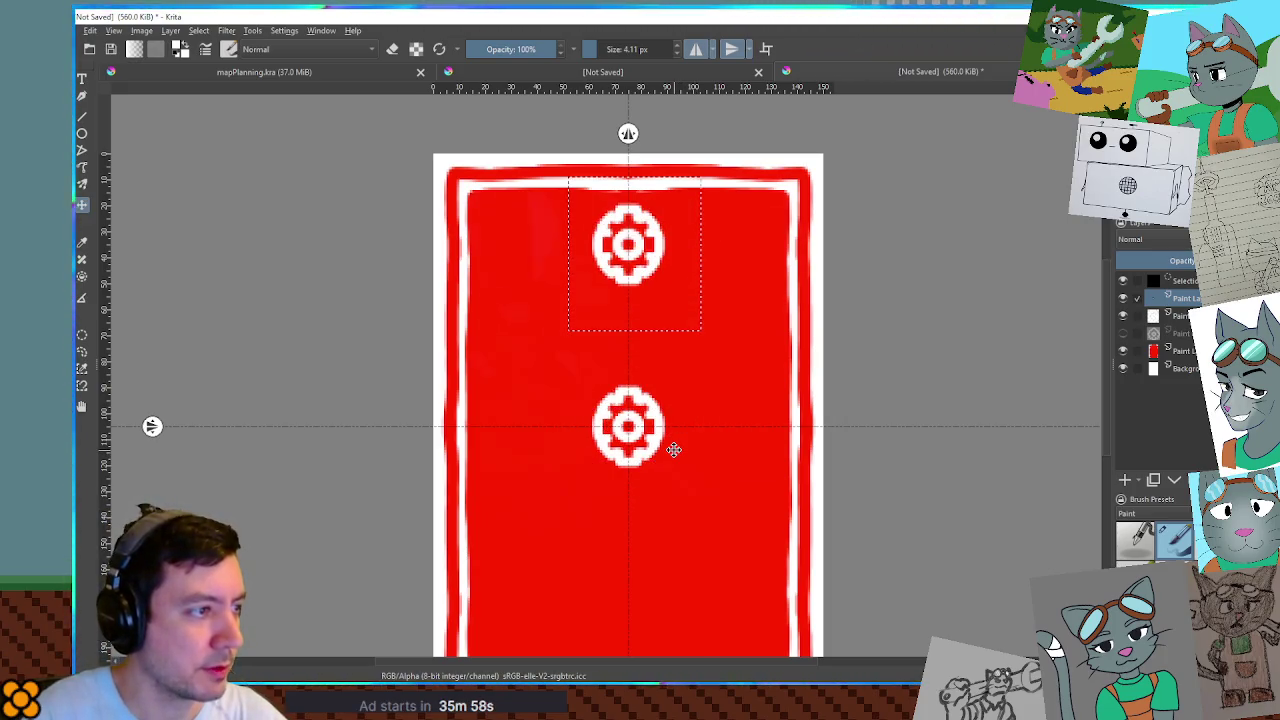
{"action": "key", "text": "shift+Right"}
{"action": "key", "text": "shift+Right"}
{"action": "key", "text": "shift+Right"}
{"action": "key", "text": "shift+Right"}
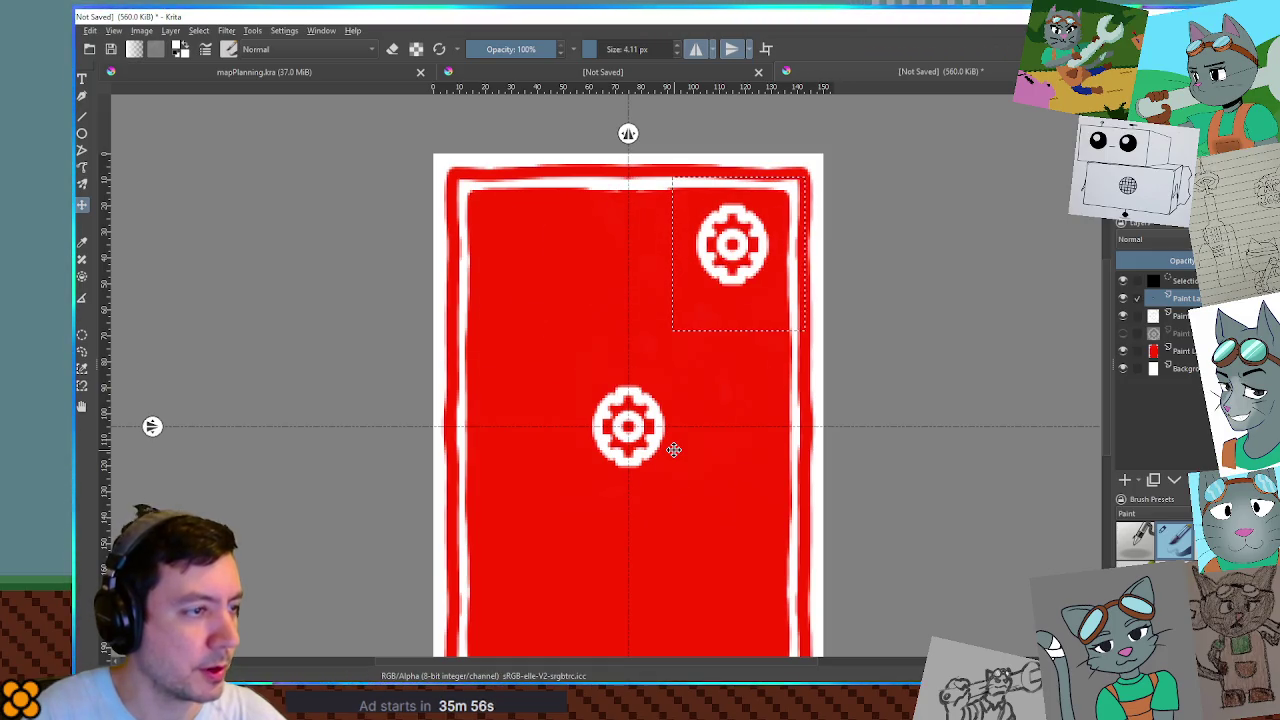
Duplicate the top gear onto a new layer, shift it to the top-left corner, and deselect.
{"action": "key", "text": "ctrl+j"}
{"action": "key", "text": "shift+Left"}
{"action": "key", "text": "shift+Left"}
{"action": "key", "text": "shift+Left"}
{"action": "key", "text": "shift+Left"}
{"action": "key", "text": "shift+Left"}
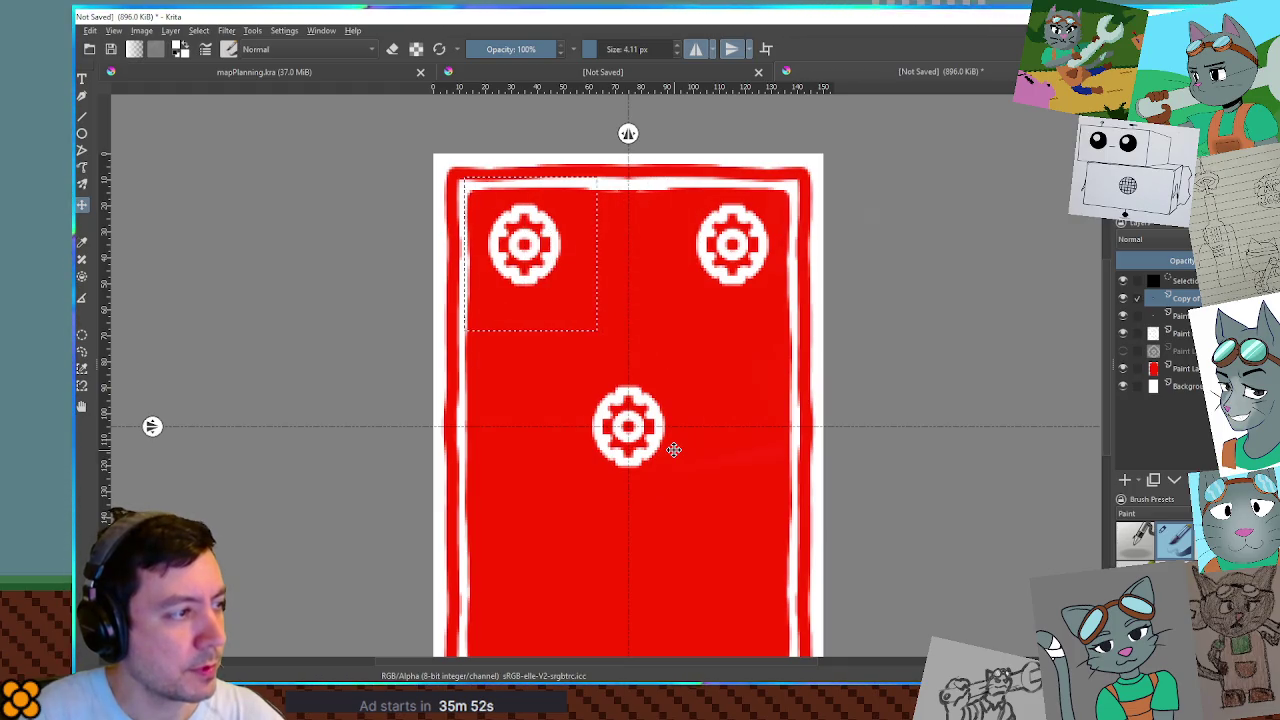
{"action": "left_click", "coordinate": [1180, 315], "text": "ctrl"}
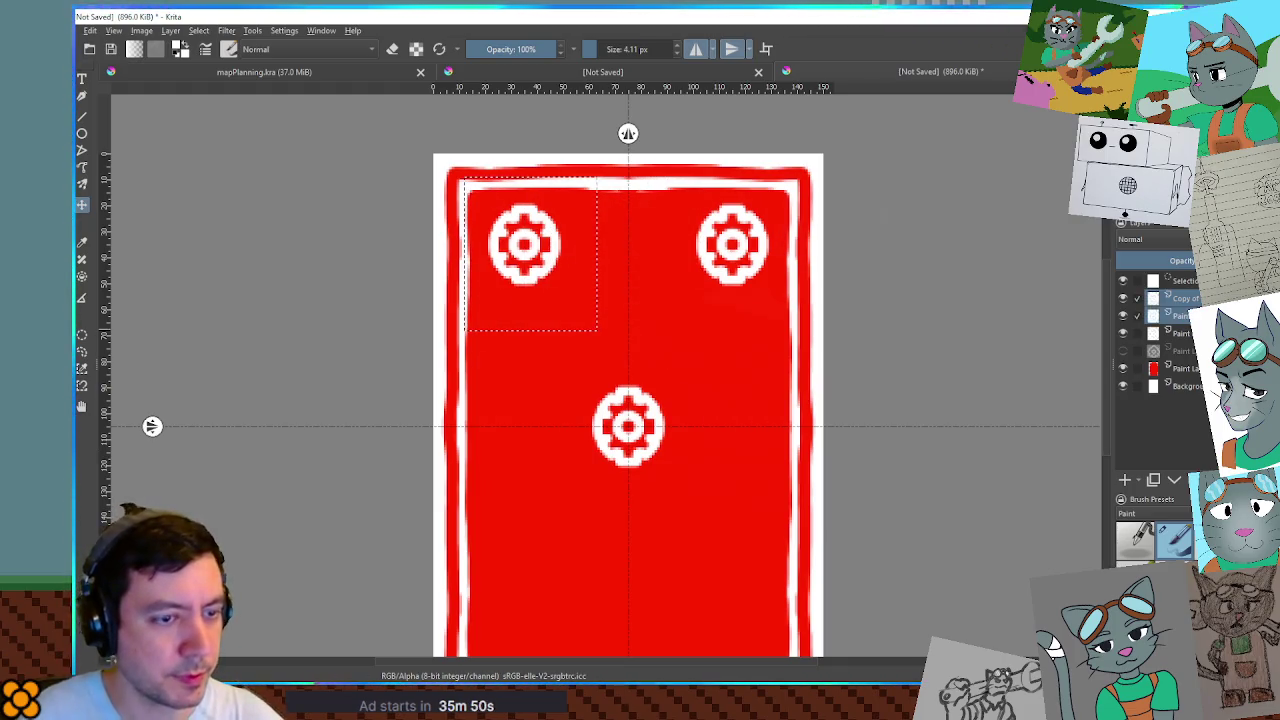
{"action": "left_click", "coordinate": [1180, 298]}
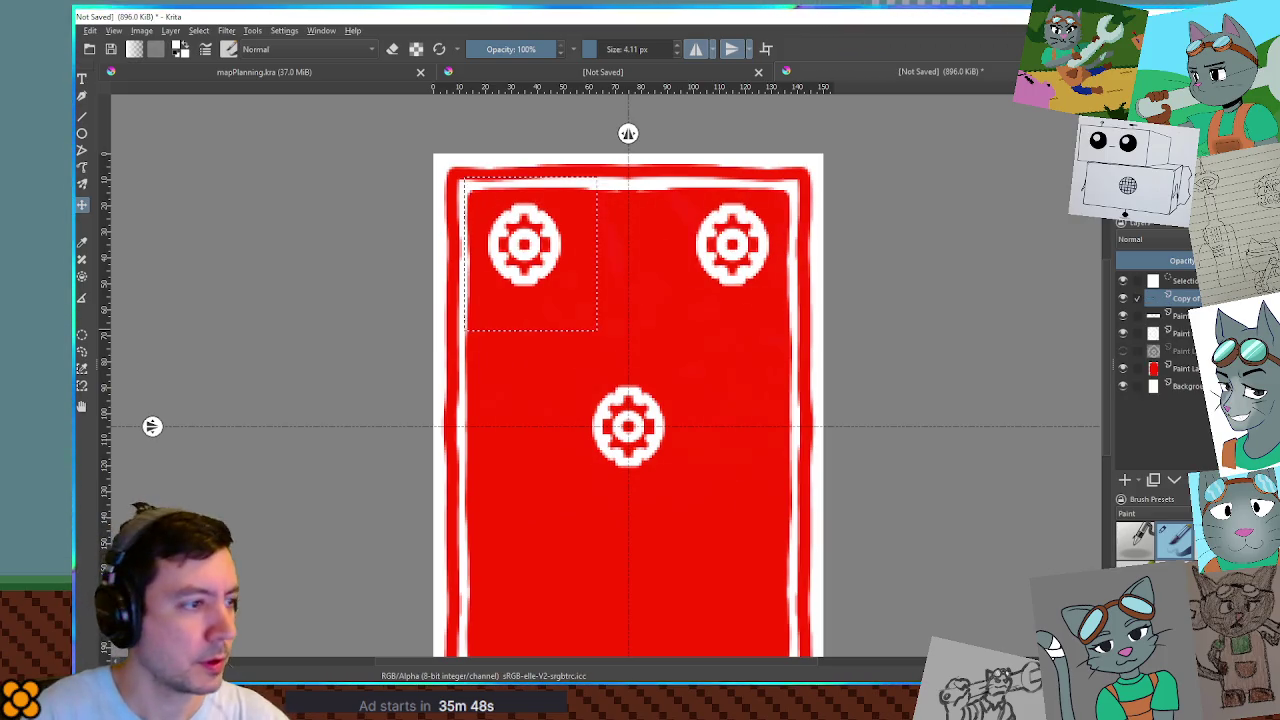
{"action": "key", "text": "ctrl+shift+a"}
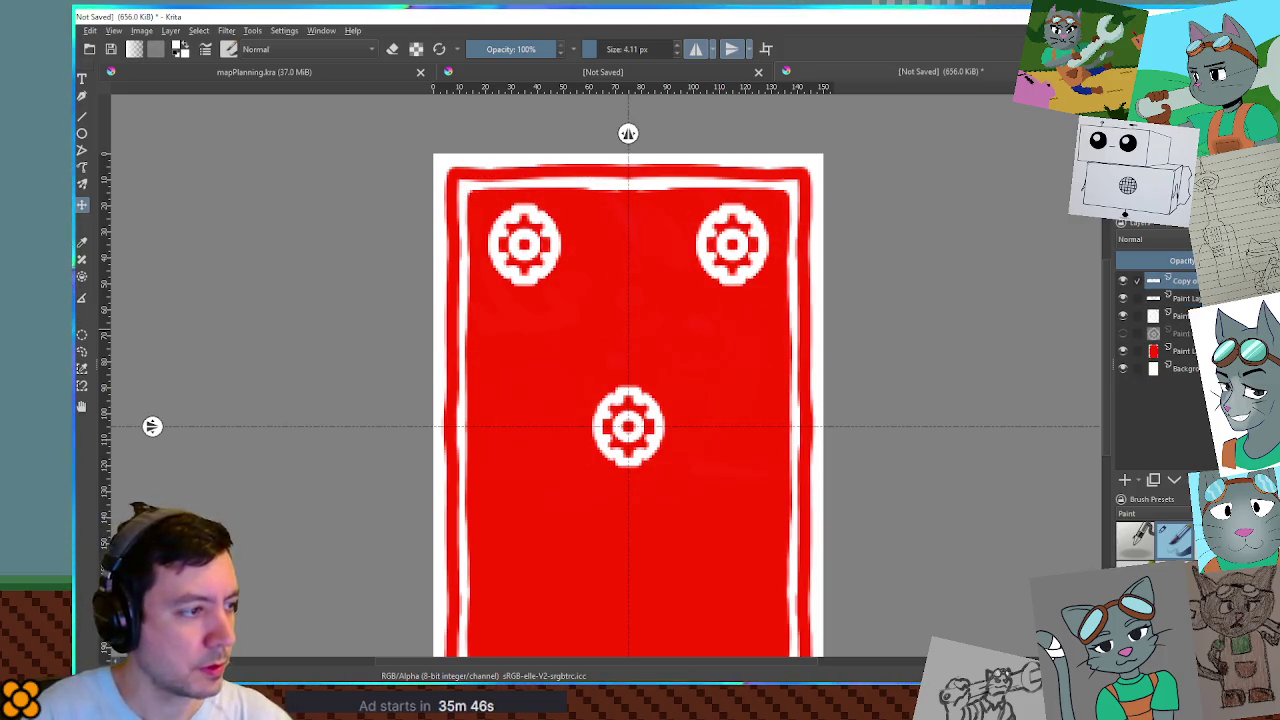
Move the copied gear pair down to the bottom of the card.
{"action": "key", "text": "shift+Down"}
{"action": "key", "text": "shift+Down"}
{"action": "key", "text": "shift+Down"}
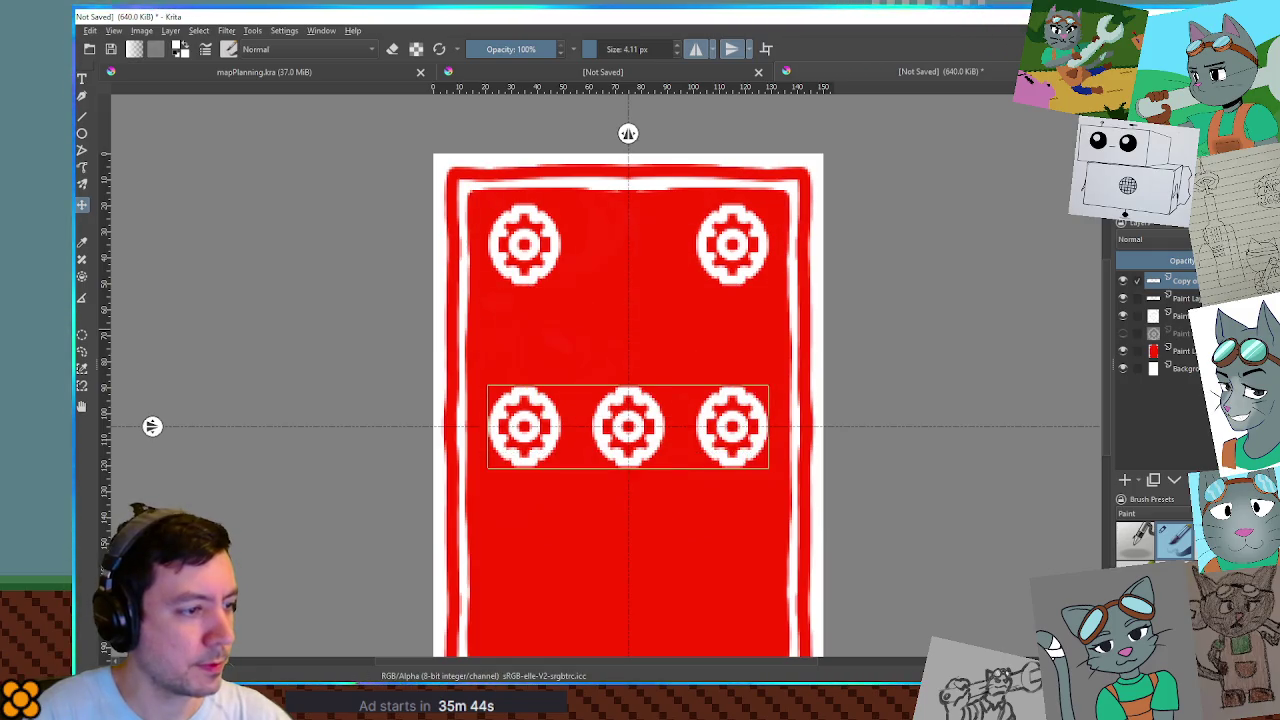
{"action": "key", "text": "shift+Down"}
{"action": "key", "text": "shift+Down"}
{"action": "key", "text": "shift+Down"}
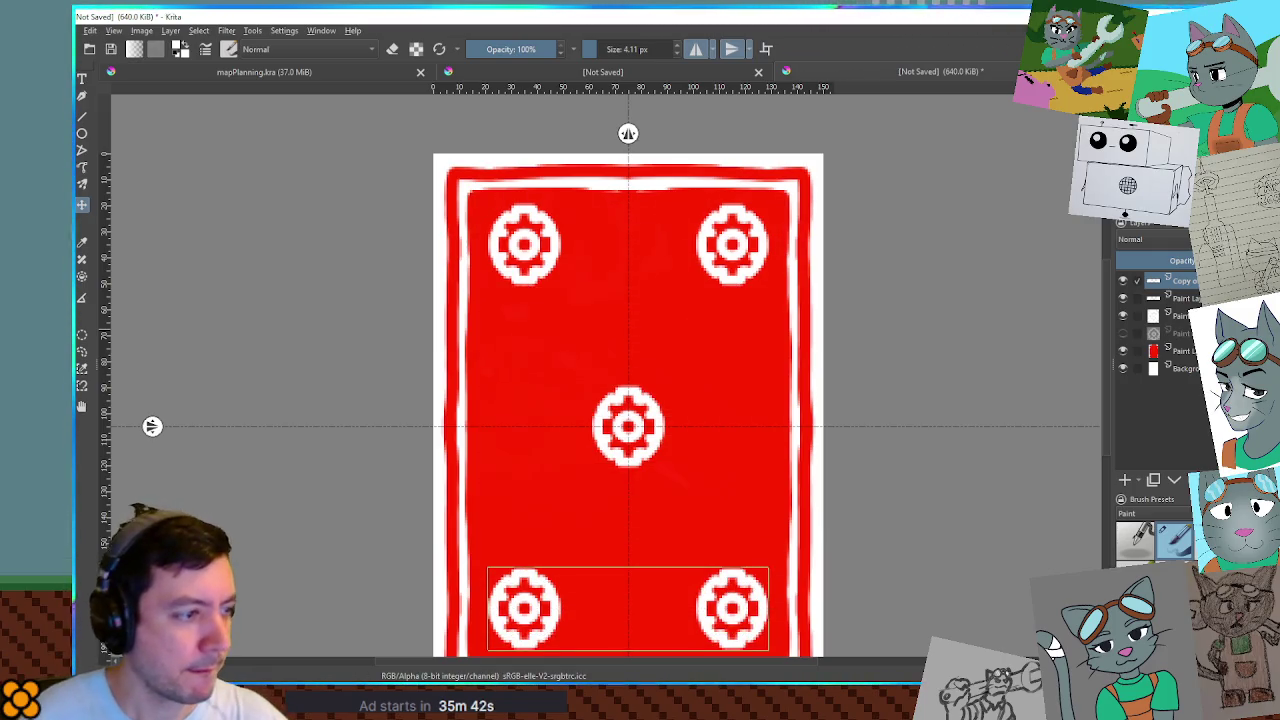
{"action": "key", "text": "alt+shift+t"}
{"action": "scroll", "coordinate": [951, 349], "scroll_direction": "up", "scroll_amount": 1}
{"action": "scroll", "coordinate": [1030, 325], "scroll_direction": "down", "scroll_amount": 2}
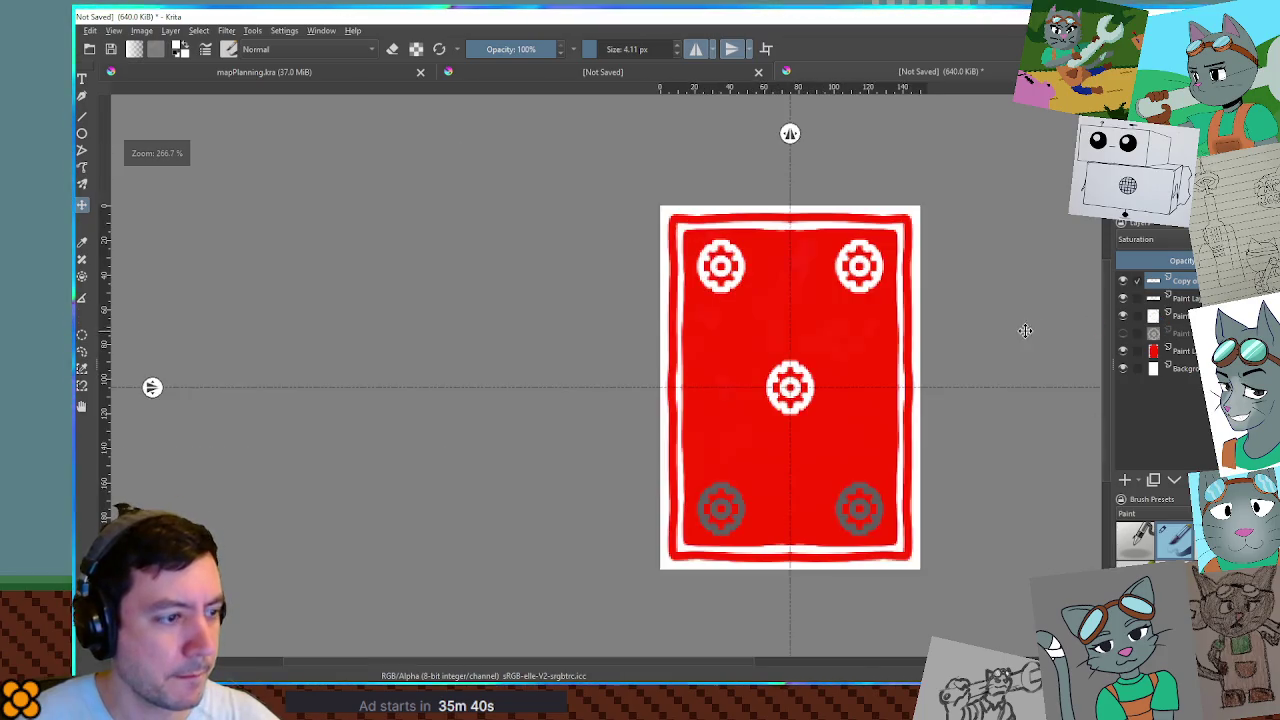
Hide the layer holding the greyed Saturation bottom gears.
{"action": "scroll", "coordinate": [1008, 351], "scroll_direction": "up", "scroll_amount": 1}
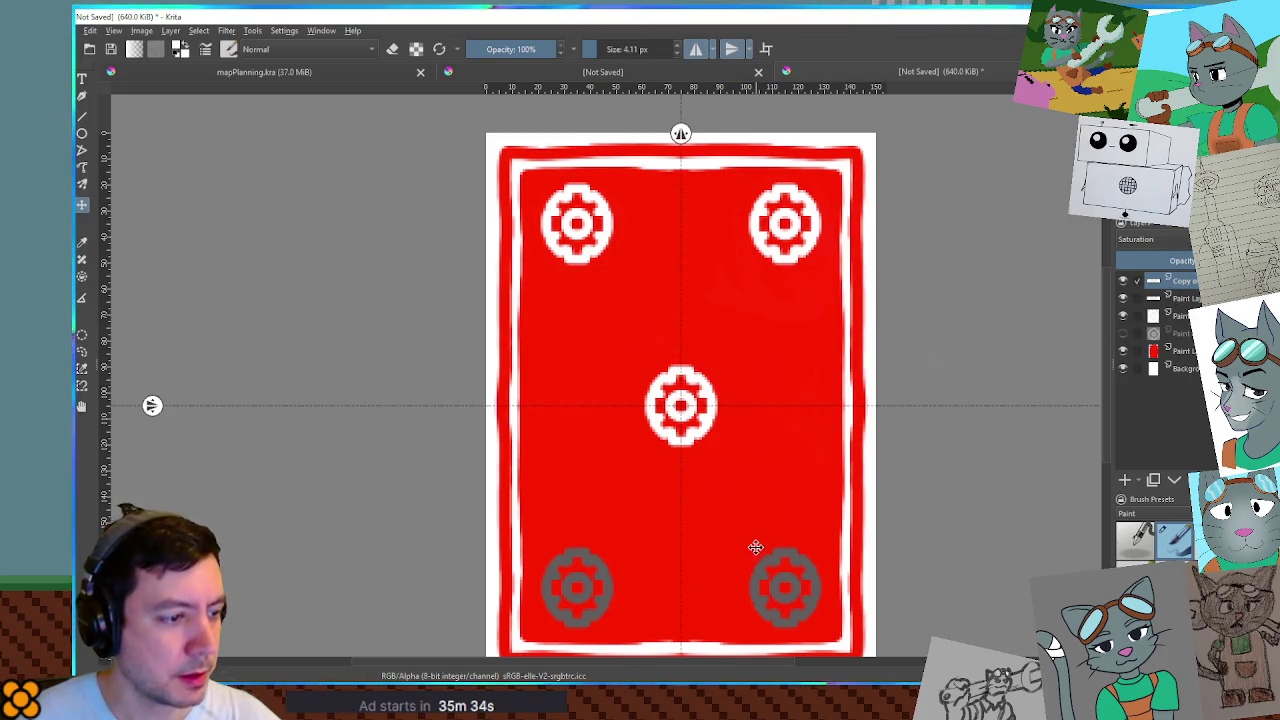
{"action": "scroll", "coordinate": [790, 565], "scroll_direction": "down", "scroll_amount": 1}
{"action": "scroll", "coordinate": [800, 558], "scroll_direction": "up", "scroll_amount": 1}
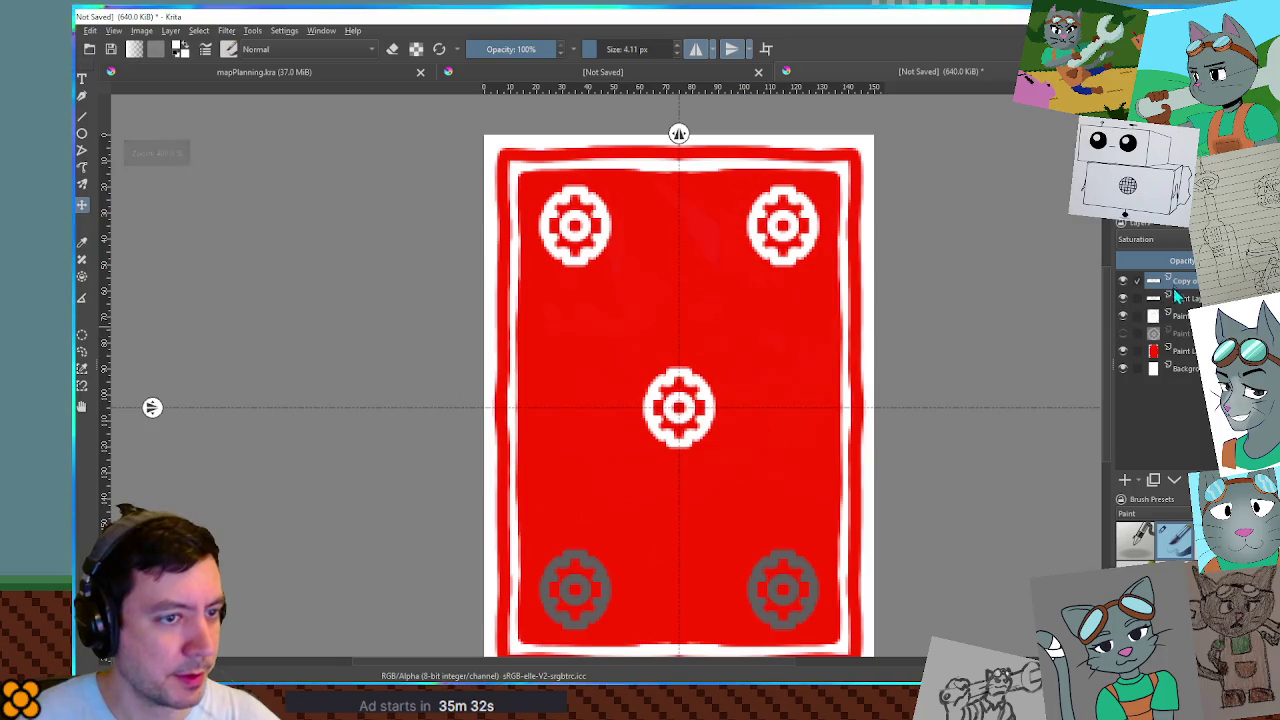
{"action": "left_click", "coordinate": [1122, 283]}
{"action": "left_click", "coordinate": [1122, 283]}
{"action": "left_click", "coordinate": [1122, 283]}
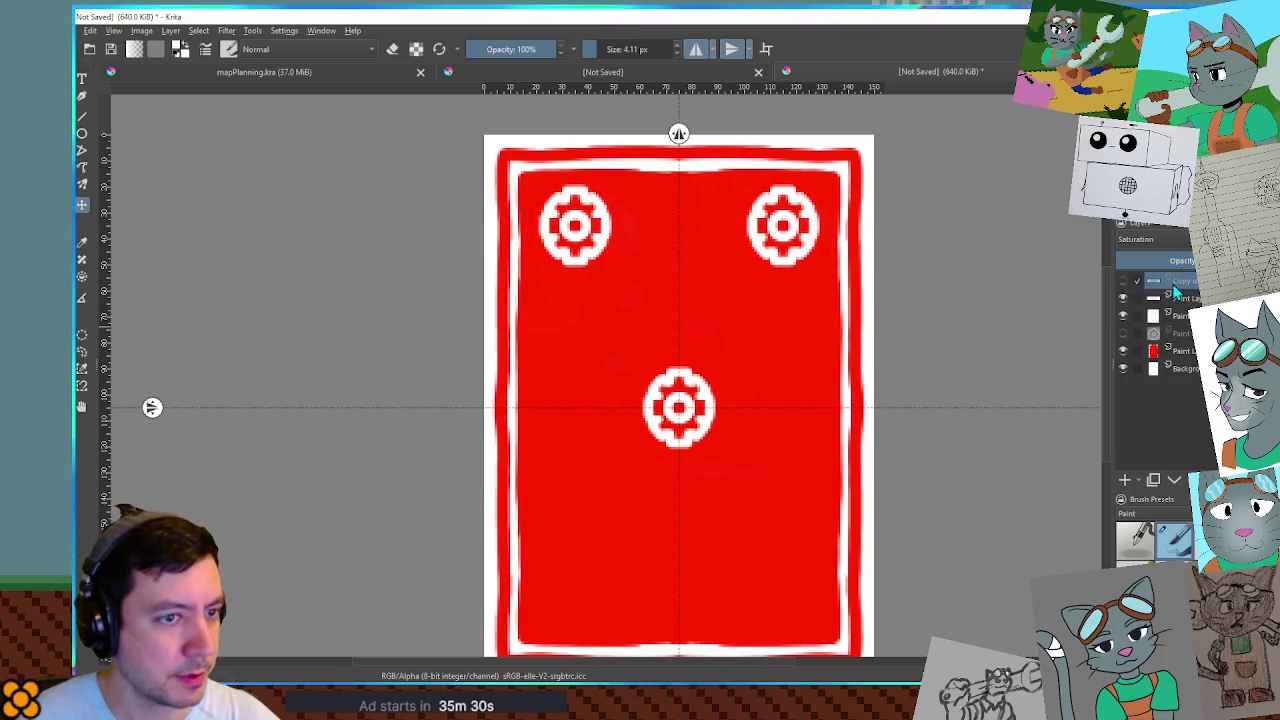
Duplicate the top gears layer with Ctrl+J and move the copies to the card's bottom.
{"action": "left_click", "coordinate": [1160, 299]}
{"action": "key", "text": "ctrl+j"}
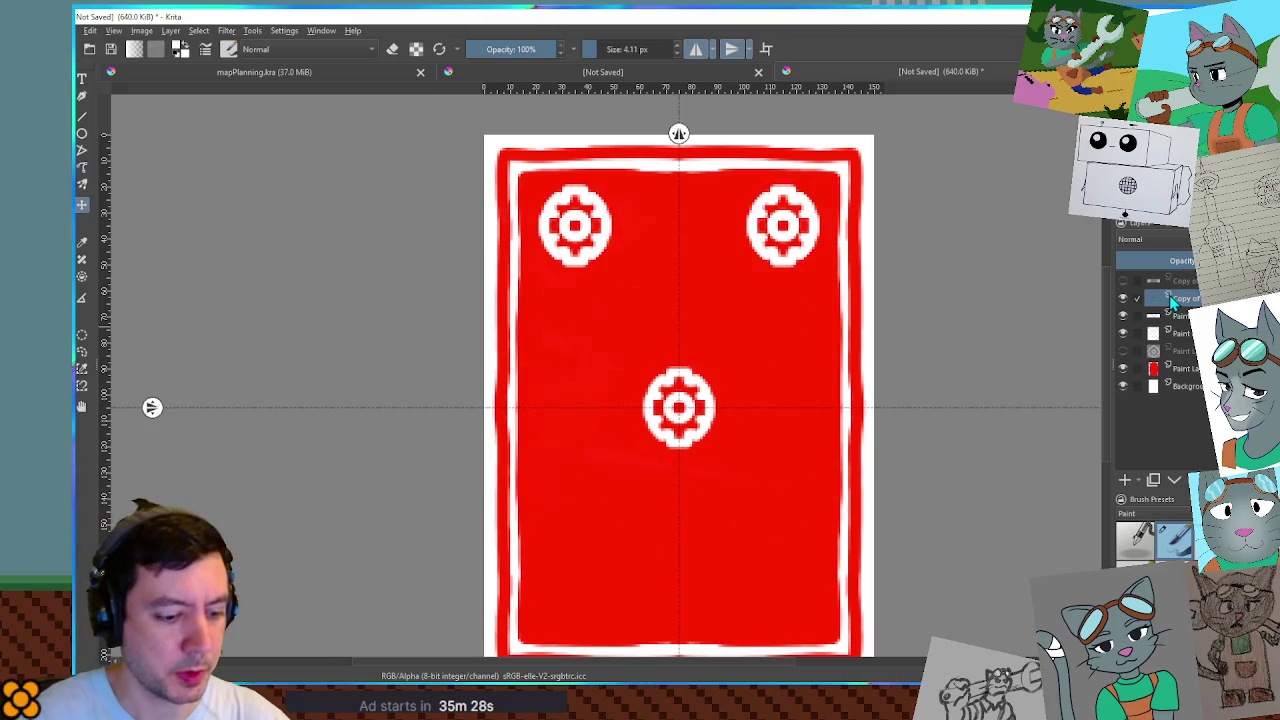
{"action": "key", "text": "Down"}
{"action": "key", "text": "Down"}
{"action": "key", "text": "Down"}
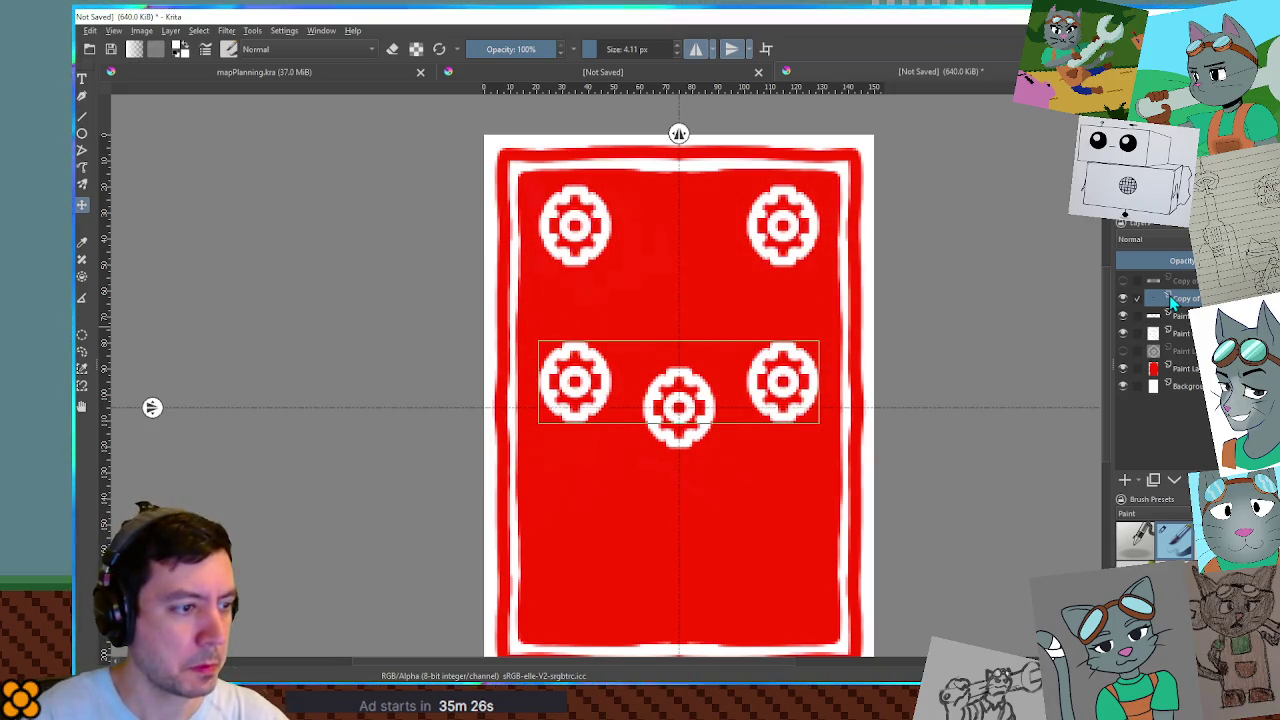
{"action": "key", "text": "Down"}
{"action": "key", "text": "Down"}
{"action": "key", "text": "Down"}
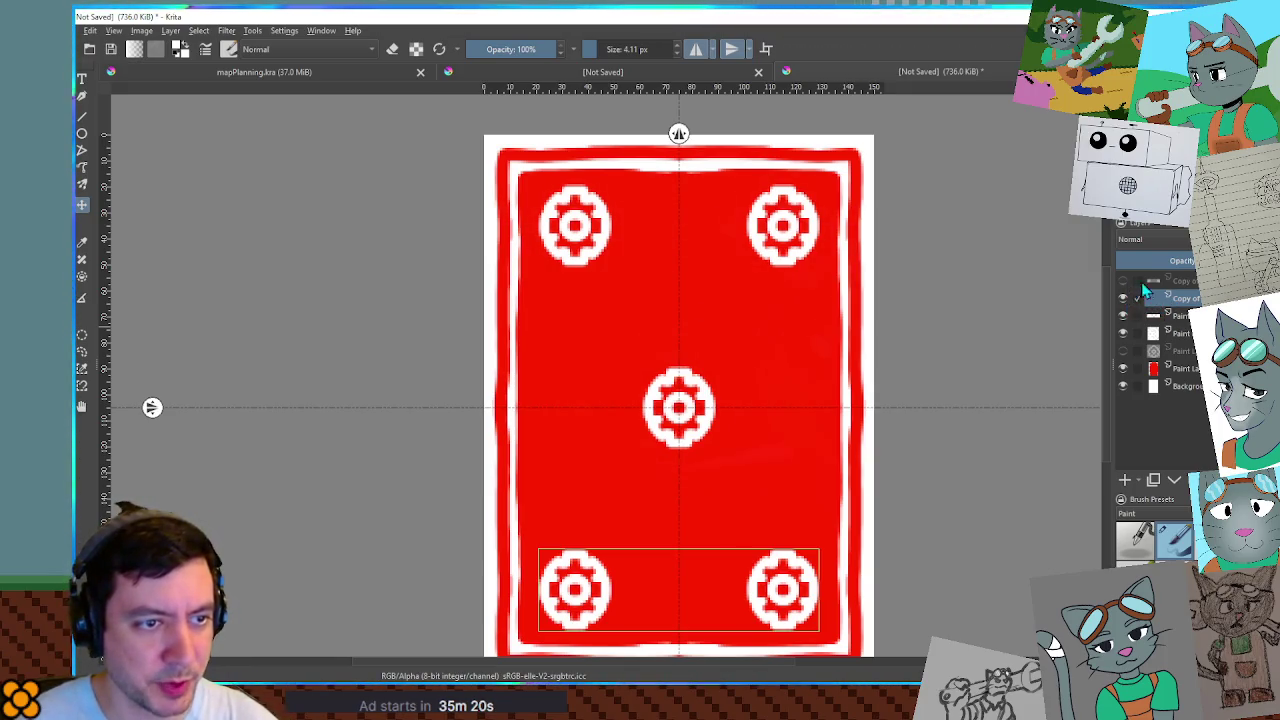
Merge the gear layers down twice, hide the centre-gear layer, and add a new empty layer.
{"action": "left_click", "coordinate": [1150, 283]}
{"action": "key", "text": "ctrl+e"}
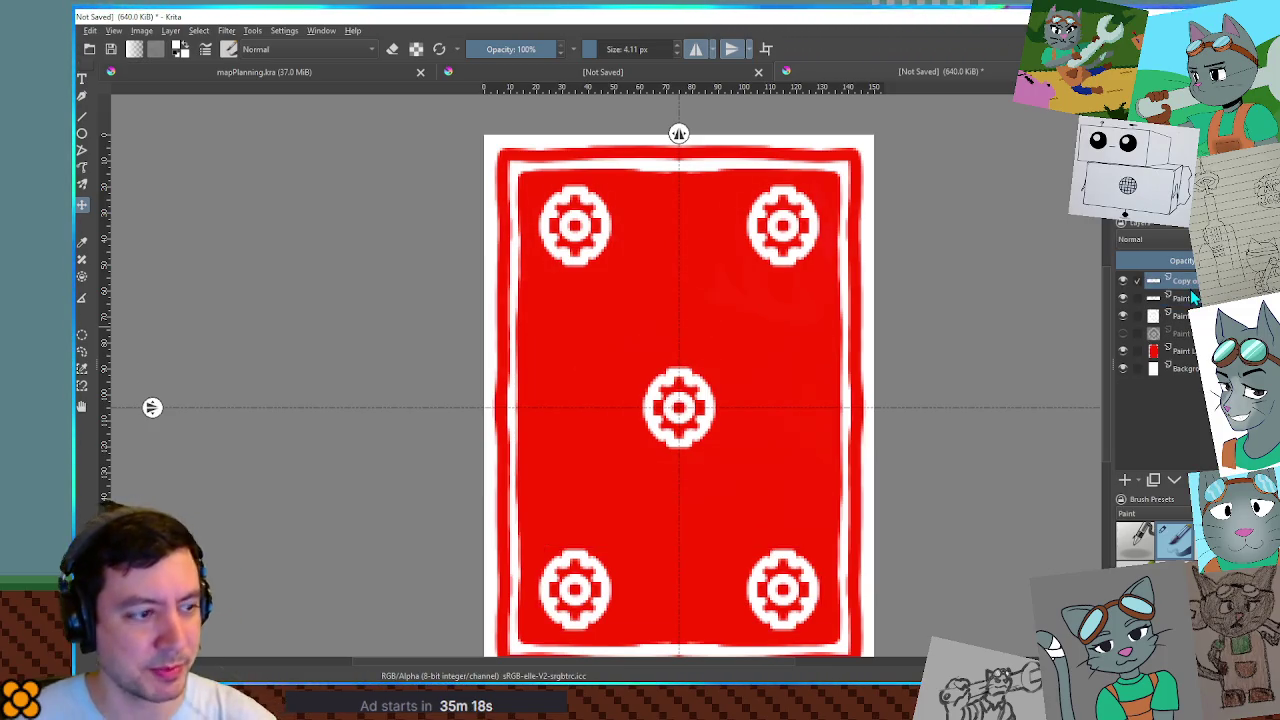
{"action": "key", "text": "ctrl+e"}
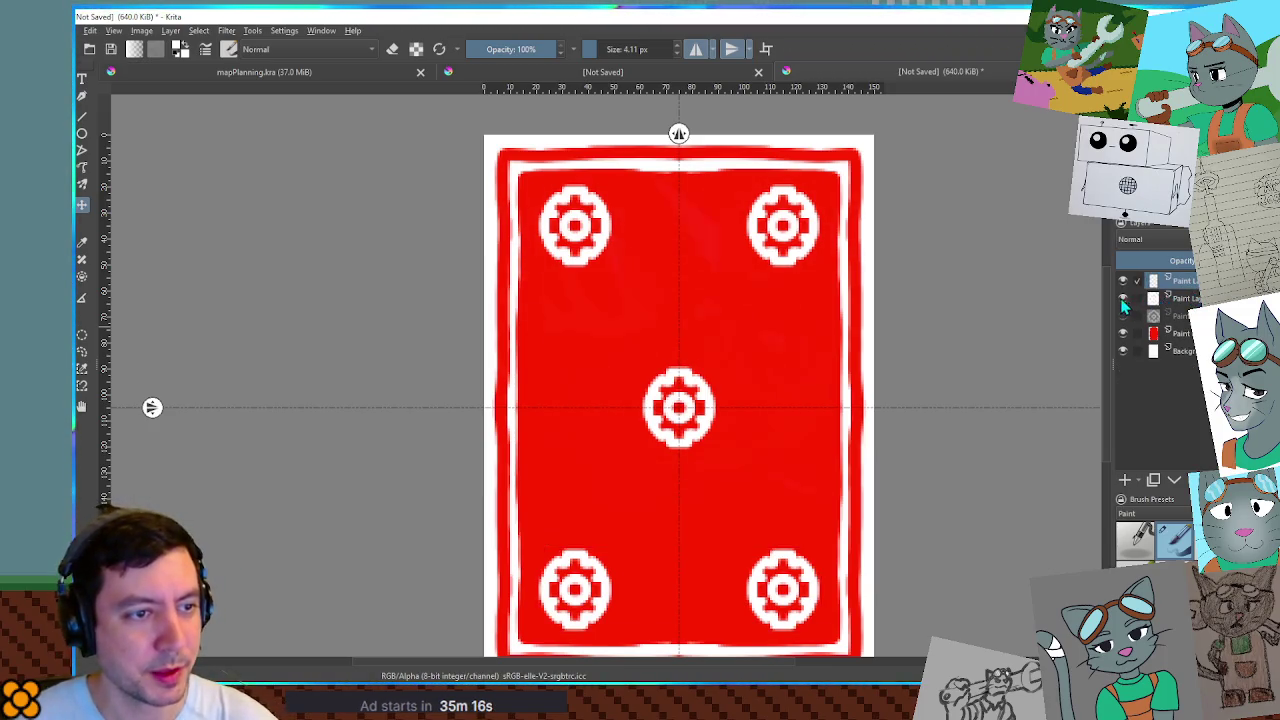
{"action": "left_click", "coordinate": [1122, 300]}
{"action": "left_click", "coordinate": [1128, 482]}
{"action": "scroll", "coordinate": [857, 260], "scroll_direction": "up", "scroll_amount": 5}
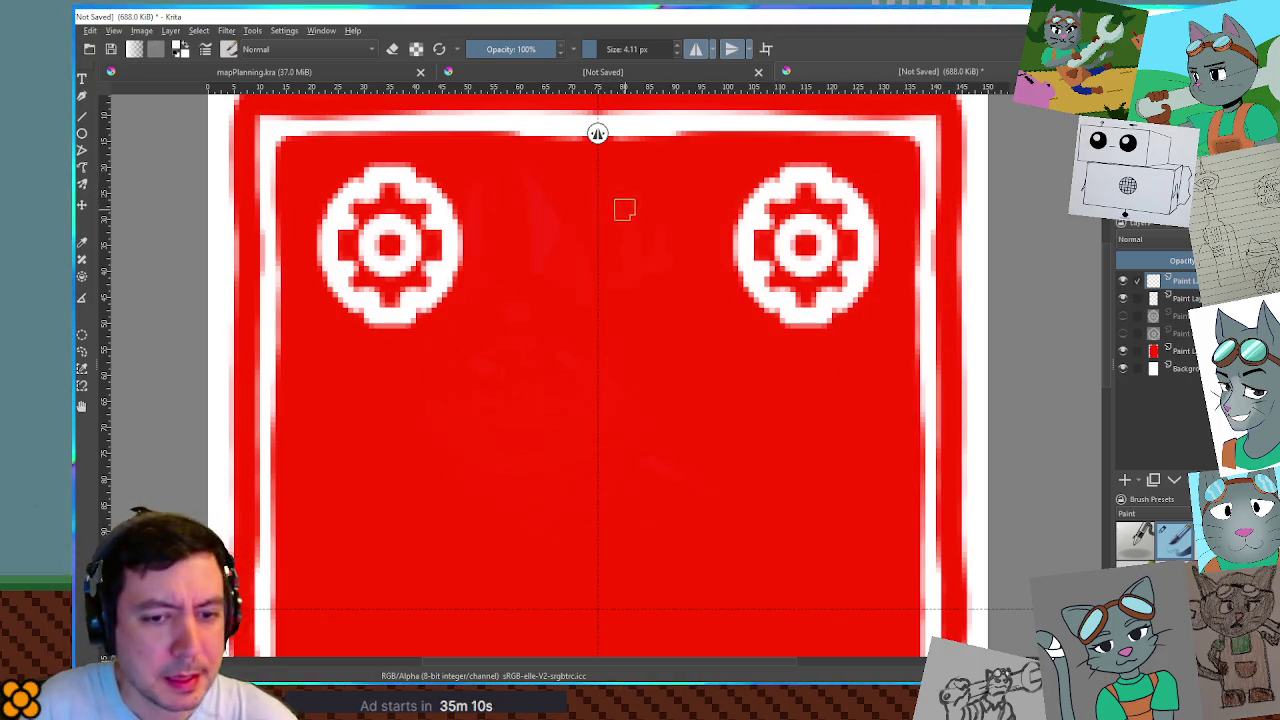
Paint a mirrored wavy line joining the top gears and extend it down the card sides.
{"action": "left_click_drag", "start_coordinate": [601, 182], "coordinate": [781, 184]}
{"action": "key", "text": "ctrl+z"}
{"action": "mouse_move", "coordinate": [601, 182]}
{"action": "left_mouse_down"}
{"action": "mouse_move", "coordinate": [664, 168]}
{"action": "mouse_move", "coordinate": [656, 185]}
{"action": "mouse_move", "coordinate": [690, 188]}
{"action": "mouse_move", "coordinate": [702, 162]}
{"action": "mouse_move", "coordinate": [740, 190]}
{"action": "mouse_move", "coordinate": [796, 180]}
{"action": "mouse_move", "coordinate": [786, 200]}
{"action": "left_mouse_up"}
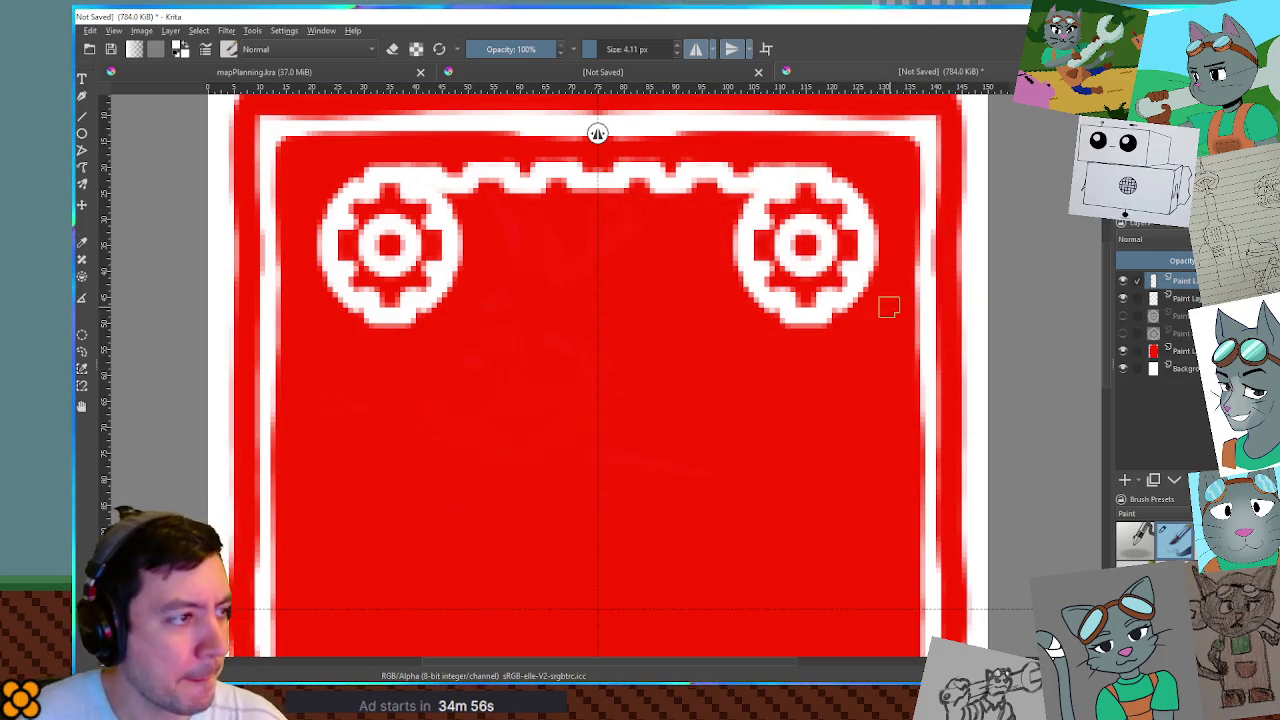
{"action": "scroll", "coordinate": [780, 300], "scroll_direction": "down", "scroll_amount": 3}
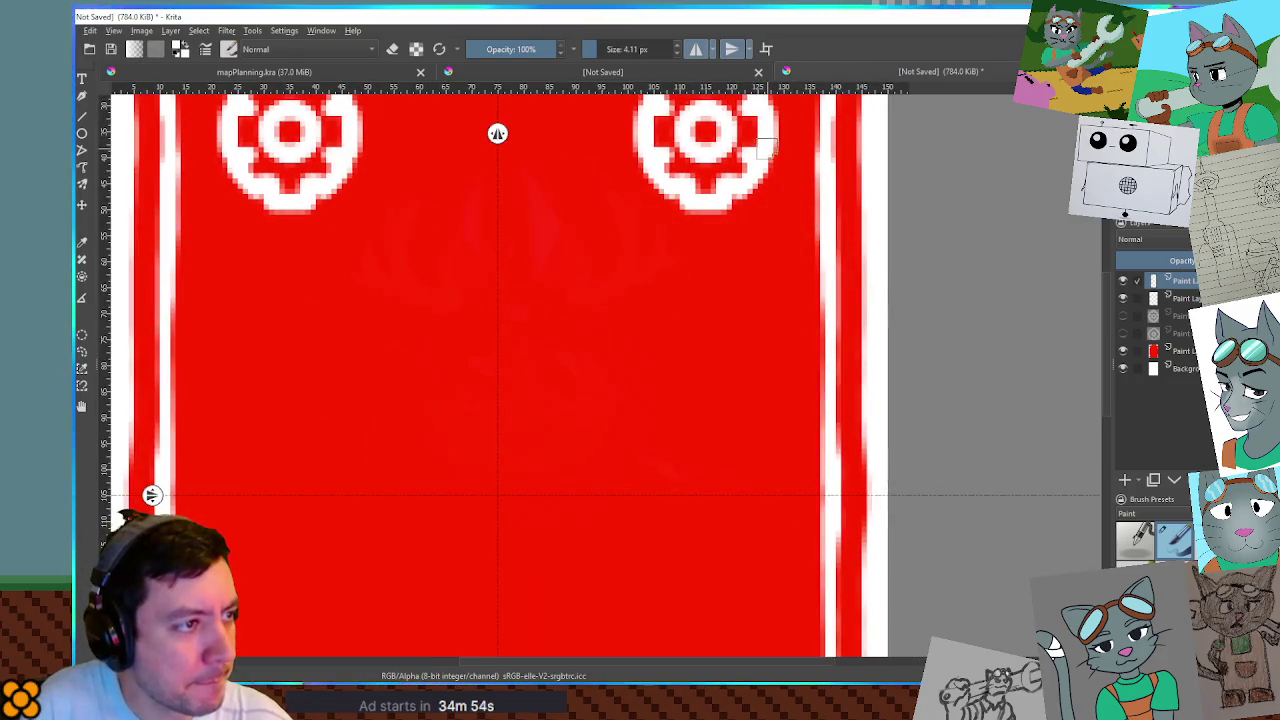
{"action": "mouse_move", "coordinate": [768, 200]}
{"action": "left_mouse_down"}
{"action": "mouse_move", "coordinate": [750, 228]}
{"action": "mouse_move", "coordinate": [764, 290]}
{"action": "mouse_move", "coordinate": [745, 345]}
{"action": "mouse_move", "coordinate": [762, 355]}
{"action": "mouse_move", "coordinate": [744, 418]}
{"action": "mouse_move", "coordinate": [762, 425]}
{"action": "mouse_move", "coordinate": [745, 487]}
{"action": "mouse_move", "coordinate": [768, 500]}
{"action": "left_mouse_up"}
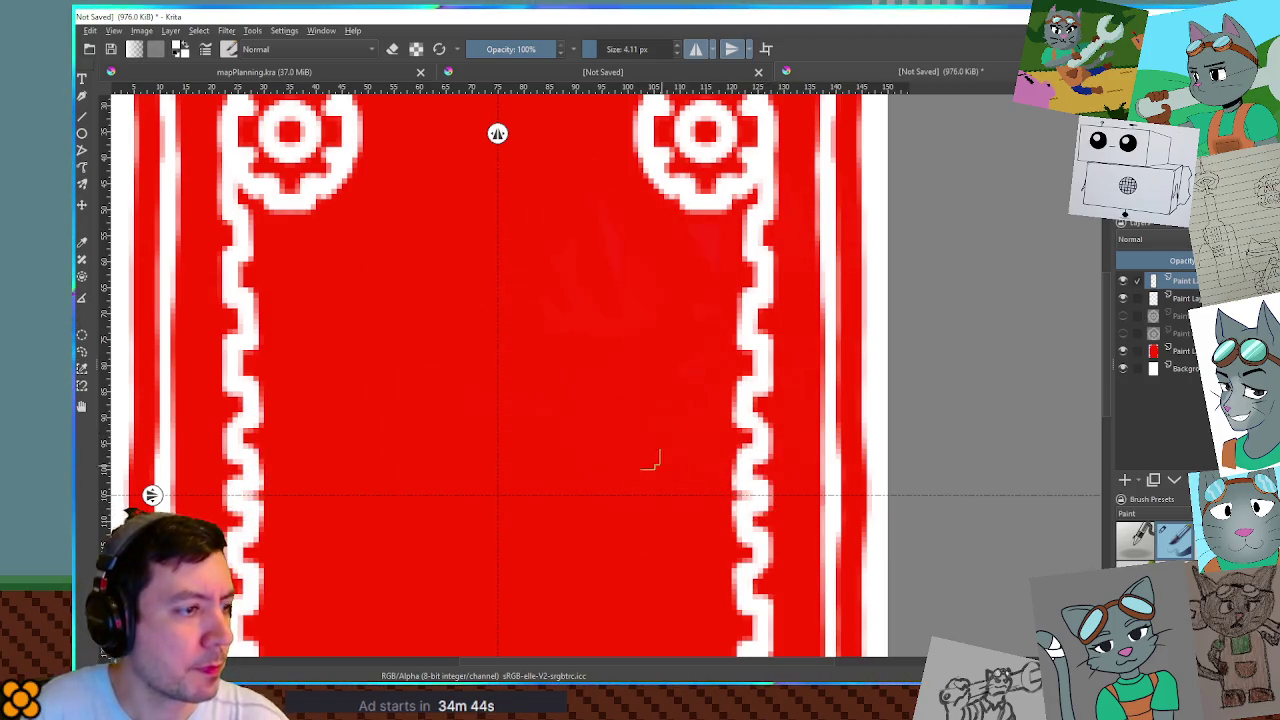
Add small white dots and short accents along the top border with a 2 px brush.
{"action": "scroll", "coordinate": [650, 460], "scroll_direction": "down", "scroll_amount": 5}
{"action": "scroll", "coordinate": [709, 374], "scroll_direction": "up", "scroll_amount": 4}
{"action": "left_click_drag", "start_coordinate": [657, 114], "coordinate": [644, 396]}
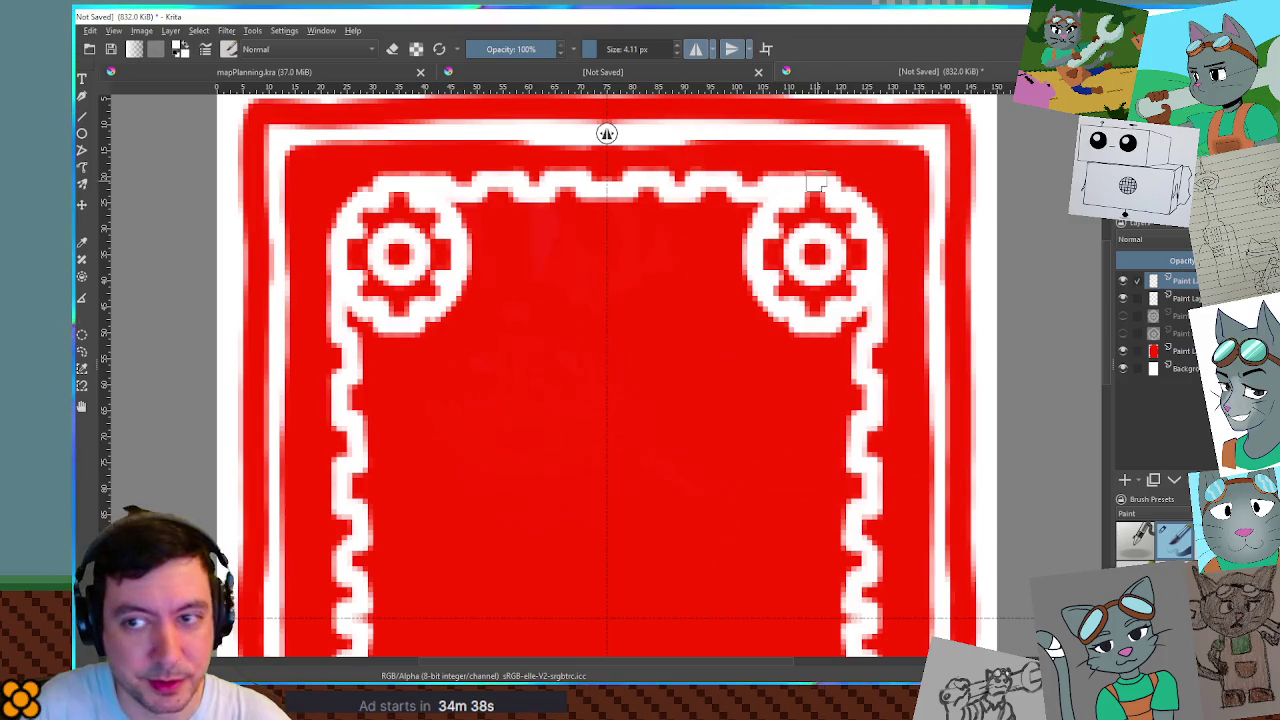
{"action": "left_click", "coordinate": [749, 157]}
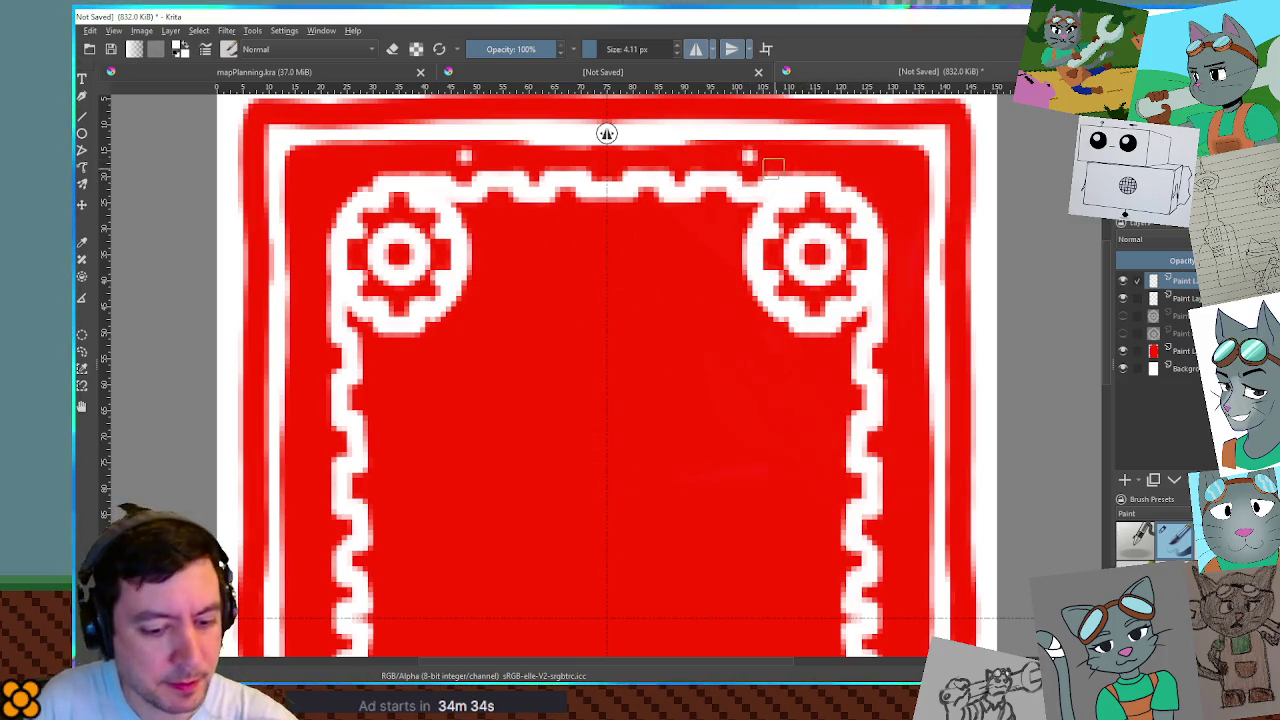
{"action": "key", "text": "bracketleft"}
{"action": "key", "text": "bracketleft"}
{"action": "key", "text": "bracketleft"}
{"action": "mouse_move", "coordinate": [750, 157]}
{"action": "left_mouse_down"}
{"action": "mouse_move", "coordinate": [836, 152]}
{"action": "mouse_move", "coordinate": [871, 180]}
{"action": "mouse_move", "coordinate": [915, 168]}
{"action": "mouse_move", "coordinate": [905, 227]}
{"action": "left_mouse_up"}
{"action": "key", "text": "ctrl+z"}
{"action": "left_click_drag", "start_coordinate": [773, 152], "coordinate": [836, 158]}
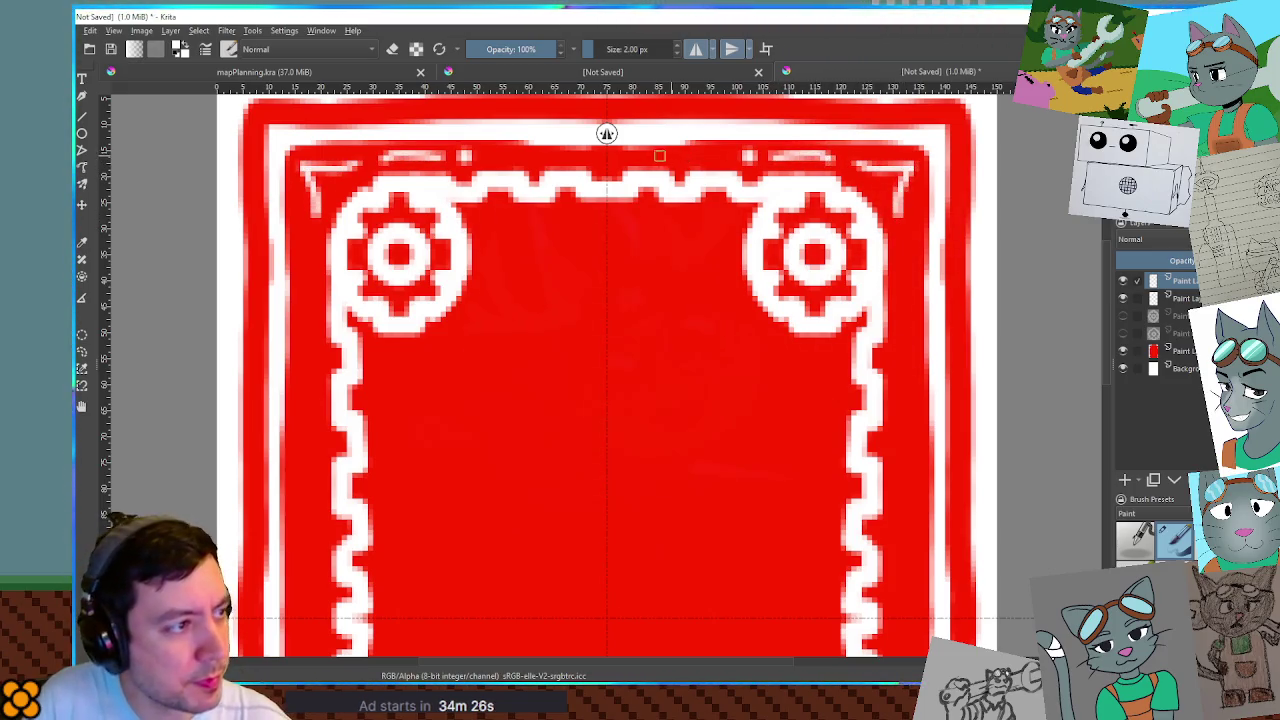
Paint mirrored white lines along the top border and down the inner side borders.
{"action": "left_click_drag", "start_coordinate": [619, 161], "coordinate": [742, 160]}
{"action": "left_click_drag", "start_coordinate": [911, 226], "coordinate": [901, 318]}
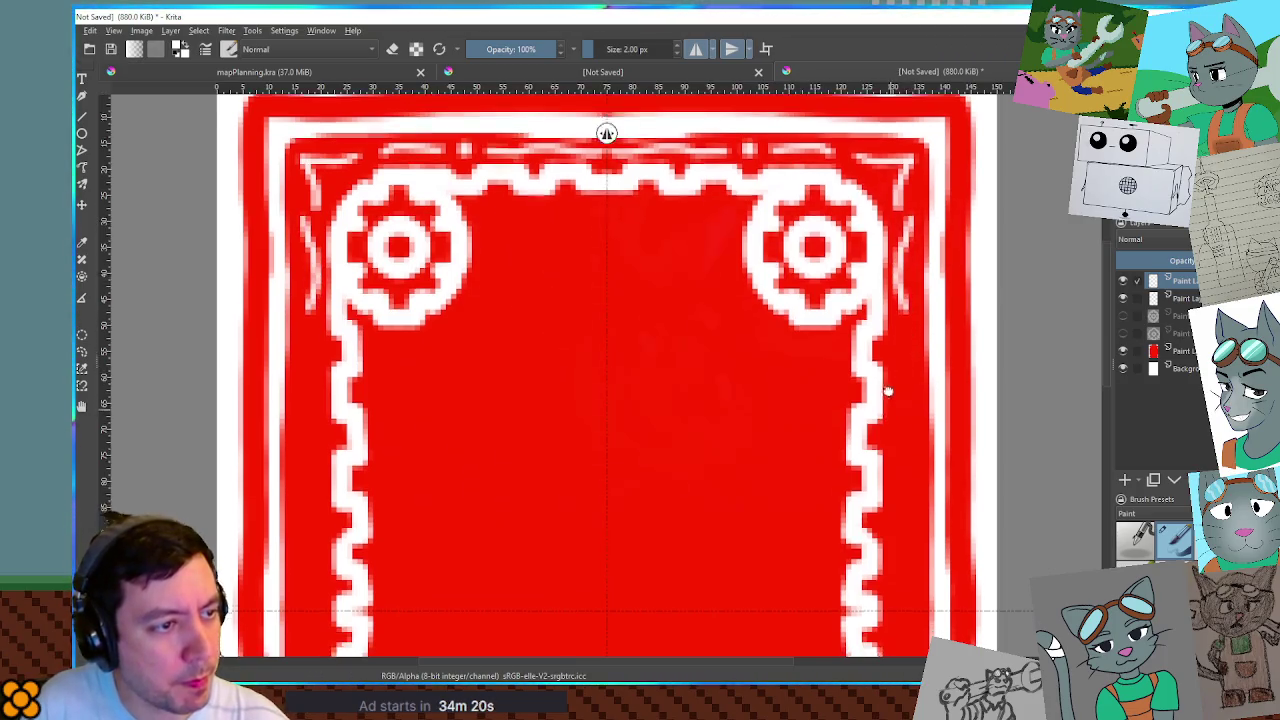
{"action": "left_click_drag", "start_coordinate": [887, 390], "coordinate": [848, 260]}
{"action": "mouse_move", "coordinate": [838, 186]}
{"action": "left_mouse_down"}
{"action": "mouse_move", "coordinate": [828, 298]}
{"action": "mouse_move", "coordinate": [848, 458]}
{"action": "mouse_move", "coordinate": [834, 494]}
{"action": "left_mouse_up"}
Raise the brush to 4 px and paint a mirrored white curl near the top.
{"action": "scroll", "coordinate": [663, 303], "scroll_direction": "down", "scroll_amount": 2}
{"action": "mouse_move", "coordinate": [663, 303]}
{"action": "left_mouse_down"}
{"action": "mouse_move", "coordinate": [749, 429]}
{"action": "mouse_move", "coordinate": [763, 400]}
{"action": "mouse_move", "coordinate": [737, 323]}
{"action": "left_mouse_up"}
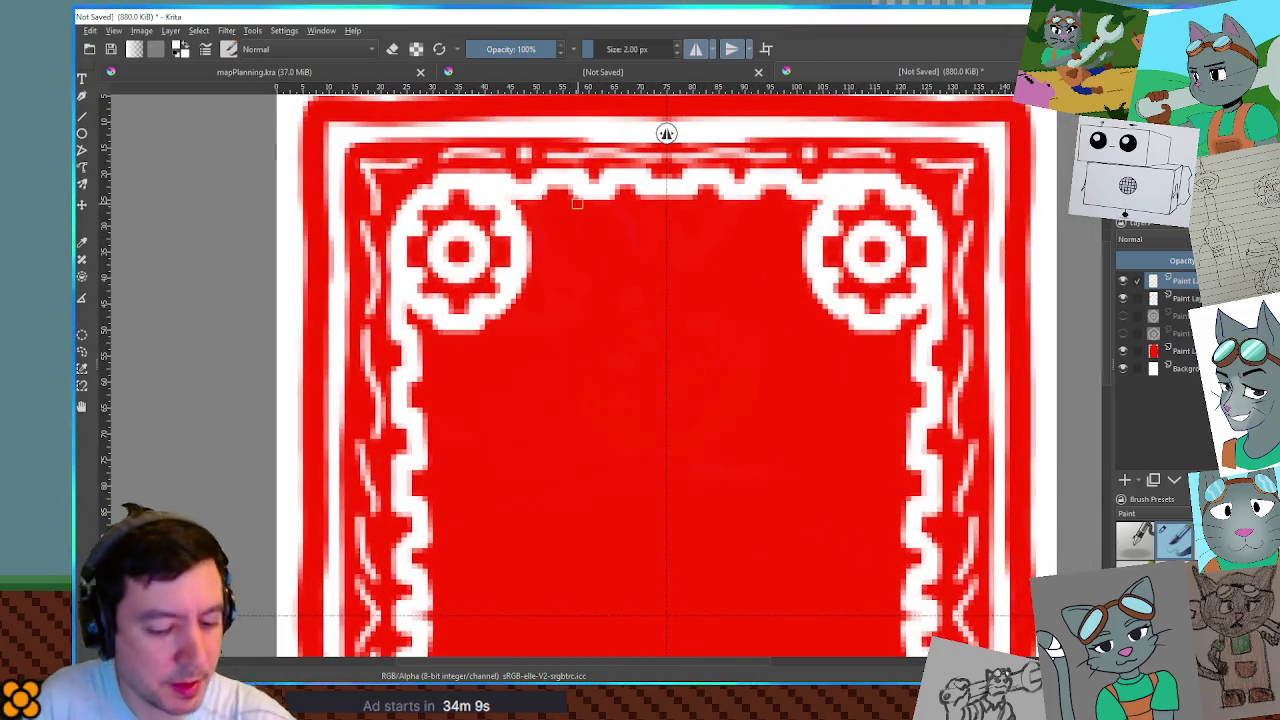
{"action": "key", "text": "bracketright"}
{"action": "mouse_move", "coordinate": [603, 205]}
{"action": "left_mouse_down"}
{"action": "mouse_move", "coordinate": [566, 228]}
{"action": "mouse_move", "coordinate": [568, 262]}
{"action": "mouse_move", "coordinate": [619, 258]}
{"action": "mouse_move", "coordinate": [628, 212]}
{"action": "mouse_move", "coordinate": [604, 200]}
{"action": "left_mouse_up"}
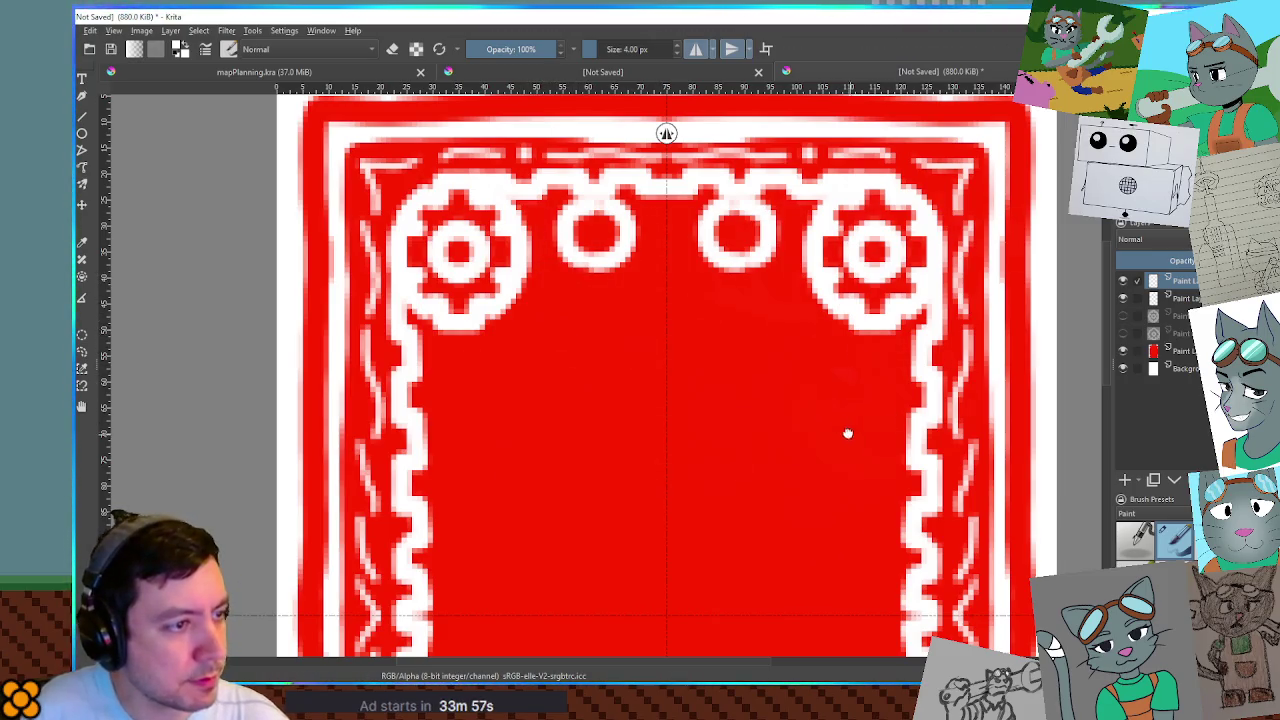
Paint mirrored C-shaped strokes near the top and rings down the side borders.
{"action": "left_click_drag", "start_coordinate": [847, 433], "coordinate": [669, 294]}
{"action": "mouse_move", "coordinate": [718, 212]}
{"action": "left_mouse_down"}
{"action": "mouse_move", "coordinate": [680, 226]}
{"action": "mouse_move", "coordinate": [727, 270]}
{"action": "mouse_move", "coordinate": [720, 258]}
{"action": "left_mouse_up"}
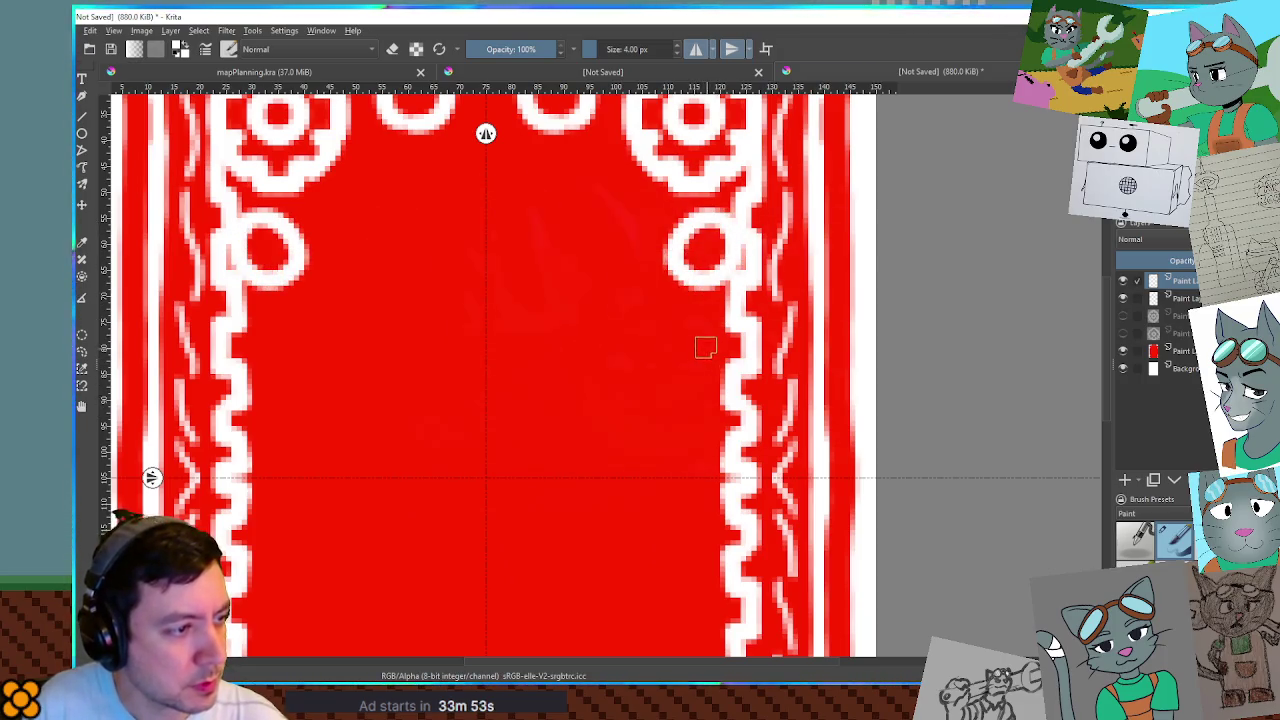
{"action": "mouse_move", "coordinate": [704, 354]}
{"action": "left_mouse_down"}
{"action": "mouse_move", "coordinate": [680, 400]}
{"action": "mouse_move", "coordinate": [728, 390]}
{"action": "mouse_move", "coordinate": [706, 342]}
{"action": "left_mouse_up"}
{"action": "mouse_move", "coordinate": [715, 477]}
{"action": "left_mouse_down"}
{"action": "mouse_move", "coordinate": [695, 440]}
{"action": "mouse_move", "coordinate": [662, 445]}
{"action": "mouse_move", "coordinate": [650, 477]}
{"action": "left_mouse_up"}
{"action": "mouse_move", "coordinate": [556, 360]}
{"action": "left_mouse_down"}
{"action": "mouse_move", "coordinate": [601, 407]}
{"action": "mouse_move", "coordinate": [714, 420]}
{"action": "mouse_move", "coordinate": [683, 426]}
{"action": "left_mouse_up"}
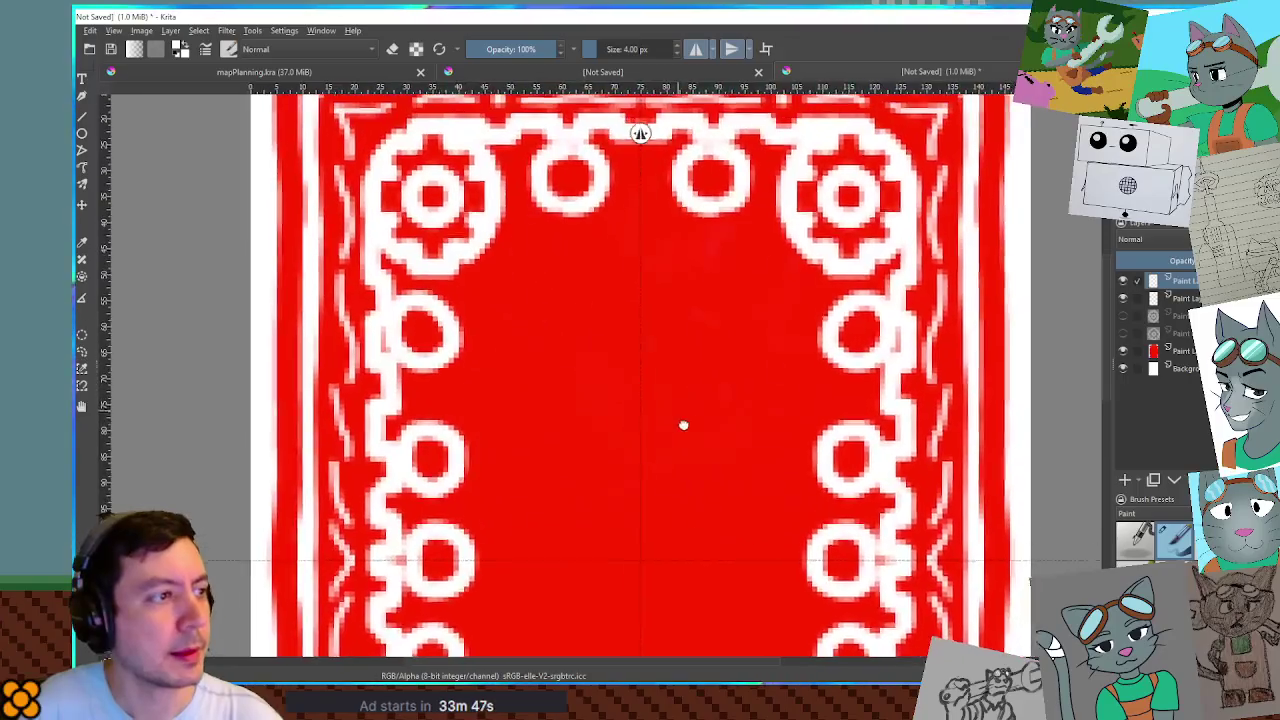
Paint an X between the top rings and a thin 2 px line beside the gears.
{"action": "left_click_drag", "start_coordinate": [606, 158], "coordinate": [662, 216]}
{"action": "left_click_drag", "start_coordinate": [756, 163], "coordinate": [754, 237]}
{"action": "key", "text": "ctrl+z"}
{"action": "key", "text": "bracketleft"}
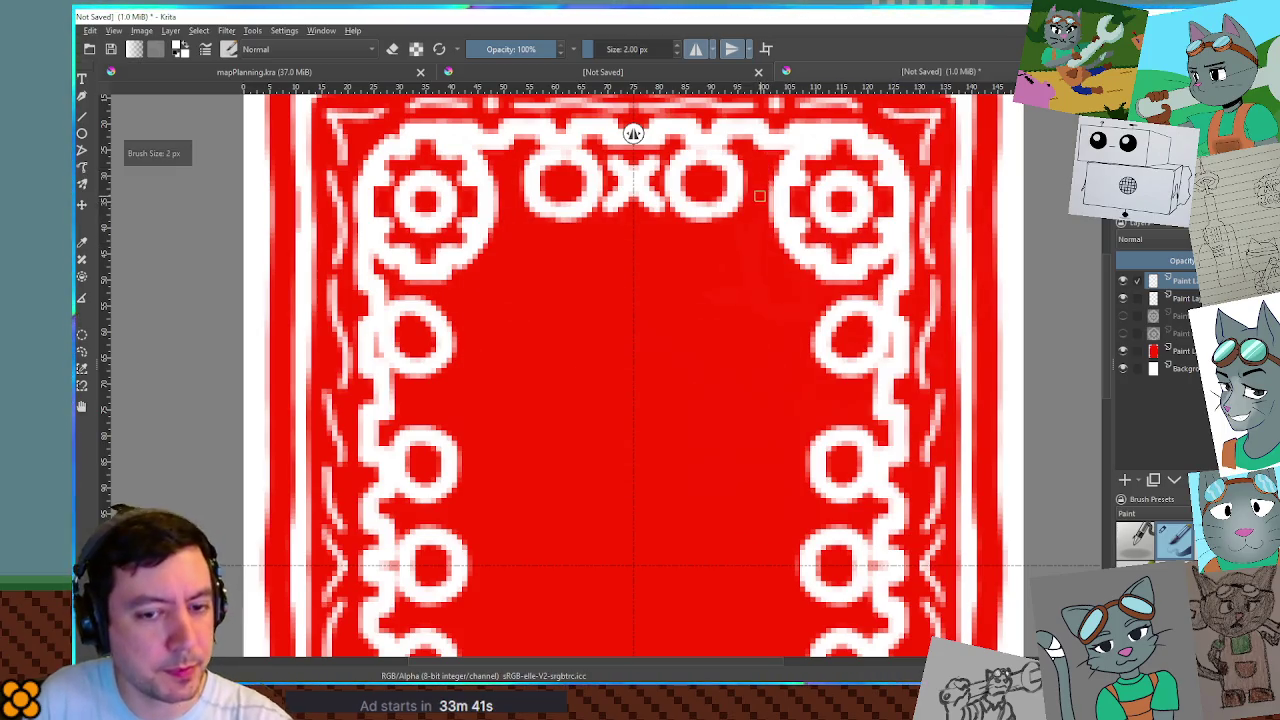
{"action": "left_click_drag", "start_coordinate": [759, 168], "coordinate": [752, 211]}
{"action": "left_click_drag", "start_coordinate": [757, 155], "coordinate": [765, 244]}
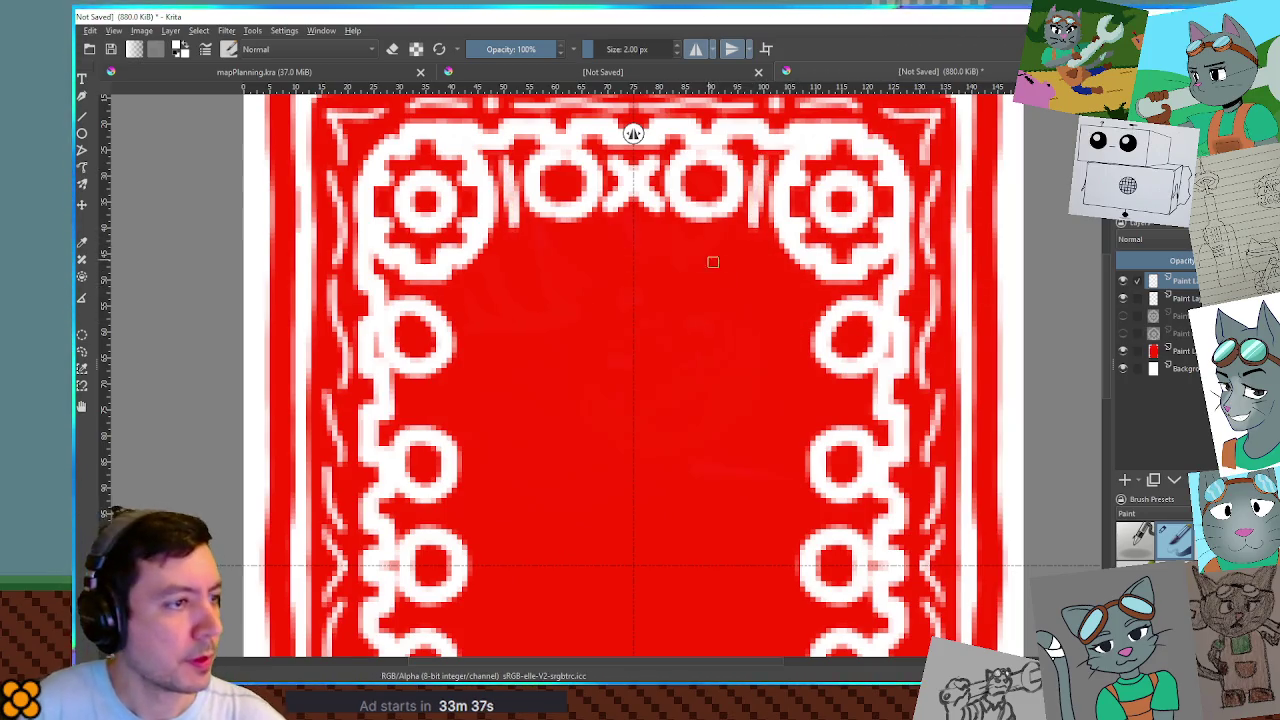
Add small marks beside the side rings with 4 px accents and a stroke at the card centre.
{"action": "mouse_move", "coordinate": [821, 296]}
{"action": "left_mouse_down"}
{"action": "mouse_move", "coordinate": [808, 306]}
{"action": "mouse_move", "coordinate": [800, 285]}
{"action": "mouse_move", "coordinate": [805, 318]}
{"action": "mouse_move", "coordinate": [802, 308]}
{"action": "left_mouse_up"}
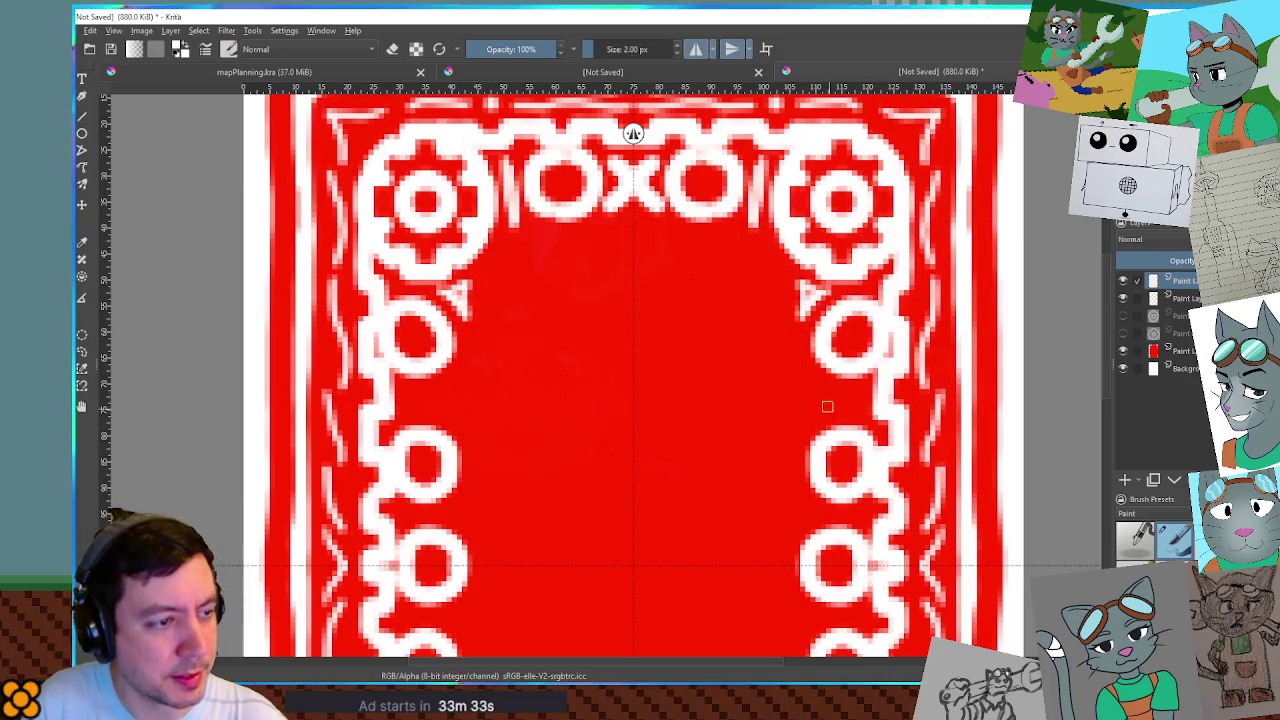
{"action": "key", "text": "bracketright"}
{"action": "mouse_move", "coordinate": [862, 400]}
{"action": "left_mouse_down"}
{"action": "mouse_move", "coordinate": [818, 401]}
{"action": "mouse_move", "coordinate": [812, 384]}
{"action": "mouse_move", "coordinate": [802, 412]}
{"action": "mouse_move", "coordinate": [830, 416]}
{"action": "left_mouse_up"}
{"action": "left_click_drag", "start_coordinate": [805, 511], "coordinate": [818, 518]}
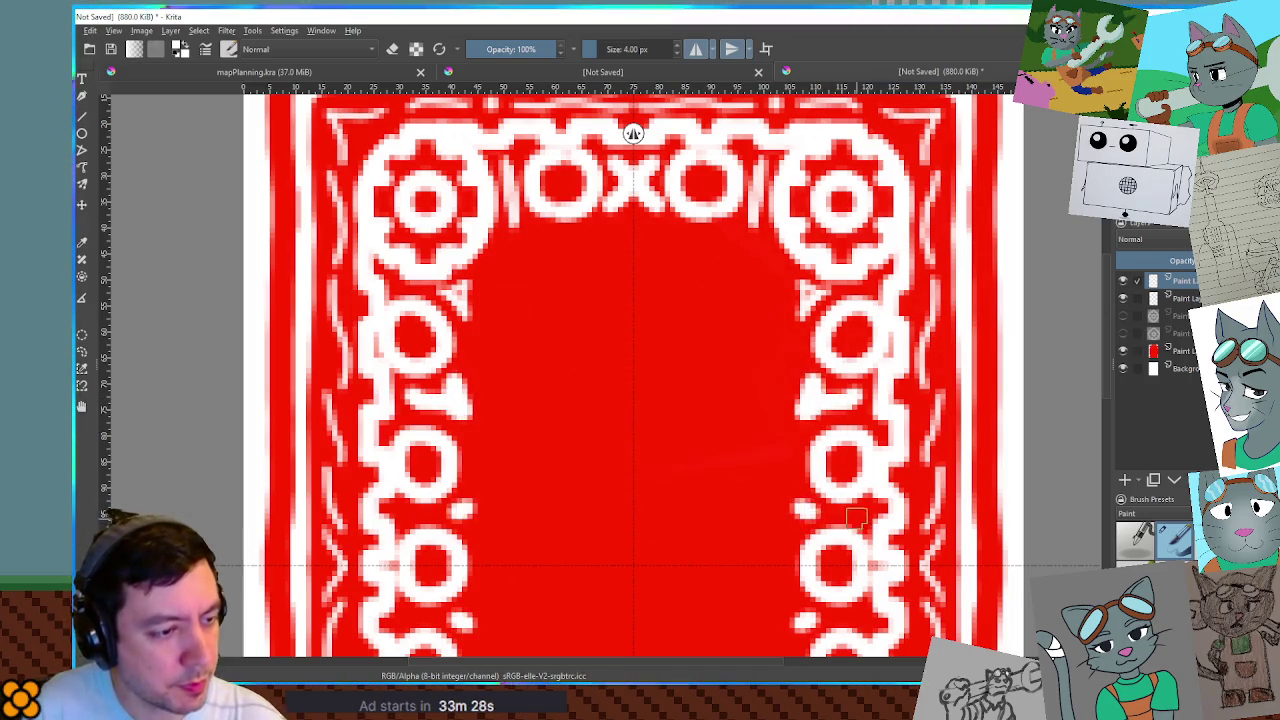
{"action": "mouse_move", "coordinate": [711, 517]}
{"action": "left_mouse_down"}
{"action": "mouse_move", "coordinate": [689, 349]}
{"action": "mouse_move", "coordinate": [708, 344]}
{"action": "mouse_move", "coordinate": [720, 477]}
{"action": "mouse_move", "coordinate": [696, 517]}
{"action": "left_mouse_up"}
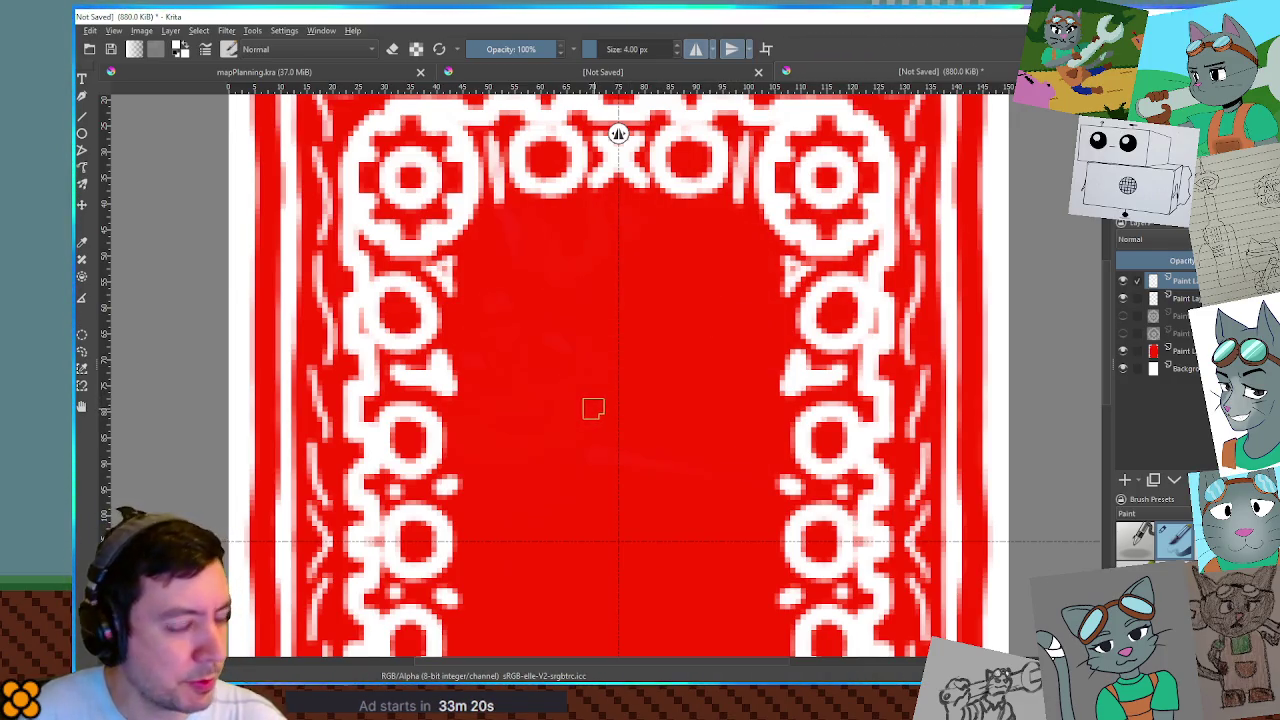
{"action": "left_click_drag", "start_coordinate": [620, 395], "coordinate": [654, 309]}
{"action": "left_click_drag", "start_coordinate": [582, 279], "coordinate": [658, 274]}
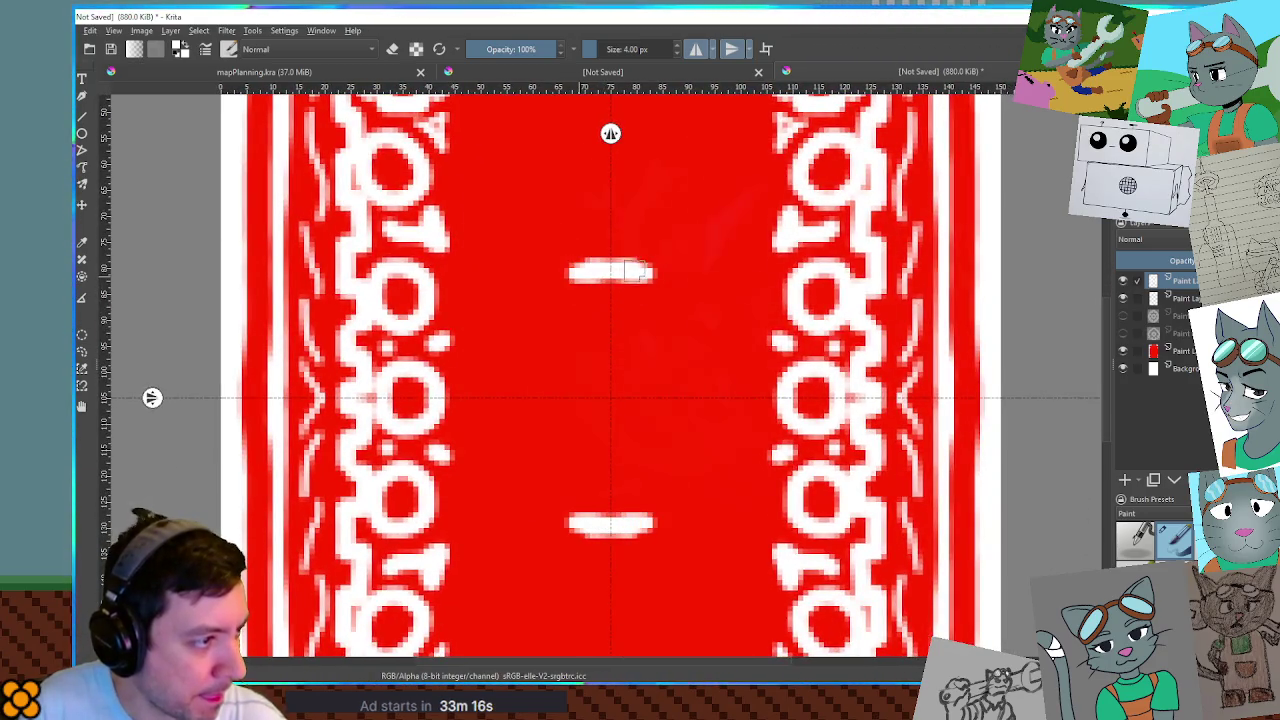
Paint a large mirrored centre gear from bars and brackets, with an inner ring.
{"action": "key", "text": "ctrl+z"}
{"action": "mouse_move", "coordinate": [573, 278]}
{"action": "left_mouse_down"}
{"action": "mouse_move", "coordinate": [660, 277]}
{"action": "mouse_move", "coordinate": [662, 314]}
{"action": "left_mouse_up"}
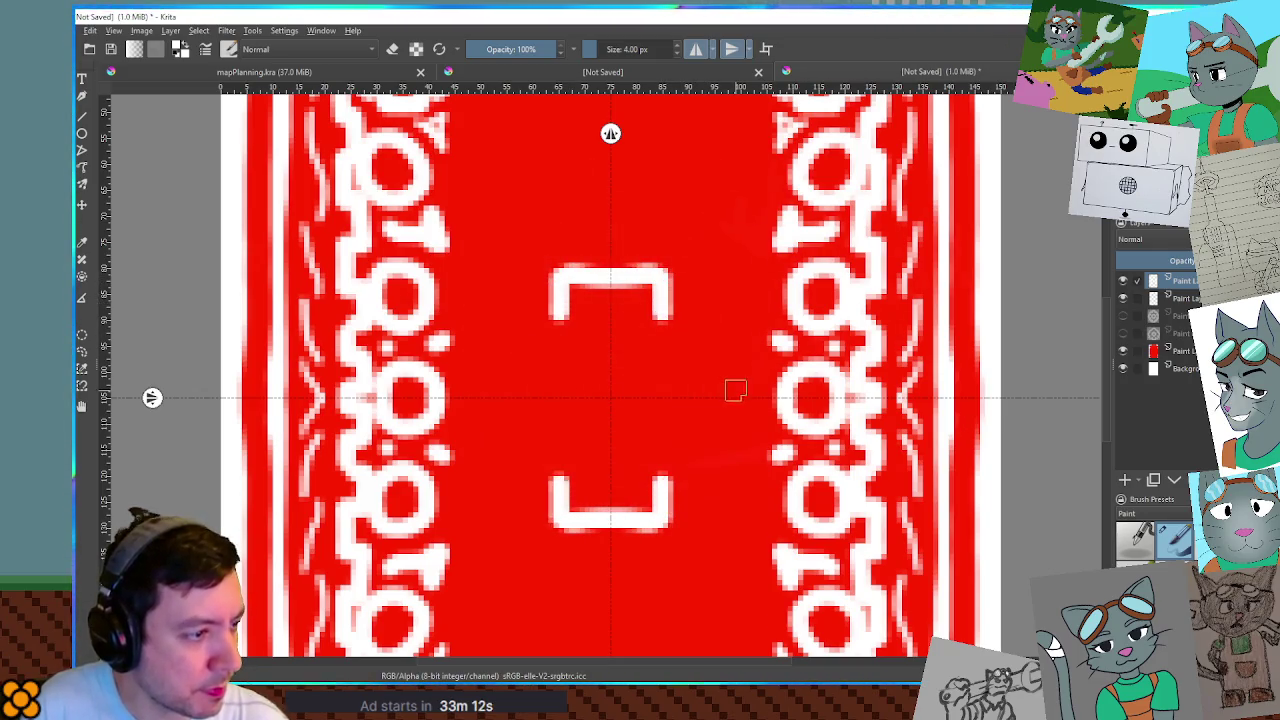
{"action": "mouse_move", "coordinate": [736, 362]}
{"action": "left_mouse_down"}
{"action": "mouse_move", "coordinate": [736, 430]}
{"action": "mouse_move", "coordinate": [688, 442]}
{"action": "left_mouse_up"}
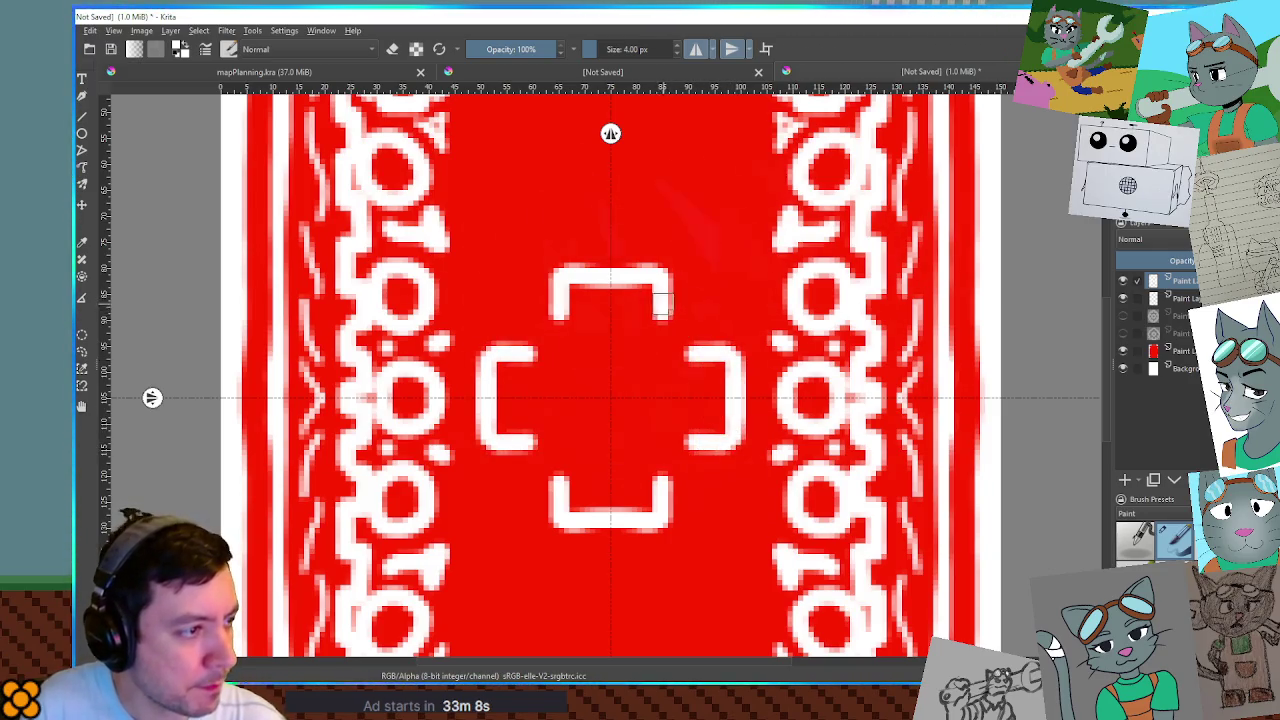
{"action": "mouse_move", "coordinate": [704, 303]}
{"action": "left_mouse_down"}
{"action": "mouse_move", "coordinate": [722, 322]}
{"action": "mouse_move", "coordinate": [663, 318]}
{"action": "mouse_move", "coordinate": [704, 347]}
{"action": "left_mouse_up"}
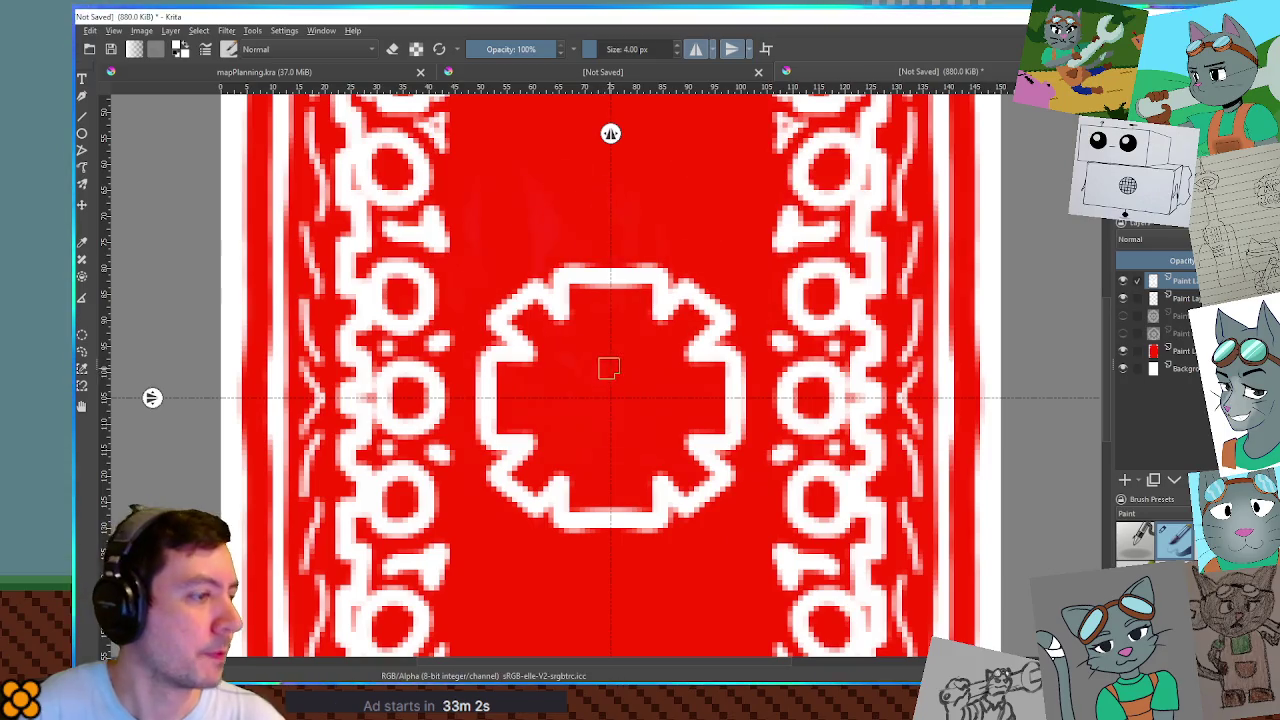
{"action": "mouse_move", "coordinate": [606, 349]}
{"action": "left_mouse_down"}
{"action": "mouse_move", "coordinate": [572, 362]}
{"action": "mouse_move", "coordinate": [562, 412]}
{"action": "mouse_move", "coordinate": [614, 348]}
{"action": "mouse_move", "coordinate": [626, 283]}
{"action": "mouse_move", "coordinate": [641, 341]}
{"action": "left_mouse_up"}
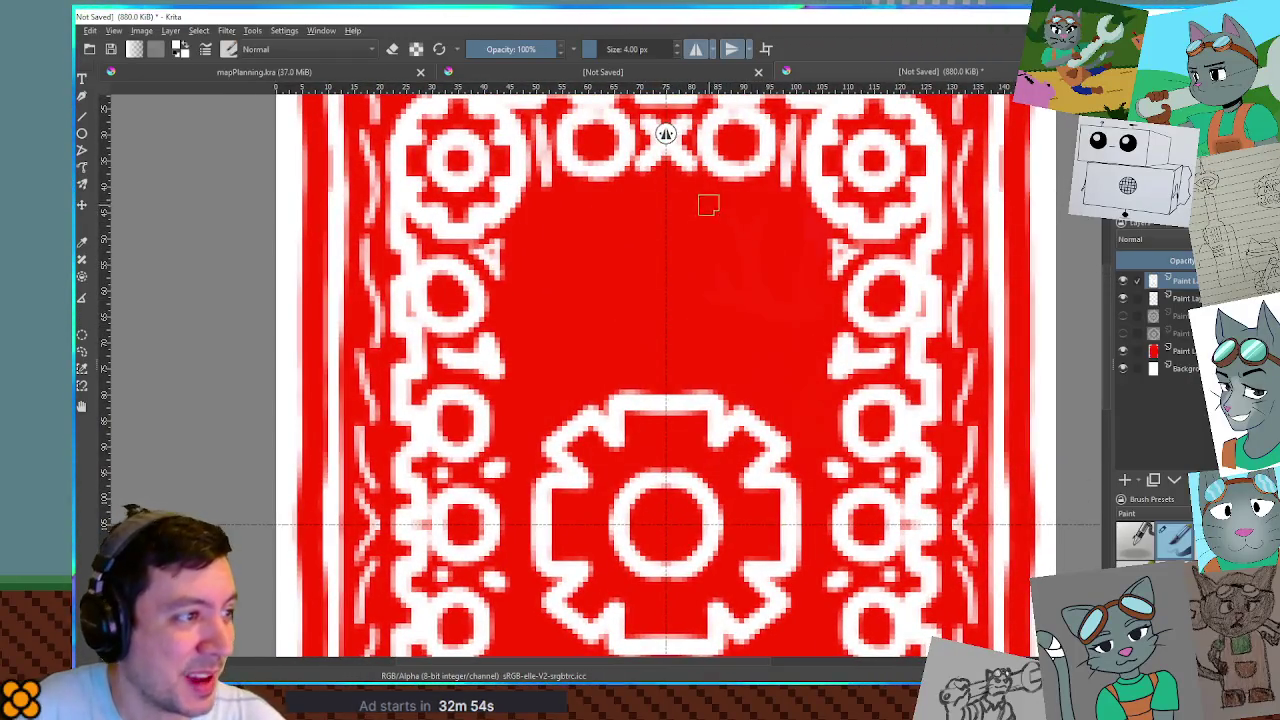
Paint a small ring below the top X and paste a copy of the gear centre, moving it up.
{"action": "mouse_move", "coordinate": [663, 189]}
{"action": "left_mouse_down"}
{"action": "mouse_move", "coordinate": [633, 202]}
{"action": "mouse_move", "coordinate": [664, 238]}
{"action": "left_mouse_up"}
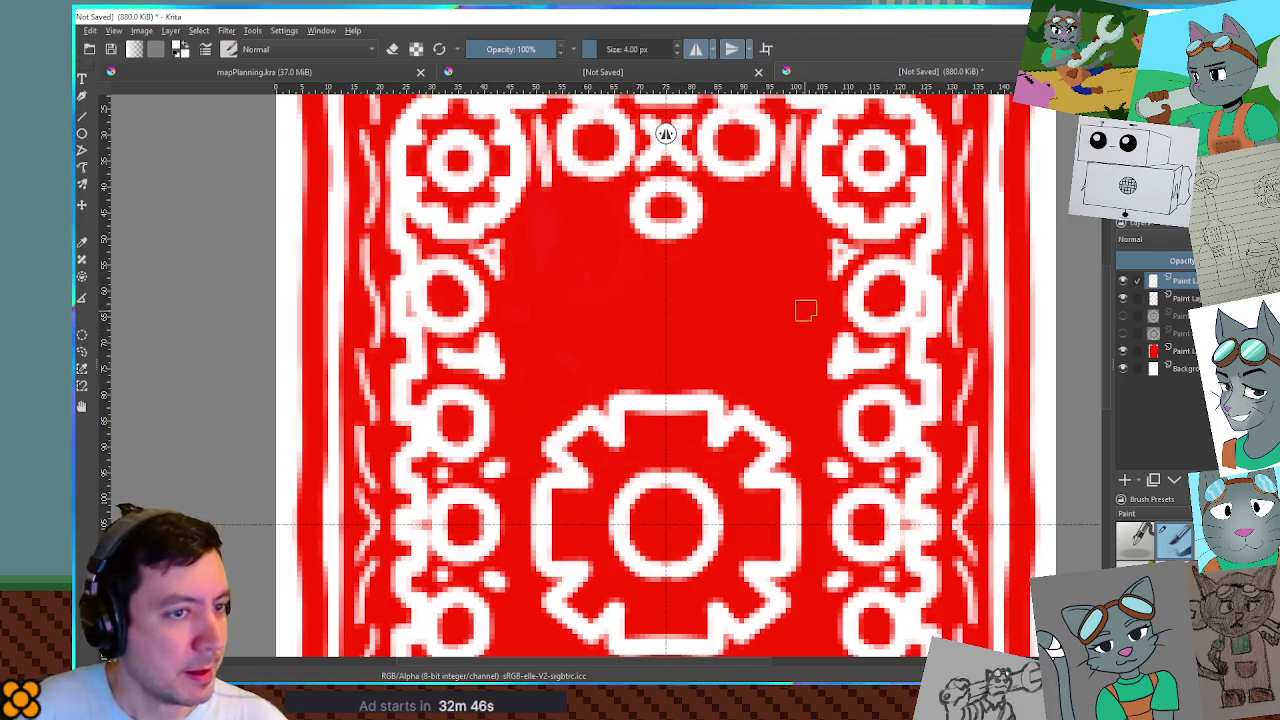
{"action": "key", "text": "ctrl+v"}
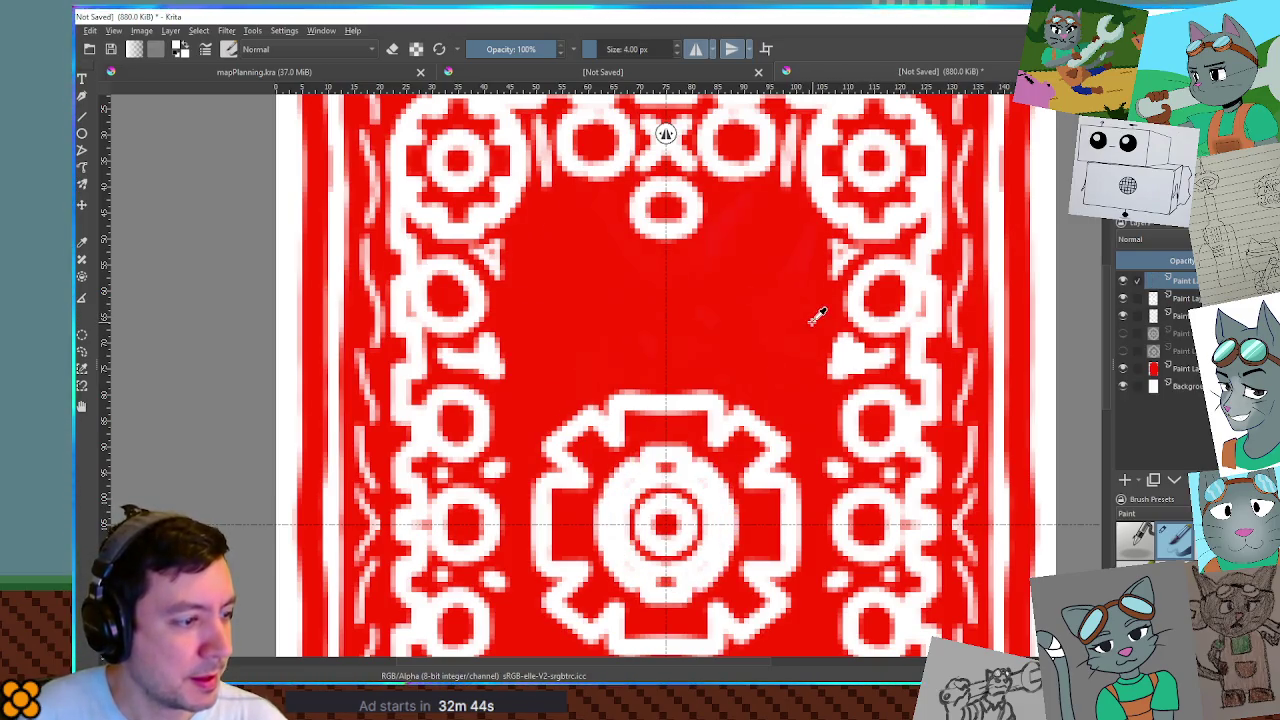
{"action": "key", "text": "Up"}
{"action": "key", "text": "Up"}
{"action": "key", "text": "Up"}
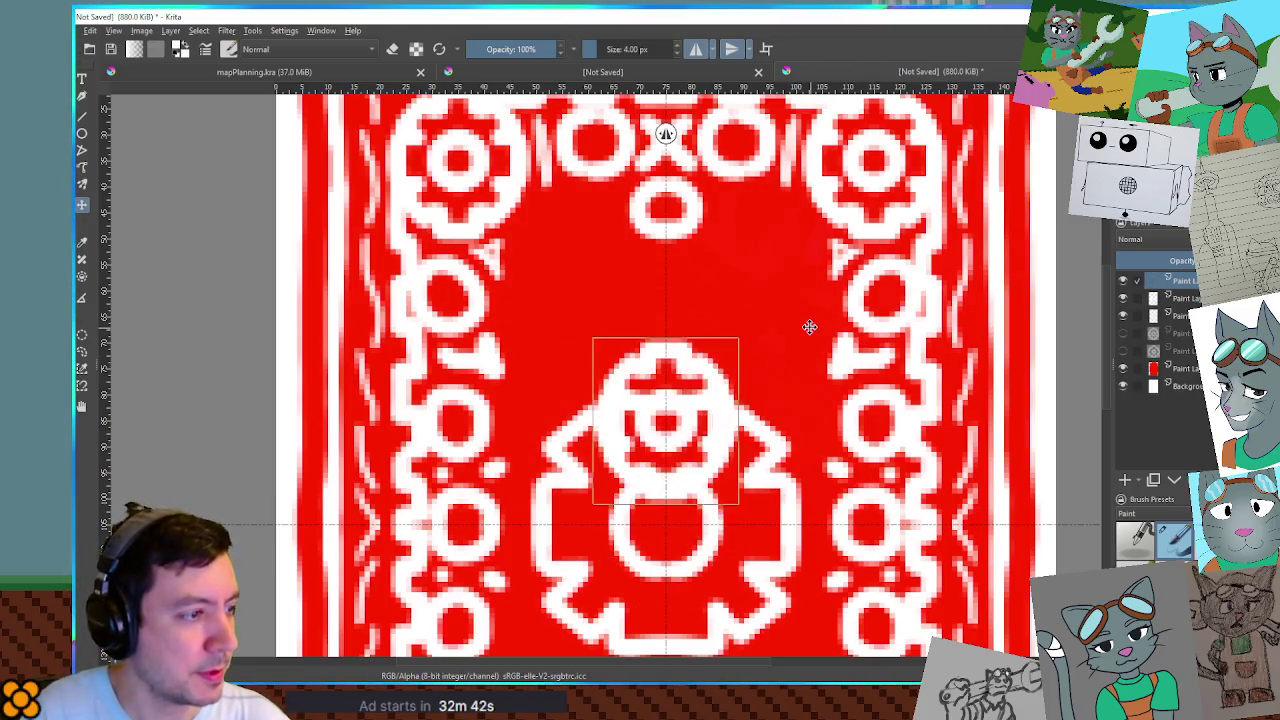
Place the pasted small gear, duplicate it to the right, merge down with Ctrl+E, and add a new layer.
{"action": "key", "text": "Left"}
{"action": "key", "text": "Left"}
{"action": "key", "text": "Left"}
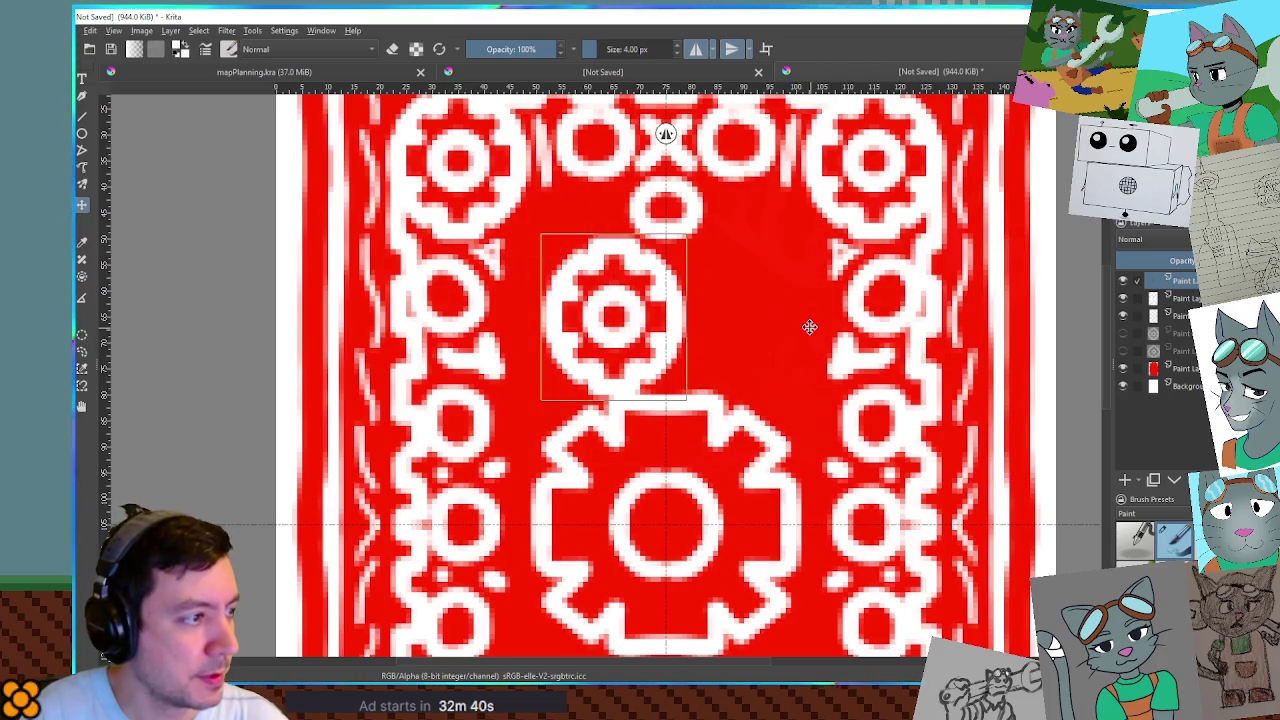
{"action": "key", "text": "Left"}
{"action": "key", "text": "Left"}
{"action": "key", "text": "Left"}
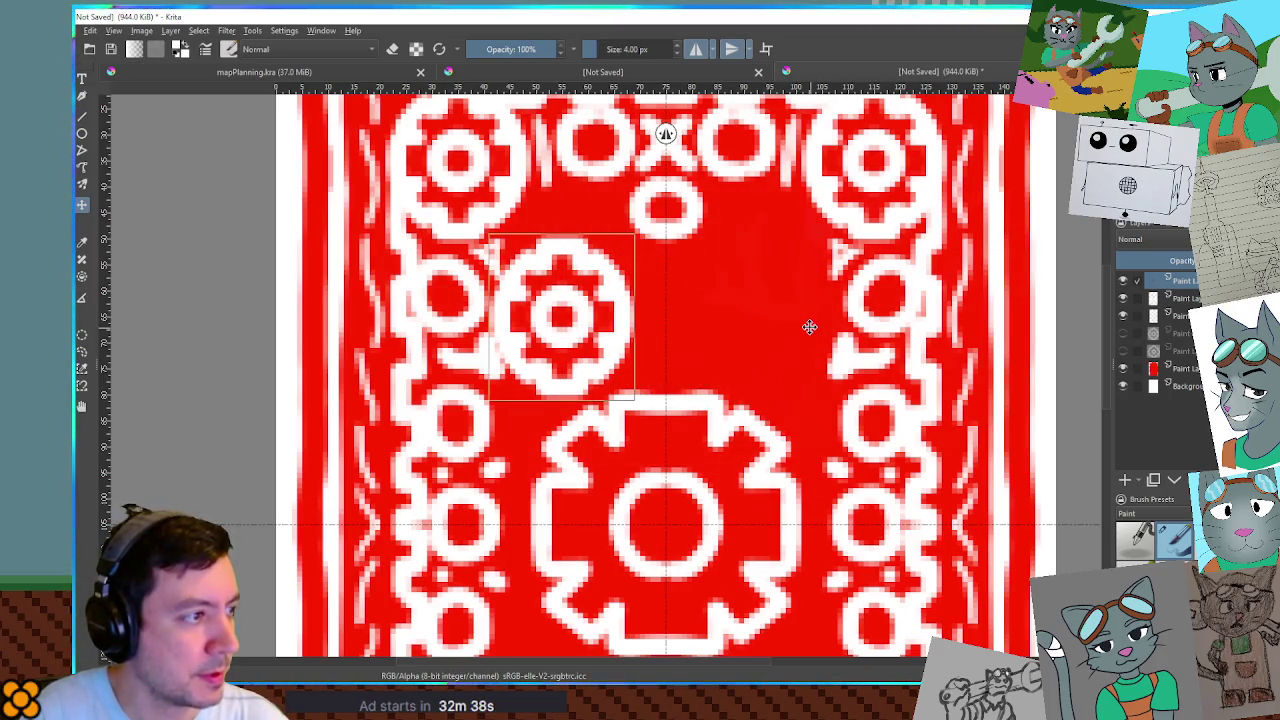
{"action": "key", "text": "Up"}
{"action": "key", "text": "Up"}
{"action": "key", "text": "Up"}
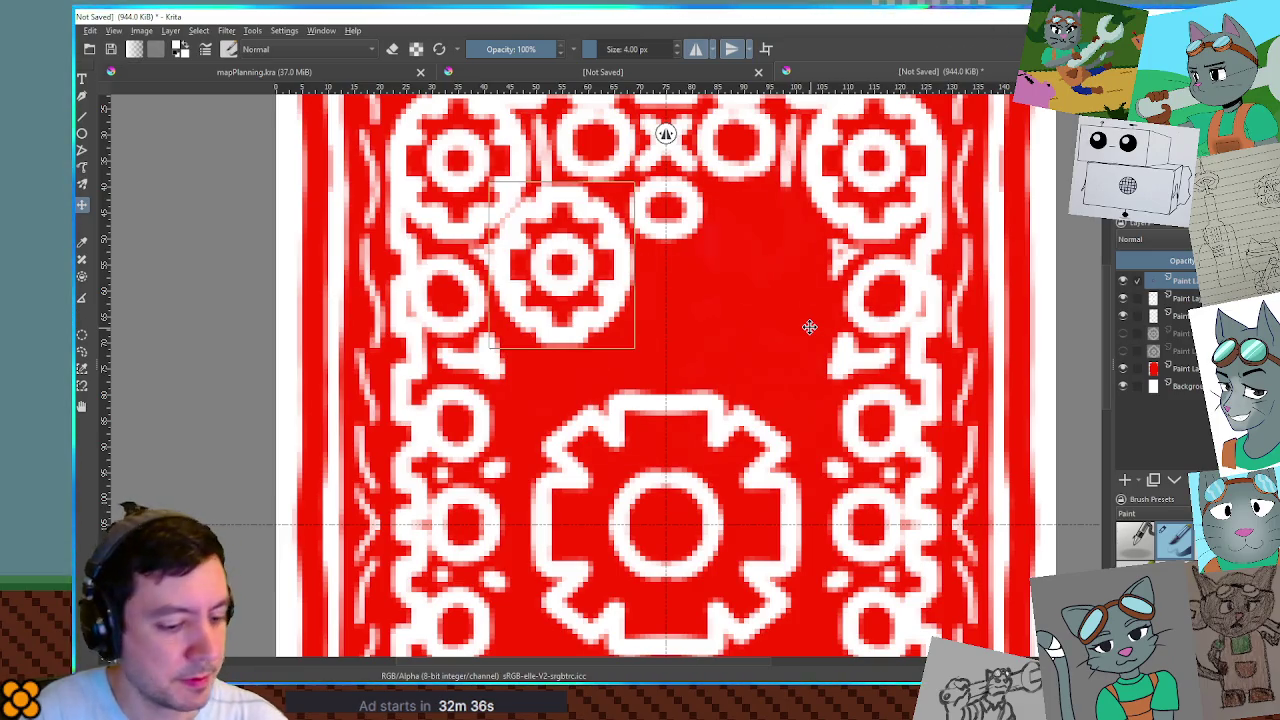
{"action": "key", "text": "ctrl+j"}
{"action": "key", "text": "Right"}
{"action": "key", "text": "Right"}
{"action": "key", "text": "Right"}
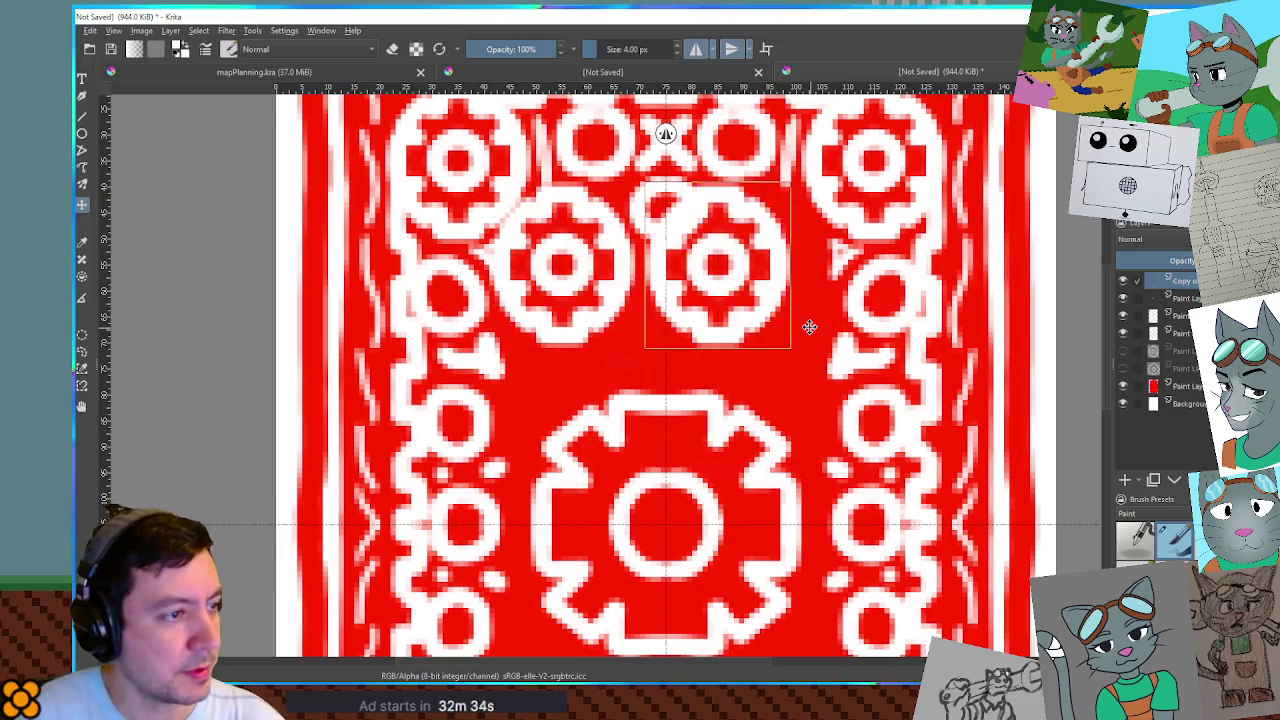
{"action": "key", "text": "ctrl+j"}
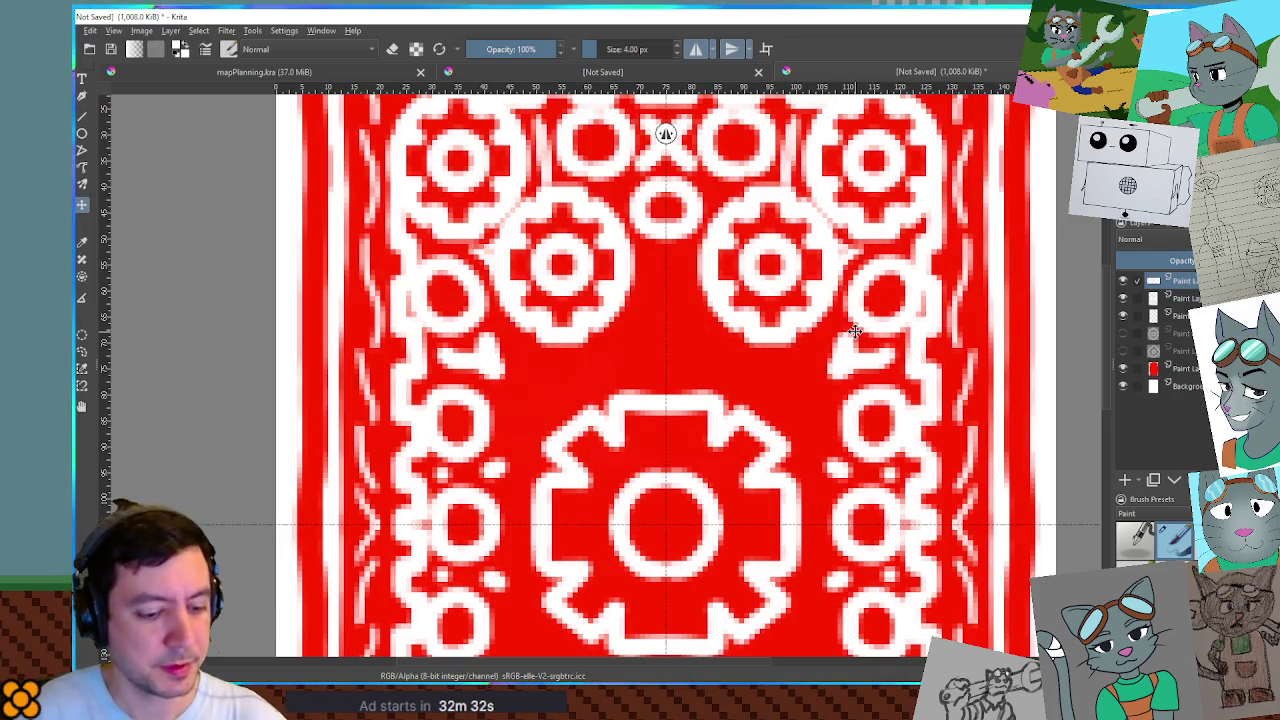
{"action": "key", "text": "Down"}
{"action": "key", "text": "Down"}
{"action": "key", "text": "Down"}
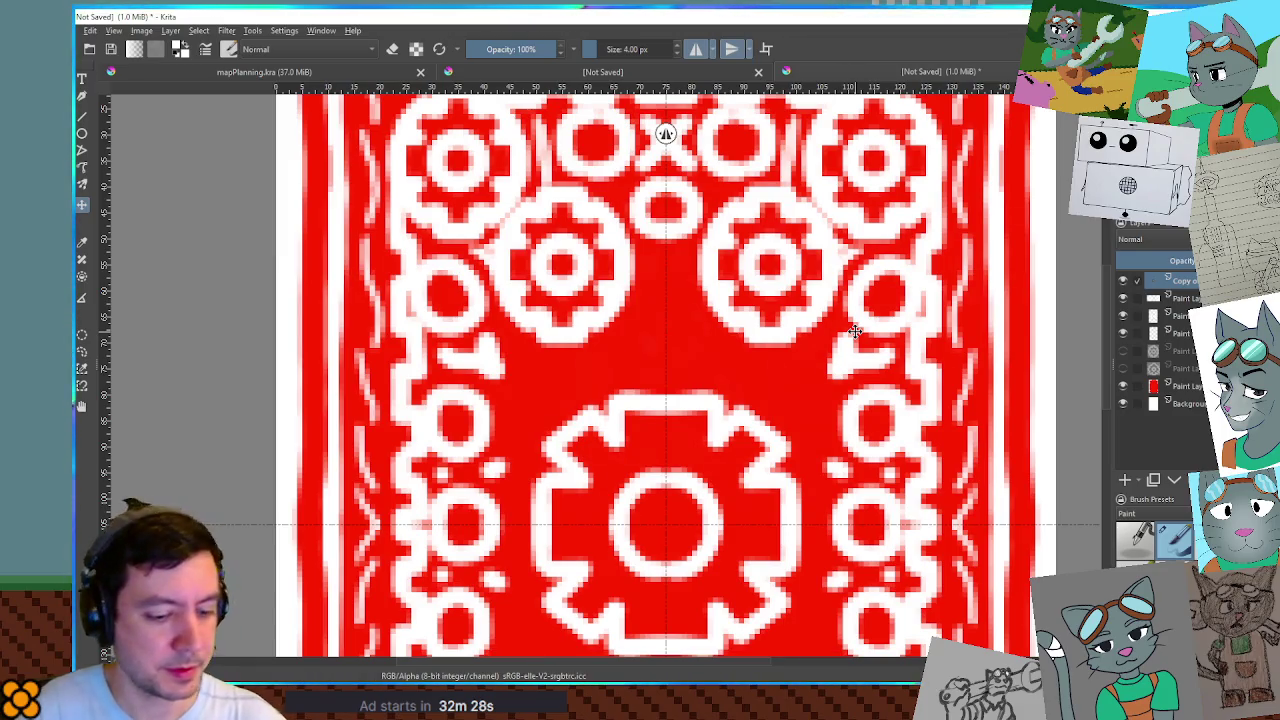
{"action": "key", "text": "ctrl+e"}
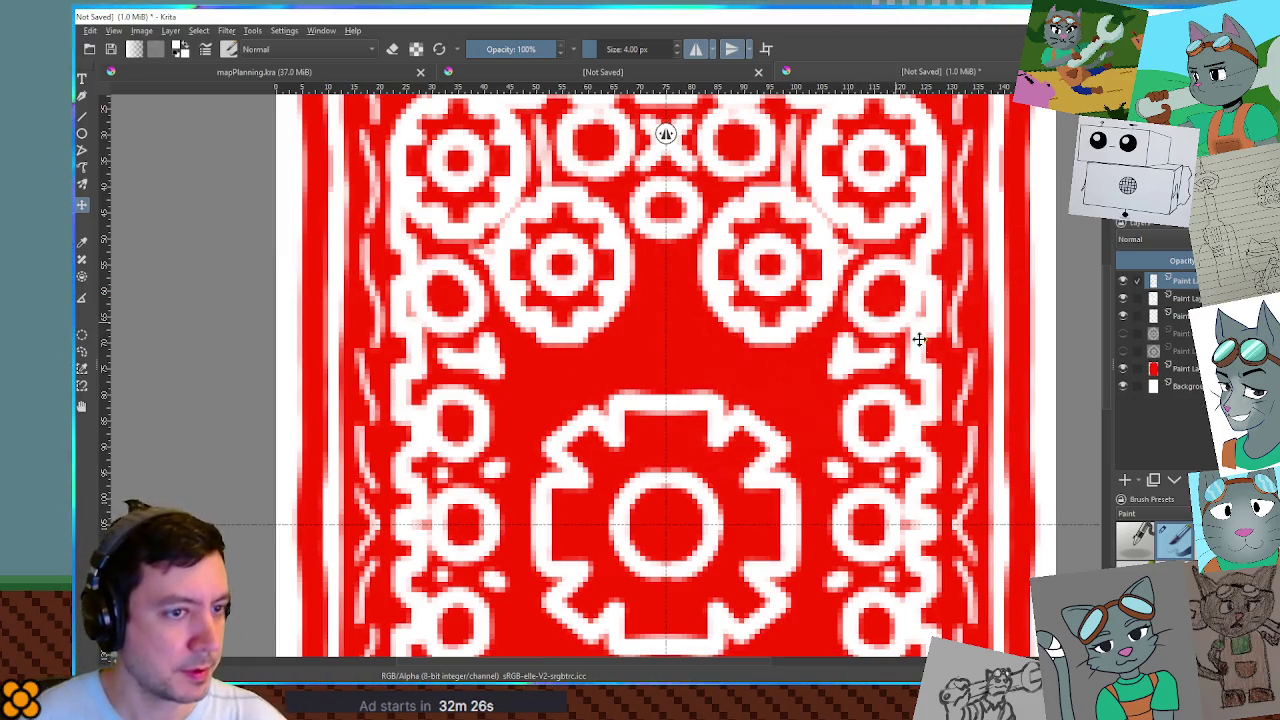
{"action": "left_click", "coordinate": [1124, 480]}
Paint a mirrored white curve below the top ornament.
{"action": "scroll", "coordinate": [850, 420], "scroll_direction": "down", "scroll_amount": 5}
{"action": "scroll", "coordinate": [778, 354], "scroll_direction": "up", "scroll_amount": 3}
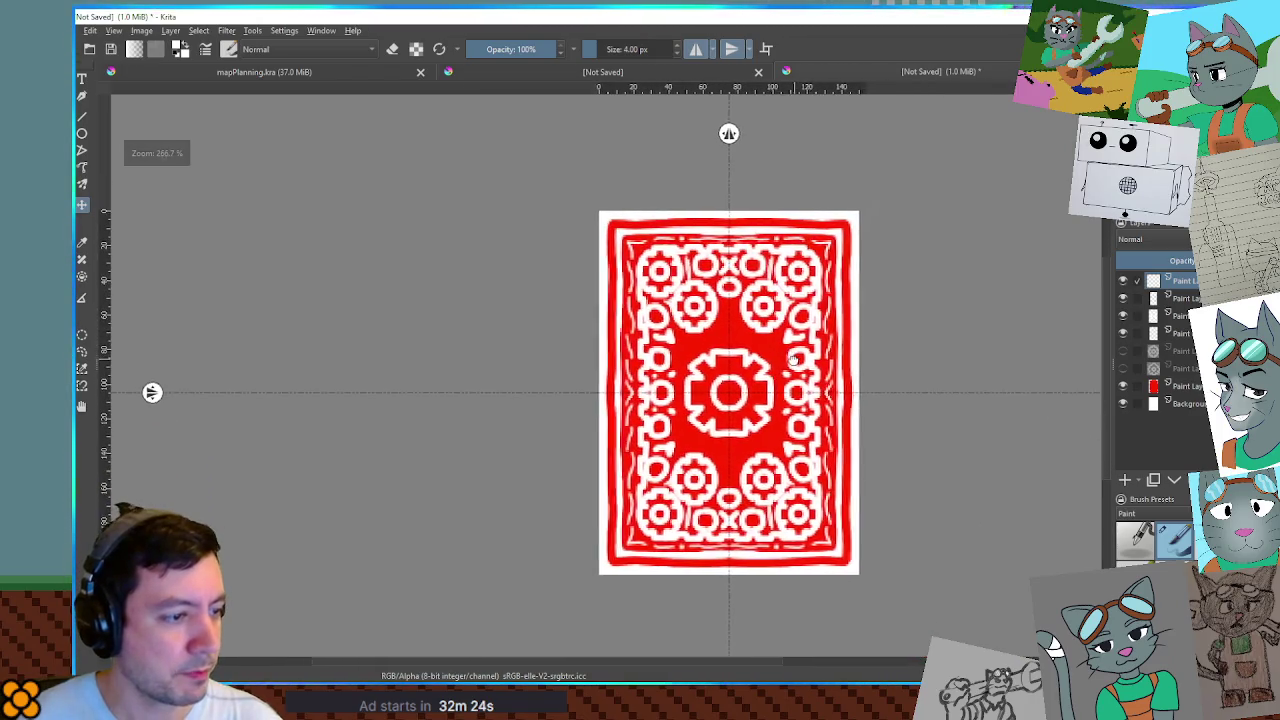
{"action": "mouse_move", "coordinate": [778, 354]}
{"action": "left_mouse_down"}
{"action": "mouse_move", "coordinate": [788, 376]}
{"action": "mouse_move", "coordinate": [776, 325]}
{"action": "left_mouse_up"}
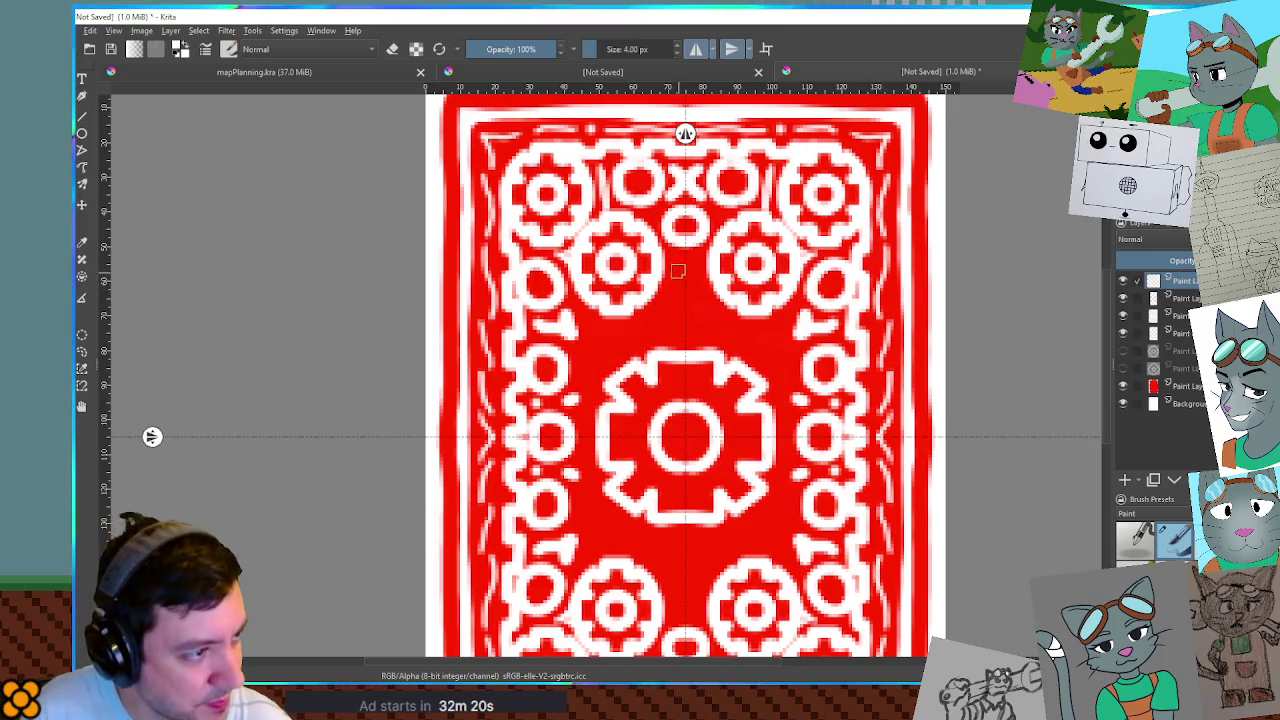
{"action": "mouse_move", "coordinate": [678, 263]}
{"action": "left_mouse_down"}
{"action": "mouse_move", "coordinate": [653, 315]}
{"action": "mouse_move", "coordinate": [688, 319]}
{"action": "mouse_move", "coordinate": [588, 328]}
{"action": "mouse_move", "coordinate": [587, 368]}
{"action": "mouse_move", "coordinate": [628, 366]}
{"action": "left_mouse_up"}
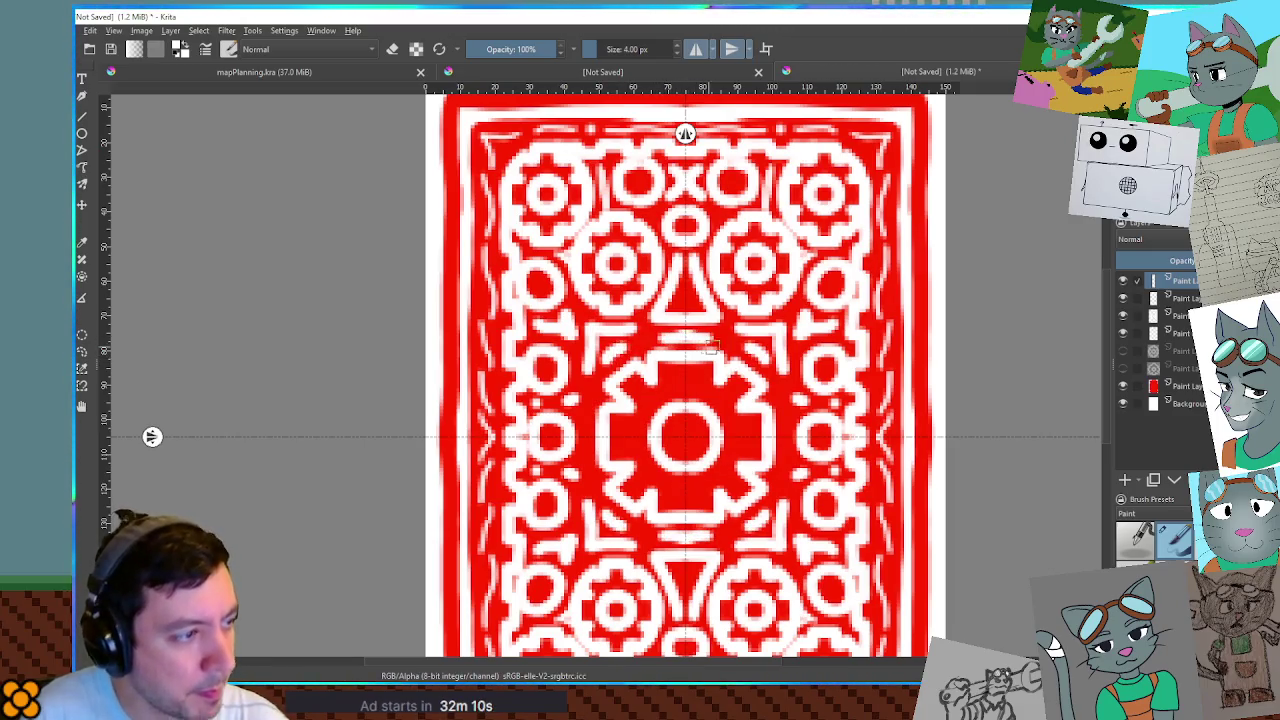
Turn off both the horizontal and vertical mirror tools.
{"action": "scroll", "coordinate": [909, 413], "scroll_direction": "down", "scroll_amount": 3}
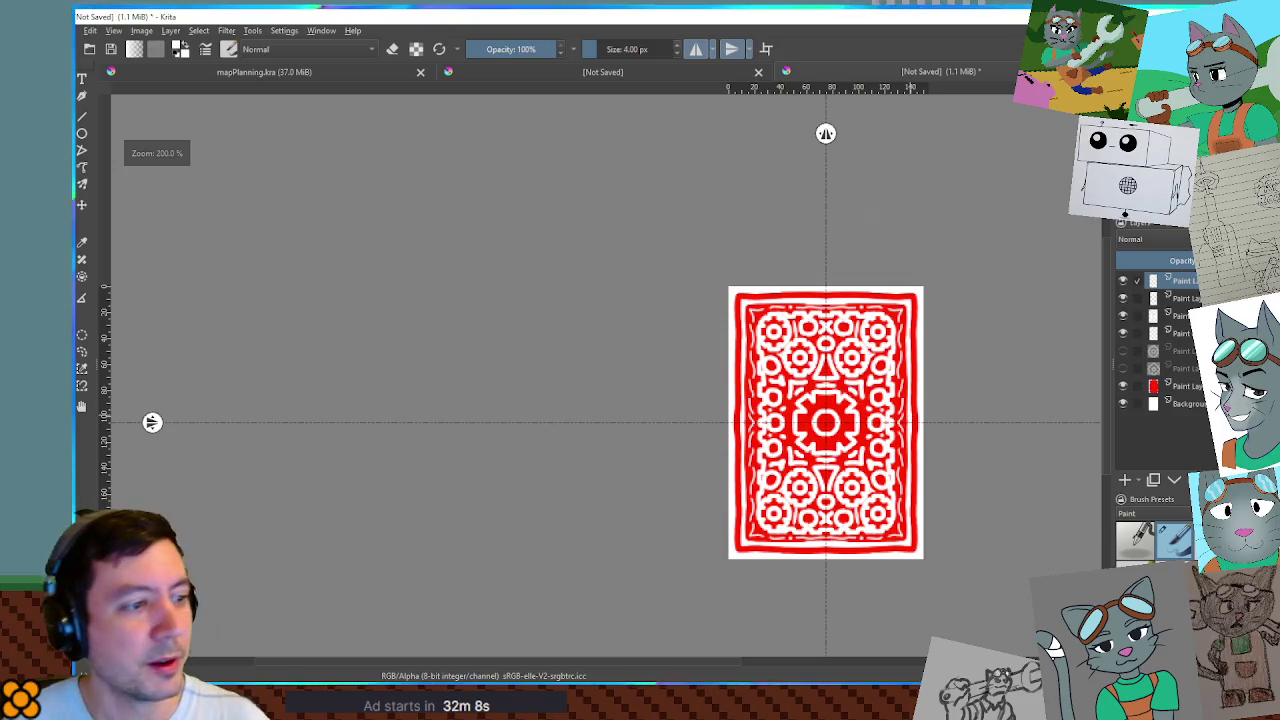
{"action": "mouse_move", "coordinate": [909, 413]}
{"action": "left_mouse_down"}
{"action": "mouse_move", "coordinate": [719, 345]}
{"action": "mouse_move", "coordinate": [851, 374]}
{"action": "mouse_move", "coordinate": [808, 342]}
{"action": "left_mouse_up"}
{"action": "scroll", "coordinate": [719, 345], "scroll_direction": "up", "scroll_amount": 3}
{"action": "scroll", "coordinate": [851, 374], "scroll_direction": "down", "scroll_amount": 3}
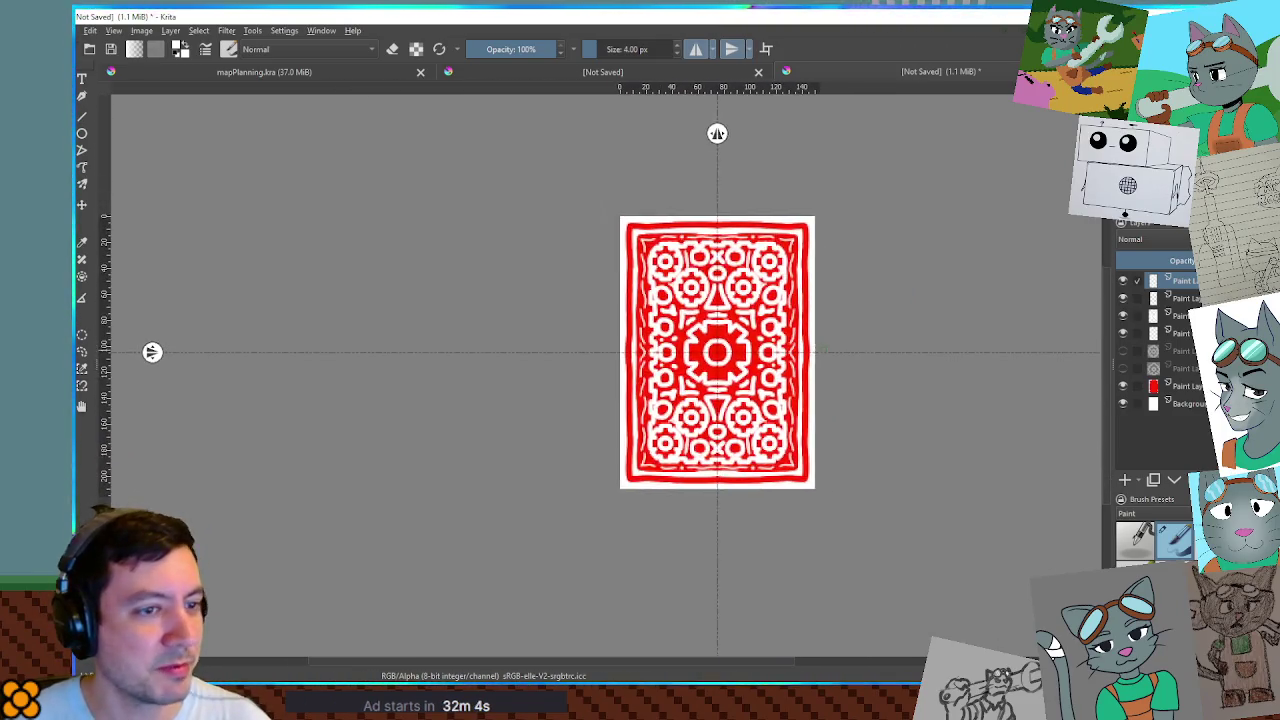
{"action": "scroll", "coordinate": [808, 342], "scroll_direction": "up", "scroll_amount": 1}
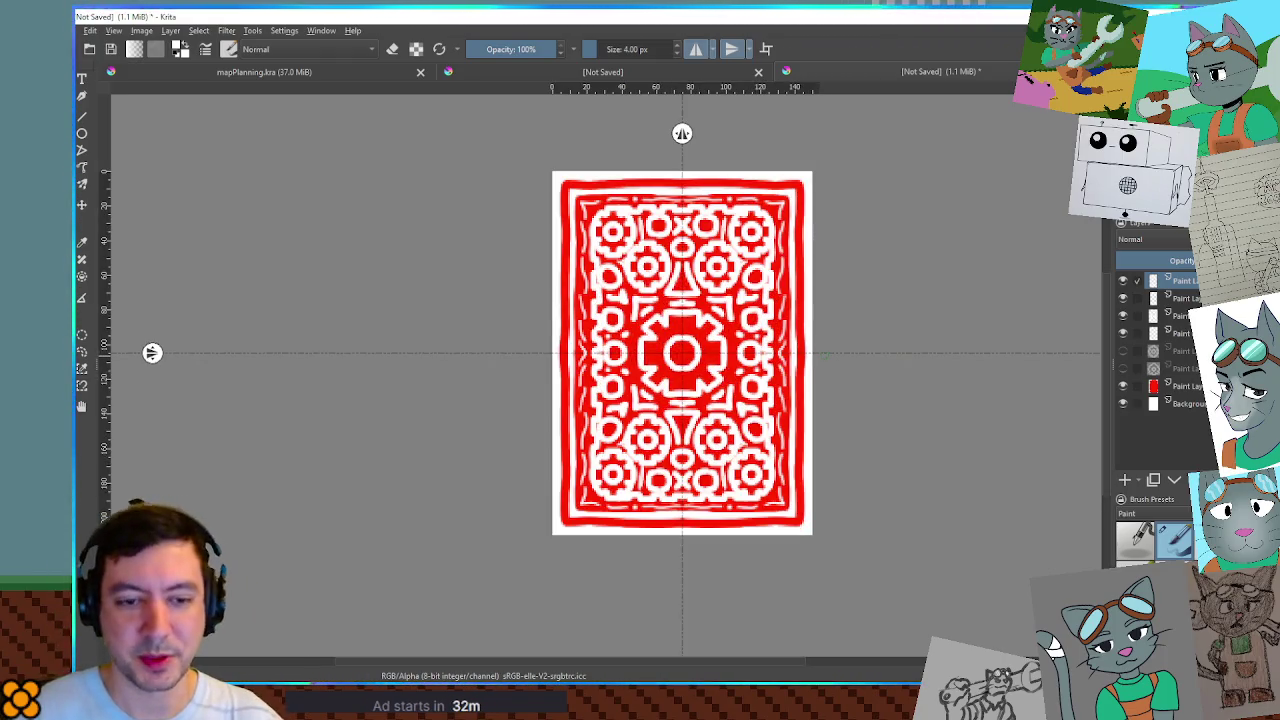
{"action": "left_click", "coordinate": [700, 48]}
{"action": "left_click", "coordinate": [731, 48]}
{"action": "left_click_drag", "start_coordinate": [970, 275], "coordinate": [873, 275]}
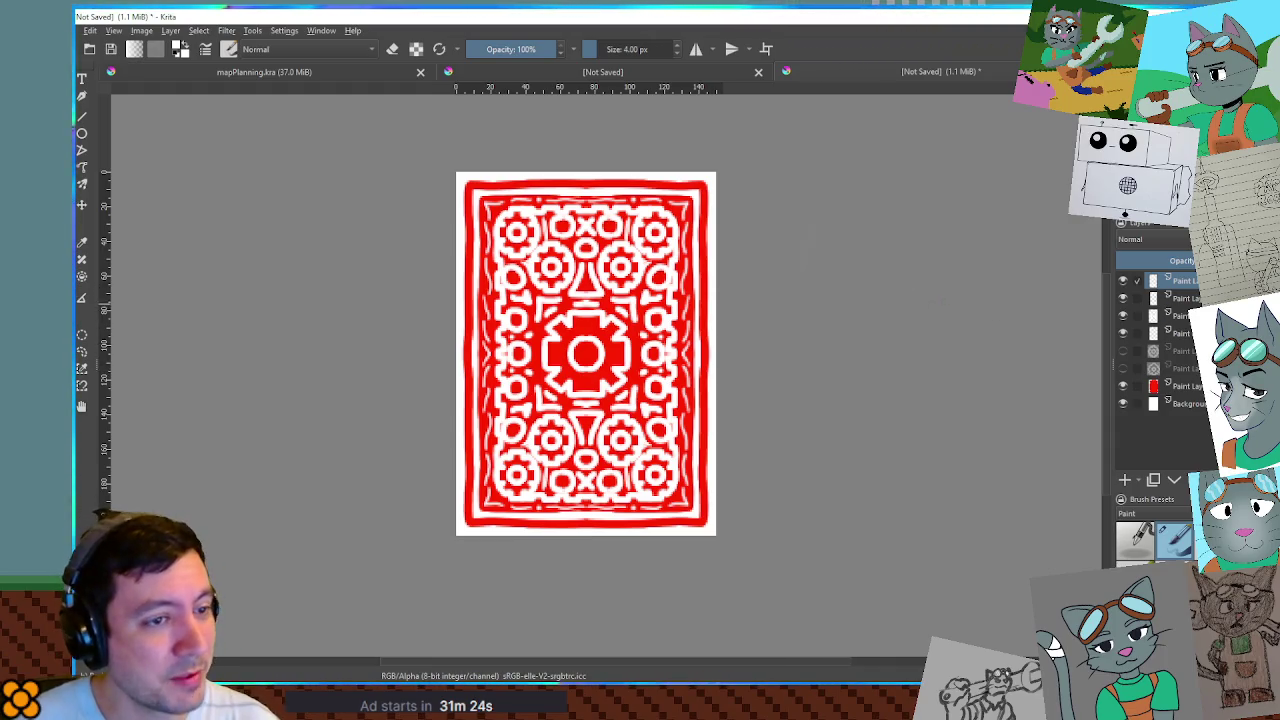
Shift-select the Layers docker's six layers, from the top one down to the red paint layer.
{"action": "left_click", "coordinate": [1180, 368], "text": "shift"}
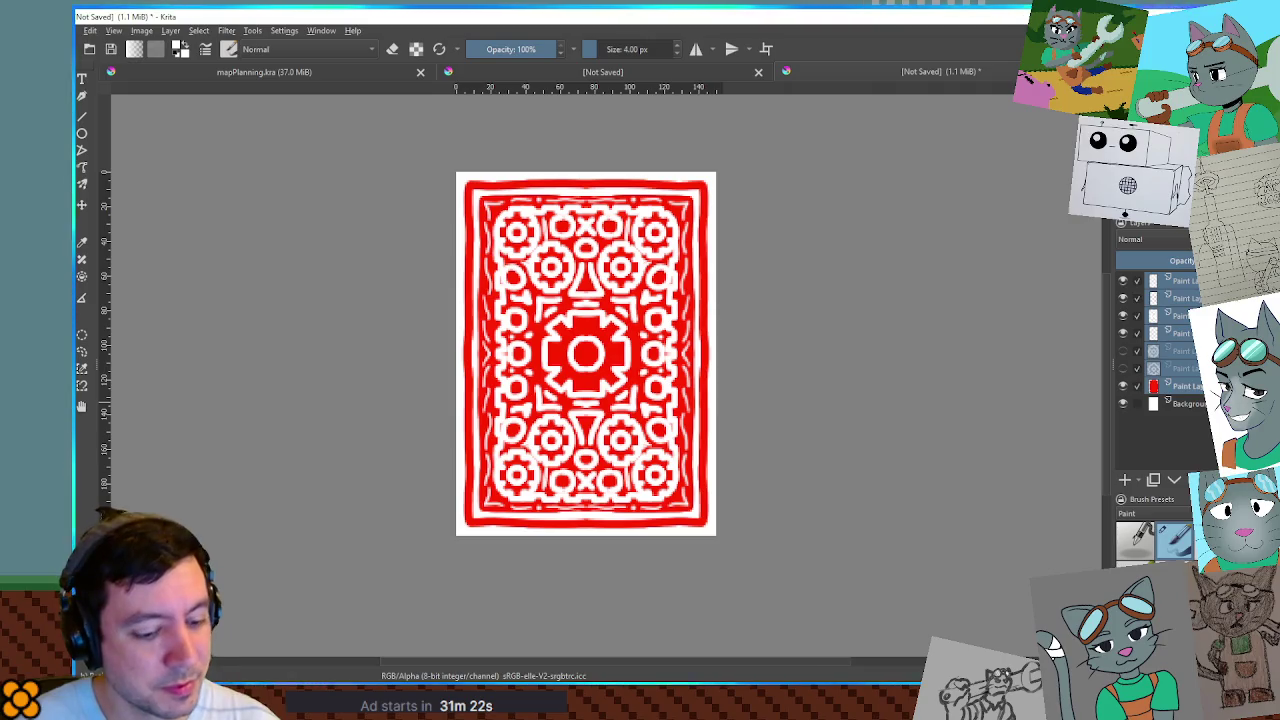
Group the card-back layers and add a new paint layer above the background.
{"action": "key", "text": "ctrl+g"}
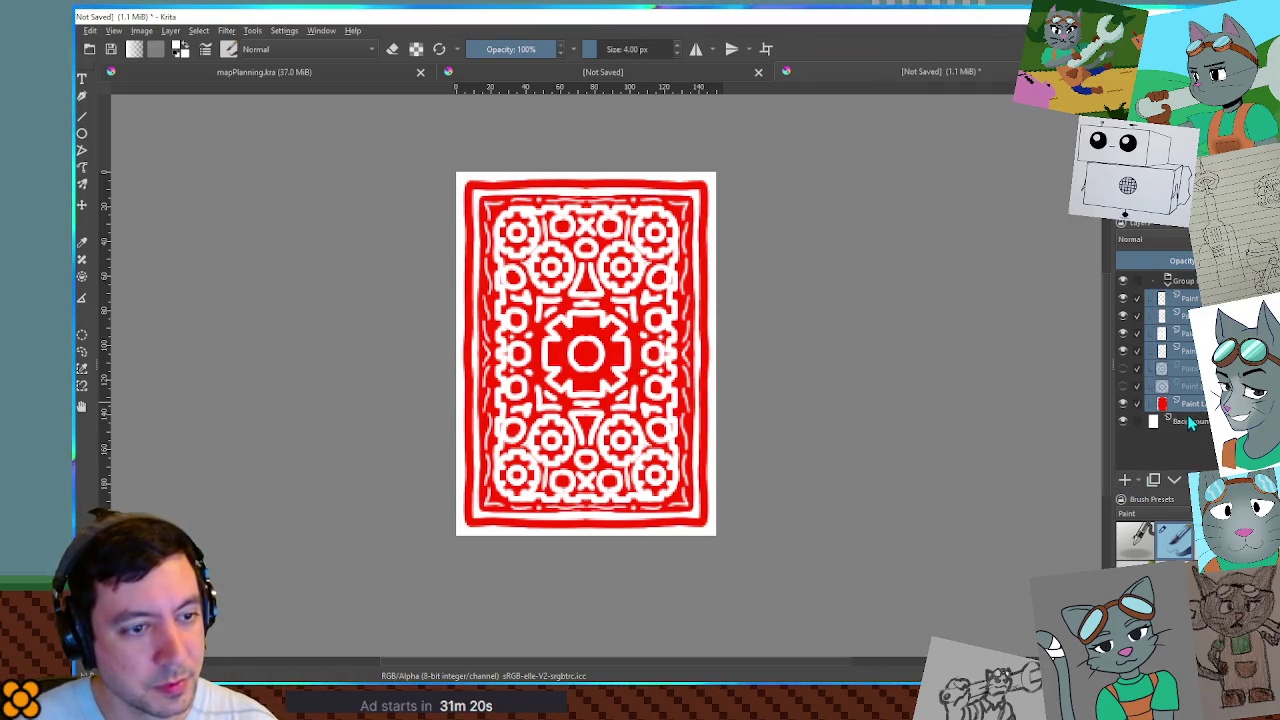
{"action": "left_click", "coordinate": [1190, 422]}
{"action": "left_click", "coordinate": [1124, 481]}
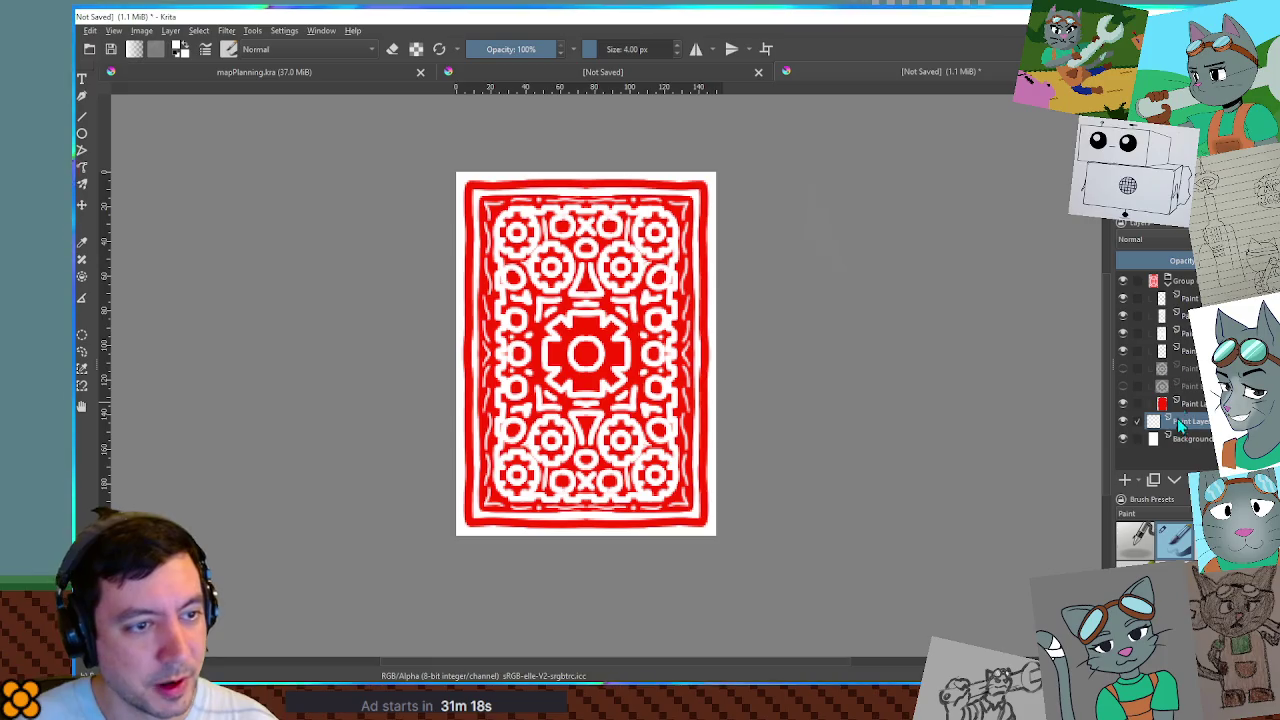
Collapse the card-back group and toggle its visibility off and back on.
{"action": "left_click", "coordinate": [1166, 283]}
{"action": "left_click", "coordinate": [1123, 284]}
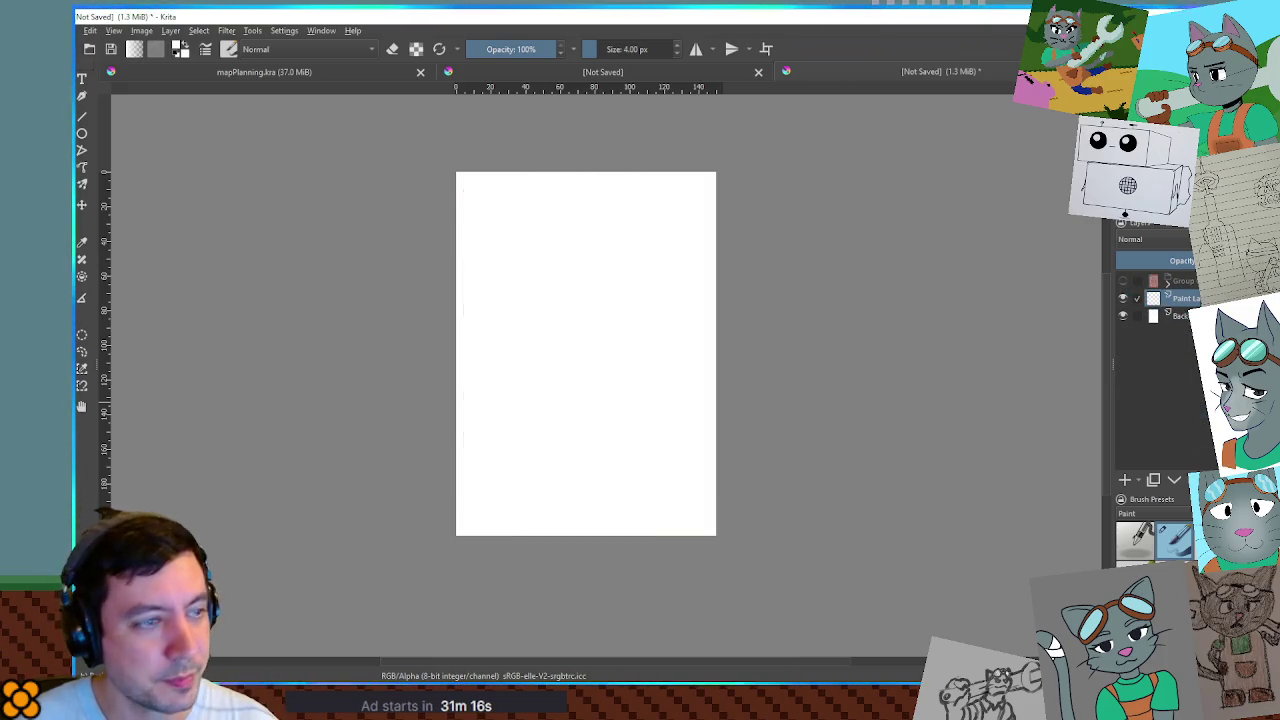
{"action": "left_click", "coordinate": [1123, 284]}
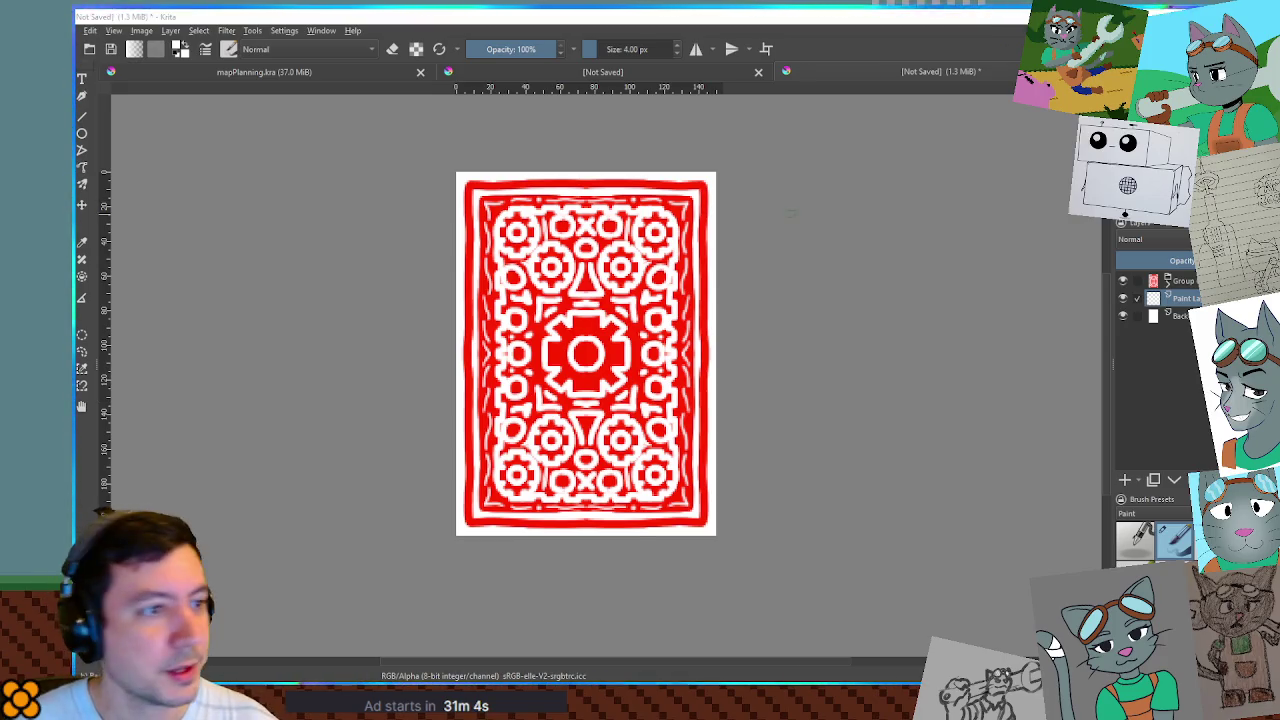
Lower the card-back group's opacity to a pale pink guide and select the new paint layer.
{"action": "left_click", "coordinate": [1182, 281]}
{"action": "left_click", "coordinate": [1137, 259]}
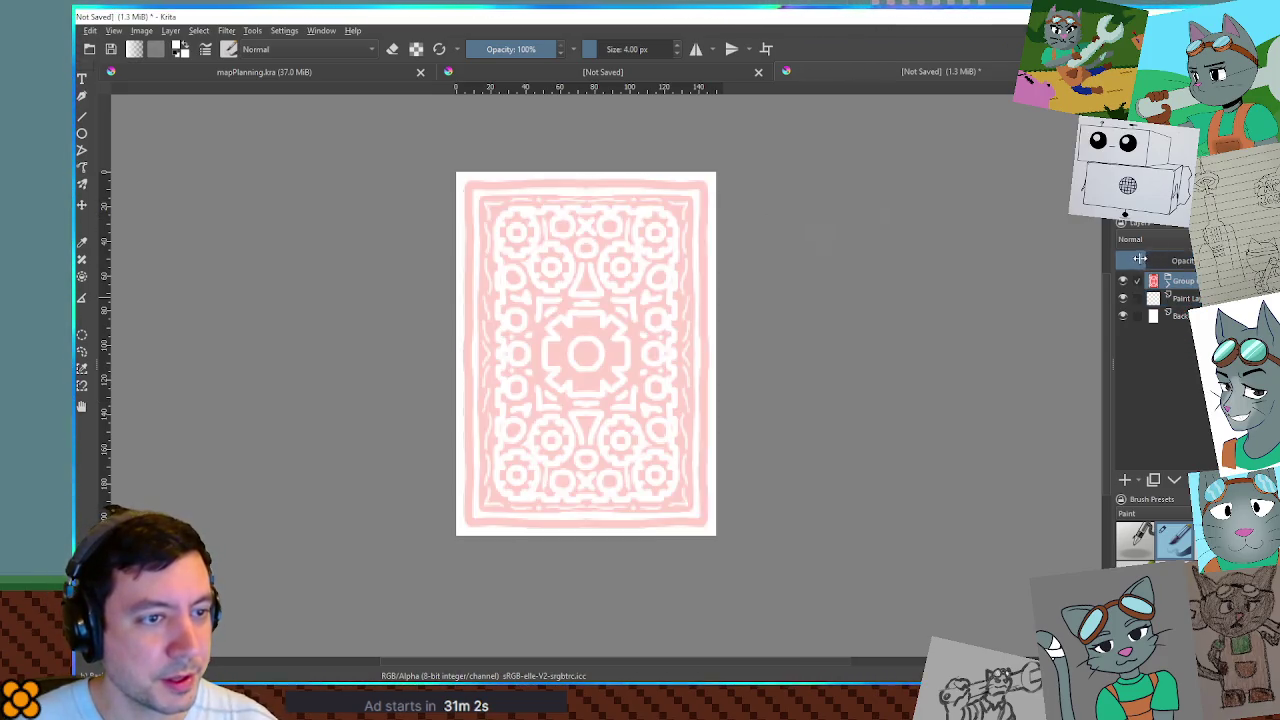
{"action": "left_click", "coordinate": [1190, 298]}
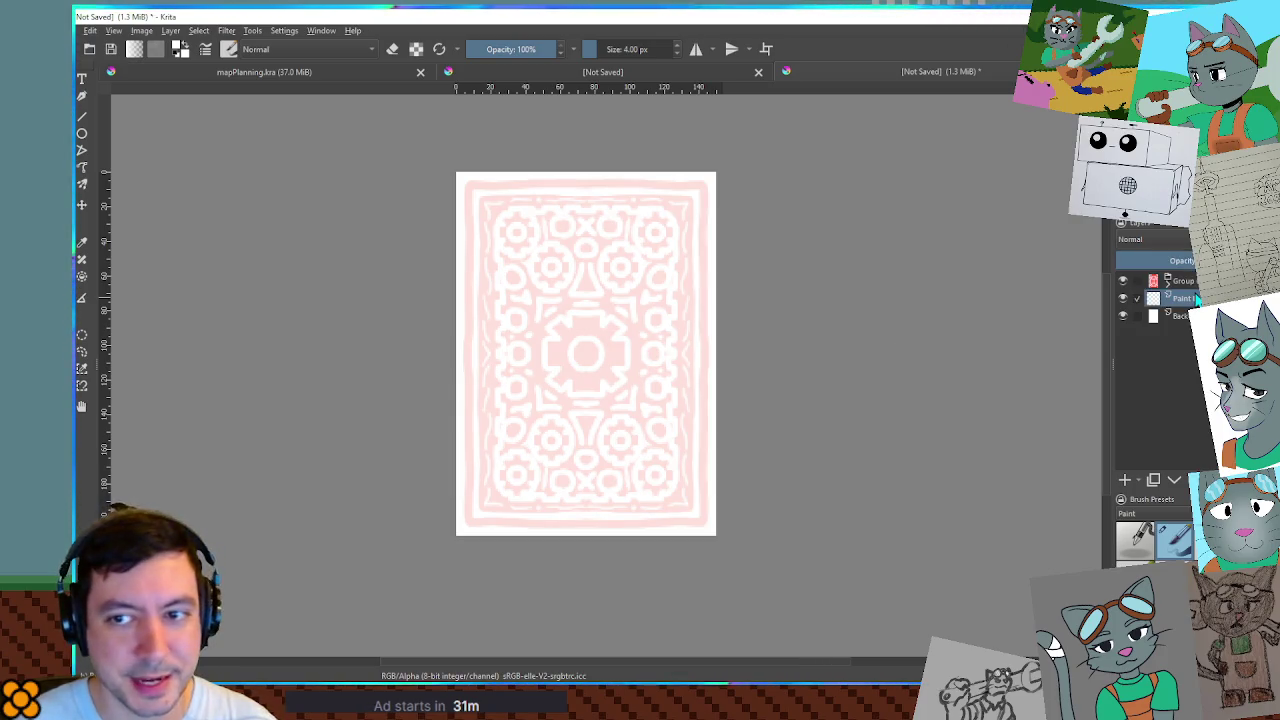
Zoom into the card's top-left, try a sketch circle, undo it, and return to full view.
{"action": "left_click_drag", "start_coordinate": [533, 275], "coordinate": [686, 289]}
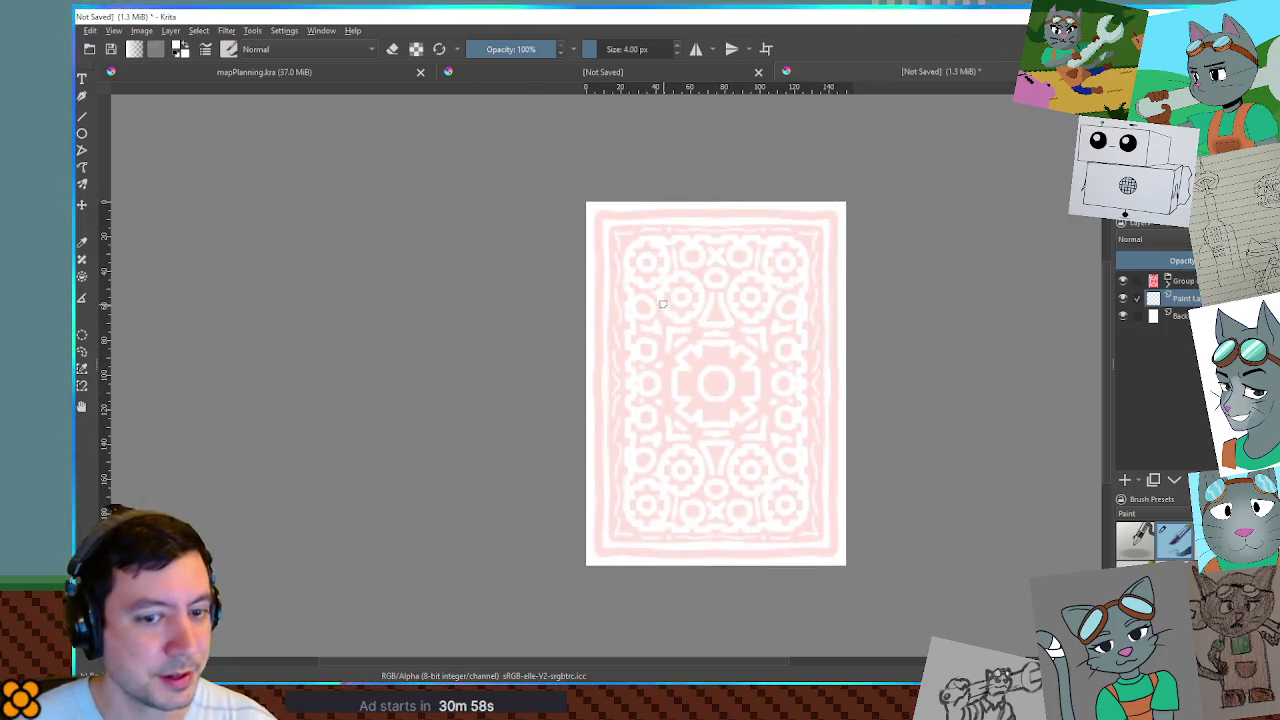
{"action": "scroll", "coordinate": [688, 251], "scroll_direction": "up", "scroll_amount": 3}
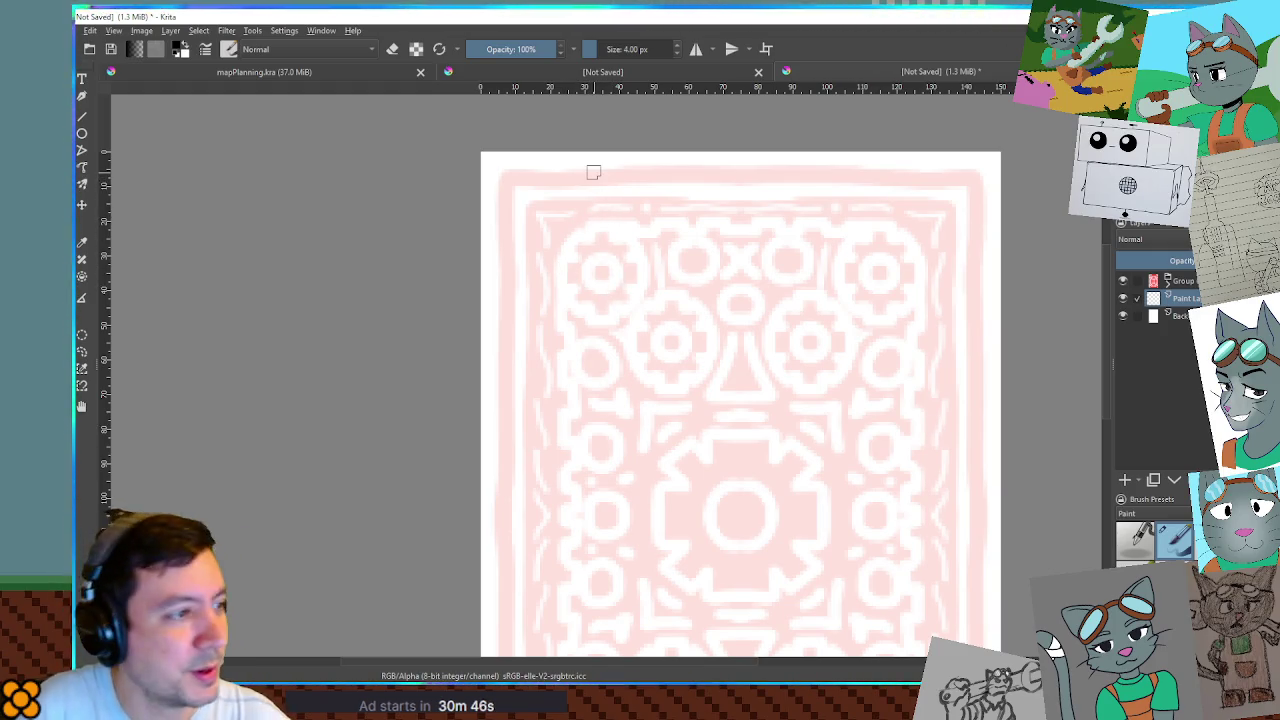
{"action": "mouse_move", "coordinate": [556, 216]}
{"action": "left_mouse_down"}
{"action": "mouse_move", "coordinate": [540, 262]}
{"action": "mouse_move", "coordinate": [592, 262]}
{"action": "mouse_move", "coordinate": [582, 220]}
{"action": "mouse_move", "coordinate": [527, 255]}
{"action": "mouse_move", "coordinate": [568, 290]}
{"action": "mouse_move", "coordinate": [586, 242]}
{"action": "mouse_move", "coordinate": [537, 232]}
{"action": "mouse_move", "coordinate": [558, 212]}
{"action": "mouse_move", "coordinate": [572, 228]}
{"action": "mouse_move", "coordinate": [562, 238]}
{"action": "mouse_move", "coordinate": [562, 188]}
{"action": "mouse_move", "coordinate": [581, 186]}
{"action": "left_mouse_up"}
{"action": "key", "text": "ctrl+z"}
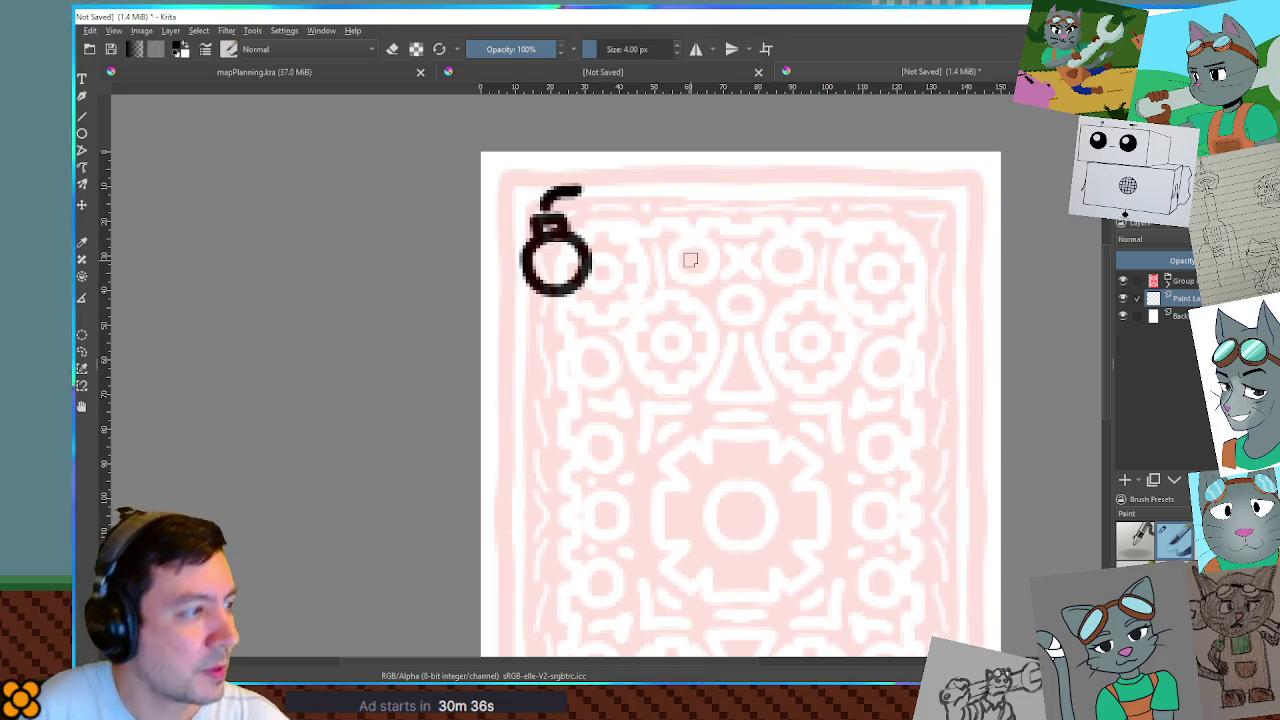
{"action": "scroll", "coordinate": [688, 258], "scroll_direction": "down", "scroll_amount": 3}
{"action": "mouse_move", "coordinate": [729, 346]}
{"action": "left_mouse_down"}
{"action": "mouse_move", "coordinate": [709, 329]}
{"action": "mouse_move", "coordinate": [690, 340]}
{"action": "left_mouse_up"}
{"action": "key", "text": "ctrl+z"}
{"action": "key", "text": "ctrl+z"}
{"action": "key", "text": "ctrl+z"}
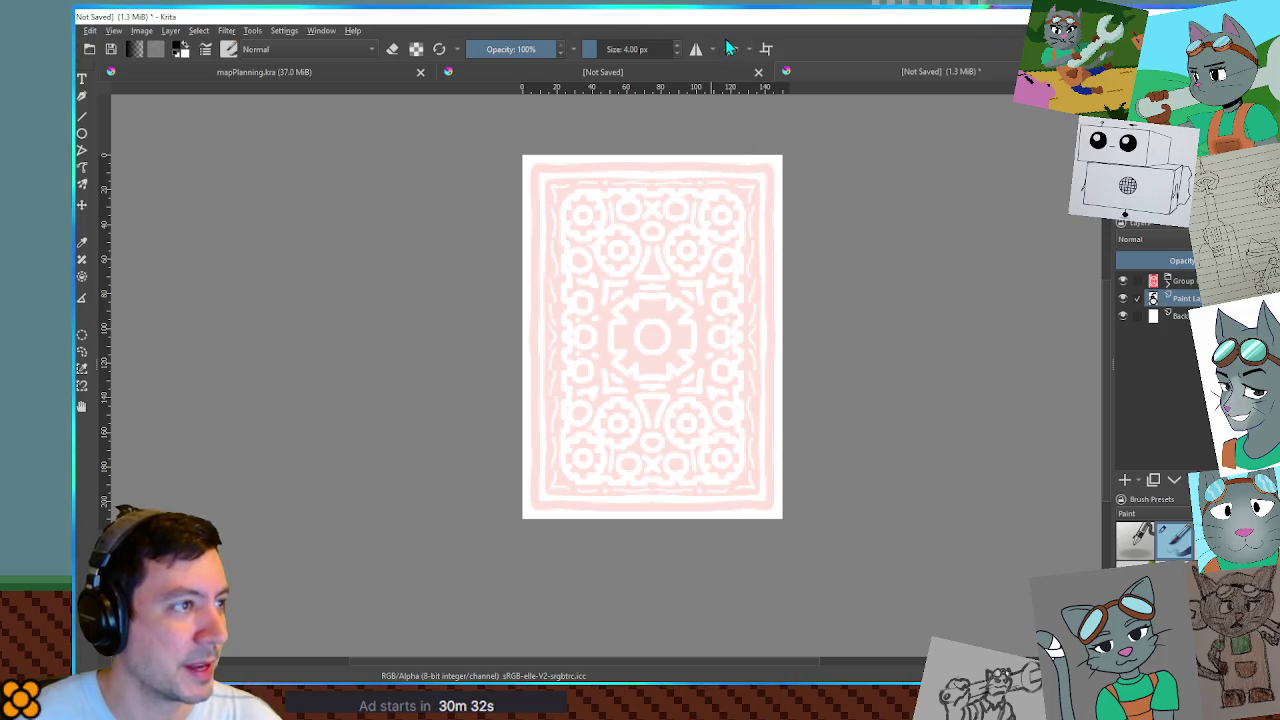
With horizontal and vertical mirroring on, paint bomb doodles into the card corners.
{"action": "left_click", "coordinate": [697, 49]}
{"action": "left_click", "coordinate": [729, 49]}
{"action": "scroll", "coordinate": [643, 237], "scroll_direction": "up", "scroll_amount": 1}
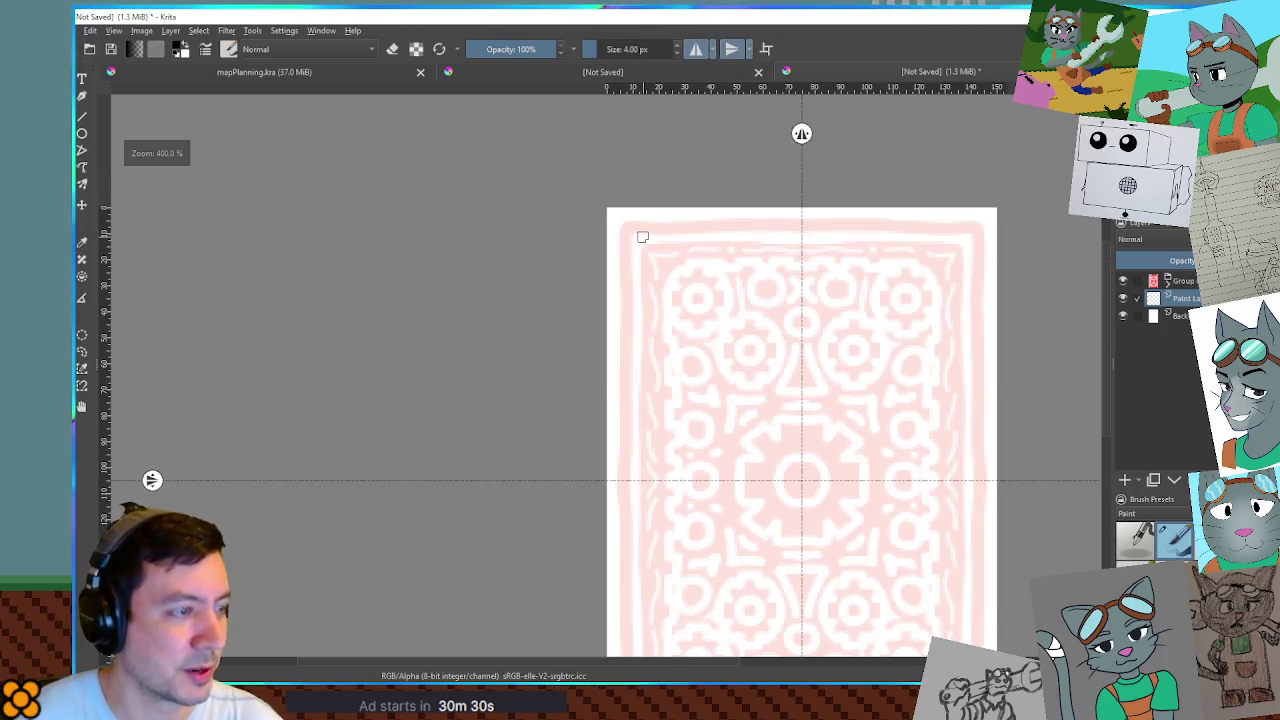
{"action": "mouse_move", "coordinate": [660, 257]}
{"action": "left_mouse_down"}
{"action": "mouse_move", "coordinate": [641, 256]}
{"action": "mouse_move", "coordinate": [640, 294]}
{"action": "mouse_move", "coordinate": [670, 286]}
{"action": "mouse_move", "coordinate": [668, 252]}
{"action": "mouse_move", "coordinate": [651, 242]}
{"action": "mouse_move", "coordinate": [630, 282]}
{"action": "mouse_move", "coordinate": [655, 320]}
{"action": "mouse_move", "coordinate": [662, 270]}
{"action": "mouse_move", "coordinate": [622, 300]}
{"action": "mouse_move", "coordinate": [658, 316]}
{"action": "mouse_move", "coordinate": [678, 282]}
{"action": "mouse_move", "coordinate": [636, 264]}
{"action": "mouse_move", "coordinate": [670, 238]}
{"action": "mouse_move", "coordinate": [694, 242]}
{"action": "mouse_move", "coordinate": [655, 240]}
{"action": "mouse_move", "coordinate": [698, 238]}
{"action": "mouse_move", "coordinate": [700, 272]}
{"action": "left_mouse_up"}
{"action": "key", "text": "ctrl+z"}
{"action": "key", "text": "ctrl+z"}
{"action": "key", "text": "e"}
{"action": "key", "text": "ctrl+z"}
{"action": "key", "text": "minus"}
{"action": "key", "text": "minus"}
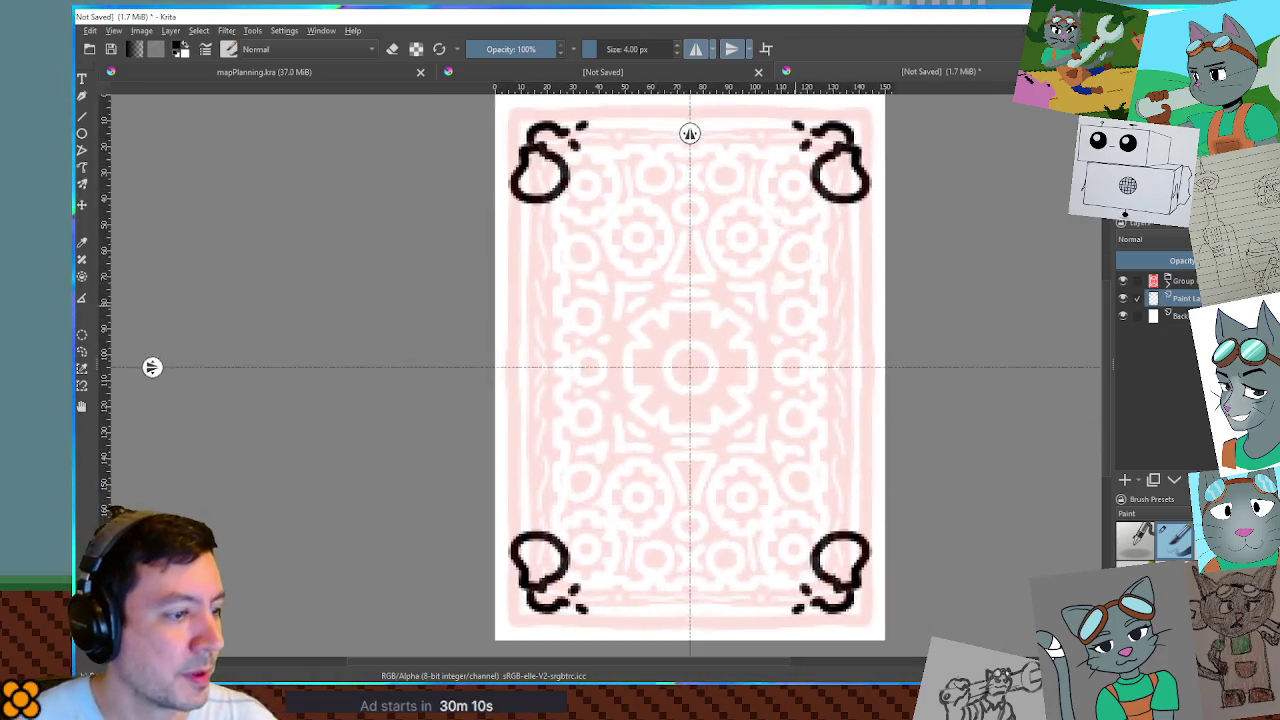
Delete the top-right and bottom-left bomb copies using a rectangular selection.
{"action": "key", "text": "ctrl+r"}
{"action": "left_click_drag", "start_coordinate": [778, 140], "coordinate": [878, 258]}
{"action": "key", "text": "Delete"}
{"action": "key", "text": "ctrl+z"}
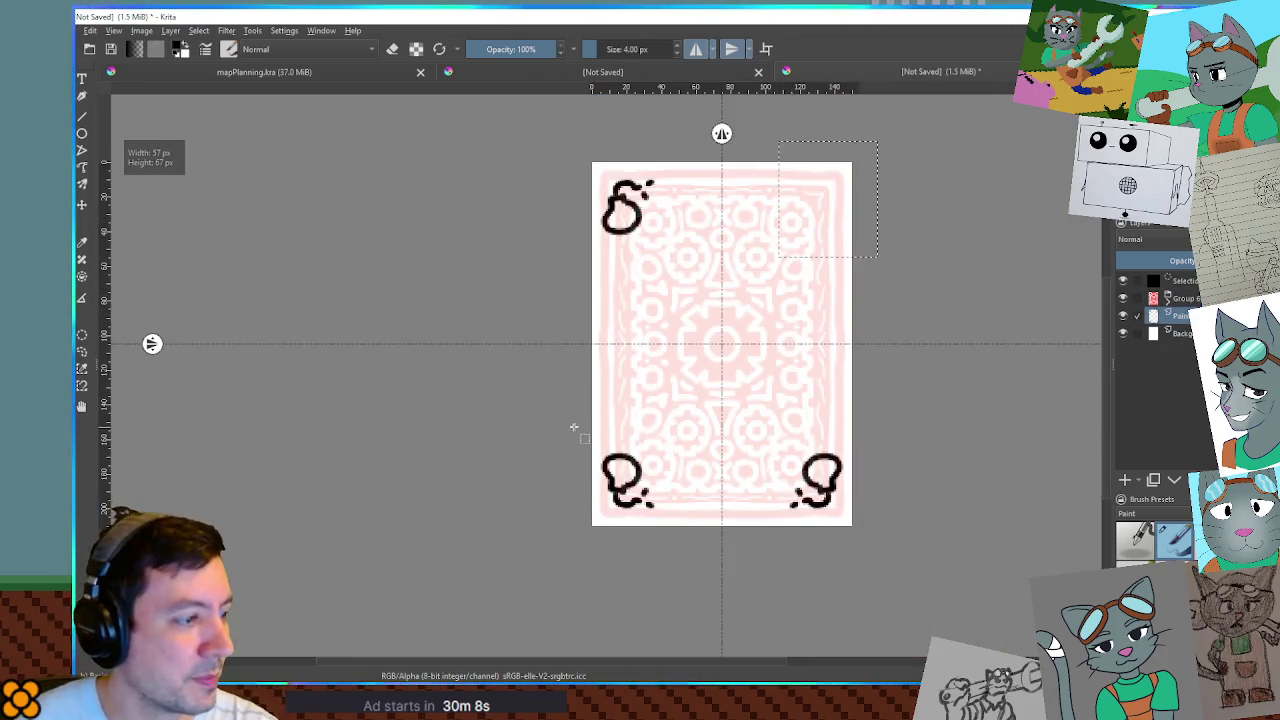
{"action": "key", "text": "ctrl+z"}
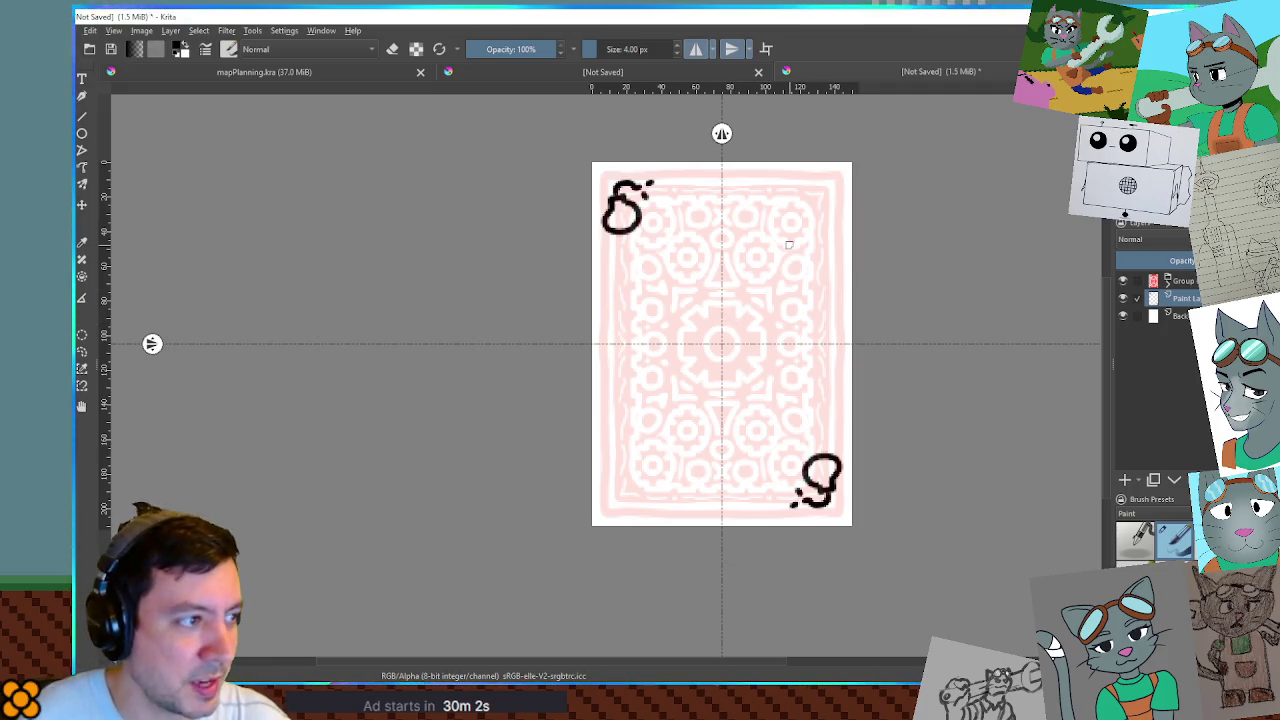
{"action": "scroll", "coordinate": [736, 308], "scroll_direction": "up", "scroll_amount": 1}
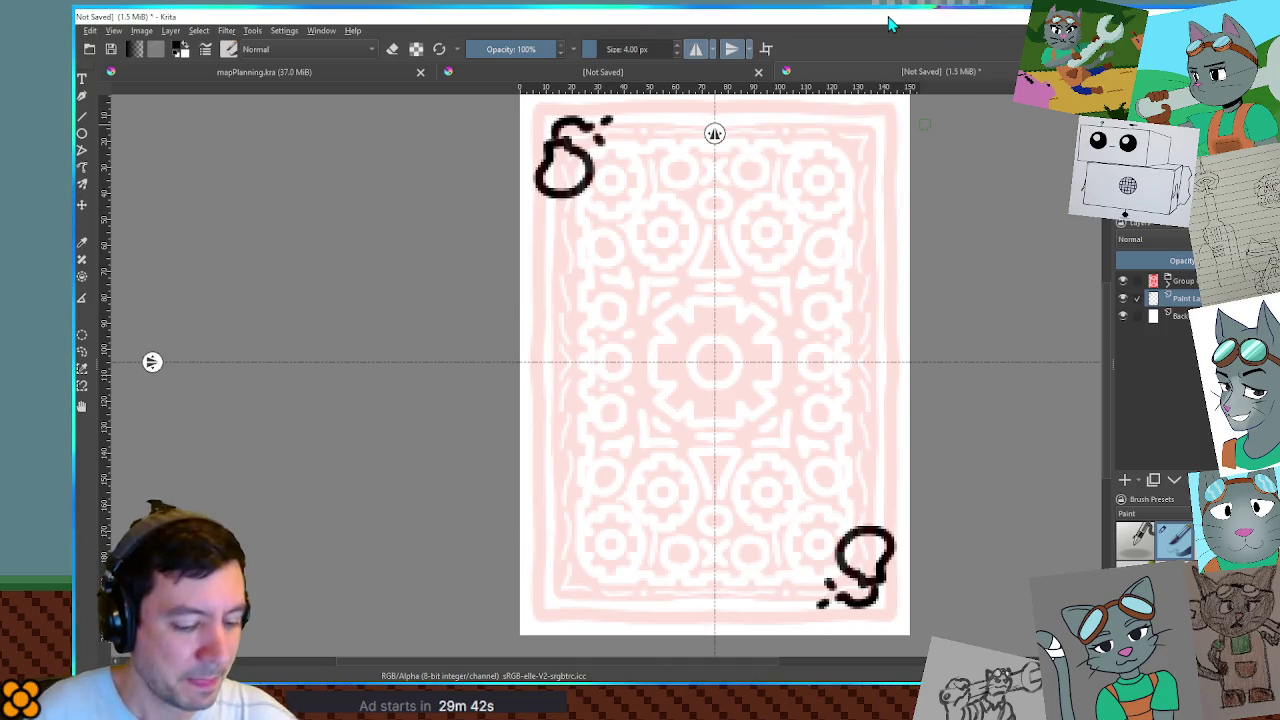
Turn off mirroring and draw the bomb's eyes, pupils and smiling mouth at the card centre.
{"action": "mouse_move", "coordinate": [660, 270]}
{"action": "left_mouse_down"}
{"action": "mouse_move", "coordinate": [650, 305]}
{"action": "mouse_move", "coordinate": [676, 282]}
{"action": "left_mouse_up"}
{"action": "key", "text": "ctrl+z"}
{"action": "left_click", "coordinate": [695, 56]}
{"action": "left_click", "coordinate": [732, 56]}
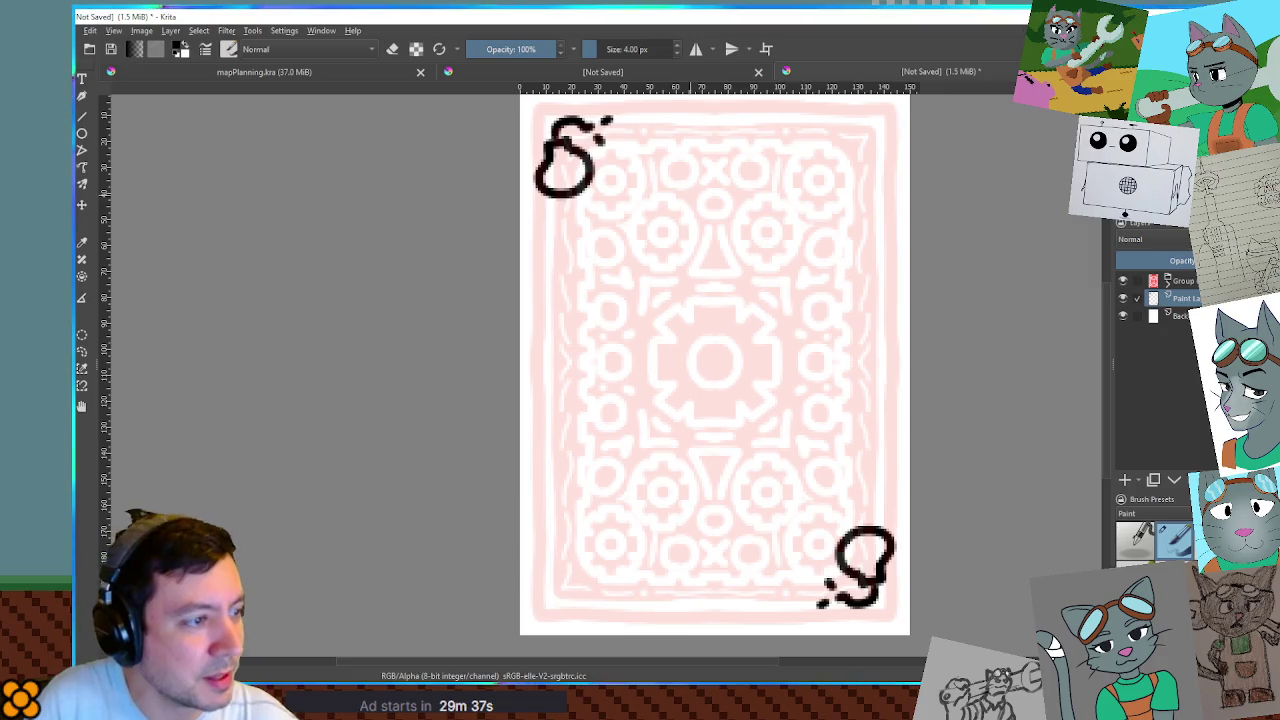
{"action": "mouse_move", "coordinate": [680, 283]}
{"action": "left_mouse_down"}
{"action": "mouse_move", "coordinate": [657, 286]}
{"action": "mouse_move", "coordinate": [681, 313]}
{"action": "mouse_move", "coordinate": [684, 285]}
{"action": "mouse_move", "coordinate": [736, 320]}
{"action": "mouse_move", "coordinate": [756, 292]}
{"action": "left_mouse_up"}
{"action": "left_click", "coordinate": [668, 297]}
{"action": "left_click", "coordinate": [745, 304]}
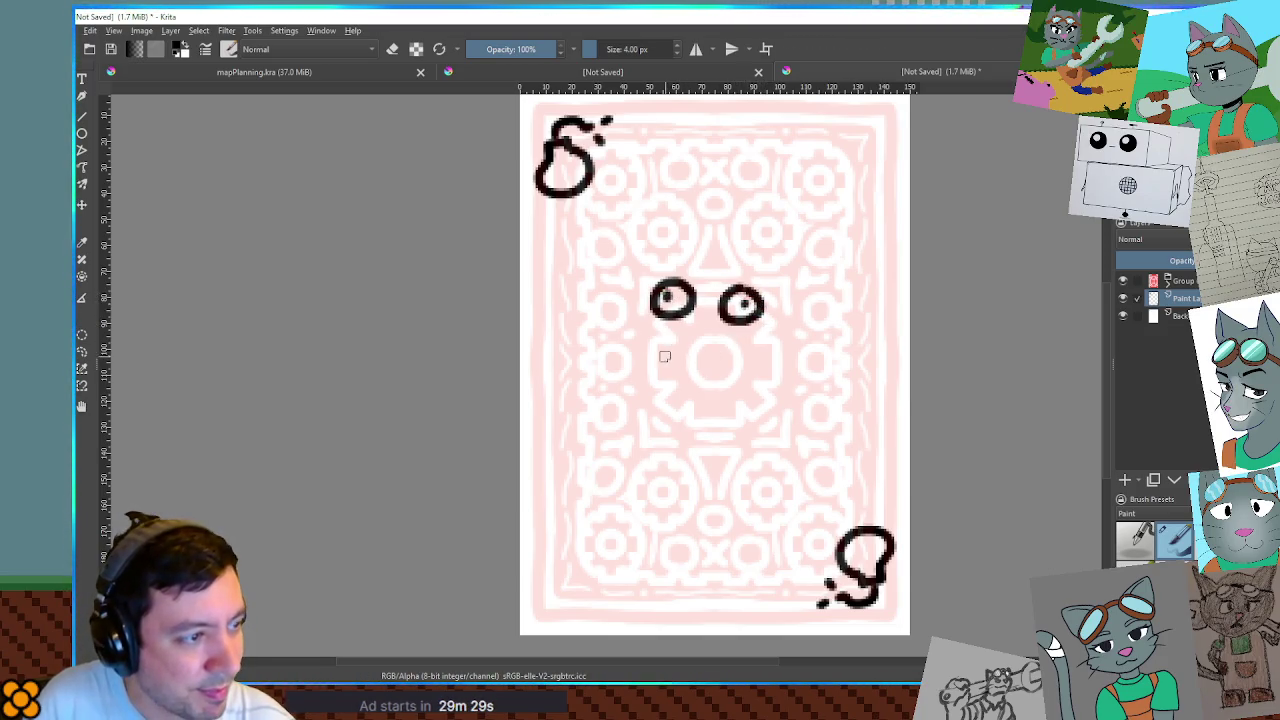
{"action": "mouse_move", "coordinate": [669, 350]}
{"action": "left_mouse_down"}
{"action": "mouse_move", "coordinate": [758, 356]}
{"action": "mouse_move", "coordinate": [740, 382]}
{"action": "mouse_move", "coordinate": [692, 381]}
{"action": "mouse_move", "coordinate": [666, 372]}
{"action": "mouse_move", "coordinate": [668, 345]}
{"action": "left_mouse_up"}
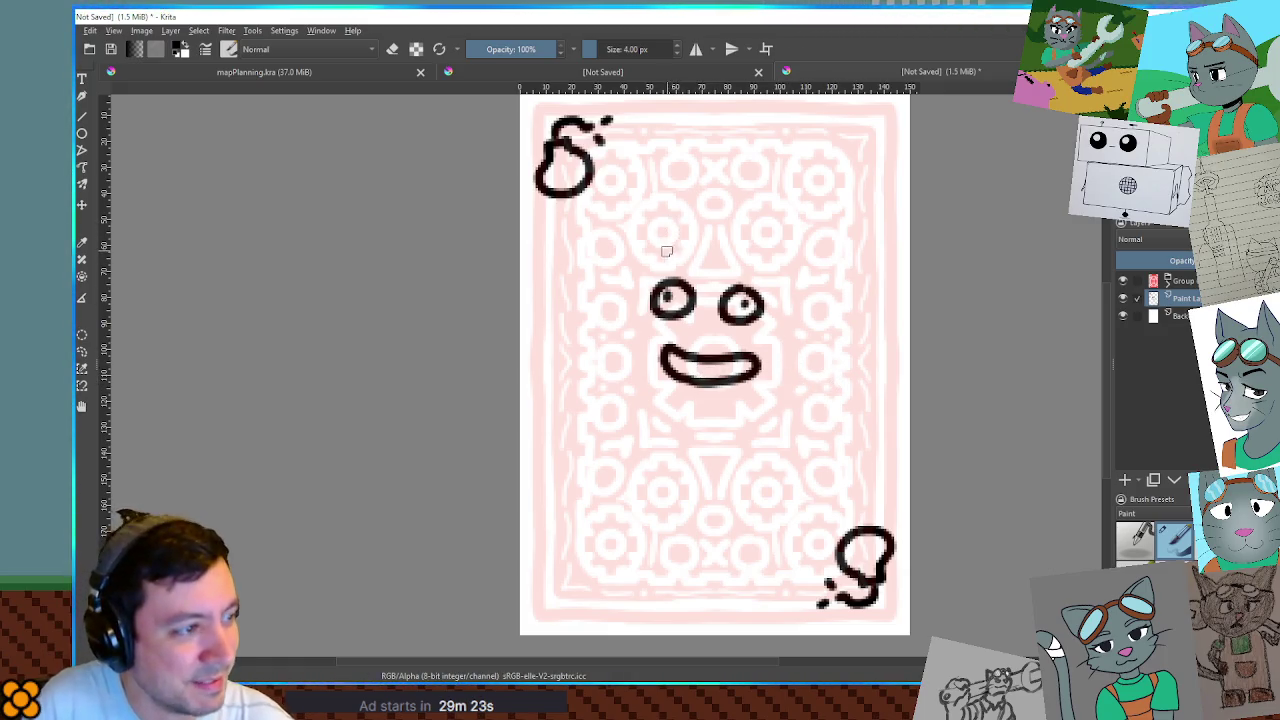
Draw the thick round bomb body and, with a thinner brush, its fuse.
{"action": "mouse_move", "coordinate": [689, 249]}
{"action": "left_mouse_down"}
{"action": "mouse_move", "coordinate": [603, 312]}
{"action": "mouse_move", "coordinate": [606, 388]}
{"action": "mouse_move", "coordinate": [655, 416]}
{"action": "left_mouse_up"}
{"action": "key", "text": "ctrl+z"}
{"action": "mouse_move", "coordinate": [672, 245]}
{"action": "left_mouse_down"}
{"action": "mouse_move", "coordinate": [605, 312]}
{"action": "mouse_move", "coordinate": [630, 402]}
{"action": "mouse_move", "coordinate": [717, 423]}
{"action": "mouse_move", "coordinate": [785, 394]}
{"action": "mouse_move", "coordinate": [815, 332]}
{"action": "mouse_move", "coordinate": [796, 278]}
{"action": "mouse_move", "coordinate": [671, 208]}
{"action": "mouse_move", "coordinate": [728, 216]}
{"action": "mouse_move", "coordinate": [740, 252]}
{"action": "left_mouse_up"}
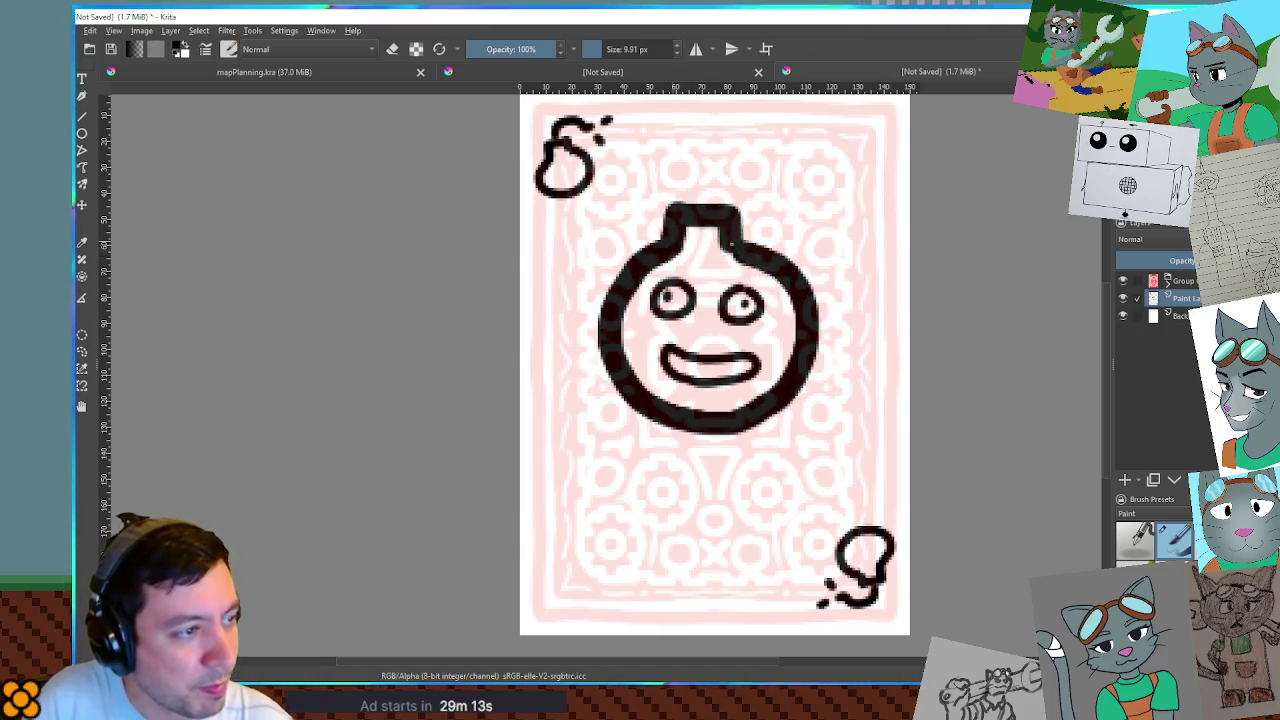
{"action": "key", "text": "bracketleft"}
{"action": "key", "text": "bracketleft"}
{"action": "key", "text": "bracketleft"}
{"action": "key", "text": "bracketleft"}
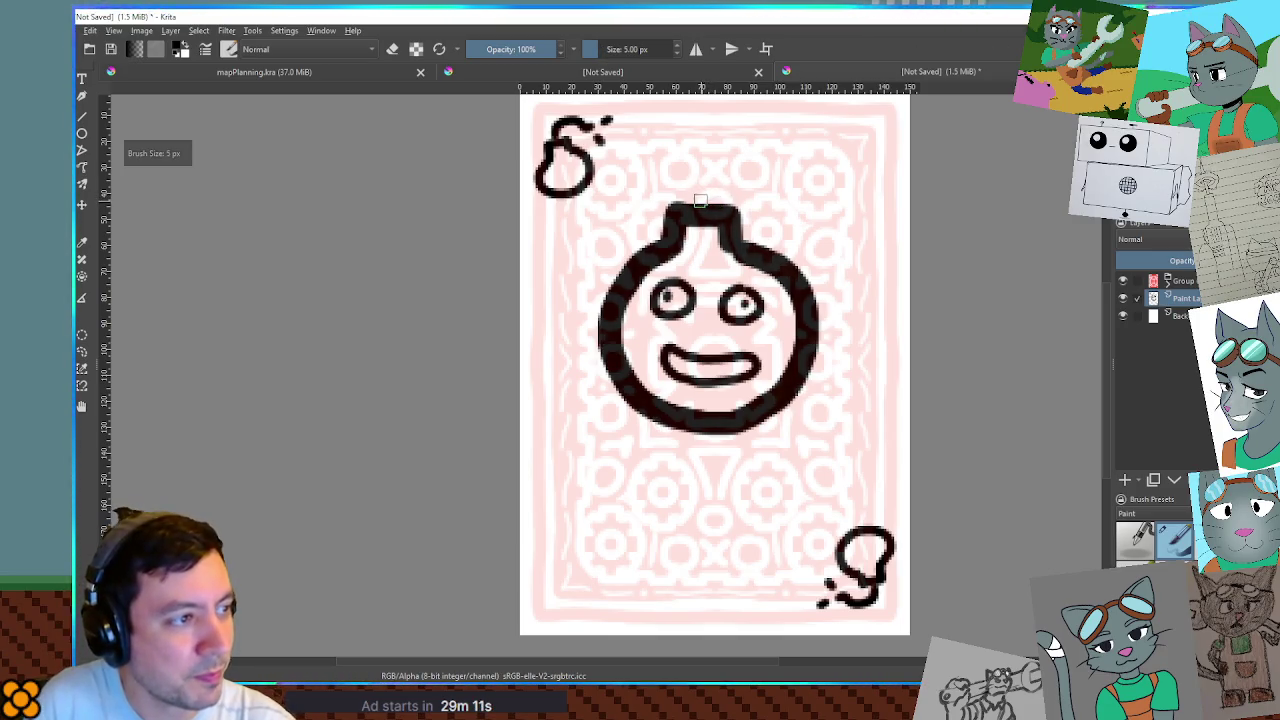
{"action": "mouse_move", "coordinate": [700, 210]}
{"action": "left_mouse_down"}
{"action": "mouse_move", "coordinate": [696, 194]}
{"action": "mouse_move", "coordinate": [776, 185]}
{"action": "mouse_move", "coordinate": [792, 157]}
{"action": "mouse_move", "coordinate": [793, 177]}
{"action": "mouse_move", "coordinate": [808, 170]}
{"action": "mouse_move", "coordinate": [800, 205]}
{"action": "mouse_move", "coordinate": [777, 208]}
{"action": "left_mouse_up"}
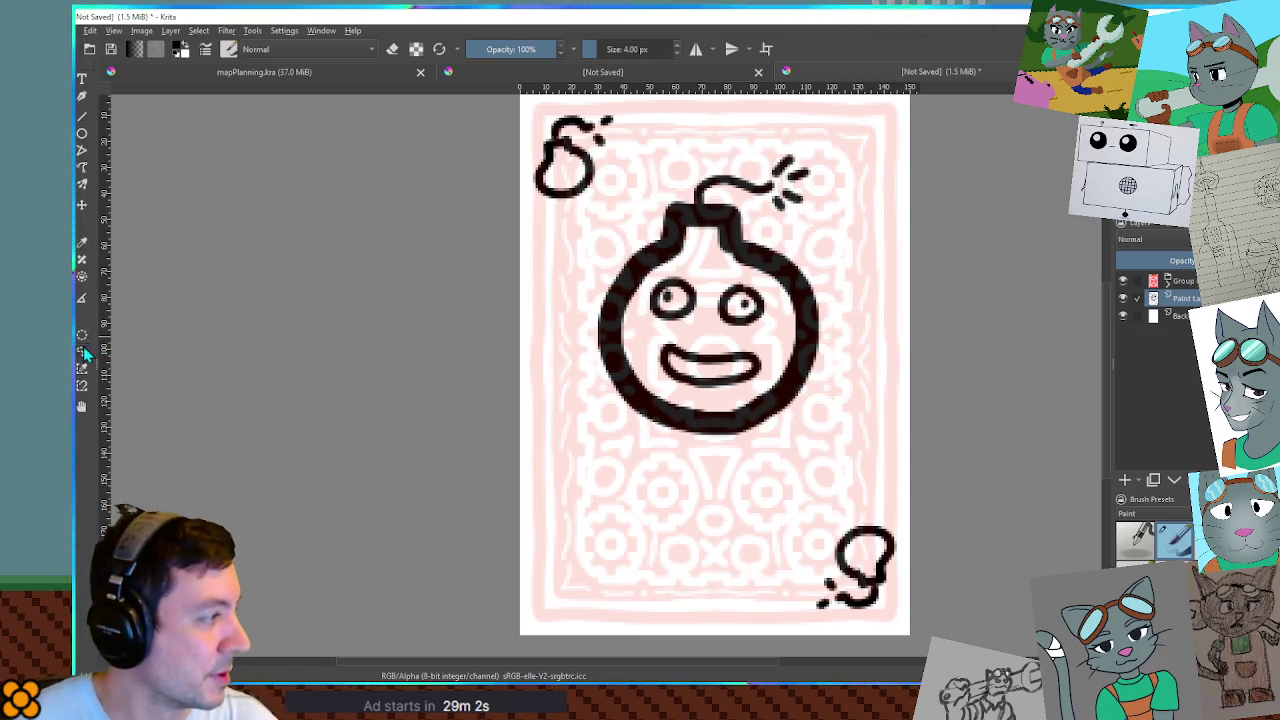
Lasso-select the bomb, move it lower on the card, and clear the selection.
{"action": "mouse_move", "coordinate": [680, 155]}
{"action": "left_mouse_down"}
{"action": "mouse_move", "coordinate": [599, 234]}
{"action": "mouse_move", "coordinate": [611, 445]}
{"action": "mouse_move", "coordinate": [857, 451]}
{"action": "mouse_move", "coordinate": [853, 170]}
{"action": "mouse_move", "coordinate": [692, 142]}
{"action": "left_mouse_up"}
{"action": "key", "text": "t"}
{"action": "mouse_move", "coordinate": [738, 250]}
{"action": "left_mouse_down"}
{"action": "mouse_move", "coordinate": [756, 307]}
{"action": "mouse_move", "coordinate": [698, 318]}
{"action": "mouse_move", "coordinate": [765, 316]}
{"action": "left_mouse_up"}
{"action": "key", "text": "ctrl+shift+a"}
Check the drawing by toggling the card-back pattern off and on, then switch to Godot.
{"action": "scroll", "coordinate": [756, 307], "scroll_direction": "down", "scroll_amount": 2}
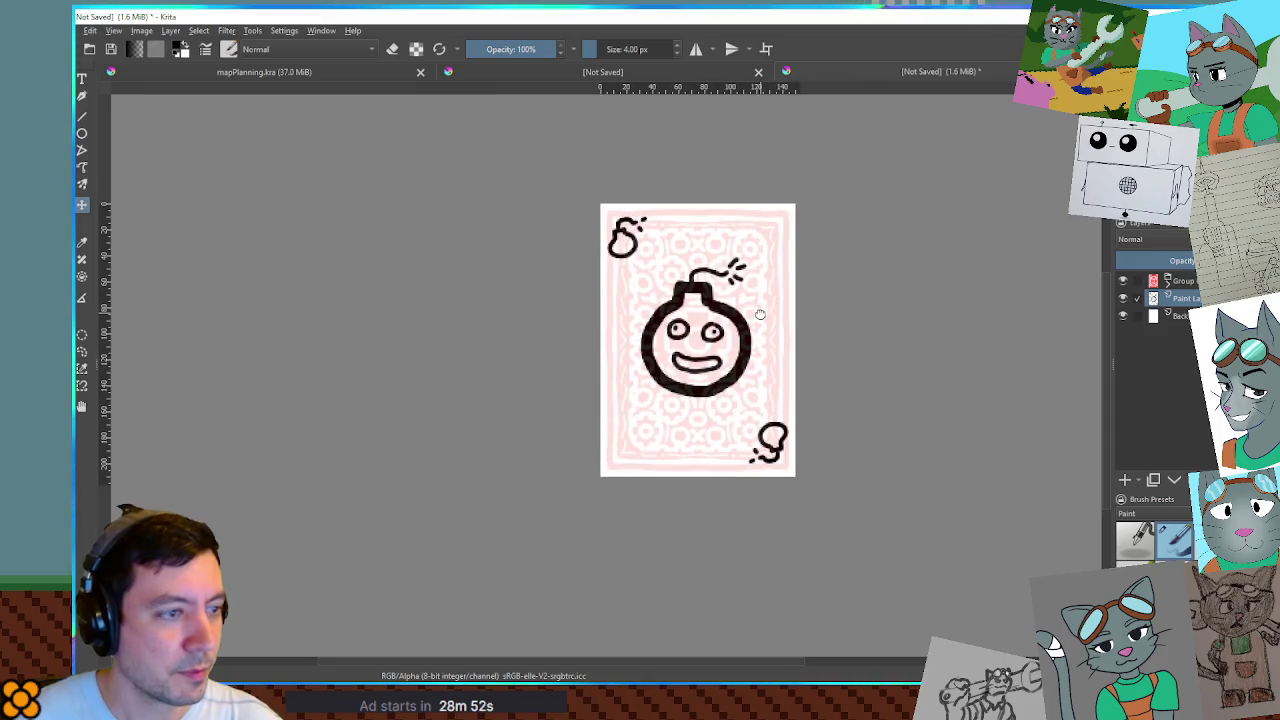
{"action": "left_click", "coordinate": [1122, 282]}
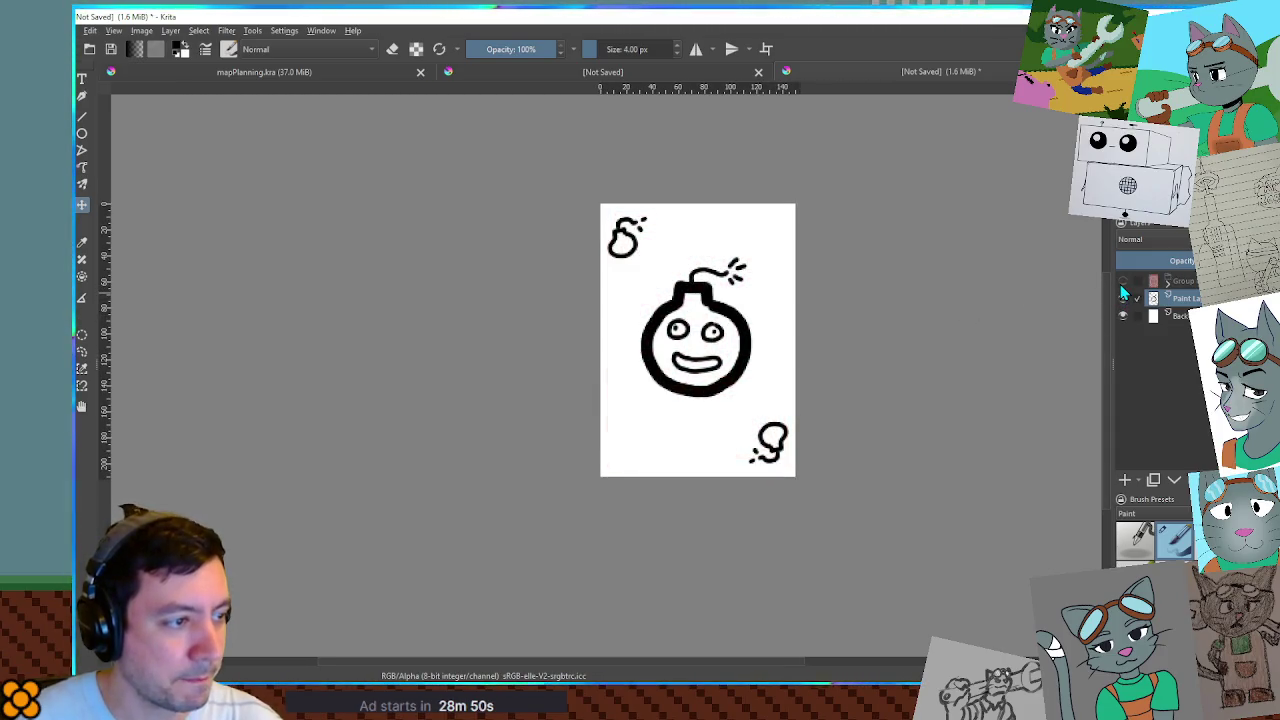
{"action": "left_click", "coordinate": [1122, 282]}
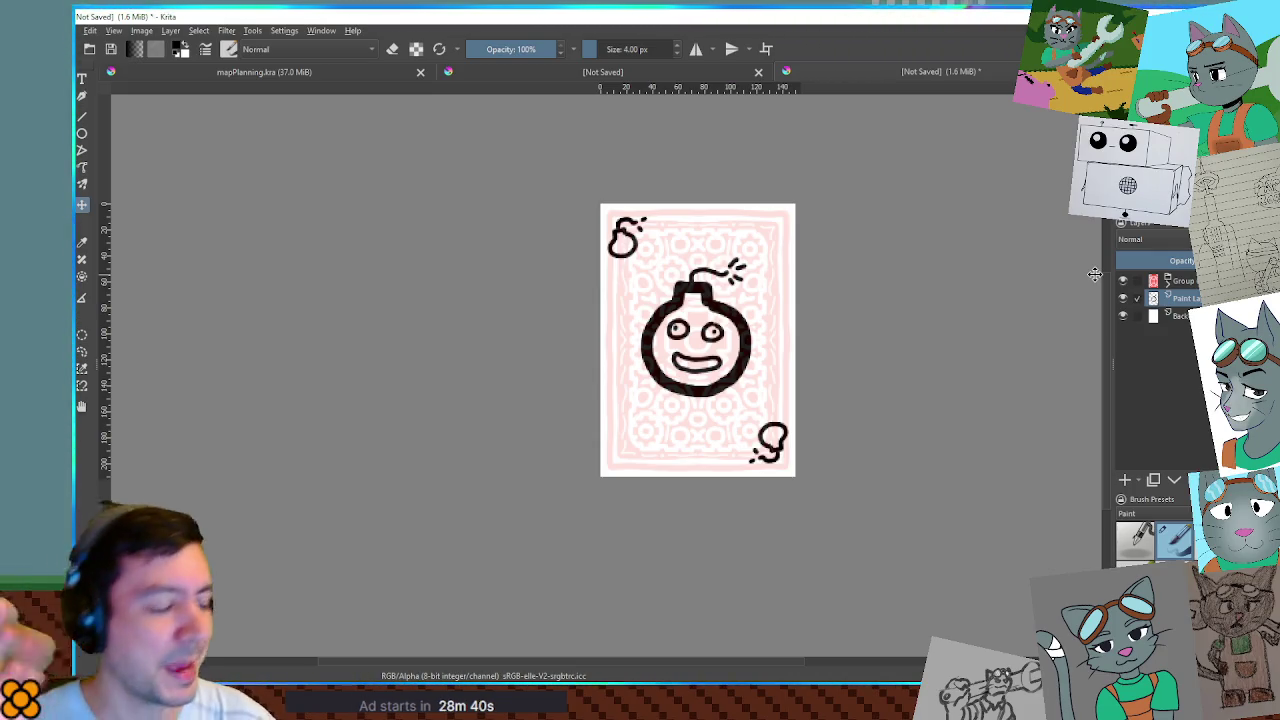
{"action": "key", "text": "alt+Tab"}
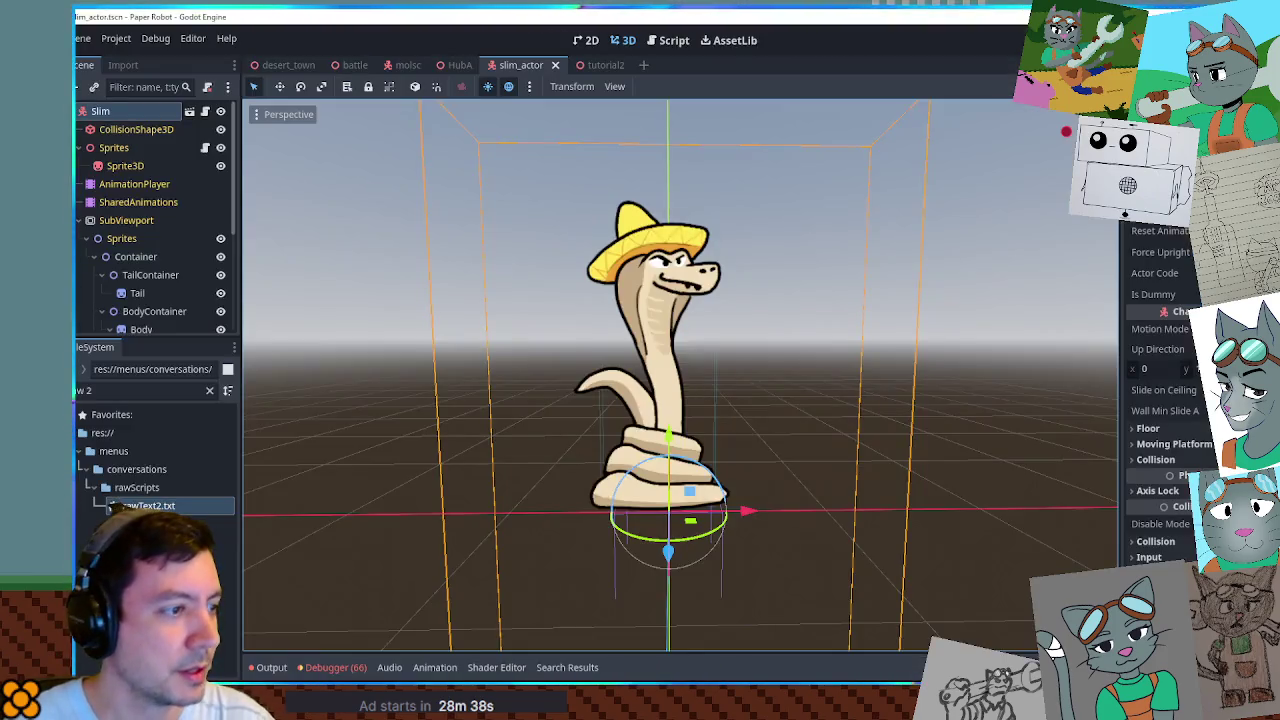
Inspect the SubViewport node's properties in Godot's Scene tree.
{"action": "left_click", "coordinate": [126, 221]}
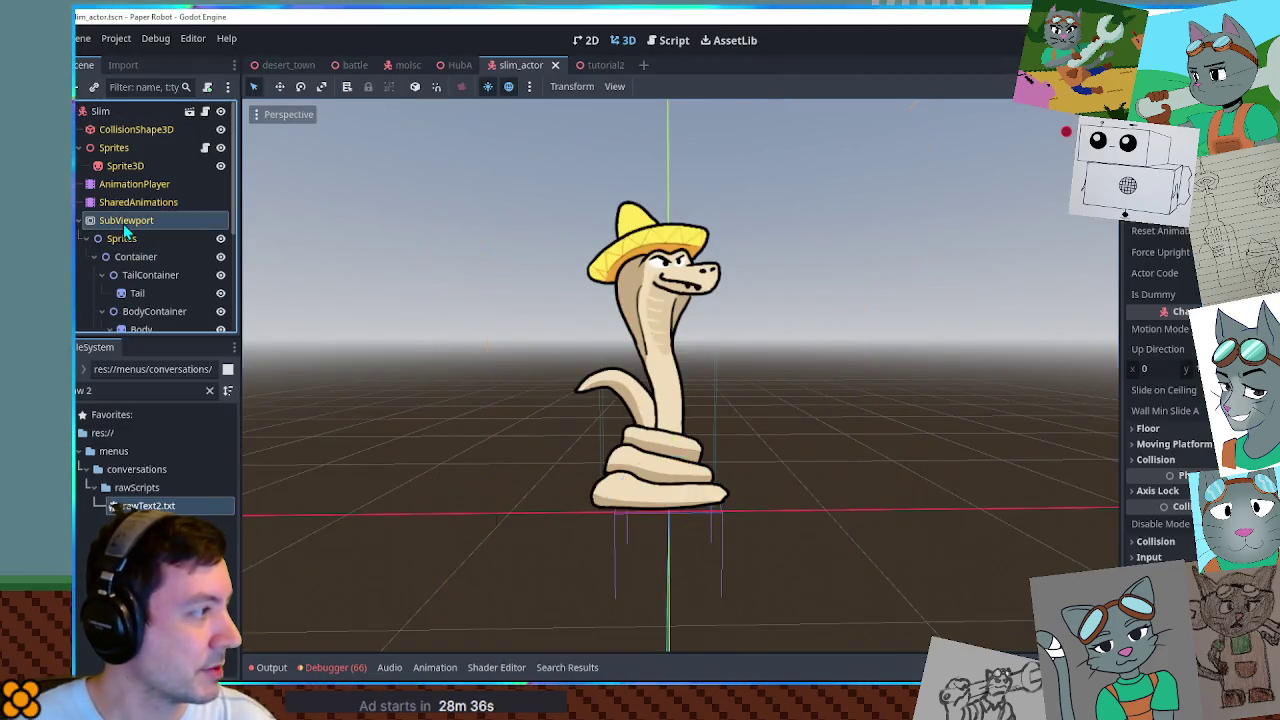
{"action": "scroll", "coordinate": [126, 228], "scroll_direction": "down", "scroll_amount": 3}
{"action": "scroll", "coordinate": [126, 228], "scroll_direction": "up", "scroll_amount": 2}
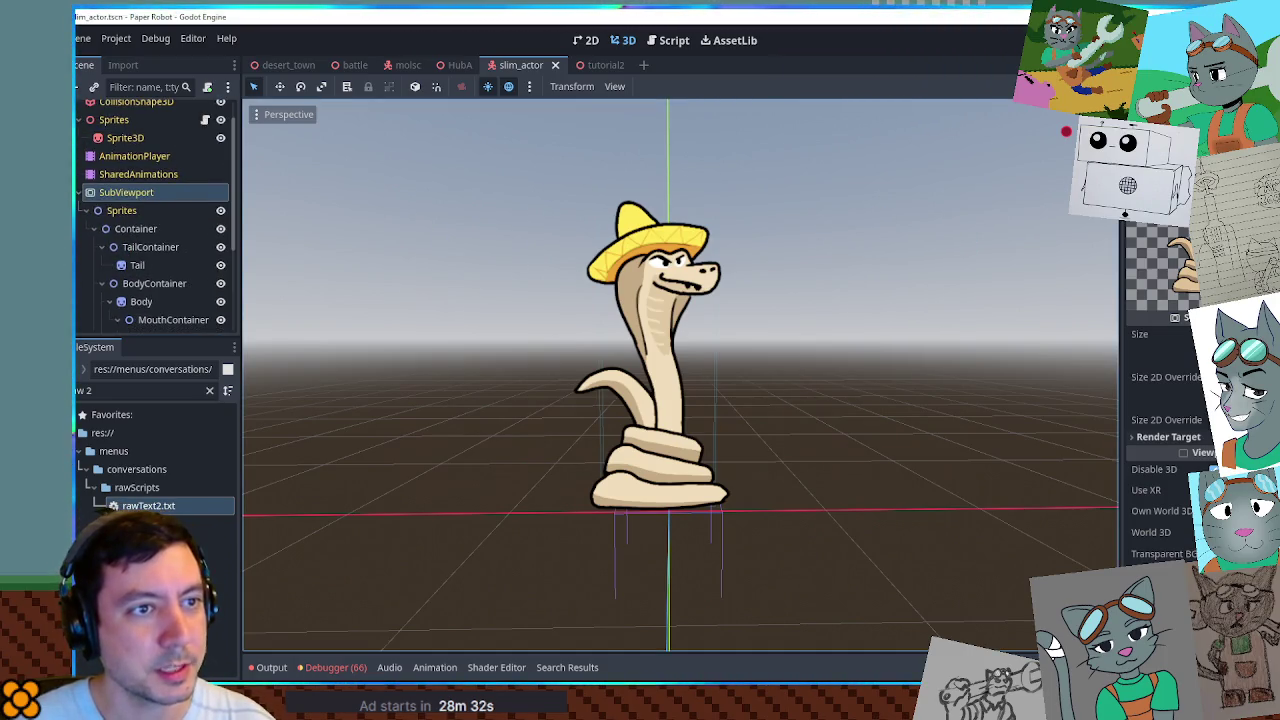
{"action": "scroll", "coordinate": [143, 212], "scroll_direction": "down", "scroll_amount": 3}
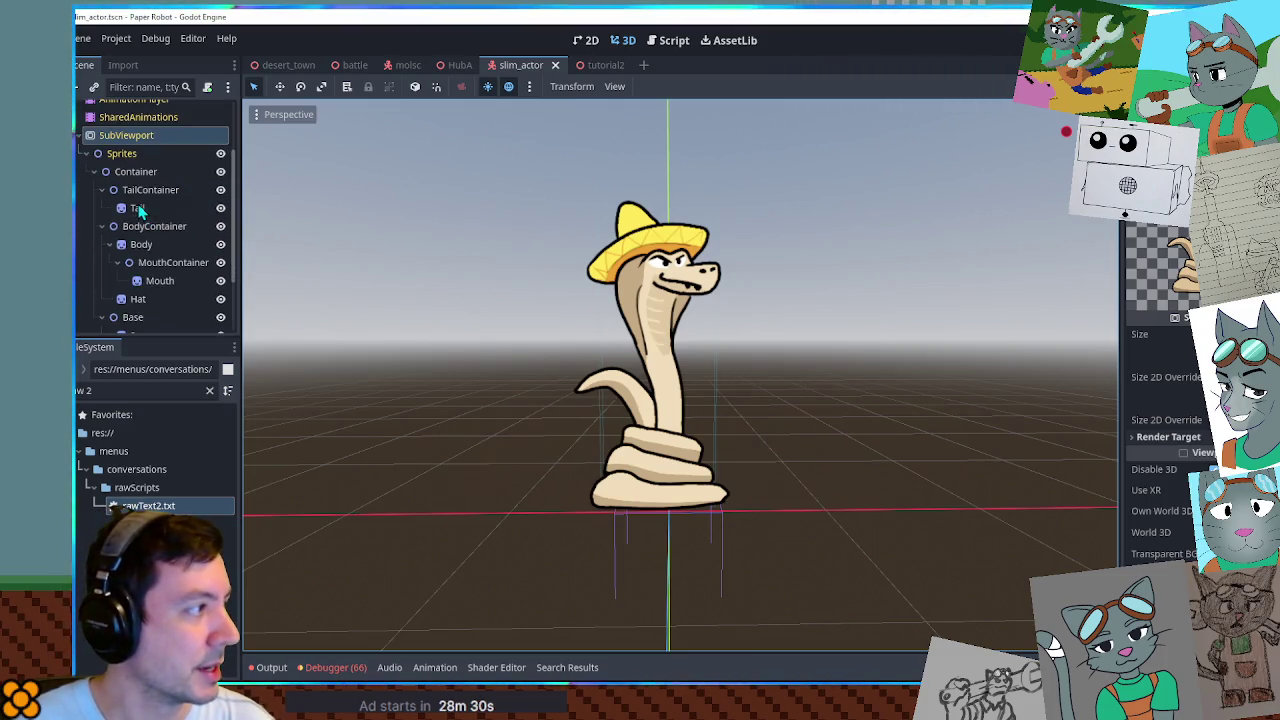
{"action": "scroll", "coordinate": [658, 300], "scroll_direction": "up", "scroll_amount": 3}
{"action": "scroll", "coordinate": [658, 300], "scroll_direction": "down", "scroll_amount": 2}
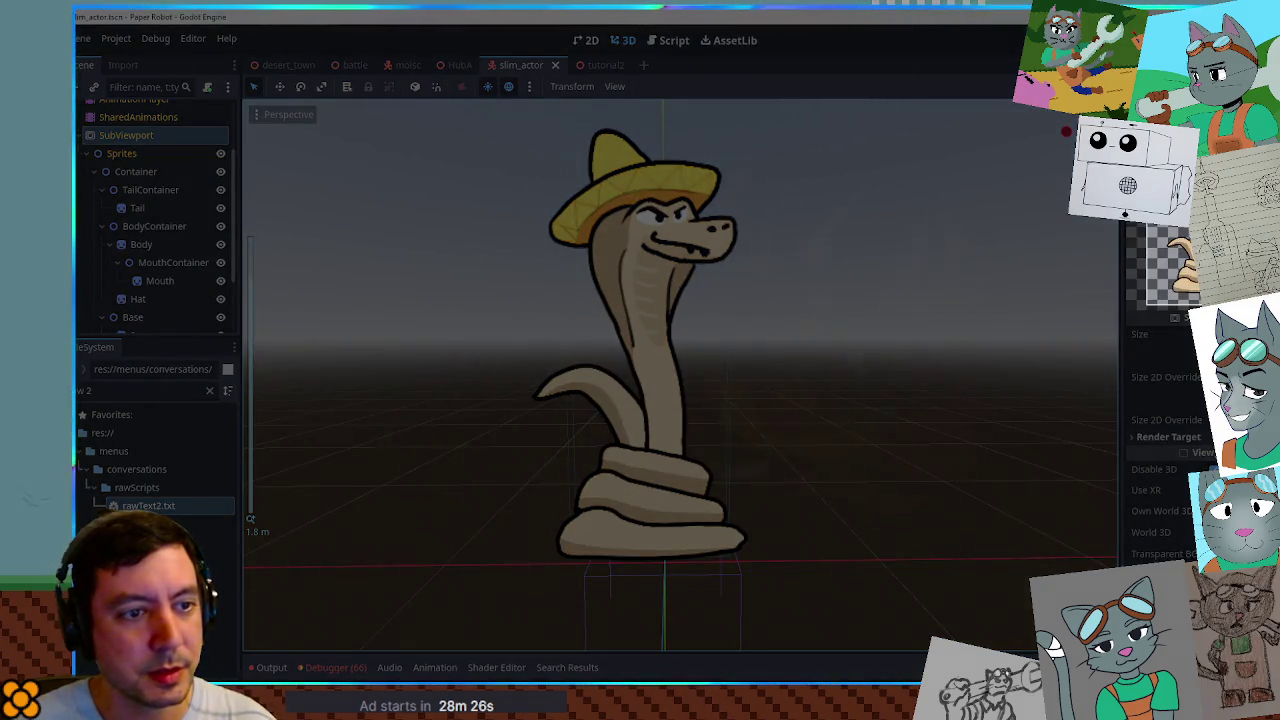
Back in Krita, hide the bomb drawing and the pink card background layers.
{"action": "key", "text": "alt+Tab"}
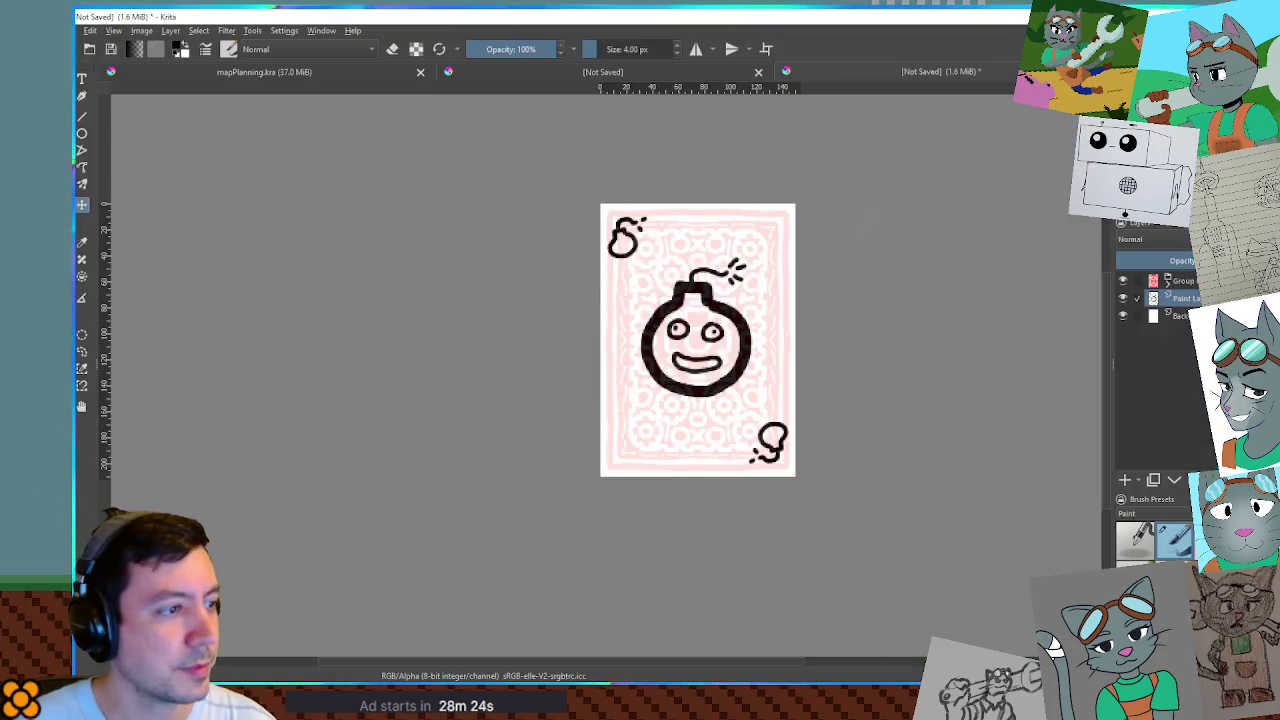
{"action": "left_click", "coordinate": [1122, 298]}
{"action": "left_click", "coordinate": [1122, 298]}
{"action": "left_click", "coordinate": [1122, 281]}
{"action": "left_click", "coordinate": [1122, 298]}
Reveal the snake drawing layers and zoom in on the snake.
{"action": "left_click", "coordinate": [1167, 281]}
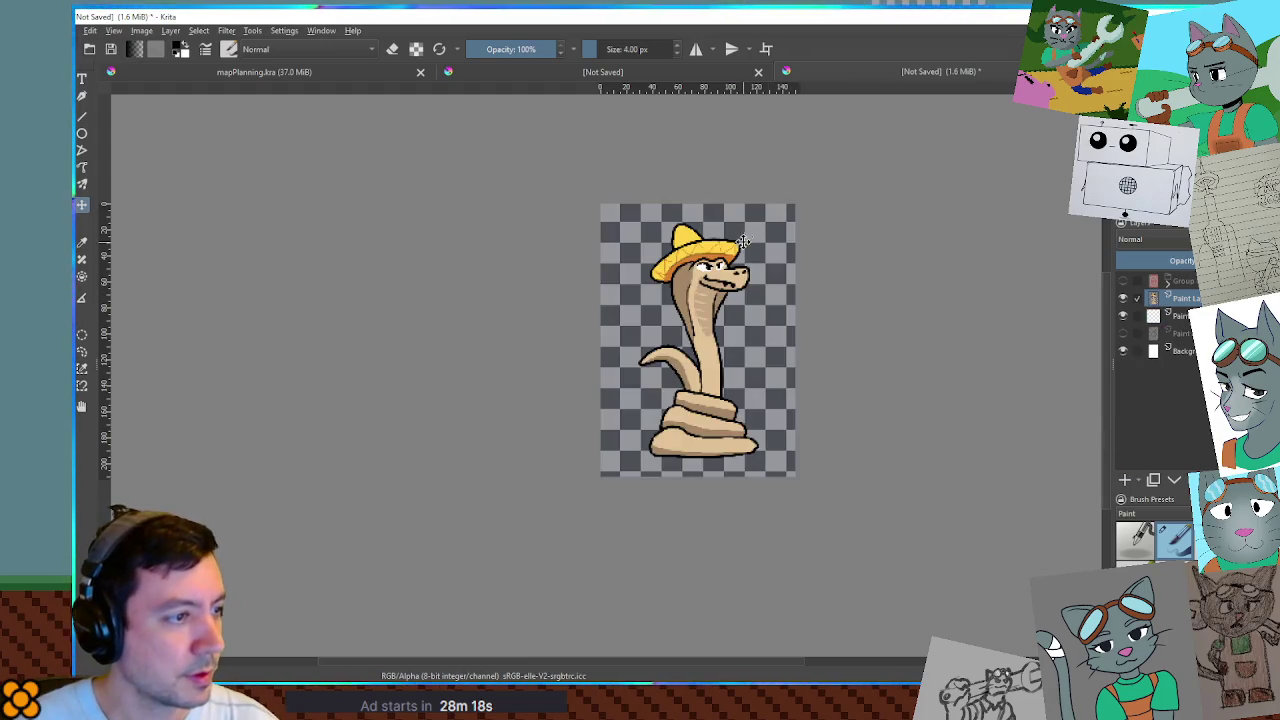
{"action": "scroll", "coordinate": [745, 242], "scroll_direction": "up", "scroll_amount": 3}
{"action": "scroll", "coordinate": [768, 272], "scroll_direction": "down", "scroll_amount": 3}
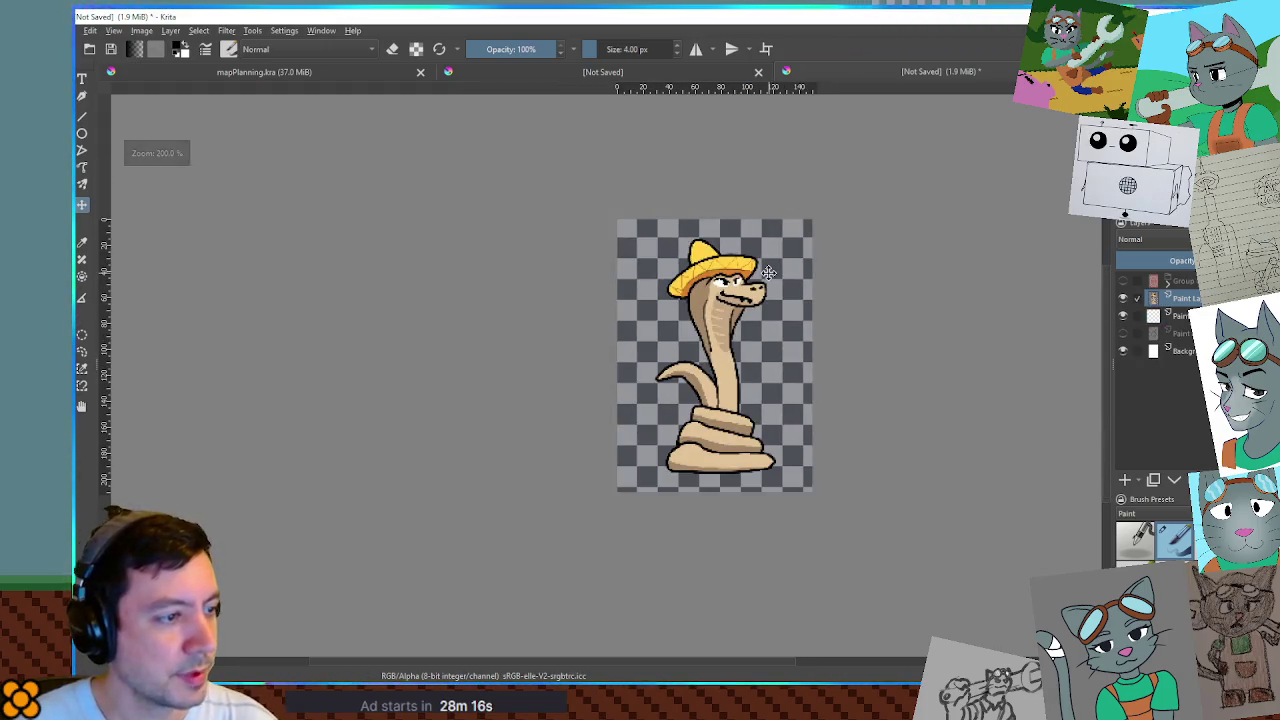
{"action": "scroll", "coordinate": [768, 272], "scroll_direction": "up", "scroll_amount": 1}
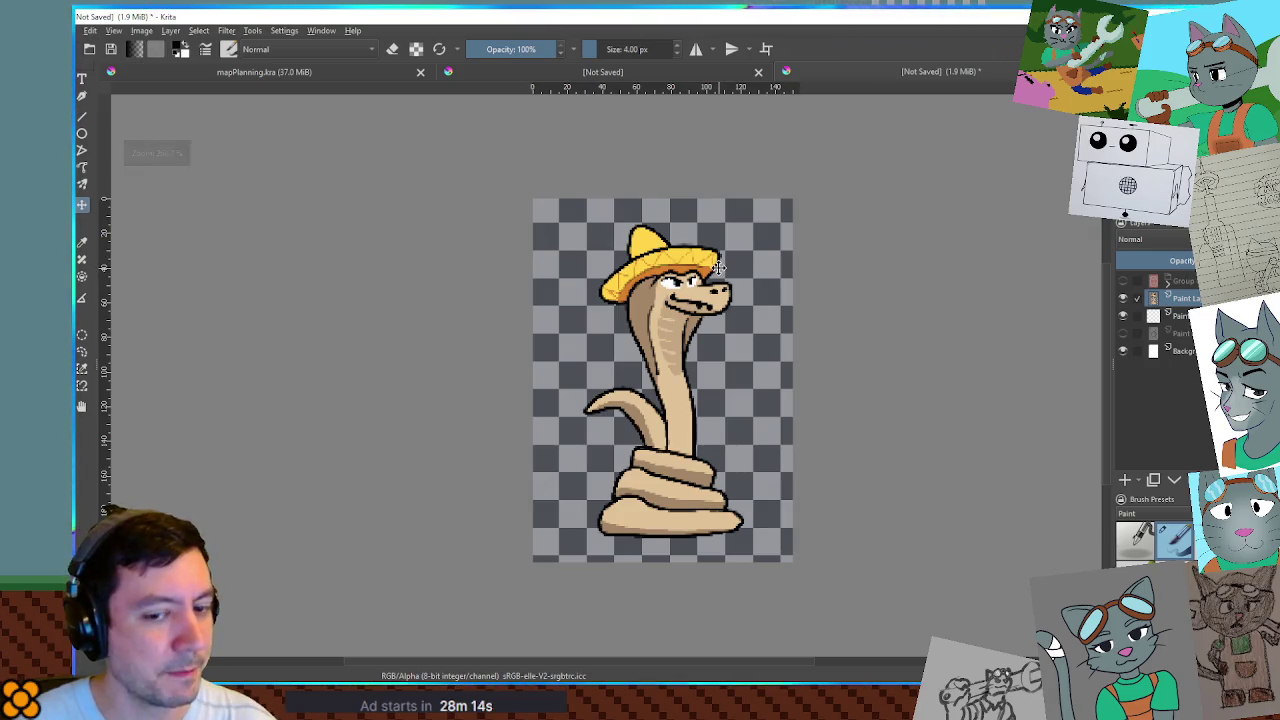
Draw and clear a small test rectangular selection, then open the selection options.
{"action": "key", "text": "ctrl+r"}
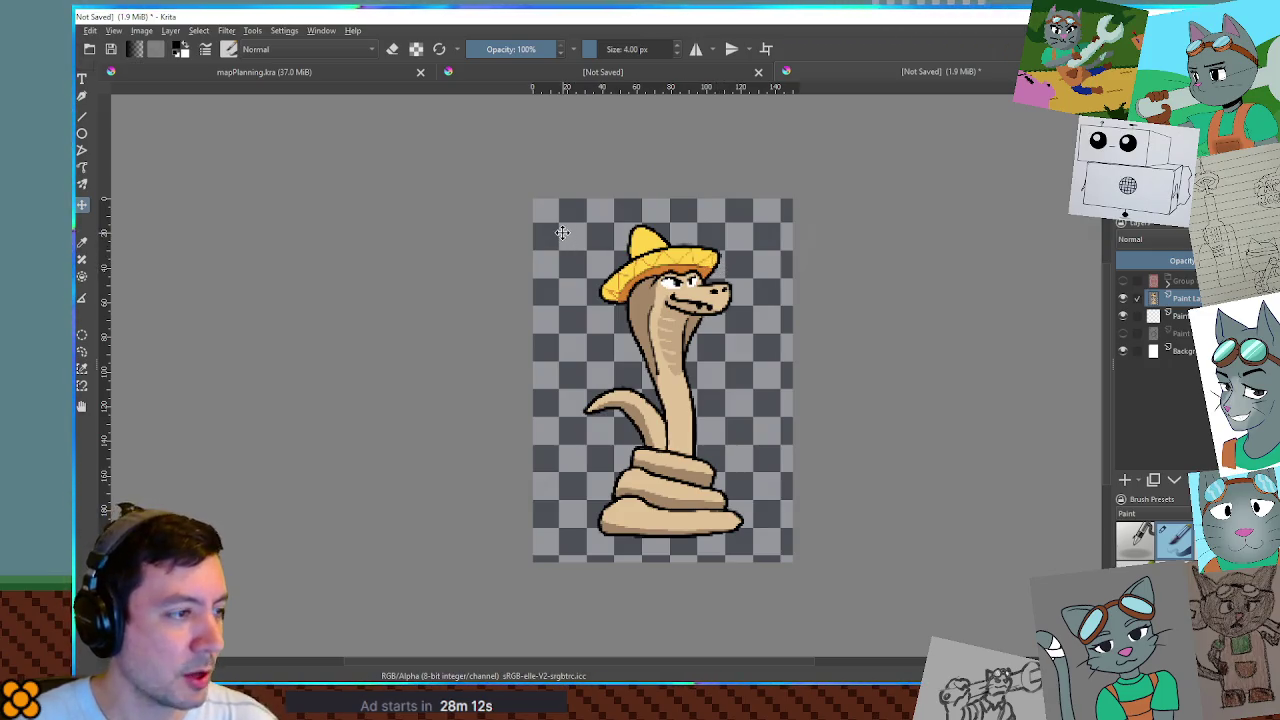
{"action": "left_click_drag", "start_coordinate": [558, 222], "coordinate": [533, 199]}
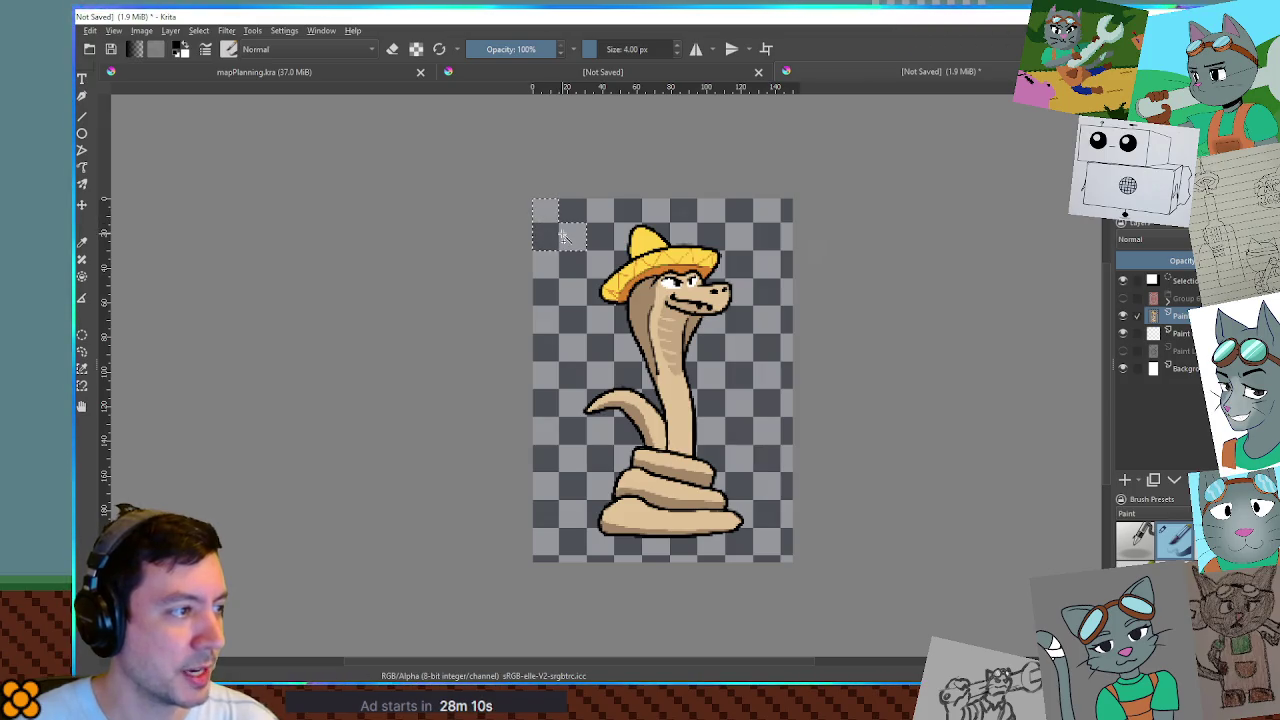
{"action": "key", "text": "ctrl+shift+a"}
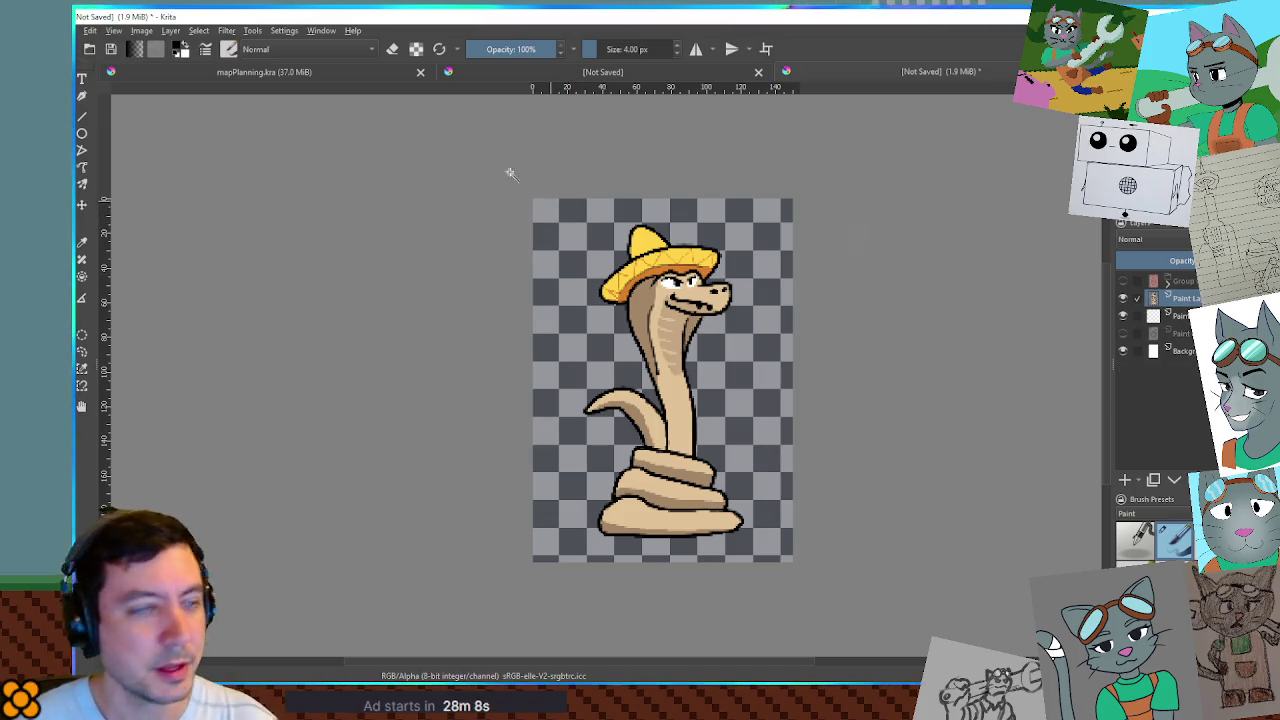
{"action": "left_click", "coordinate": [203, 31]}
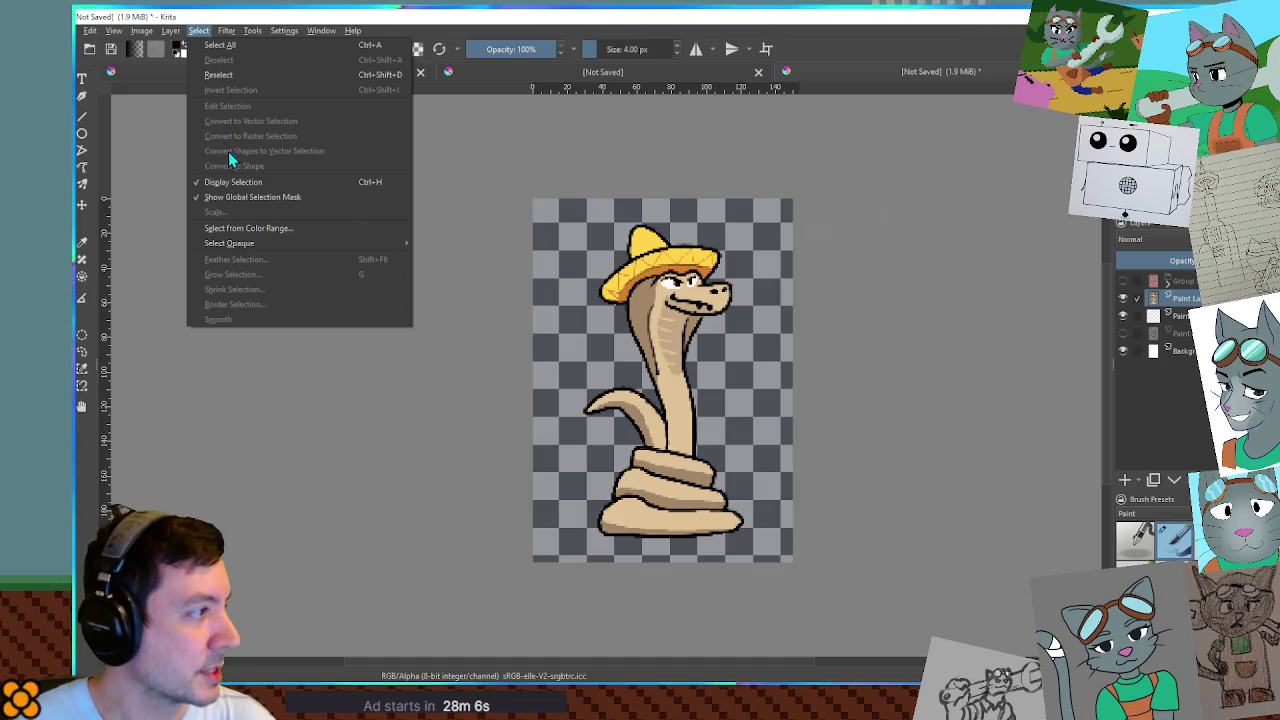
{"action": "left_click", "coordinate": [246, 228]}
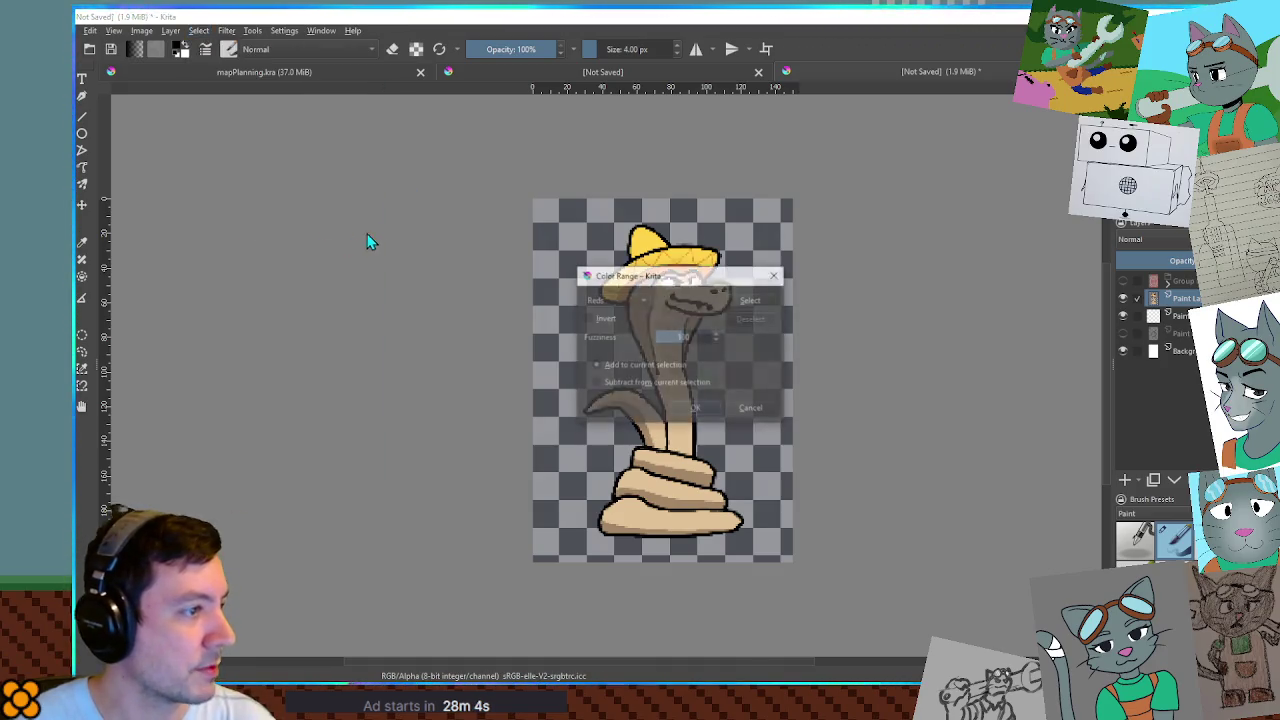
{"action": "left_click_drag", "start_coordinate": [618, 277], "coordinate": [298, 262]}
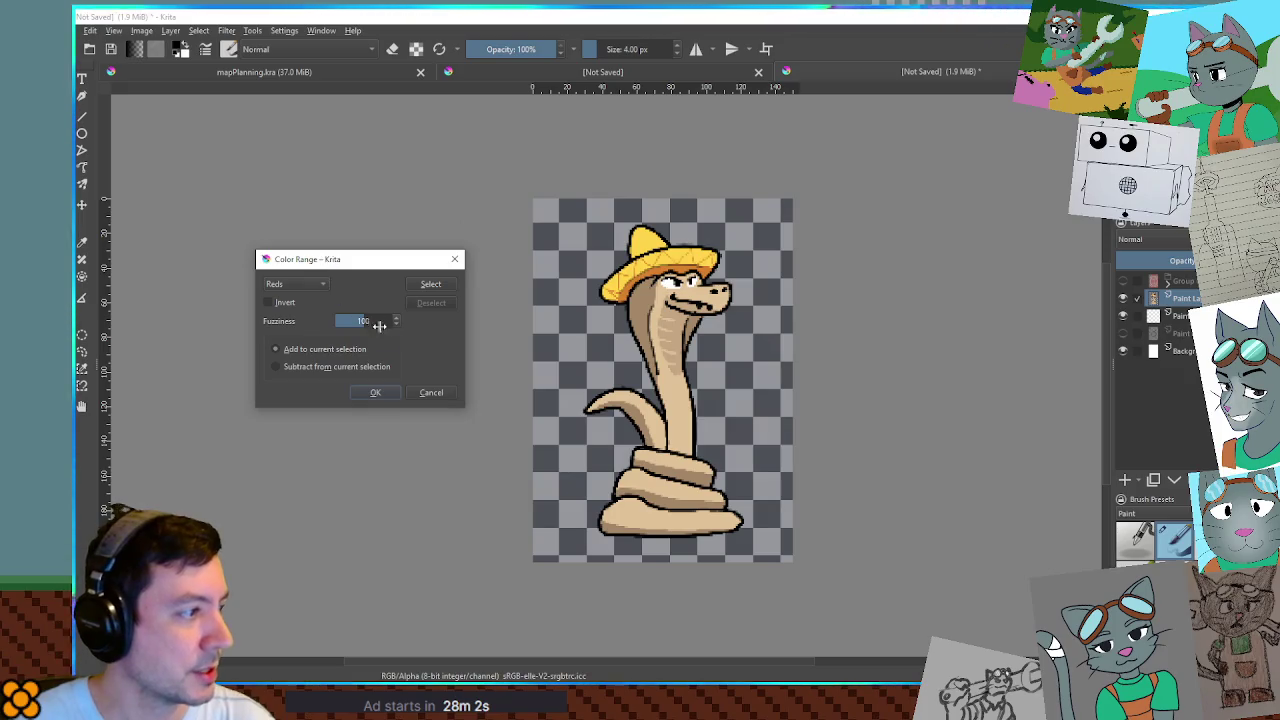
{"action": "left_click_drag", "start_coordinate": [368, 320], "coordinate": [345, 318]}
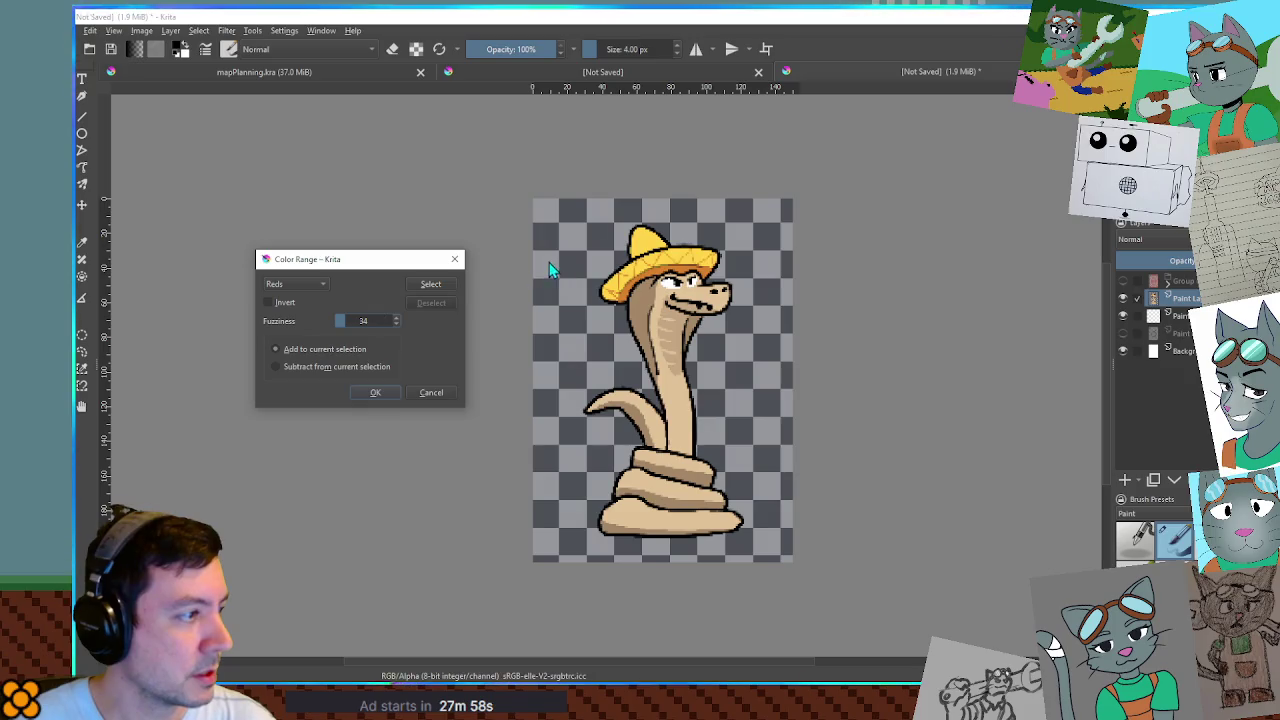
{"action": "left_click", "coordinate": [314, 286]}
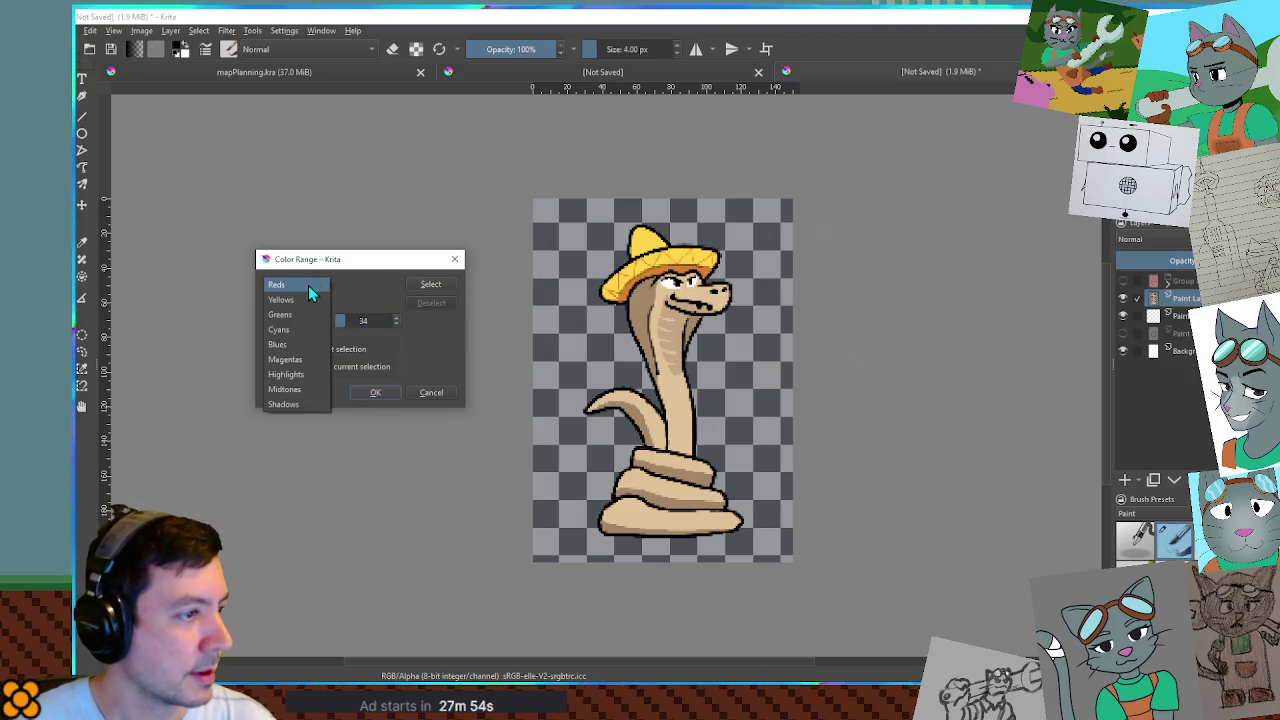
{"action": "left_click", "coordinate": [308, 285]}
{"action": "left_click", "coordinate": [414, 285]}
{"action": "left_click", "coordinate": [313, 291]}
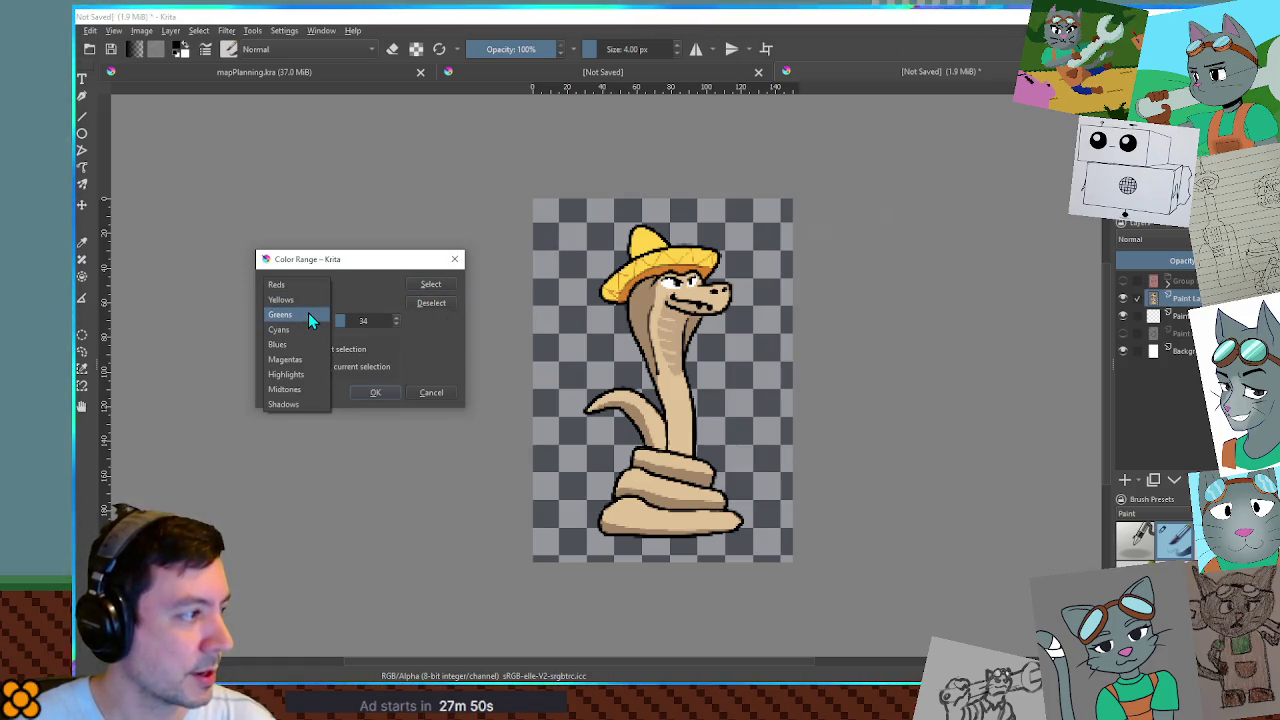
{"action": "left_click", "coordinate": [311, 403]}
{"action": "left_click", "coordinate": [432, 286]}
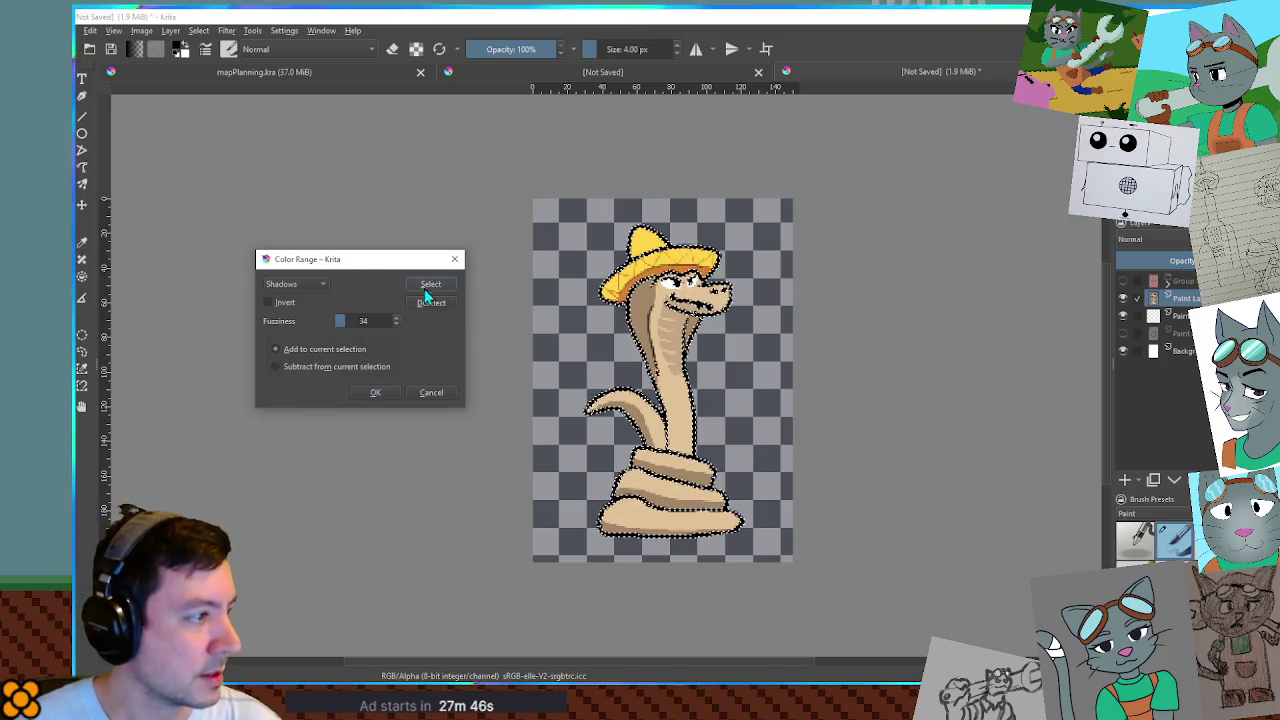
{"action": "left_click", "coordinate": [432, 390]}
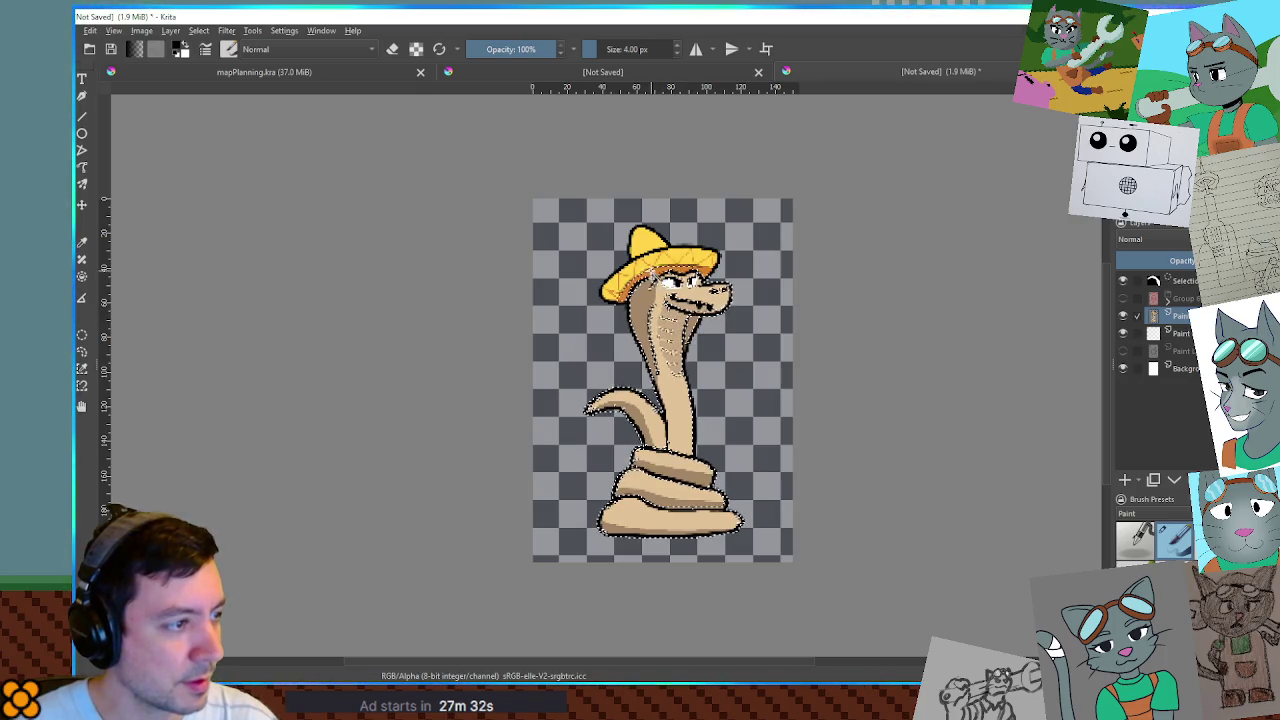
{"action": "key", "text": "ctrl+shift+a"}
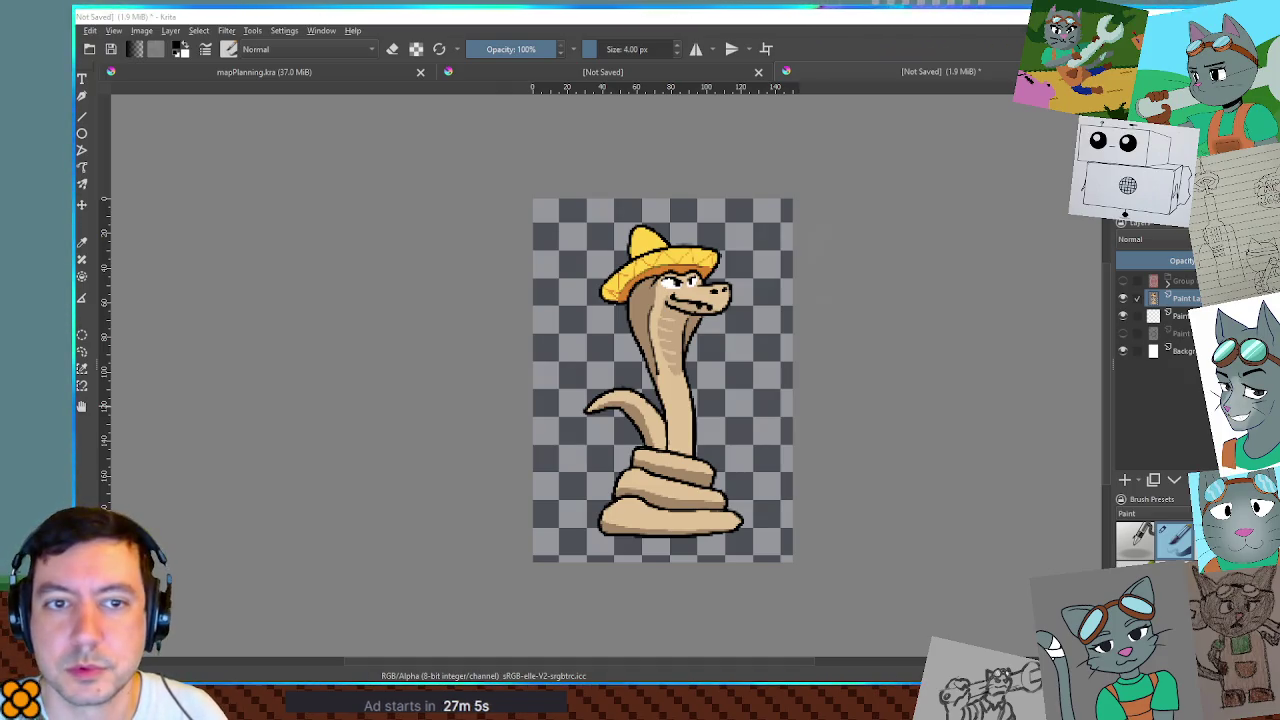
{"action": "left_click", "coordinate": [1122, 304]}
{"action": "left_click", "coordinate": [1122, 298]}
Hide Krita's snake layer, then in Photoshop magic-wand and fill the snake's transparent background with white.
{"action": "left_click", "coordinate": [1122, 298]}
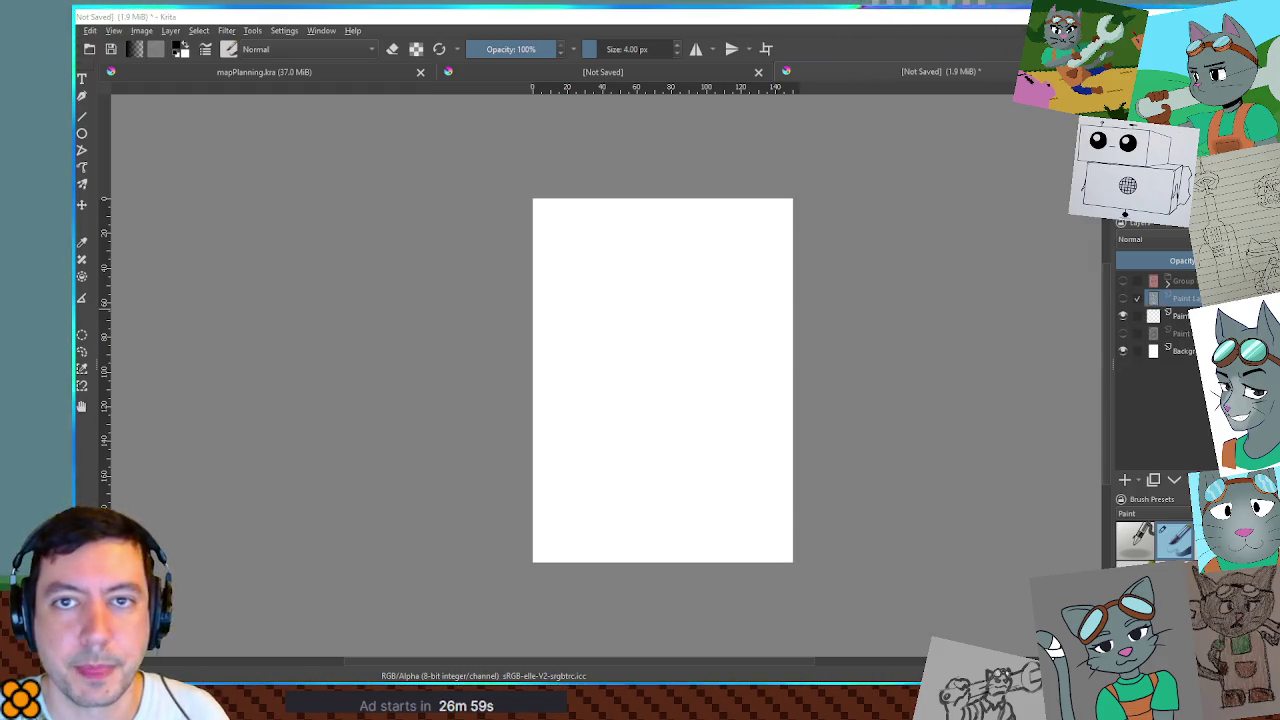
{"action": "key", "text": "alt+Tab"}
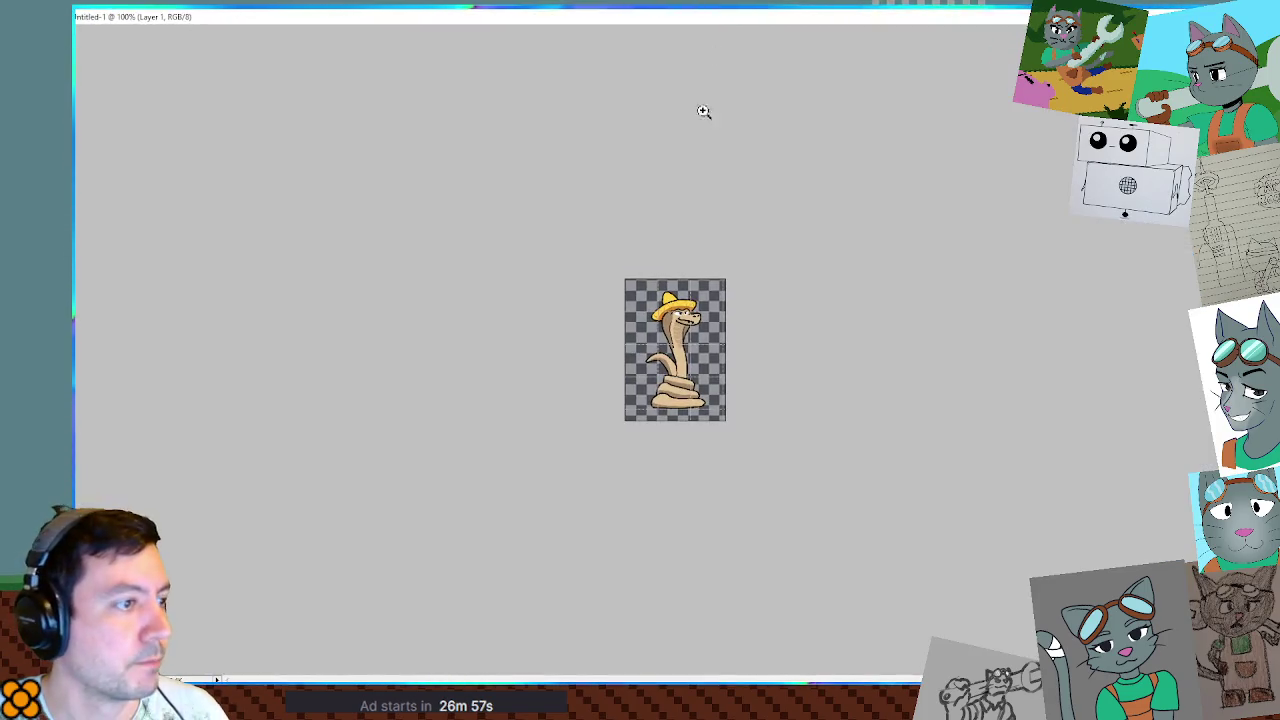
{"action": "left_click", "coordinate": [704, 325]}
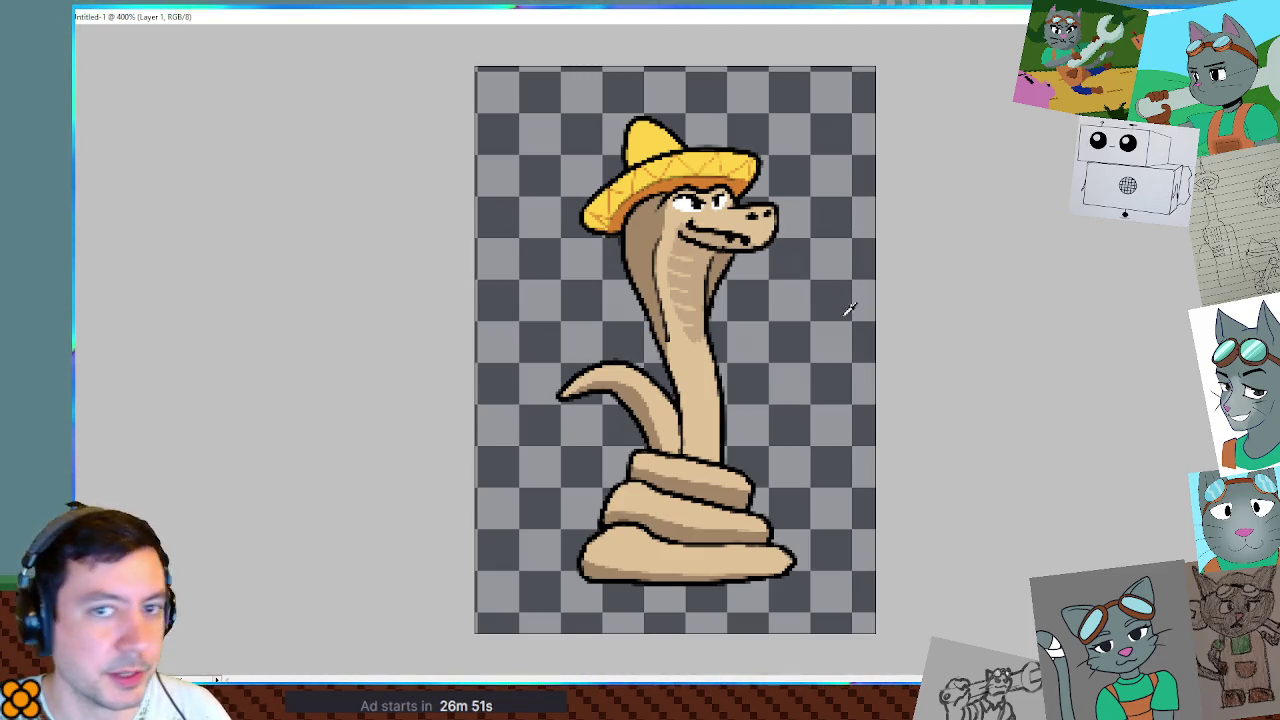
{"action": "left_click", "coordinate": [830, 160]}
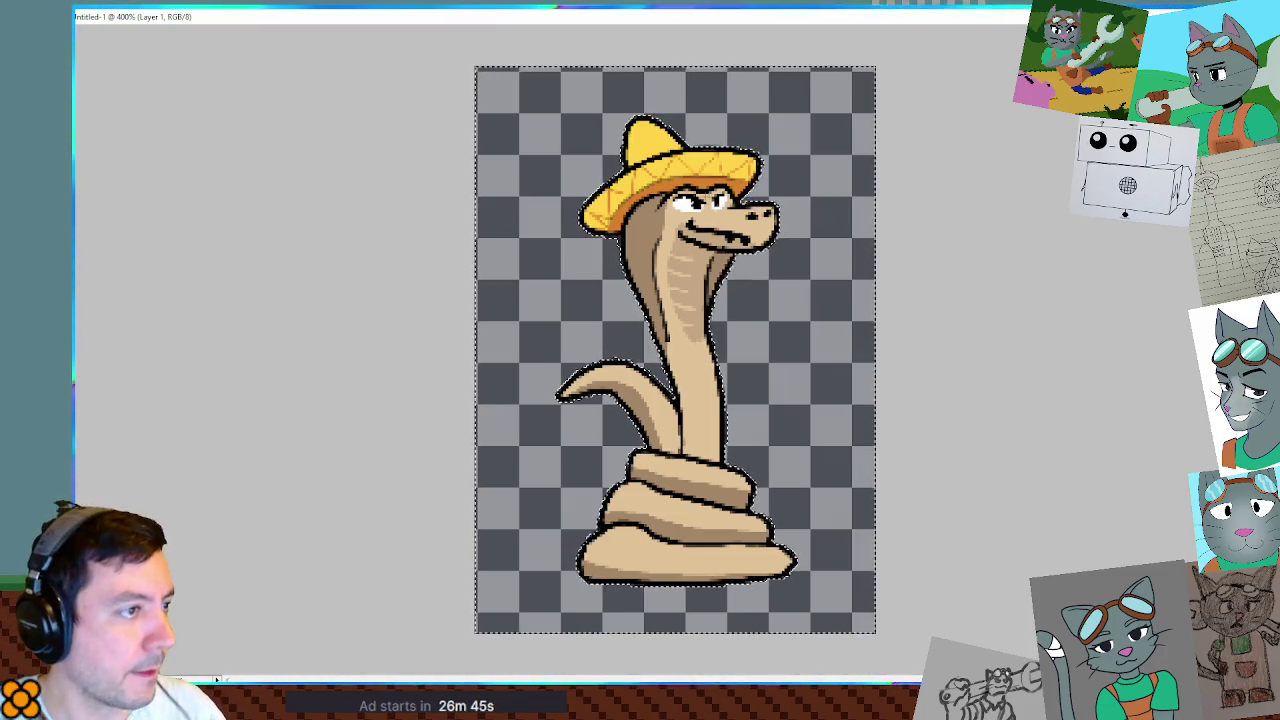
{"action": "key", "text": "ctrl+BackSpace"}
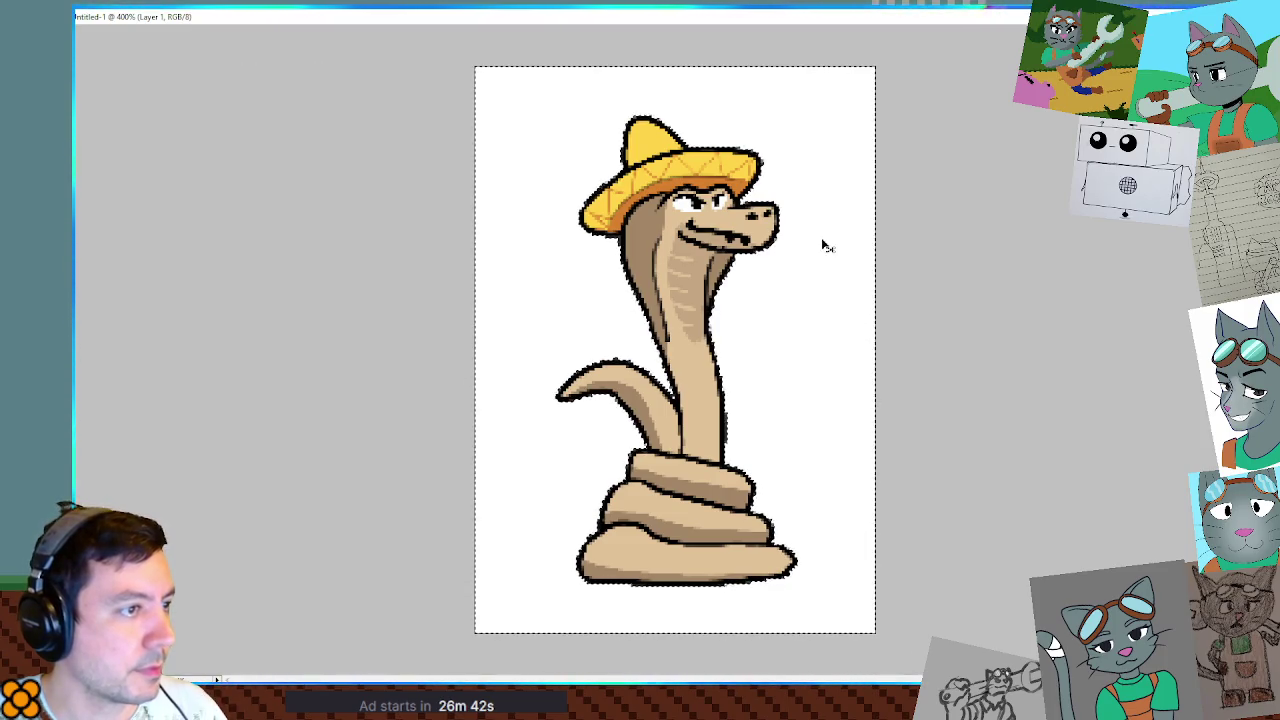
{"action": "key", "text": "ctrl+d"}
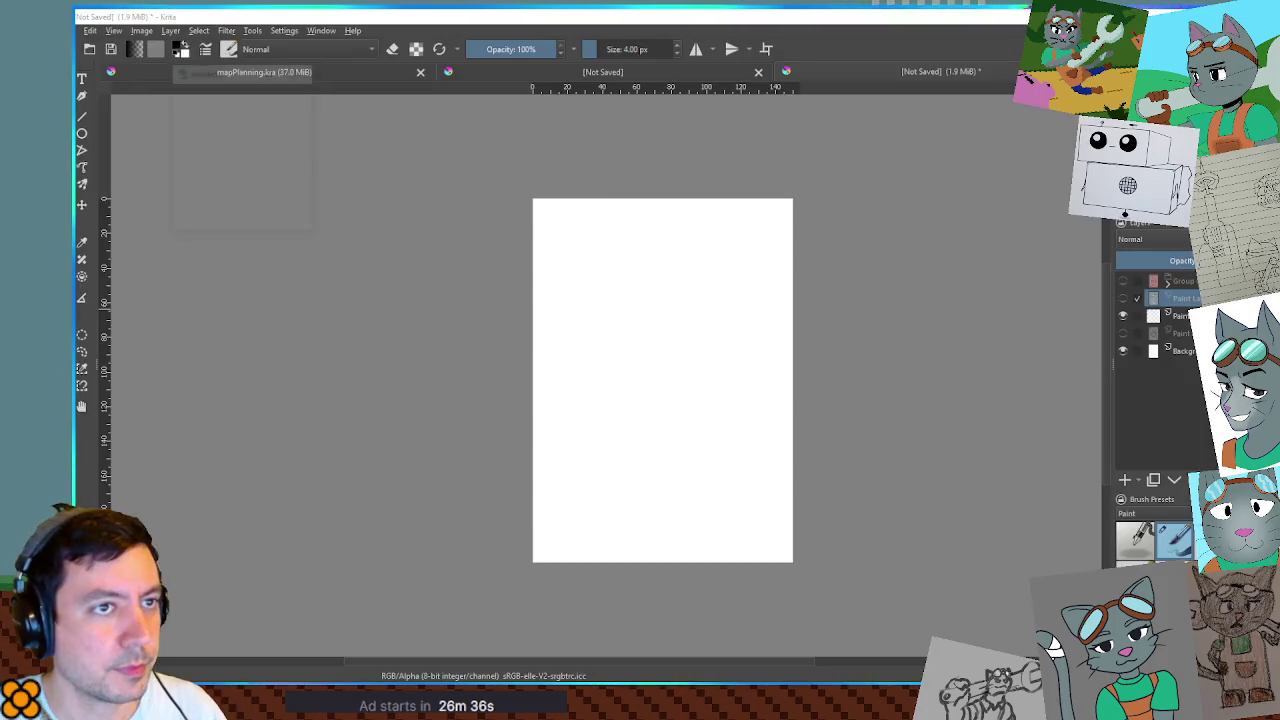
Paste the white-backed snake into Krita as a new layer and add a blank paint layer above.
{"action": "key", "text": "alt+Tab"}
{"action": "key", "text": "ctrl+v"}
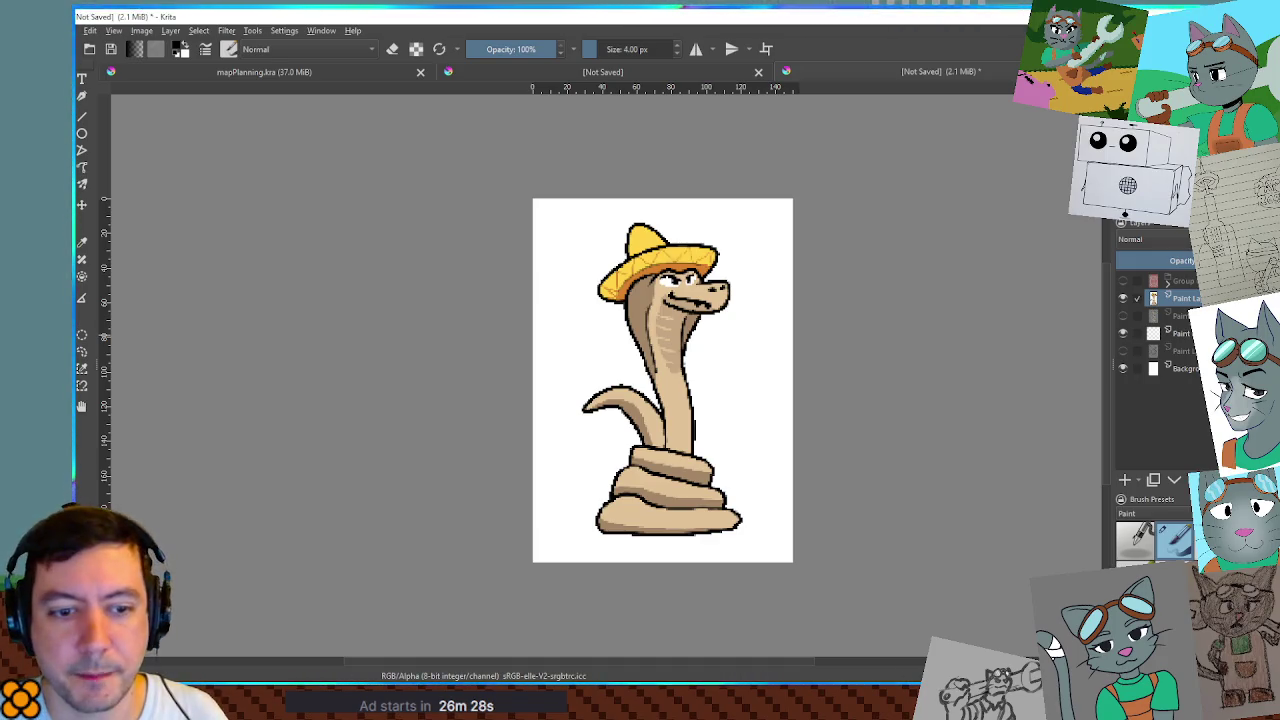
{"action": "left_click", "coordinate": [1122, 297]}
{"action": "left_click", "coordinate": [1122, 297]}
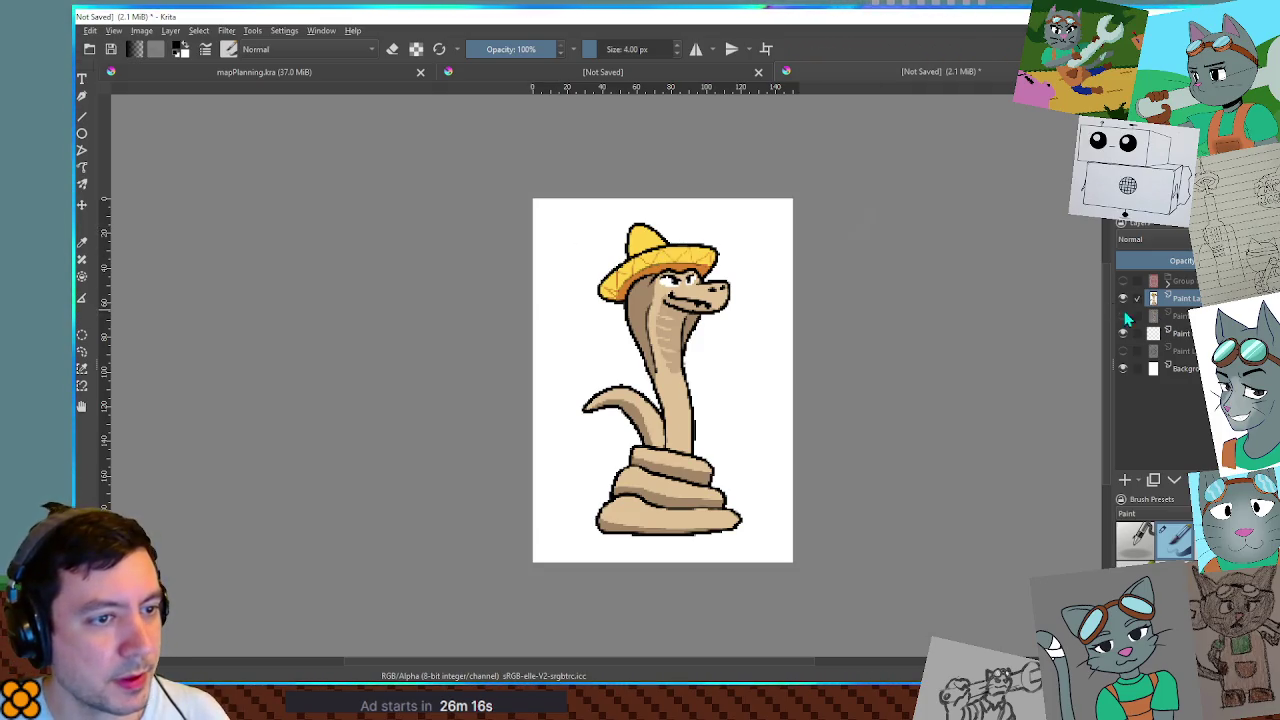
{"action": "left_click", "coordinate": [1124, 480]}
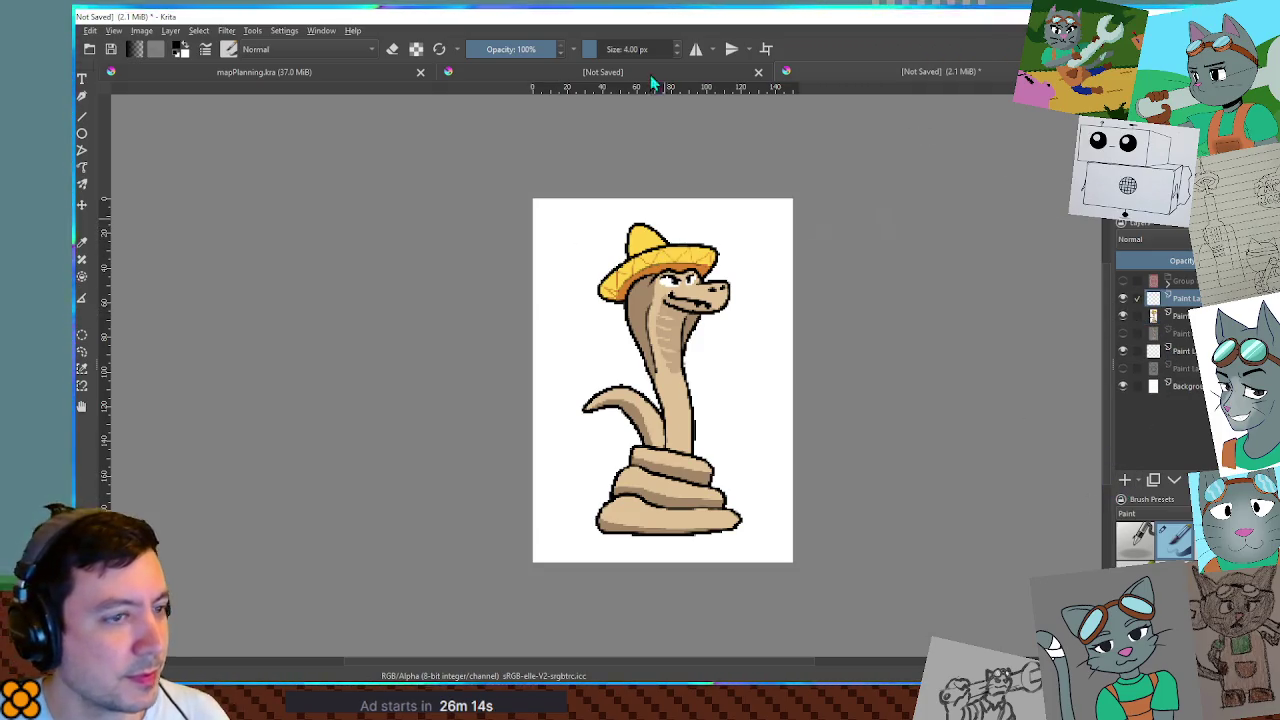
Turn on horizontal and vertical mirroring and shrink the brush to 2 px.
{"action": "left_click", "coordinate": [731, 49]}
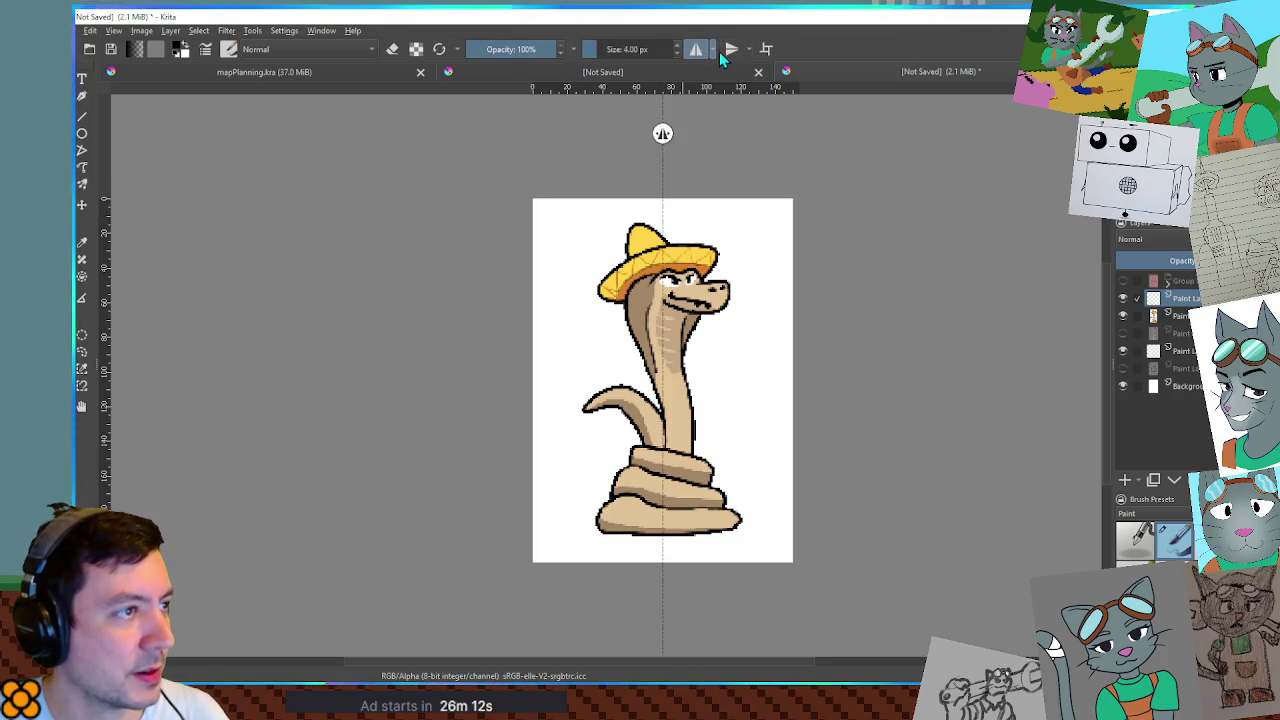
{"action": "left_click", "coordinate": [696, 49]}
{"action": "scroll", "coordinate": [556, 226], "scroll_direction": "up", "scroll_amount": 3}
{"action": "scroll", "coordinate": [560, 215], "scroll_direction": "up", "scroll_amount": 1}
{"action": "scroll", "coordinate": [568, 200], "scroll_direction": "down", "scroll_amount": 1}
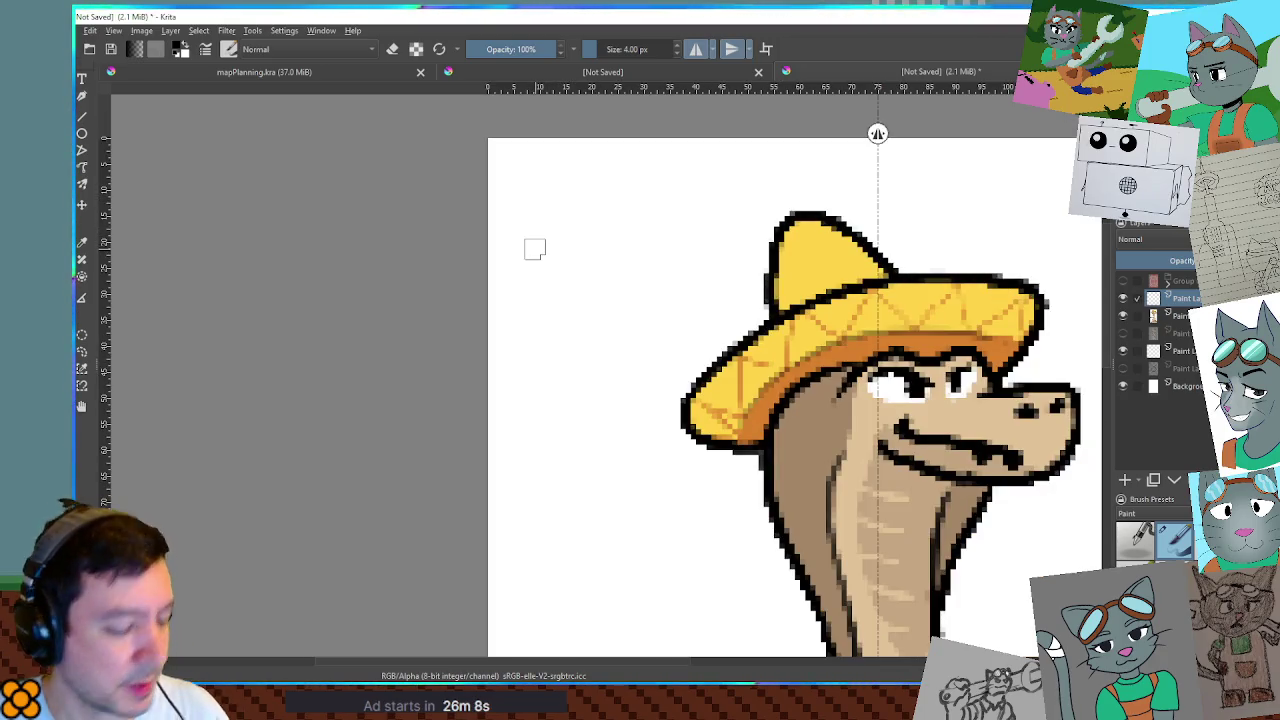
{"action": "key", "text": "bracketleft"}
{"action": "key", "text": "bracketleft"}
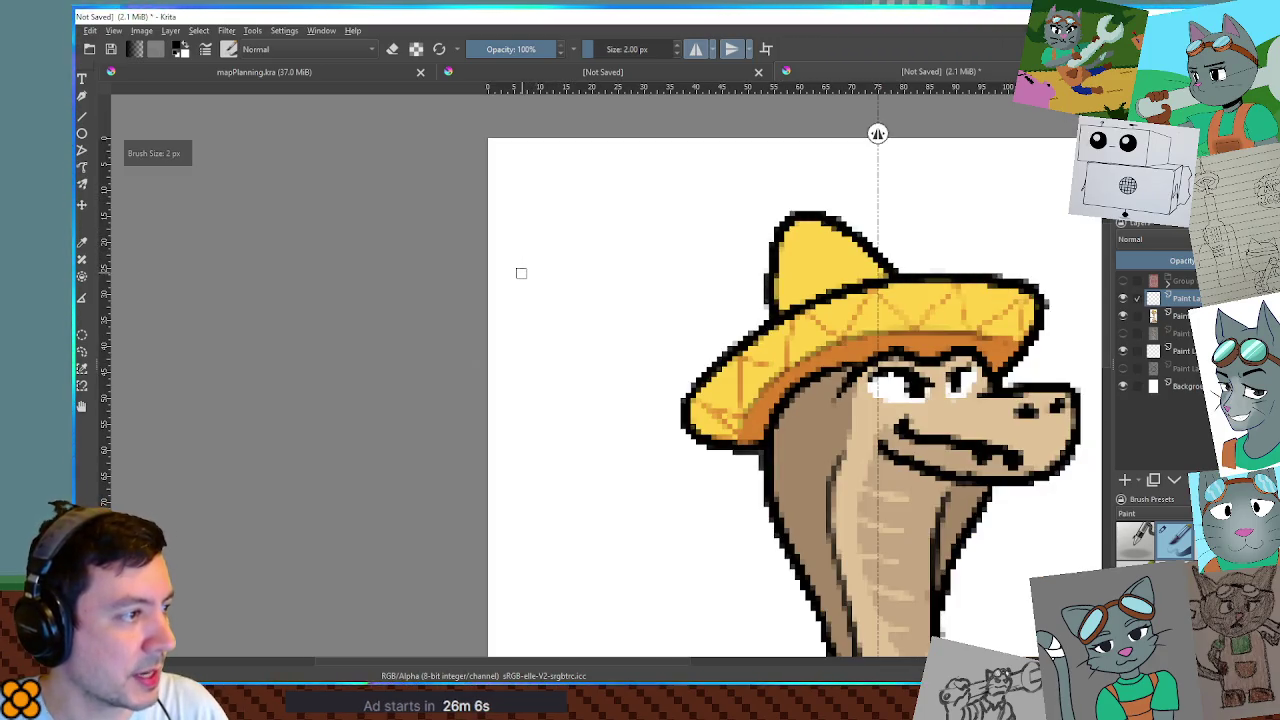
{"action": "left_click", "coordinate": [1123, 368]}
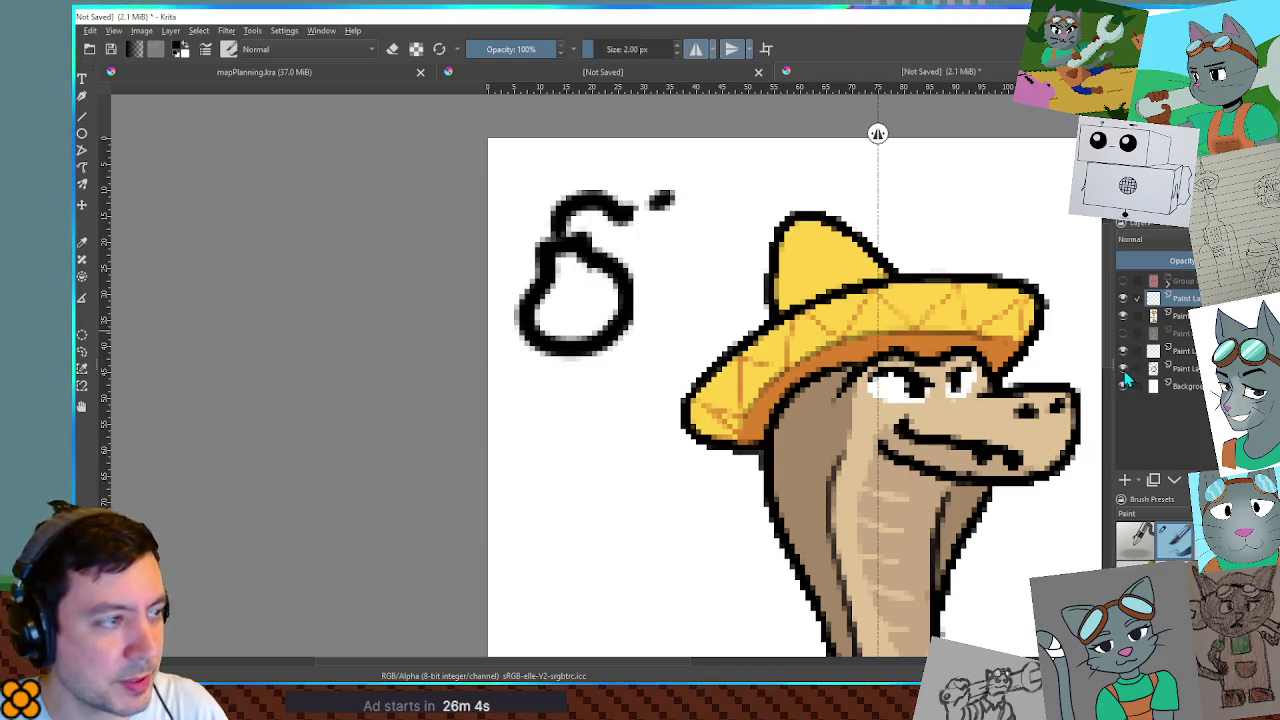
{"action": "left_click", "coordinate": [1123, 370]}
Paint an S-shaped swirl in the top-left corner, mirrored into all four corners.
{"action": "mouse_move", "coordinate": [547, 315]}
{"action": "left_mouse_down"}
{"action": "mouse_move", "coordinate": [582, 301]}
{"action": "mouse_move", "coordinate": [553, 229]}
{"action": "mouse_move", "coordinate": [566, 193]}
{"action": "mouse_move", "coordinate": [617, 190]}
{"action": "left_mouse_up"}
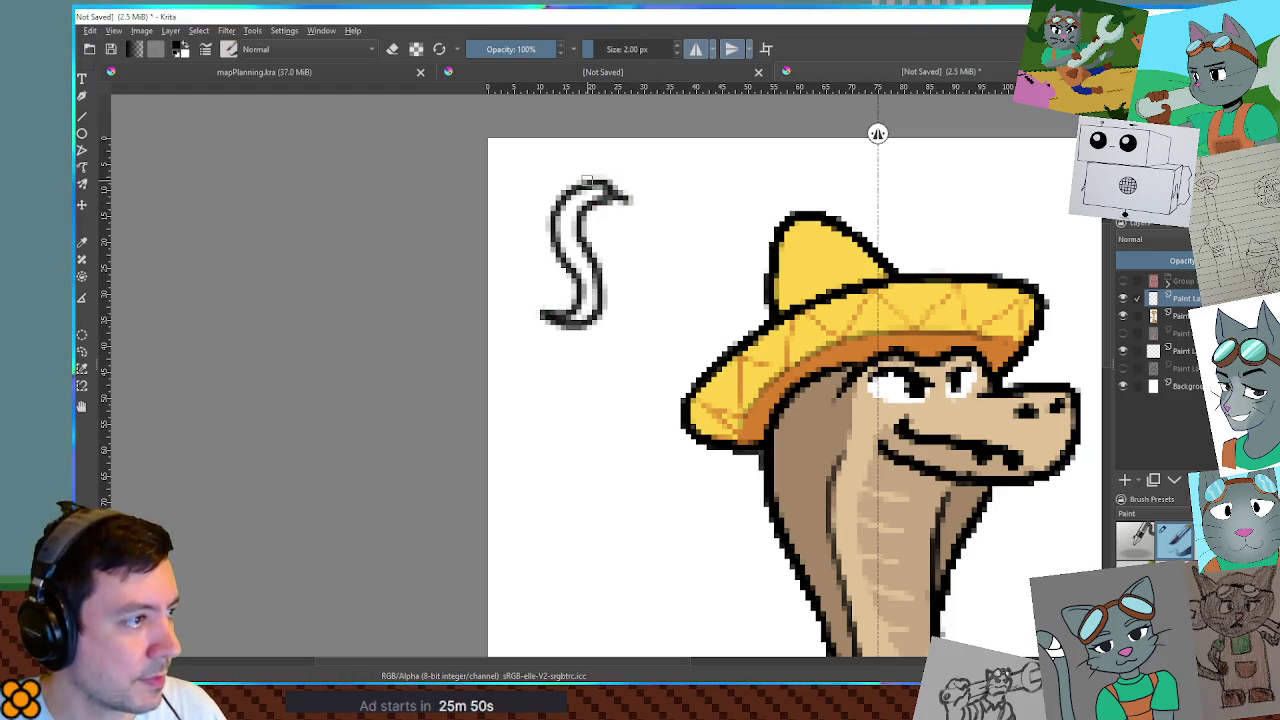
{"action": "key", "text": "ctrl+z"}
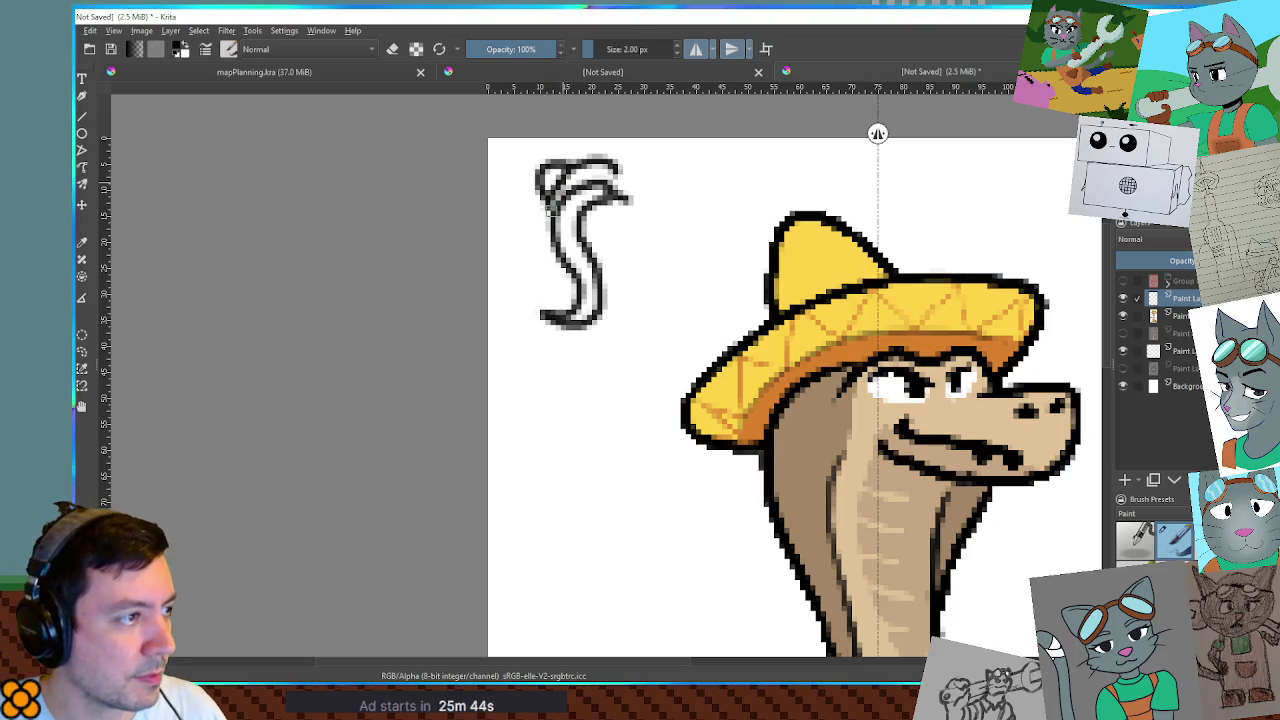
{"action": "scroll", "coordinate": [691, 249], "scroll_direction": "down", "scroll_amount": 5}
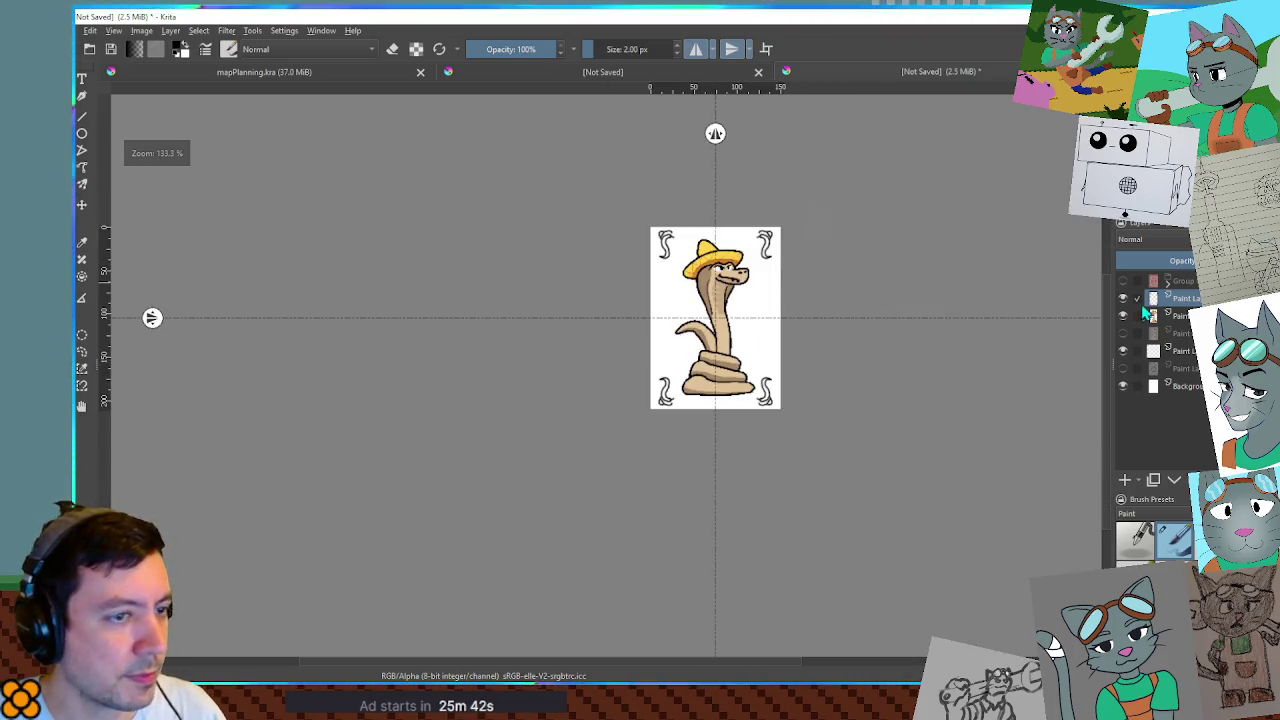
Remove the top-right and bottom-left swirls using a rectangular selection.
{"action": "scroll", "coordinate": [930, 250], "scroll_direction": "up", "scroll_amount": 3}
{"action": "mouse_move", "coordinate": [407, 214]}
{"action": "left_mouse_down"}
{"action": "mouse_move", "coordinate": [398, 206]}
{"action": "mouse_move", "coordinate": [413, 228]}
{"action": "left_mouse_up"}
{"action": "key", "text": "ctrl+z"}
{"action": "key", "text": "ctrl+r"}
{"action": "left_click_drag", "start_coordinate": [641, 186], "coordinate": [585, 278]}
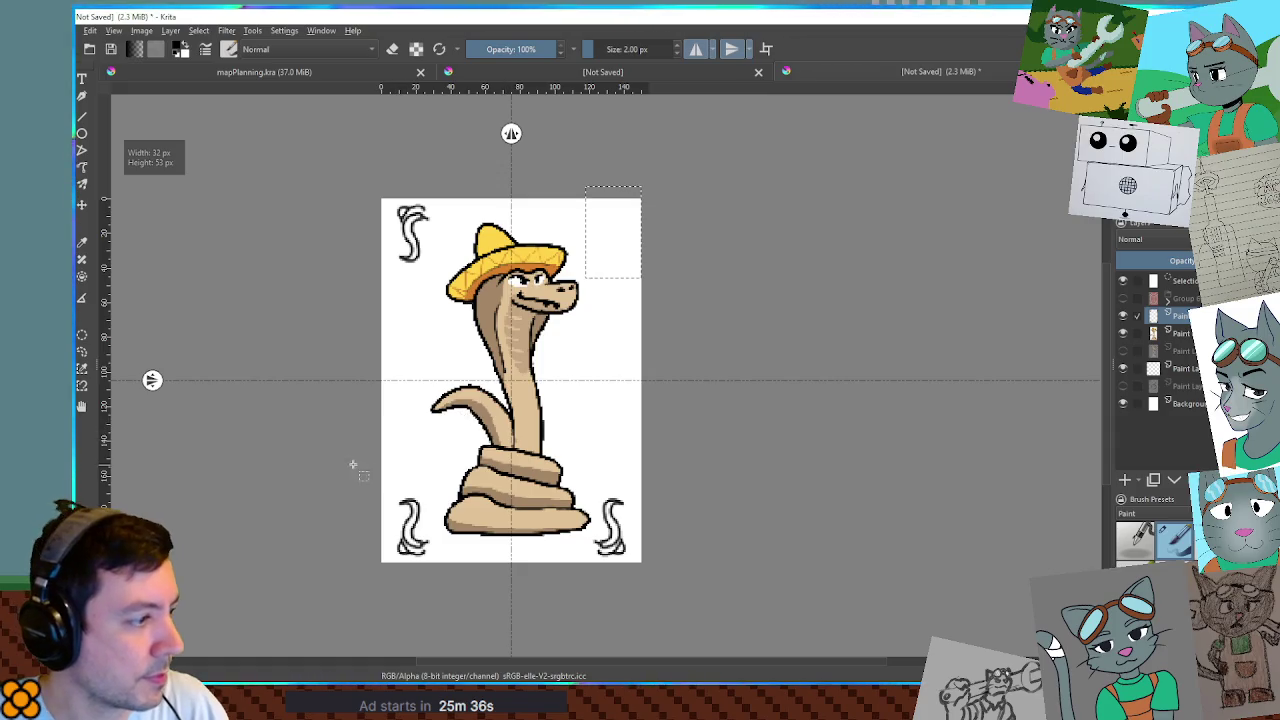
{"action": "key", "text": "Delete"}
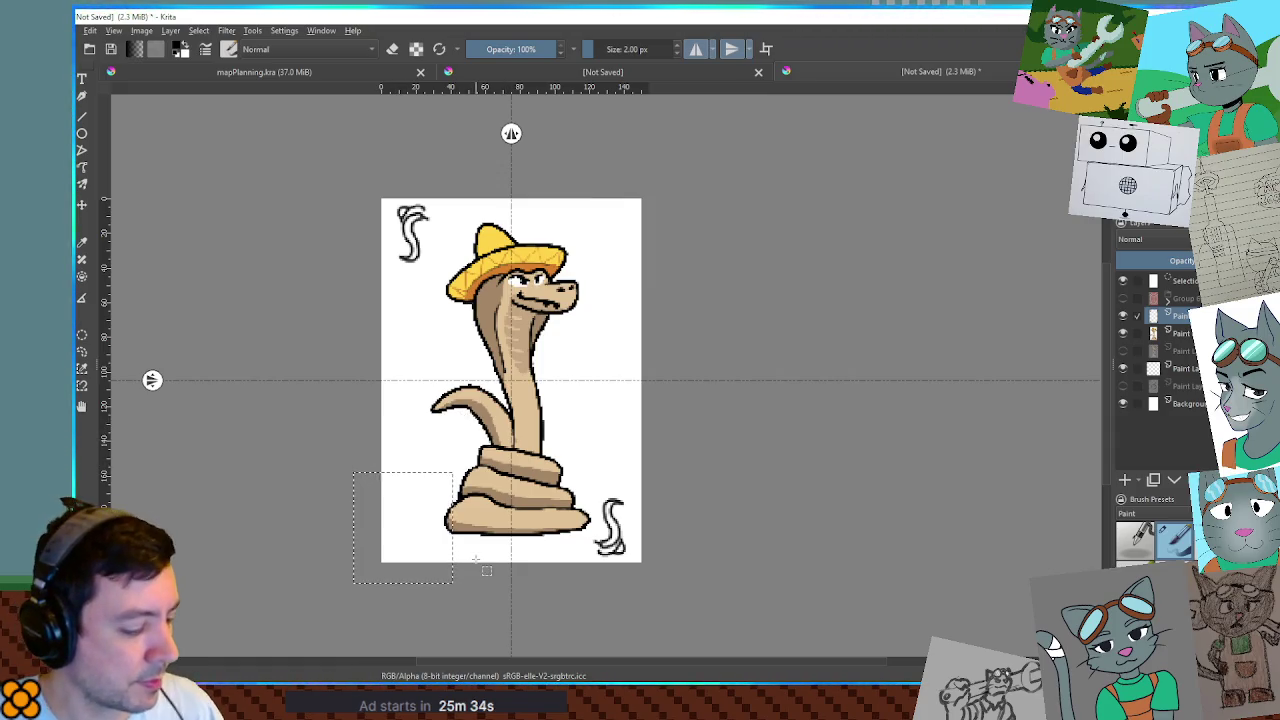
{"action": "key", "text": "ctrl+shift+a"}
Select all and shrink the swirls inward from the card edges.
{"action": "key", "text": "ctrl+a"}
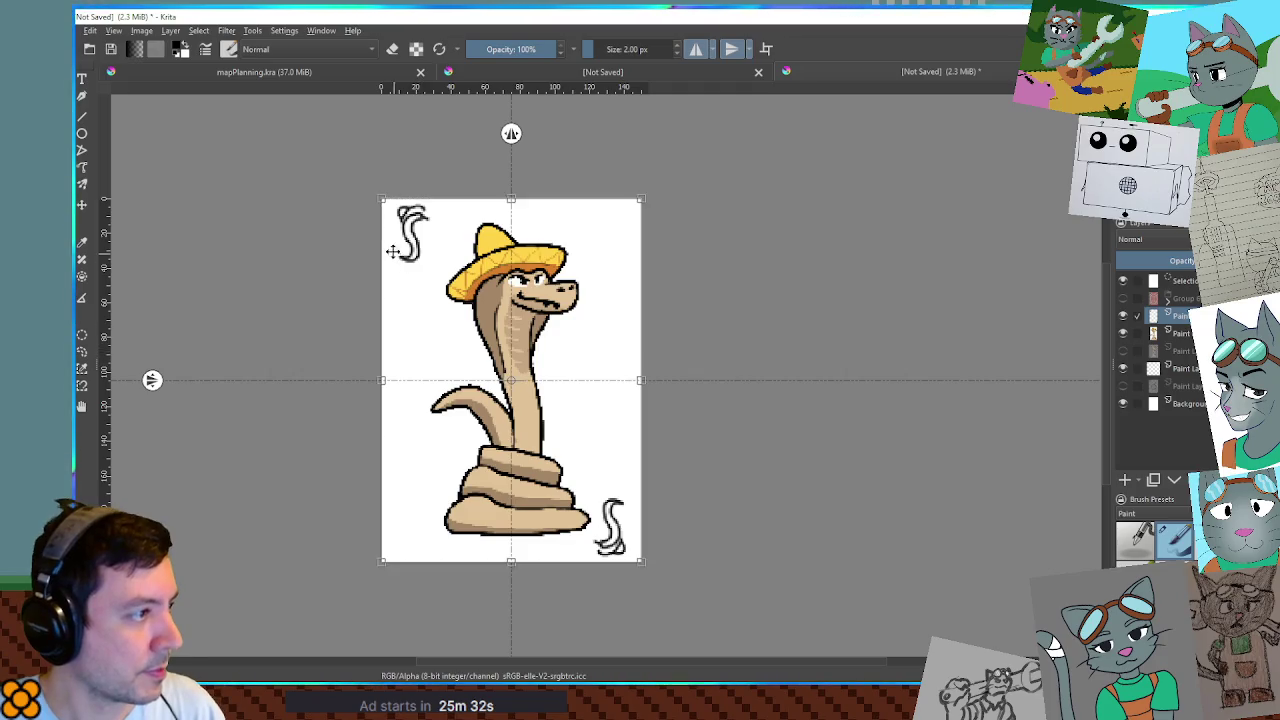
{"action": "left_click_drag", "start_coordinate": [386, 200], "coordinate": [405, 201]}
{"action": "key", "text": "Return"}
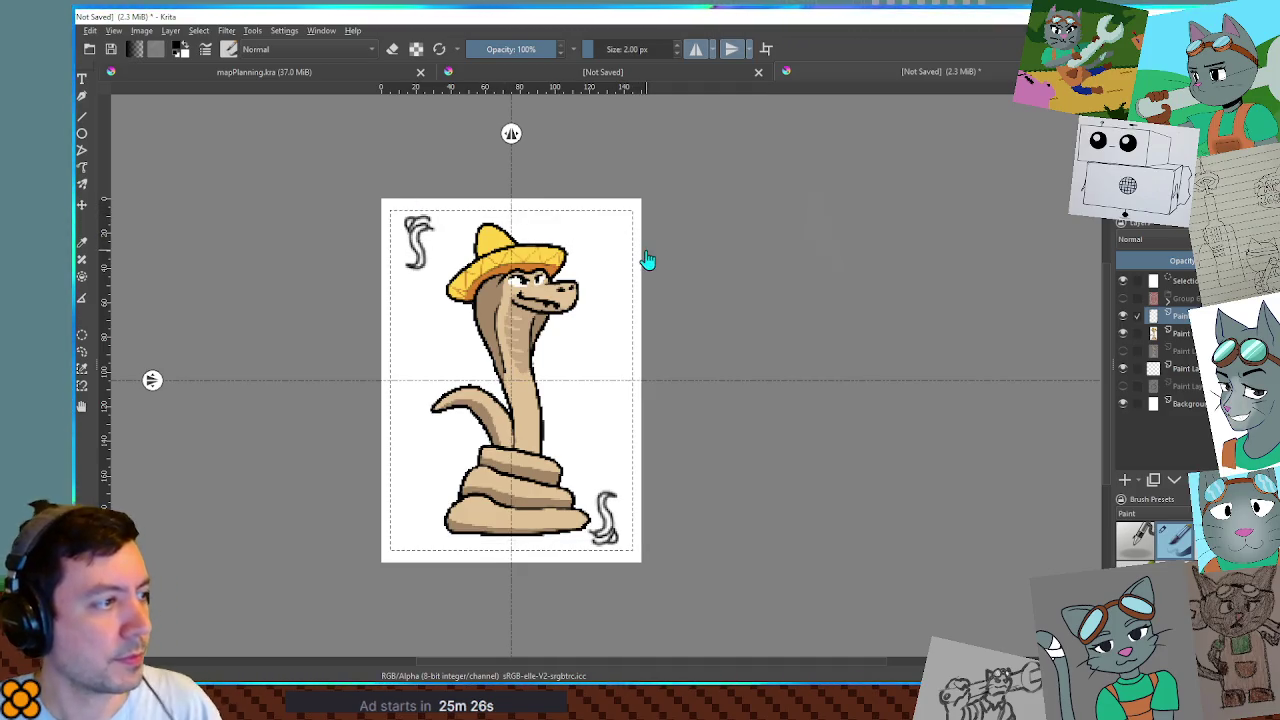
{"action": "key", "text": "ctrl+shift+a"}
Transform the cobra layer to make the sombrero snake slightly smaller.
{"action": "key", "text": "Page_Down"}
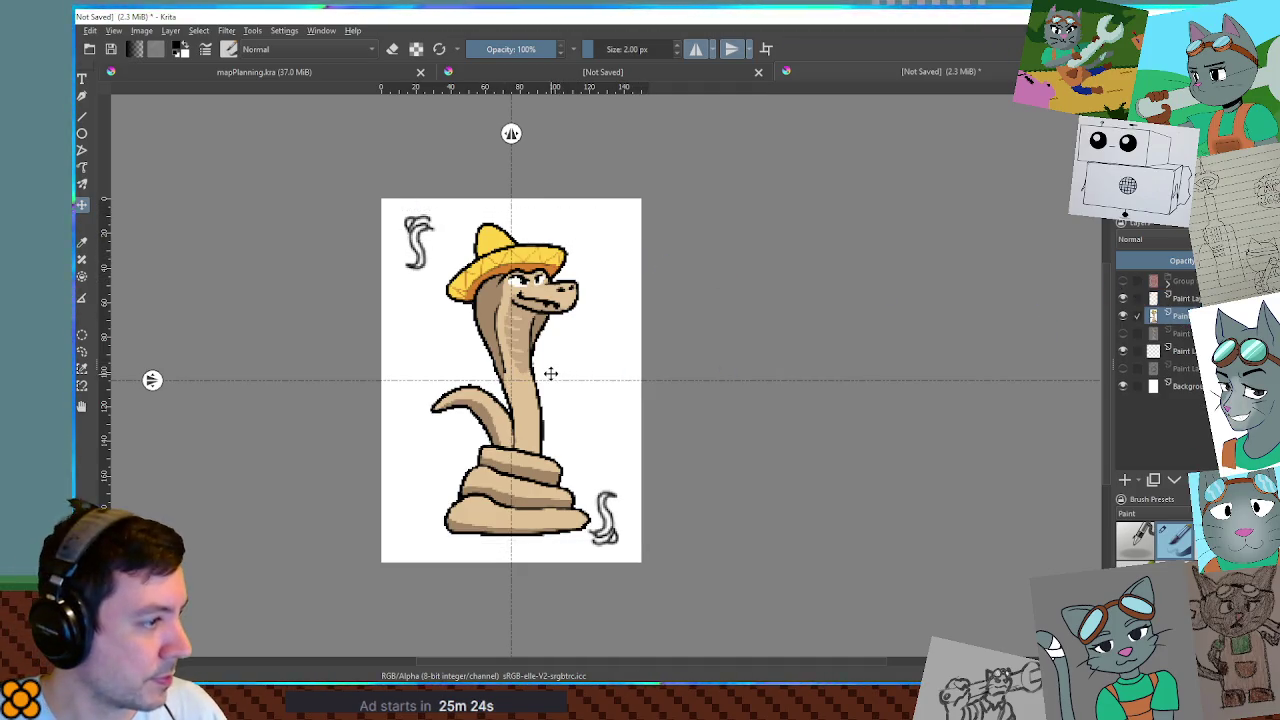
{"action": "key", "text": "ctrl+t"}
{"action": "left_click_drag", "start_coordinate": [591, 221], "coordinate": [576, 250]}
{"action": "key", "text": "Return"}
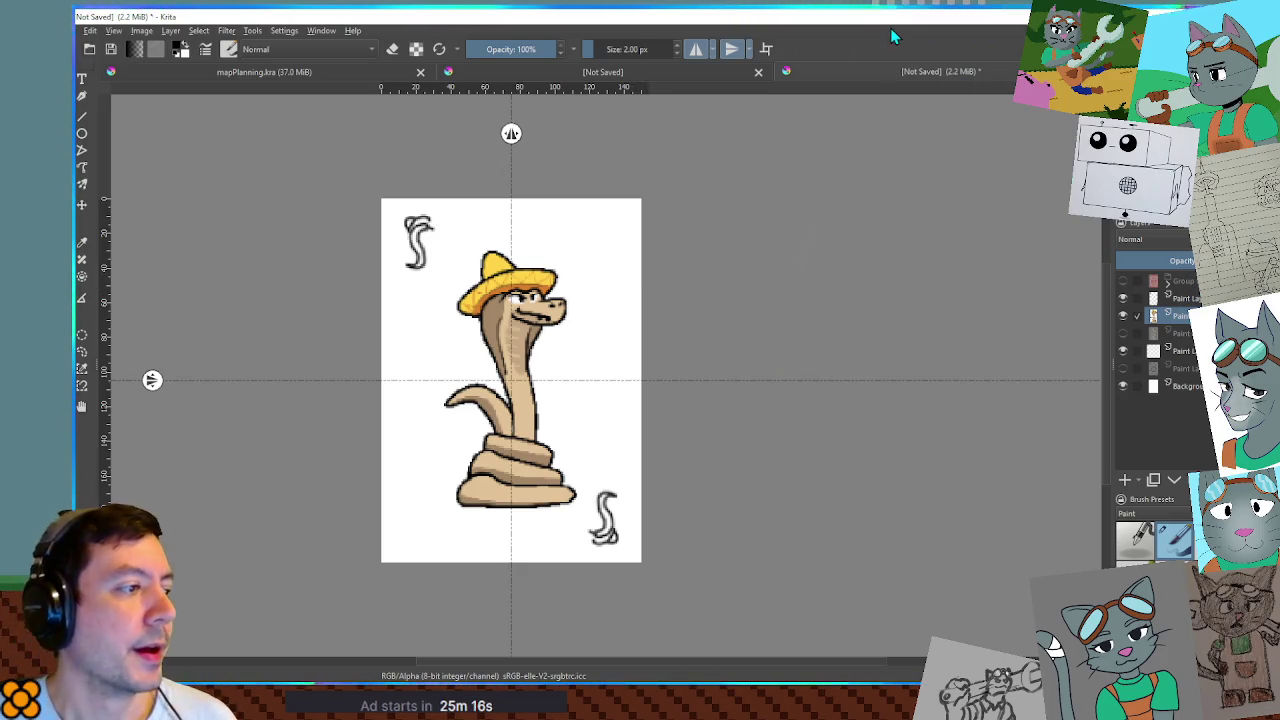
Hide the swirl and cobra layers, show the gear card-back Group in solid red, then switch to Godot.
{"action": "left_click", "coordinate": [1122, 298]}
{"action": "left_click", "coordinate": [1122, 316]}
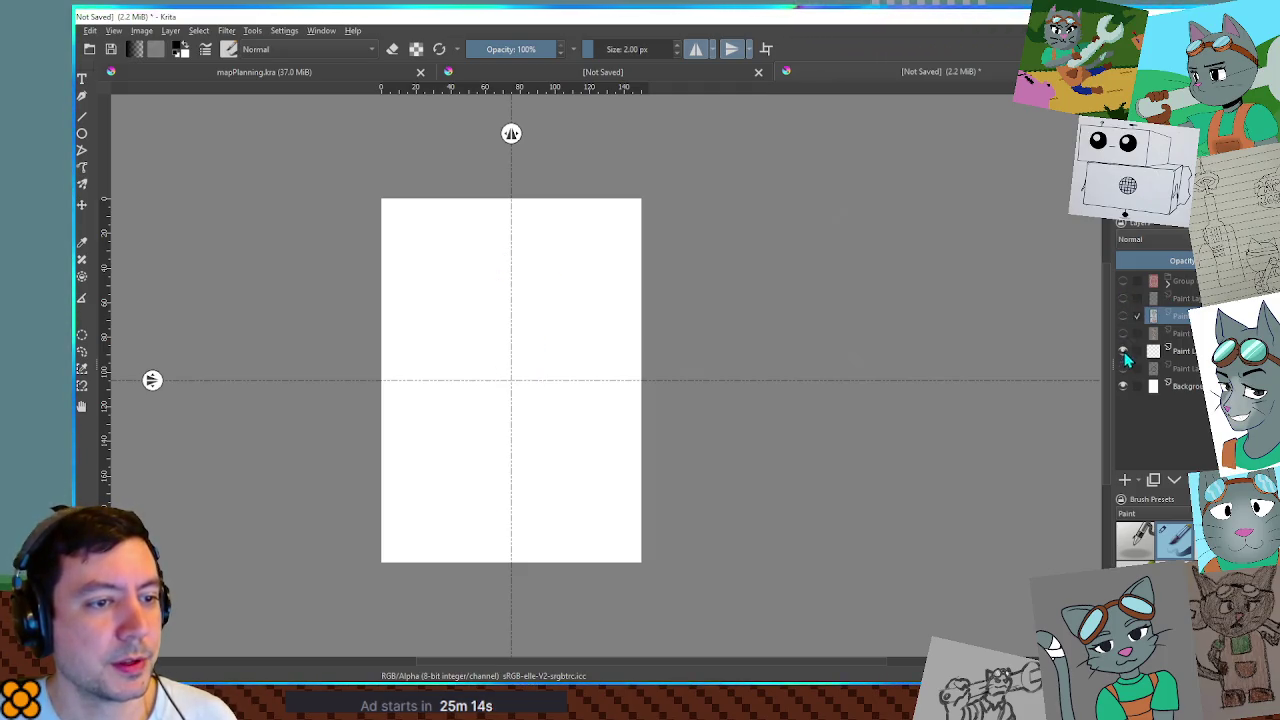
{"action": "left_click", "coordinate": [1122, 281]}
{"action": "left_click", "coordinate": [1180, 281]}
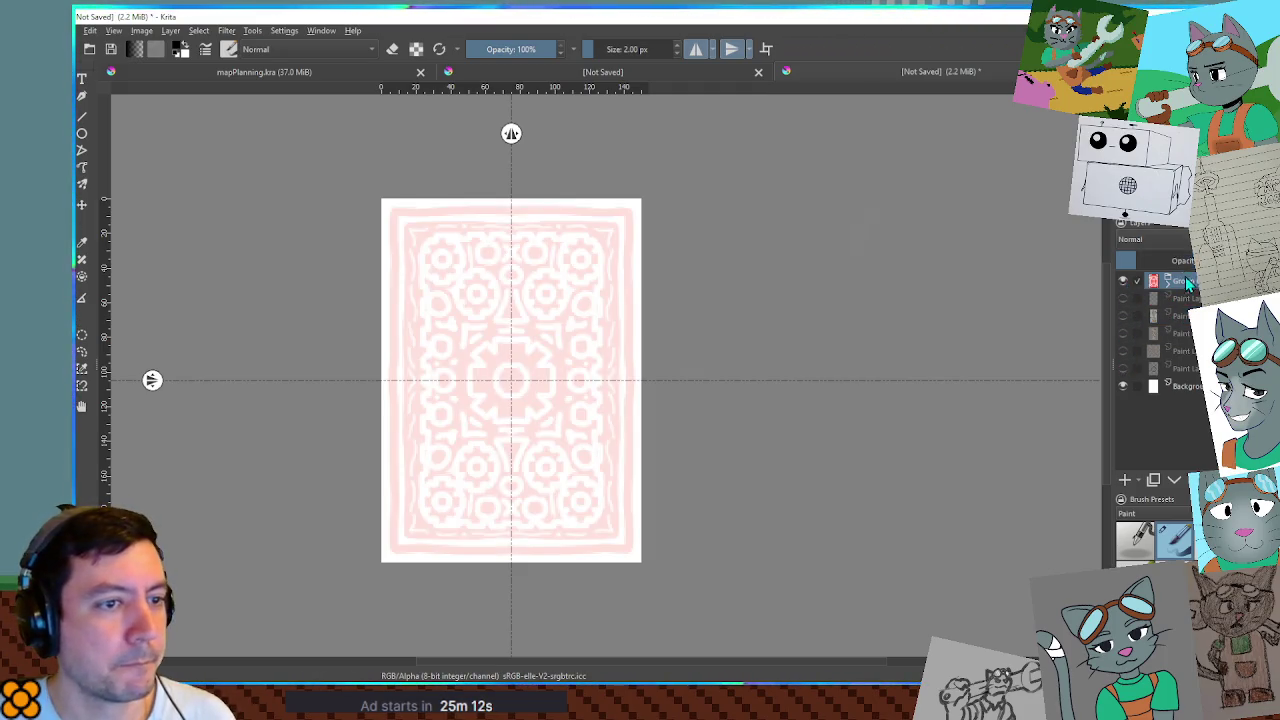
{"action": "left_click_drag", "start_coordinate": [1185, 258], "coordinate": [1200, 258]}
{"action": "key", "text": "alt+Tab"}
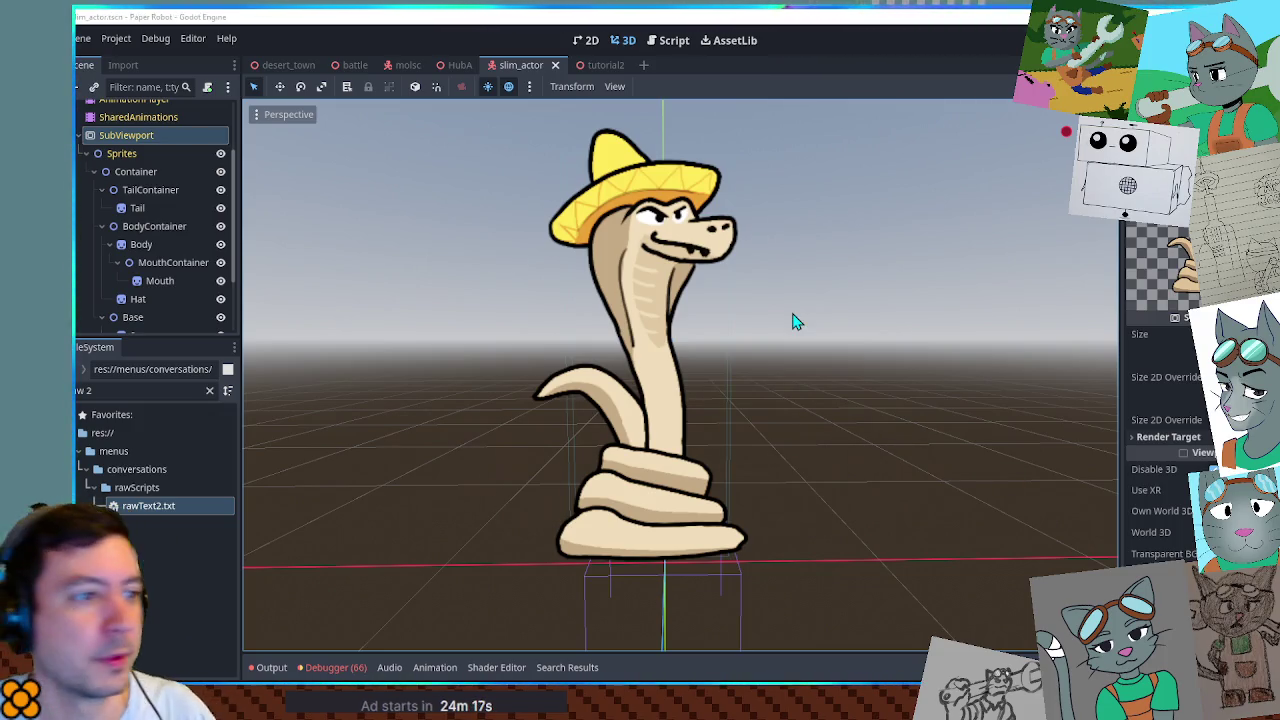
Collapse SubViewport, filter files for 'slim', and duplicate slim_actor.tscn from the snake folder.
{"action": "scroll", "coordinate": [763, 220], "scroll_direction": "down", "scroll_amount": 5}
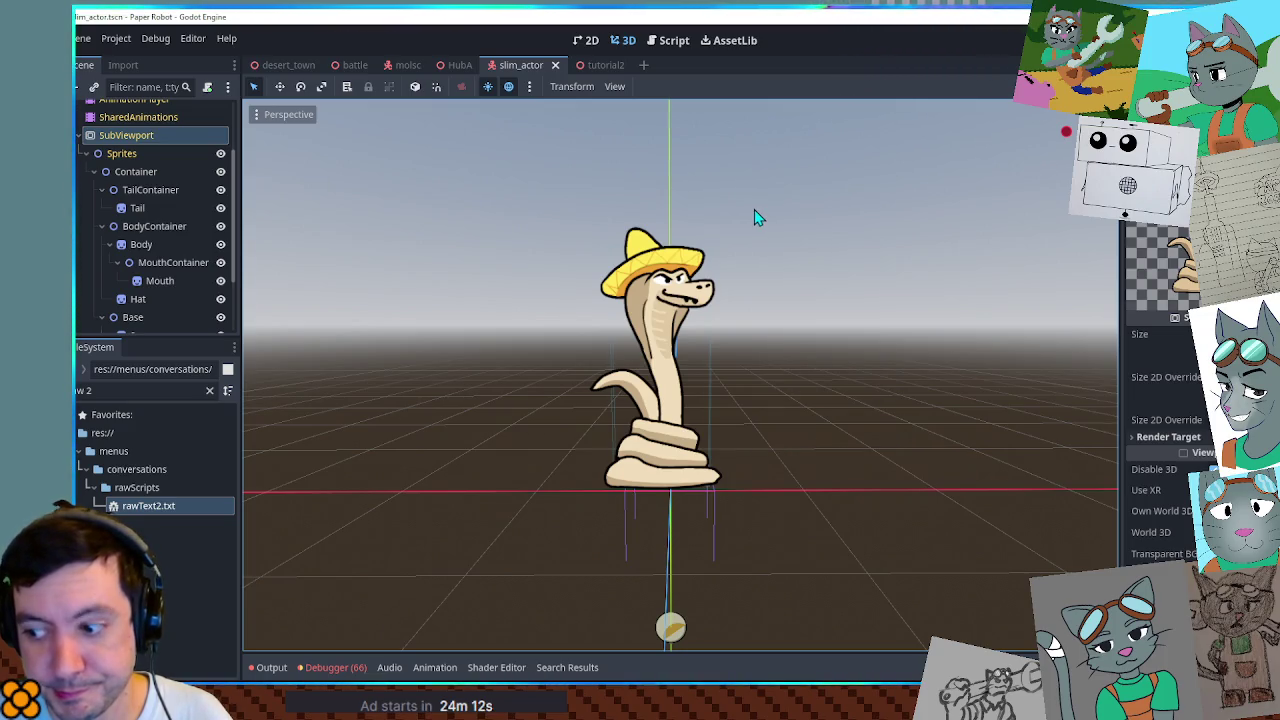
{"action": "scroll", "coordinate": [755, 217], "scroll_direction": "up", "scroll_amount": 1}
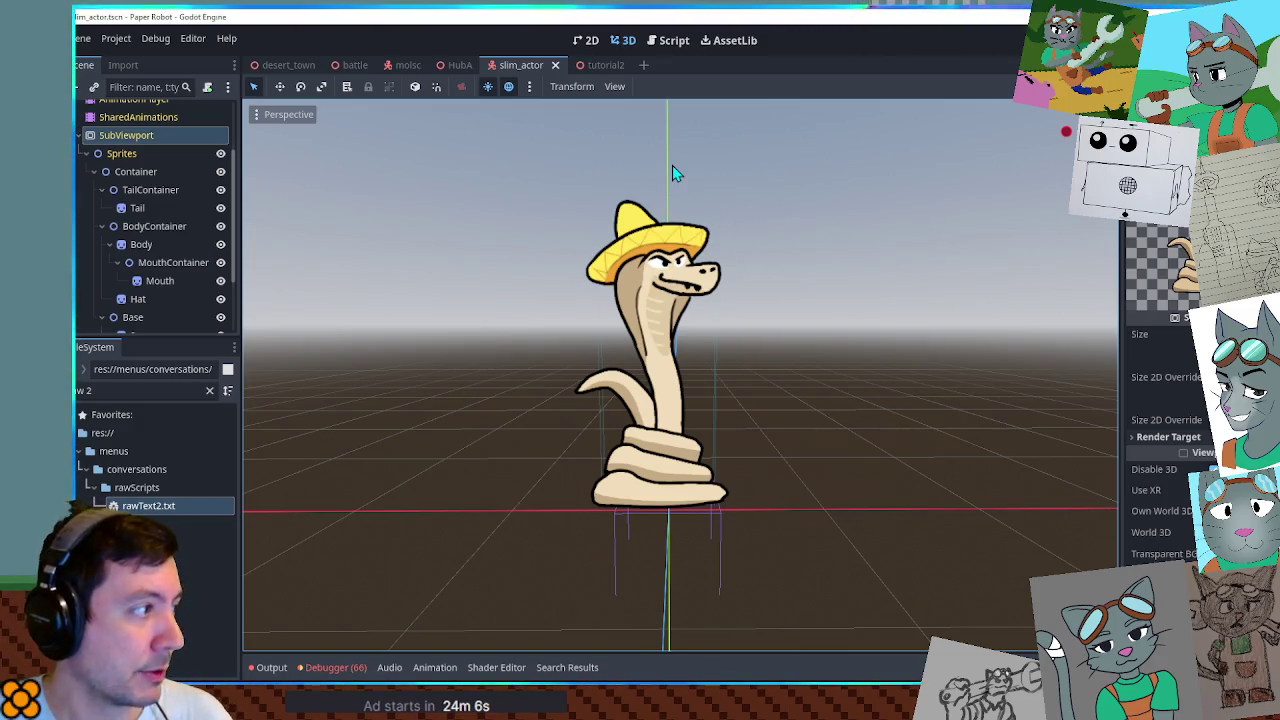
{"action": "left_click", "coordinate": [80, 135]}
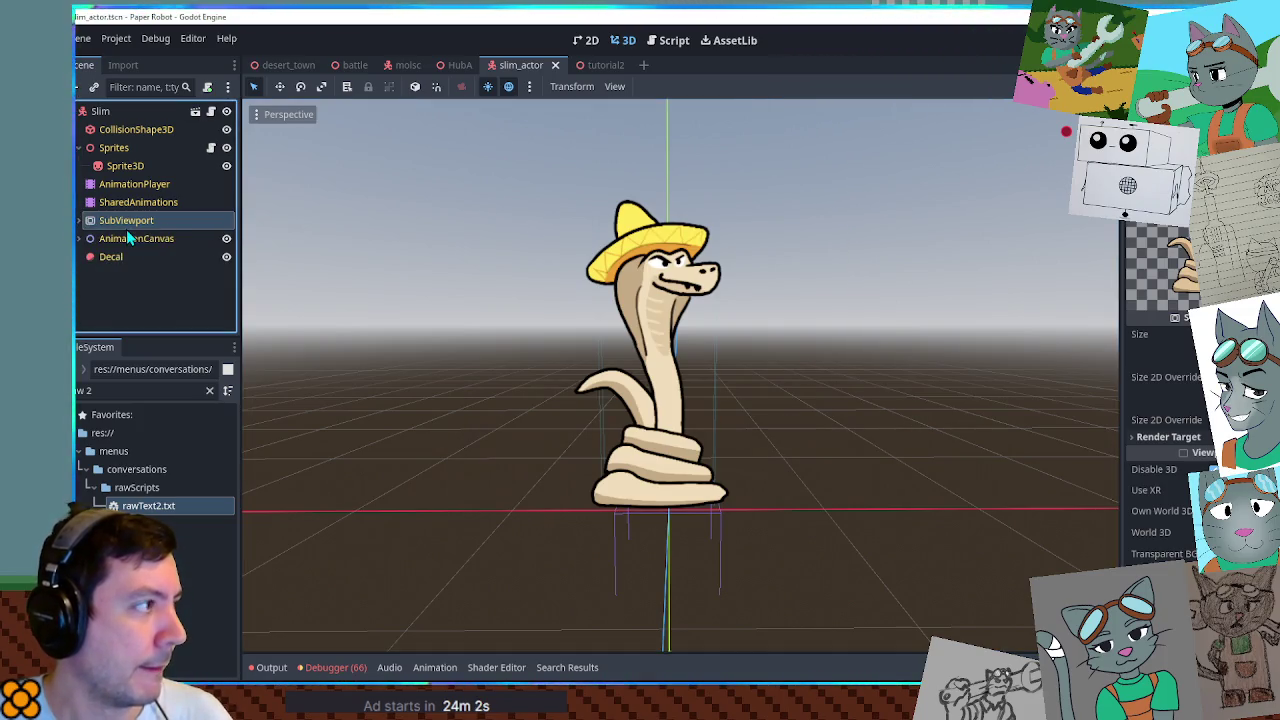
{"action": "left_click", "coordinate": [140, 390]}
{"action": "key", "text": "ctrl+a"}
{"action": "type", "text": "slim"}
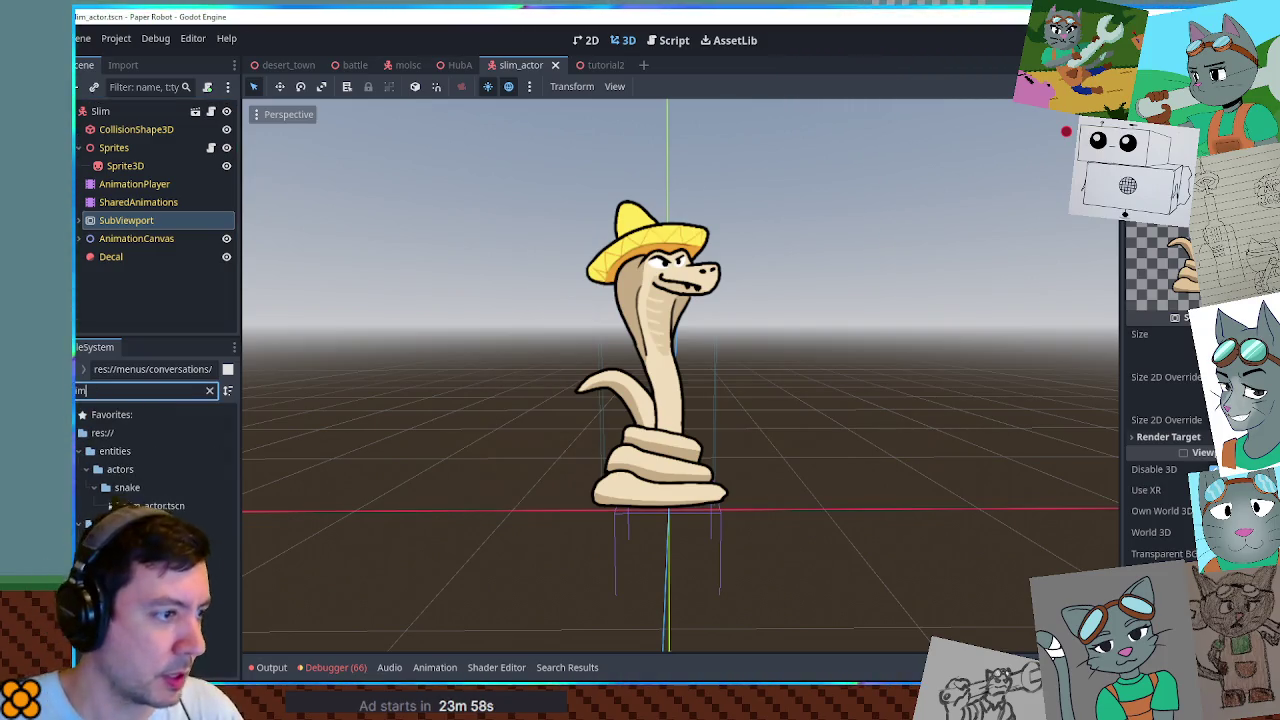
{"action": "left_click", "coordinate": [150, 506]}
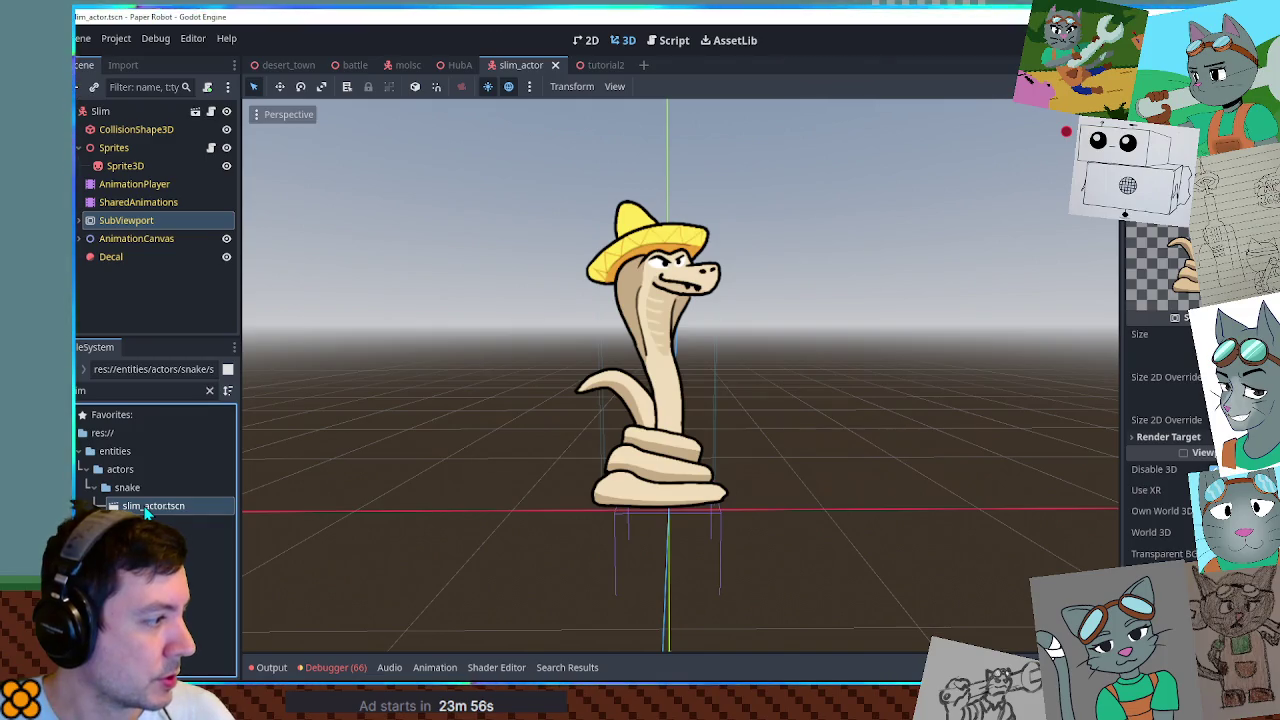
{"action": "left_click", "coordinate": [209, 391]}
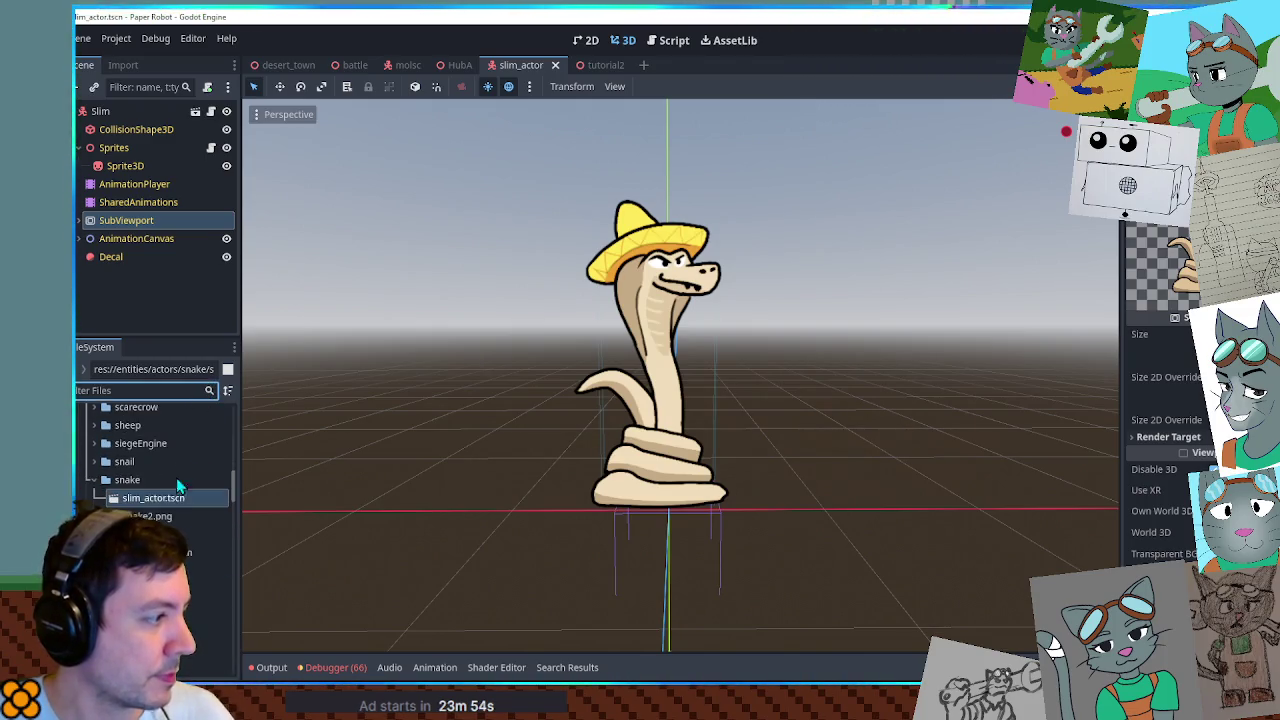
{"action": "key", "text": "ctrl+d"}
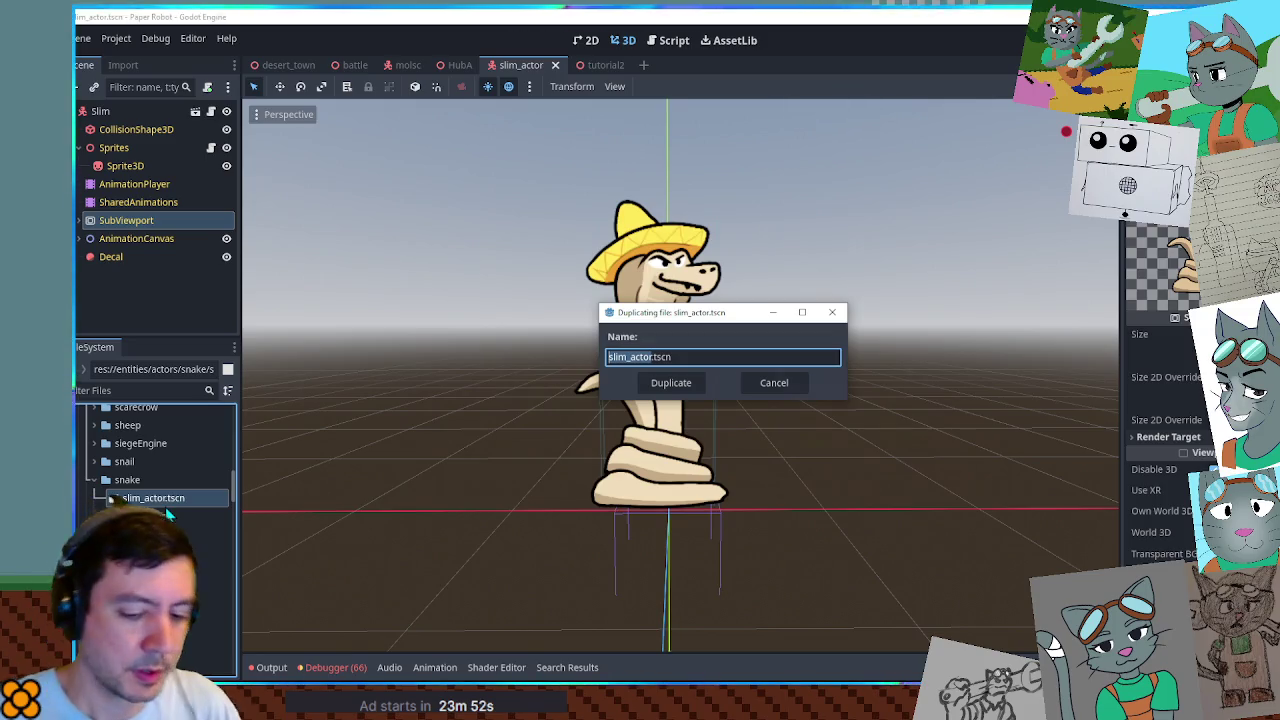
Name the duplicate scene slim_card_bomb.tscn and create it.
{"action": "key", "text": "Right"}
{"action": "key", "text": "Left"}
{"action": "key", "text": "Left"}
{"action": "key", "text": "Left"}
{"action": "key", "text": "BackSpace"}
{"action": "key", "text": "BackSpace"}
{"action": "key", "text": "BackSpace"}
{"action": "key", "text": "BackSpace"}
{"action": "key", "text": "BackSpace"}
{"action": "type", "text": "card_bomb"}
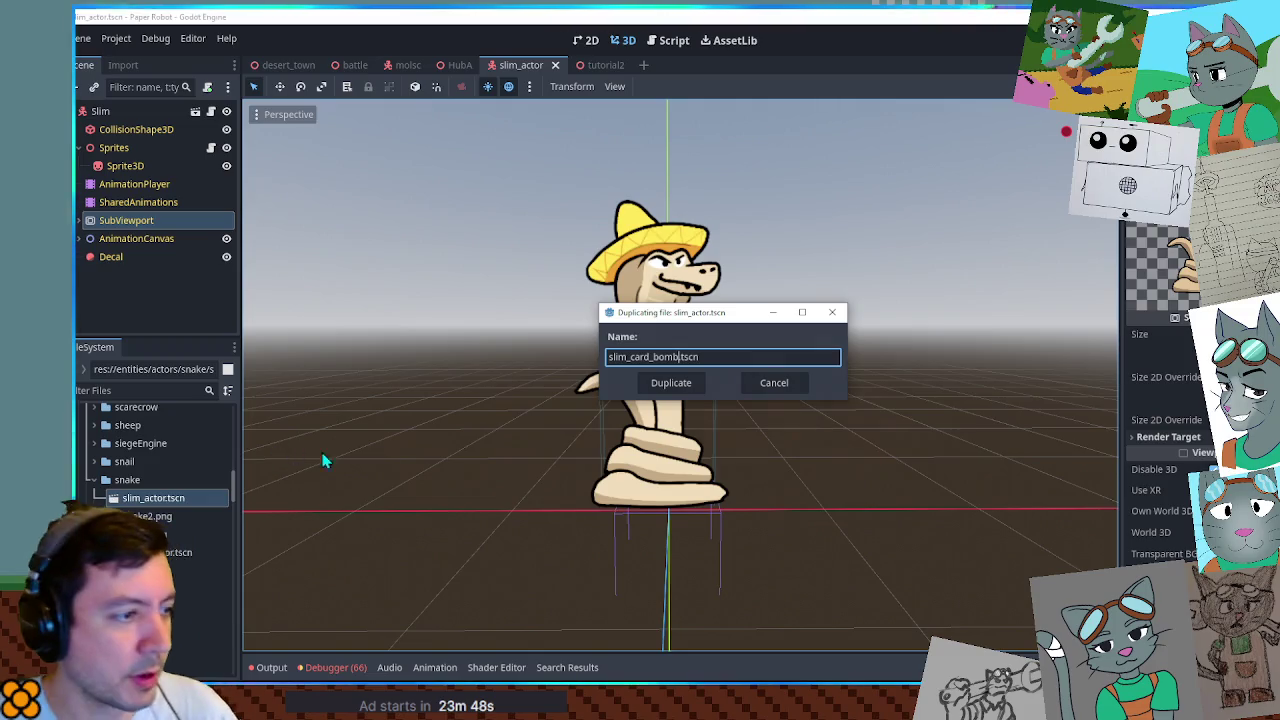
{"action": "left_click", "coordinate": [648, 392]}
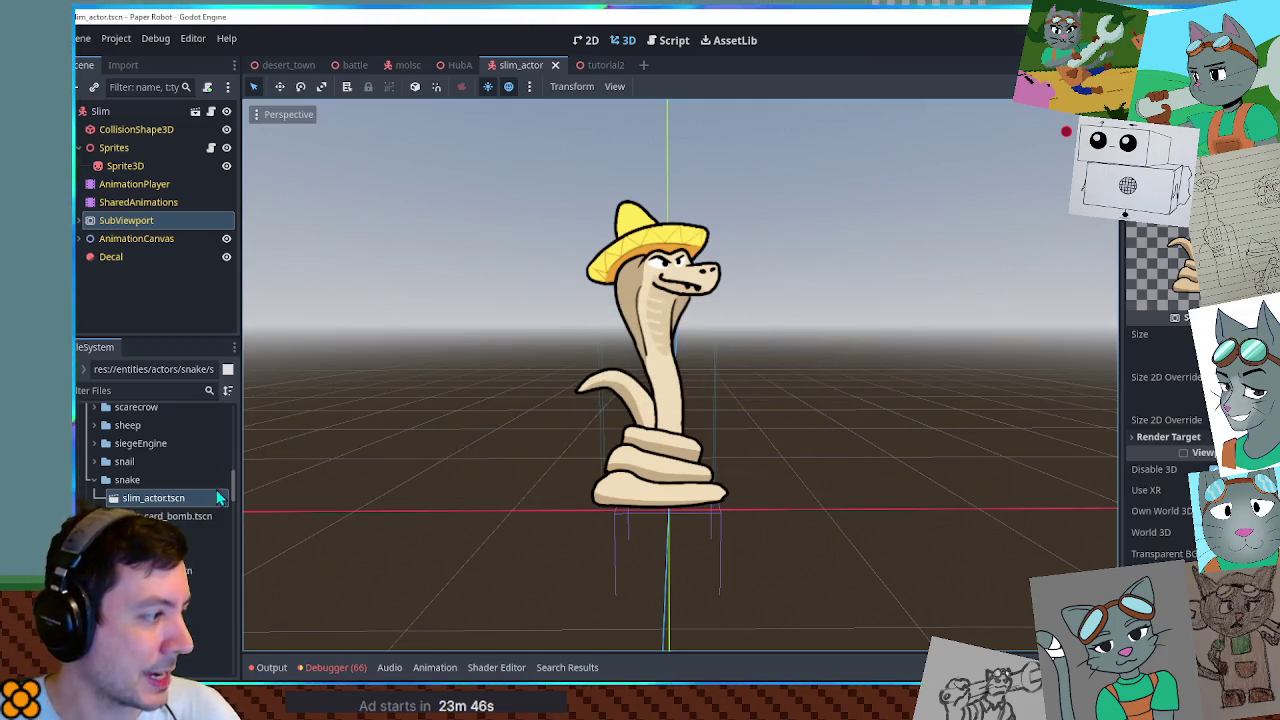
Open slim_card_bomb.tscn and hide its Sprite3D snake.
{"action": "double_click", "coordinate": [150, 516]}
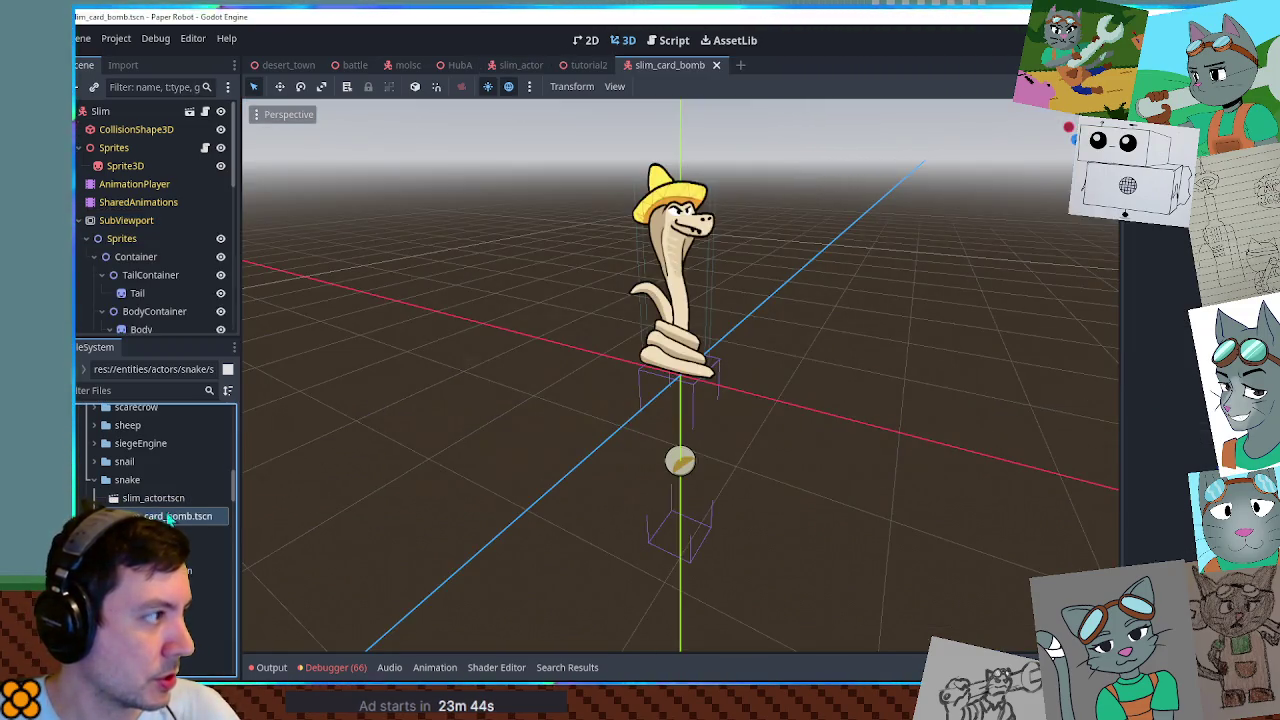
{"action": "left_click_drag", "start_coordinate": [560, 274], "coordinate": [597, 266]}
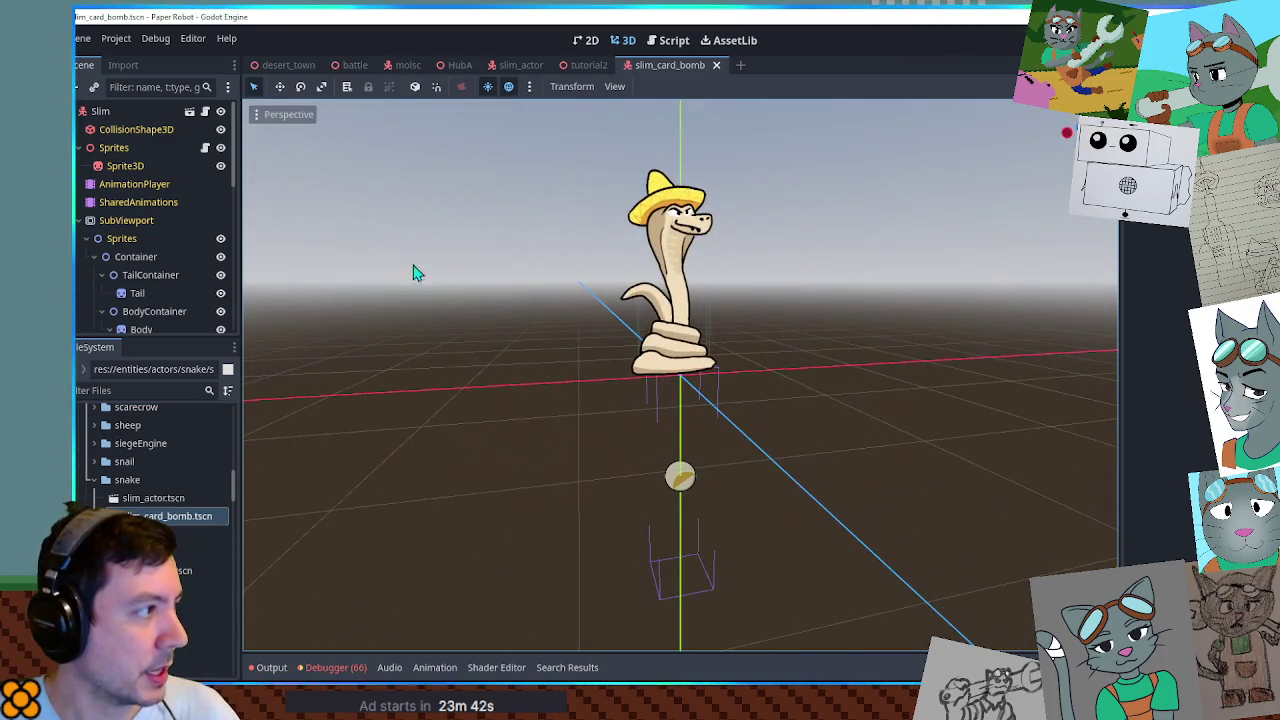
{"action": "left_click", "coordinate": [221, 167]}
{"action": "scroll", "coordinate": [540, 226], "scroll_direction": "up", "scroll_amount": 4}
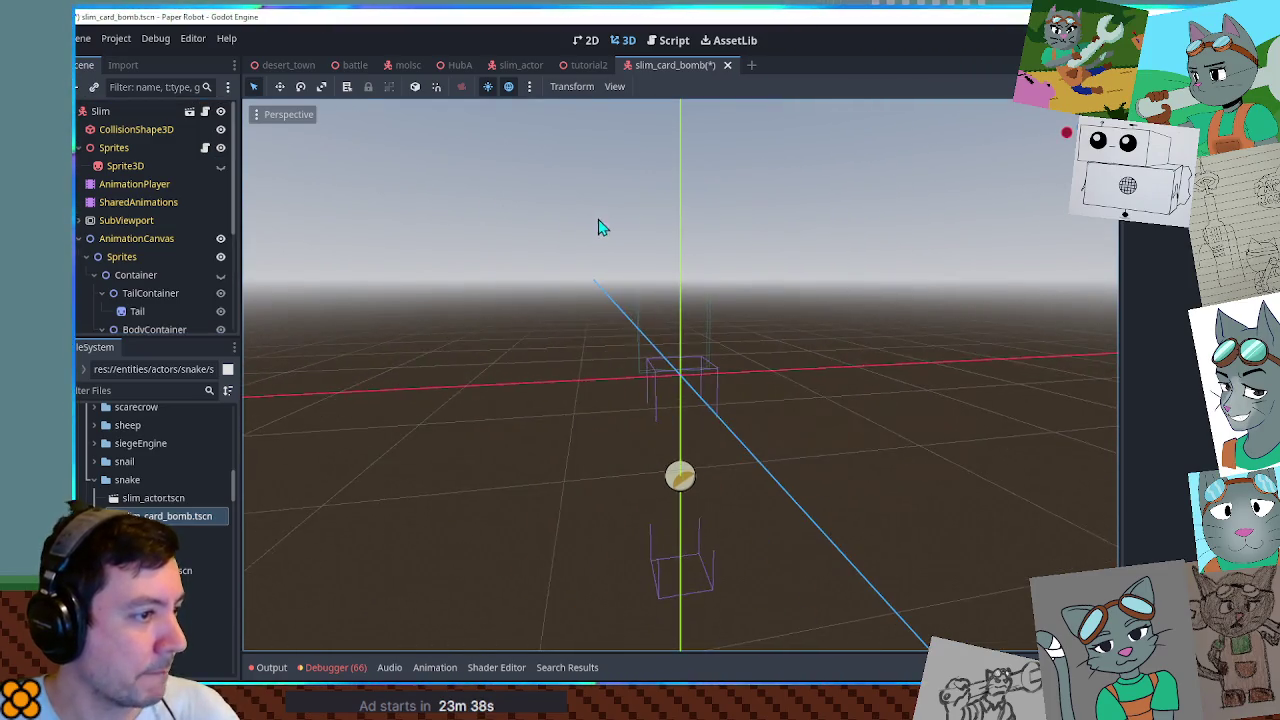
{"action": "scroll", "coordinate": [707, 221], "scroll_direction": "down", "scroll_amount": 2}
{"action": "mouse_move", "coordinate": [707, 221]}
{"action": "left_mouse_down"}
{"action": "mouse_move", "coordinate": [640, 343]}
{"action": "mouse_move", "coordinate": [680, 314]}
{"action": "left_mouse_up"}
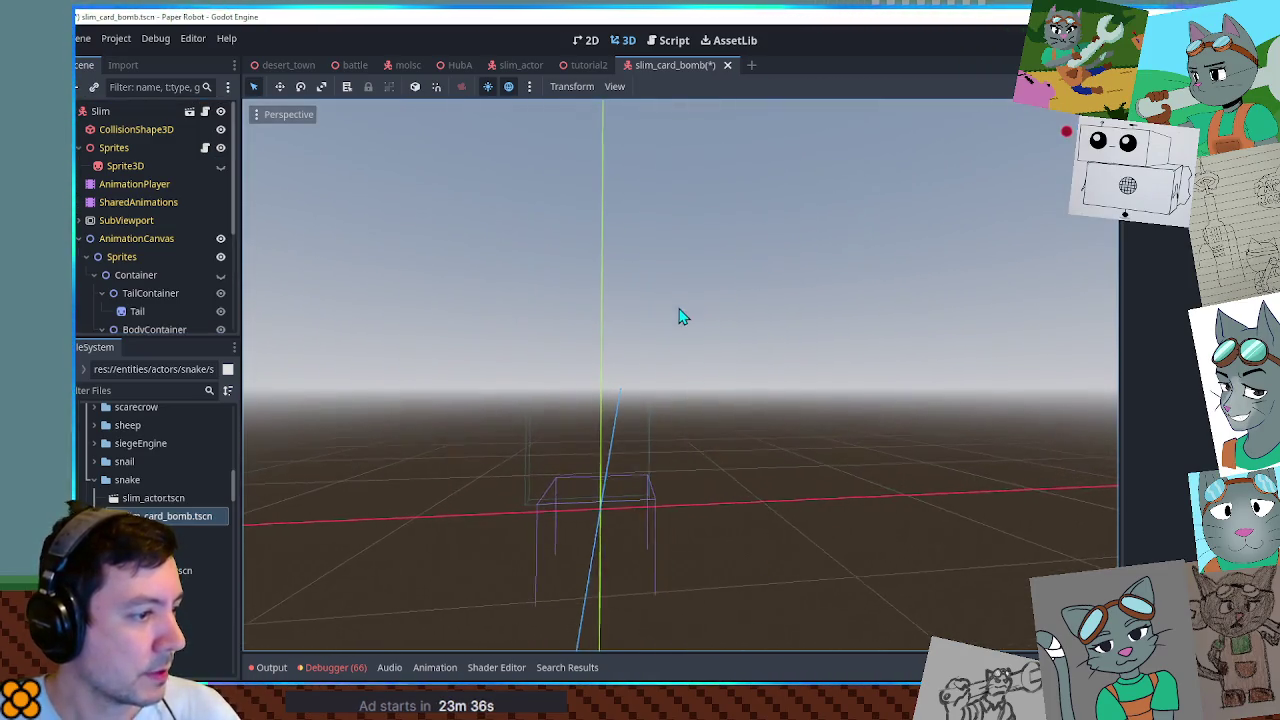
{"action": "left_click", "coordinate": [128, 150]}
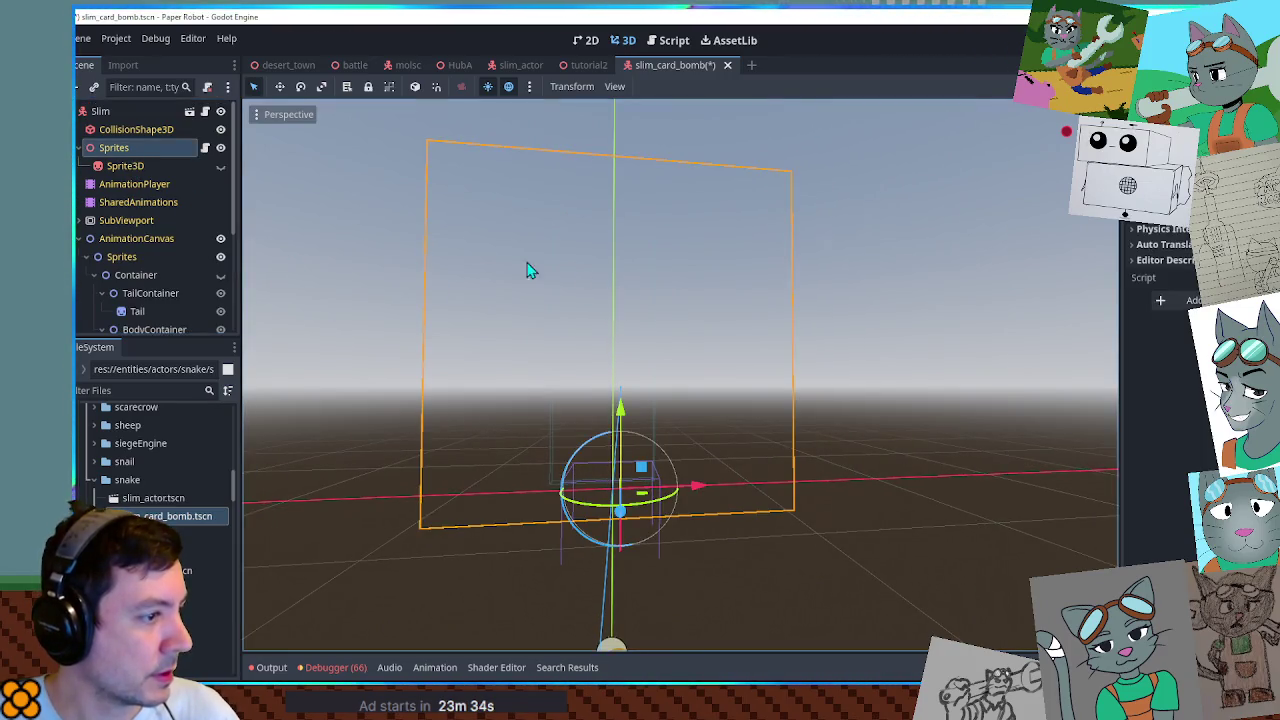
Add a Sprite3D node under Sprites using the 'sprite3' search.
{"action": "key", "text": "ctrl+a"}
{"action": "type", "text": "sprite"}
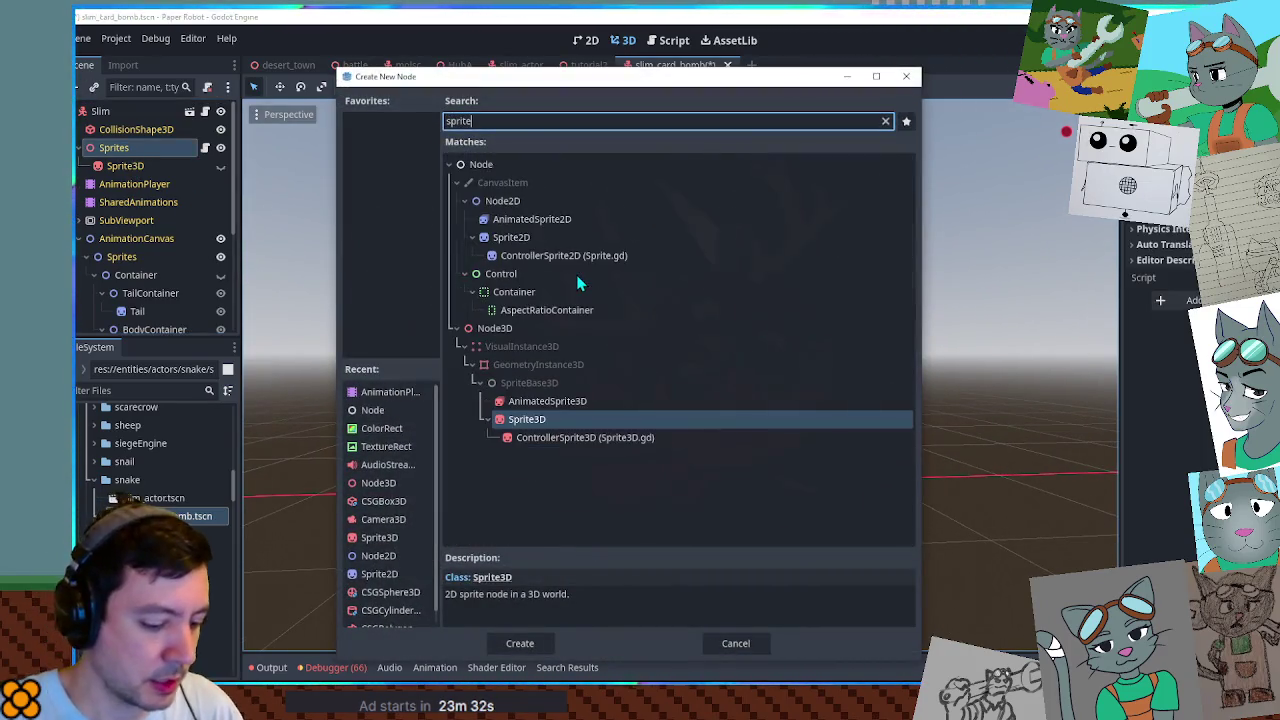
{"action": "type", "text": "3d"}
{"action": "key", "text": "Return"}
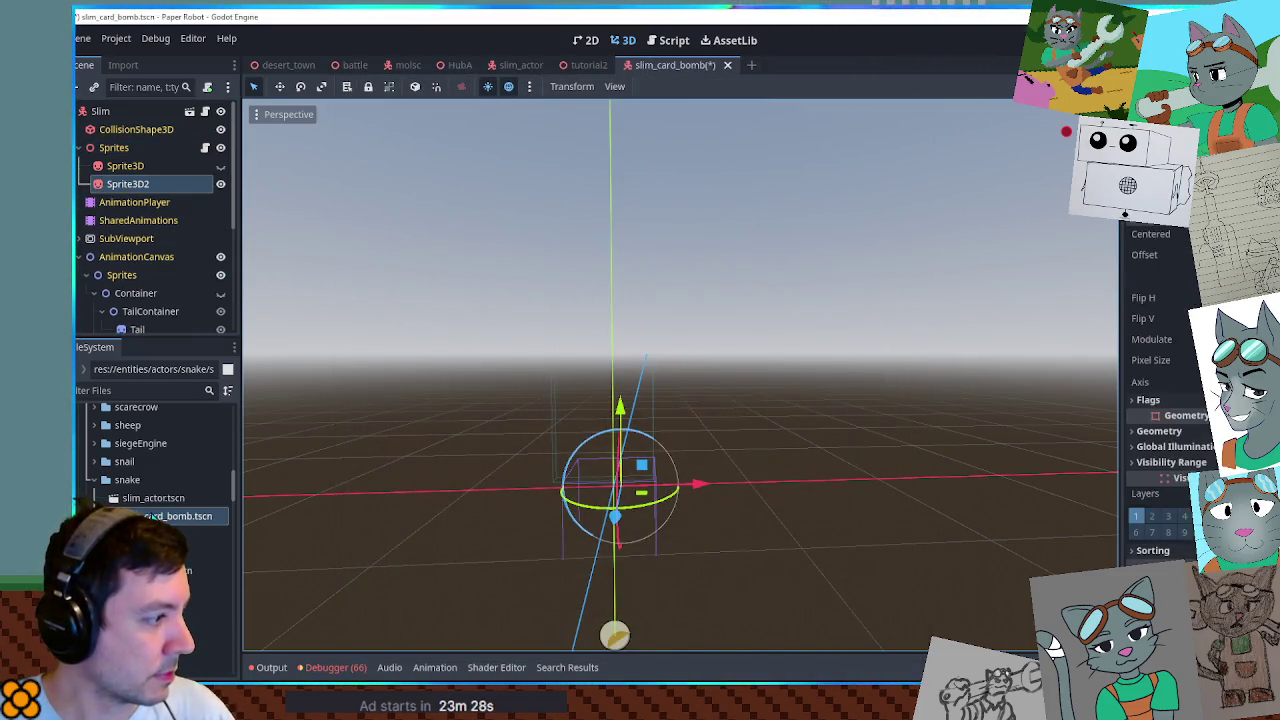
Import the card images into the snake folder and pick cardBack.png for the new sprite.
{"action": "left_click", "coordinate": [132, 392]}
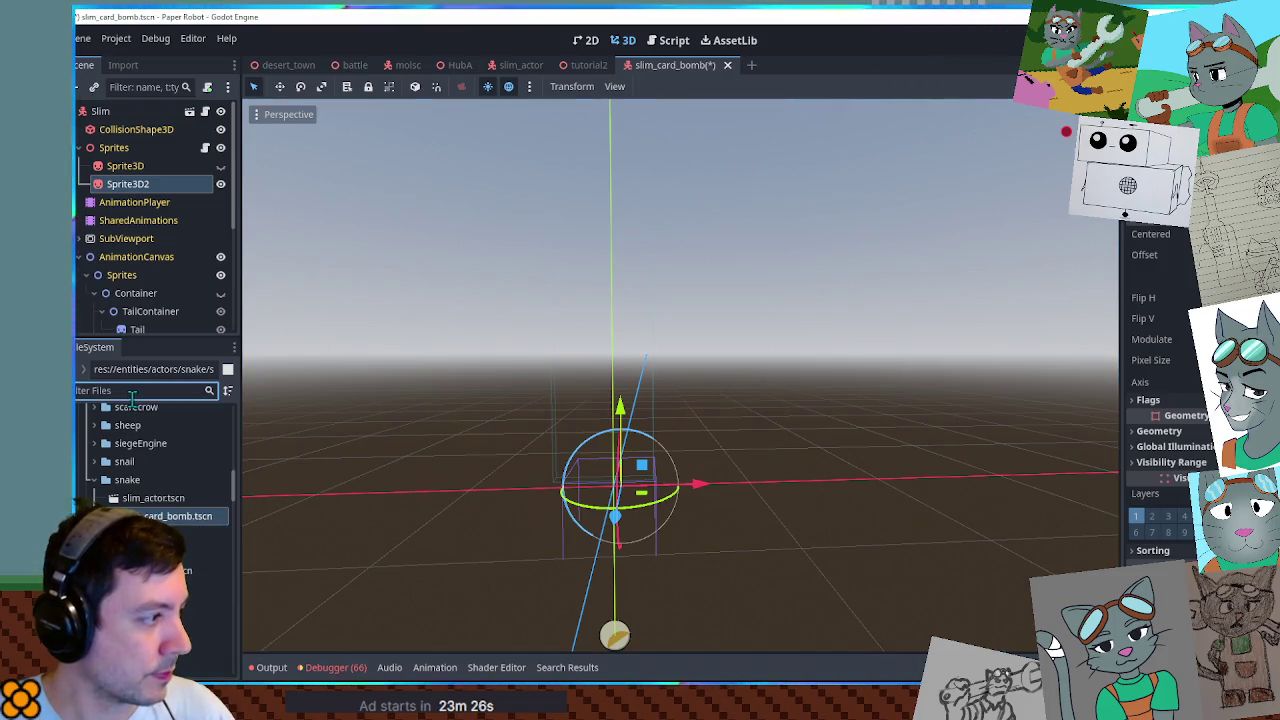
{"action": "type", "text": "card"}
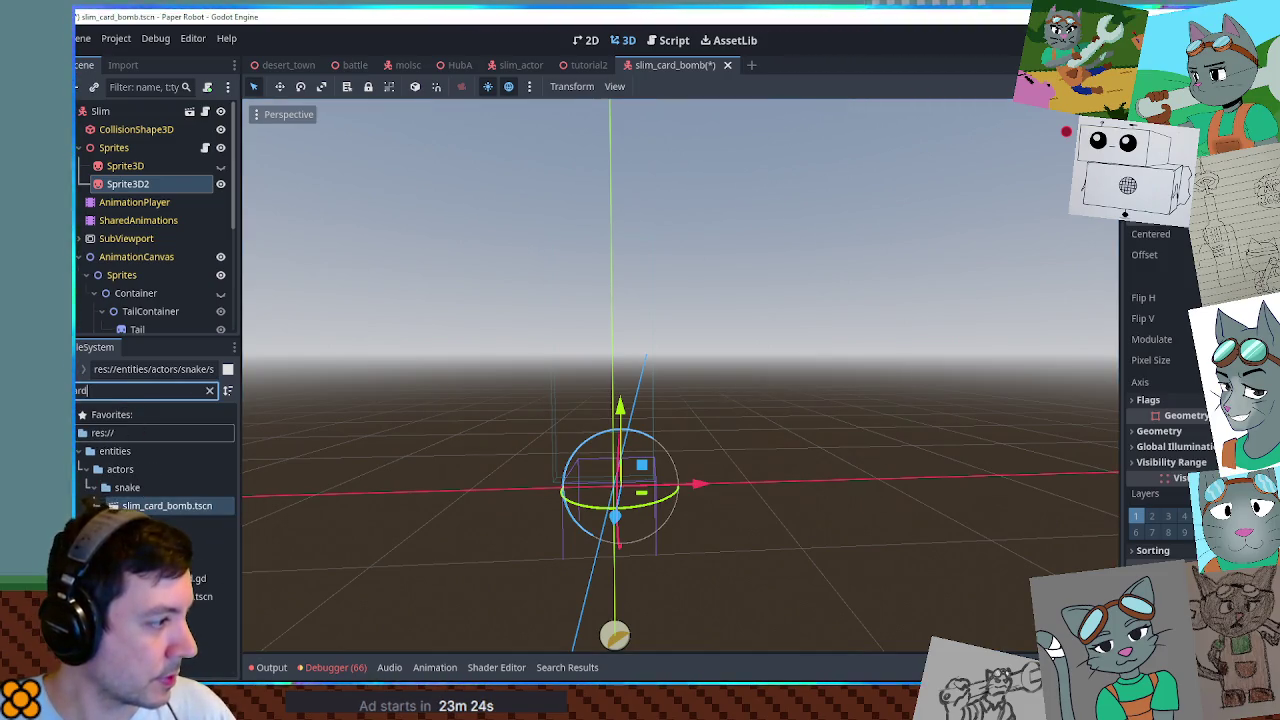
{"action": "left_click", "coordinate": [127, 487]}
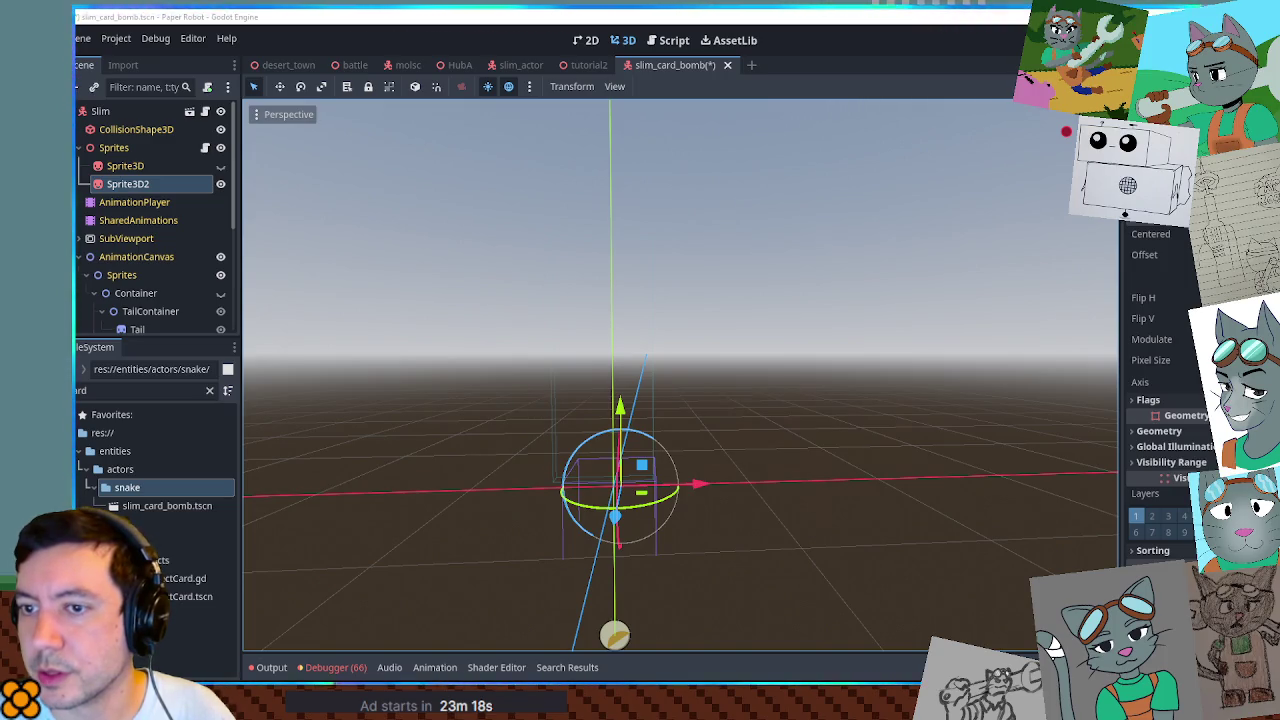
{"action": "mouse_move", "coordinate": [185, 596]}
{"action": "left_mouse_down"}
{"action": "mouse_move", "coordinate": [447, 455]}
{"action": "mouse_move", "coordinate": [165, 485]}
{"action": "left_mouse_up"}
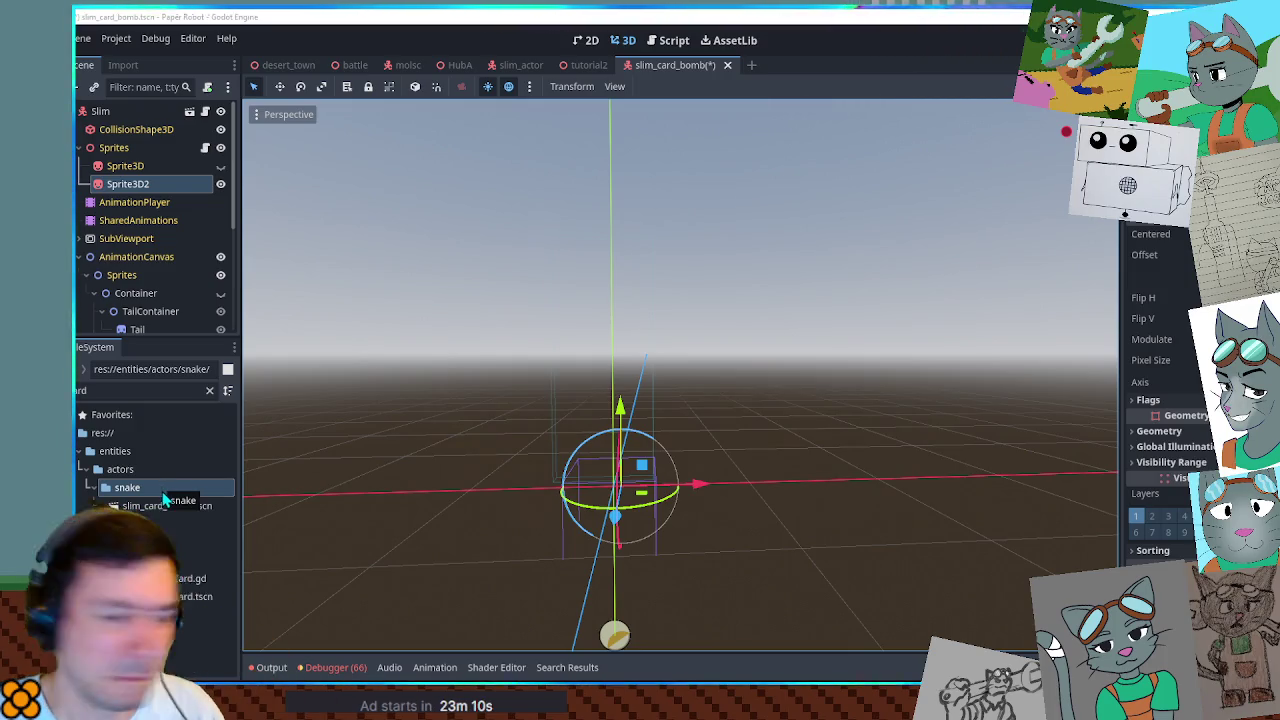
{"action": "left_click", "coordinate": [155, 506]}
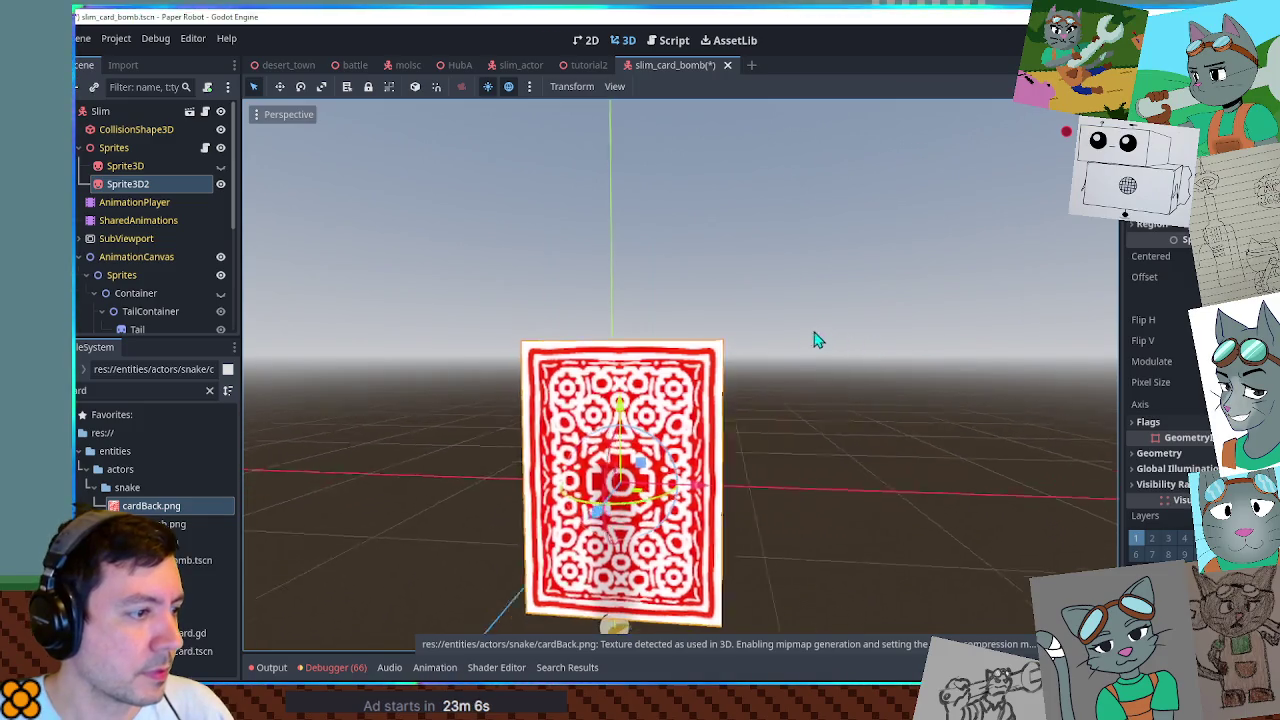
Lift the card-back sprite upward along Y and expand its Flags.
{"action": "left_click_drag", "start_coordinate": [619, 404], "coordinate": [614, 263]}
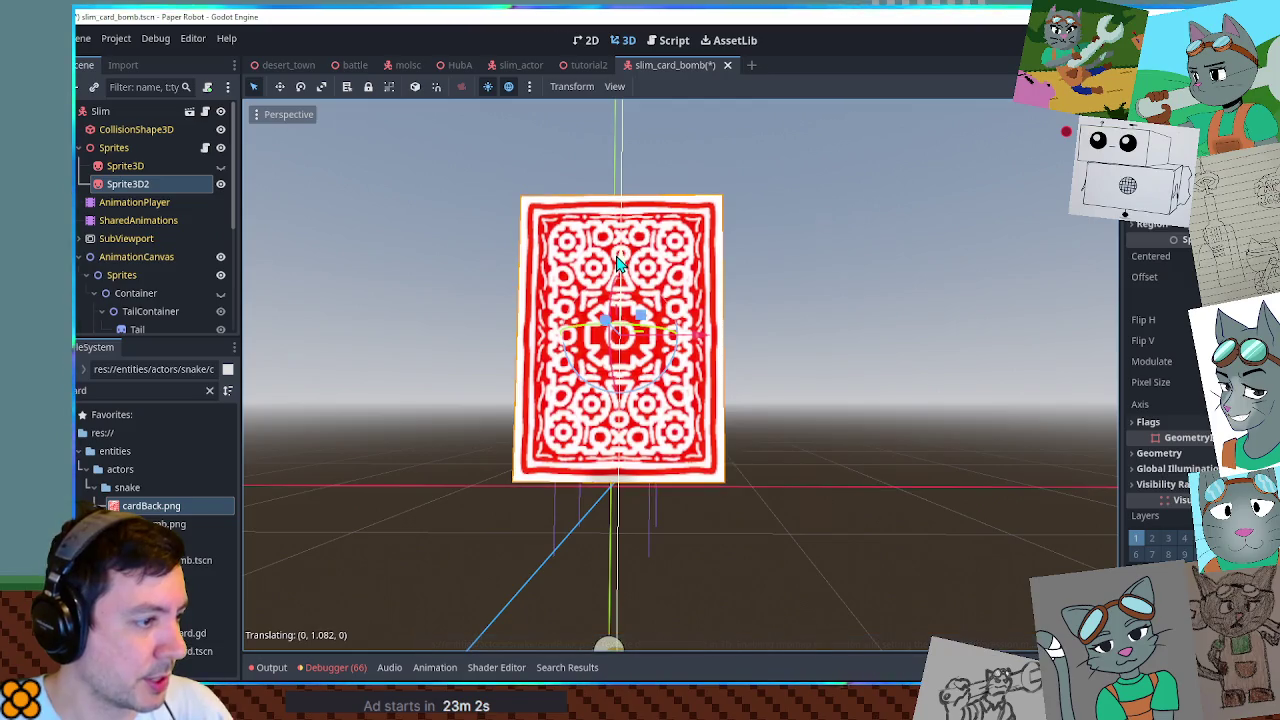
{"action": "mouse_move", "coordinate": [771, 291]}
{"action": "left_mouse_down"}
{"action": "mouse_move", "coordinate": [451, 334]}
{"action": "mouse_move", "coordinate": [730, 331]}
{"action": "left_mouse_up"}
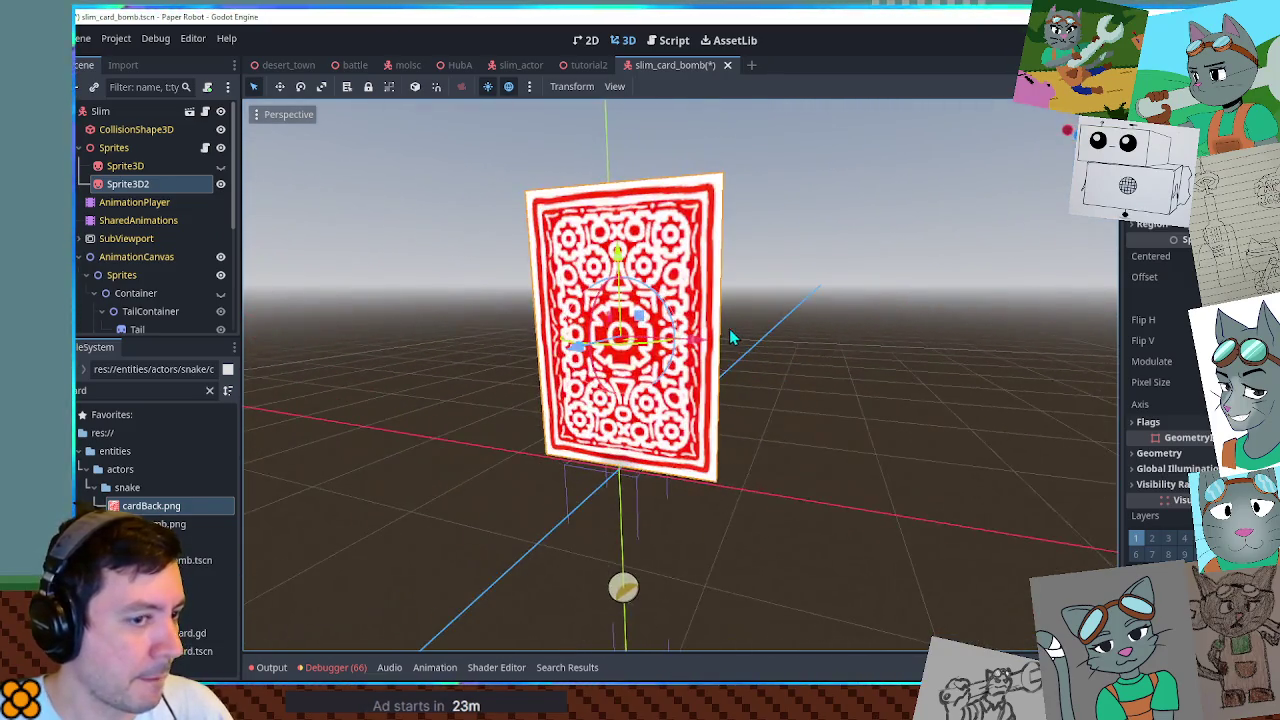
{"action": "left_click", "coordinate": [1200, 422]}
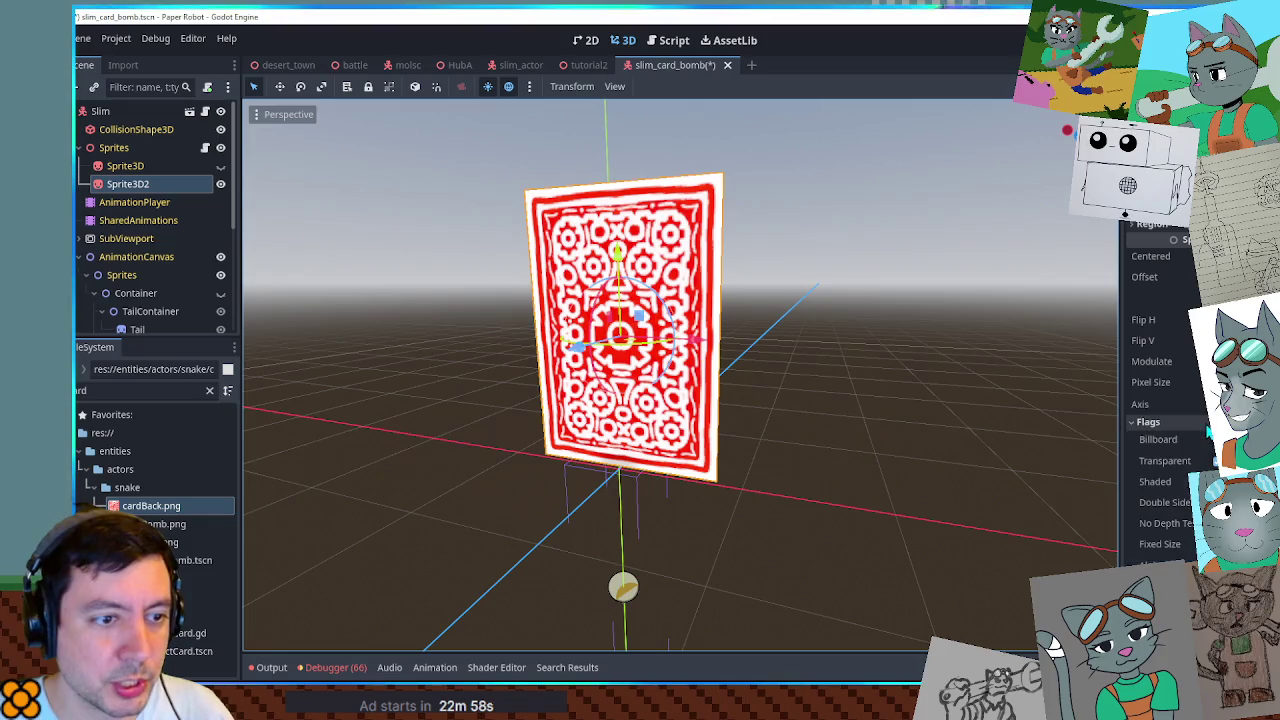
{"action": "mouse_move", "coordinate": [850, 370]}
{"action": "left_mouse_down"}
{"action": "mouse_move", "coordinate": [737, 331]}
{"action": "mouse_move", "coordinate": [614, 318]}
{"action": "mouse_move", "coordinate": [797, 351]}
{"action": "mouse_move", "coordinate": [951, 354]}
{"action": "mouse_move", "coordinate": [820, 357]}
{"action": "mouse_move", "coordinate": [900, 350]}
{"action": "mouse_move", "coordinate": [870, 350]}
{"action": "left_mouse_up"}
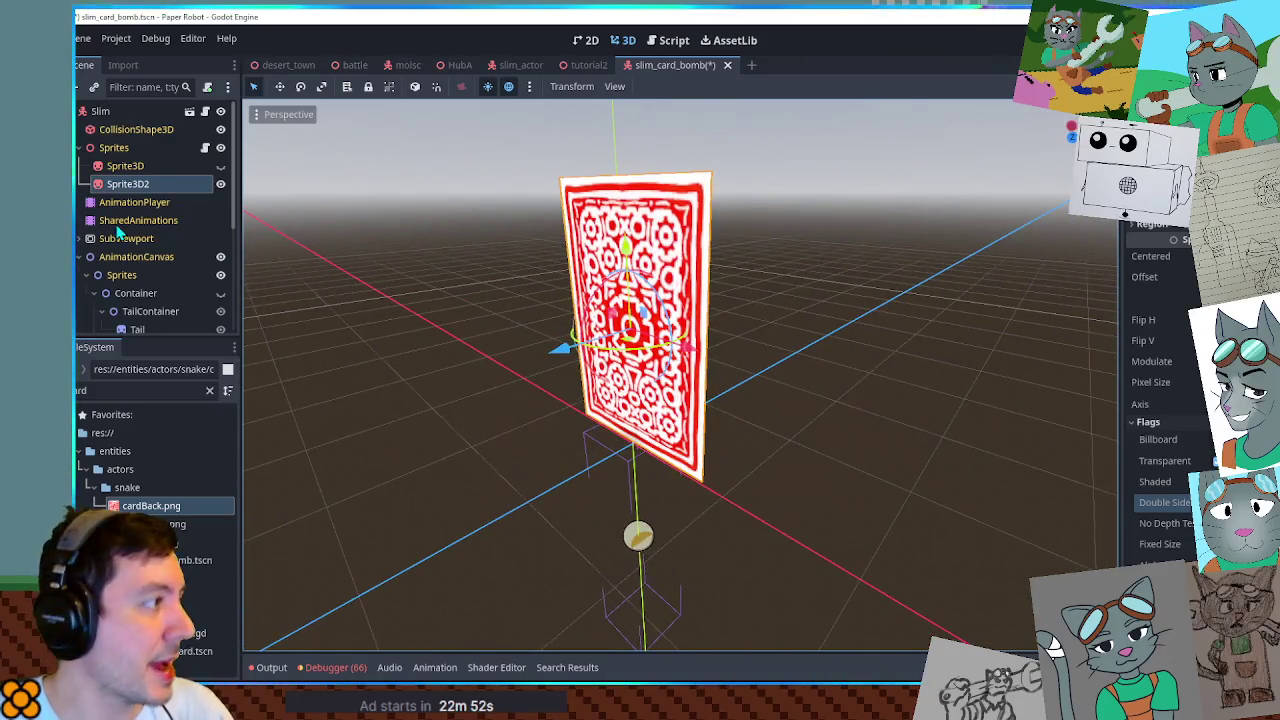
Add a rotated child copy, Sprite3D3, showing cardBomb.png on the card's other side.
{"action": "left_click", "coordinate": [125, 190]}
{"action": "left_click_drag", "start_coordinate": [387, 227], "coordinate": [415, 226]}
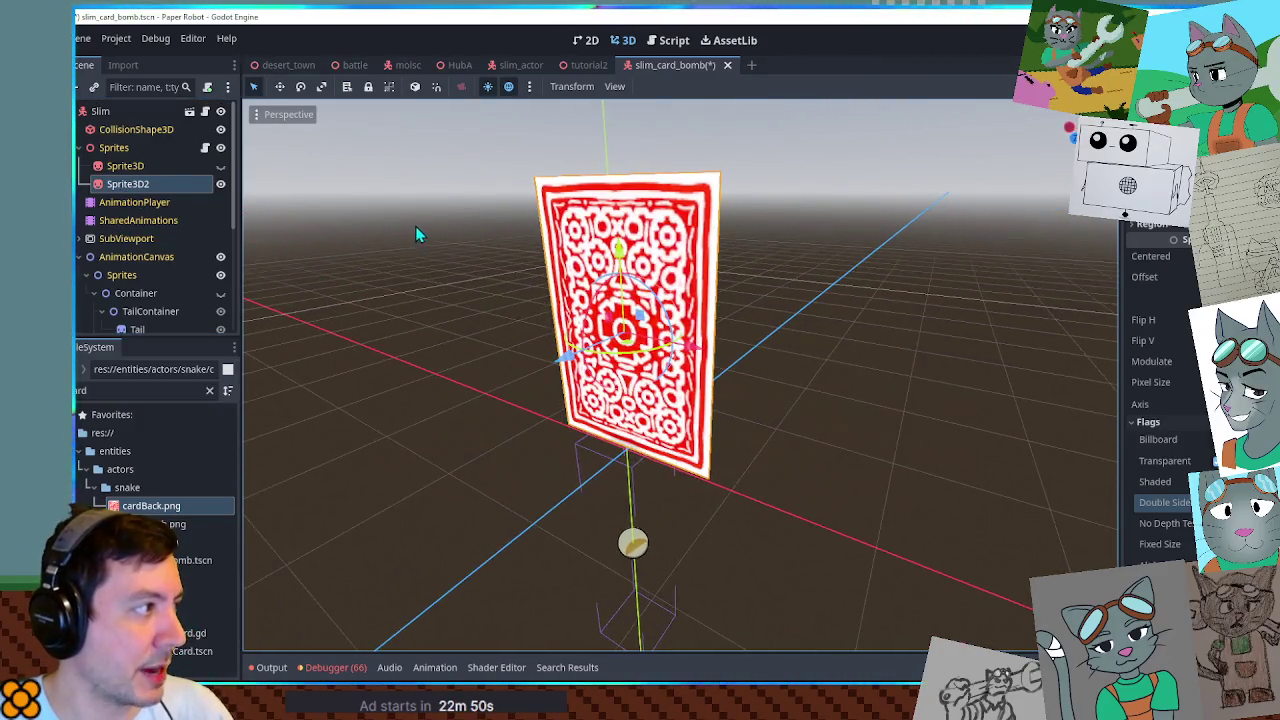
{"action": "key", "text": "ctrl+d"}
{"action": "left_click_drag", "start_coordinate": [135, 202], "coordinate": [130, 185]}
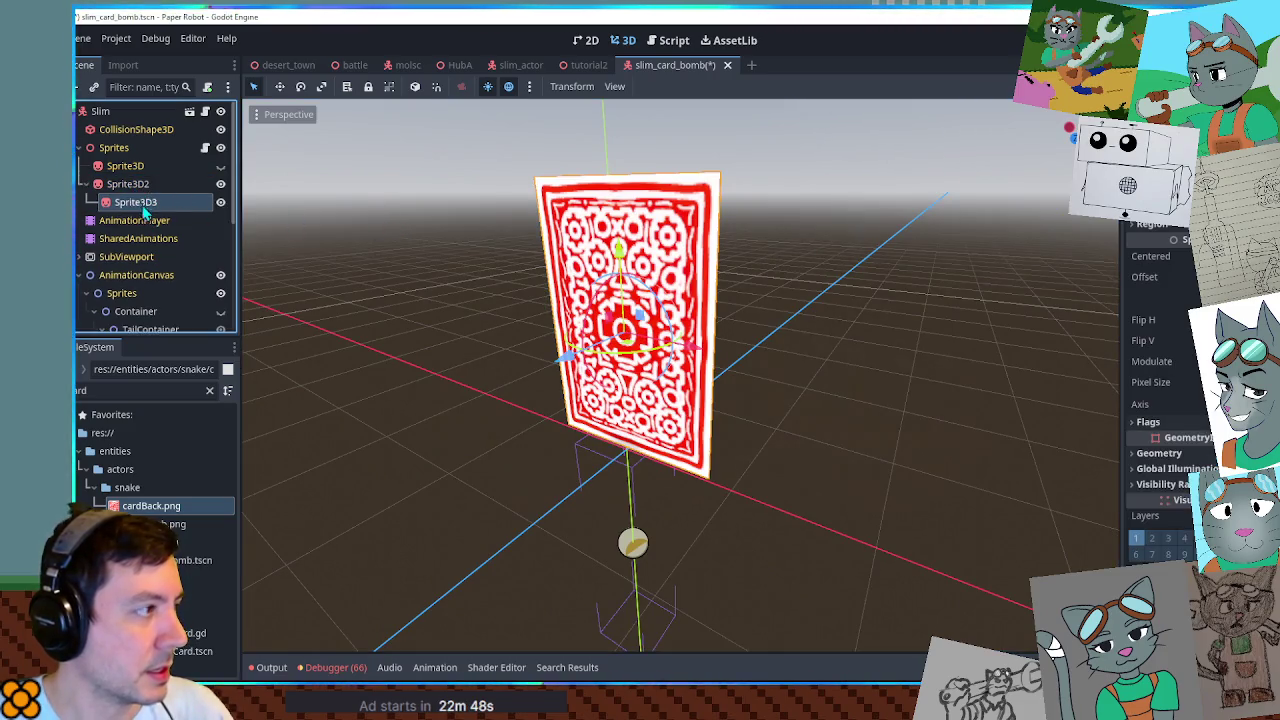
{"action": "mouse_move", "coordinate": [628, 378]}
{"action": "left_mouse_down"}
{"action": "mouse_move", "coordinate": [612, 325]}
{"action": "mouse_move", "coordinate": [746, 346]}
{"action": "mouse_move", "coordinate": [551, 340]}
{"action": "mouse_move", "coordinate": [700, 330]}
{"action": "mouse_move", "coordinate": [675, 345]}
{"action": "left_mouse_up"}
{"action": "left_click_drag", "start_coordinate": [150, 524], "coordinate": [1160, 170]}
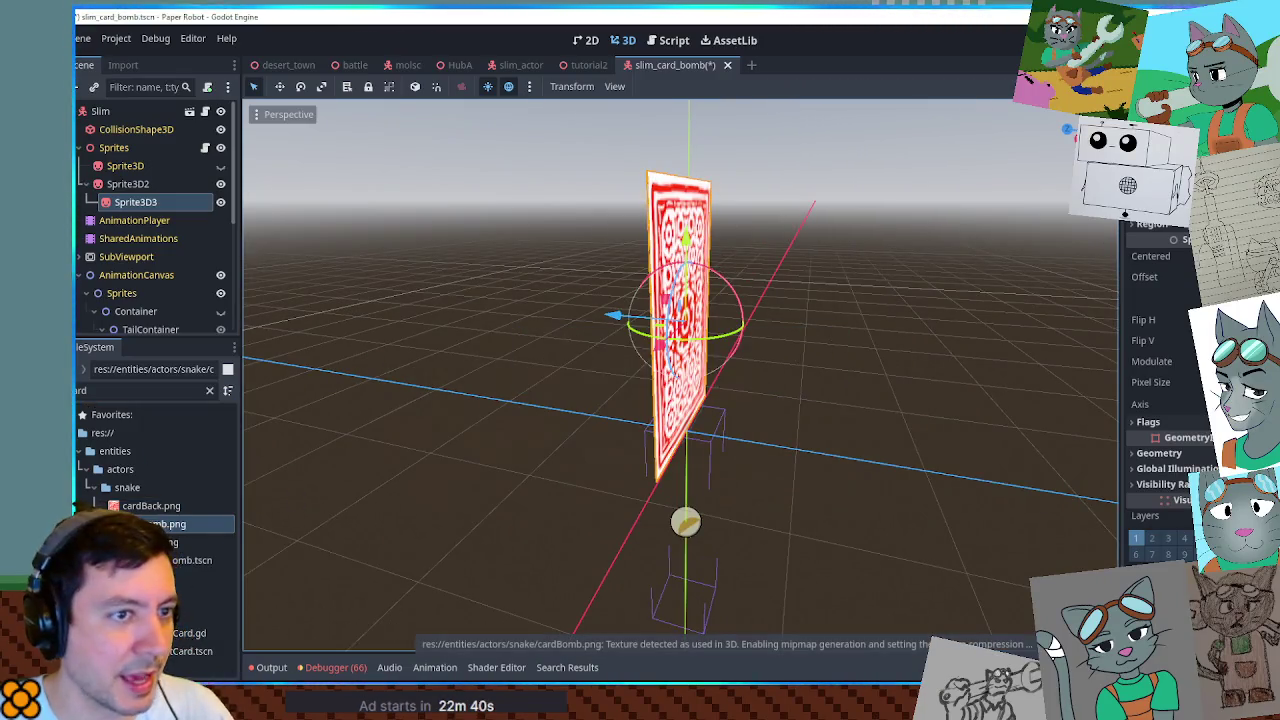
{"action": "mouse_move", "coordinate": [786, 280]}
{"action": "left_mouse_down"}
{"action": "mouse_move", "coordinate": [760, 328]}
{"action": "mouse_move", "coordinate": [494, 305]}
{"action": "mouse_move", "coordinate": [971, 289]}
{"action": "mouse_move", "coordinate": [973, 309]}
{"action": "mouse_move", "coordinate": [532, 322]}
{"action": "mouse_move", "coordinate": [951, 314]}
{"action": "mouse_move", "coordinate": [286, 286]}
{"action": "mouse_move", "coordinate": [1049, 289]}
{"action": "mouse_move", "coordinate": [625, 320]}
{"action": "mouse_move", "coordinate": [509, 309]}
{"action": "mouse_move", "coordinate": [531, 318]}
{"action": "left_mouse_up"}
{"action": "left_click", "coordinate": [352, 66]}
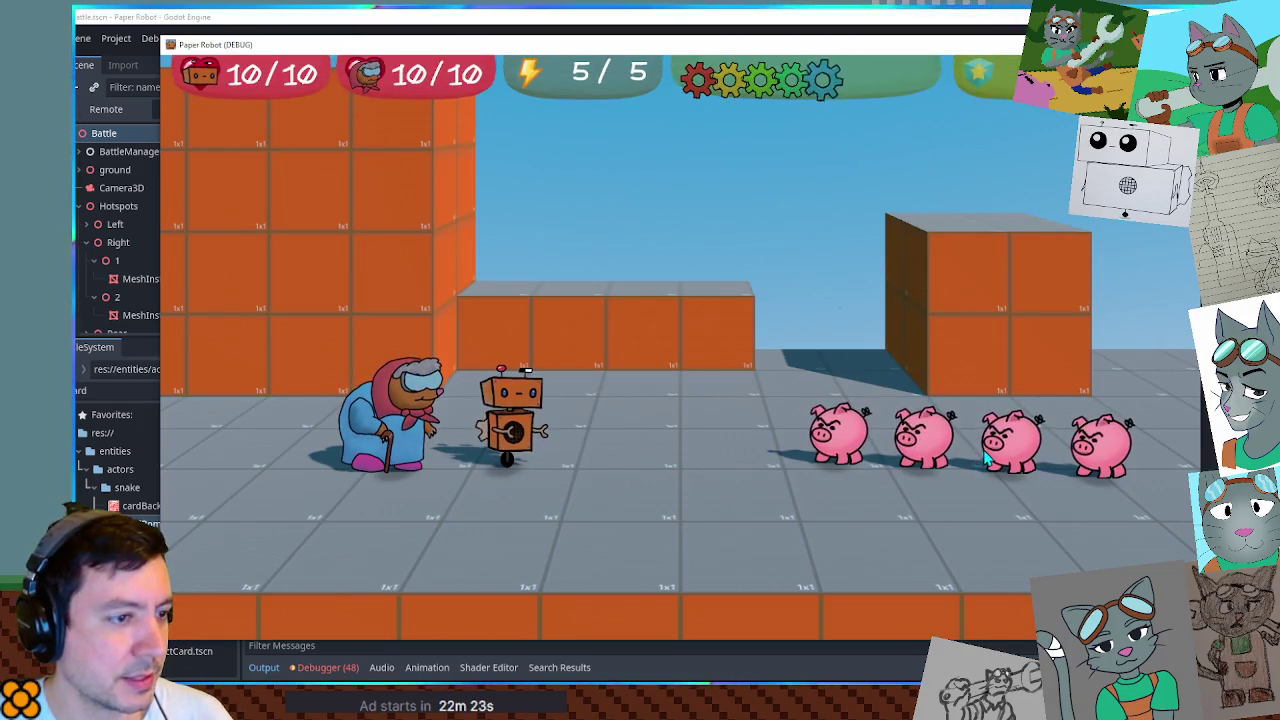
Close the running game and open BattleManager.gd in the Script editor.
{"action": "key", "text": "F8"}
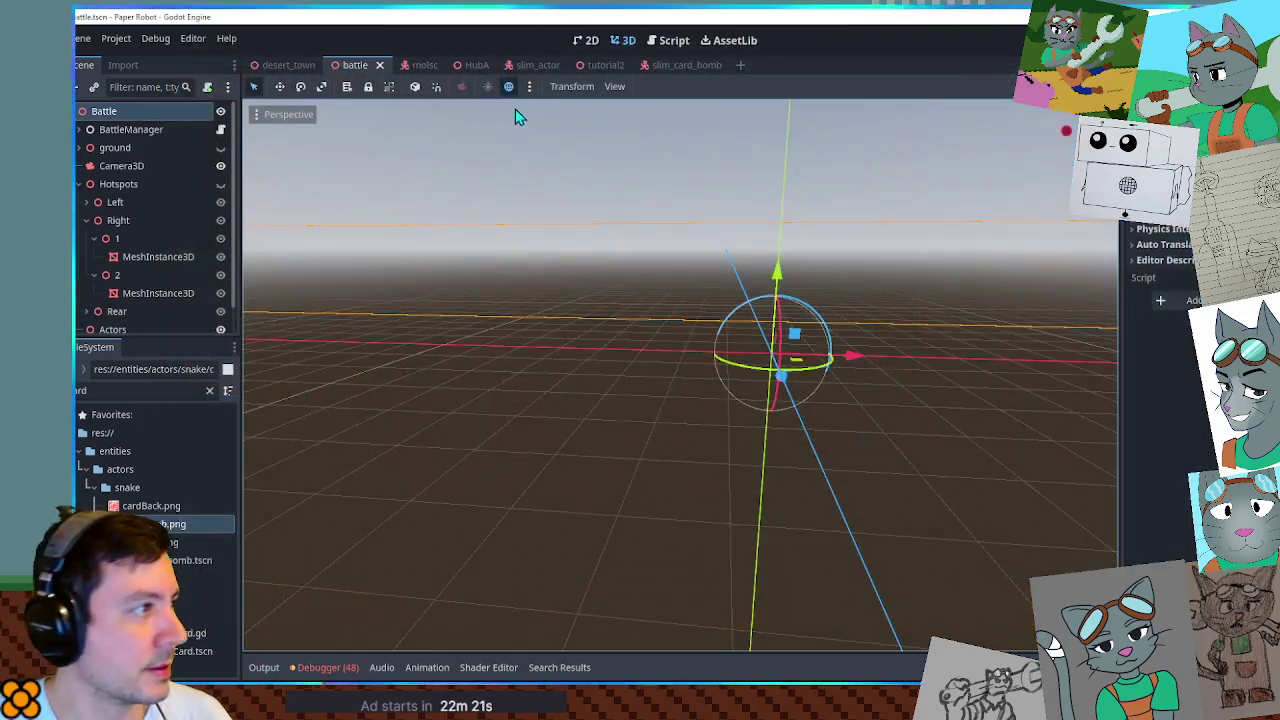
{"action": "left_click", "coordinate": [666, 41]}
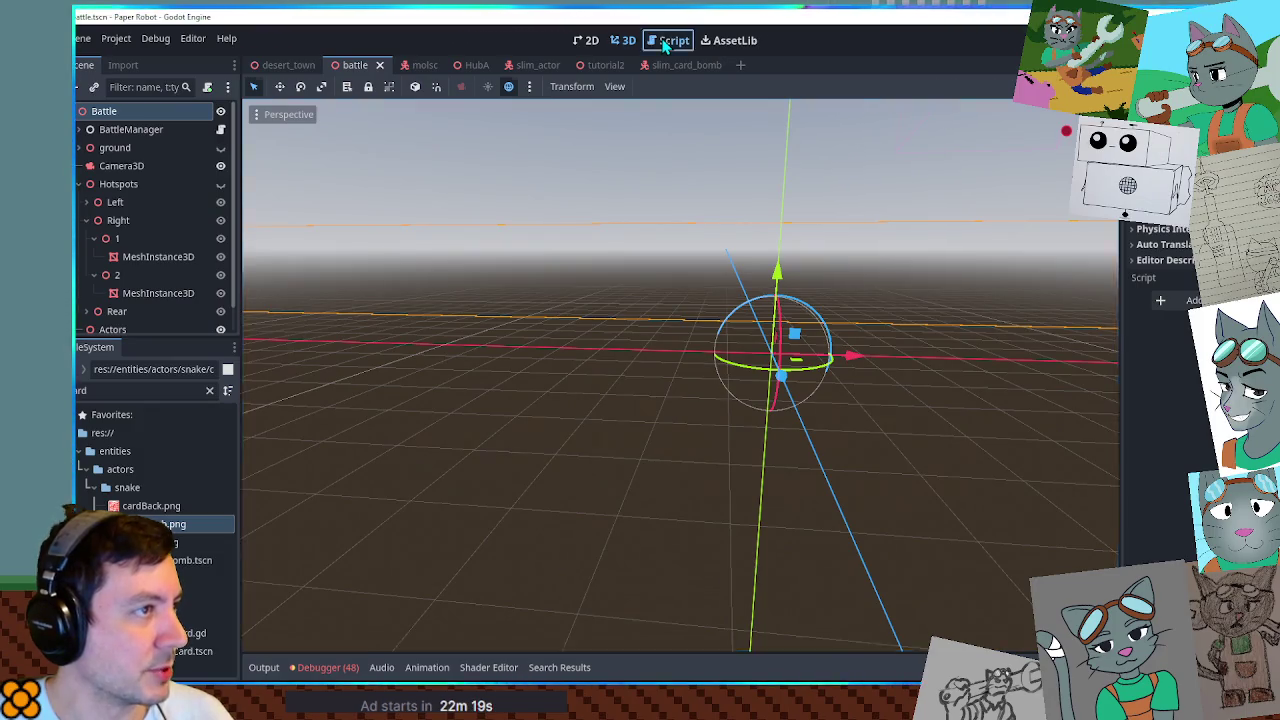
{"action": "left_click", "coordinate": [301, 170]}
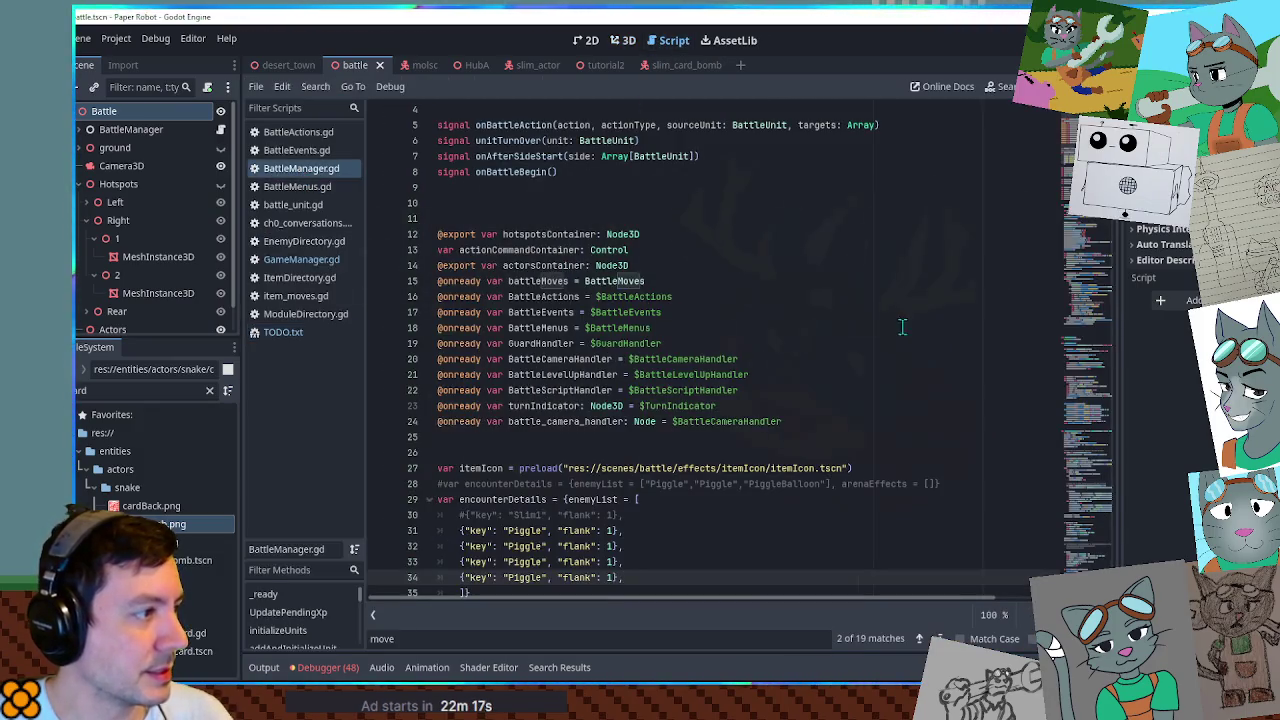
Comment out the four Piggle enemies, uncomment Slim1, and test-run the encounter.
{"action": "scroll", "coordinate": [776, 389], "scroll_direction": "down", "scroll_amount": 3}
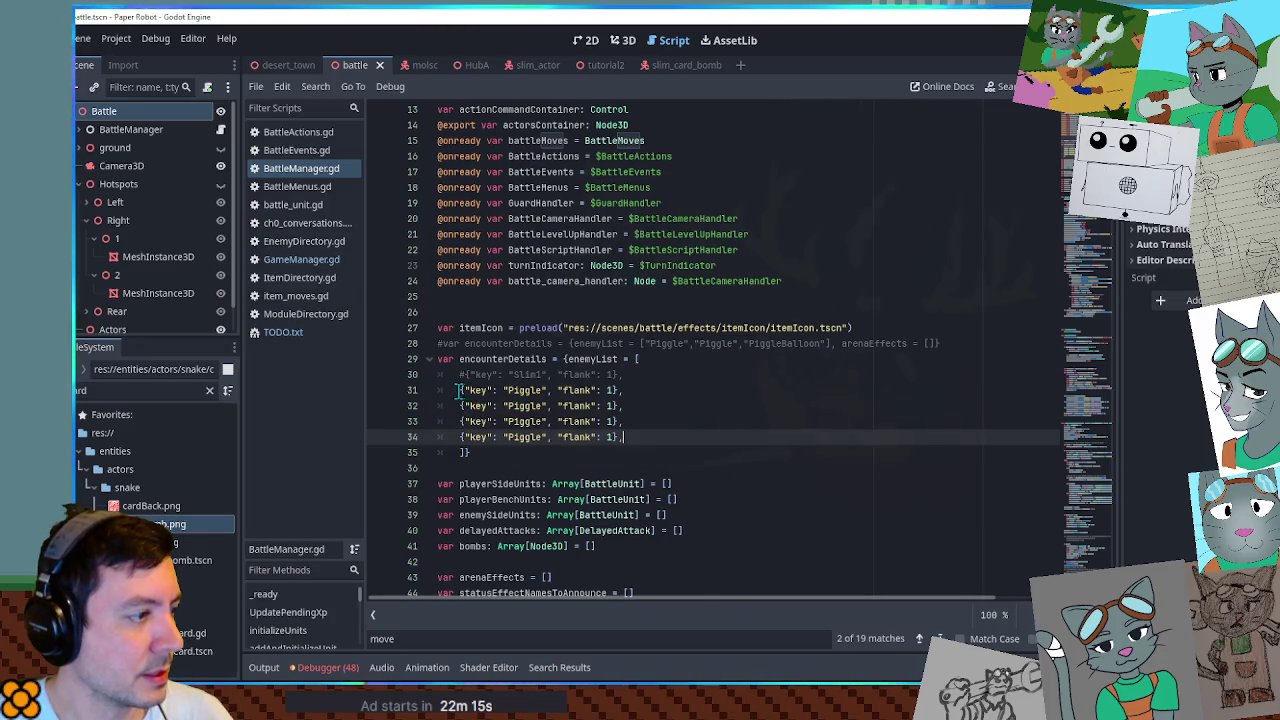
{"action": "left_click", "coordinate": [459, 390], "text": "shift"}
{"action": "key", "text": "ctrl+k"}
{"action": "key", "text": "Up"}
{"action": "key", "text": "ctrl+k"}
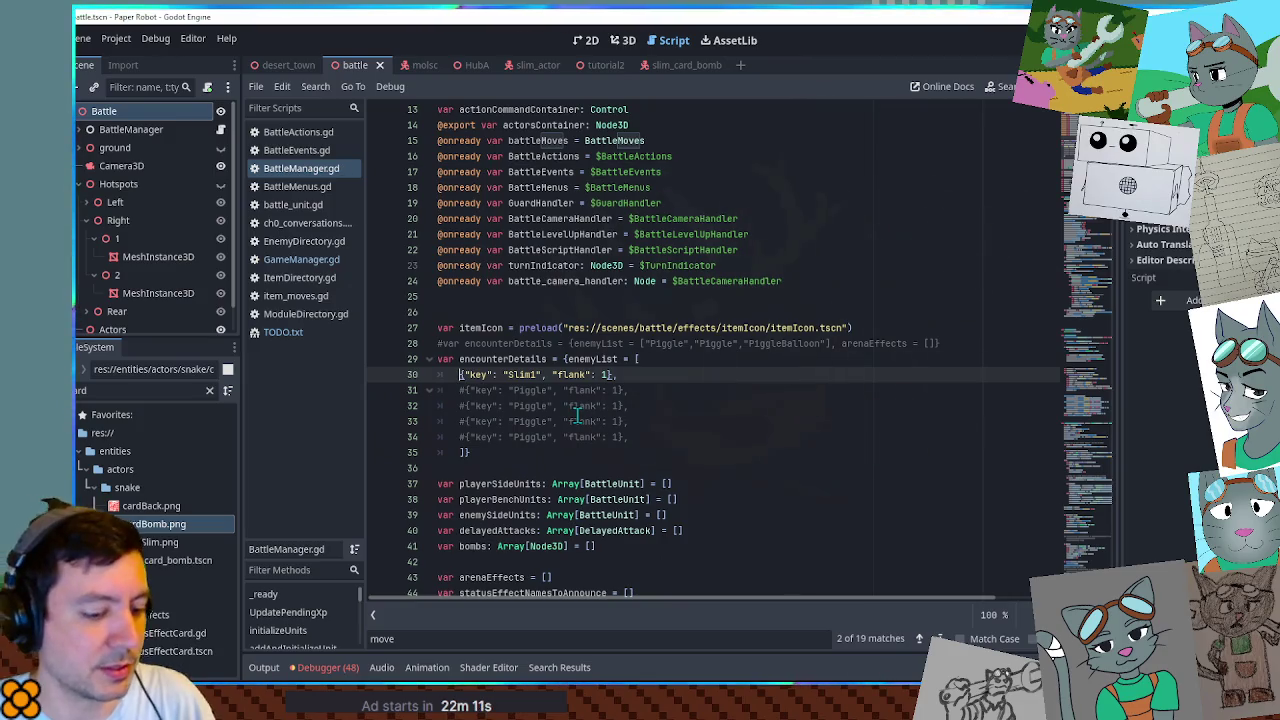
{"action": "key", "text": "ctrl+s"}
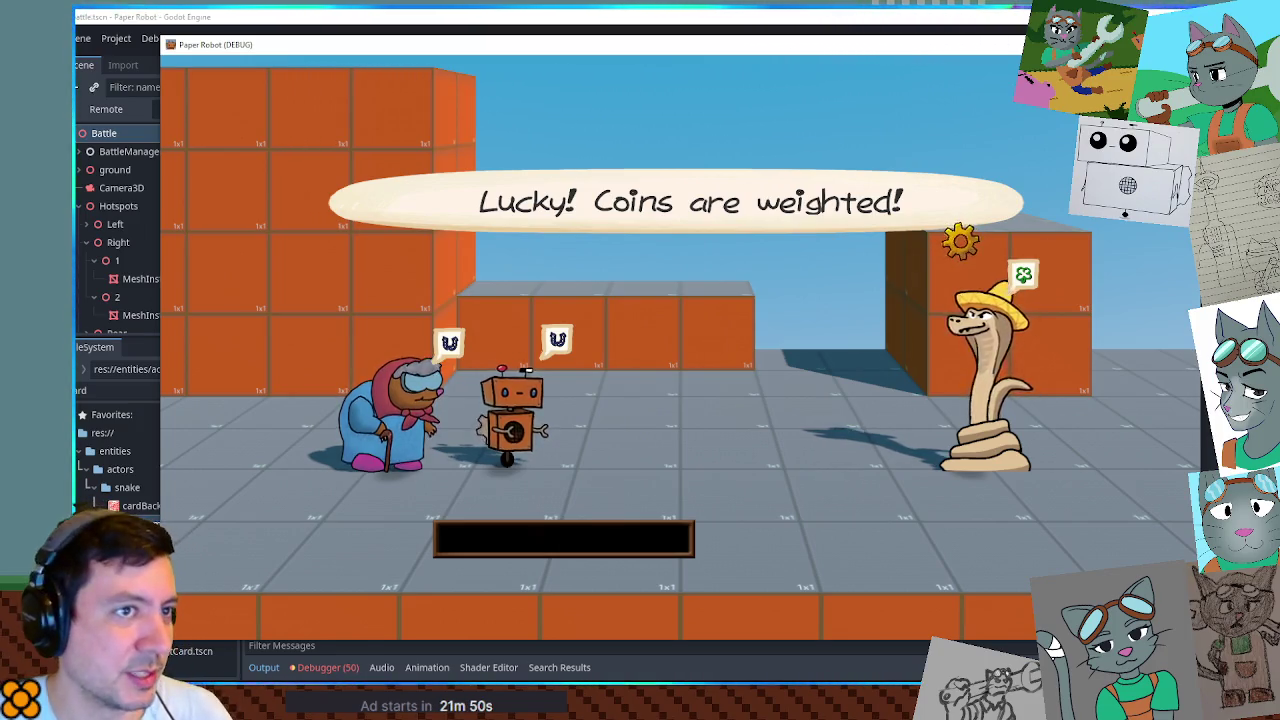
{"action": "key", "text": "F8"}
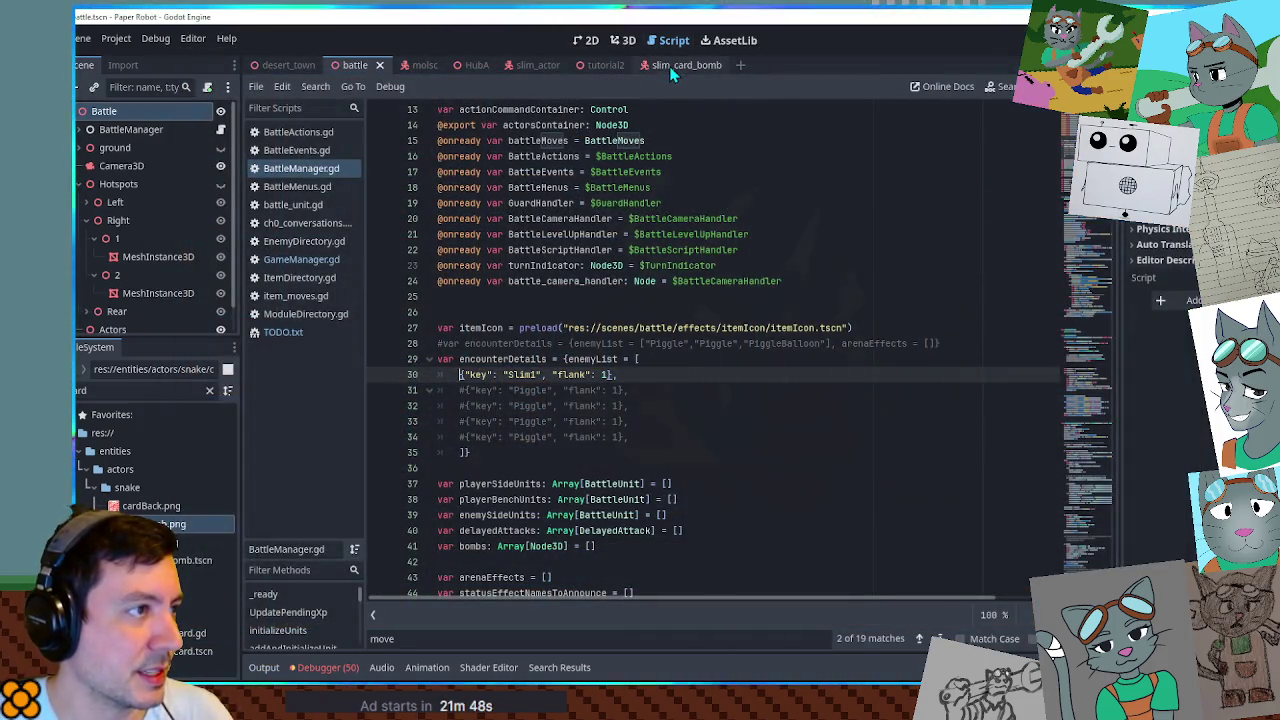
{"action": "left_click", "coordinate": [669, 66]}
Shrink the card-back sprite slightly, nudge it down and left, and hide the snake sprite.
{"action": "left_click", "coordinate": [623, 40]}
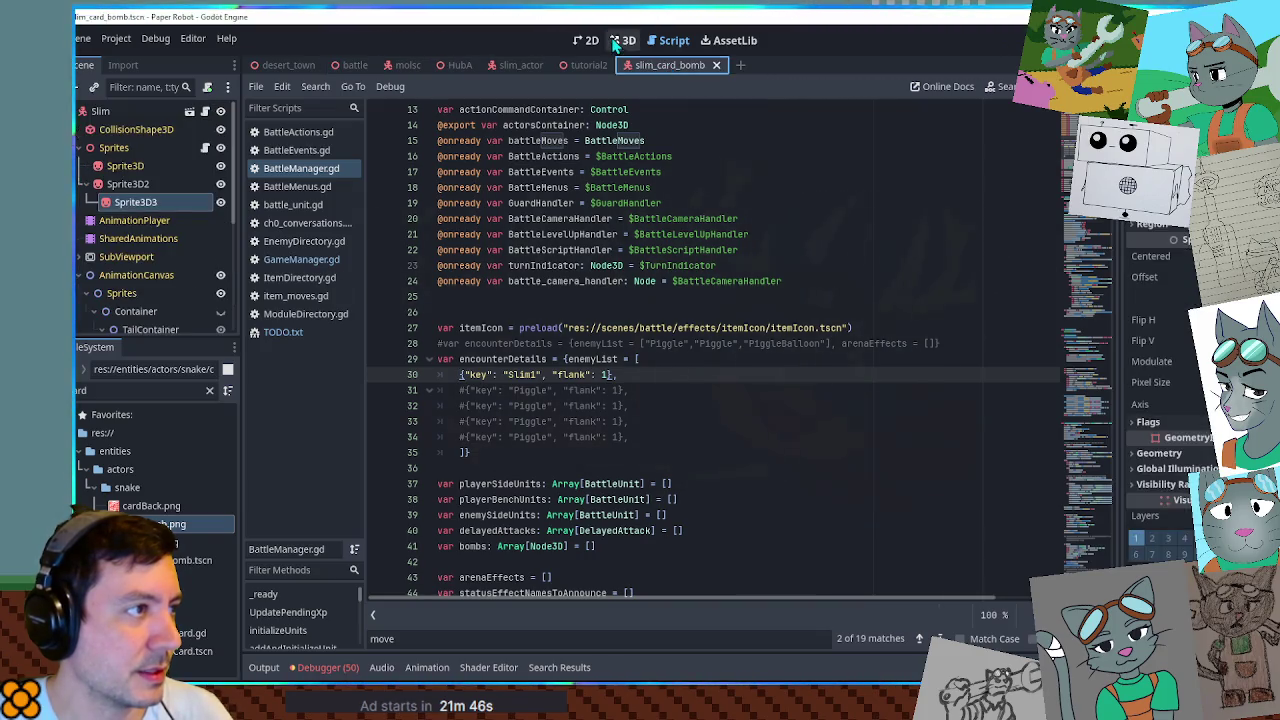
{"action": "left_click", "coordinate": [705, 248]}
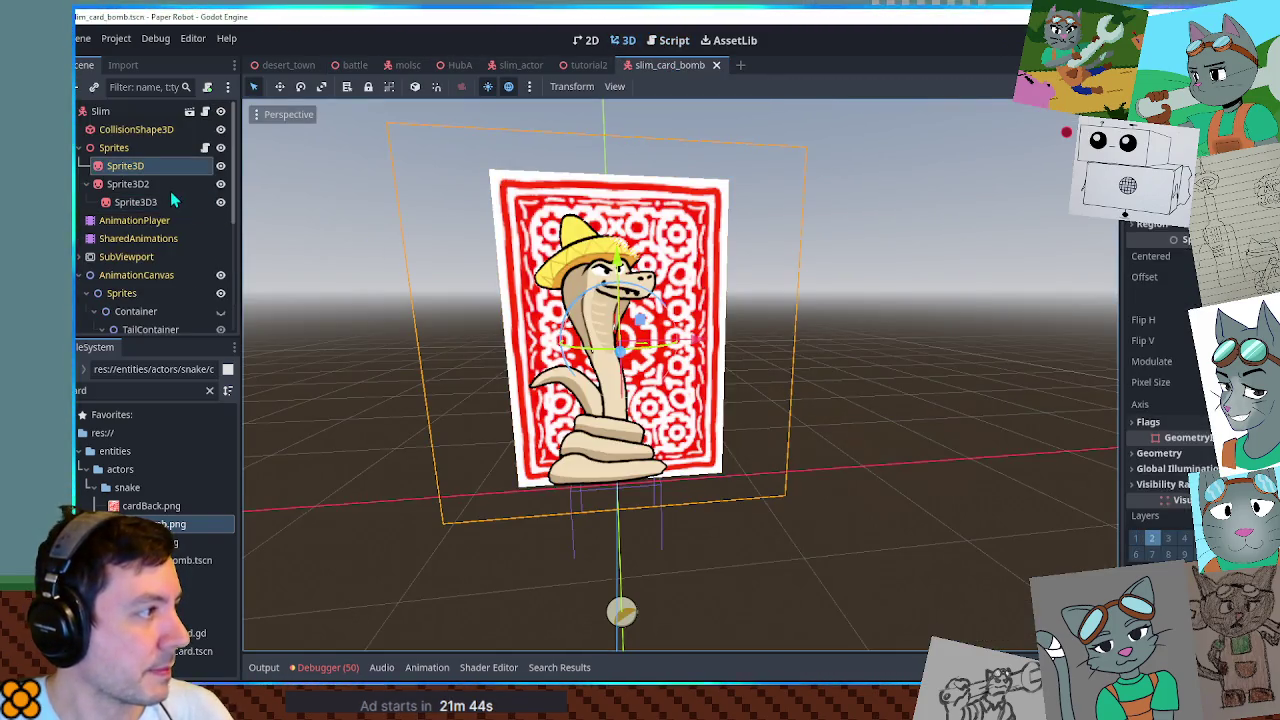
{"action": "scroll", "coordinate": [1187, 553], "scroll_direction": "down", "scroll_amount": 6}
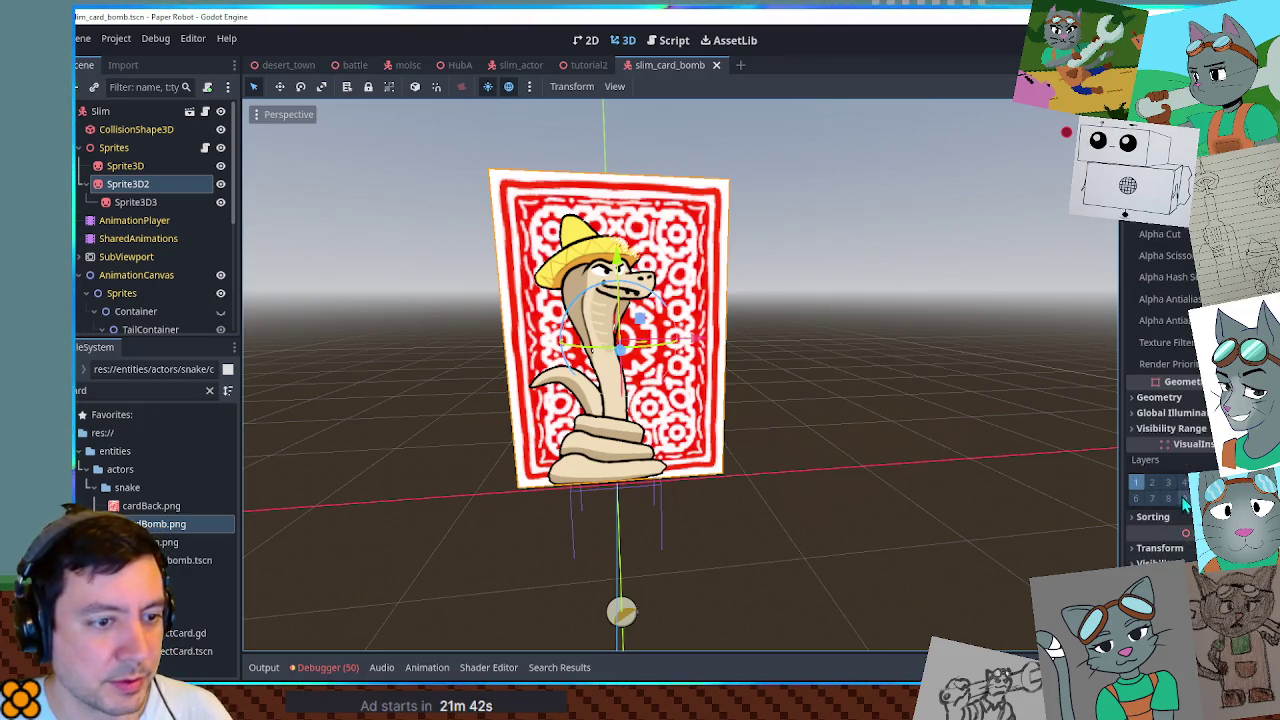
{"action": "left_click", "coordinate": [1160, 548]}
{"action": "scroll", "coordinate": [1170, 450], "scroll_direction": "down", "scroll_amount": 2}
{"action": "left_click_drag", "start_coordinate": [1158, 530], "coordinate": [1146, 530]}
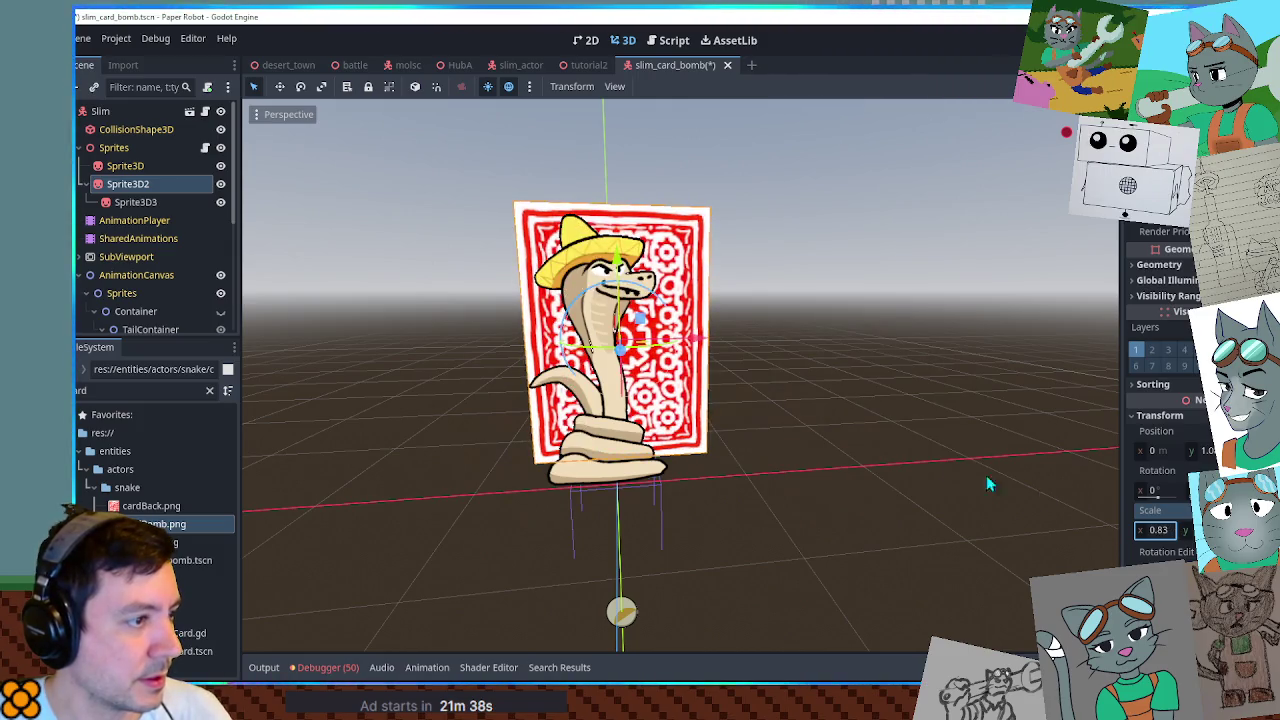
{"action": "mouse_move", "coordinate": [710, 352]}
{"action": "left_mouse_down"}
{"action": "mouse_move", "coordinate": [677, 337]}
{"action": "mouse_move", "coordinate": [607, 257]}
{"action": "mouse_move", "coordinate": [608, 278]}
{"action": "left_mouse_up"}
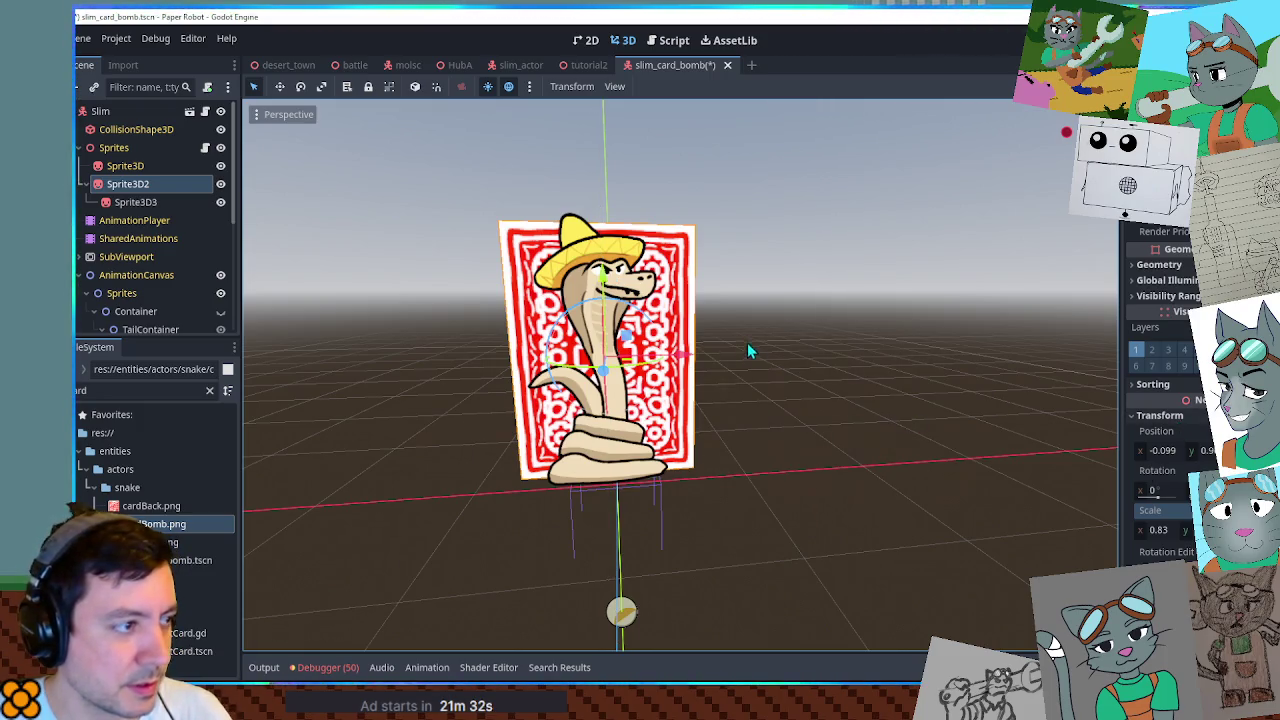
{"action": "mouse_move", "coordinate": [680, 357]}
{"action": "left_mouse_down"}
{"action": "mouse_move", "coordinate": [877, 370]}
{"action": "mouse_move", "coordinate": [1014, 357]}
{"action": "mouse_move", "coordinate": [971, 374]}
{"action": "mouse_move", "coordinate": [650, 370]}
{"action": "mouse_move", "coordinate": [185, 282]}
{"action": "left_mouse_up"}
{"action": "left_click", "coordinate": [221, 166]}
{"action": "mouse_move", "coordinate": [403, 280]}
{"action": "left_mouse_down"}
{"action": "mouse_move", "coordinate": [600, 285]}
{"action": "mouse_move", "coordinate": [260, 288]}
{"action": "left_mouse_up"}
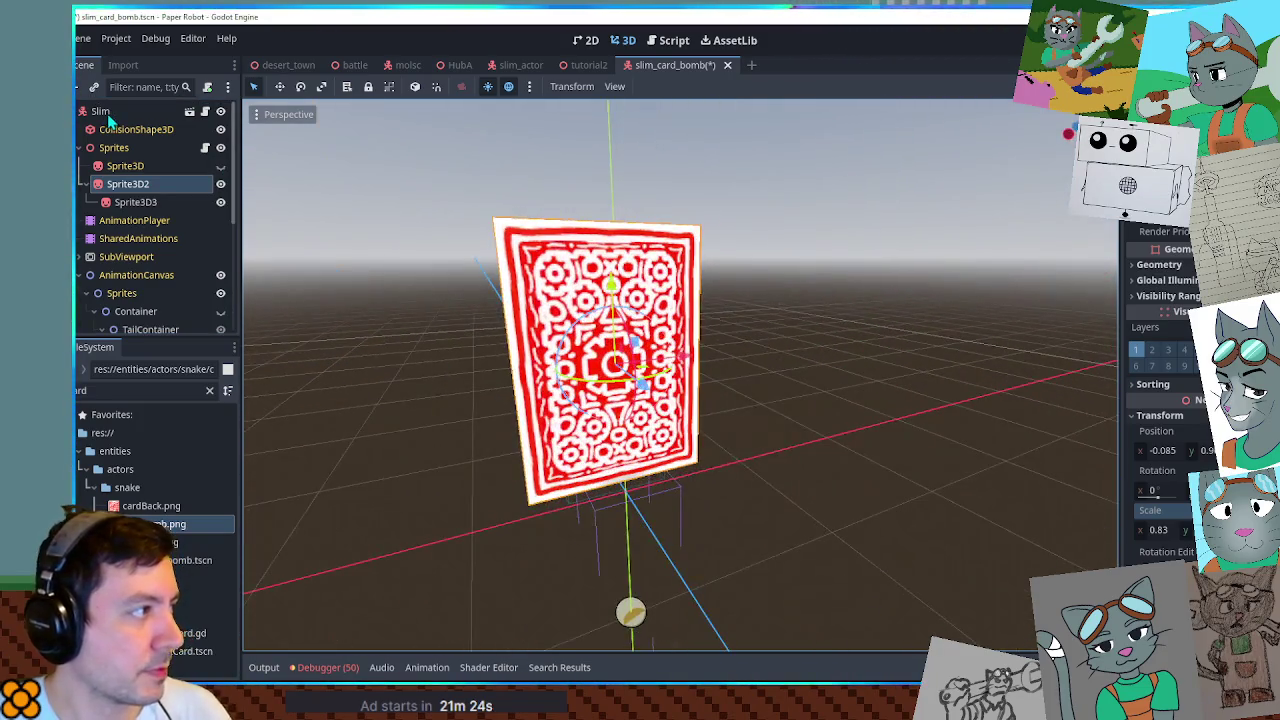
Rename the root node to SlimCardBomb and save the slim_card_bomb scene.
{"action": "double_click", "coordinate": [98, 111]}
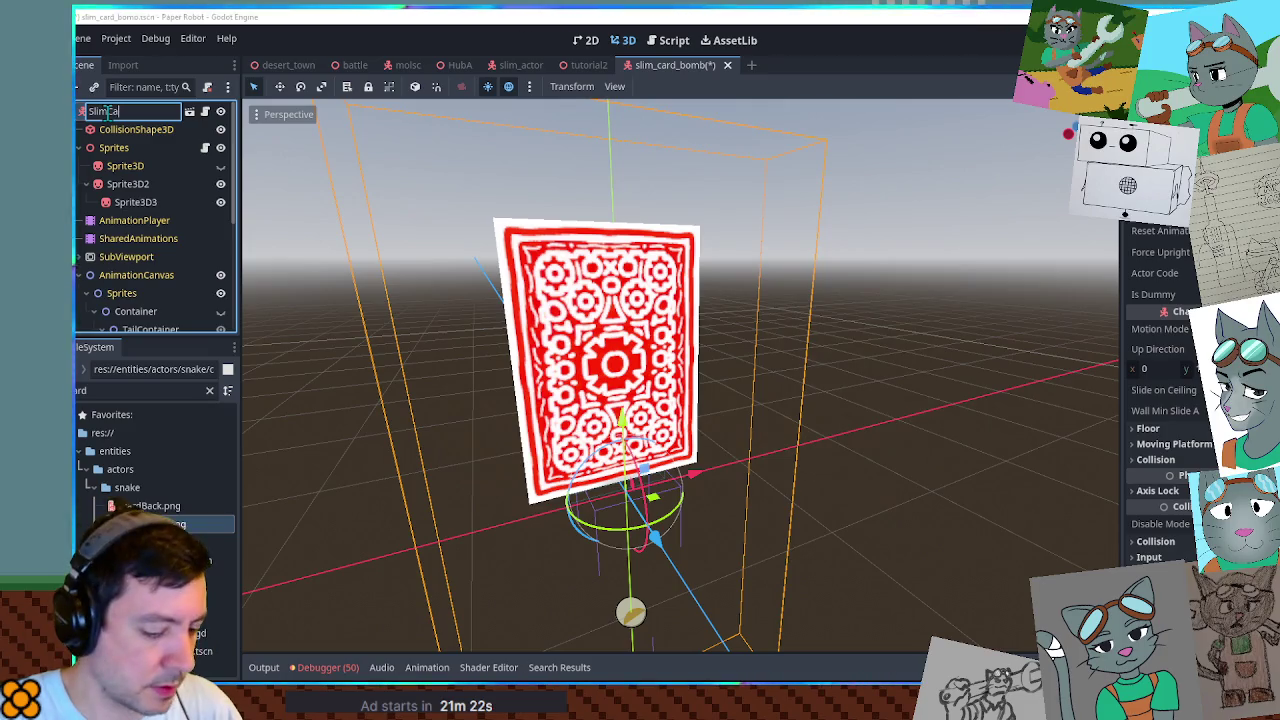
{"action": "key", "text": "Return"}
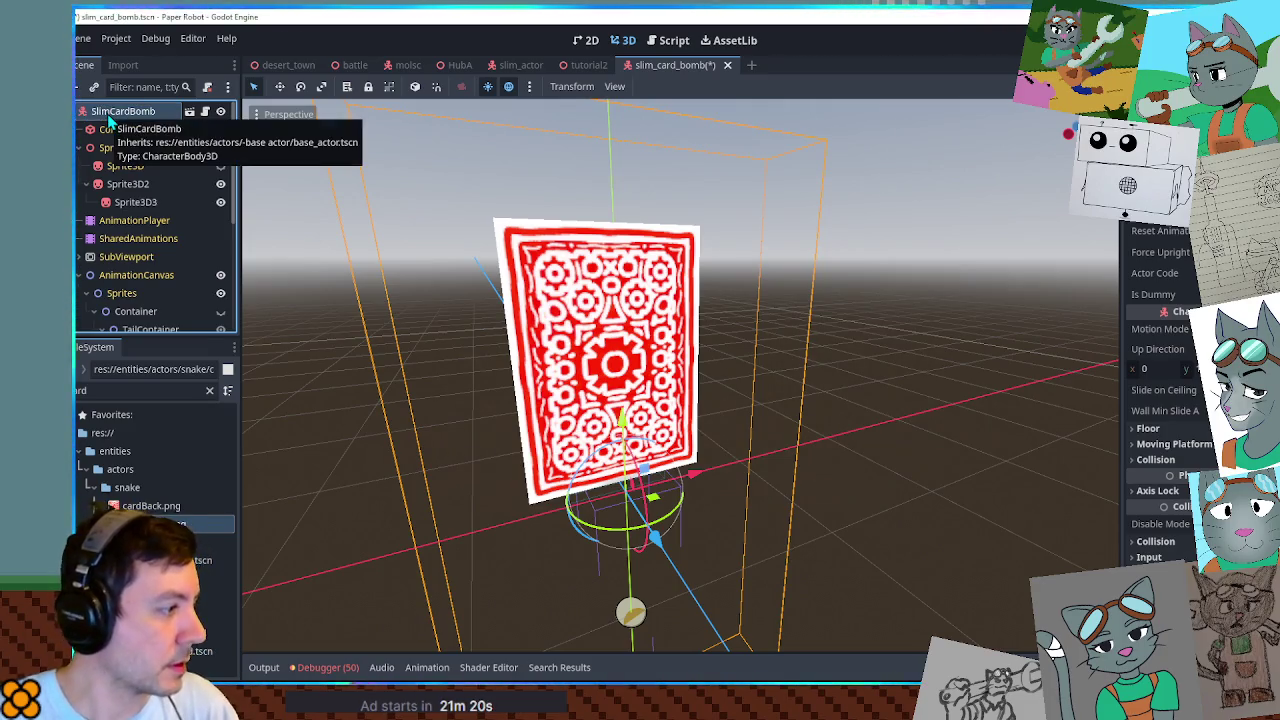
{"action": "key", "text": "ctrl+s"}
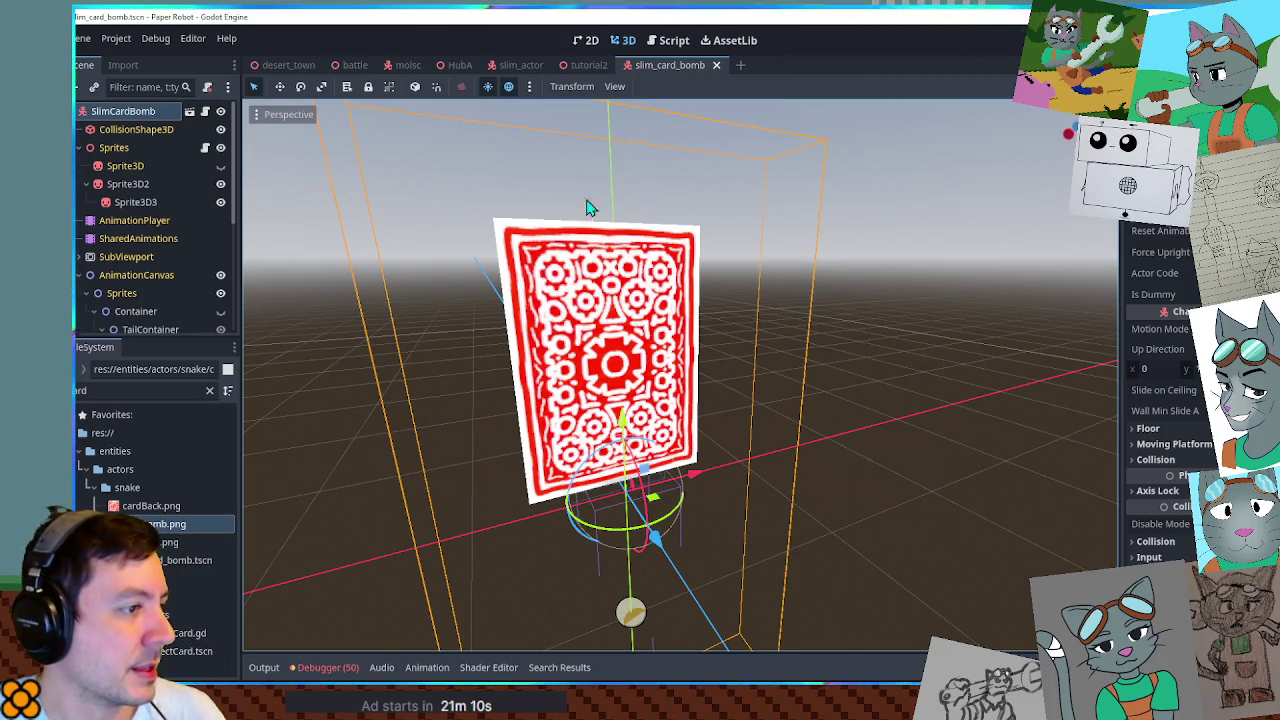
{"action": "key", "text": "ctrl+F3"}
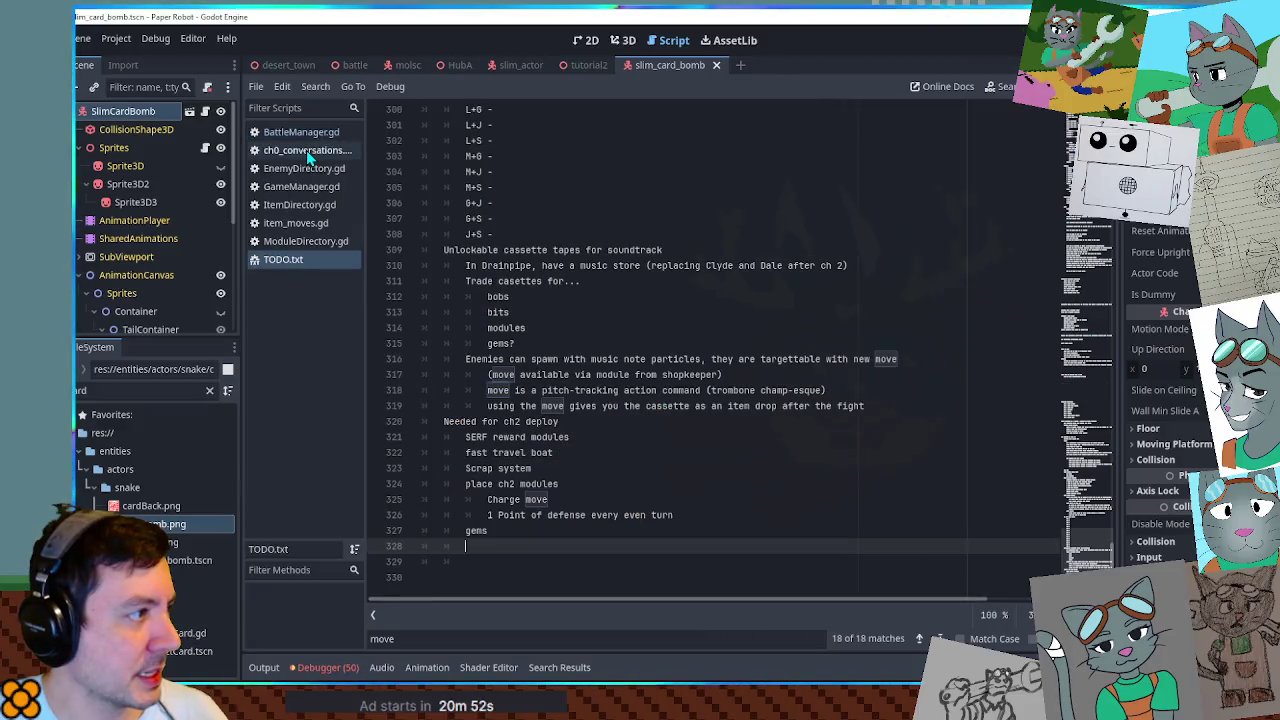
Open EnemyDirectory.gd and duplicate the Slim1 enemy entry below itself.
{"action": "left_click", "coordinate": [307, 169]}
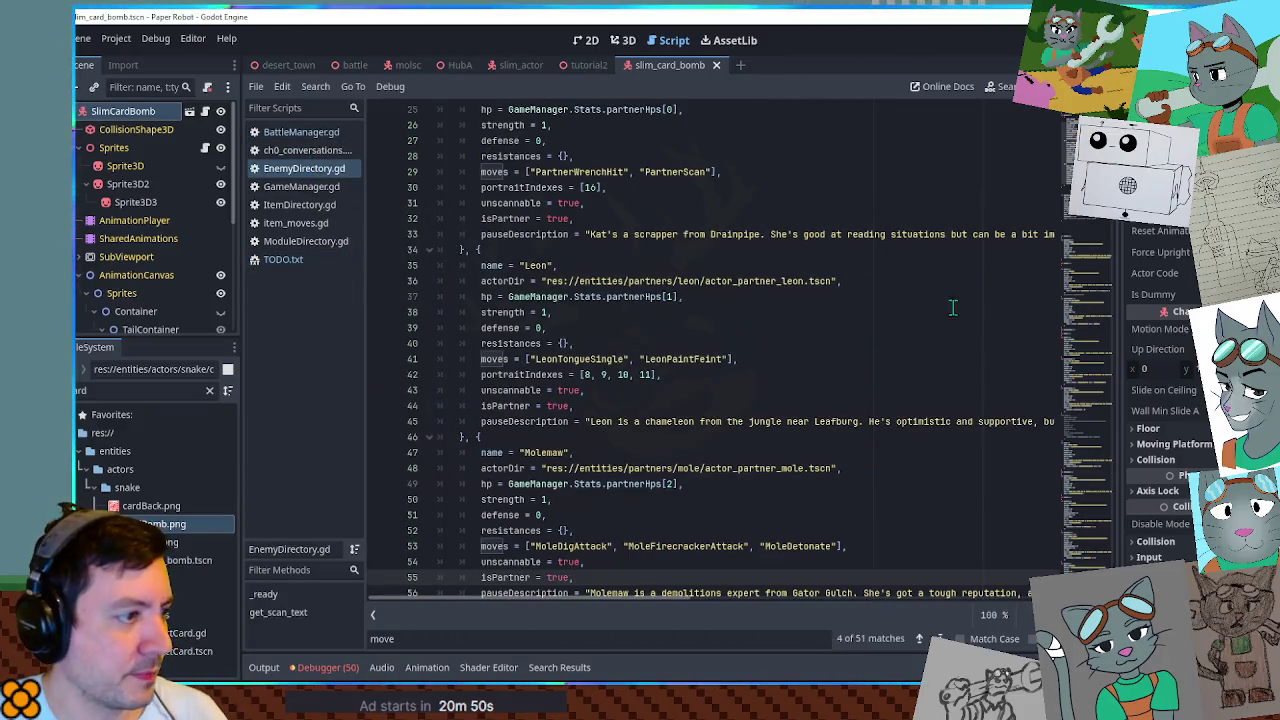
{"action": "scroll", "coordinate": [1057, 403], "scroll_direction": "down", "scroll_amount": 20}
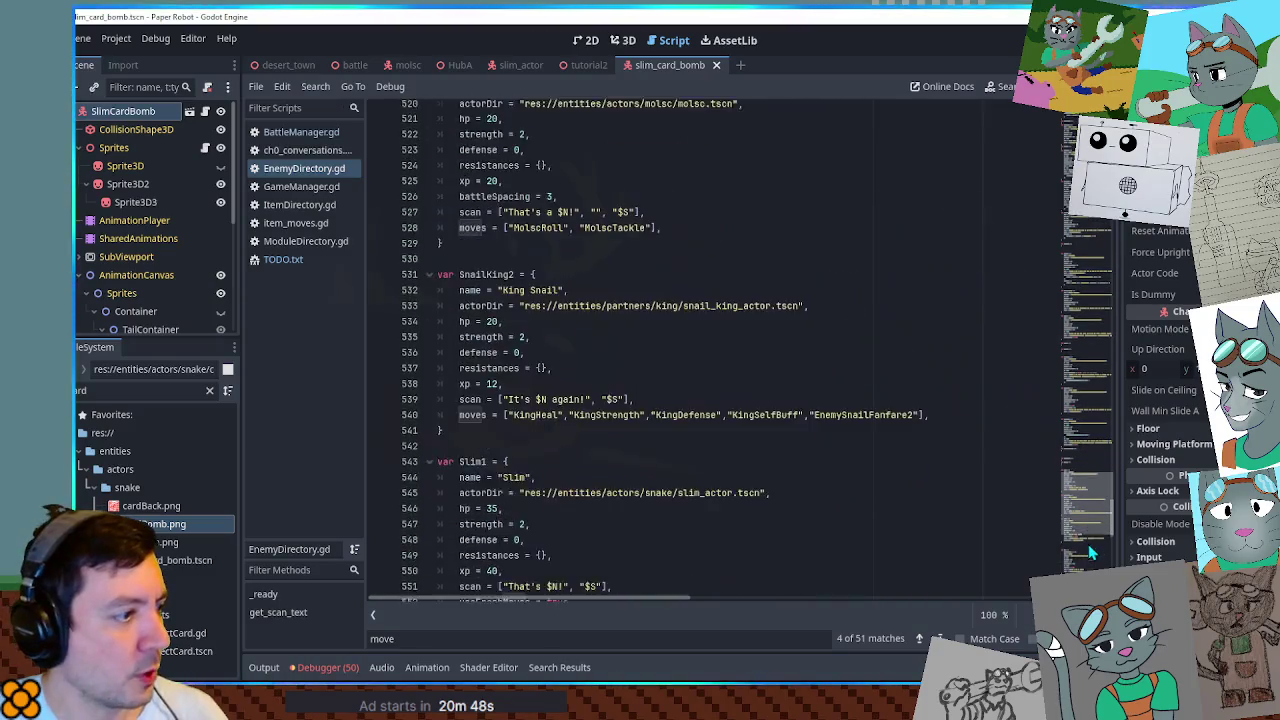
{"action": "scroll", "coordinate": [532, 296], "scroll_direction": "down", "scroll_amount": 3}
{"action": "scroll", "coordinate": [532, 296], "scroll_direction": "up", "scroll_amount": 6}
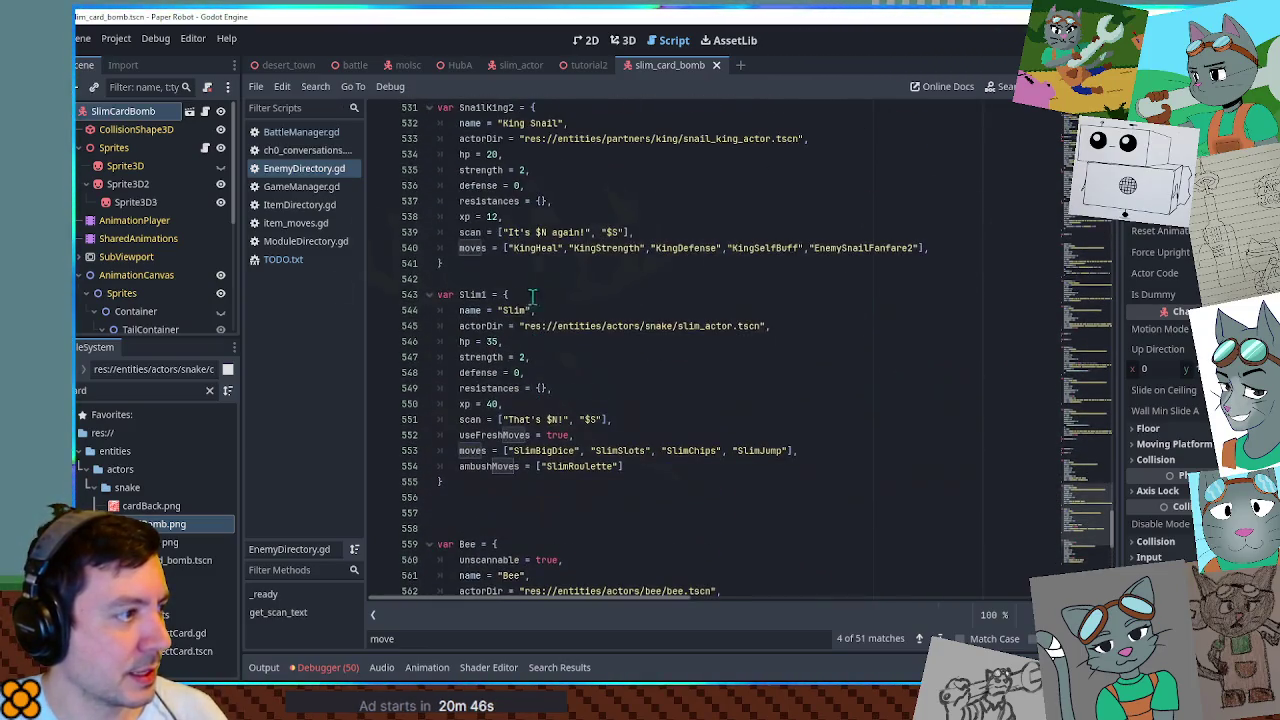
{"action": "left_click", "coordinate": [456, 483]}
{"action": "left_click", "coordinate": [454, 282], "text": "shift"}
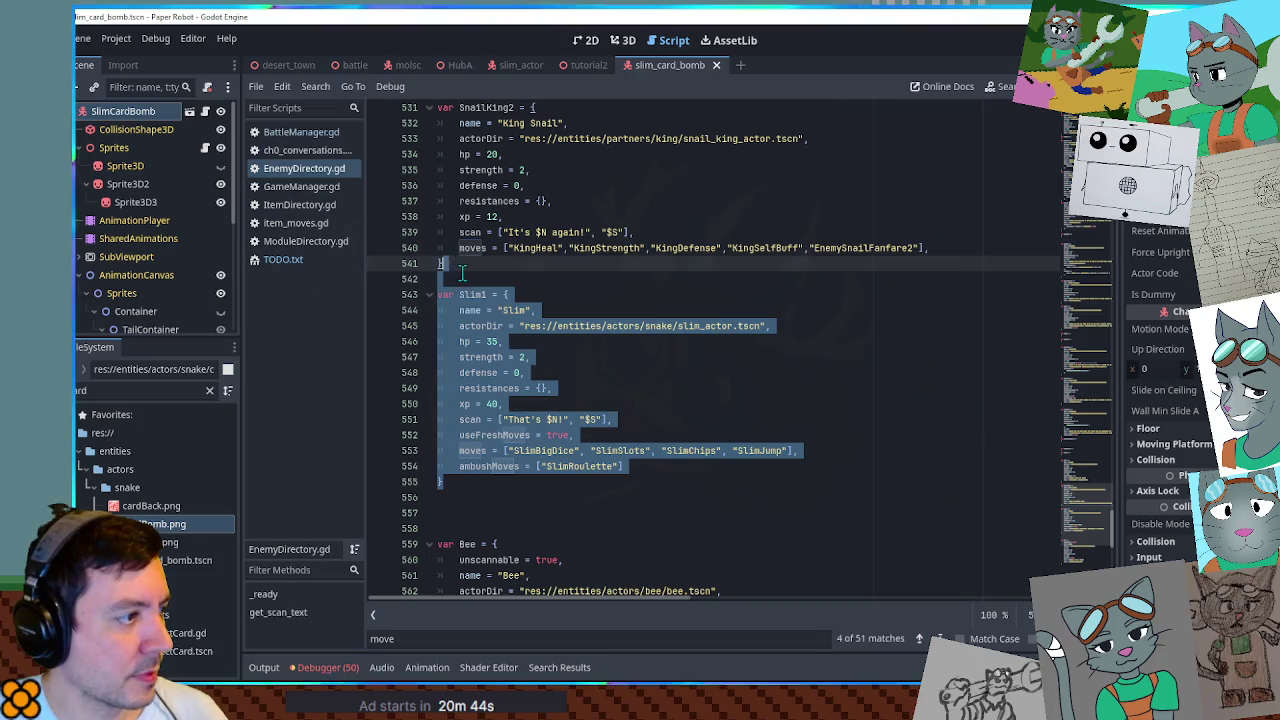
{"action": "key", "text": "ctrl+shift+d"}
{"action": "left_click", "coordinate": [483, 390]}
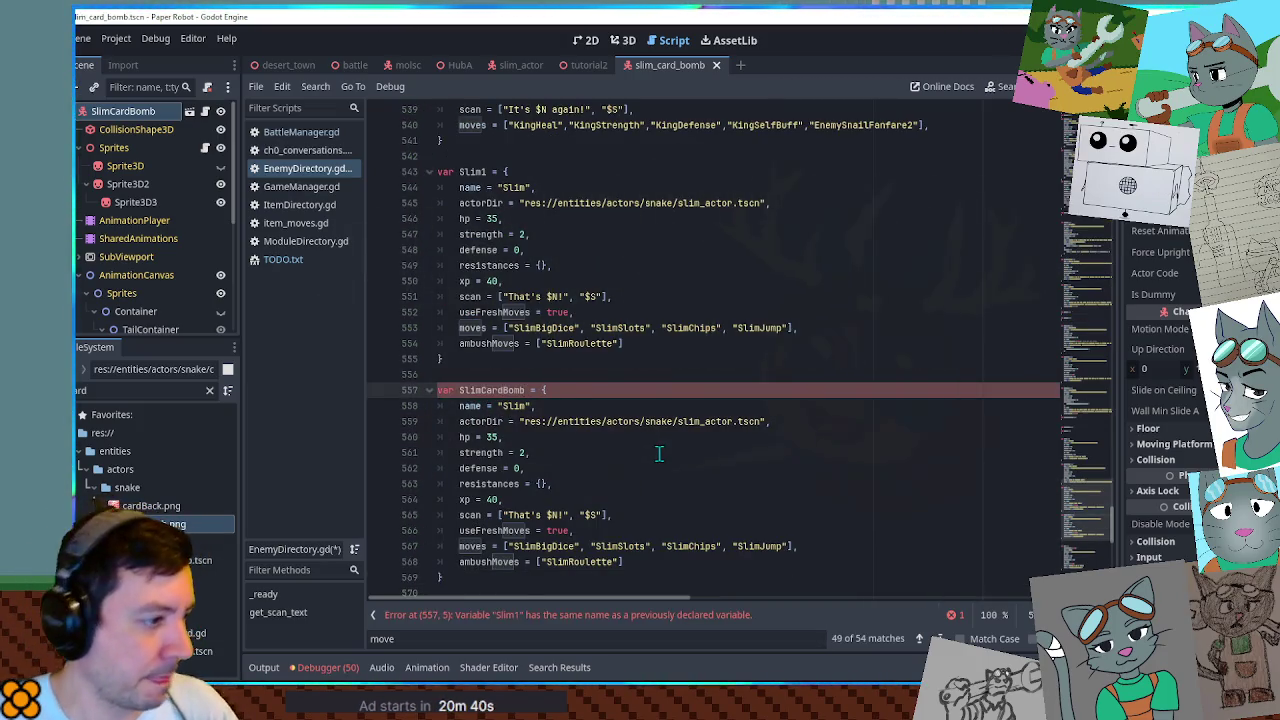
In the copy, swap useFreshMoves for unscannable = true, empty moves, and delete scan and ambushMoves lines.
{"action": "scroll", "coordinate": [1074, 496], "scroll_direction": "up", "scroll_amount": 20}
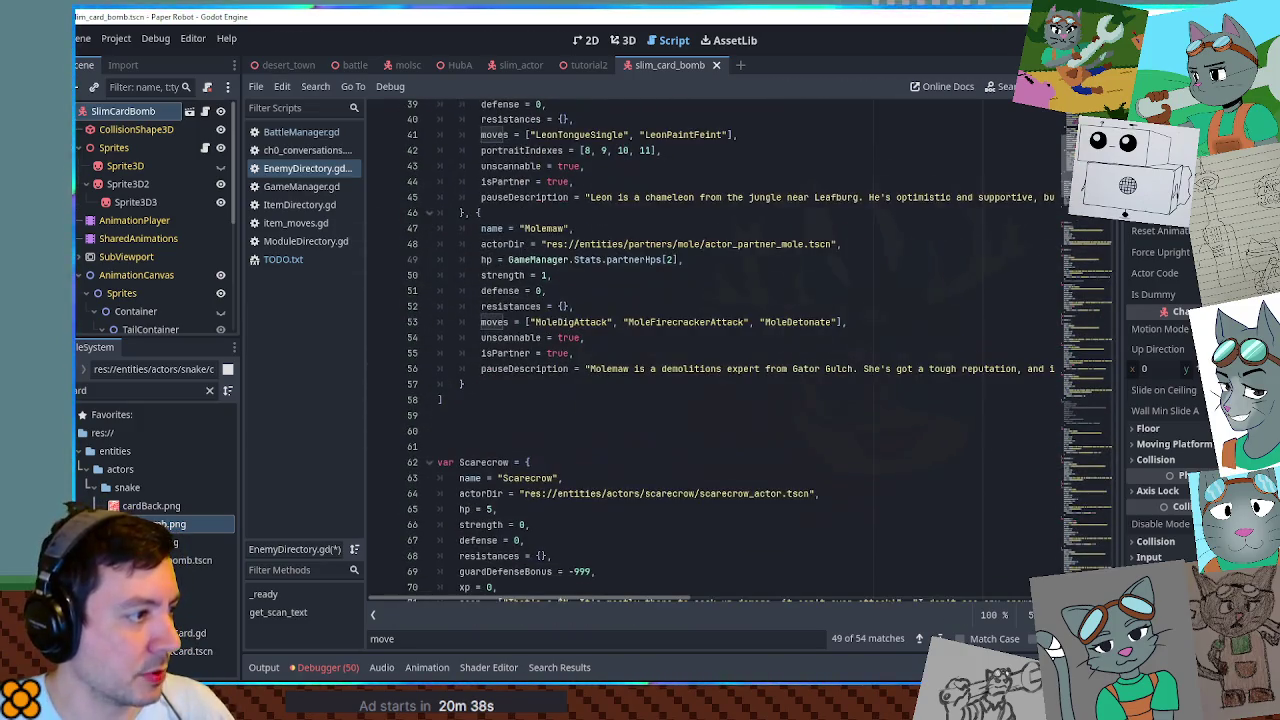
{"action": "left_click_drag", "start_coordinate": [864, 338], "coordinate": [872, 322]}
{"action": "key", "text": "ctrl+c"}
{"action": "left_click_drag", "start_coordinate": [1088, 166], "coordinate": [1088, 528]}
{"action": "scroll", "coordinate": [1088, 520], "scroll_direction": "up", "scroll_amount": 5}
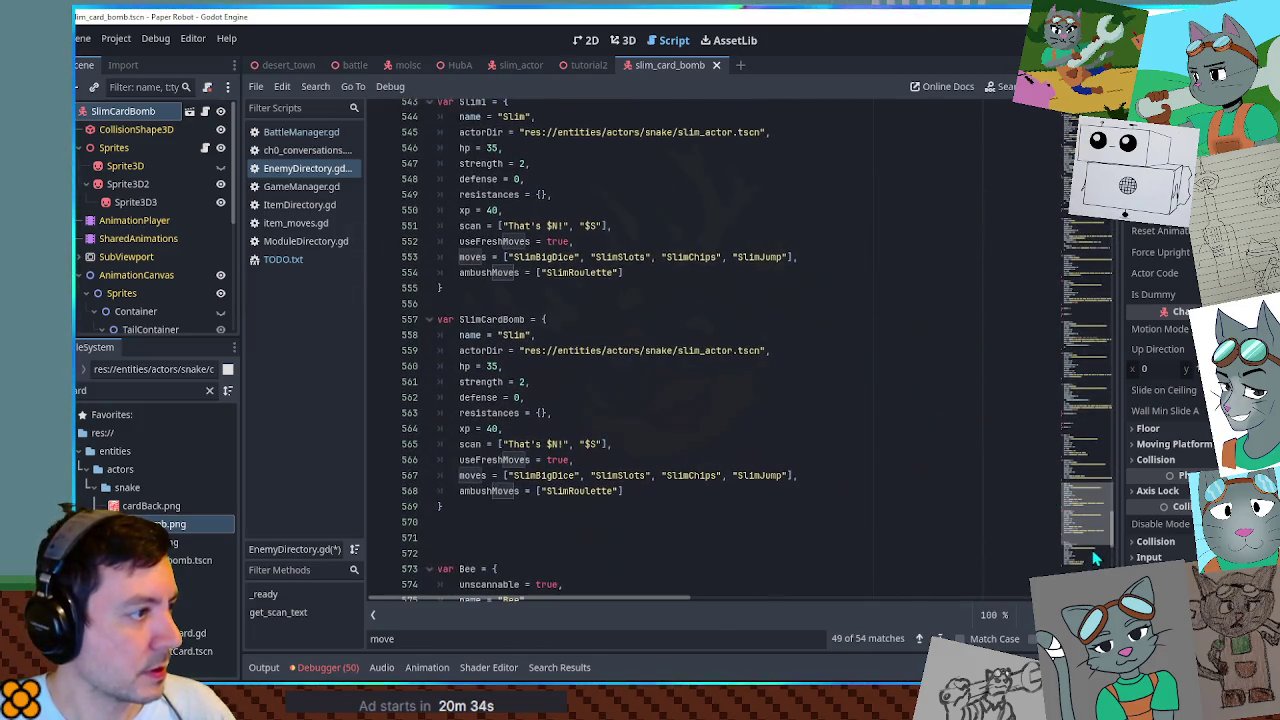
{"action": "left_click_drag", "start_coordinate": [617, 458], "coordinate": [611, 444]}
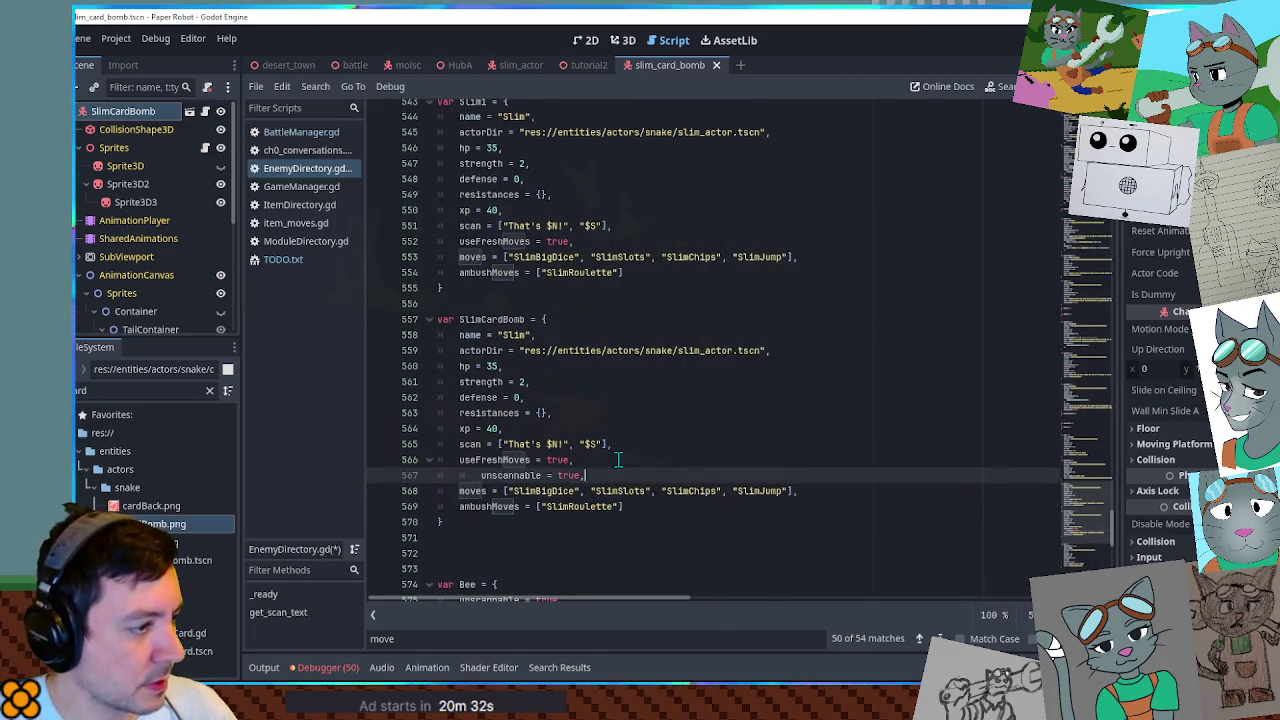
{"action": "key", "text": "ctrl+v"}
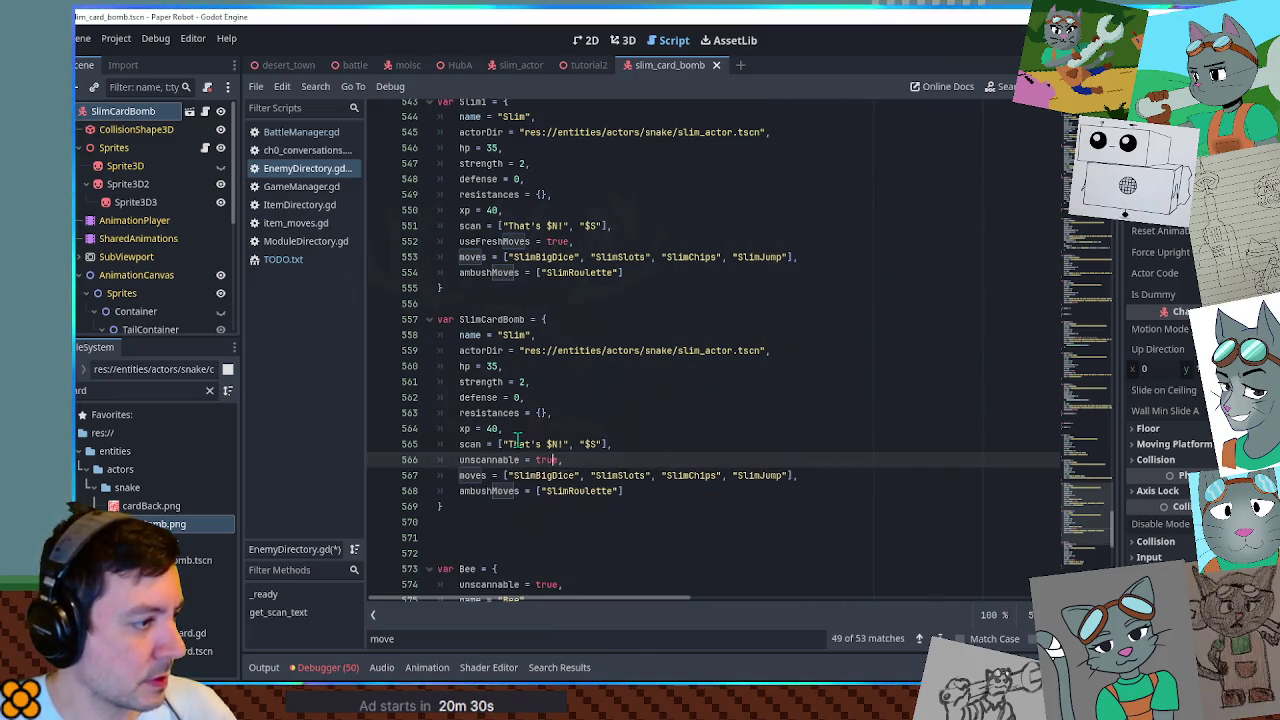
{"action": "left_click", "coordinate": [519, 448]}
{"action": "key", "text": "ctrl+shift+k"}
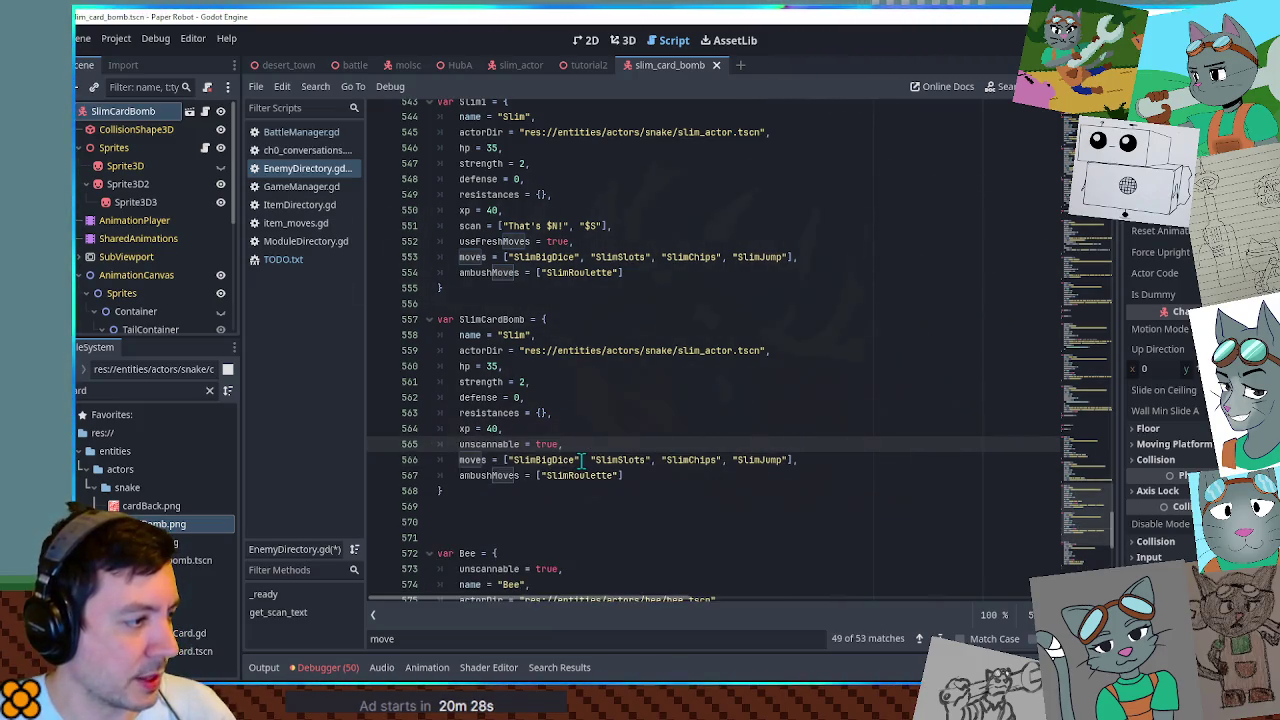
{"action": "left_click", "coordinate": [508, 459]}
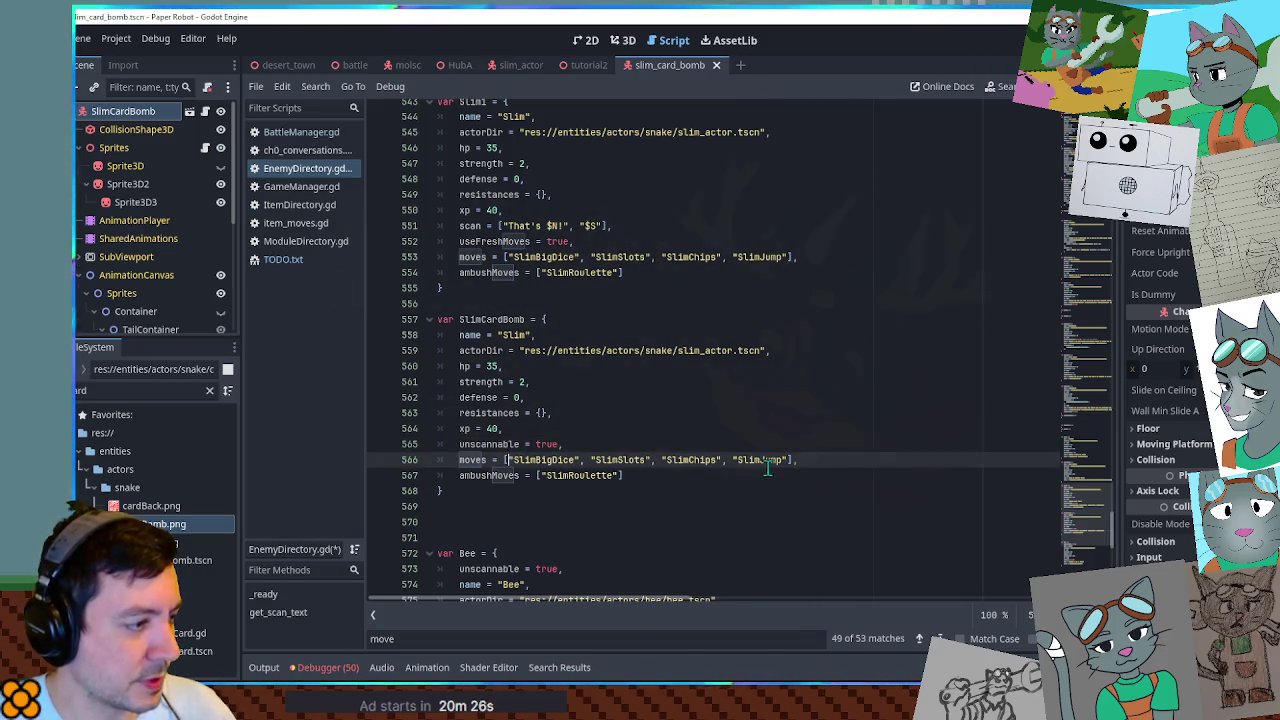
{"action": "left_click", "coordinate": [792, 459], "text": "shift"}
{"action": "key", "text": "BackSpace"}
{"action": "key", "text": "ctrl+shift+k"}
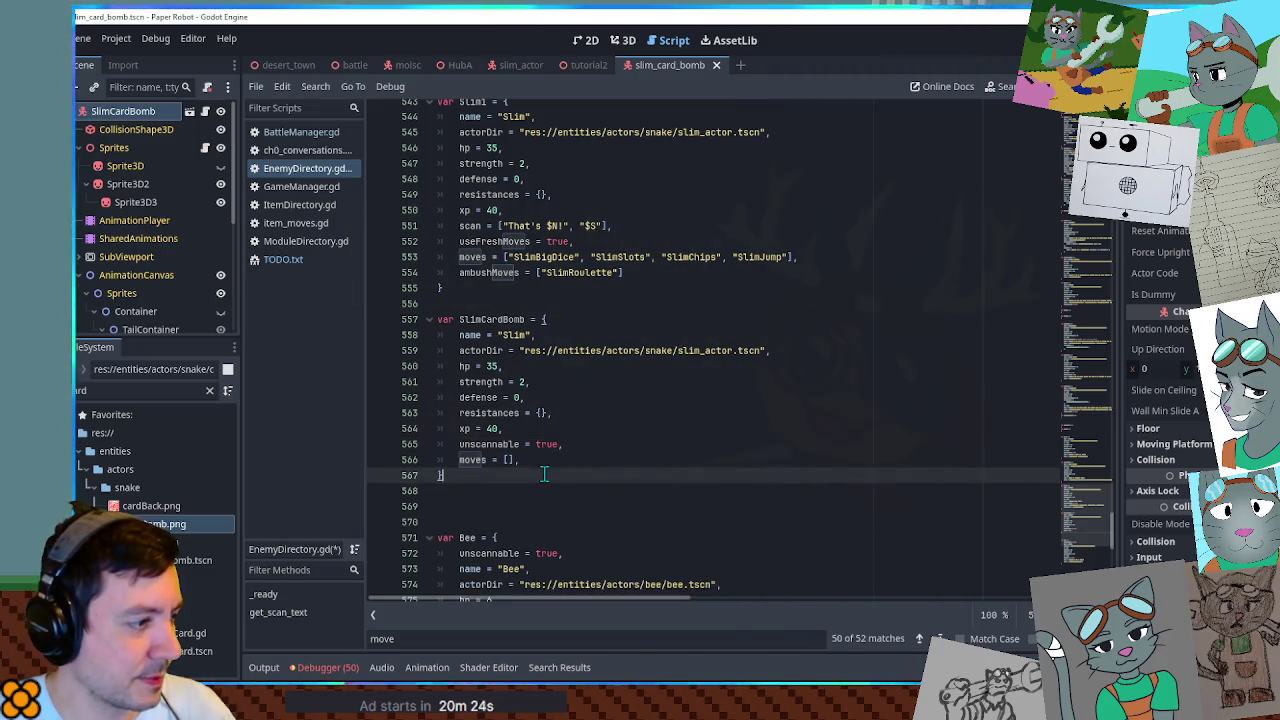
Set the new entry's strength to 0 and hp to 9999.
{"action": "left_click", "coordinate": [500, 429]}
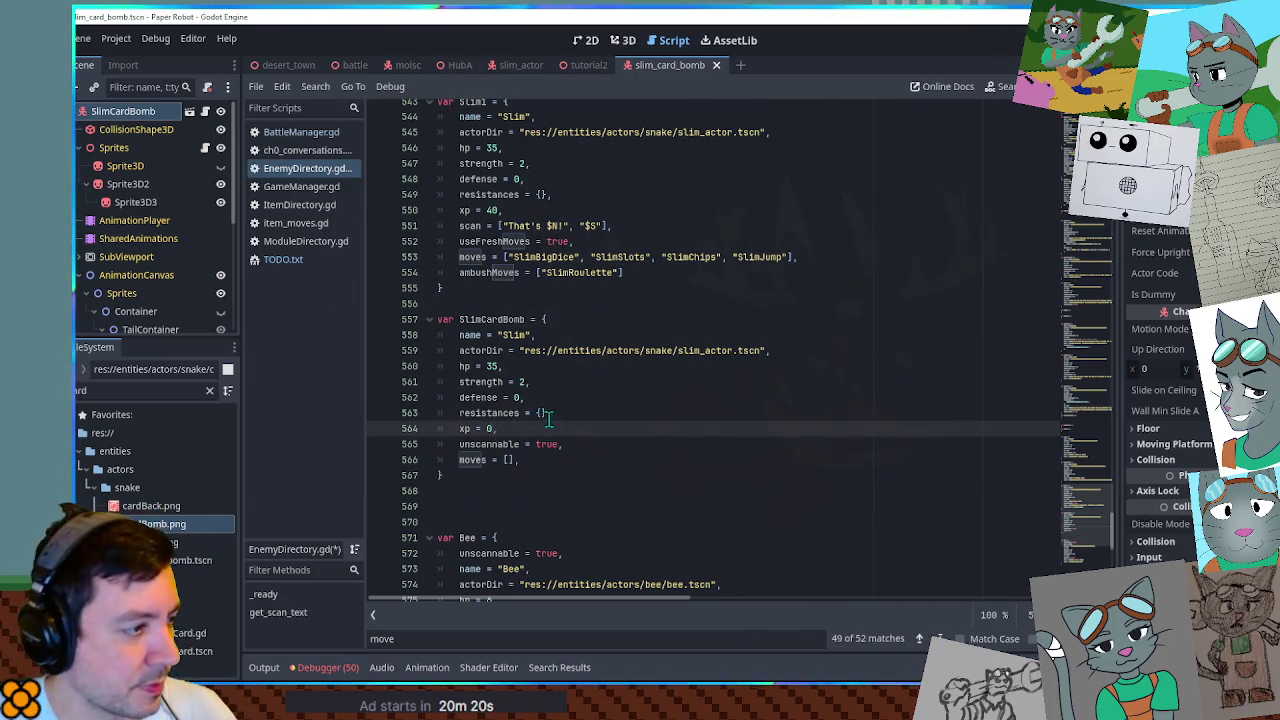
{"action": "double_click", "coordinate": [521, 382]}
{"action": "type", "text": "0"}
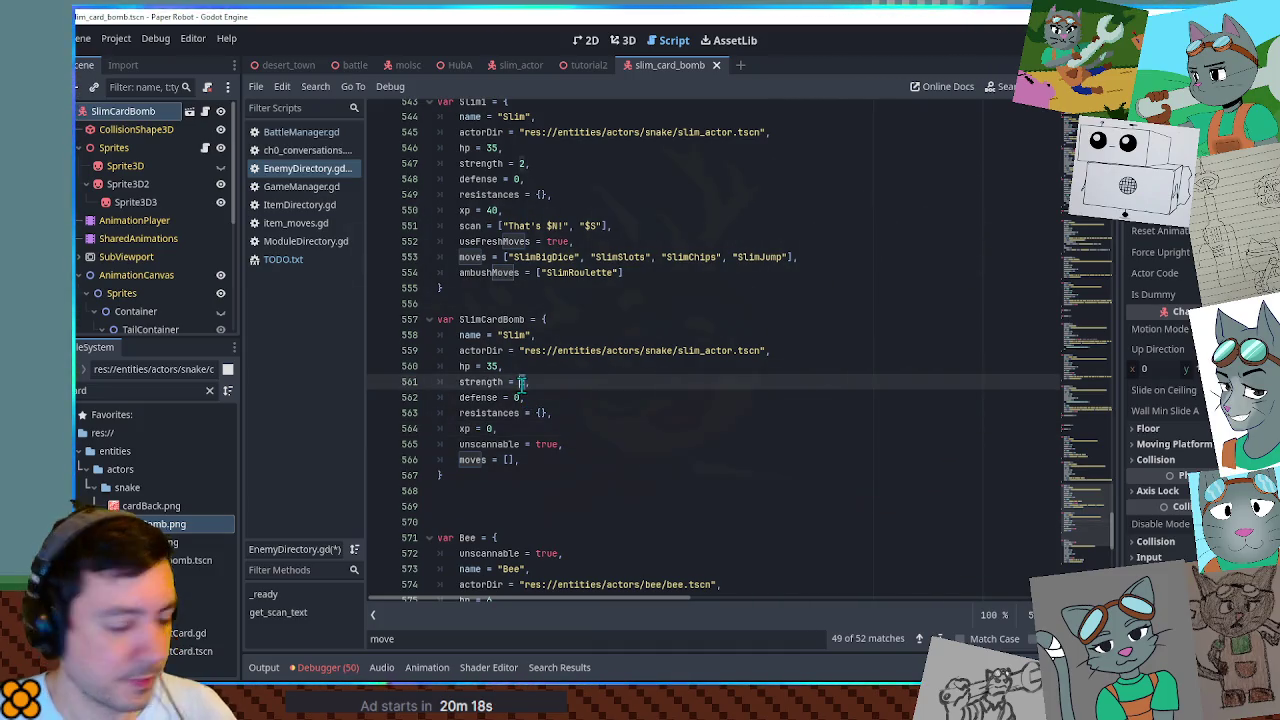
{"action": "double_click", "coordinate": [493, 366]}
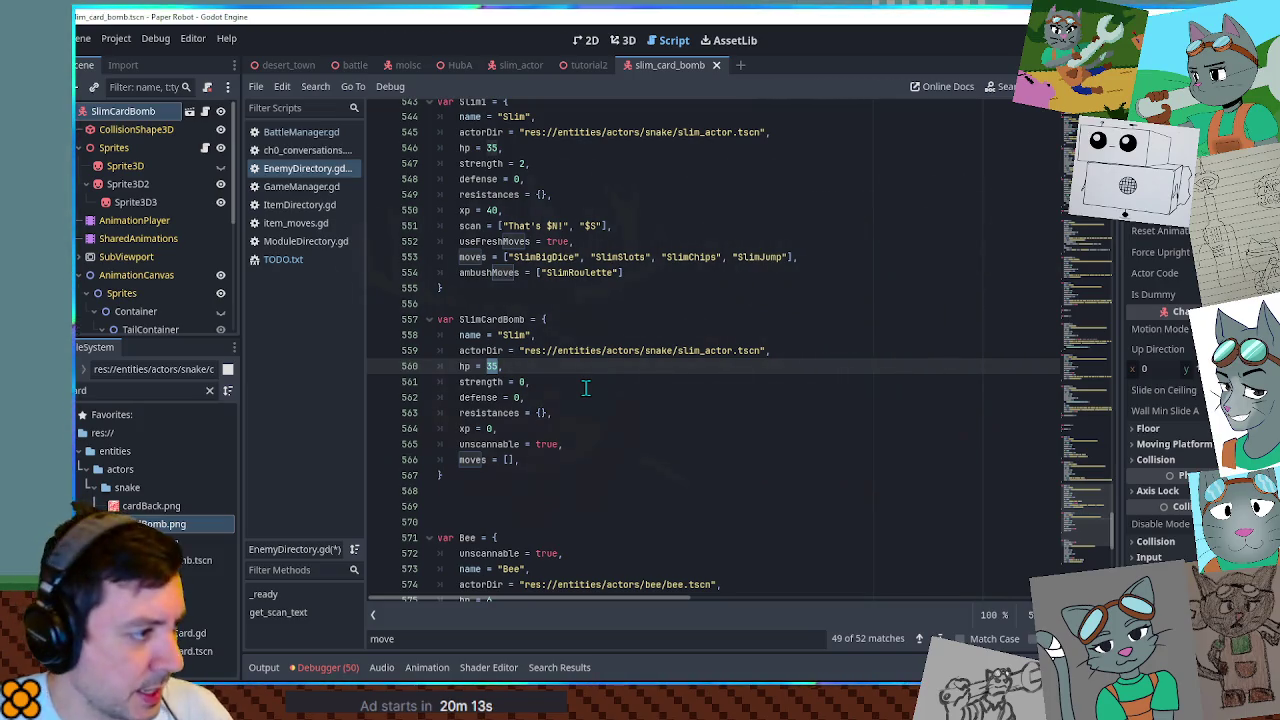
{"action": "type", "text": "9999"}
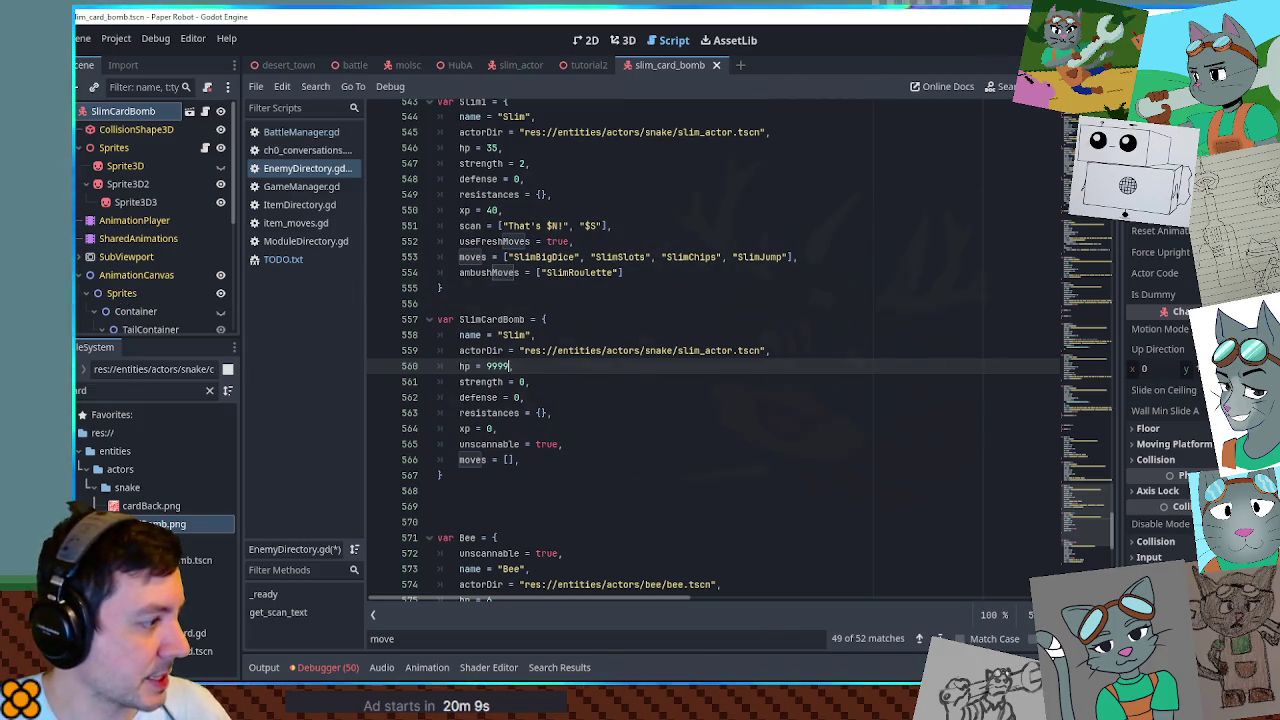
Point actorDir at slim_card_bomb.tscn, rename it 'Slim?', and save EnemyDirectory.gd.
{"action": "left_click", "coordinate": [521, 350]}
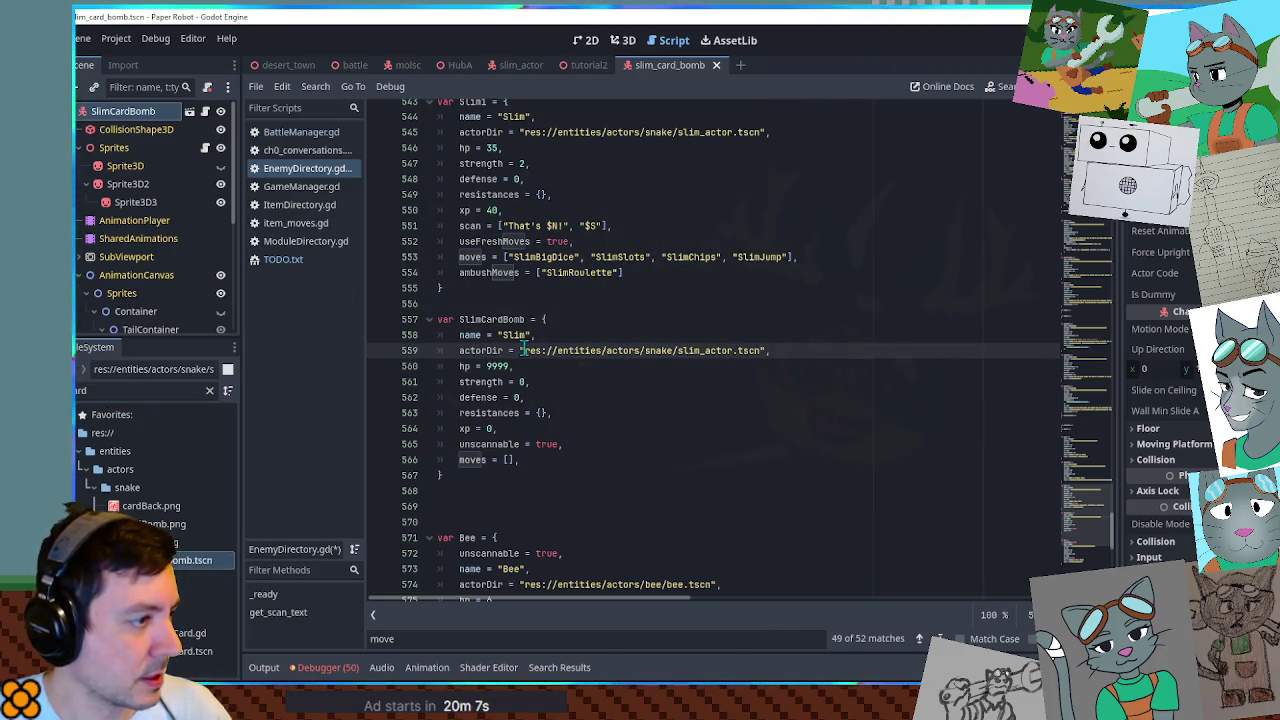
{"action": "left_click", "coordinate": [762, 350], "text": "shift"}
{"action": "type", "text": "res://entities/actors/snake/slim_card_bomb.tscn"}
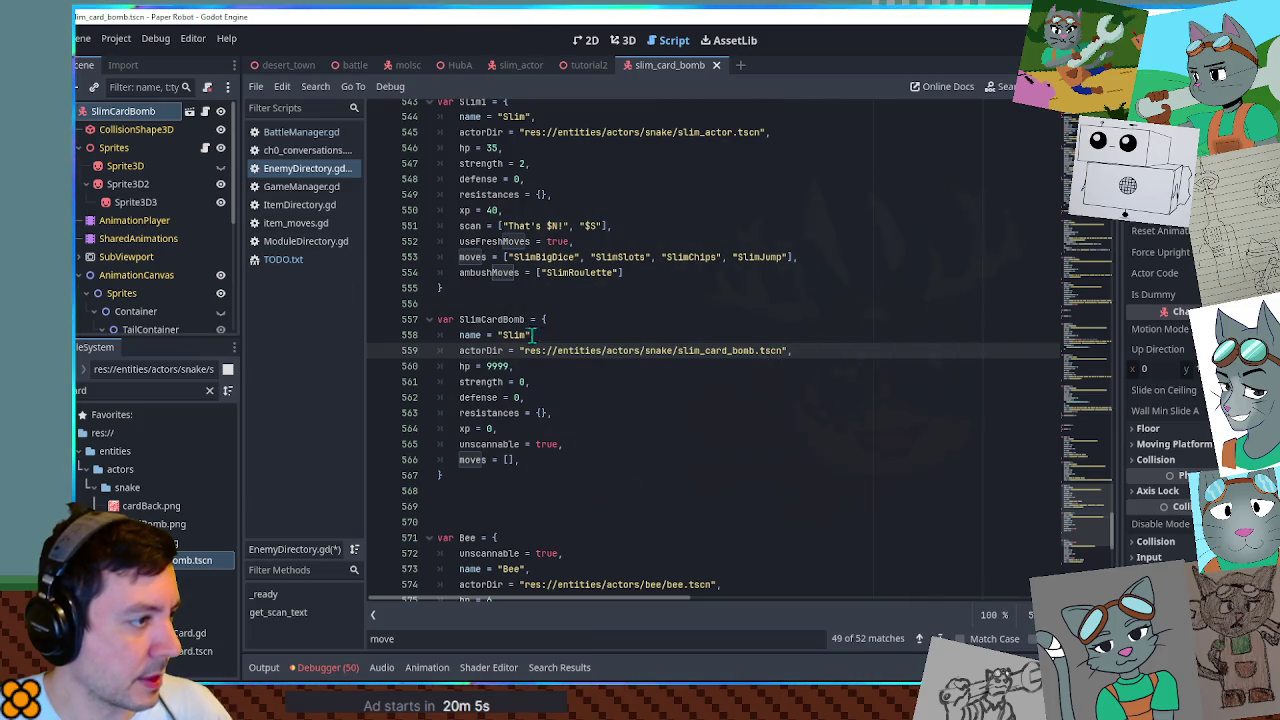
{"action": "left_click", "coordinate": [531, 335]}
{"action": "type", "text": "?"}
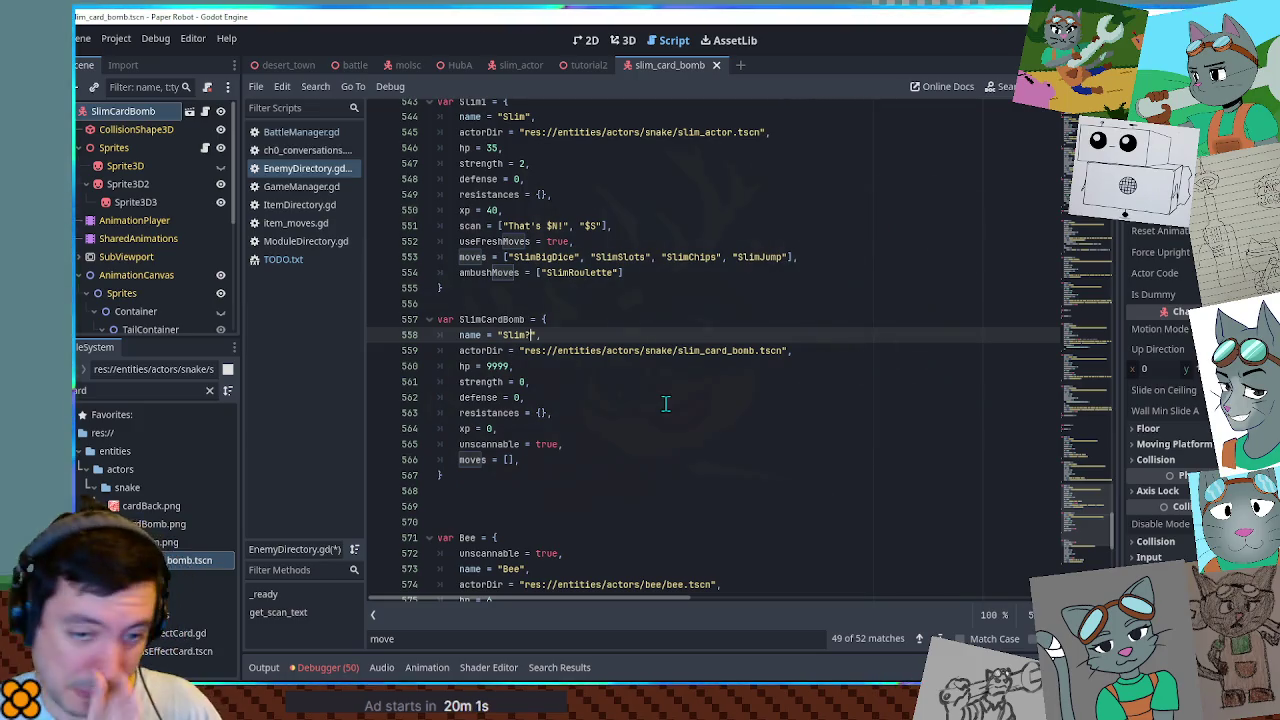
{"action": "key", "text": "ctrl+s"}
{"action": "left_click", "coordinate": [623, 288]}
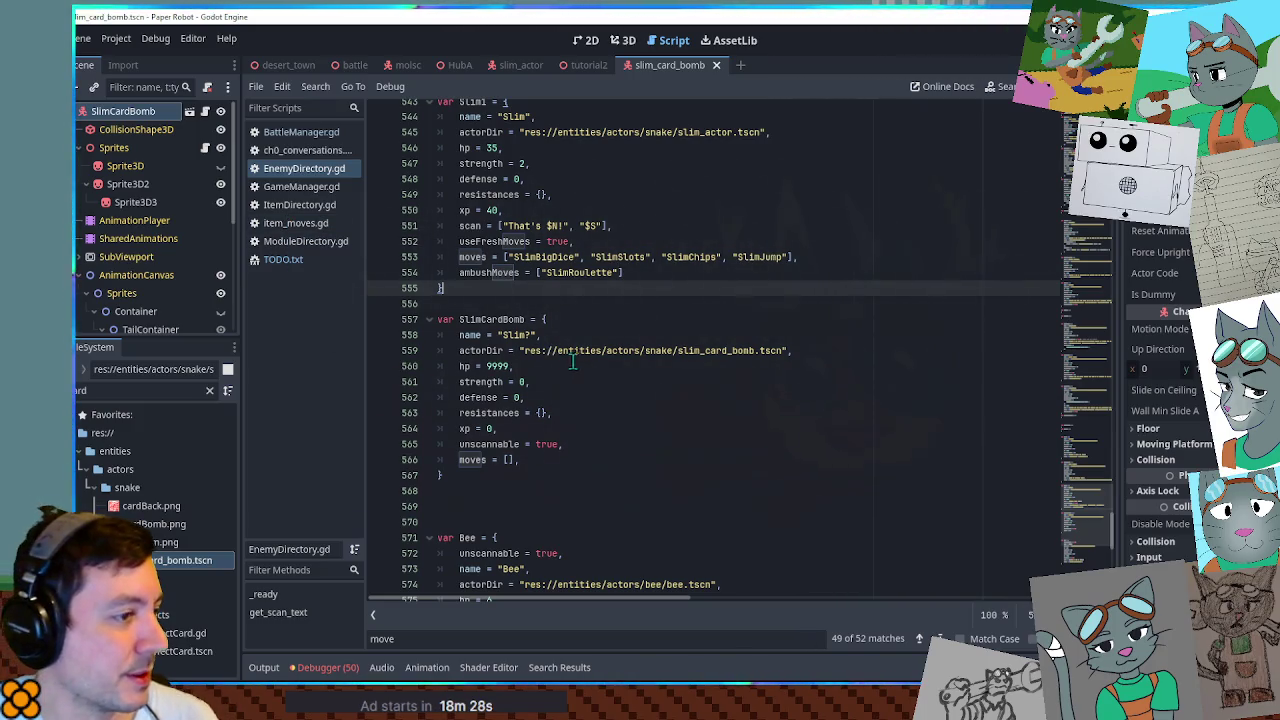
{"action": "left_click", "coordinate": [545, 335]}
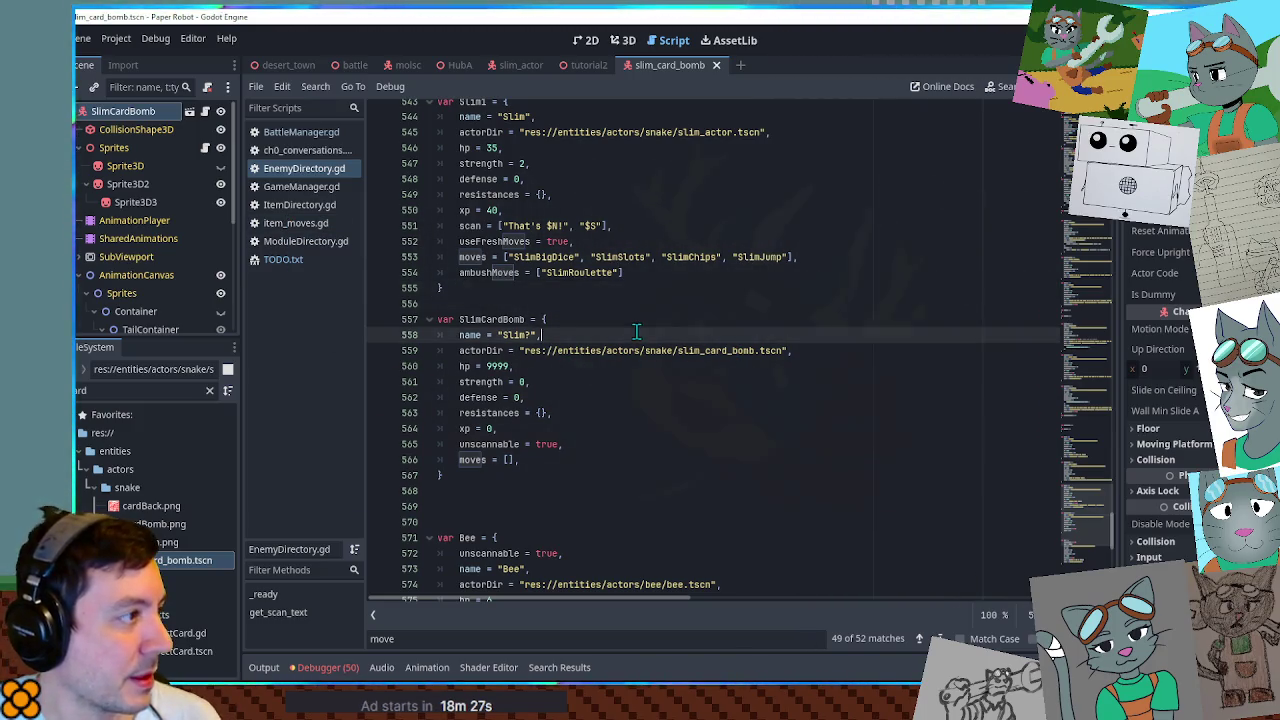
Close ch0_conversations and open ch3_moves.gd via the 'ch3 mo' file filter.
{"action": "middle_click", "coordinate": [306, 152]}
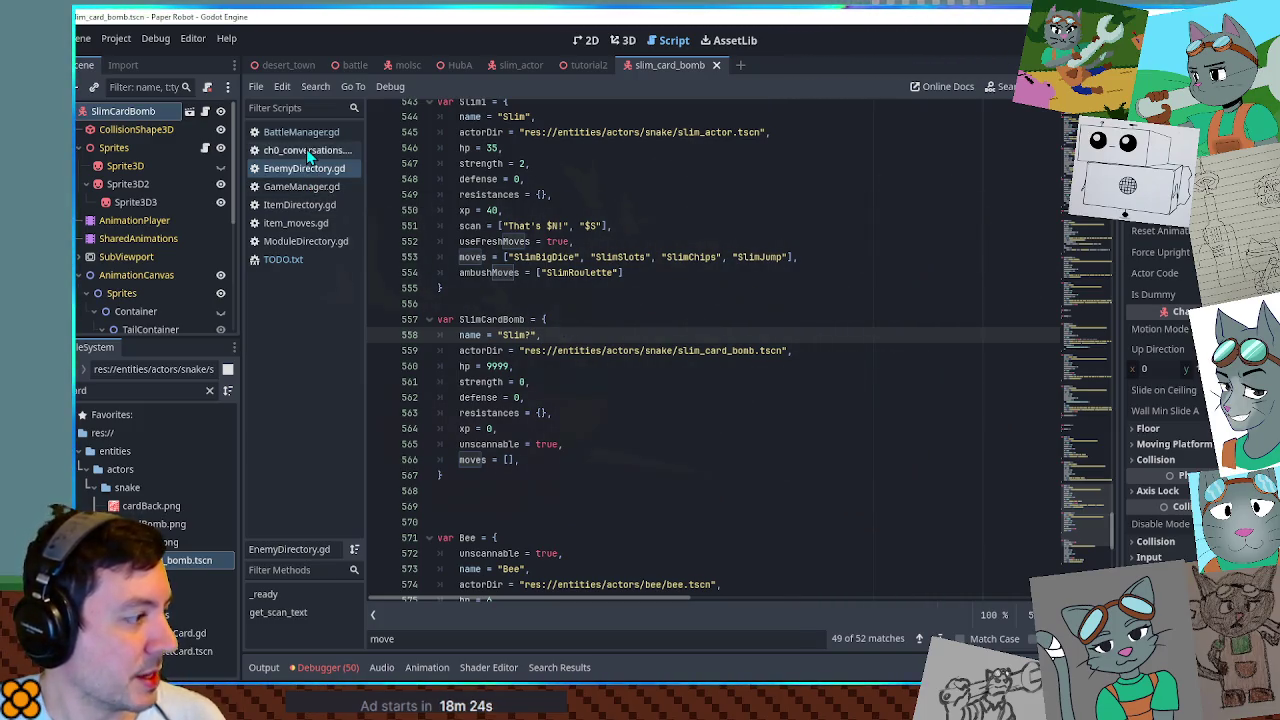
{"action": "double_click", "coordinate": [140, 390]}
{"action": "type", "text": "ch3"}
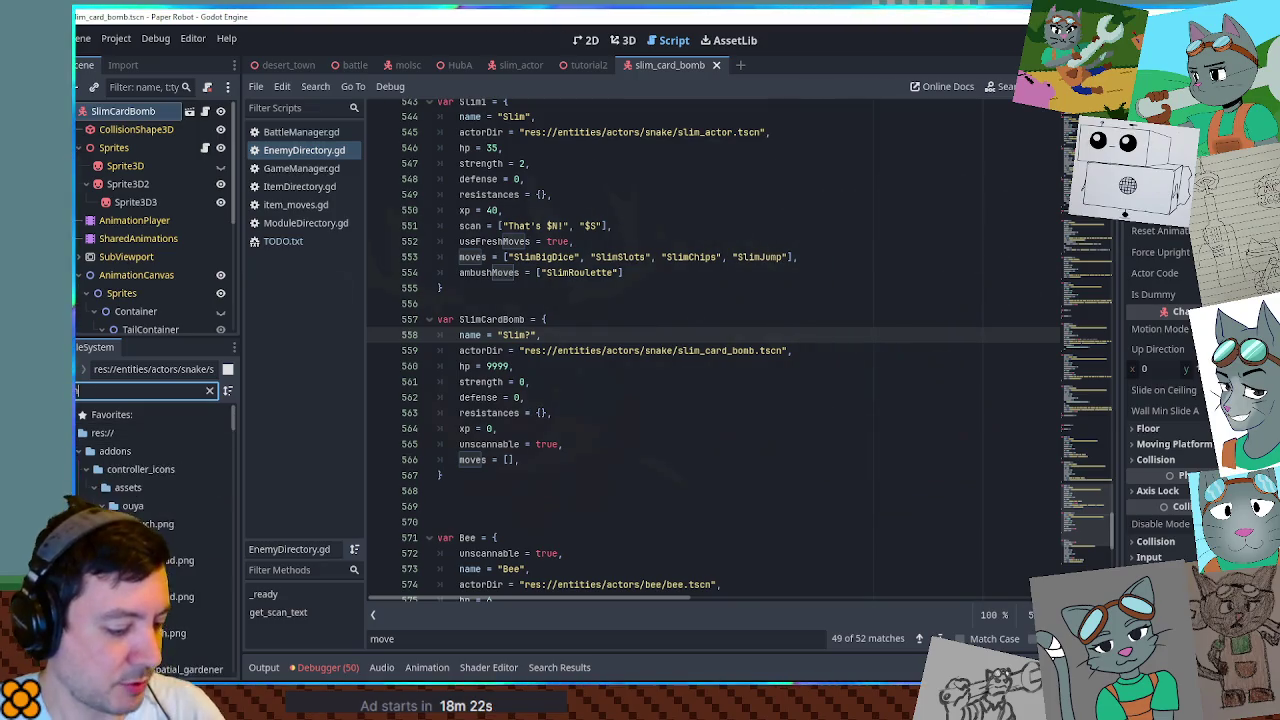
{"action": "type", "text": " mo"}
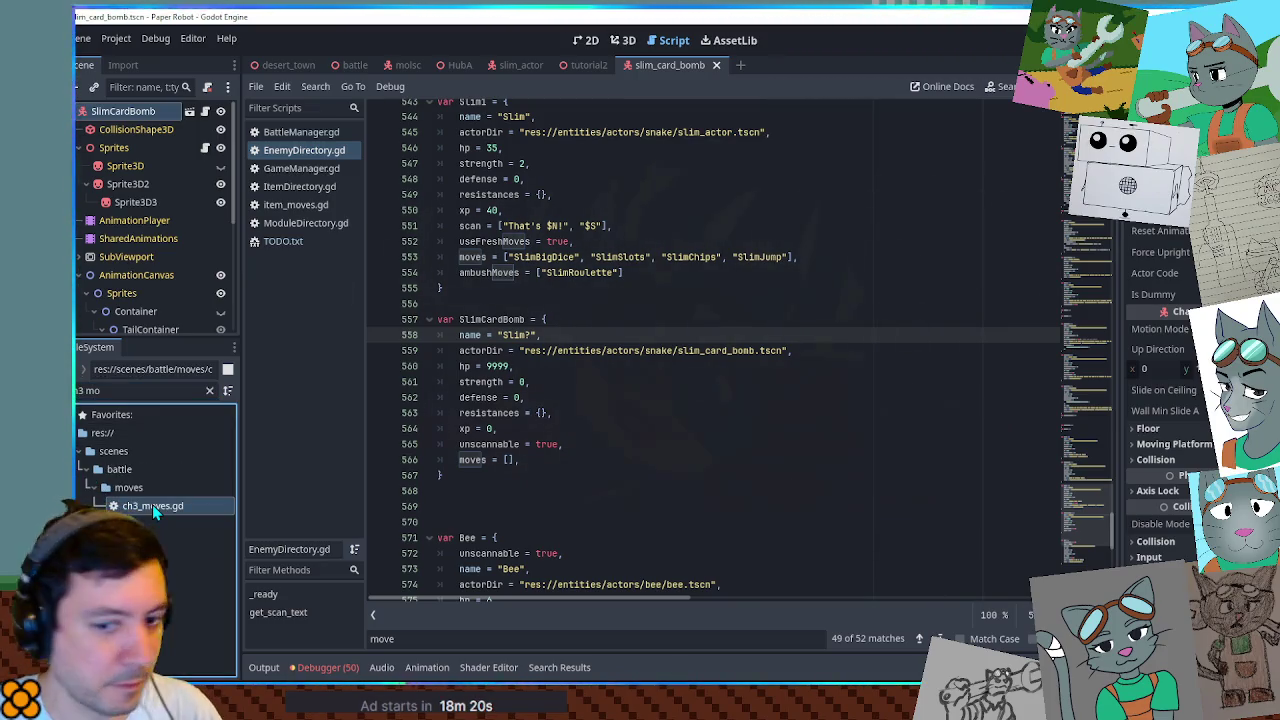
{"action": "double_click", "coordinate": [152, 504]}
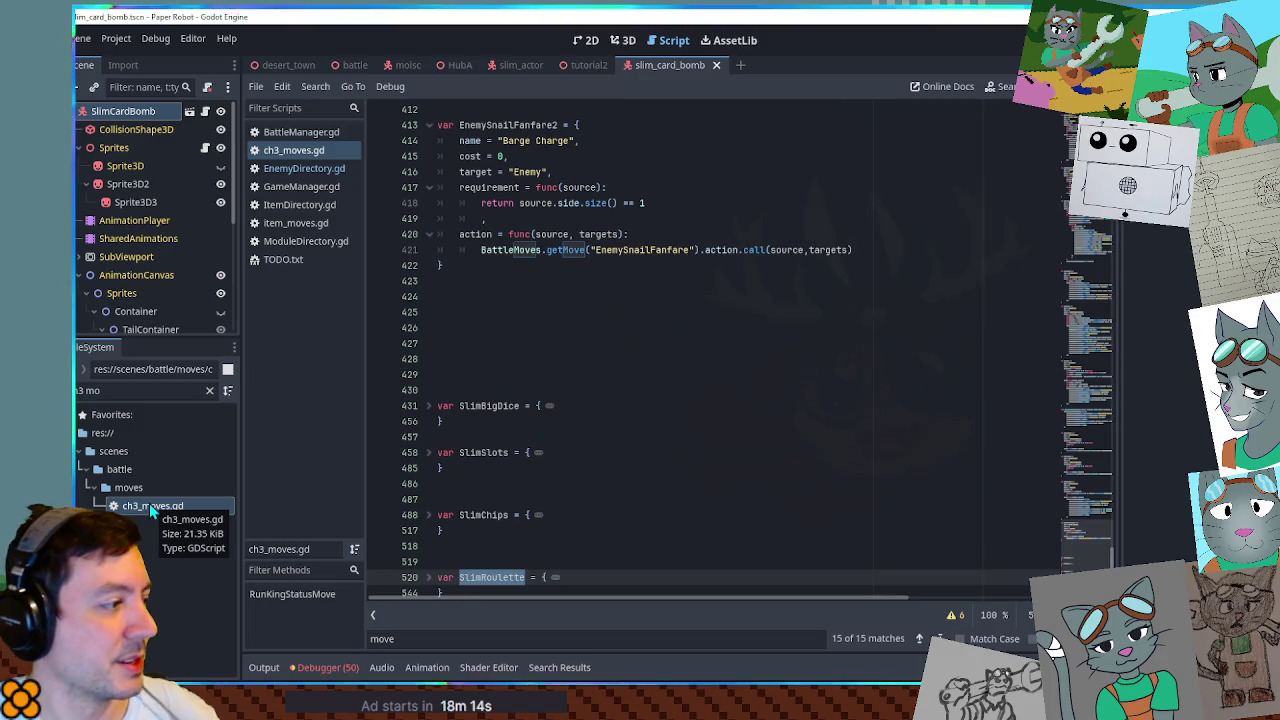
Duplicate the SlimRoulette move block and fold away the original.
{"action": "scroll", "coordinate": [616, 472], "scroll_direction": "down", "scroll_amount": 2}
{"action": "left_click_drag", "start_coordinate": [493, 514], "coordinate": [481, 462]}
{"action": "key", "text": "ctrl+shift+d"}
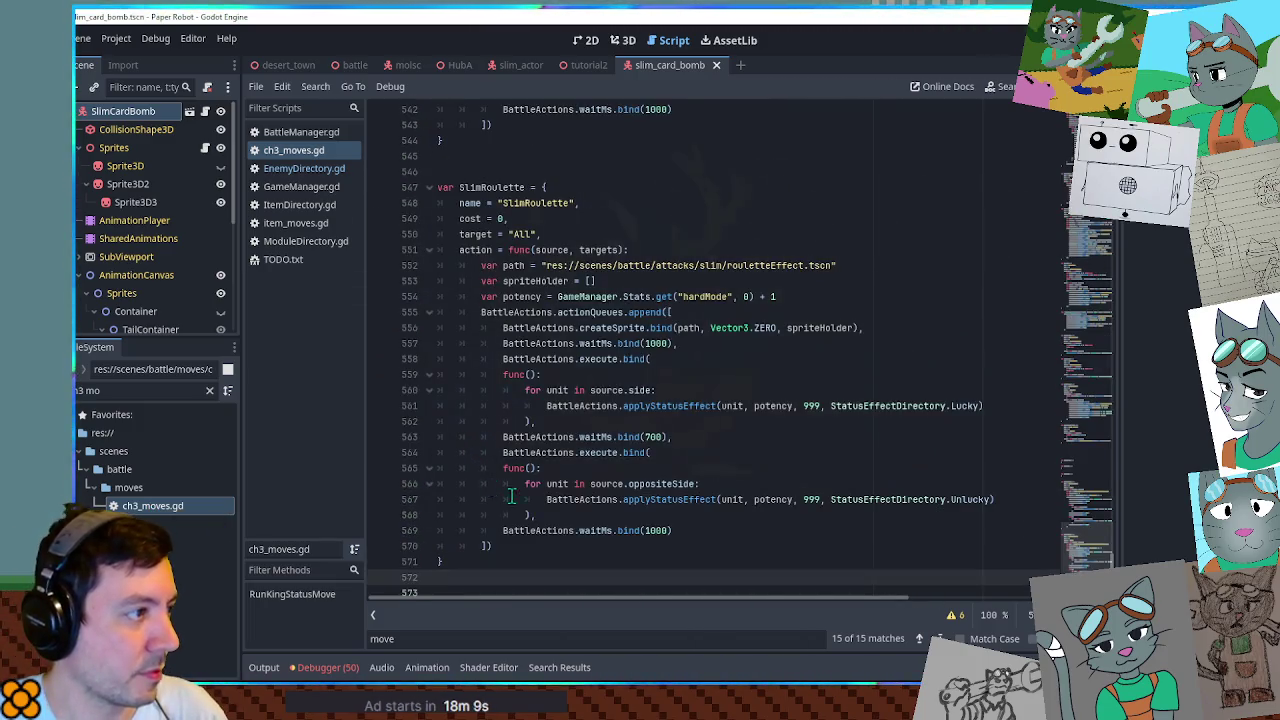
{"action": "scroll", "coordinate": [568, 507], "scroll_direction": "up", "scroll_amount": 6}
{"action": "scroll", "coordinate": [568, 507], "scroll_direction": "up", "scroll_amount": 6}
{"action": "left_click", "coordinate": [429, 327]}
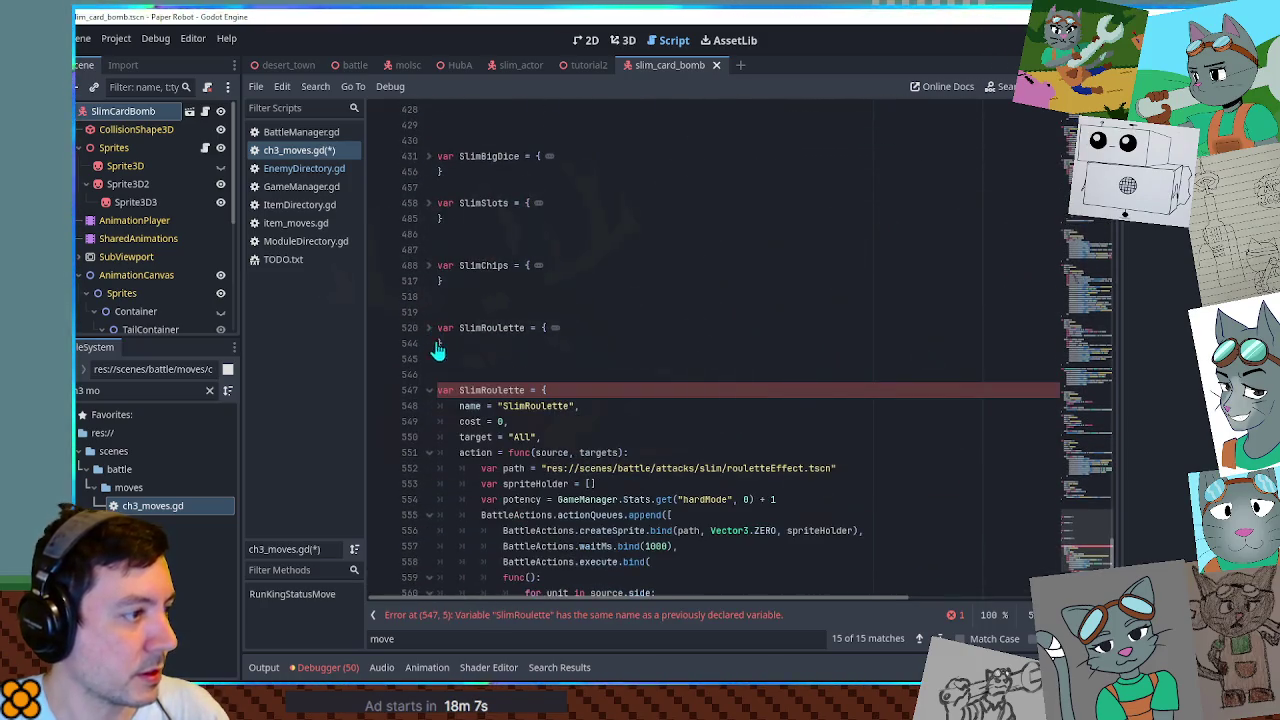
Rename the copied move variable and its name string to SlimCards1, with target set to "Myself".
{"action": "double_click", "coordinate": [482, 390]}
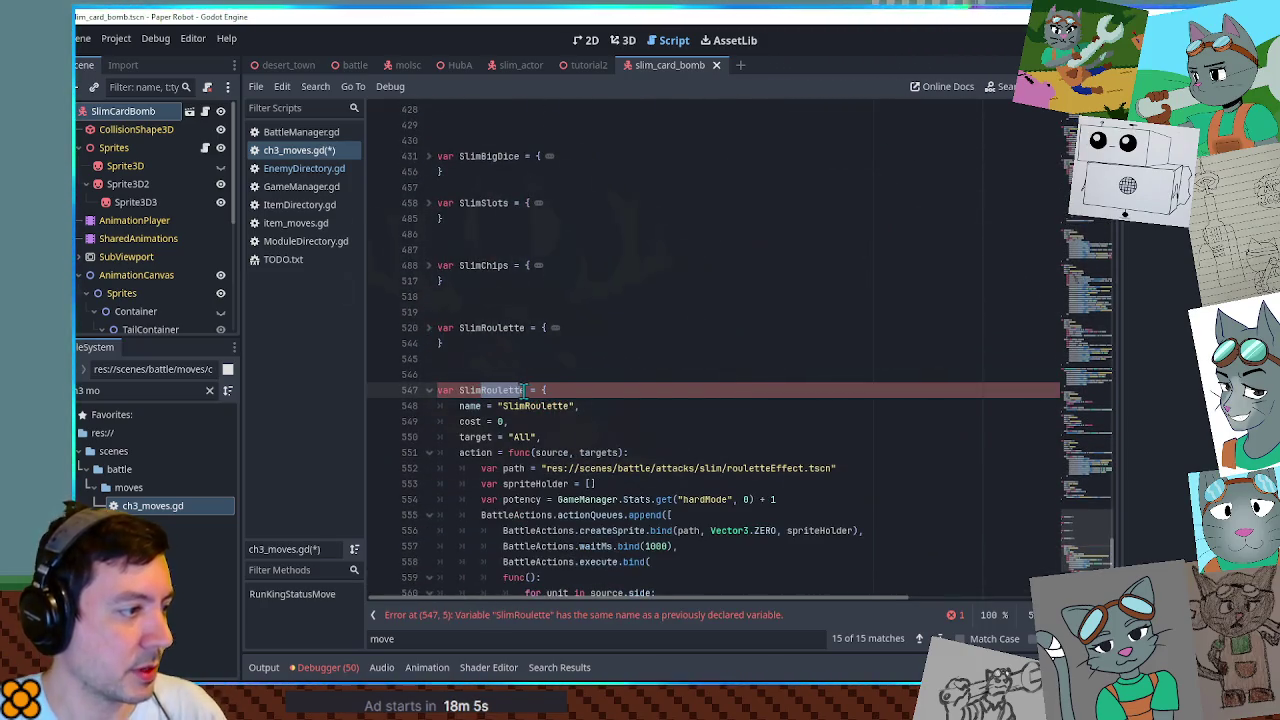
{"action": "type", "text": "Cards1"}
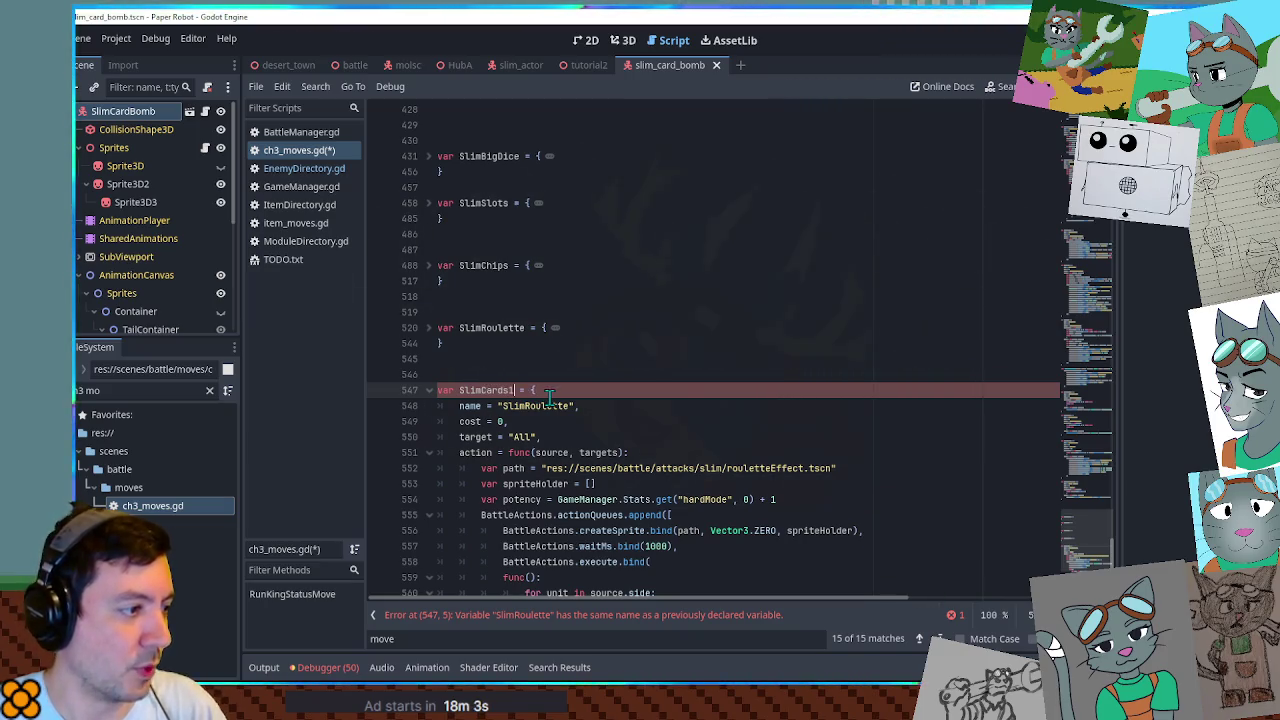
{"action": "double_click", "coordinate": [484, 390]}
{"action": "key", "text": "ctrl+c"}
{"action": "double_click", "coordinate": [535, 406]}
{"action": "key", "text": "ctrl+v"}
{"action": "double_click", "coordinate": [524, 436]}
{"action": "key", "text": "BackSpace"}
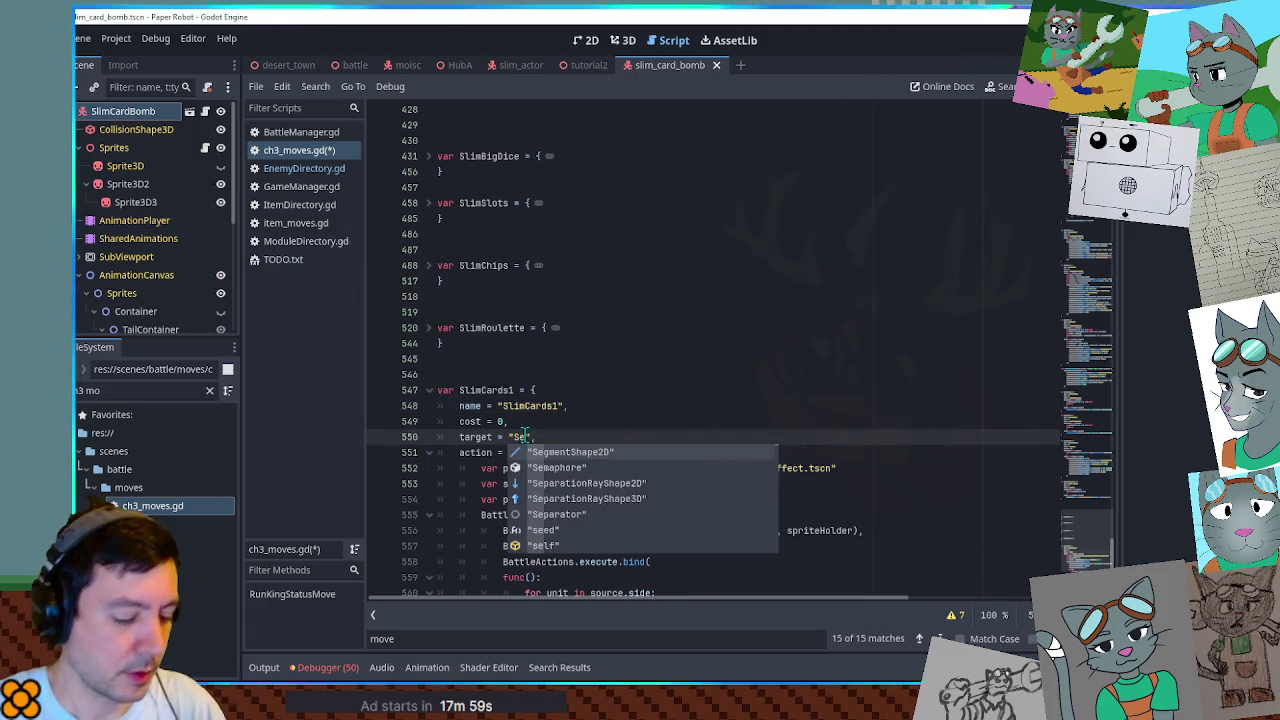
{"action": "key", "text": "Escape"}
{"action": "type", "text": "Myself"}
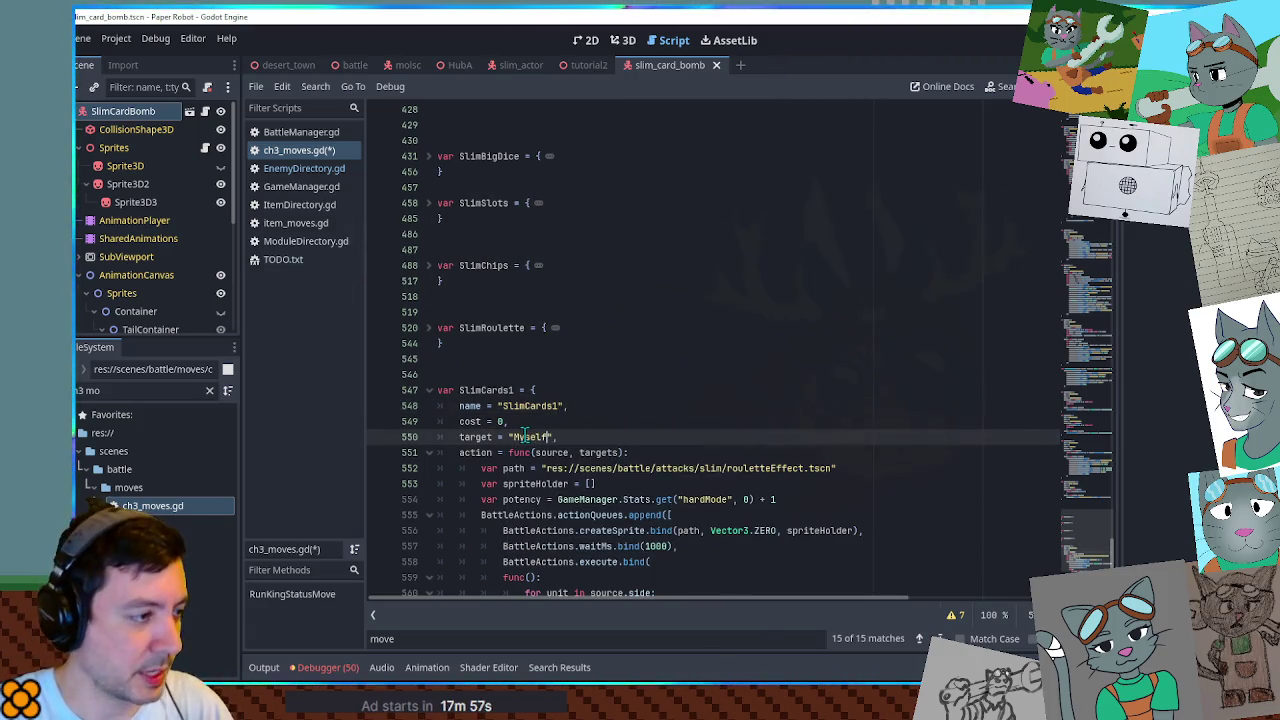
{"action": "left_click", "coordinate": [587, 420]}
{"action": "scroll", "coordinate": [593, 405], "scroll_direction": "down", "scroll_amount": 3}
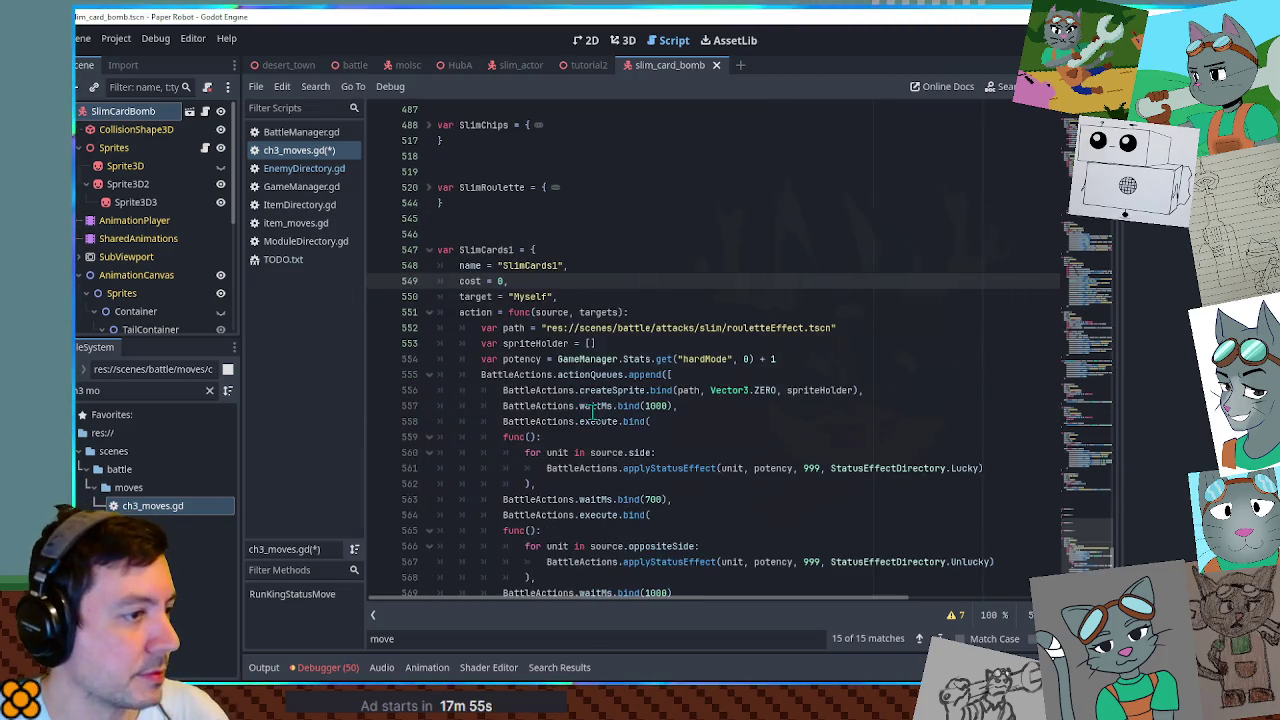
Rename the path variable to cardPathBomb and point it to slim_card_bomb.tscn.
{"action": "double_click", "coordinate": [515, 330]}
{"action": "type", "text": "cardPath"}
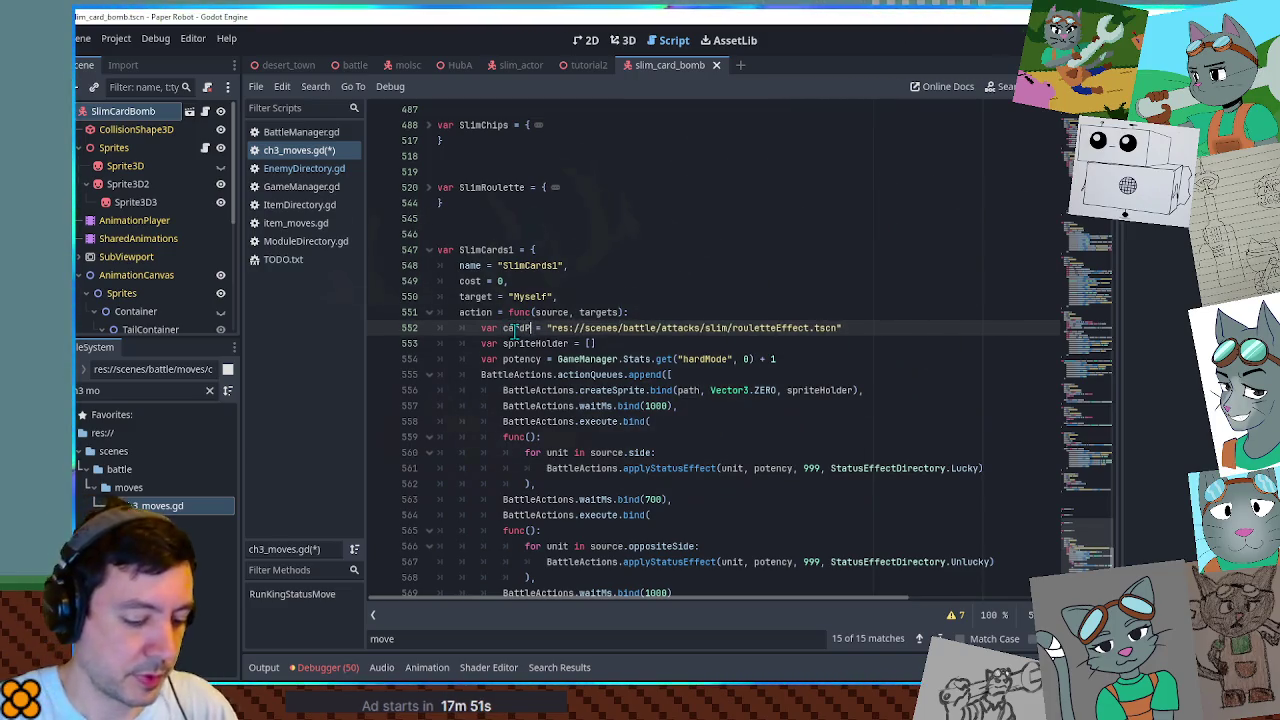
{"action": "left_click", "coordinate": [145, 390]}
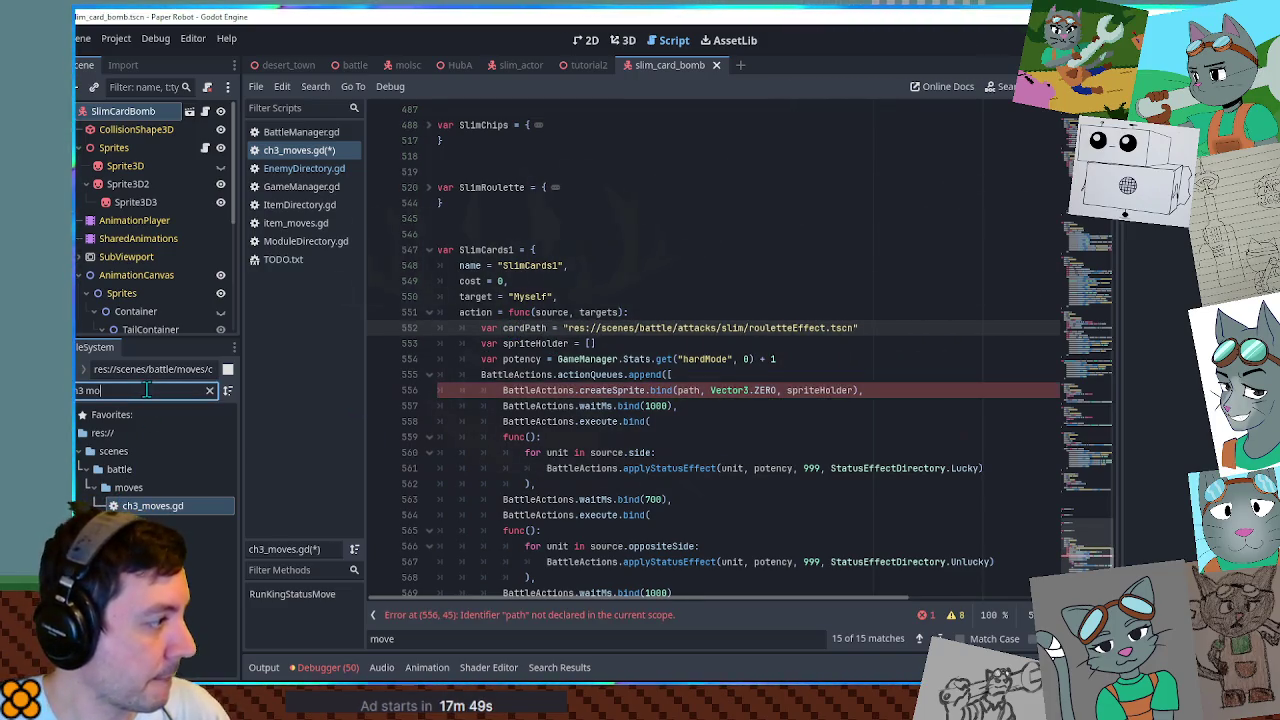
{"action": "key", "text": "ctrl+a"}
{"action": "type", "text": "card s"}
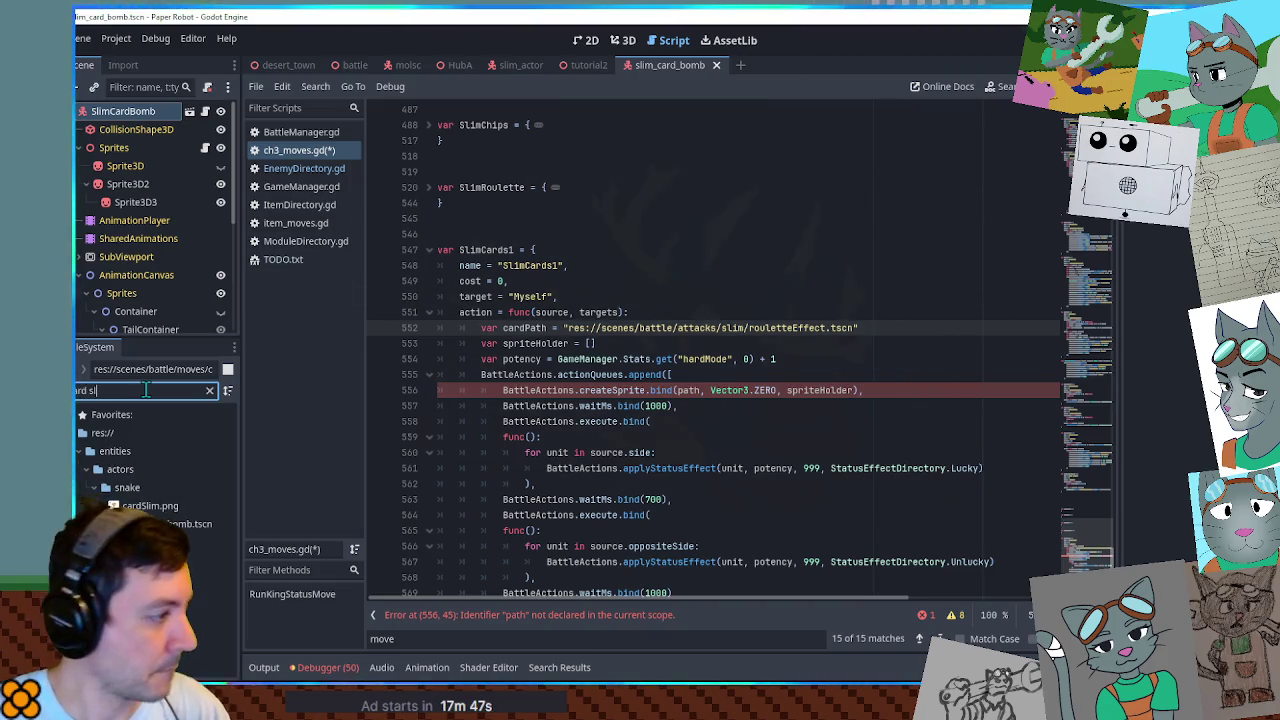
{"action": "key", "text": "Down"}
{"action": "left_click", "coordinate": [548, 327]}
{"action": "type", "text": "h"}
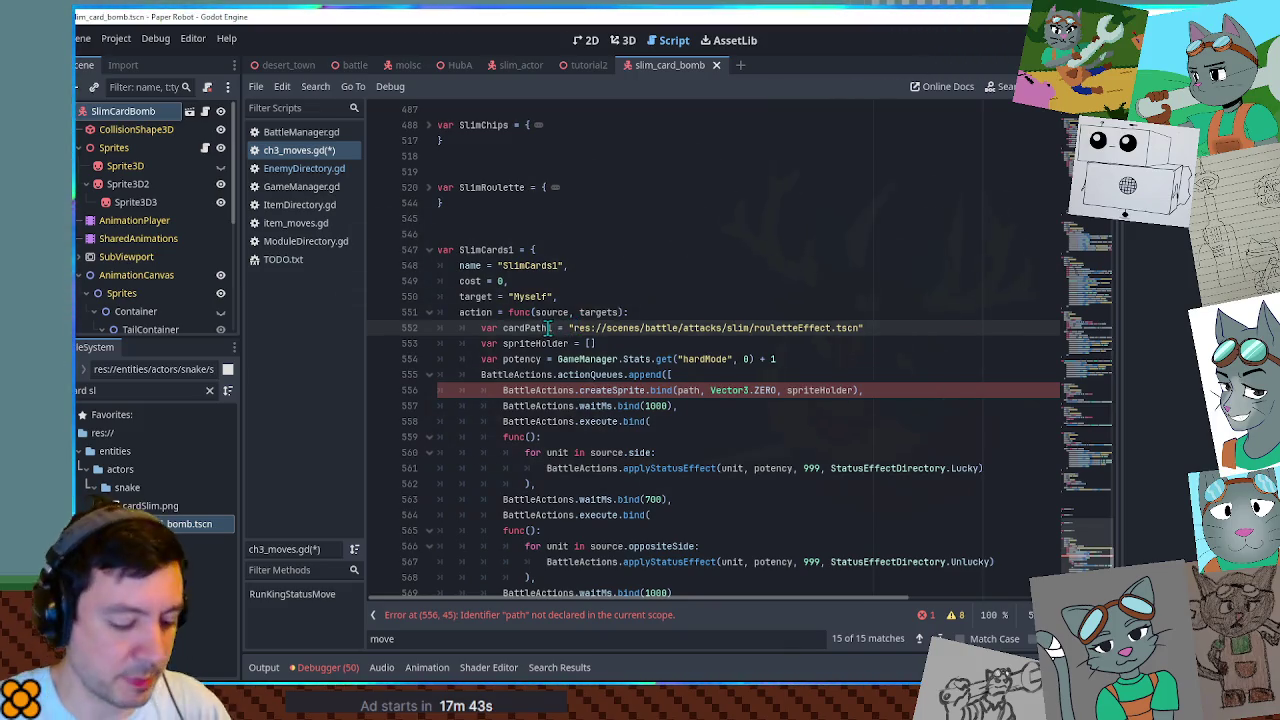
{"action": "type", "text": "Bomb"}
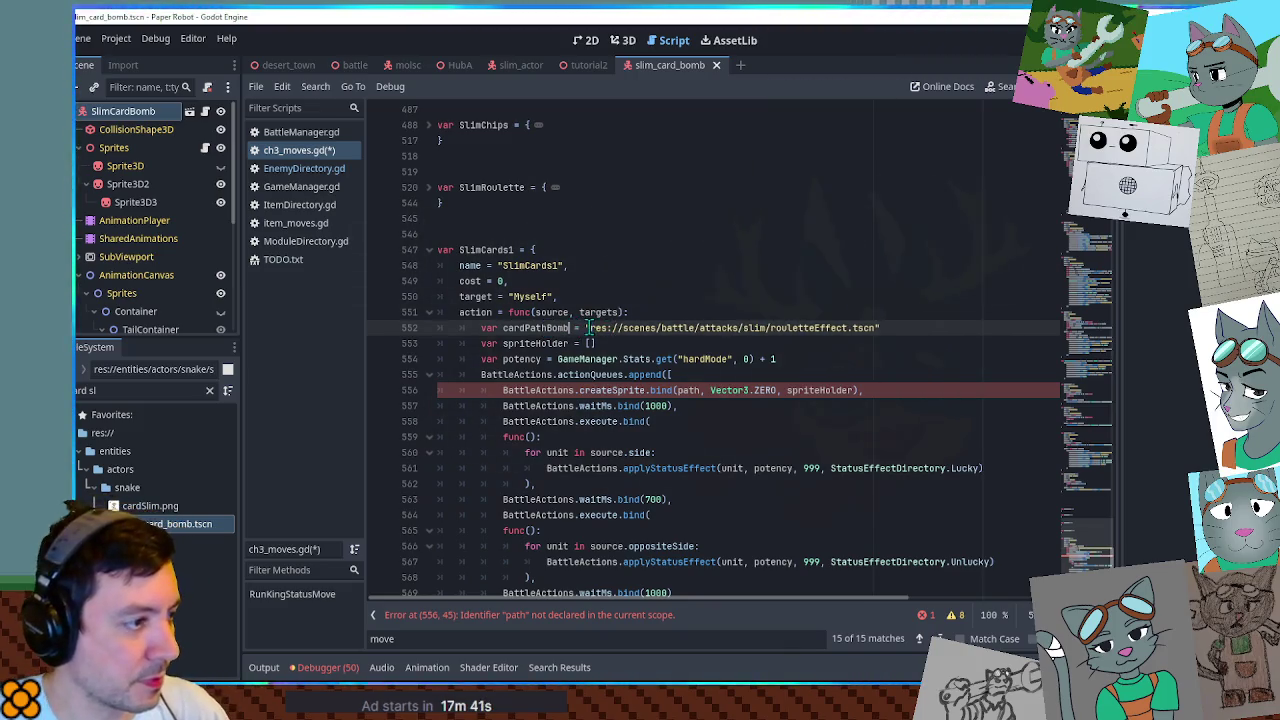
{"action": "double_click", "coordinate": [878, 328]}
{"action": "key", "text": "ctrl+v"}
{"action": "key", "text": "Up"}
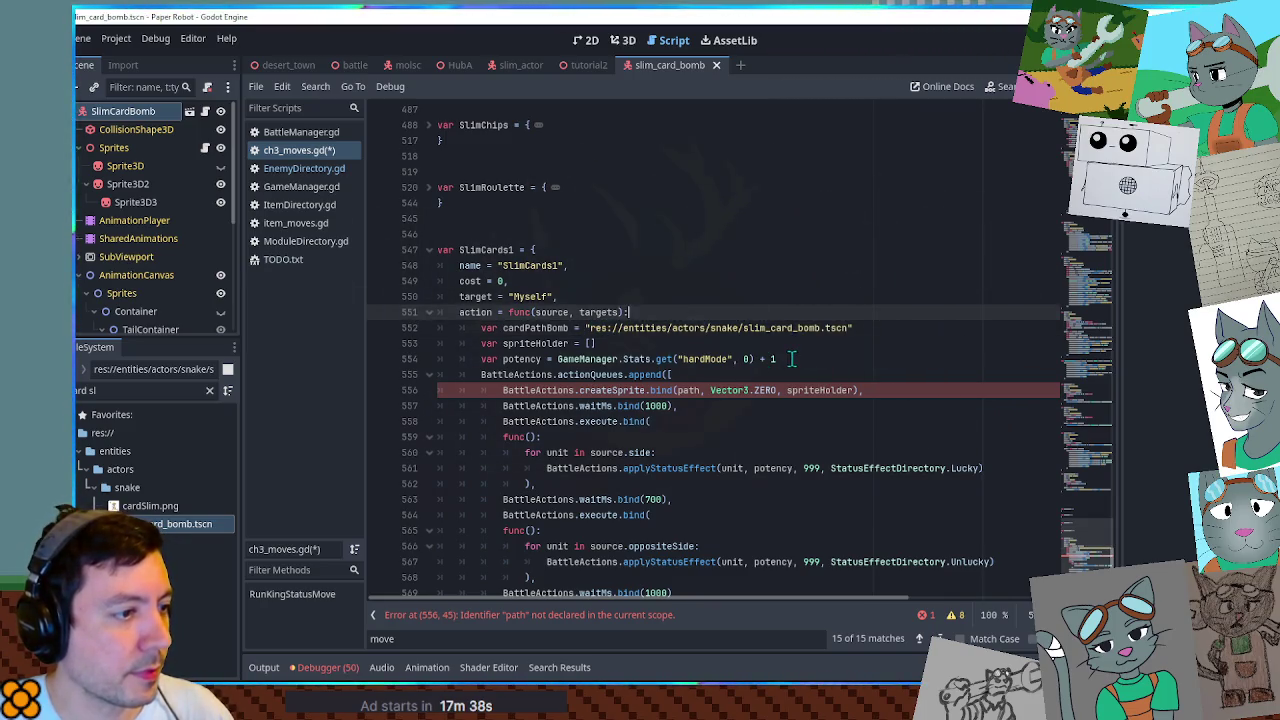
Delete the potency line and select slim_card_bomb.tscn in the project files.
{"action": "left_click", "coordinate": [790, 359]}
{"action": "key", "text": "ctrl+shift+k"}
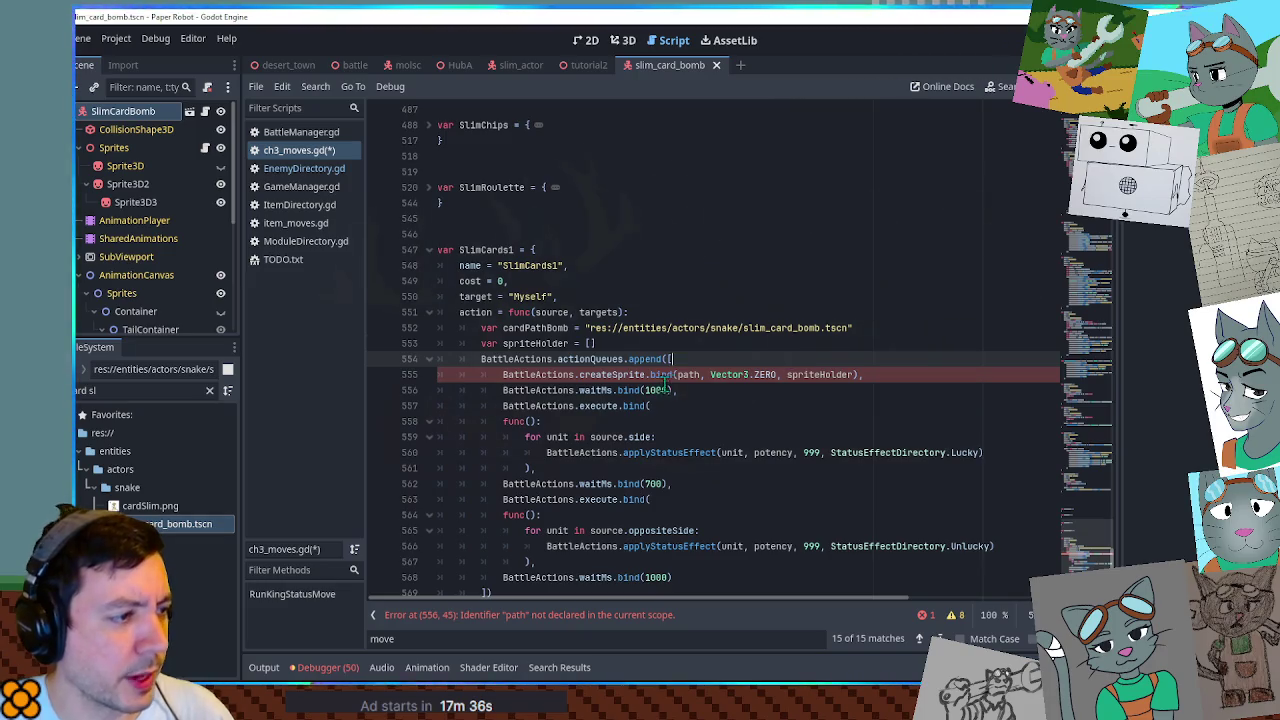
{"action": "scroll", "coordinate": [785, 362], "scroll_direction": "down", "scroll_amount": 3}
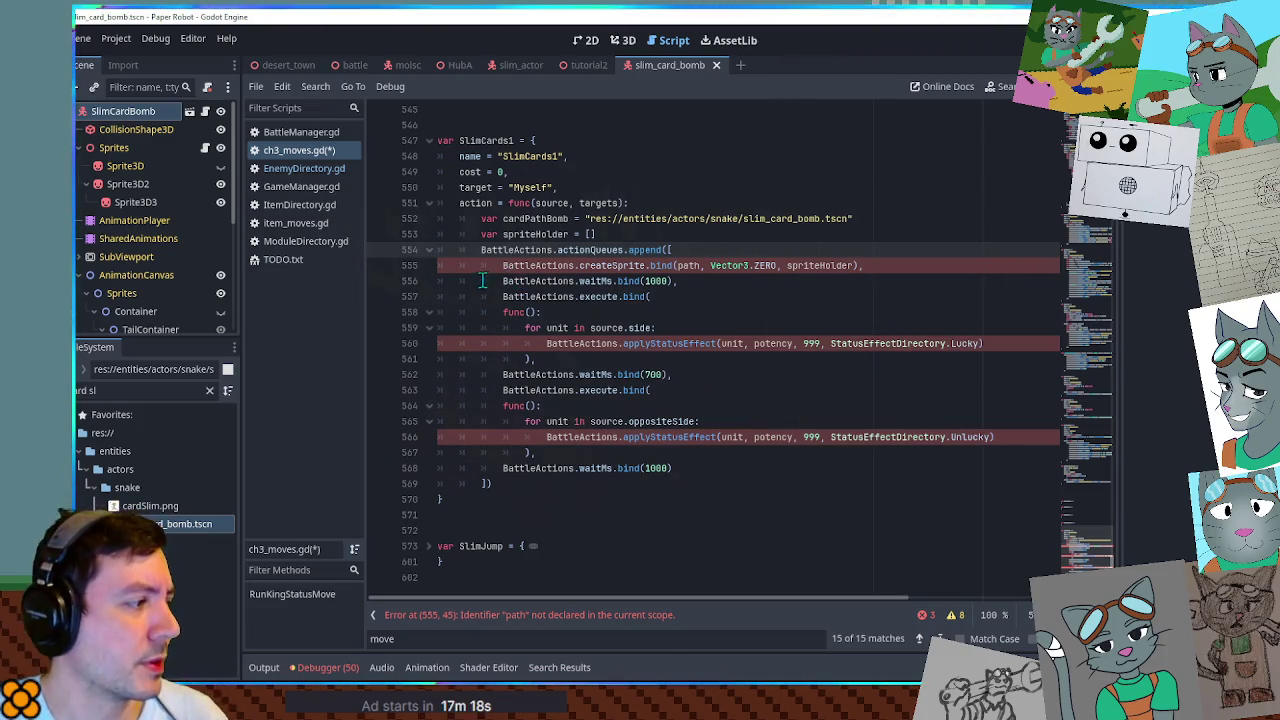
{"action": "left_click", "coordinate": [198, 525]}
Duplicate slim_card_bomb.tscn as slim_card.tscn.
{"action": "key", "text": "ctrl+d"}
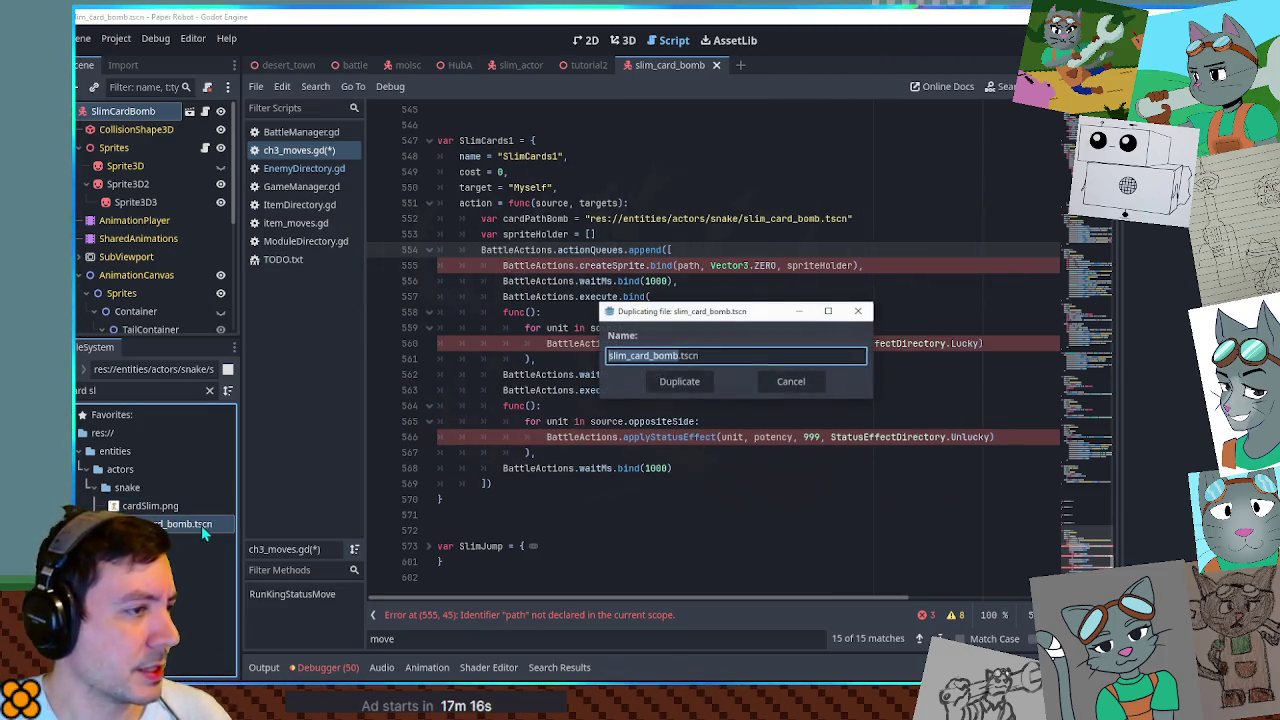
{"action": "key", "text": "Right"}
{"action": "key", "text": "BackSpace"}
{"action": "key", "text": "BackSpace"}
{"action": "key", "text": "BackSpace"}
{"action": "key", "text": "BackSpace"}
{"action": "key", "text": "BackSpace"}
{"action": "key", "text": "Return"}
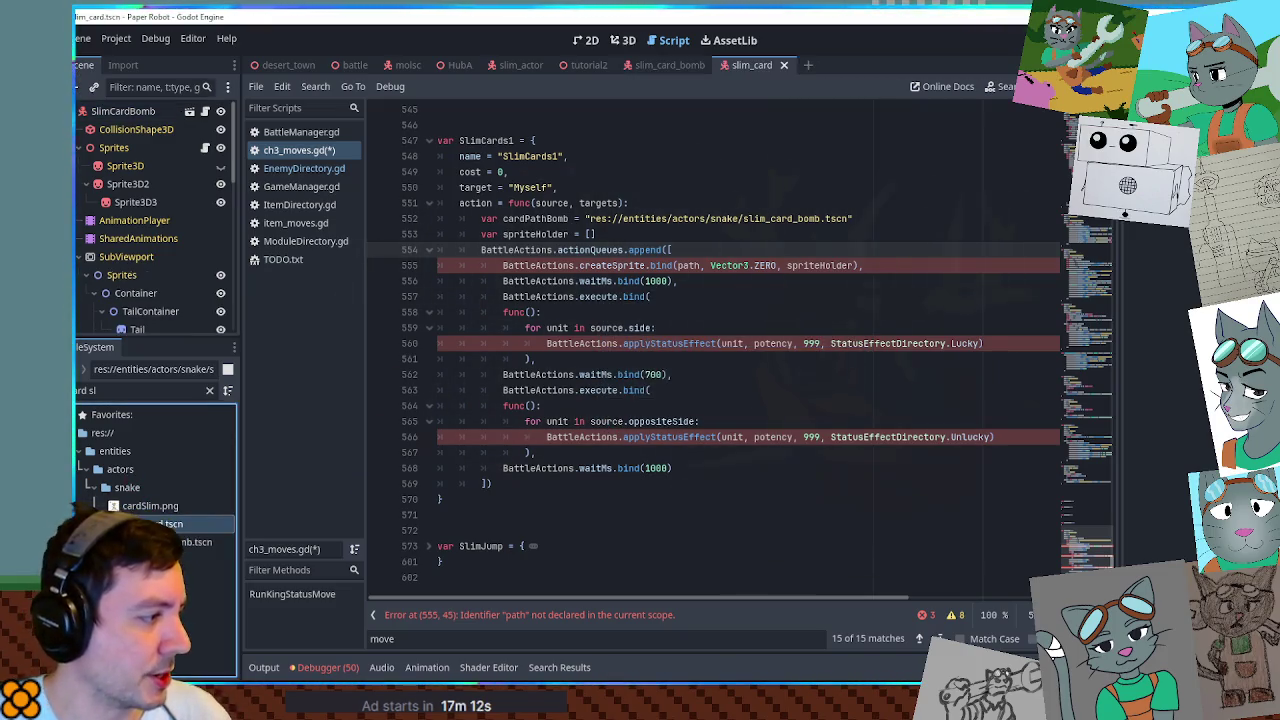
Give slim_card.tscn the cardSlim.png snake face on its sprite, save, and return to slim_card_bomb.
{"action": "left_click", "coordinate": [624, 40]}
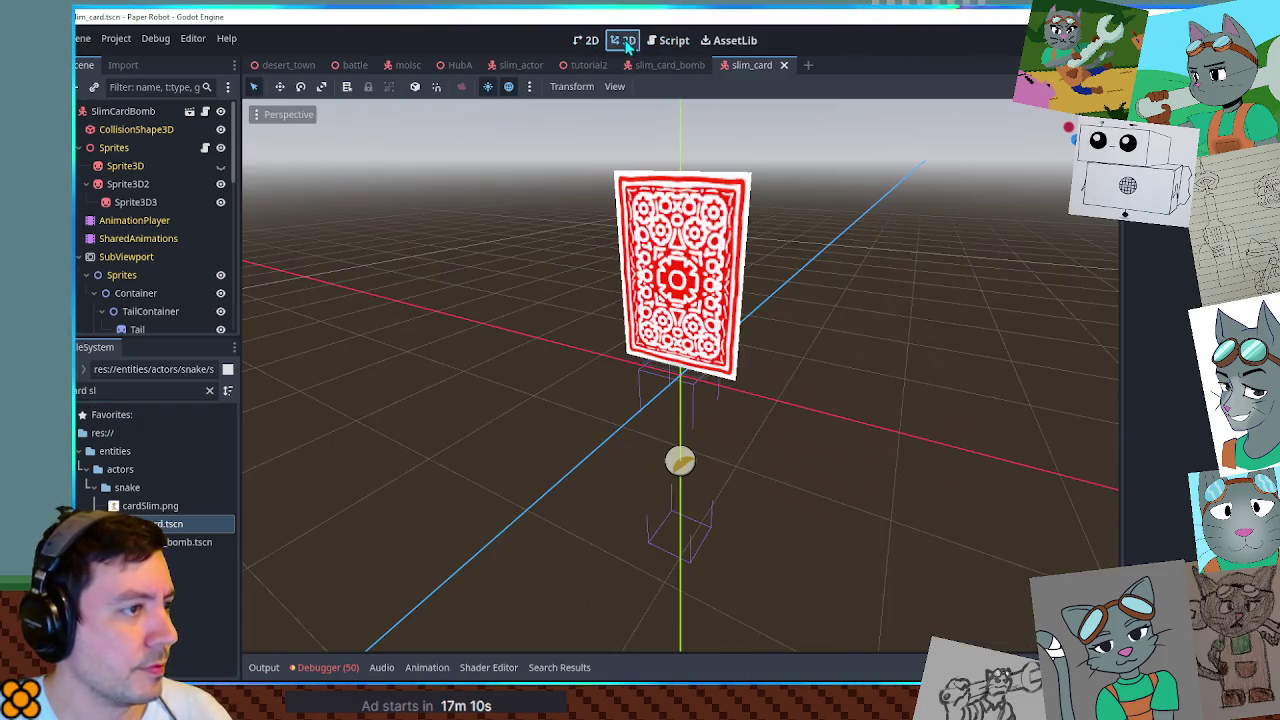
{"action": "left_click", "coordinate": [140, 202]}
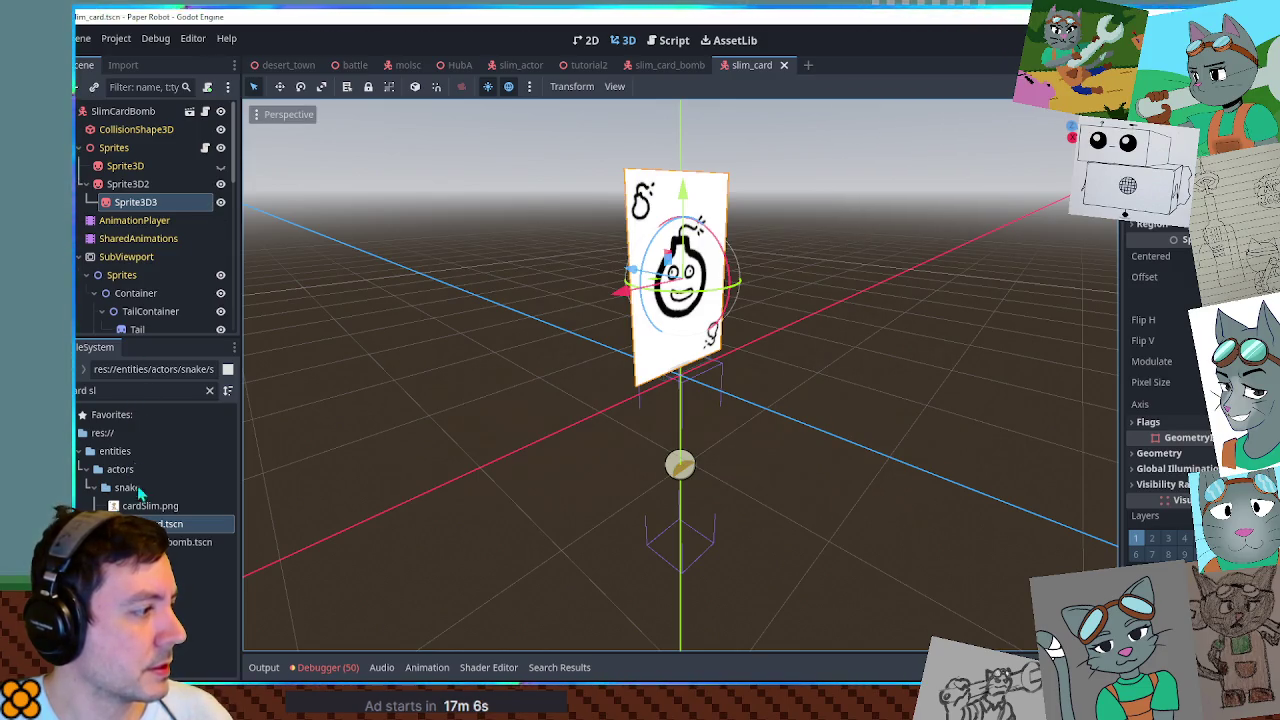
{"action": "mouse_move", "coordinate": [150, 505]}
{"action": "left_mouse_down"}
{"action": "mouse_move", "coordinate": [335, 492]}
{"action": "mouse_move", "coordinate": [680, 280]}
{"action": "left_mouse_up"}
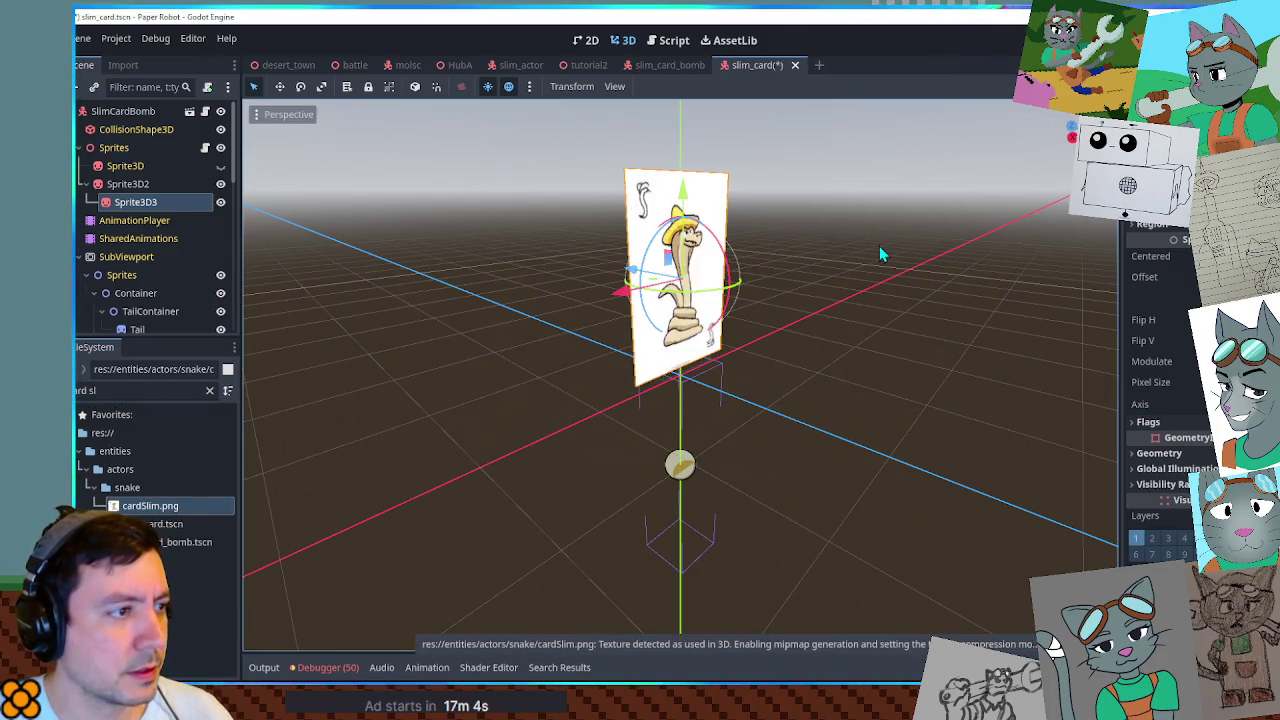
{"action": "key", "text": "ctrl+s"}
{"action": "mouse_move", "coordinate": [875, 253]}
{"action": "left_mouse_down"}
{"action": "mouse_move", "coordinate": [743, 211]}
{"action": "mouse_move", "coordinate": [693, 99]}
{"action": "left_mouse_up"}
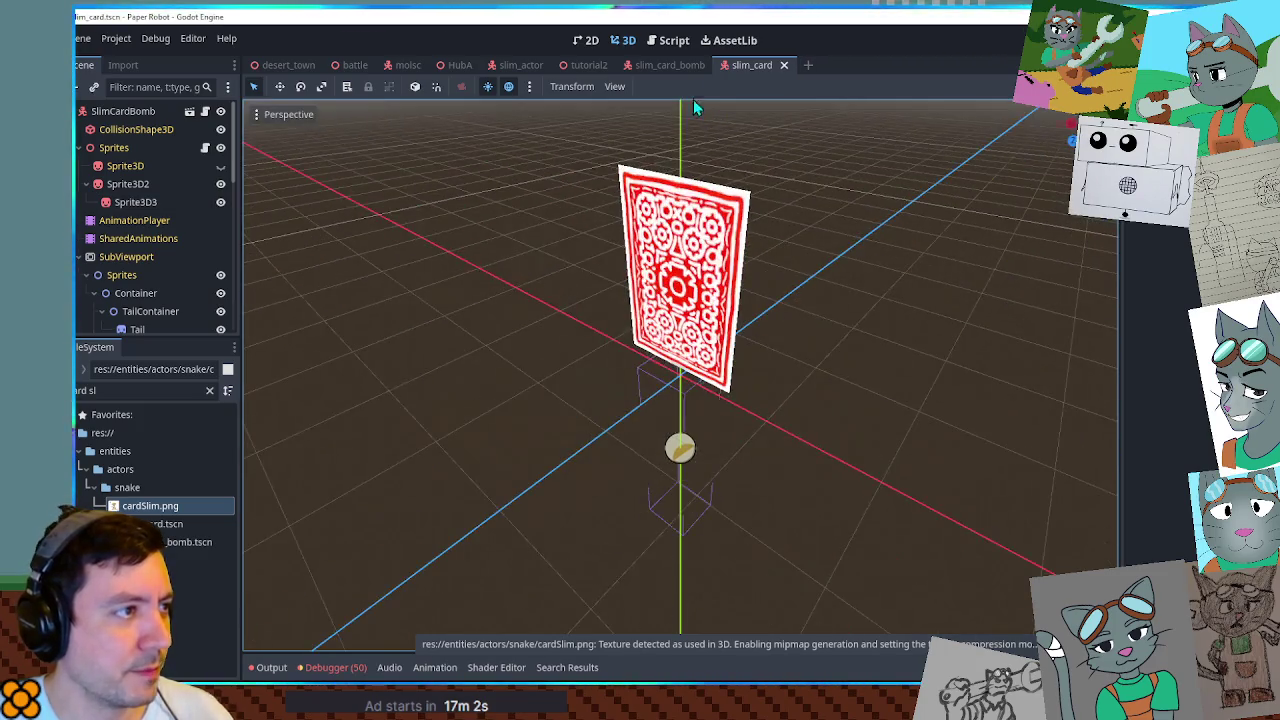
{"action": "left_click", "coordinate": [669, 64]}
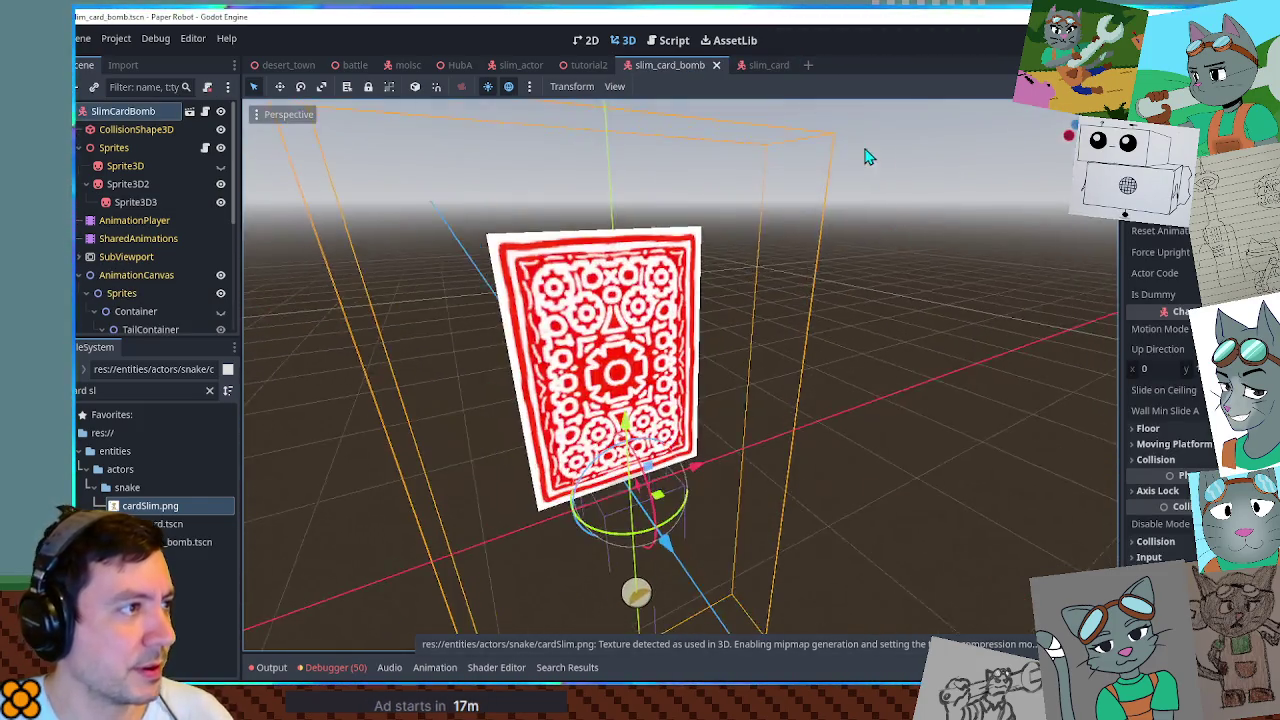
Duplicate the cardPathBomb line as cardPathSlim pointing to res://entities/actors/snake/slim_card.tscn.
{"action": "left_click", "coordinate": [663, 39]}
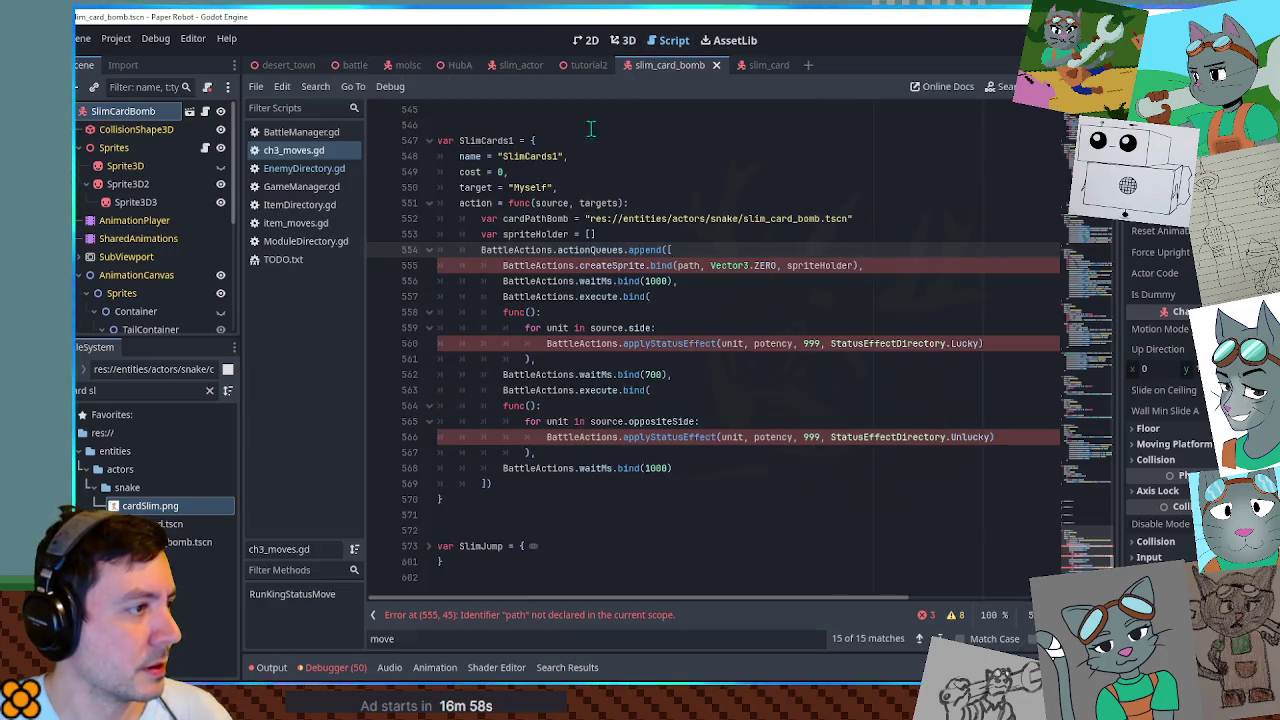
{"action": "left_click", "coordinate": [900, 218]}
{"action": "key", "text": "ctrl+shift+d"}
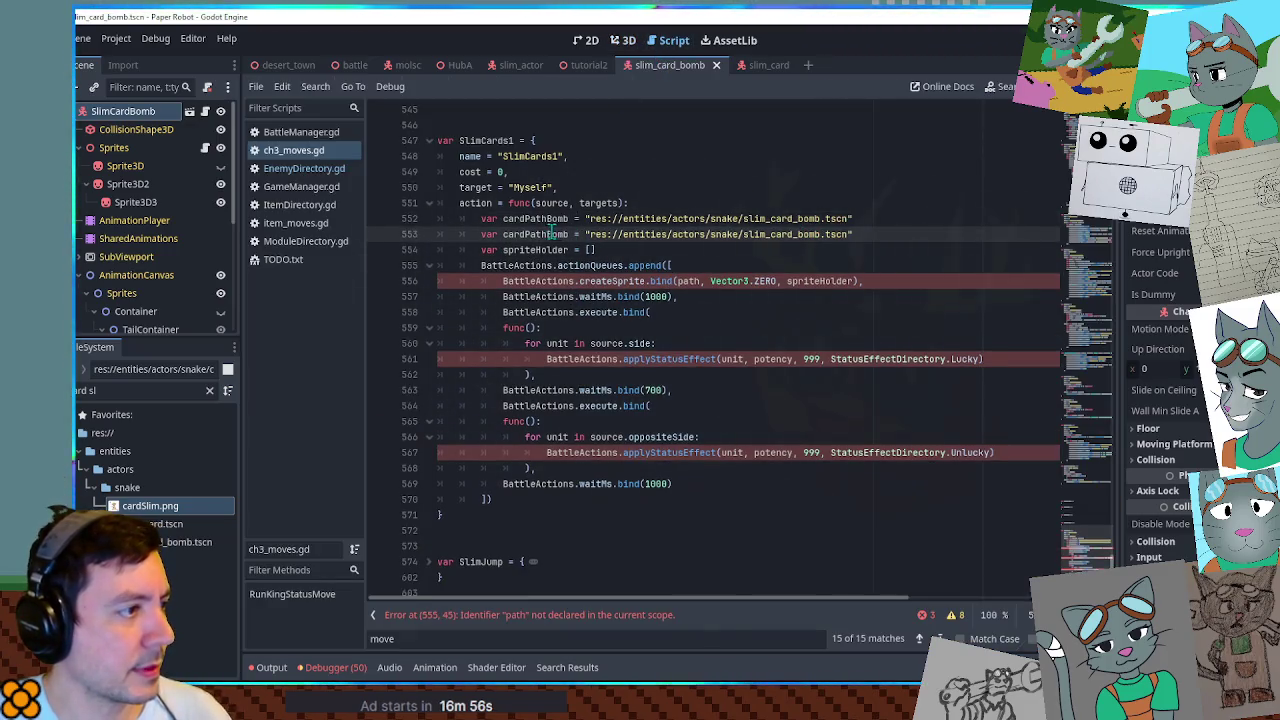
{"action": "left_click", "coordinate": [569, 234]}
{"action": "key", "text": "BackSpace"}
{"action": "key", "text": "BackSpace"}
{"action": "key", "text": "BackSpace"}
{"action": "type", "text": "Slim"}
{"action": "left_click", "coordinate": [820, 234]}
{"action": "key", "text": "BackSpace"}
{"action": "key", "text": "BackSpace"}
{"action": "key", "text": "BackSpace"}
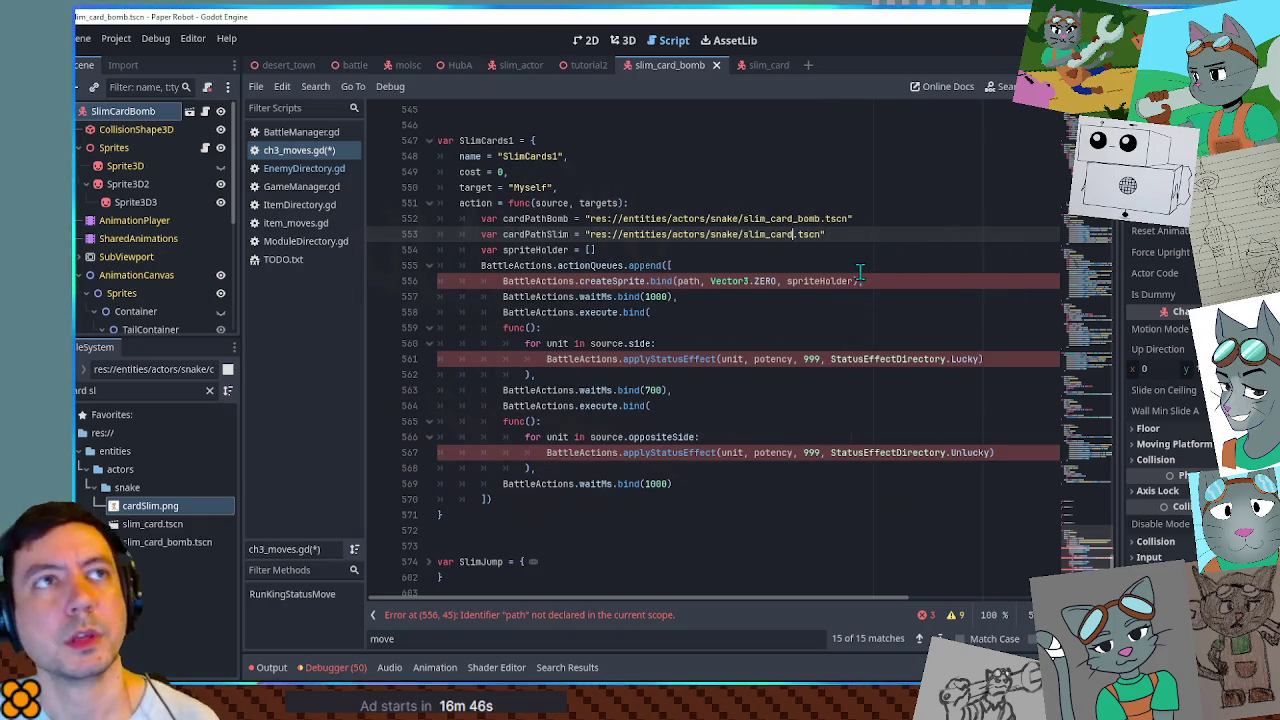
{"action": "key", "text": "Down"}
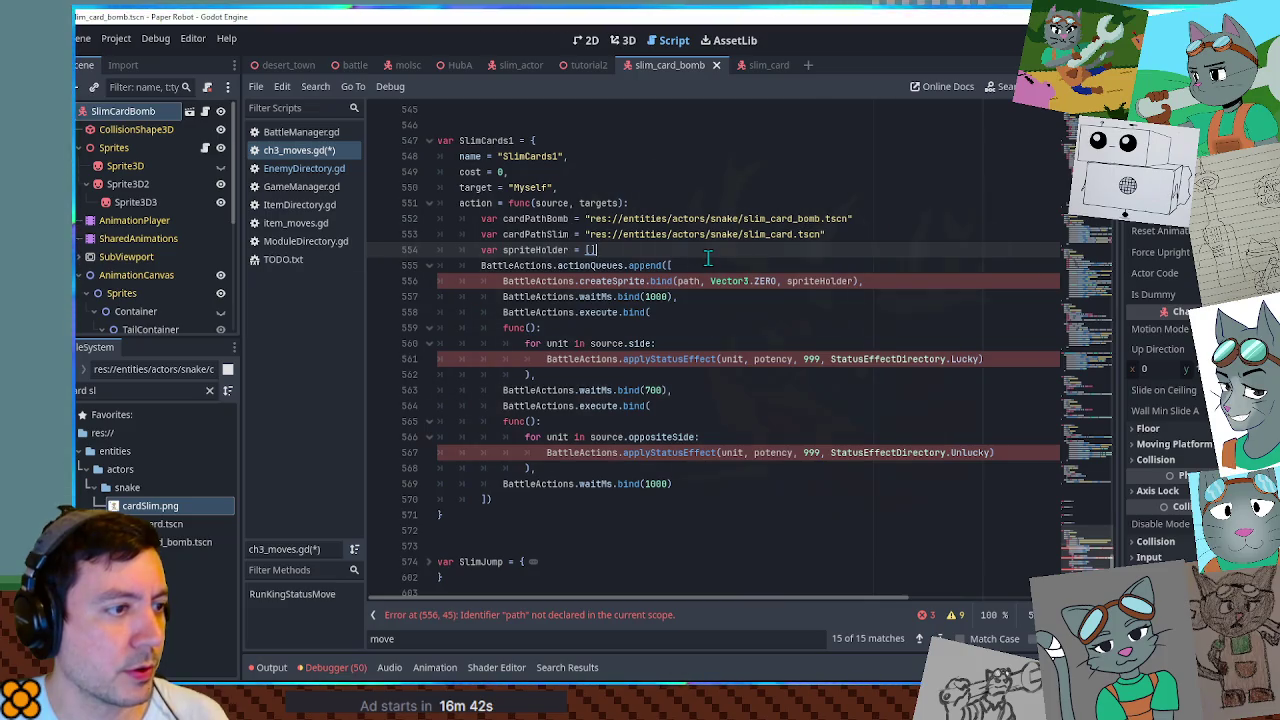
{"action": "double_click", "coordinate": [633, 281]}
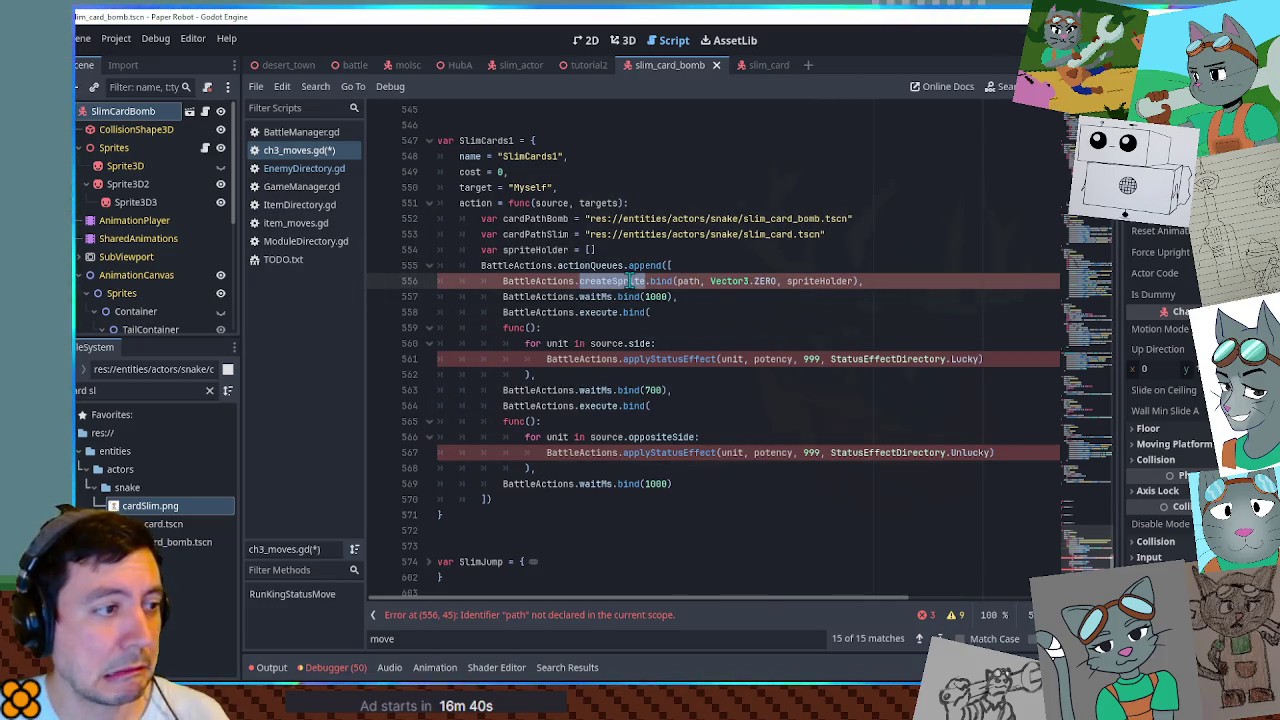
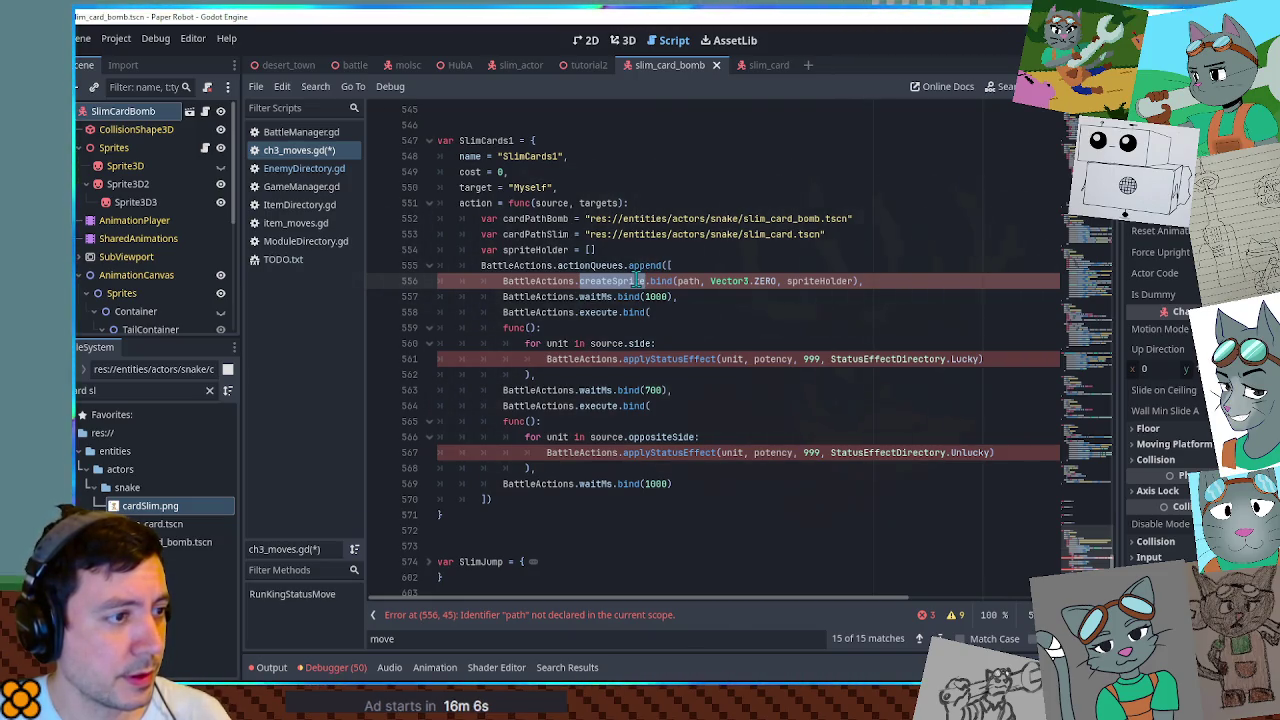
Duplicate the spriteHolderBombs declaration to add a spriteHolderSlim array.
{"action": "left_click", "coordinate": [555, 234]}
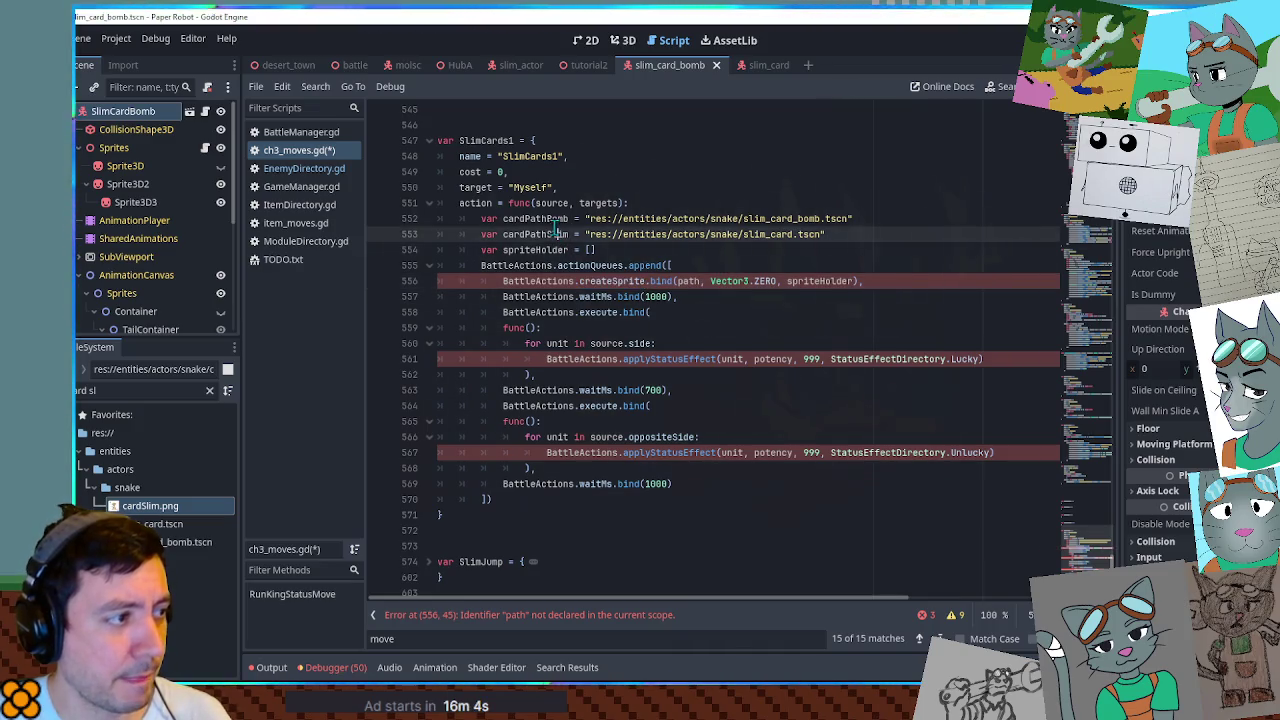
{"action": "left_click", "coordinate": [673, 265]}
{"action": "left_click", "coordinate": [677, 252]}
{"action": "key", "text": "Return"}
{"action": "key", "text": "Return"}
{"action": "key", "text": "Return"}
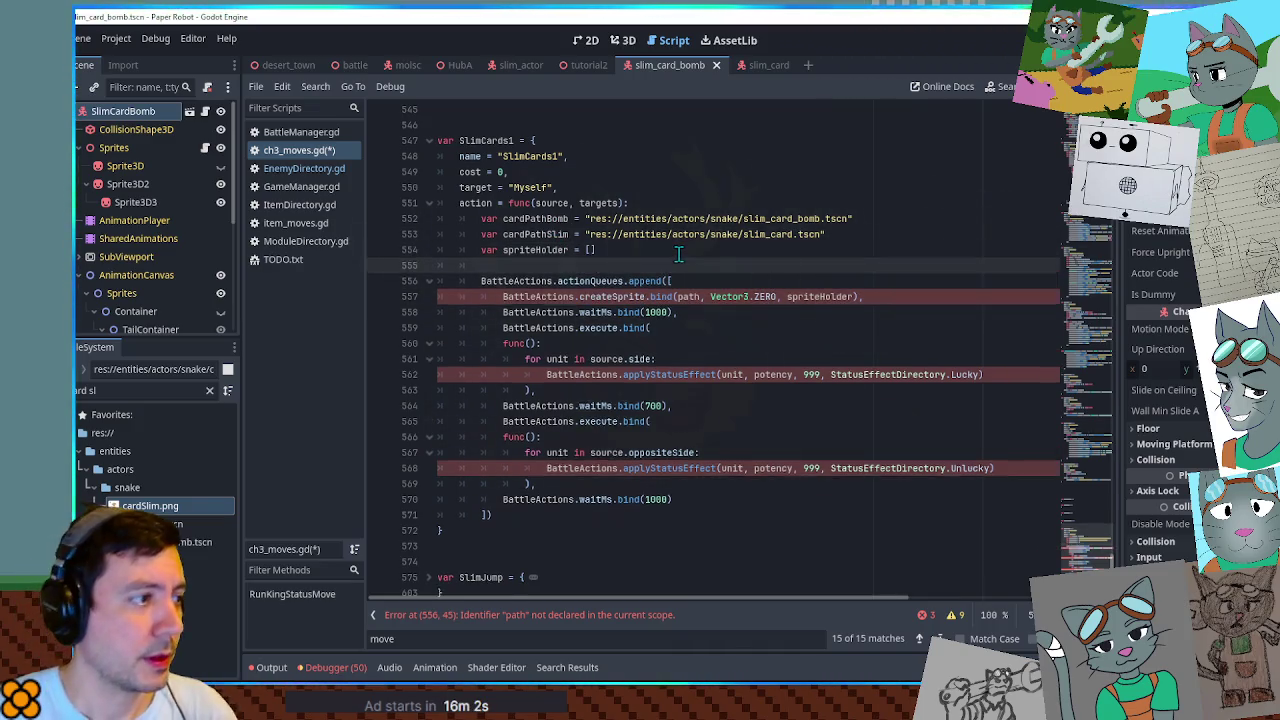
{"action": "left_click", "coordinate": [570, 250]}
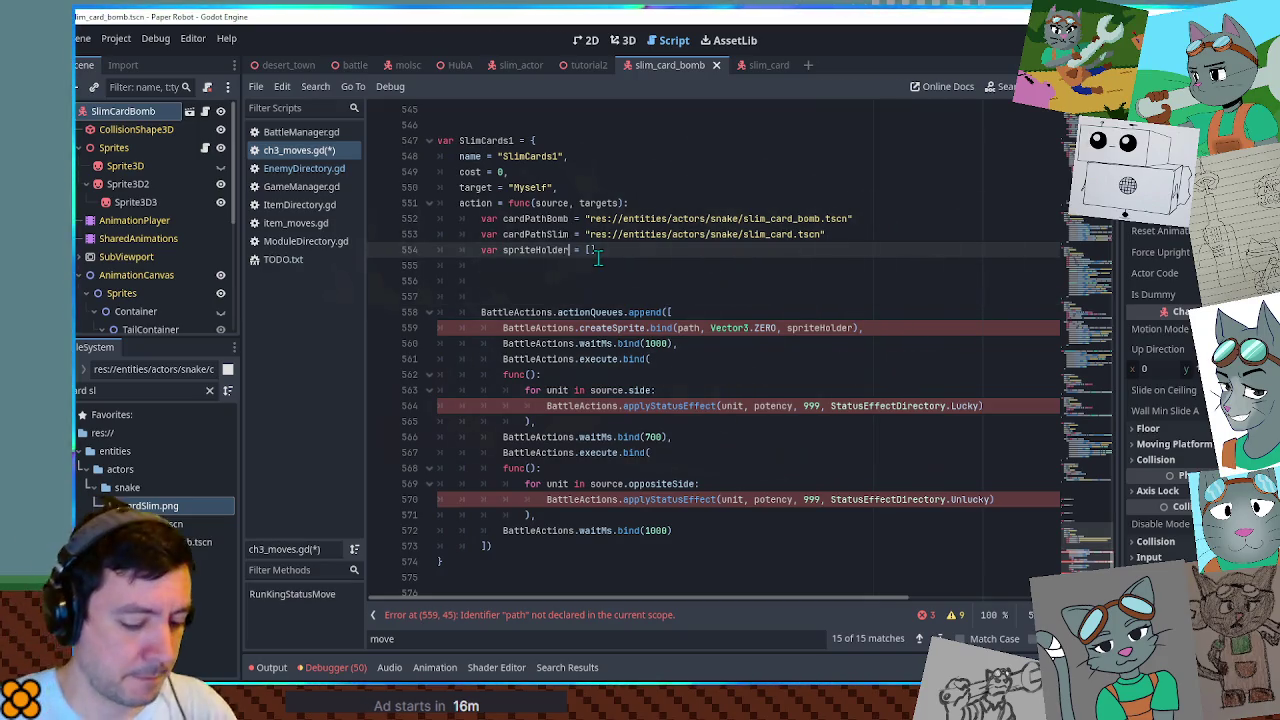
{"action": "type", "text": "Bombs"}
{"action": "key", "text": "ctrl+shift+d"}
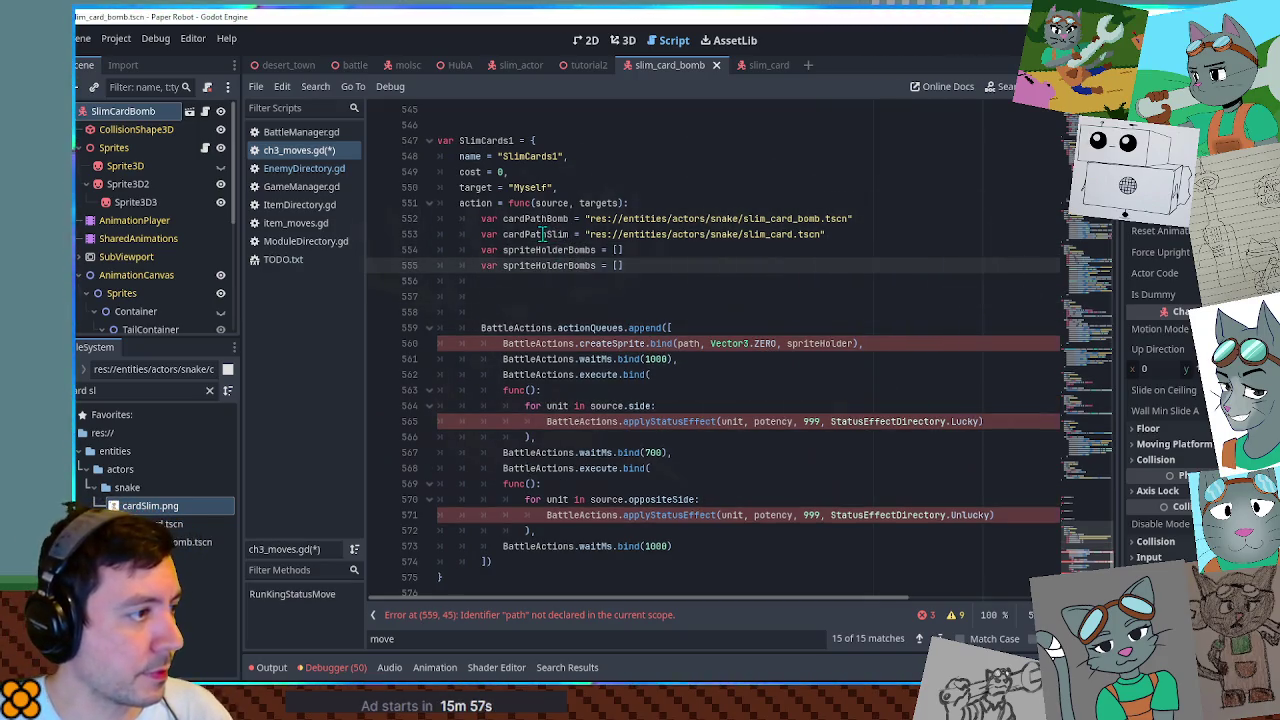
{"action": "key", "text": "BackSpace"}
{"action": "key", "text": "BackSpace"}
{"action": "key", "text": "BackSpace"}
{"action": "type", "text": "Sli"}
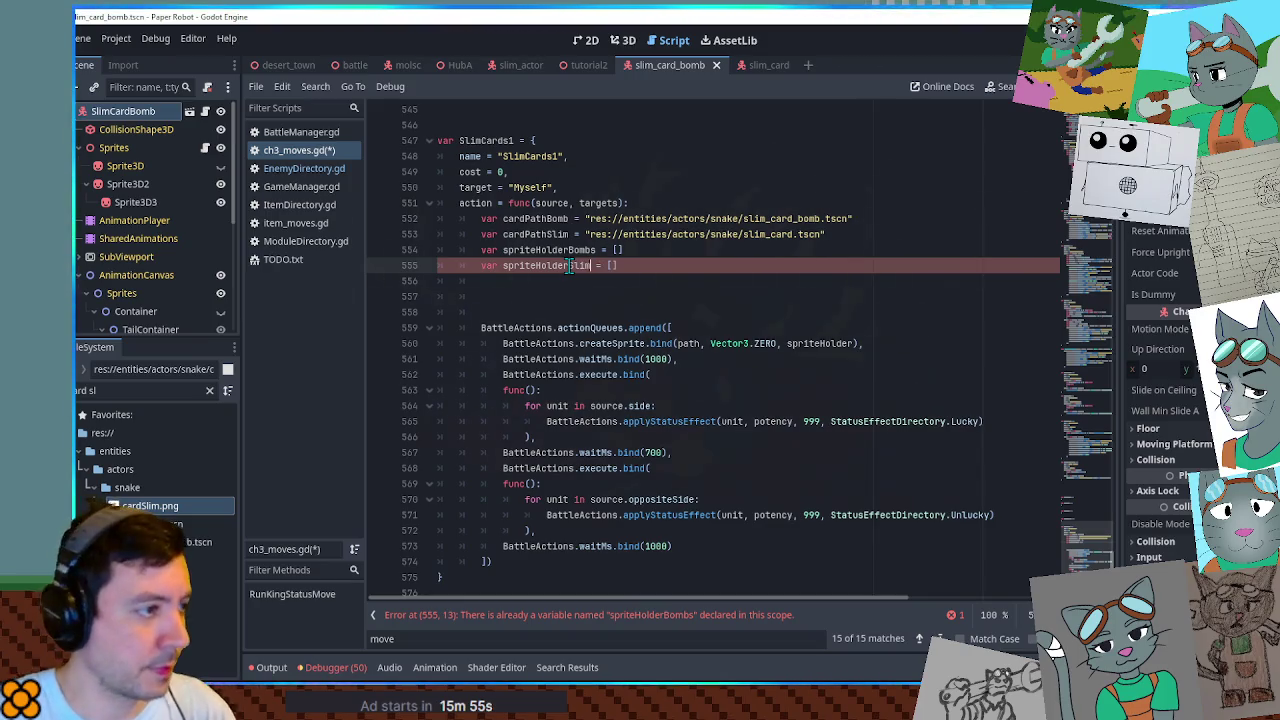
Paste a copy of the existing createSprite call below the declarations, calling it directly without bind.
{"action": "left_click", "coordinate": [504, 343]}
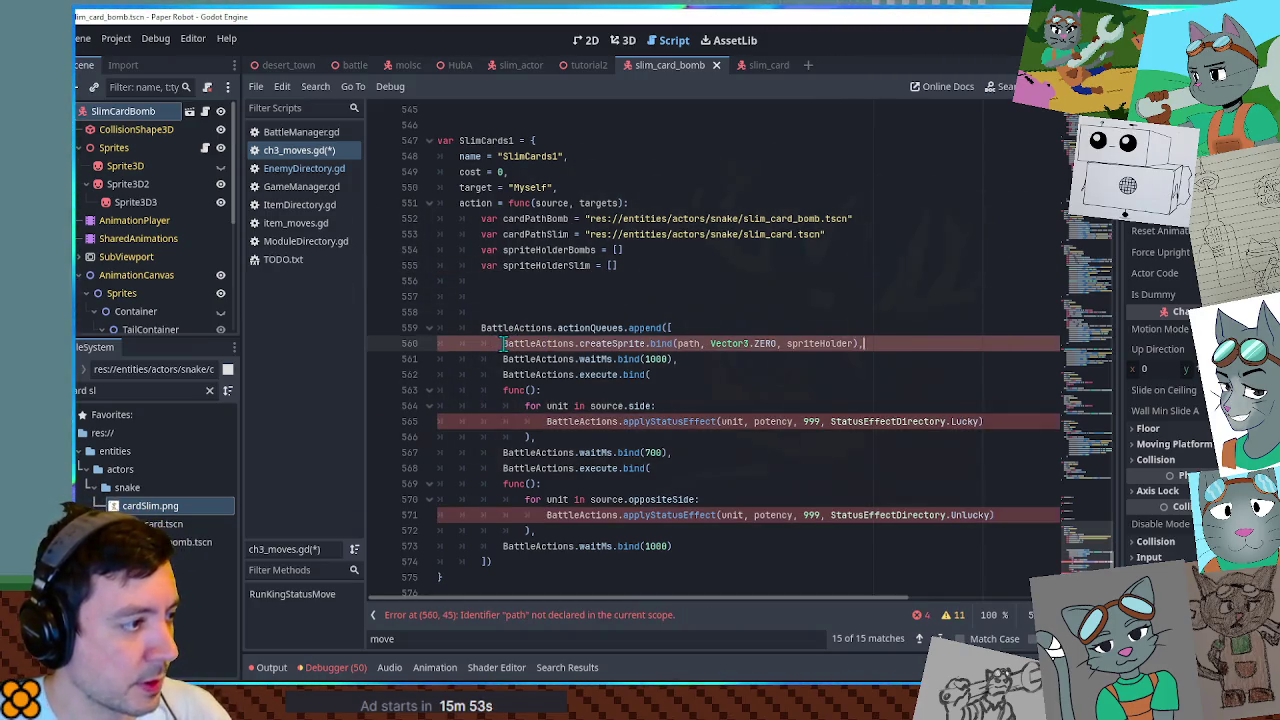
{"action": "left_click", "coordinate": [551, 283]}
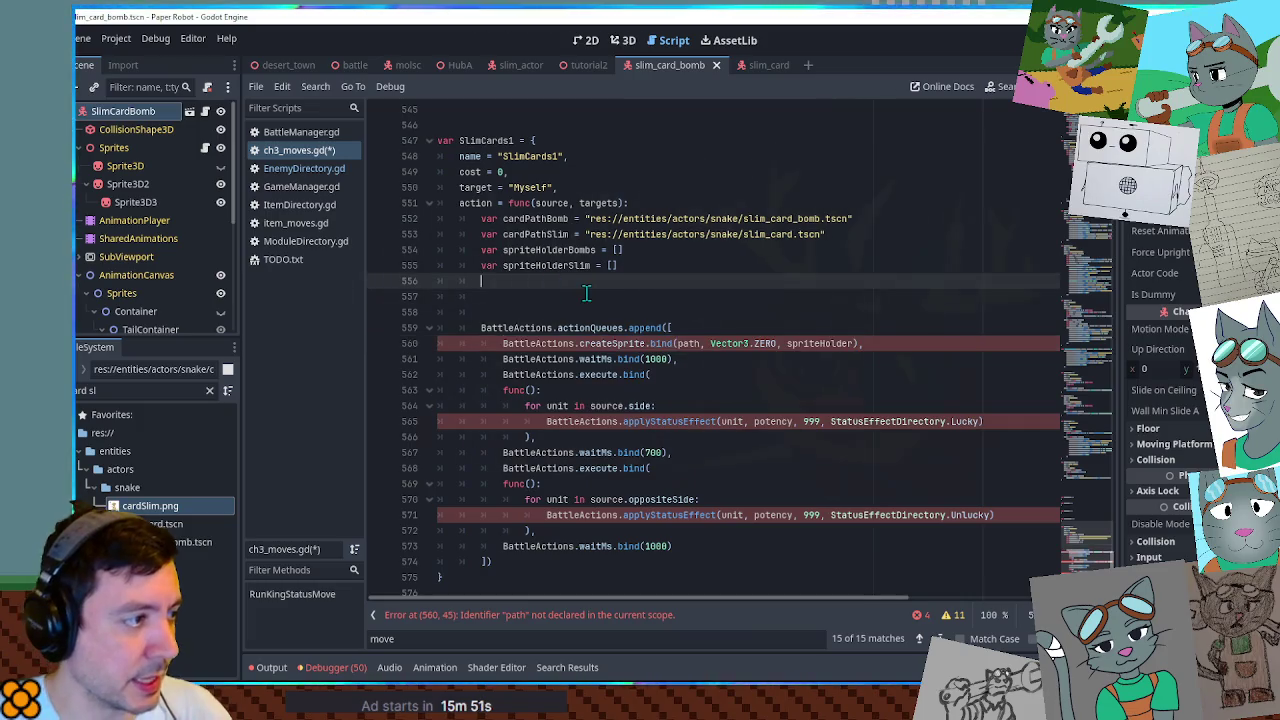
{"action": "key", "text": "Return"}
{"action": "type", "text": "BattleActions.createSprite.bind(path, Vector3.ZERO, spriteHolder)"}
{"action": "double_click", "coordinate": [645, 297]}
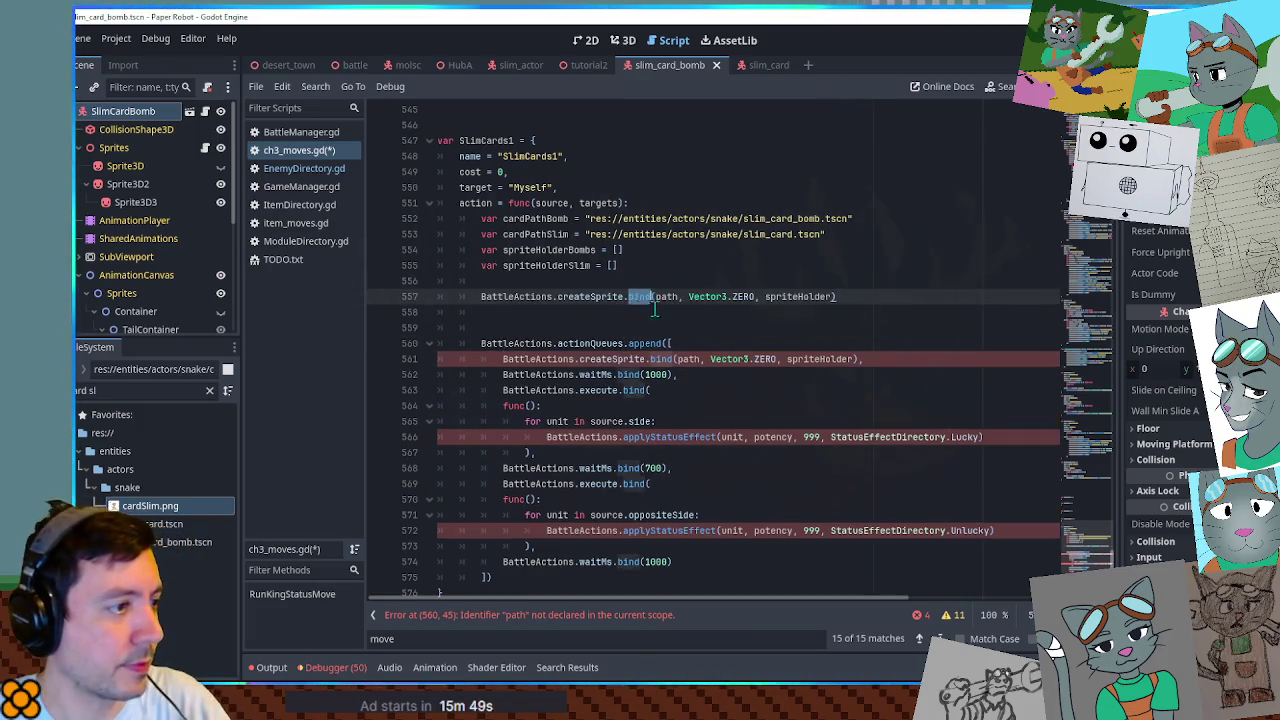
{"action": "key", "text": "BackSpace"}
{"action": "key", "text": "BackSpace"}
{"action": "left_click", "coordinate": [840, 293]}
Point the new createSprite call at cardPathBomb and spriteHolderBombs.
{"action": "double_click", "coordinate": [550, 250]}
{"action": "key", "text": "ctrl+c"}
{"action": "double_click", "coordinate": [772, 296]}
{"action": "key", "text": "ctrl+v"}
{"action": "double_click", "coordinate": [547, 218]}
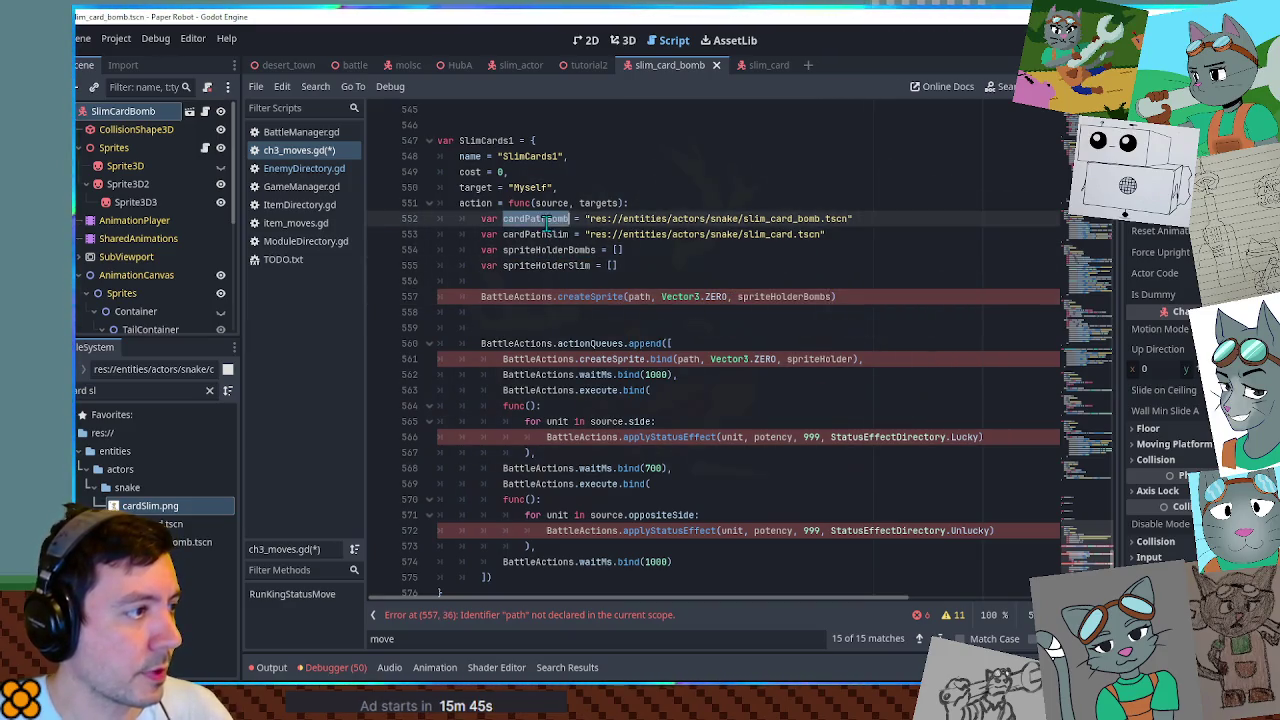
{"action": "double_click", "coordinate": [640, 296]}
{"action": "key", "text": "ctrl+v"}
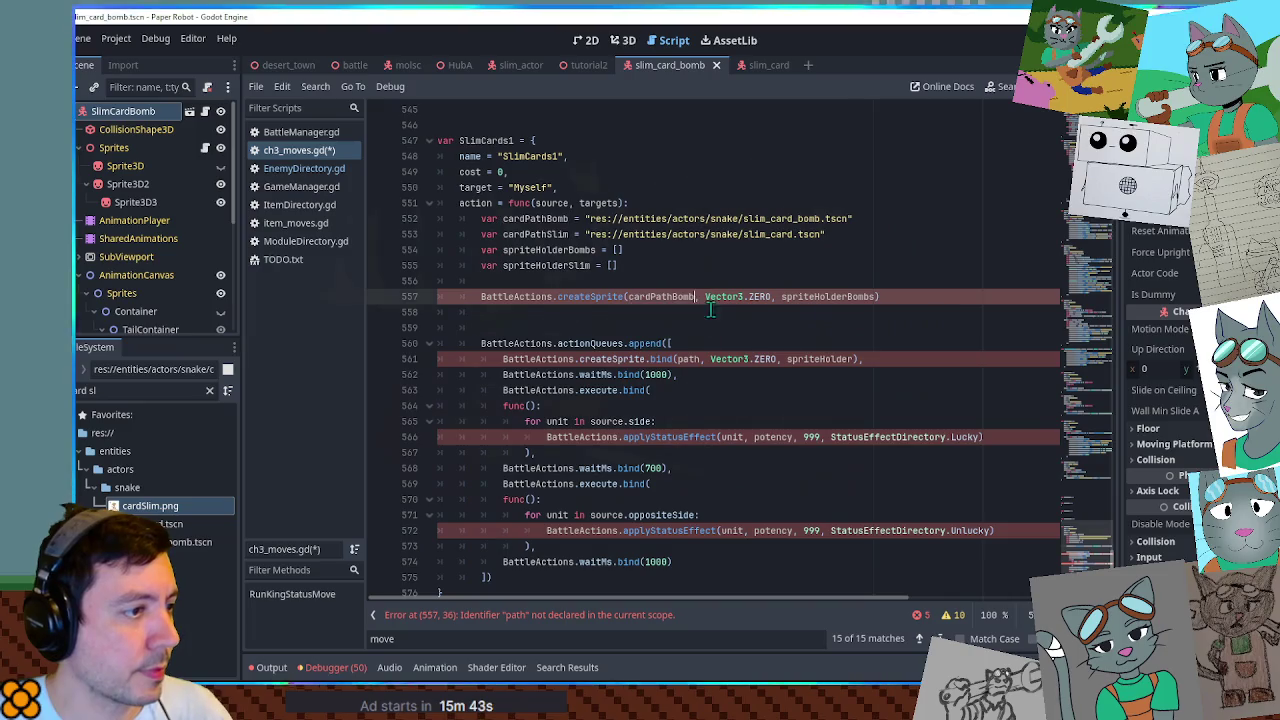
Insert a loop header line and indent the bomb createSprite call under it.
{"action": "left_click", "coordinate": [759, 280]}
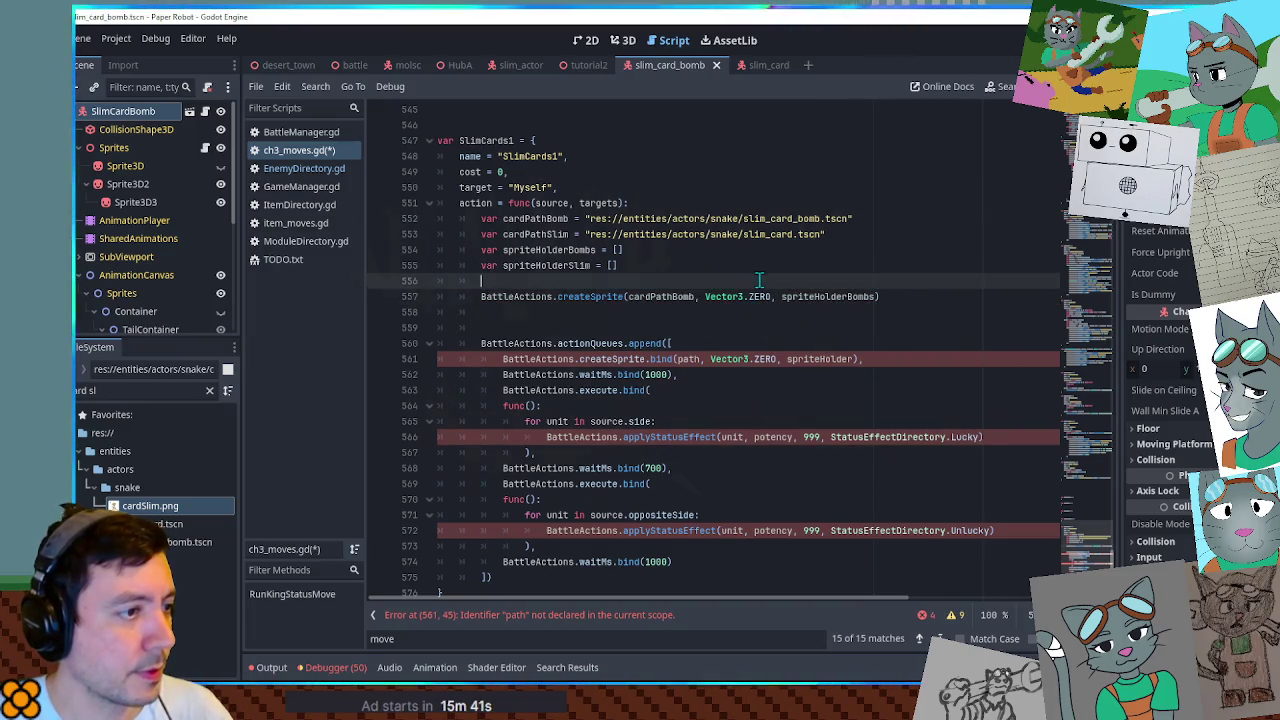
{"action": "key", "text": "Return"}
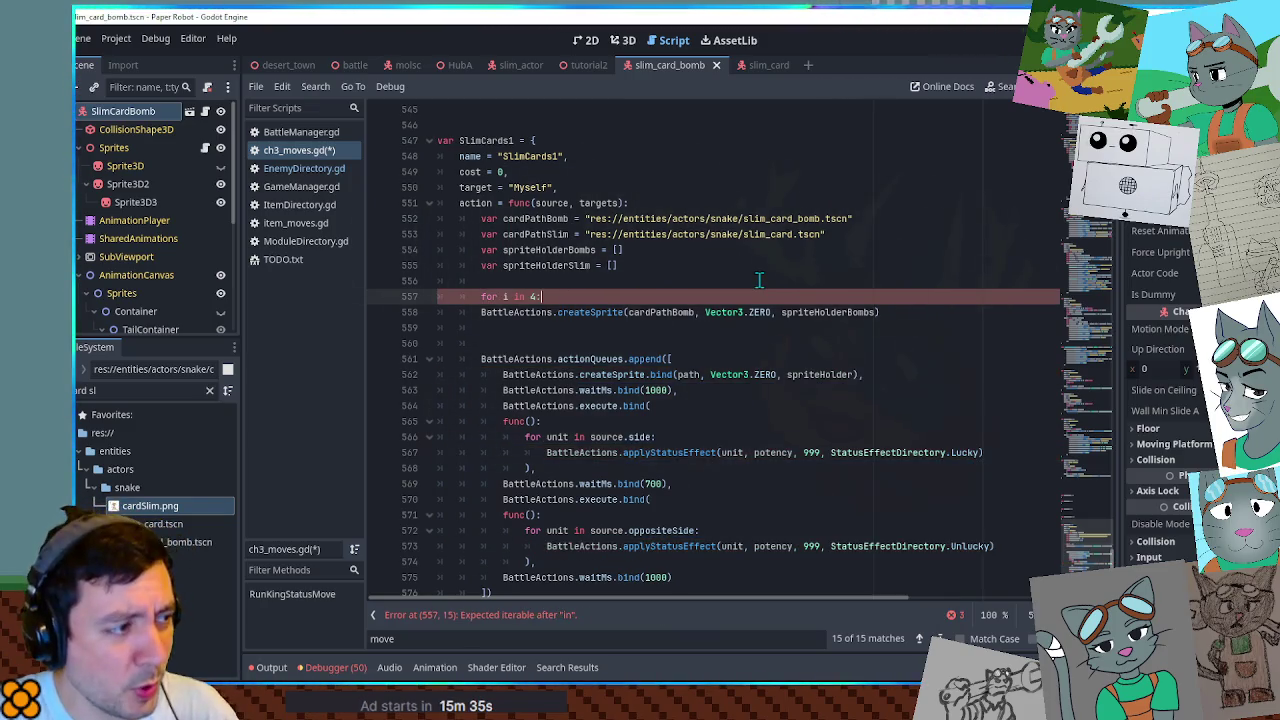
{"action": "key", "text": "Down"}
{"action": "key", "text": "Home"}
{"action": "key", "text": "Tab"}
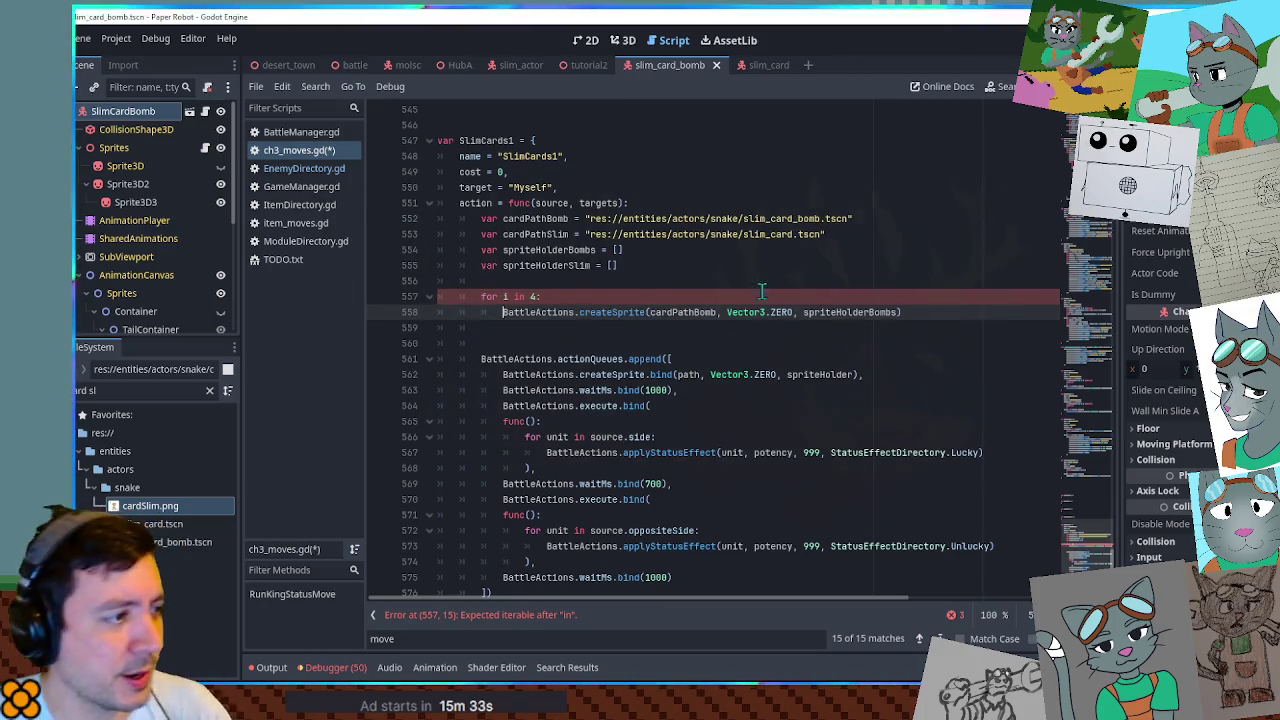
Duplicate the bomb call as a slim-card createSprite call using cardPathSlim and spriteHolderSlim.
{"action": "key", "text": "shift+Down"}
{"action": "key", "text": "ctrl+c"}
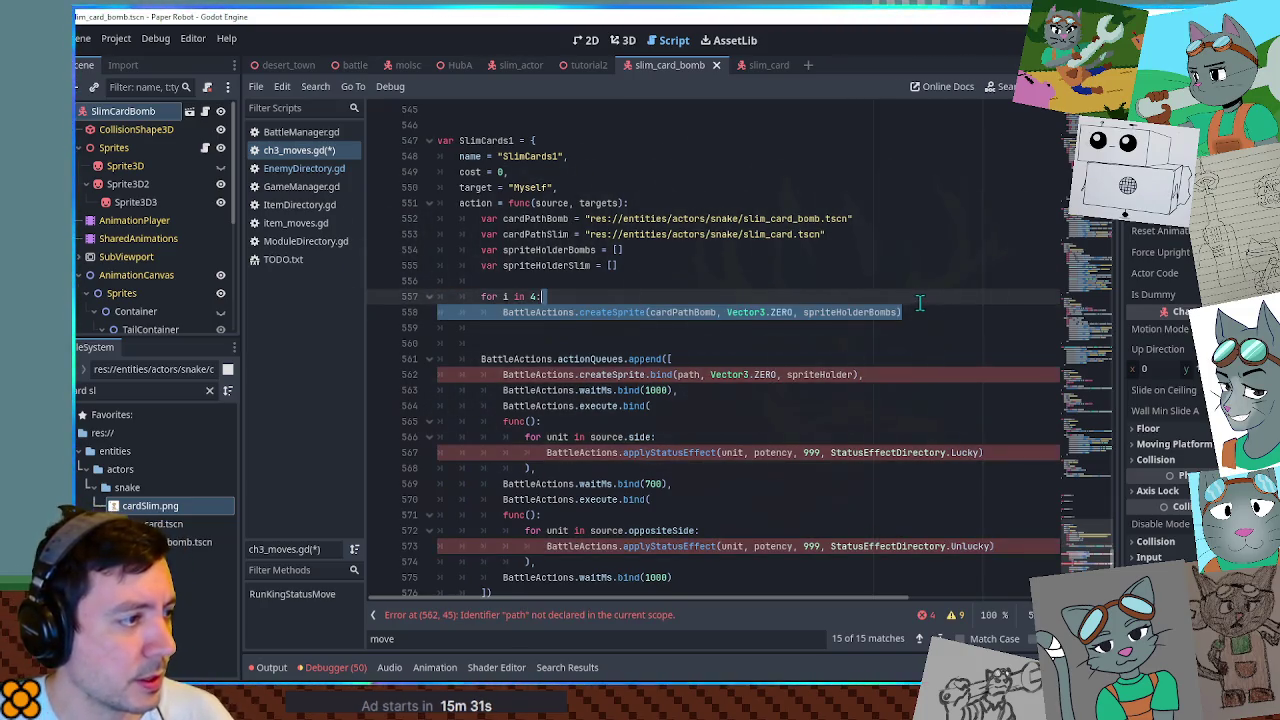
{"action": "left_click", "coordinate": [846, 328]}
{"action": "key", "text": "ctrl+v"}
{"action": "double_click", "coordinate": [576, 265]}
{"action": "key", "text": "ctrl+c"}
{"action": "double_click", "coordinate": [826, 328]}
{"action": "key", "text": "ctrl+v"}
{"action": "double_click", "coordinate": [536, 234]}
{"action": "key", "text": "ctrl+c"}
{"action": "double_click", "coordinate": [680, 328]}
{"action": "key", "text": "ctrl+v"}
Complete the loop header as 'for i in 4:'.
{"action": "left_click", "coordinate": [815, 298]}
{"action": "type", "text": "4:"}
{"action": "mouse_move", "coordinate": [532, 296]}
{"action": "left_mouse_down"}
{"action": "mouse_move", "coordinate": [900, 328]}
{"action": "mouse_move", "coordinate": [880, 330]}
{"action": "left_mouse_up"}
{"action": "left_click", "coordinate": [828, 328]}
{"action": "left_click", "coordinate": [908, 331]}
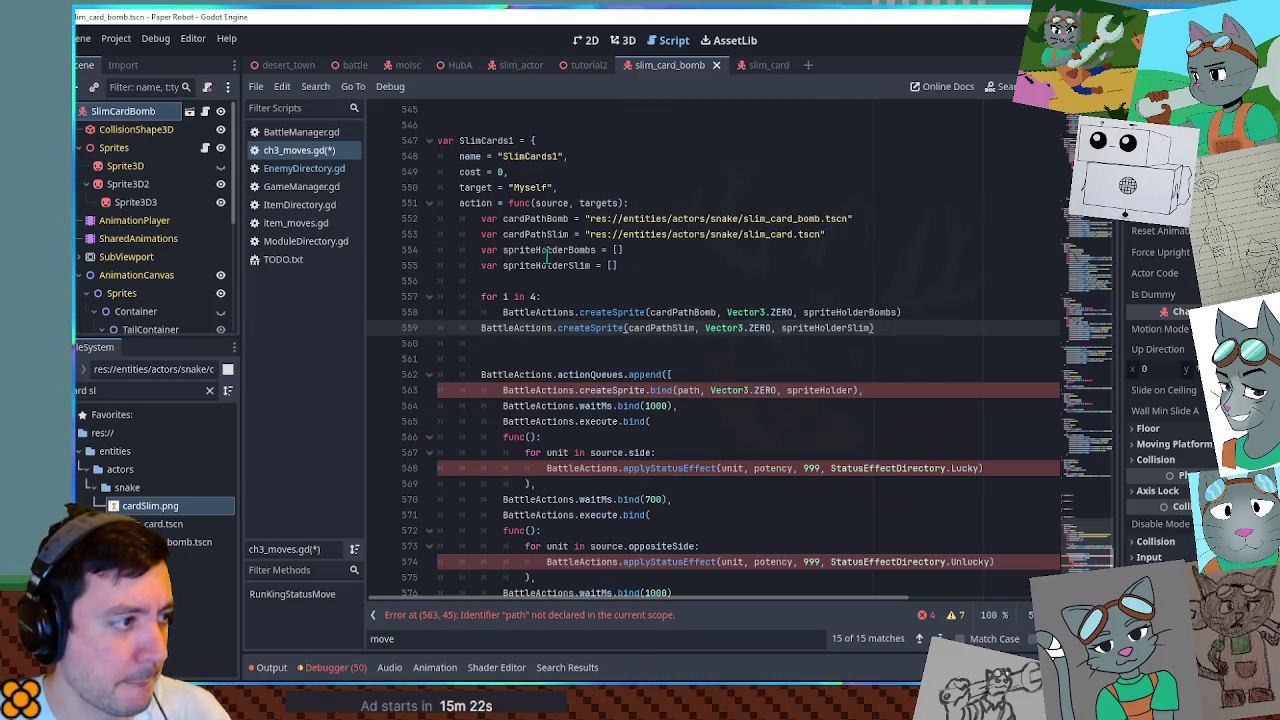
Duplicate the spriteHolderSlim declaration and rename the copy to spriteHolderAll.
{"action": "left_click_drag", "start_coordinate": [620, 266], "coordinate": [643, 252]}
{"action": "left_click", "coordinate": [680, 268]}
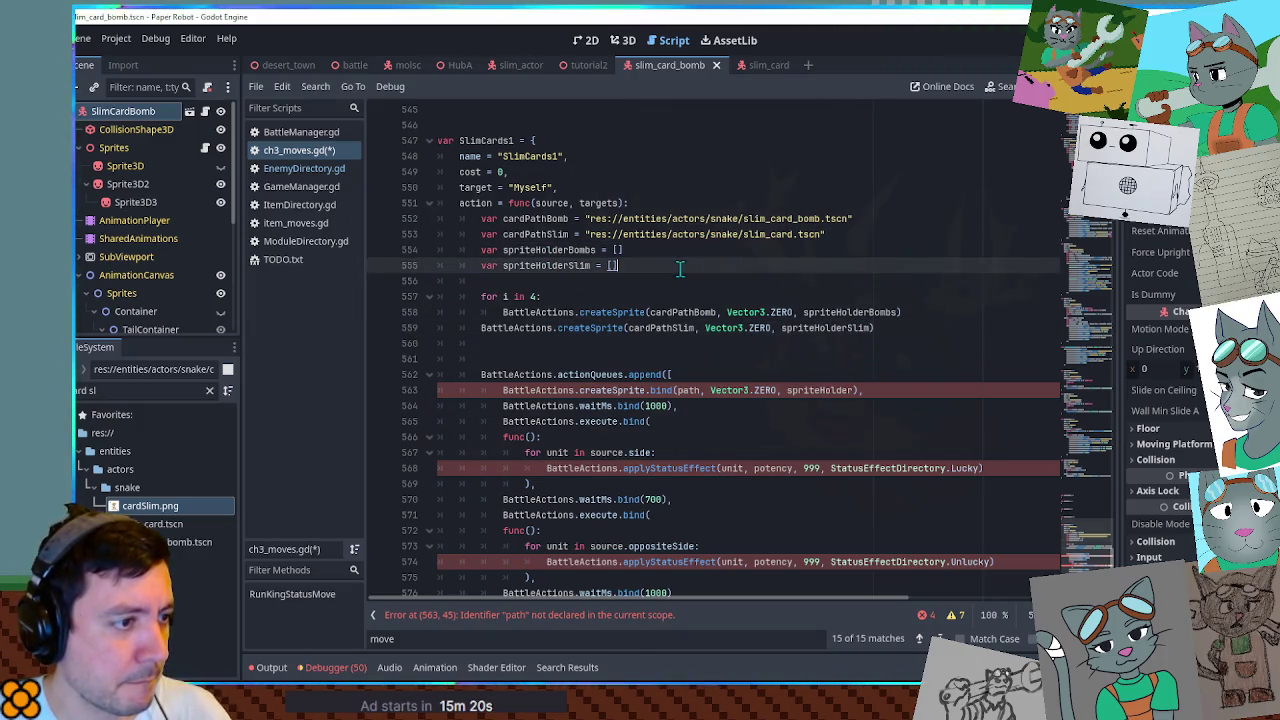
{"action": "left_click_drag", "start_coordinate": [680, 268], "coordinate": [654, 252]}
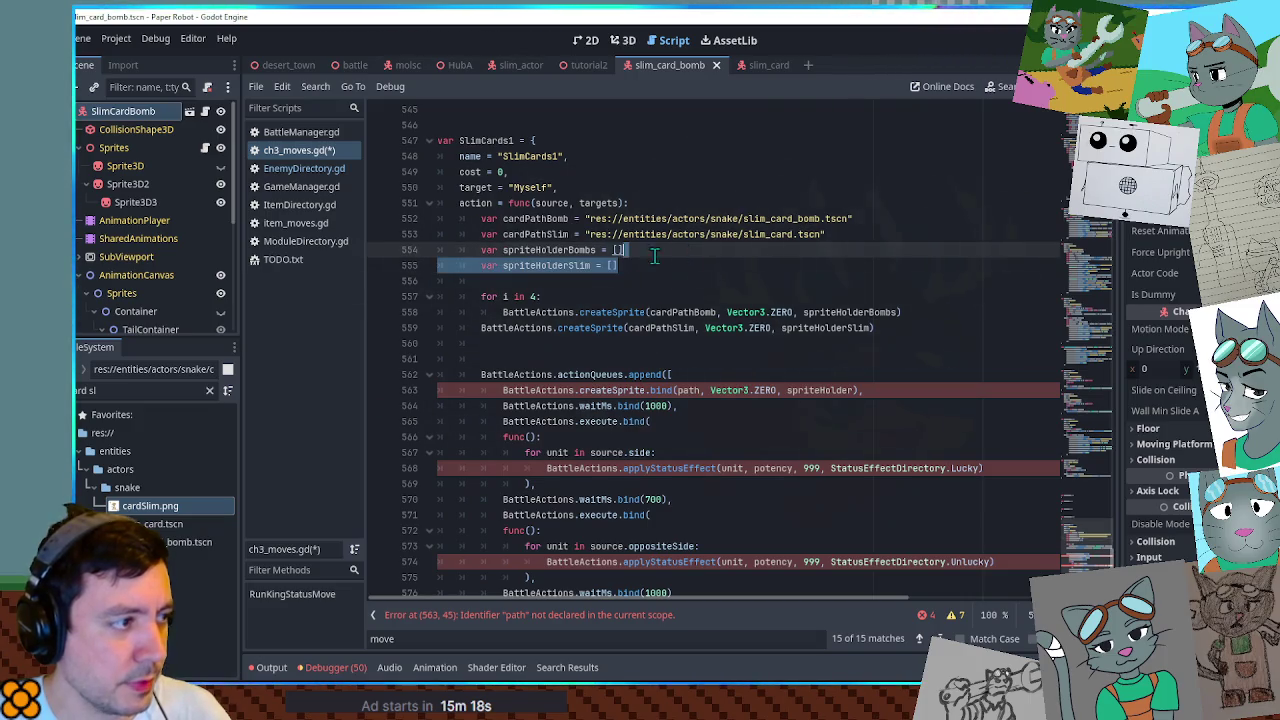
{"action": "key", "text": "ctrl+shift+d"}
{"action": "left_click_drag", "start_coordinate": [569, 283], "coordinate": [591, 283]}
{"action": "type", "text": "A"}
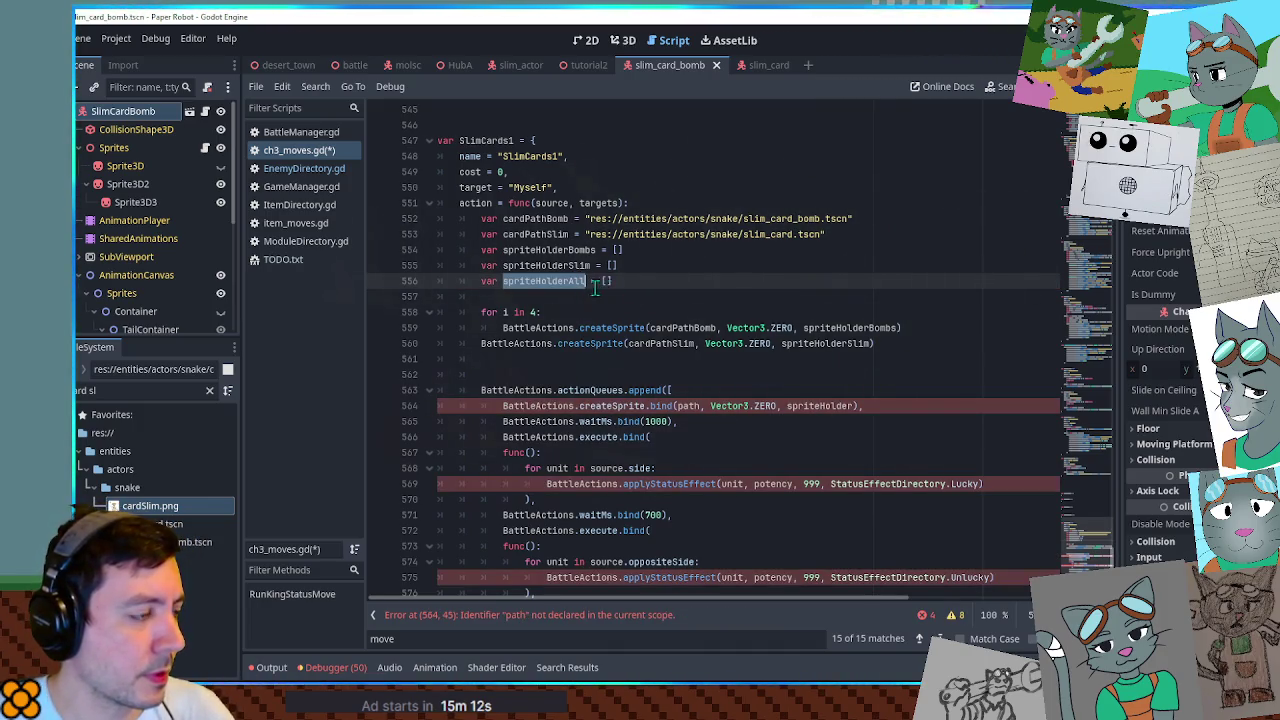
Start a spriteHolderAll.append_array line after the sprite calls.
{"action": "double_click", "coordinate": [567, 282]}
{"action": "left_click", "coordinate": [540, 360]}
{"action": "key", "text": "ctrl+v"}
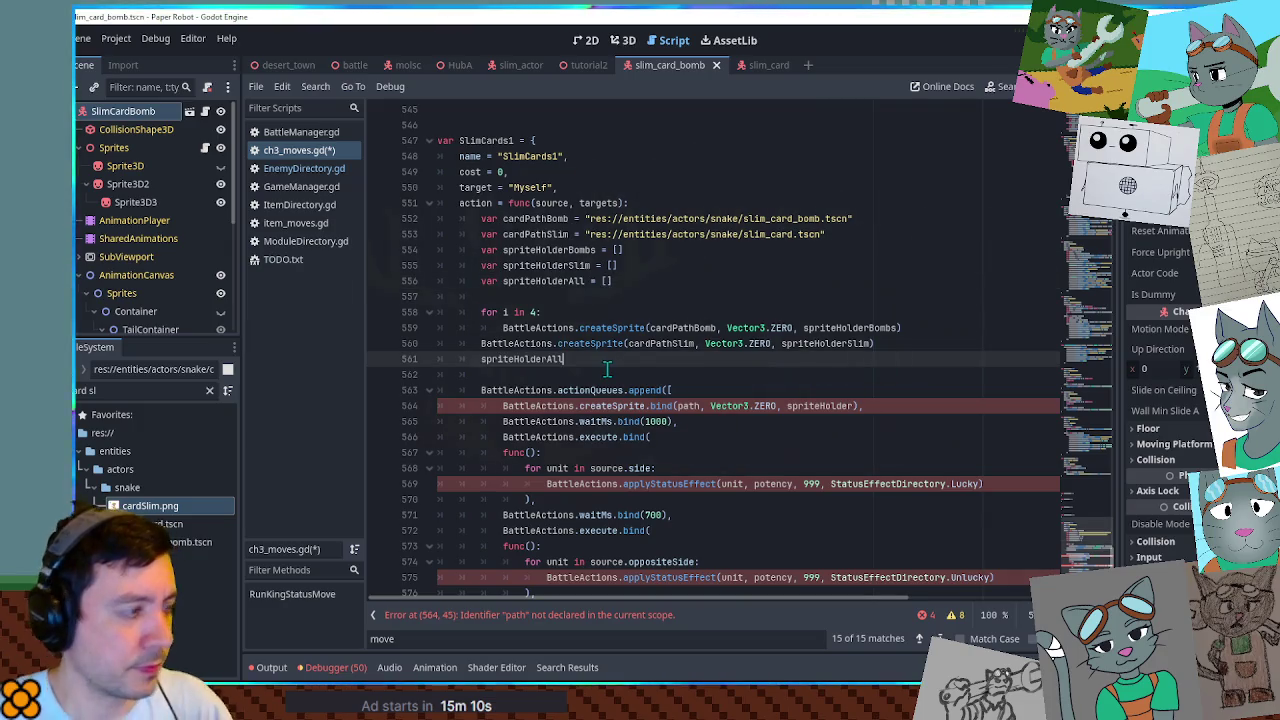
{"action": "type", "text": ".append_ar"}
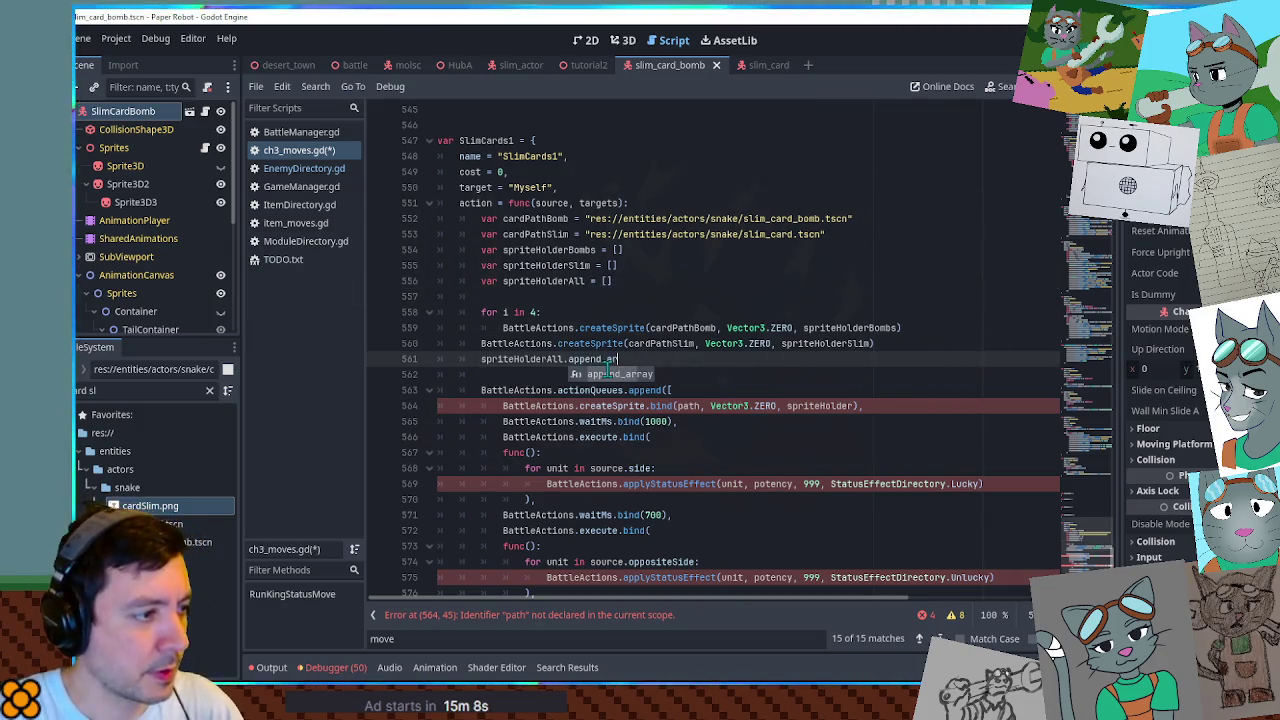
{"action": "key", "text": "Return"}
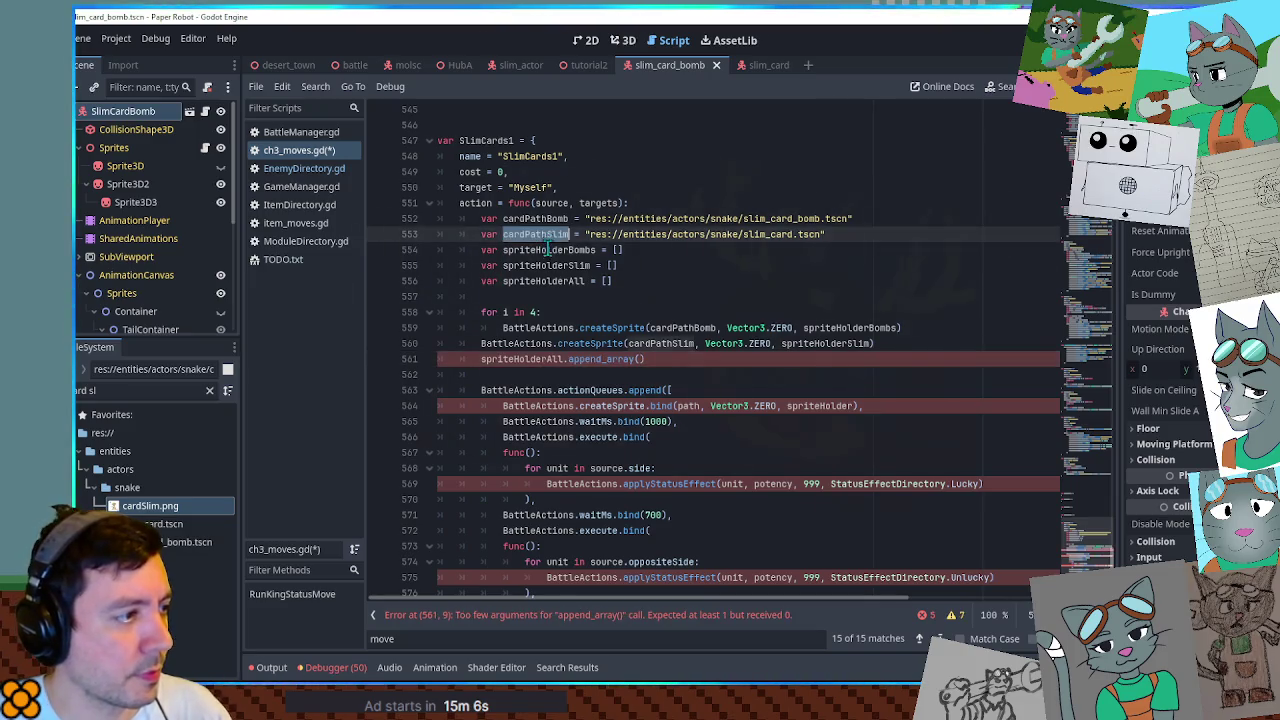
Append spriteHolderBombs and spriteHolderSlim into spriteHolderAll on two lines.
{"action": "double_click", "coordinate": [548, 250]}
{"action": "key", "text": "ctrl+c"}
{"action": "left_click", "coordinate": [641, 360]}
{"action": "key", "text": "ctrl+v"}
{"action": "key", "text": "ctrl+shift+d"}
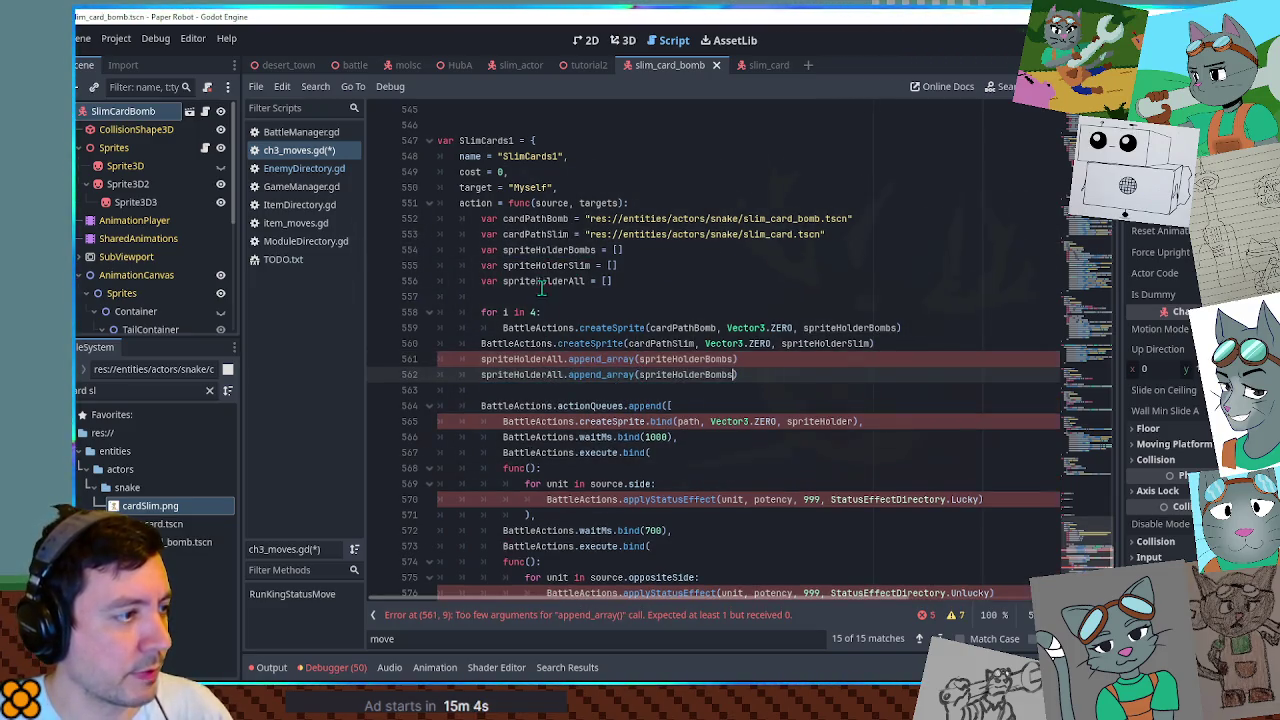
{"action": "double_click", "coordinate": [548, 266]}
{"action": "key", "text": "ctrl+c"}
{"action": "double_click", "coordinate": [700, 375]}
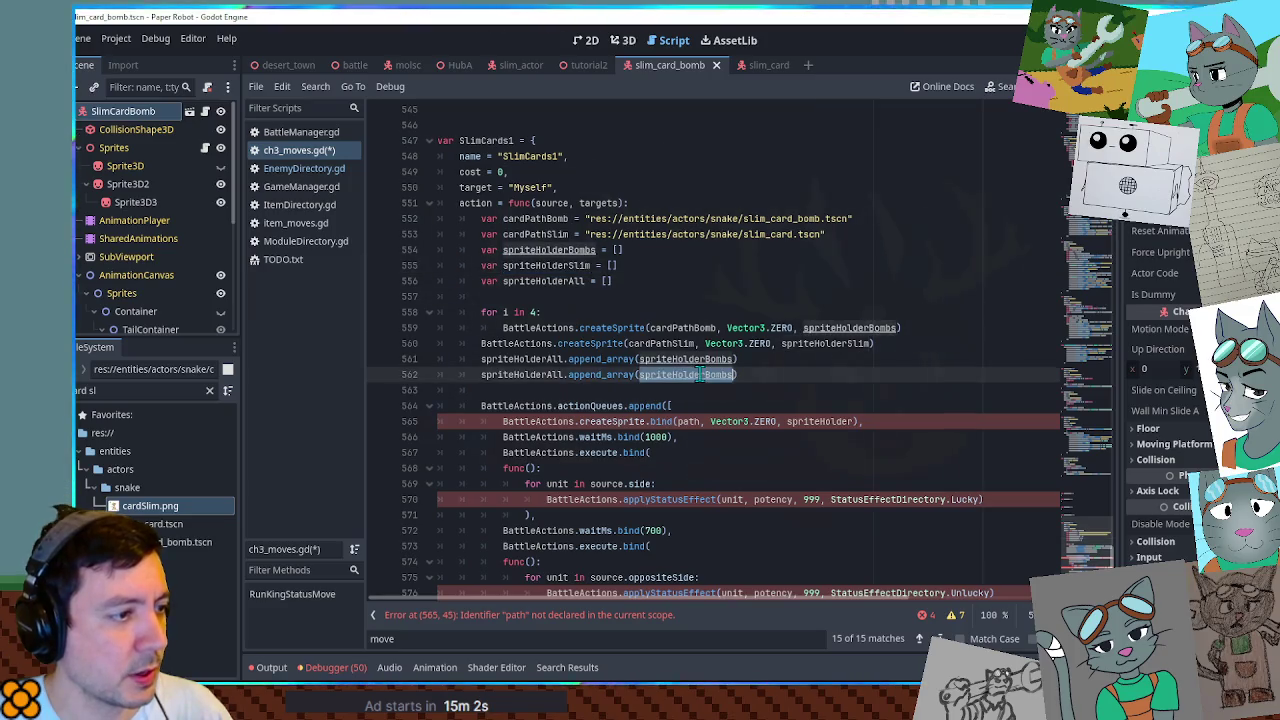
{"action": "key", "text": "ctrl+v"}
Set both the bomb and slim sprite spawn positions to Vector3.UP * 10.
{"action": "scroll", "coordinate": [751, 374], "scroll_direction": "down", "scroll_amount": 2}
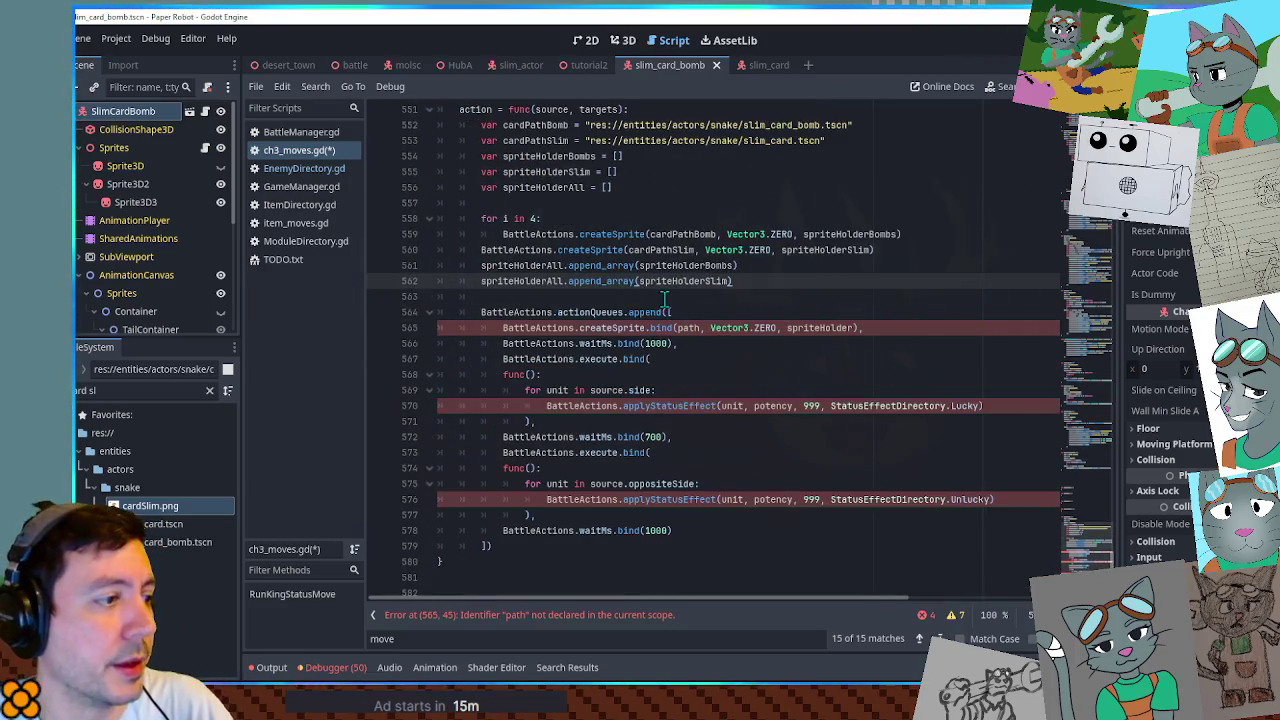
{"action": "left_click", "coordinate": [675, 298]}
{"action": "double_click", "coordinate": [783, 234]}
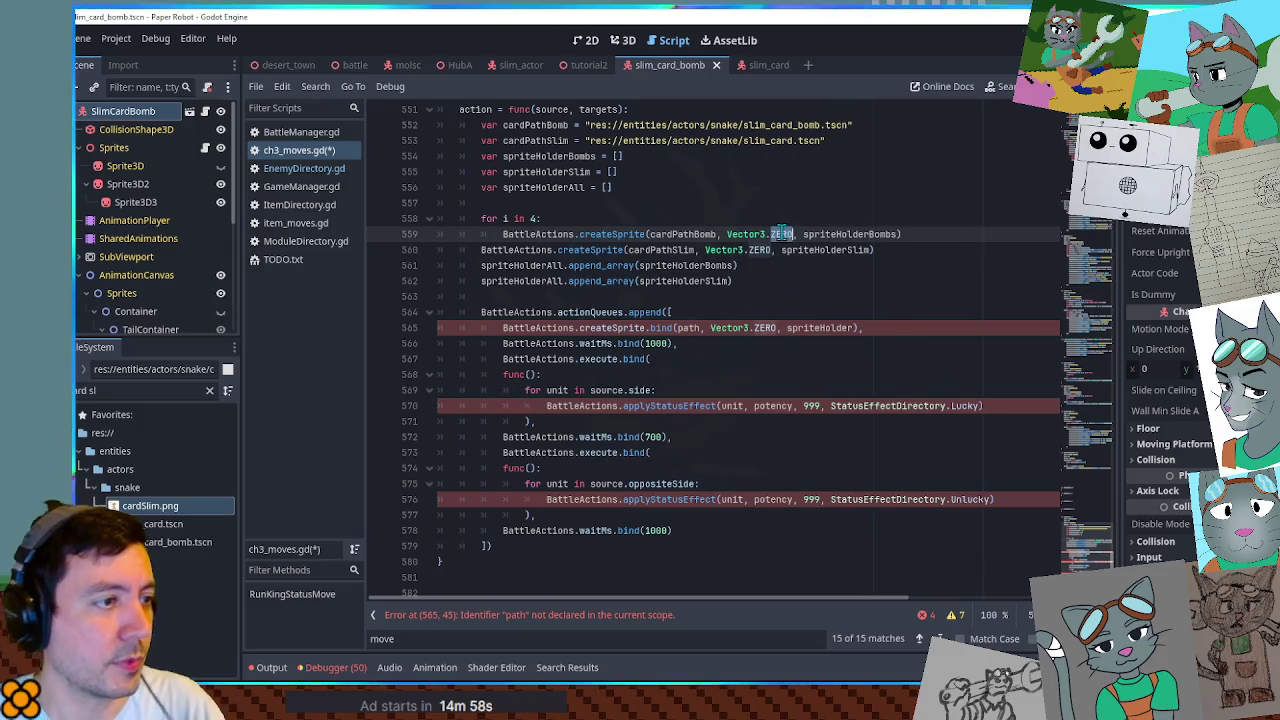
{"action": "type", "text": "UP * 10"}
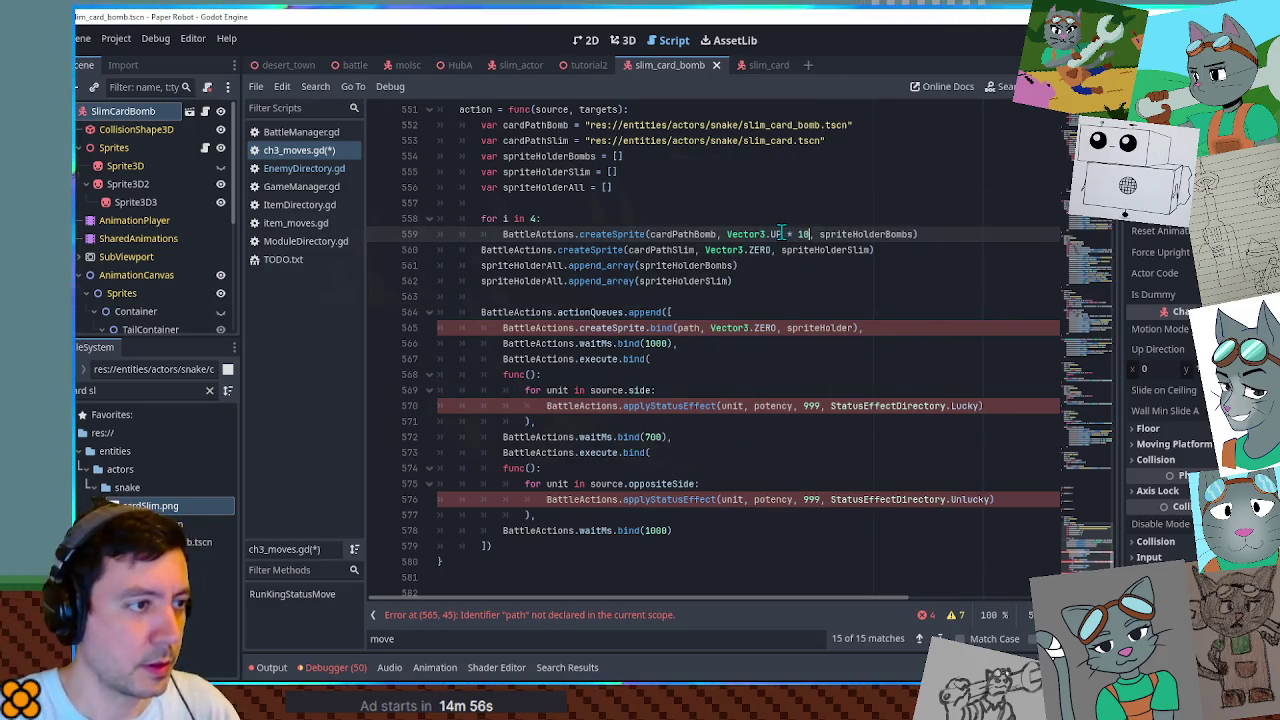
{"action": "double_click", "coordinate": [757, 250]}
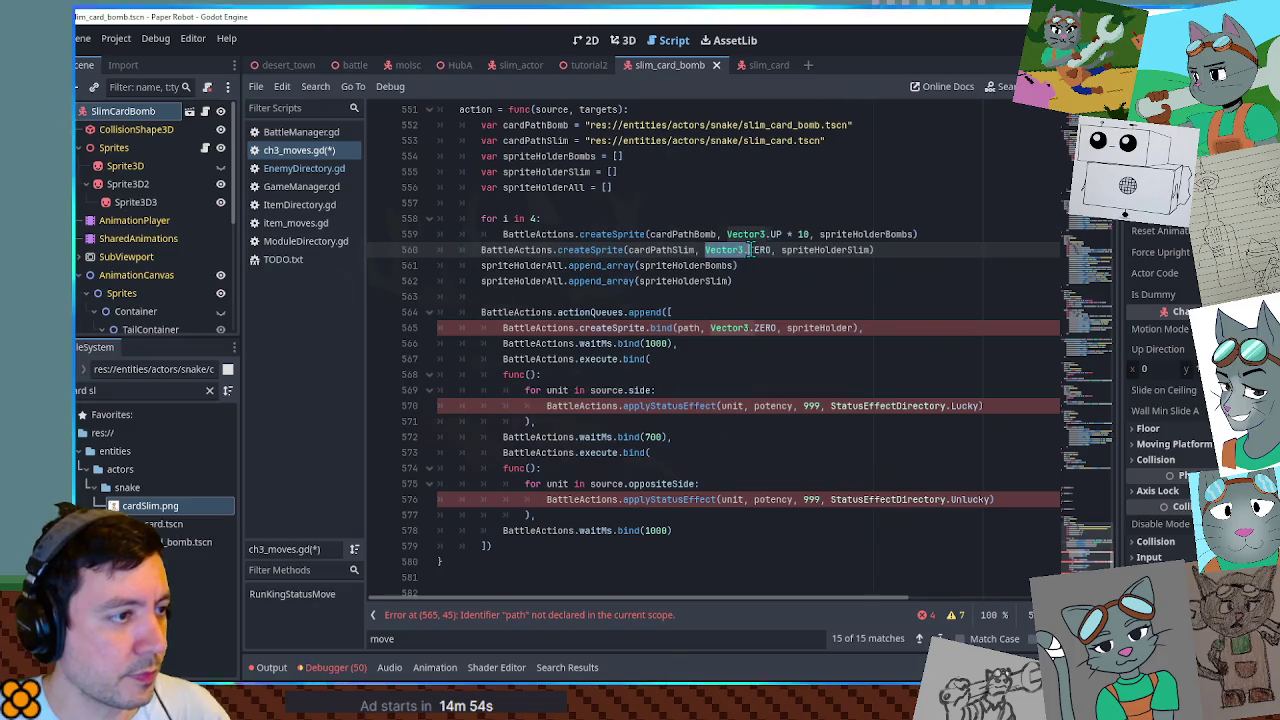
{"action": "key", "text": "ctrl+v"}
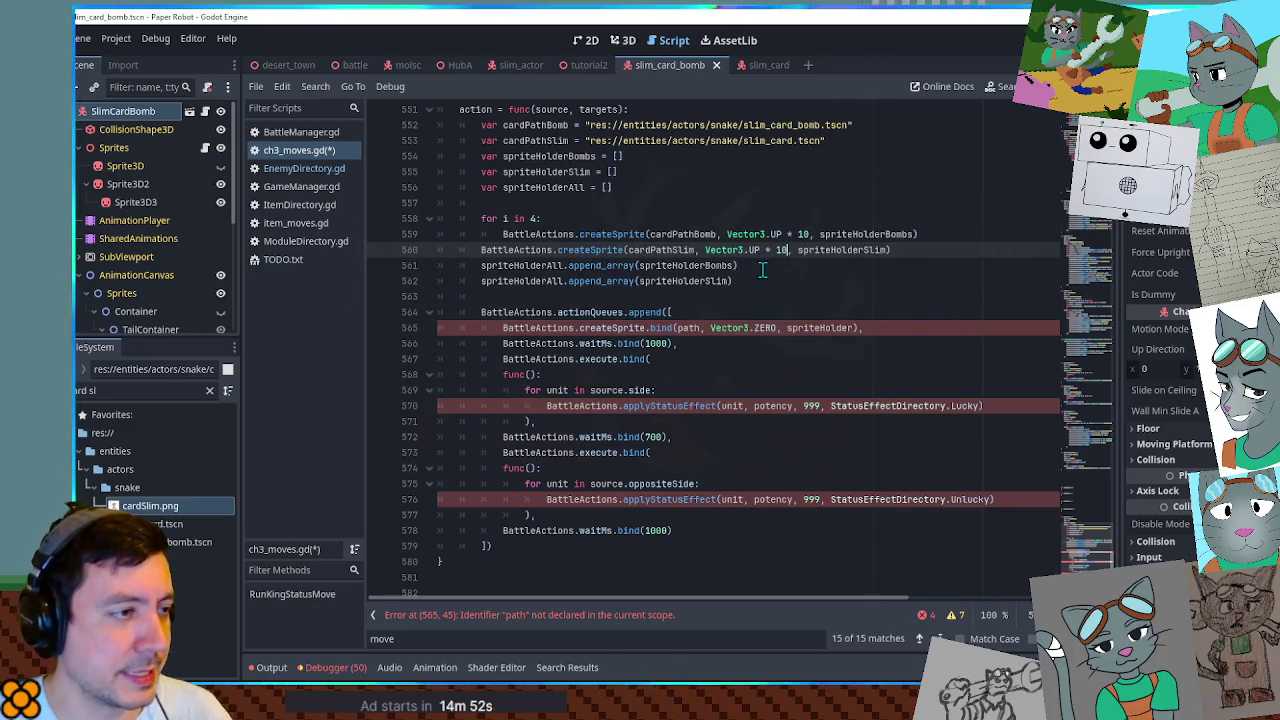
Insert an empty line after the holder array declarations for a new variable.
{"action": "left_click", "coordinate": [658, 204]}
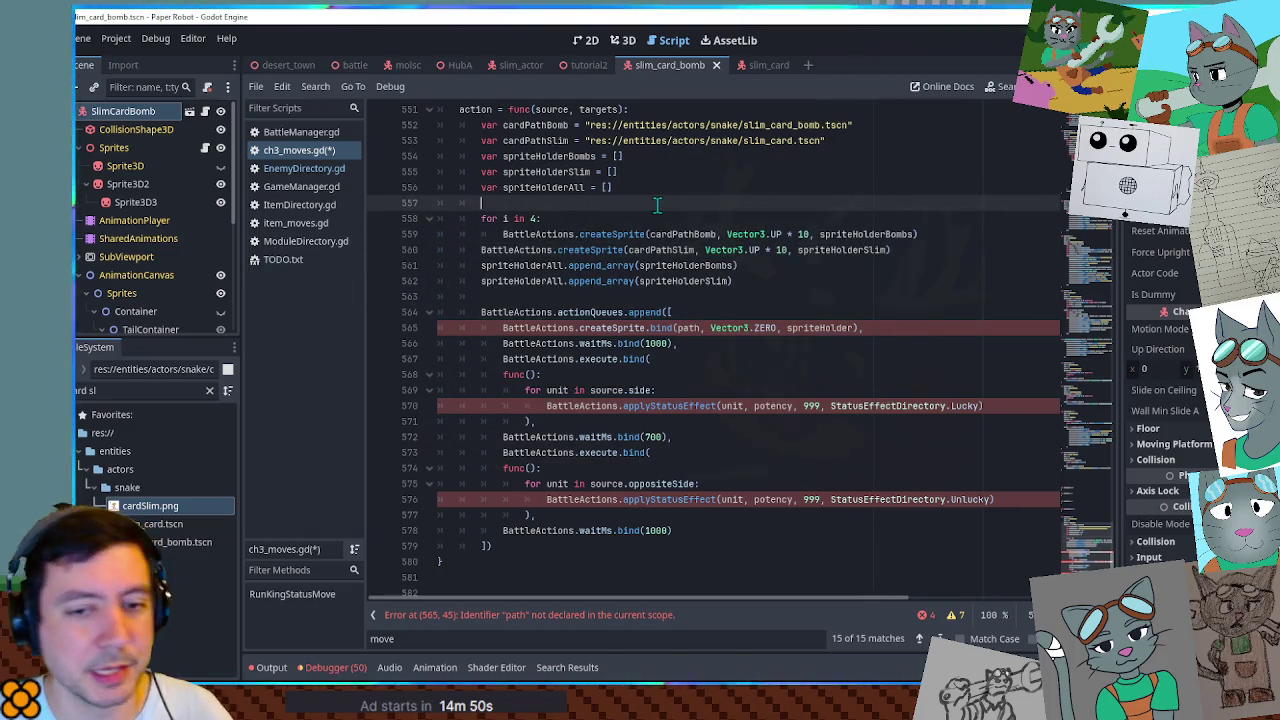
{"action": "scroll", "coordinate": [658, 206], "scroll_direction": "up", "scroll_amount": 2}
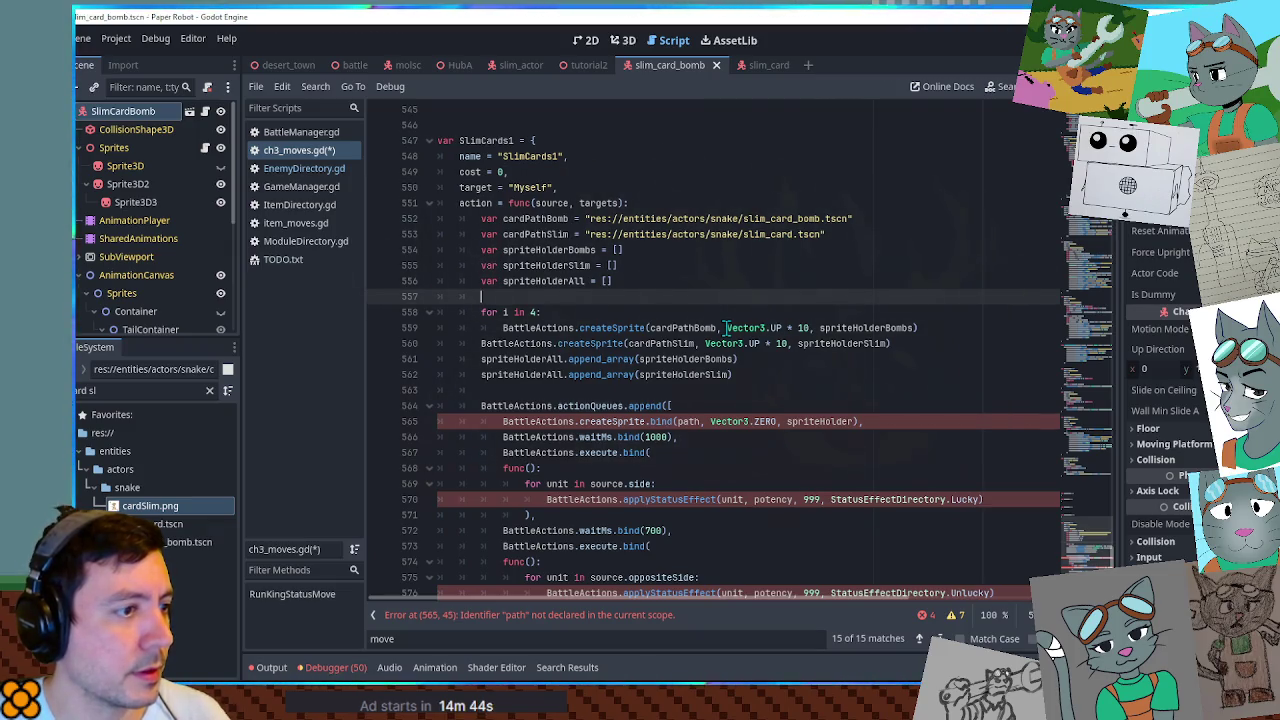
{"action": "double_click", "coordinate": [551, 205]}
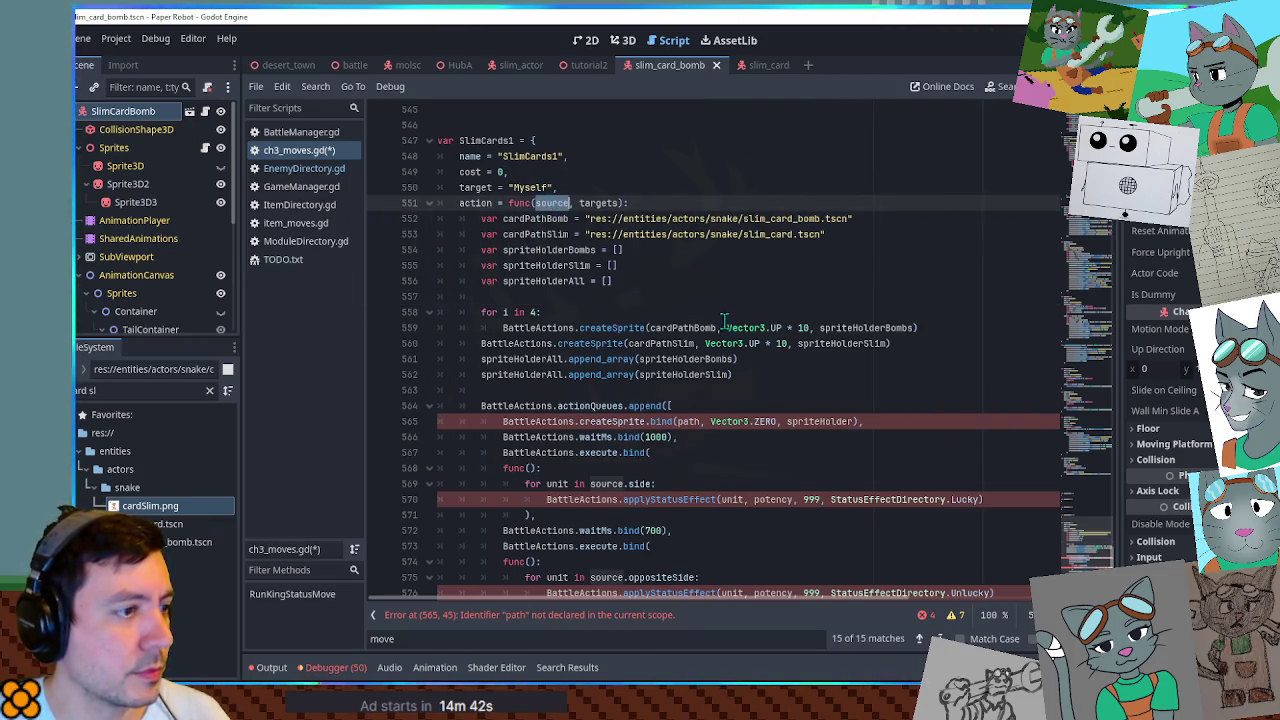
{"action": "left_click_drag", "start_coordinate": [727, 327], "coordinate": [818, 327]}
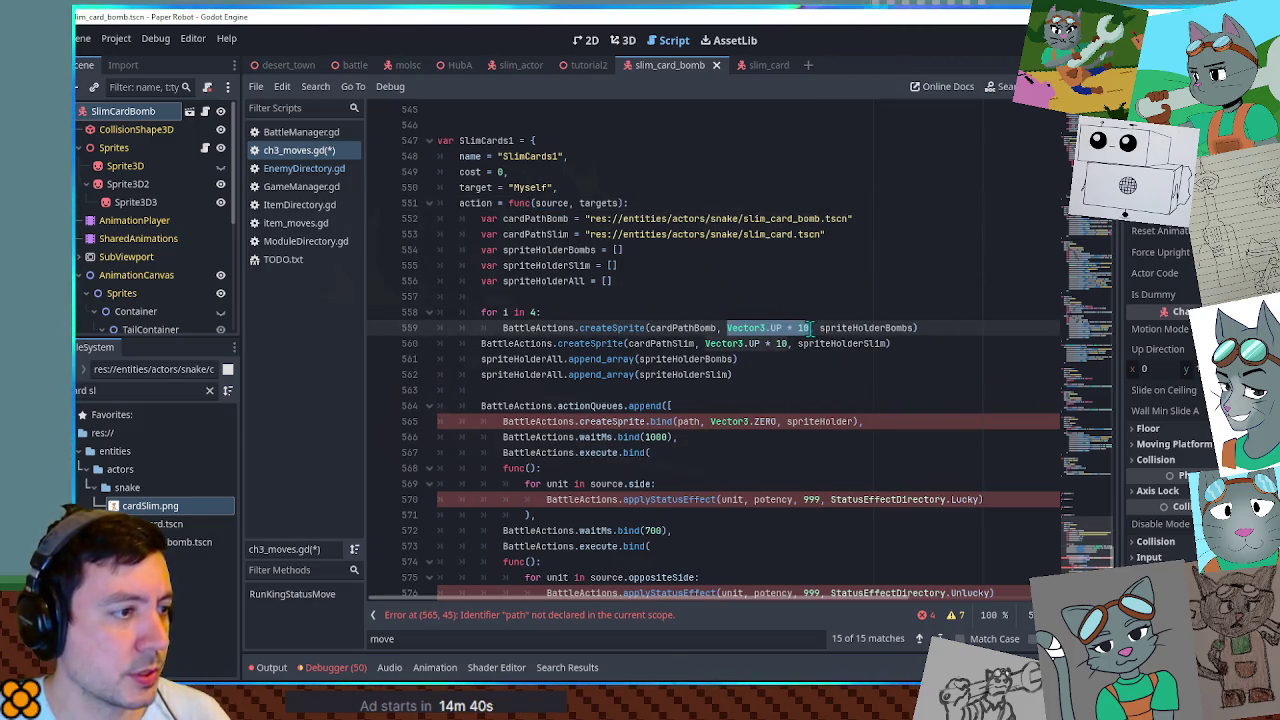
{"action": "left_click", "coordinate": [715, 299]}
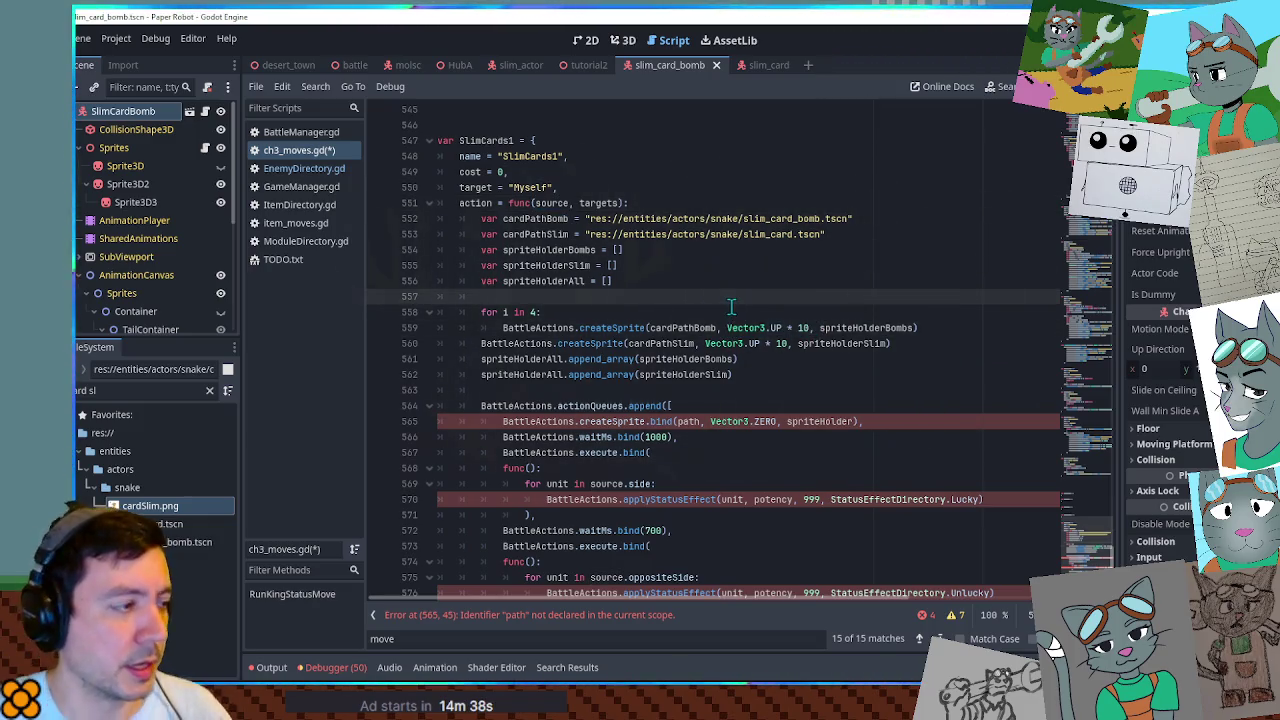
{"action": "key", "text": "Return"}
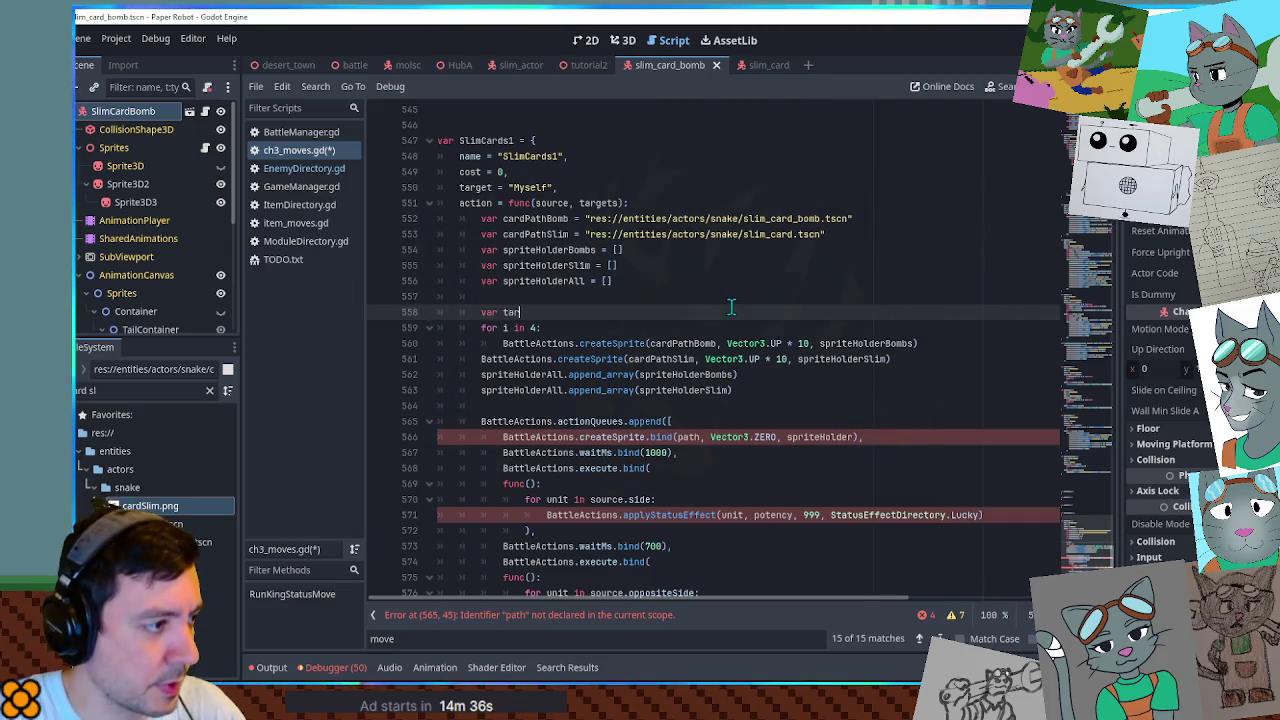
{"action": "type", "text": "var startPos ="}
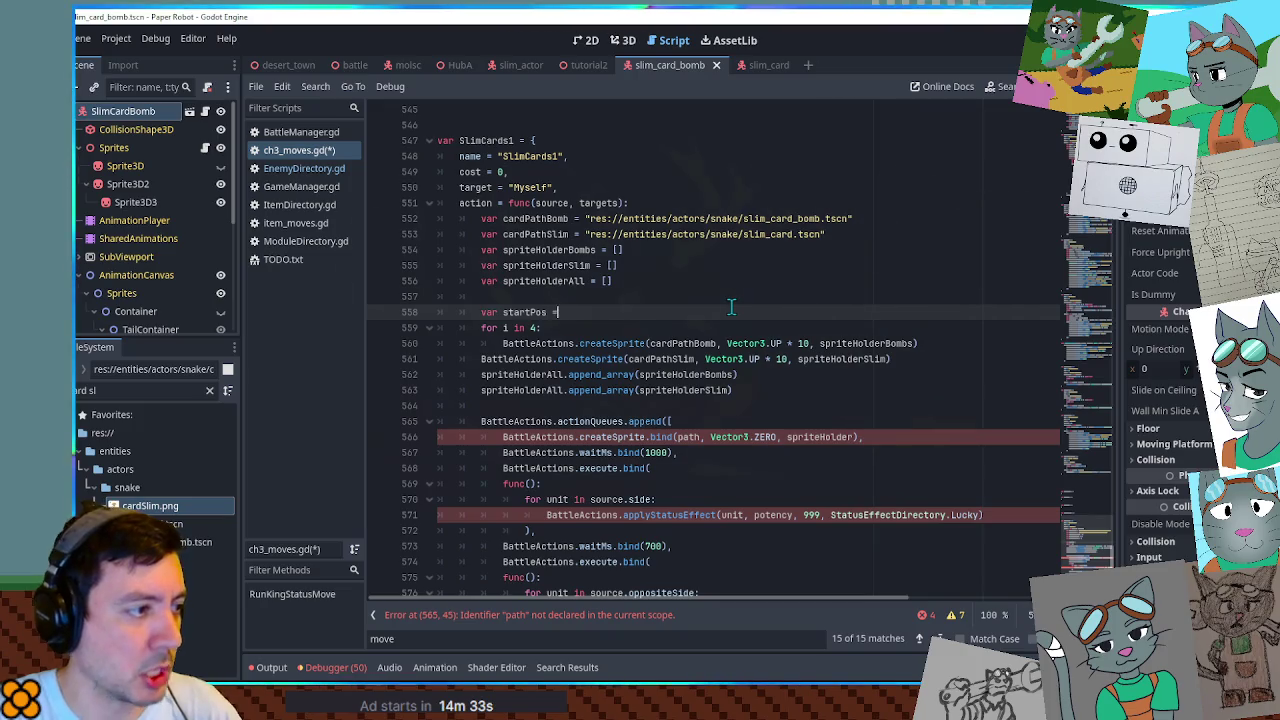
Declare startPos as source.actor.global_position + Vector3.UP * 10, then switch to the battle scene.
{"action": "type", "text": "source.actor.global_position"}
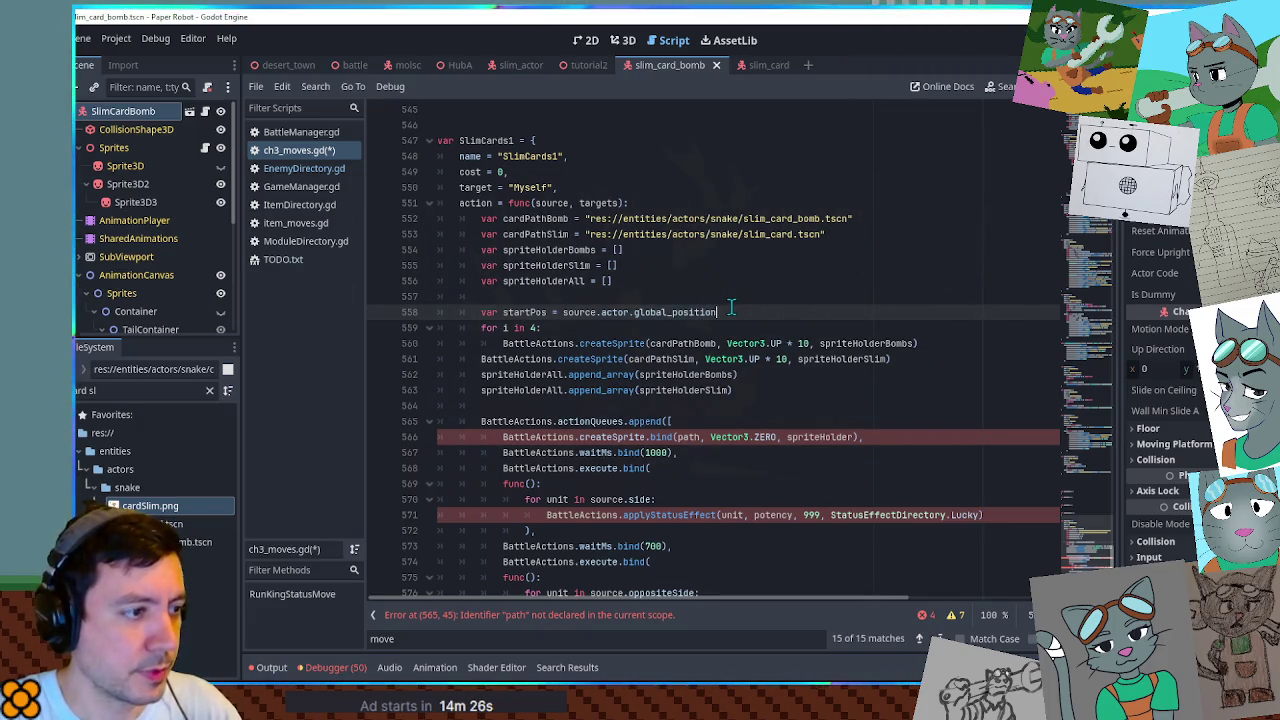
{"action": "left_click_drag", "start_coordinate": [729, 343], "coordinate": [810, 343]}
{"action": "key", "text": "ctrl+c"}
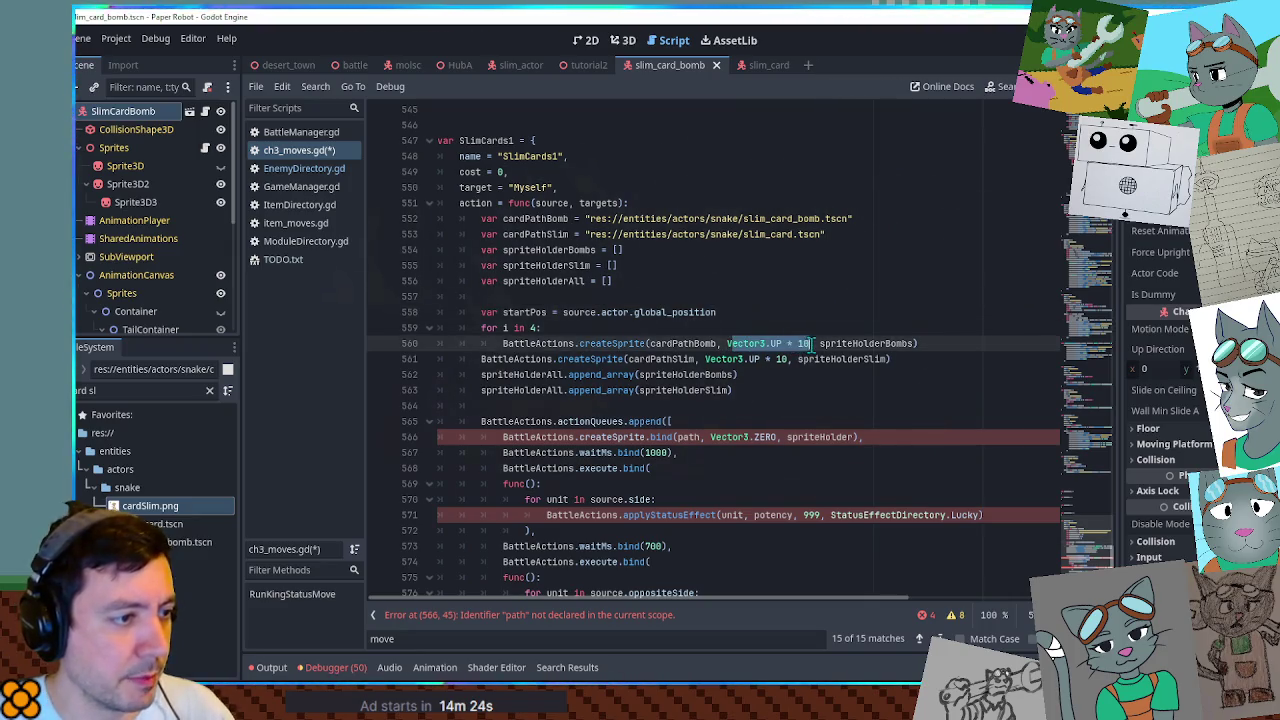
{"action": "left_click", "coordinate": [733, 313]}
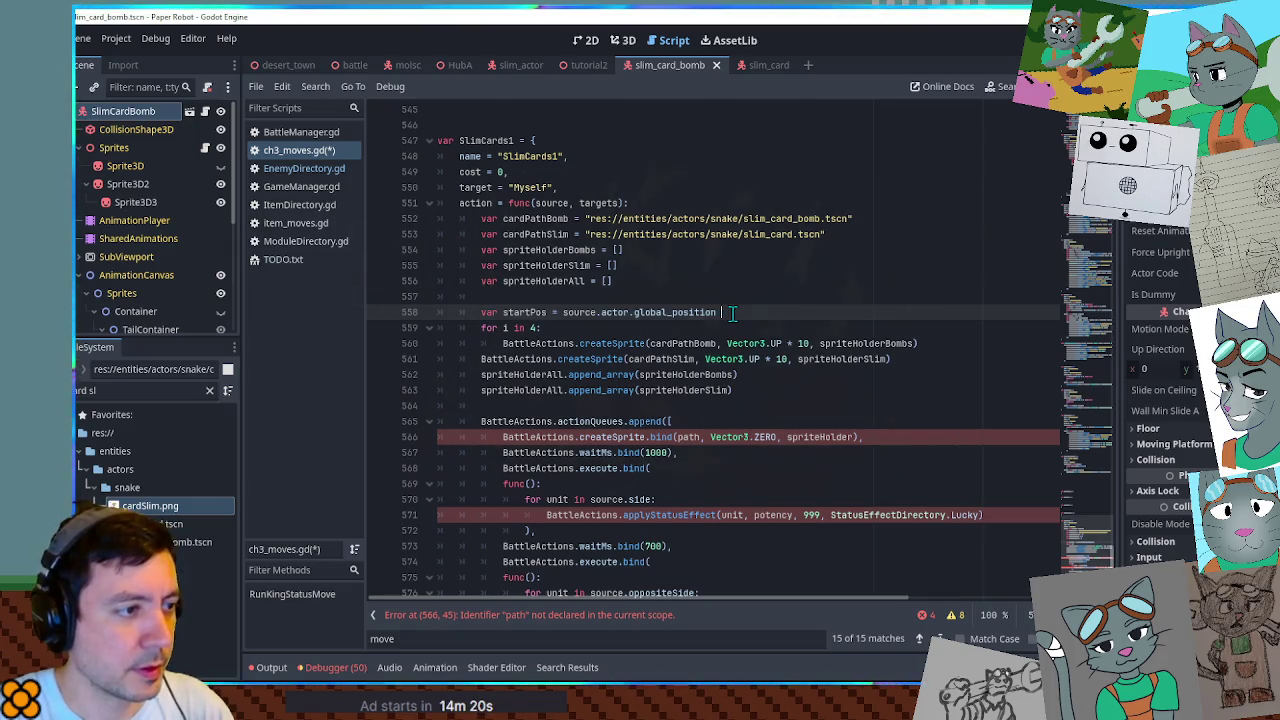
{"action": "type", "text": "+"}
{"action": "key", "text": "ctrl+v"}
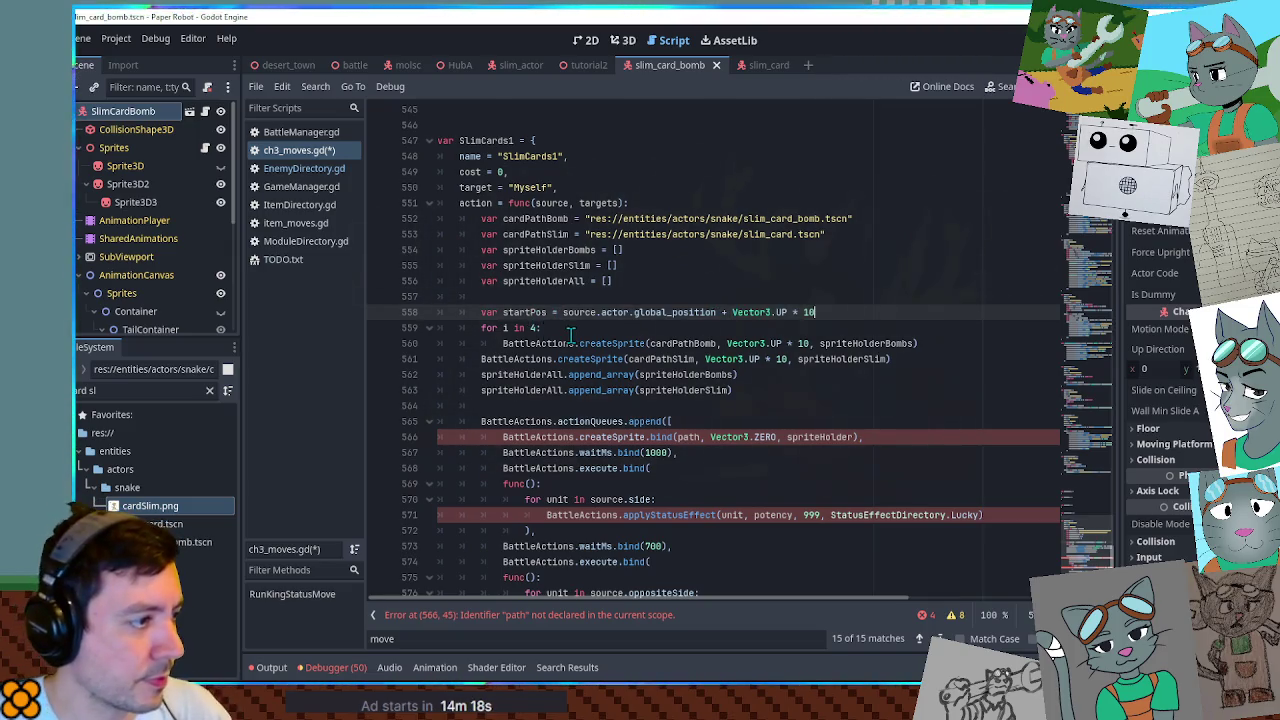
{"action": "left_click", "coordinate": [570, 335]}
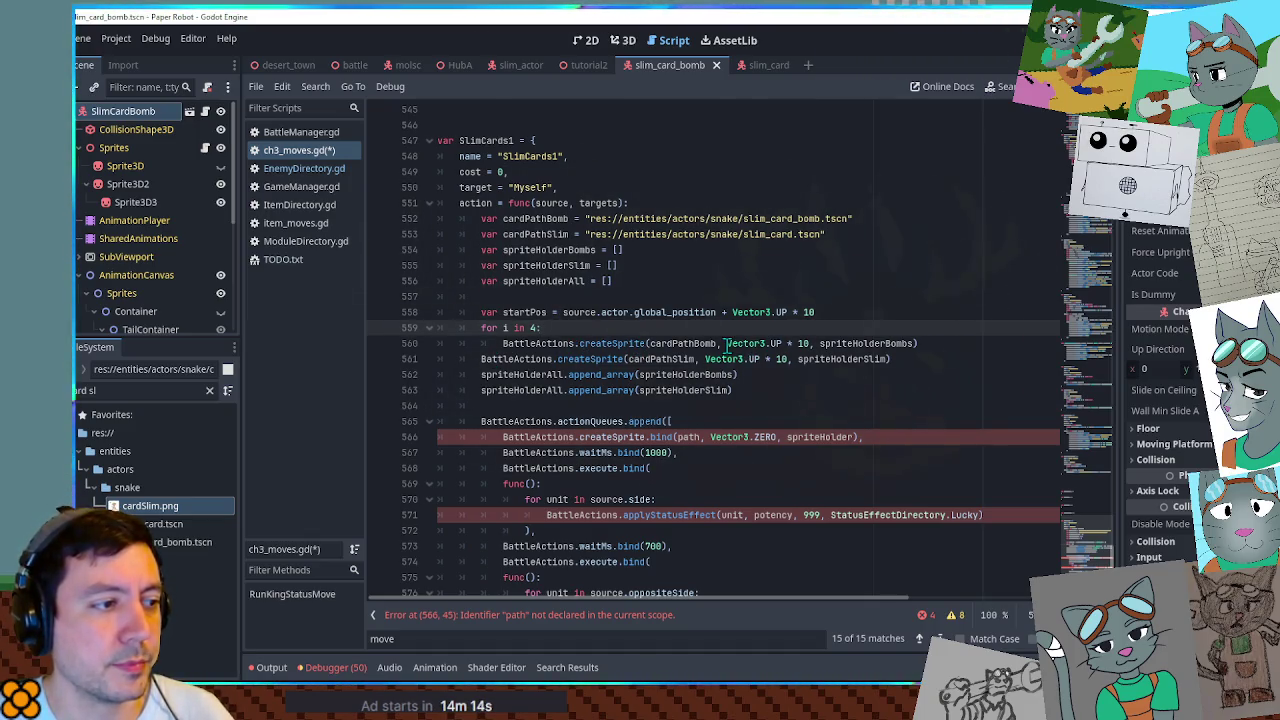
{"action": "left_click_drag", "start_coordinate": [722, 343], "coordinate": [809, 347]}
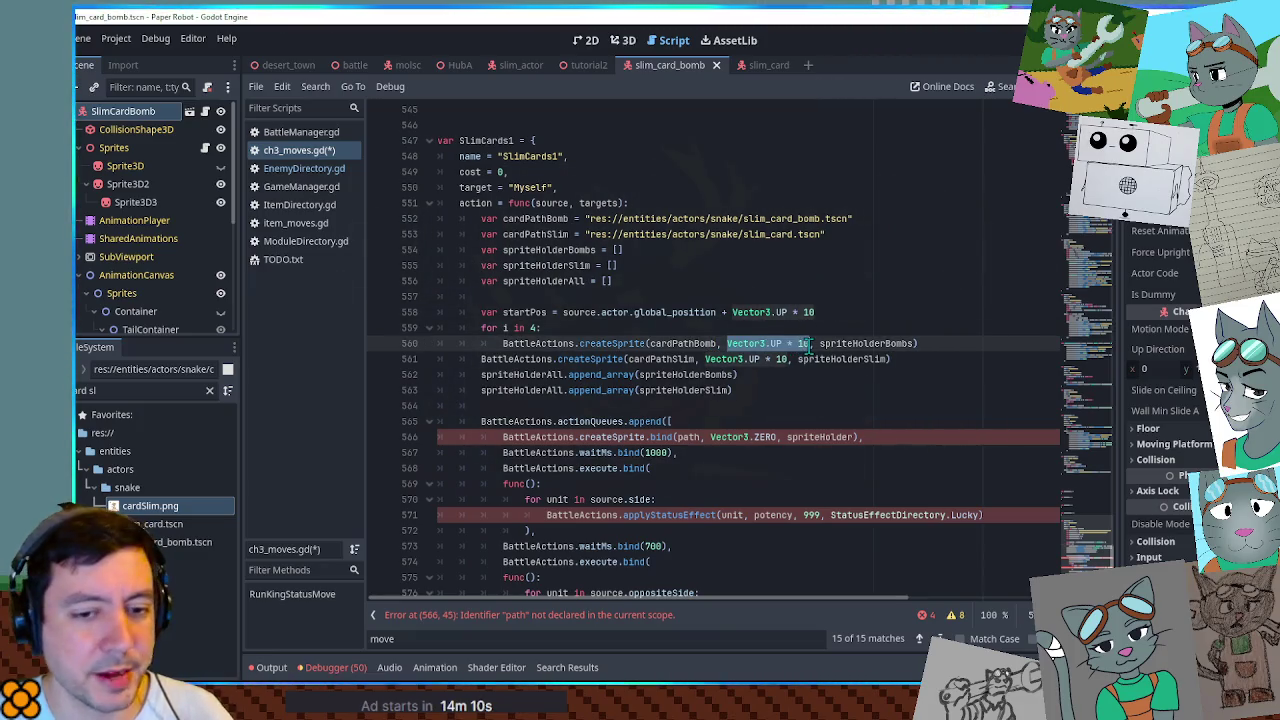
{"action": "left_click", "coordinate": [350, 65]}
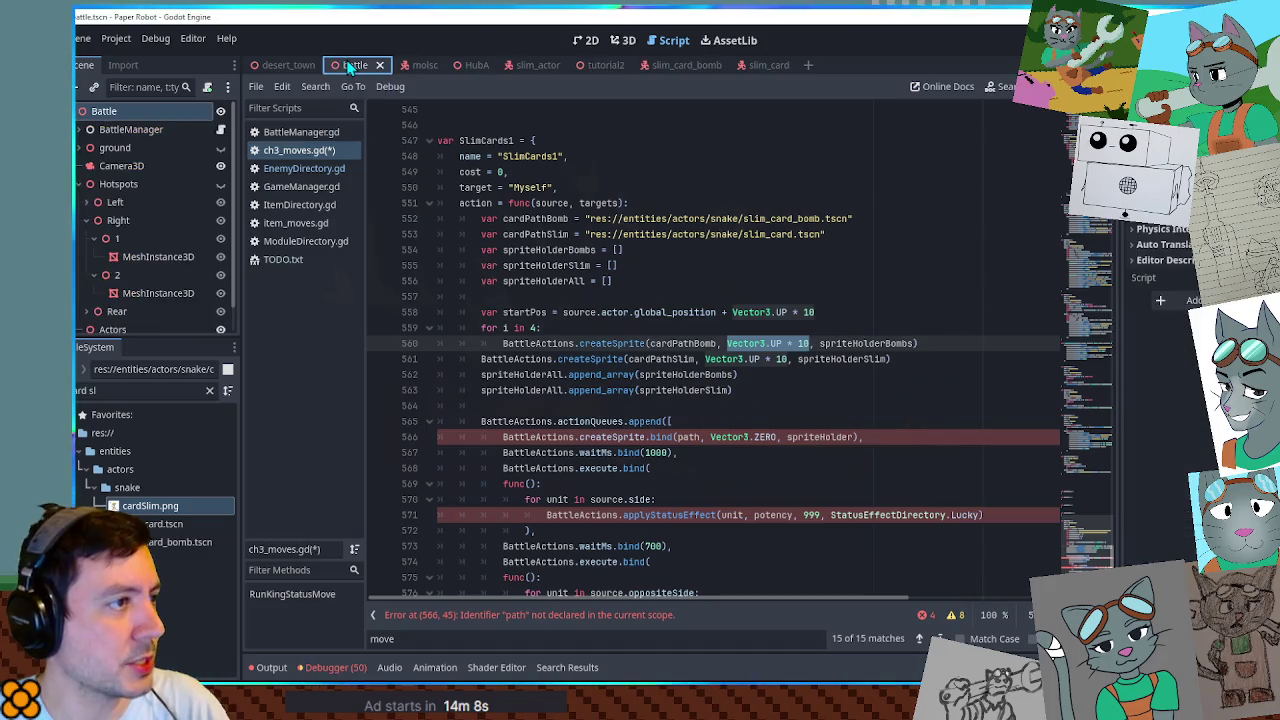
Comment out the SlimCards1 action-queue block.
{"action": "scroll", "coordinate": [472, 308], "scroll_direction": "down", "scroll_amount": 2}
{"action": "left_click_drag", "start_coordinate": [479, 234], "coordinate": [481, 250]}
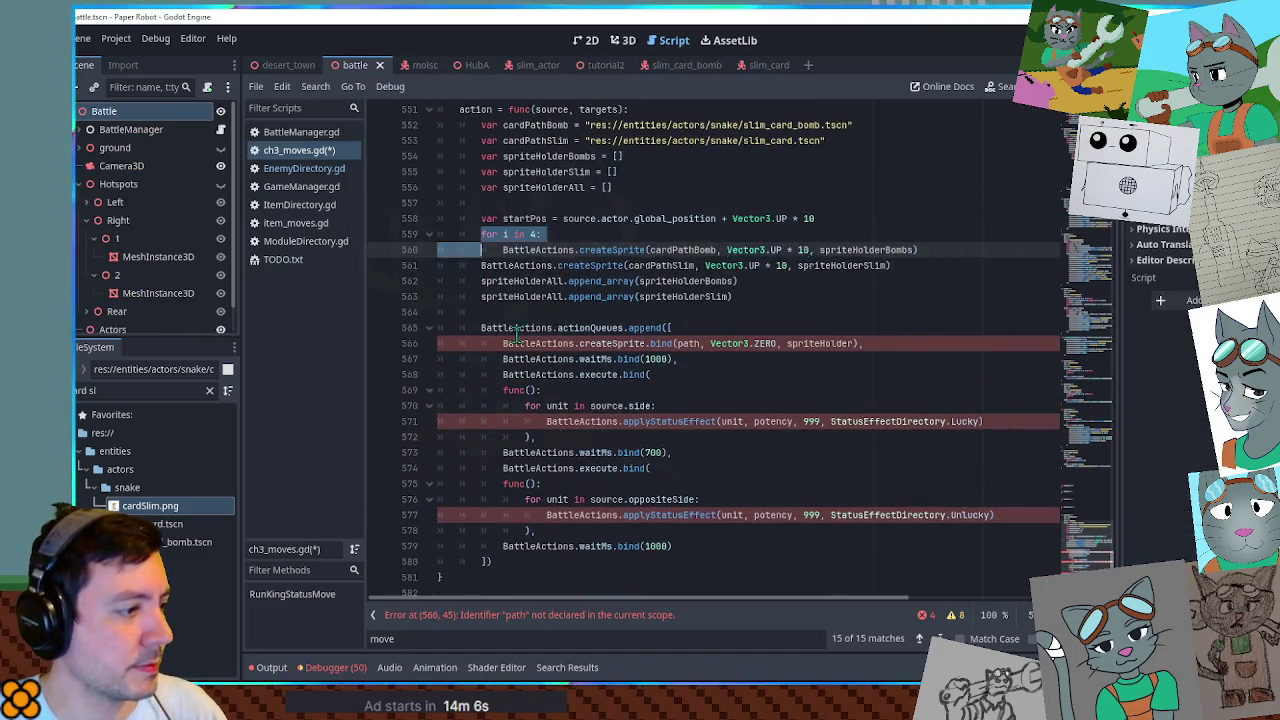
{"action": "left_click_drag", "start_coordinate": [516, 334], "coordinate": [493, 561]}
{"action": "left_click", "coordinate": [688, 549]}
{"action": "left_click_drag", "start_coordinate": [688, 549], "coordinate": [648, 322]}
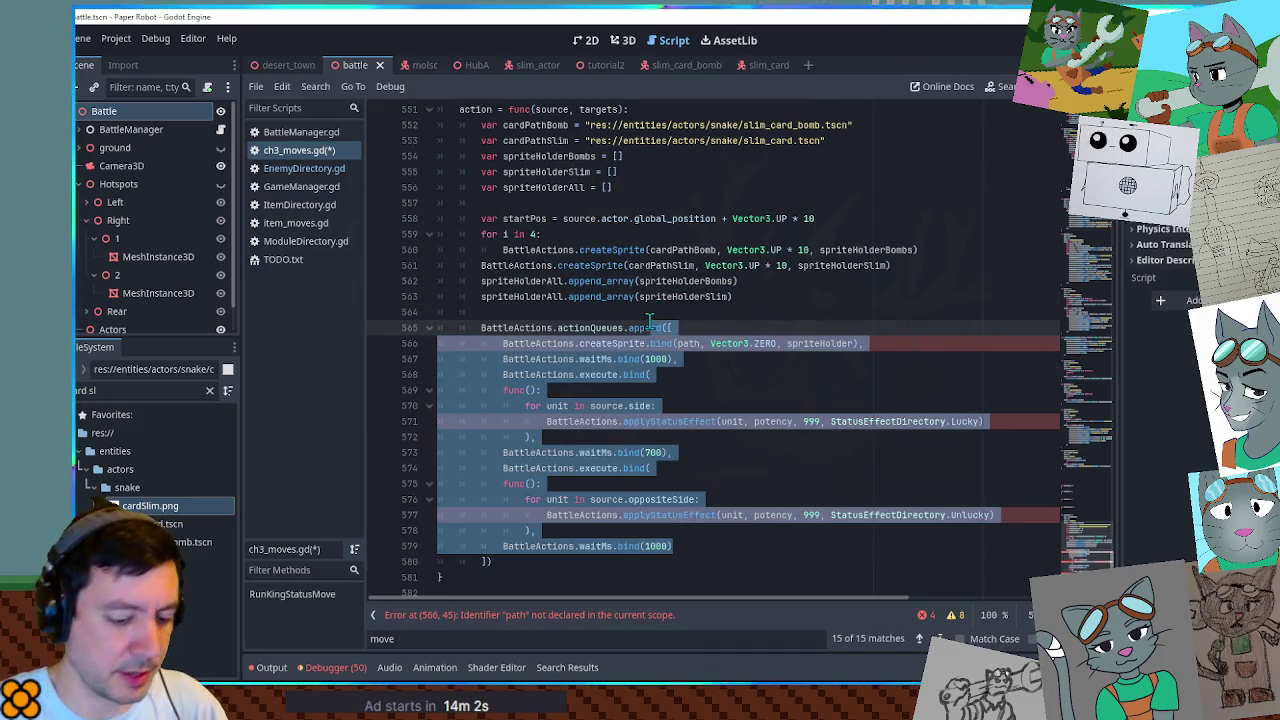
{"action": "key", "text": "ctrl+k"}
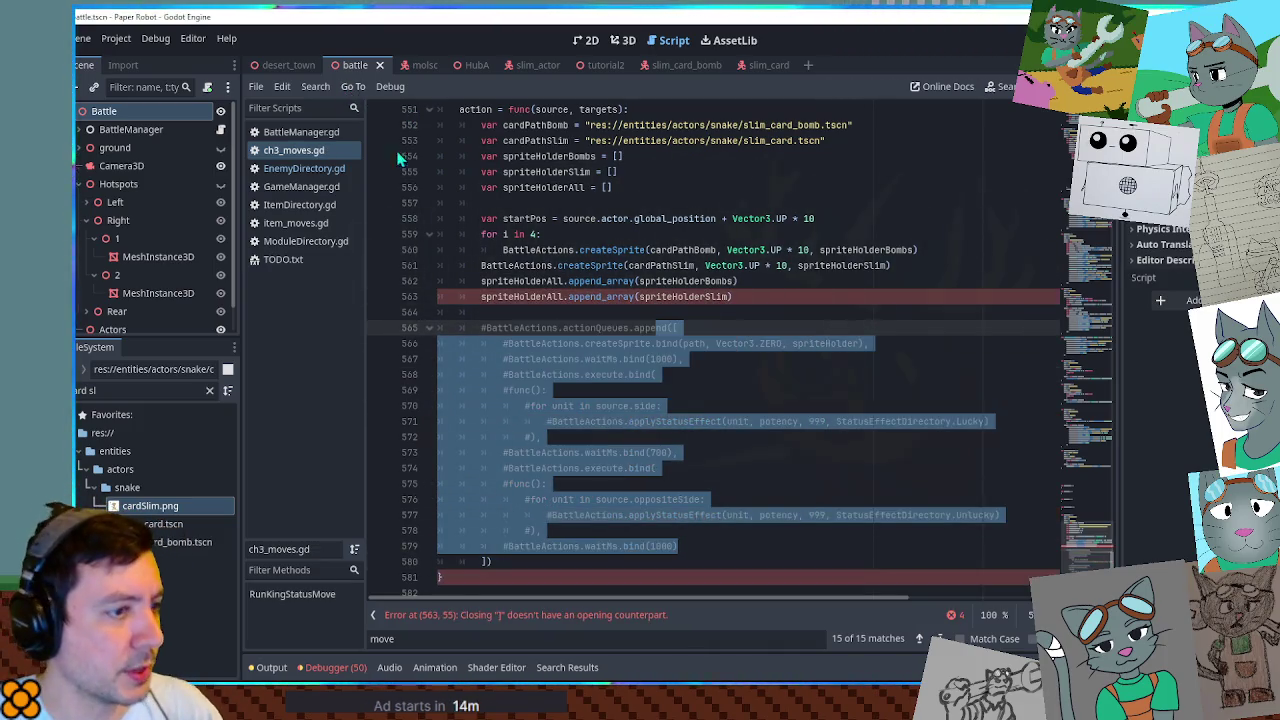
Add a '#])' line after the commented block, test-run the battle, and close the game.
{"action": "key", "text": "F5"}
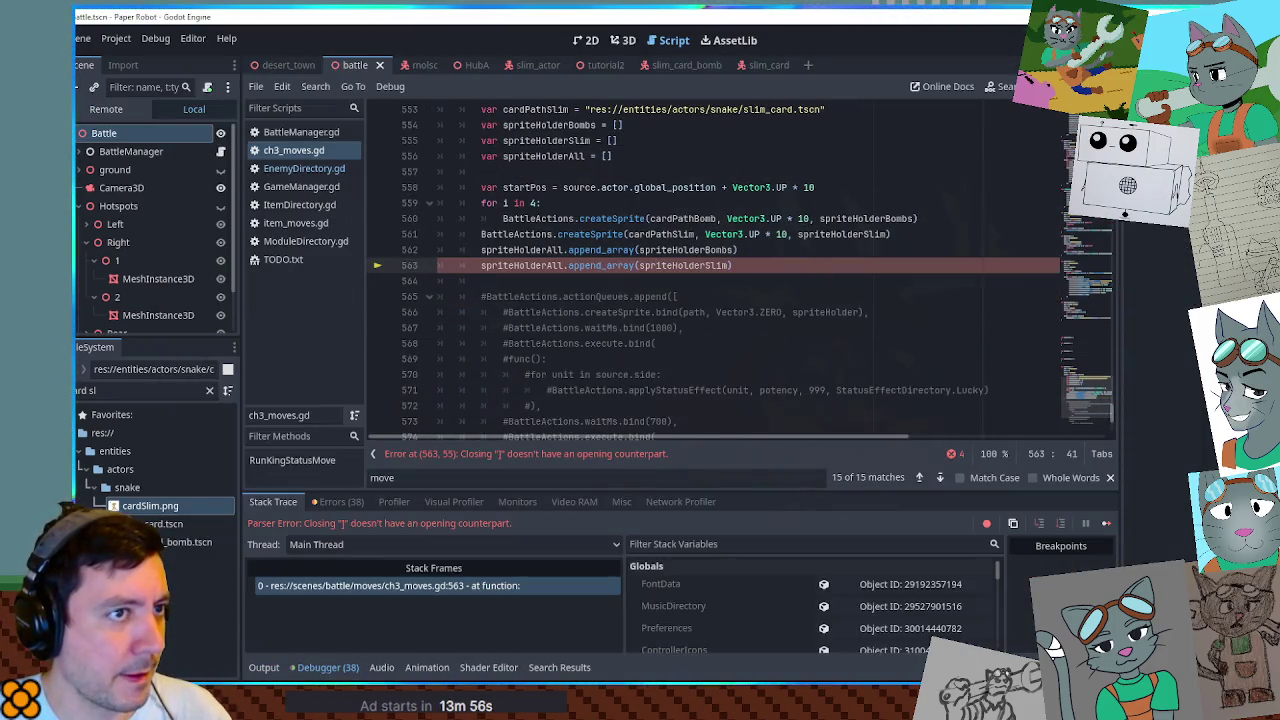
{"action": "left_click", "coordinate": [323, 667]}
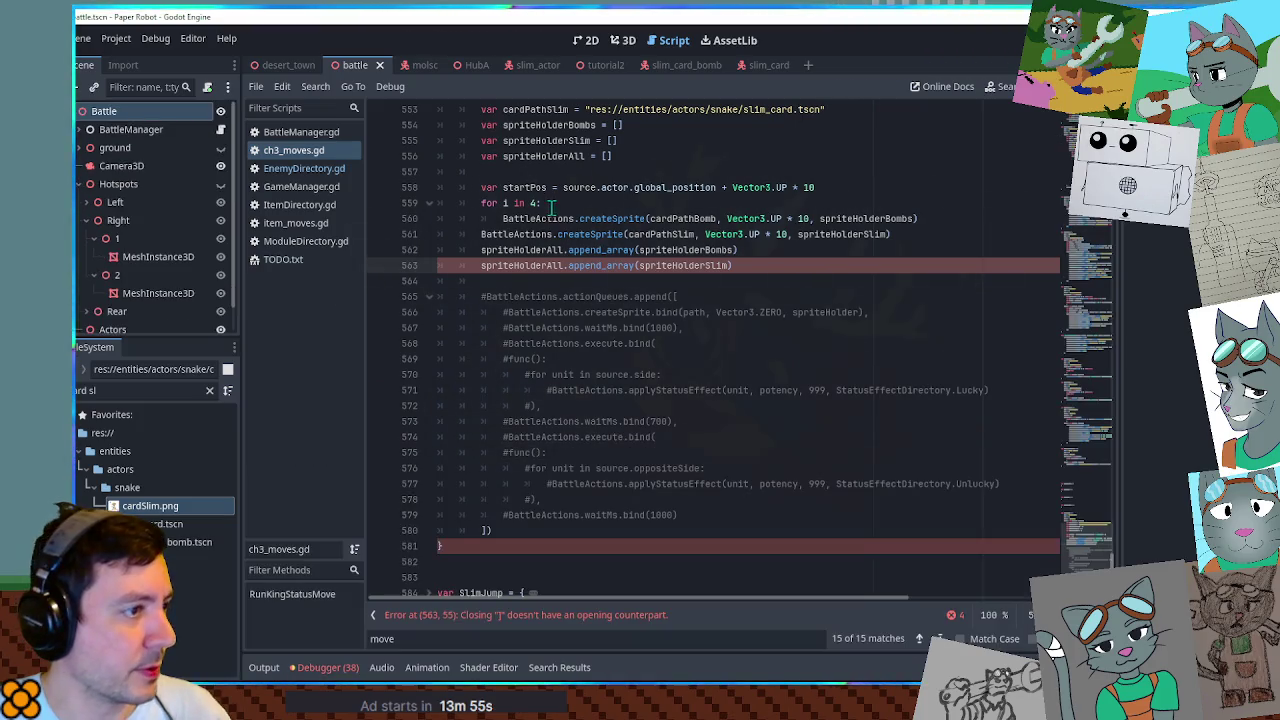
{"action": "left_click", "coordinate": [483, 529]}
{"action": "type", "text": "#])"}
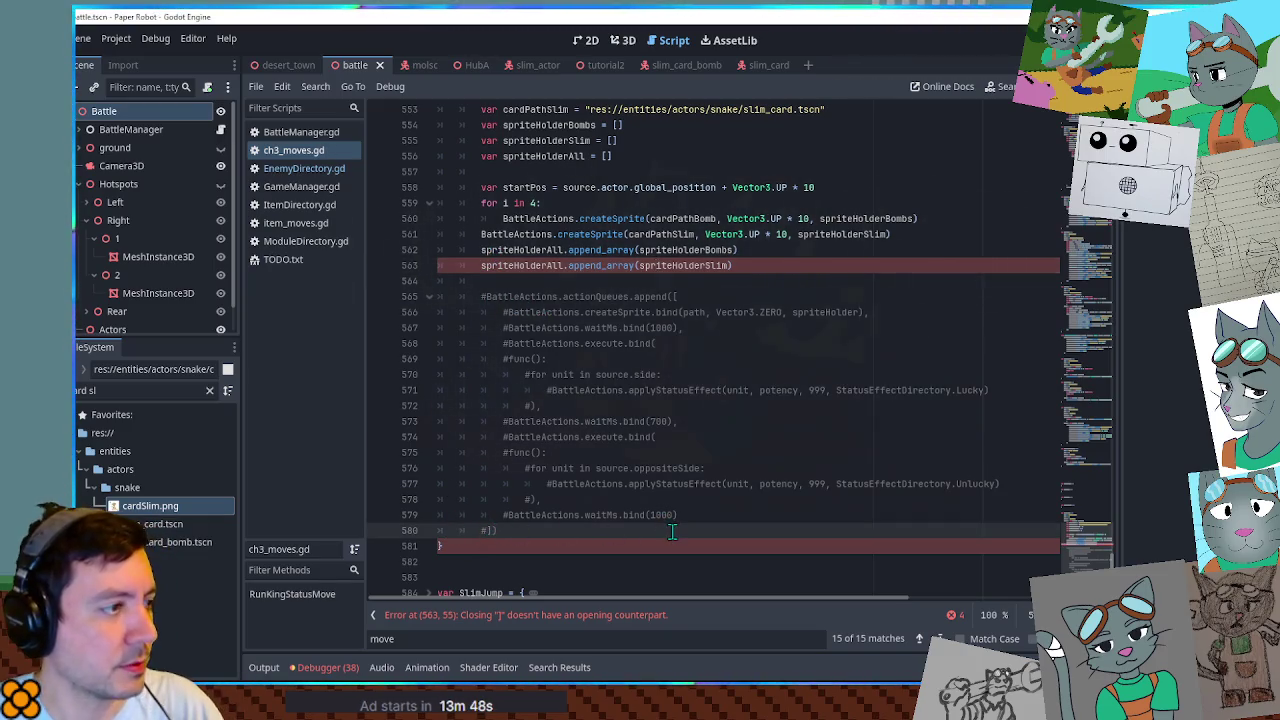
{"action": "key", "text": "F6"}
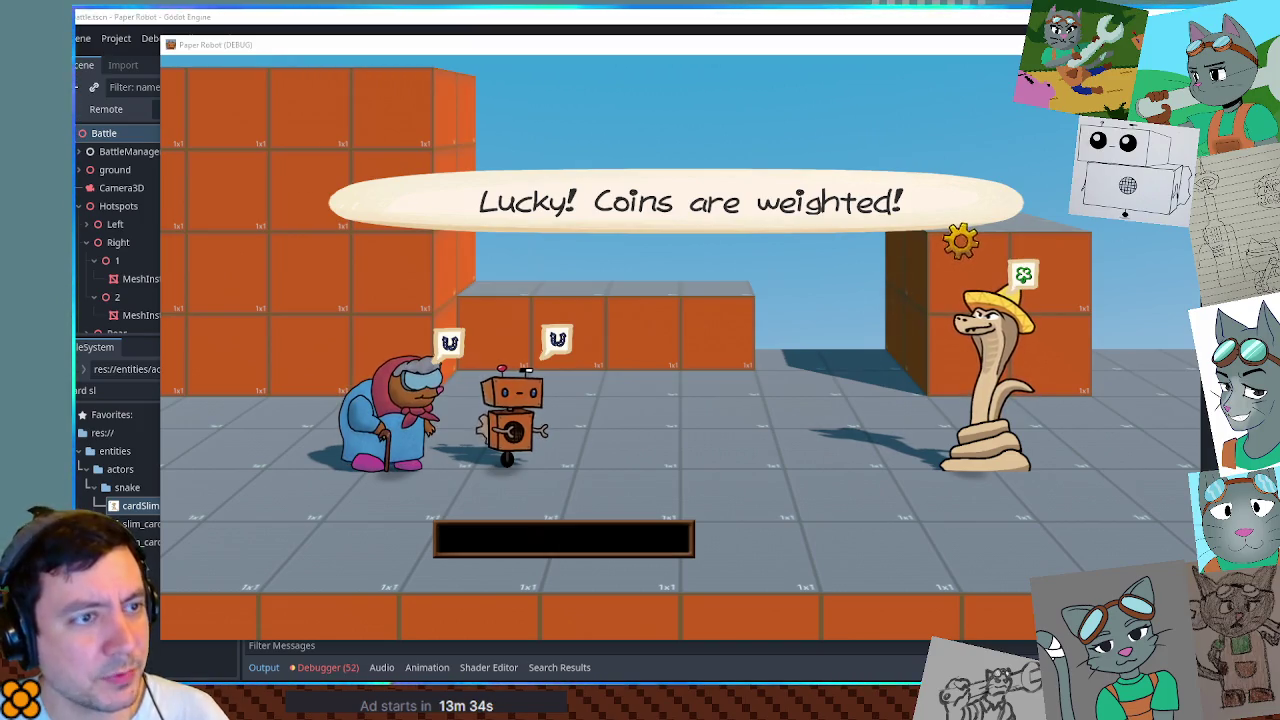
{"action": "key", "text": "F8"}
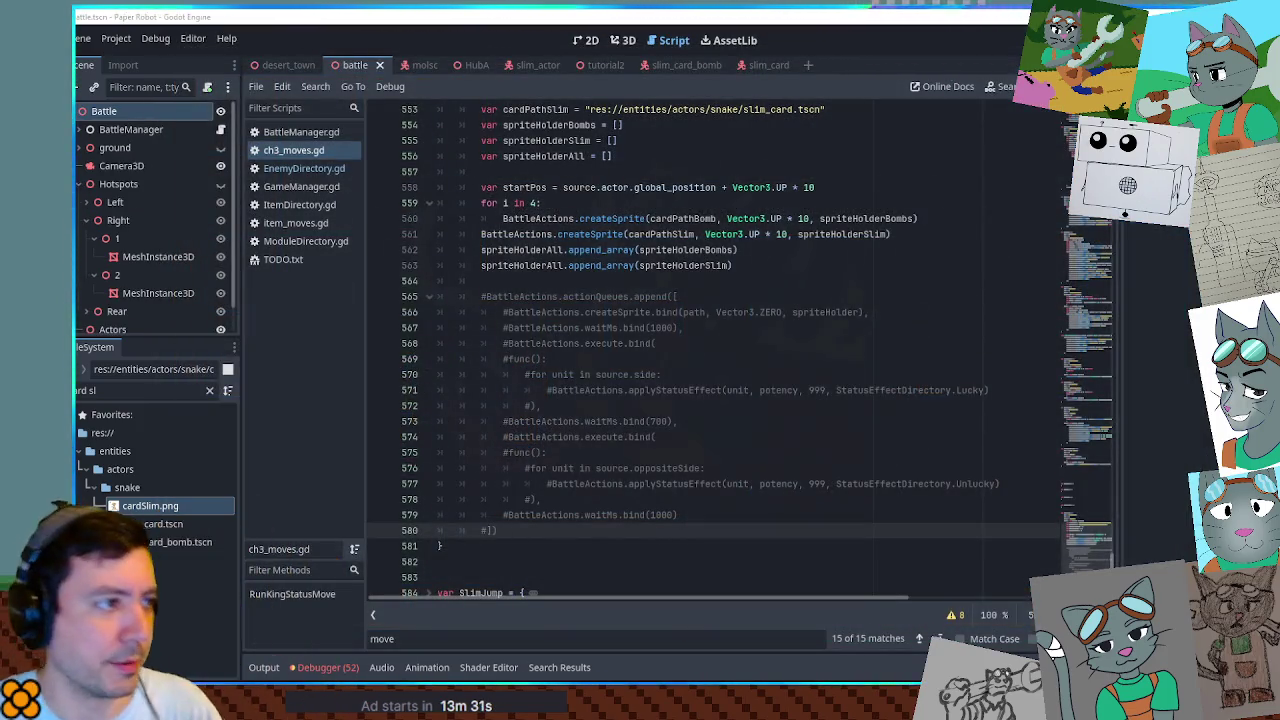
Replace the Vector3.UP * 10 offsets in the bomb and slim calls with startPos.
{"action": "scroll", "coordinate": [774, 201], "scroll_direction": "up", "scroll_amount": 2}
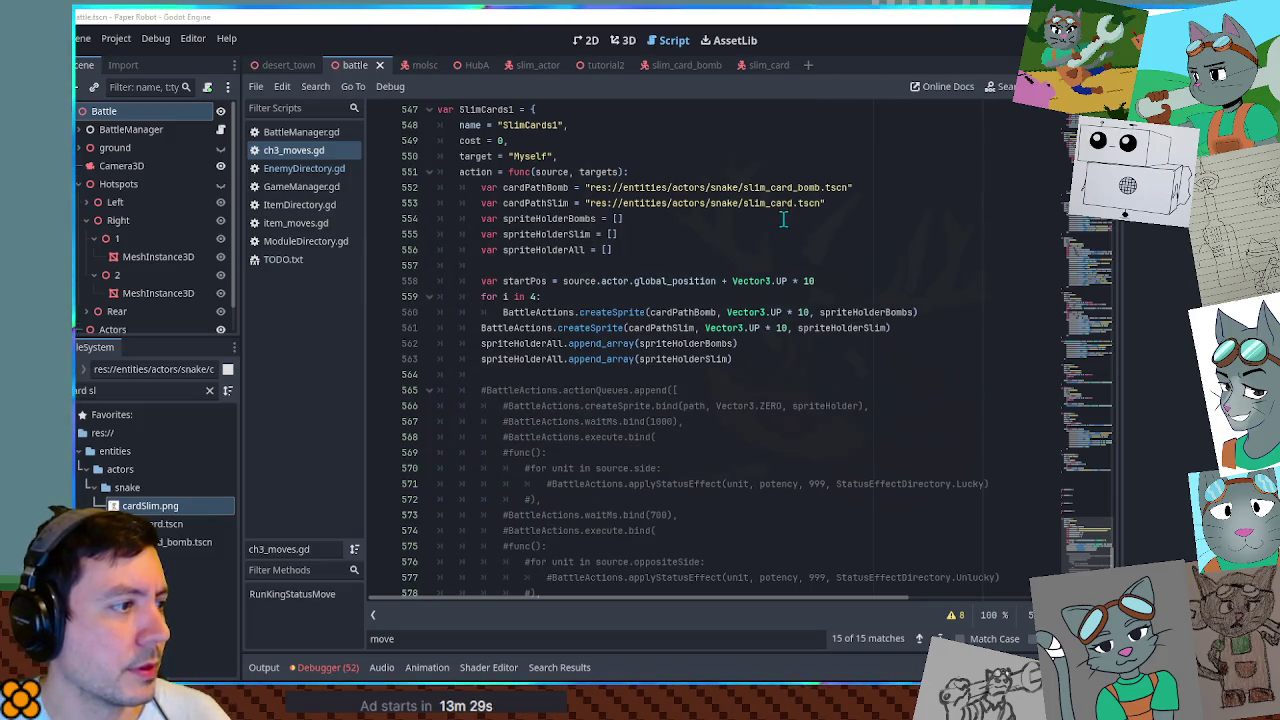
{"action": "double_click", "coordinate": [506, 281]}
{"action": "key", "text": "ctrl+c"}
{"action": "left_click_drag", "start_coordinate": [727, 312], "coordinate": [812, 311]}
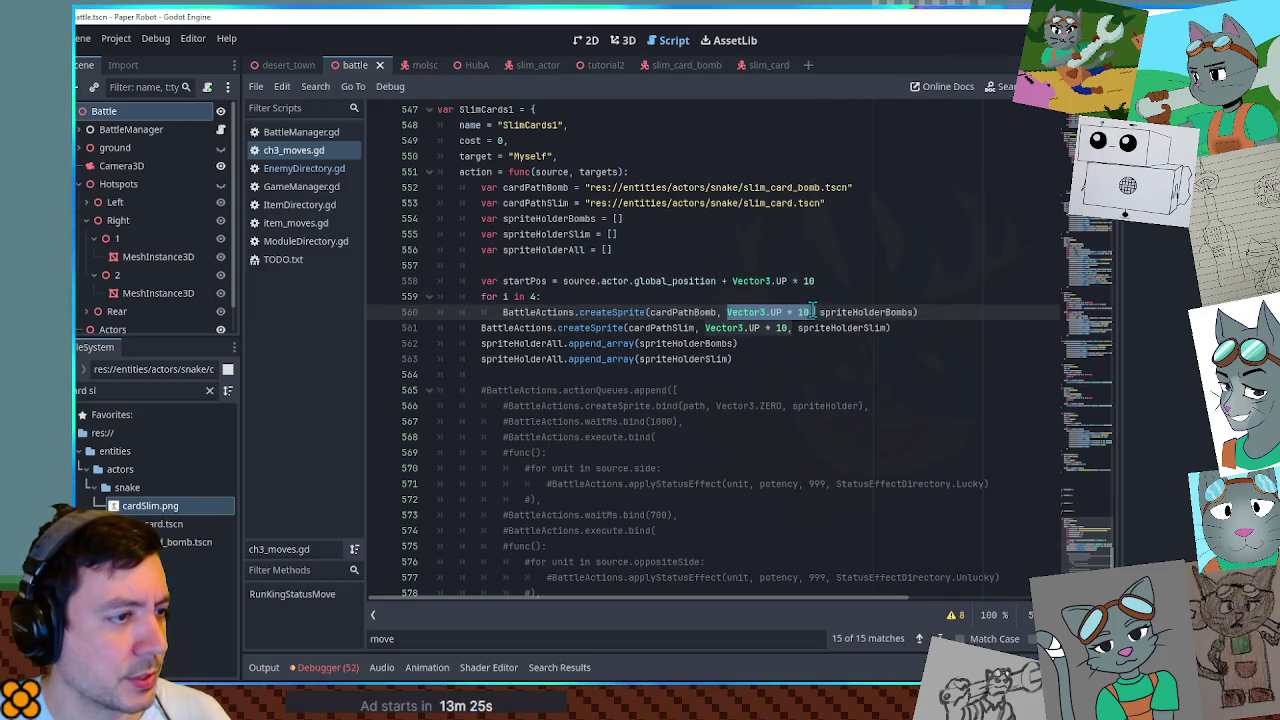
{"action": "key", "text": "ctrl+v"}
{"action": "left_click_drag", "start_coordinate": [705, 328], "coordinate": [789, 327]}
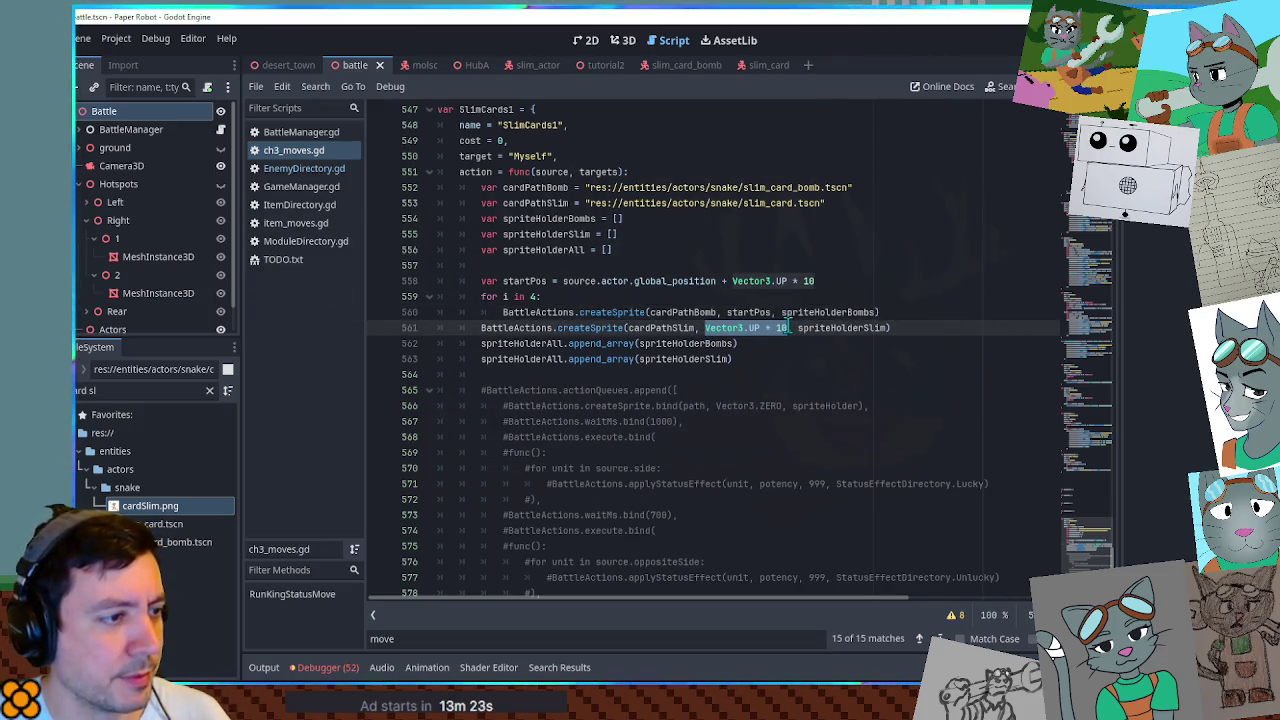
{"action": "key", "text": "ctrl+v"}
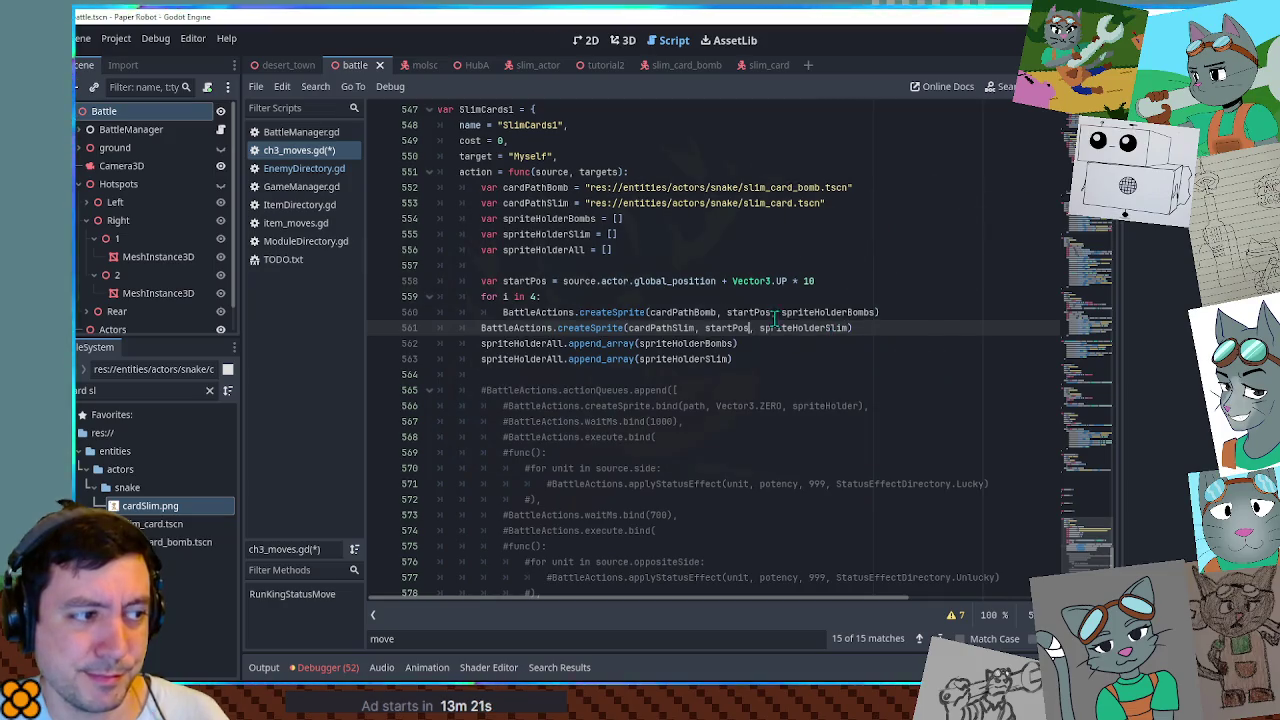
Offset each bomb card backward by index with + Vector3.BACK * i, and save the script.
{"action": "left_click", "coordinate": [771, 312]}
{"action": "type", "text": "+ Vecto"}
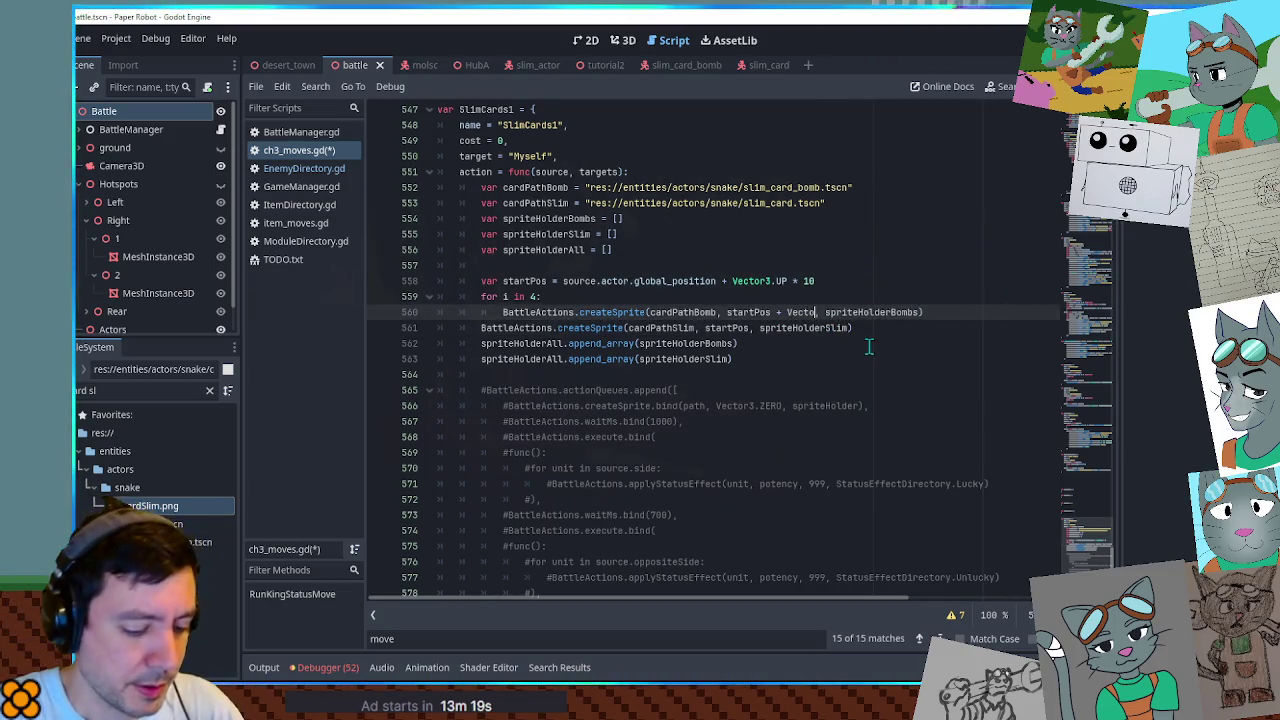
{"action": "type", "text": "r3."}
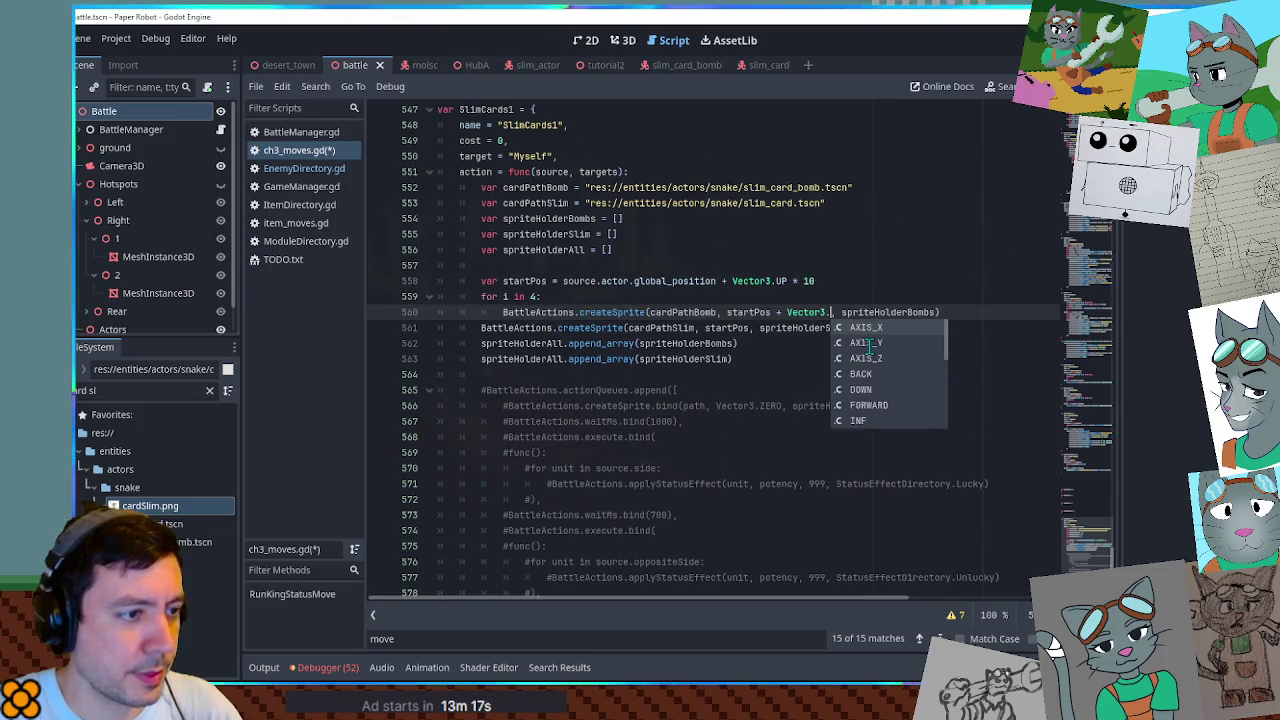
{"action": "type", "text": "b"}
{"action": "key", "text": "Return"}
{"action": "type", "text": "* i * "}
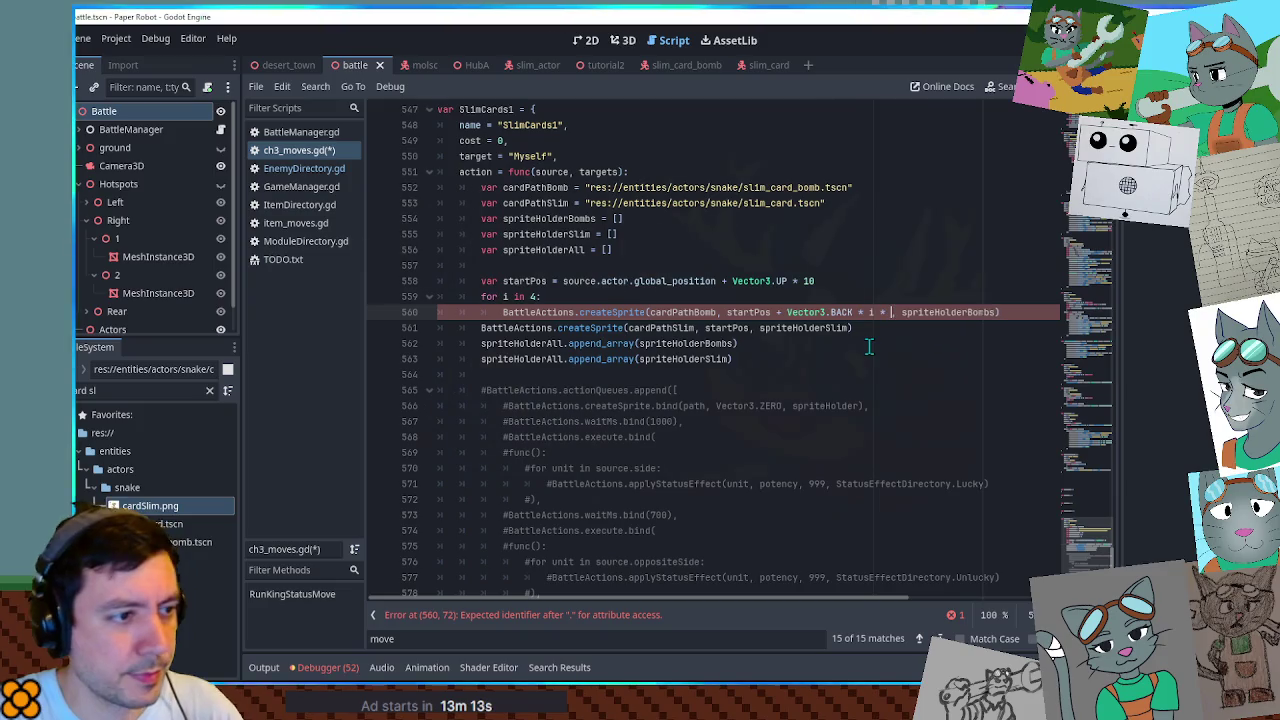
{"action": "type", "text": "0.2"}
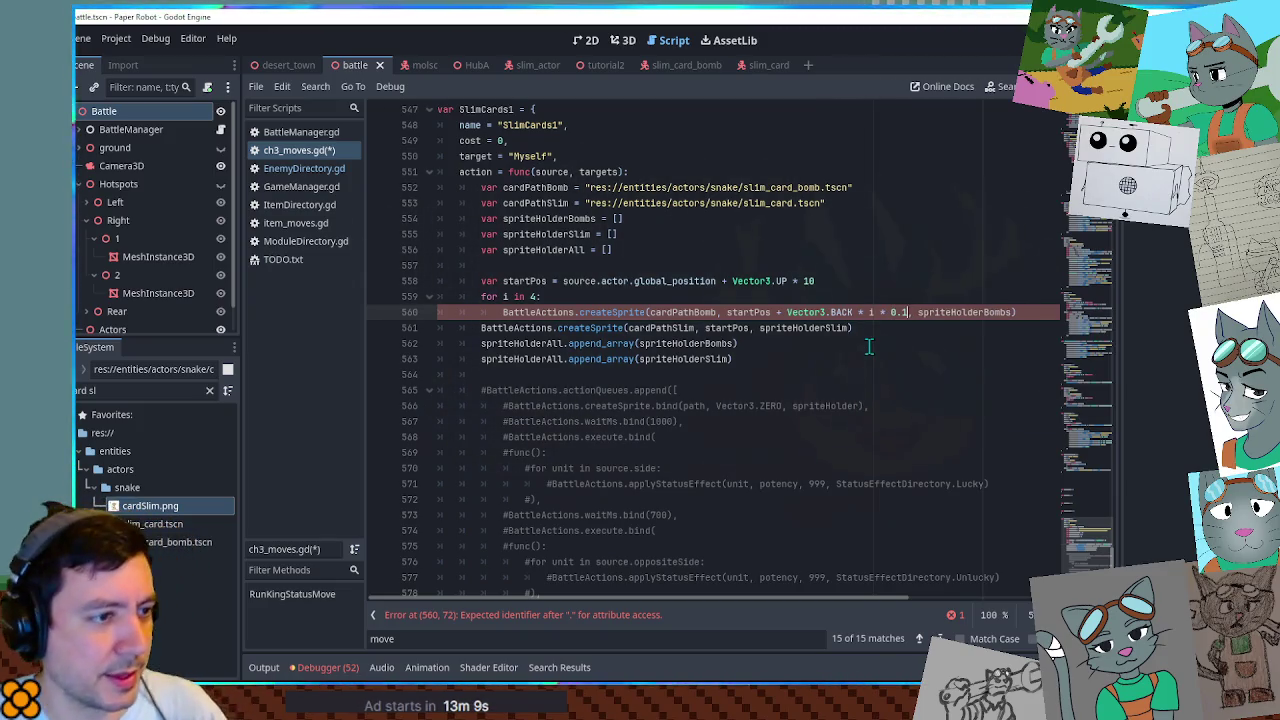
{"action": "key", "text": "ctrl+s"}
{"action": "double_click", "coordinate": [486, 110]}
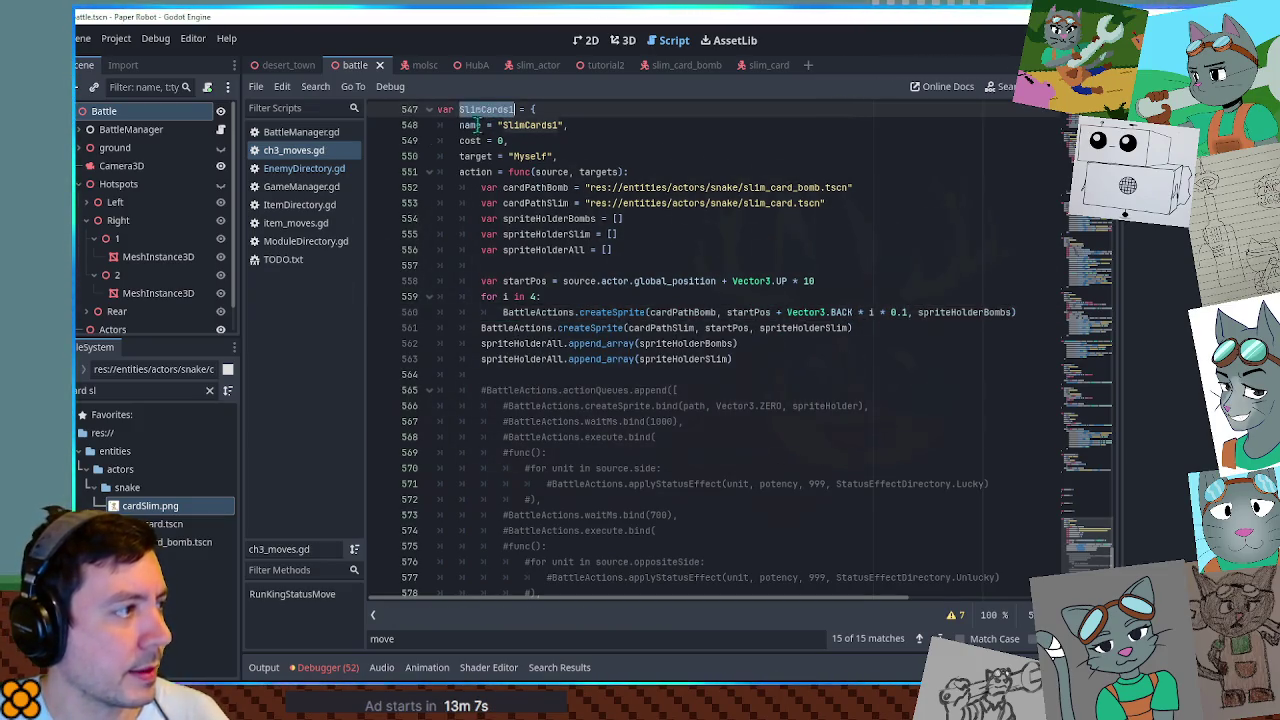
{"action": "left_click", "coordinate": [304, 168]}
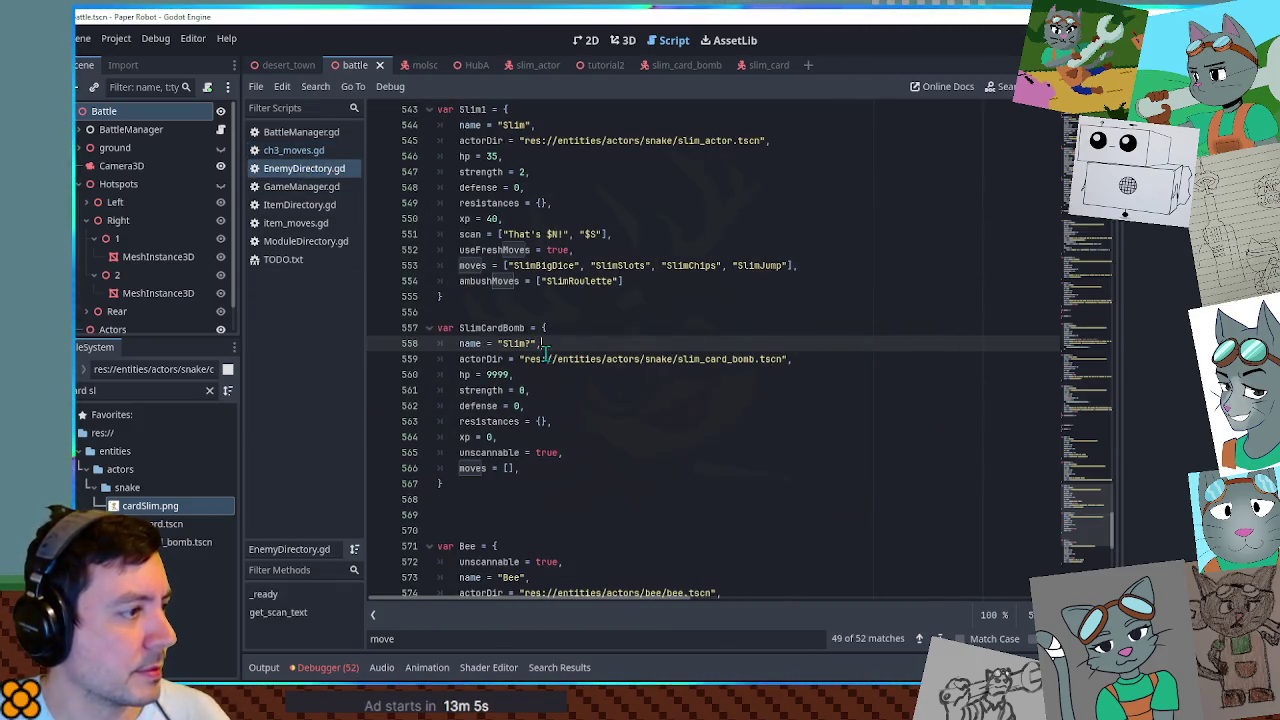
Change Slim1's ambushMoves from SlimRoulette to SlimCards1, keeping a commented copy, and save.
{"action": "left_click", "coordinate": [609, 280]}
{"action": "key", "text": "ctrl+shift+d"}
{"action": "key", "text": "ctrl+k"}
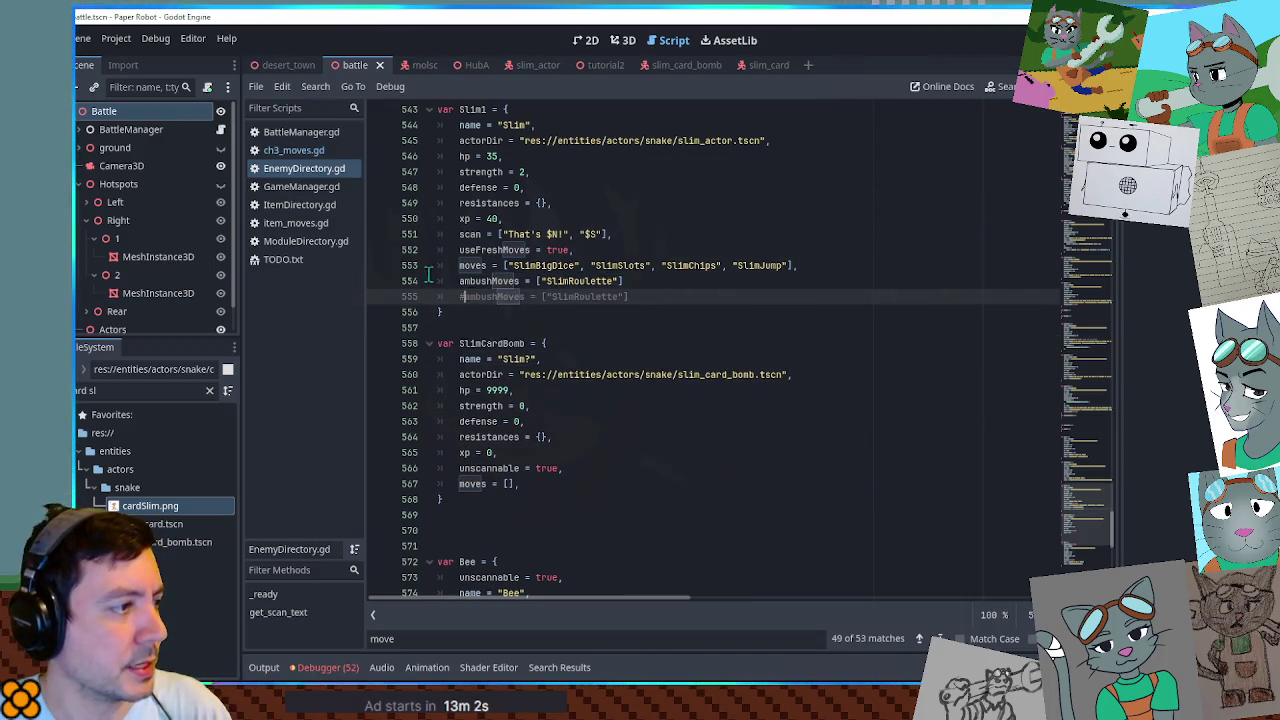
{"action": "left_click", "coordinate": [290, 150]}
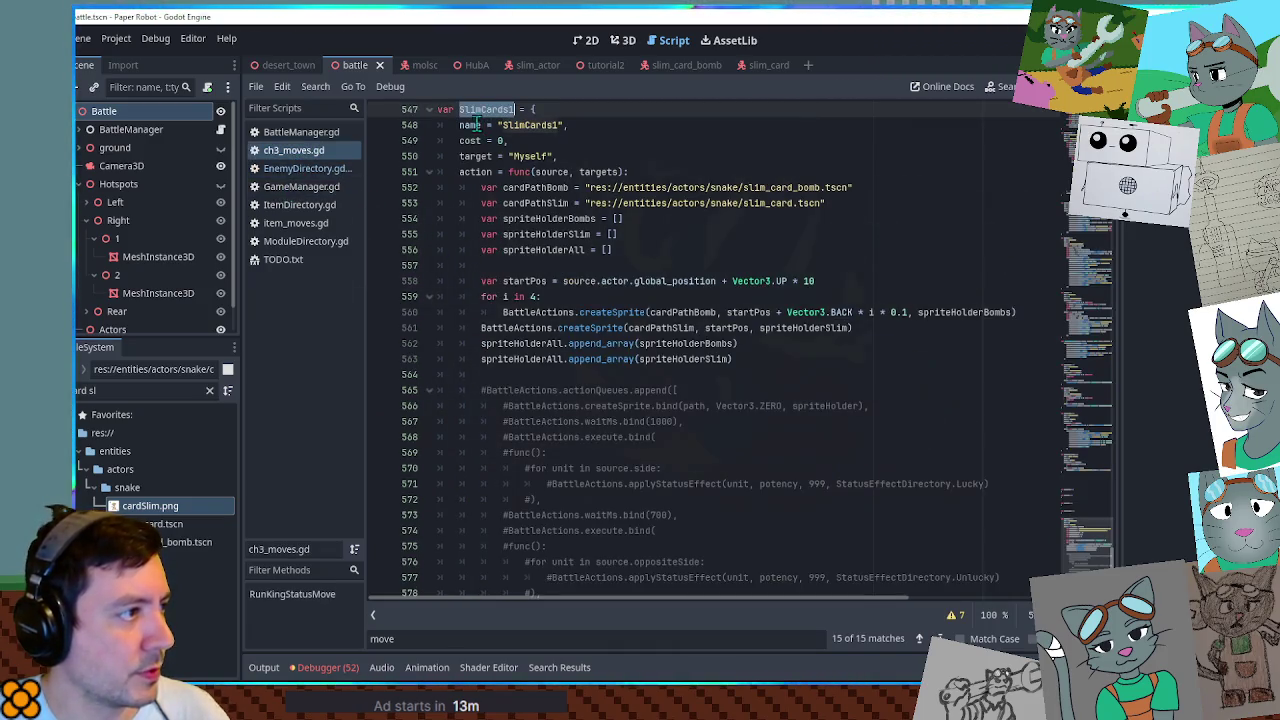
{"action": "key", "text": "ctrl+c"}
{"action": "left_click", "coordinate": [300, 168]}
{"action": "double_click", "coordinate": [565, 281]}
{"action": "key", "text": "ctrl+v"}
{"action": "key", "text": "ctrl+s"}
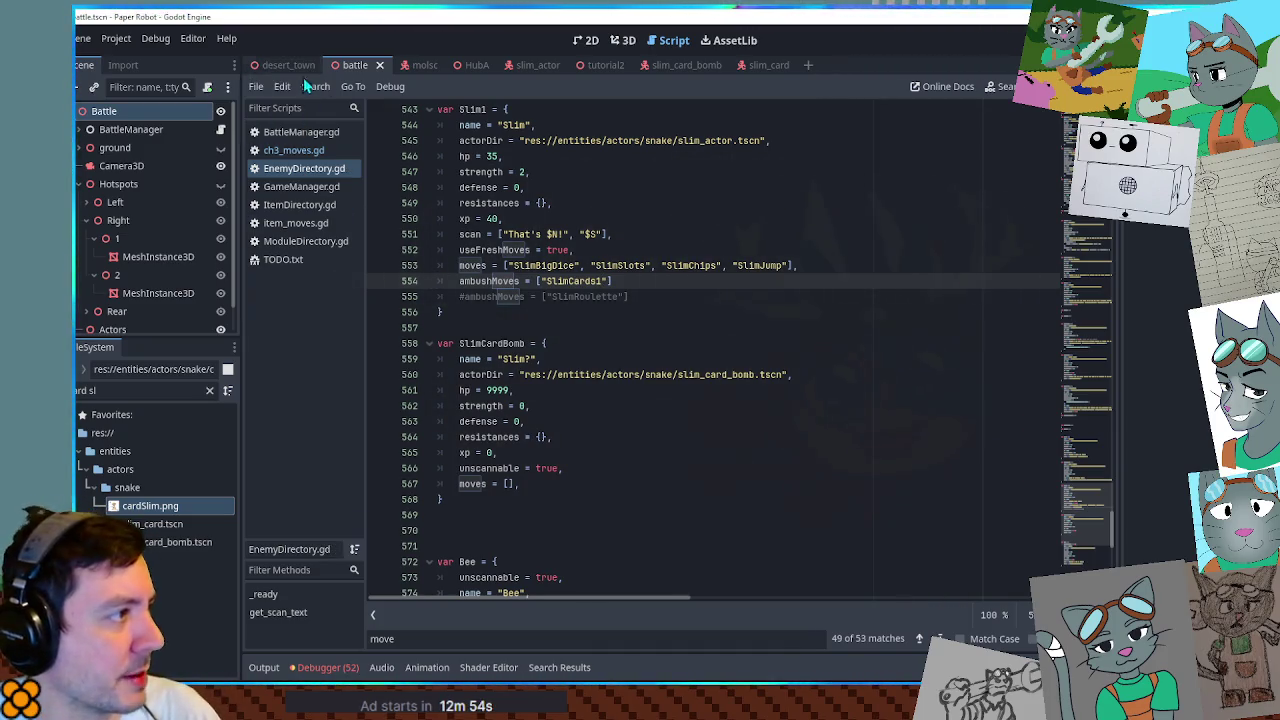
Close the slim_card, slim_card_bomb and tutorial2 scene tabs.
{"action": "left_click", "coordinate": [768, 66]}
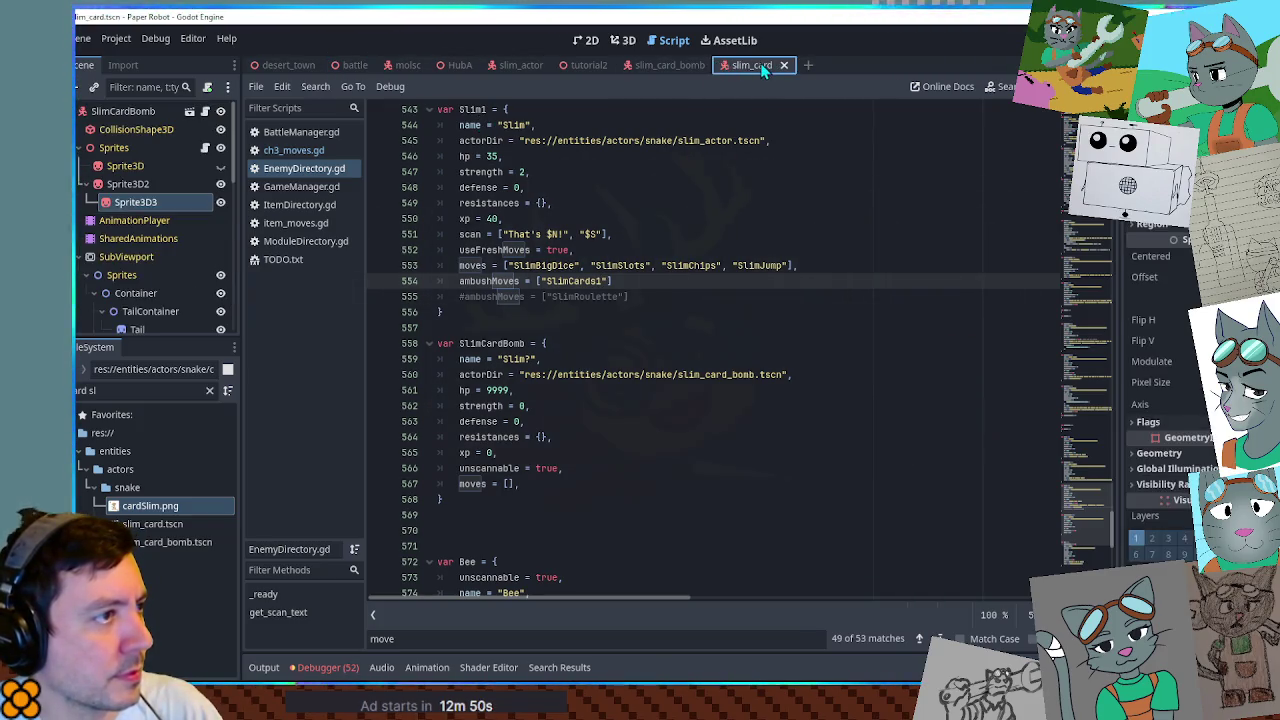
{"action": "middle_click", "coordinate": [720, 65]}
{"action": "middle_click", "coordinate": [647, 64]}
{"action": "middle_click", "coordinate": [597, 65]}
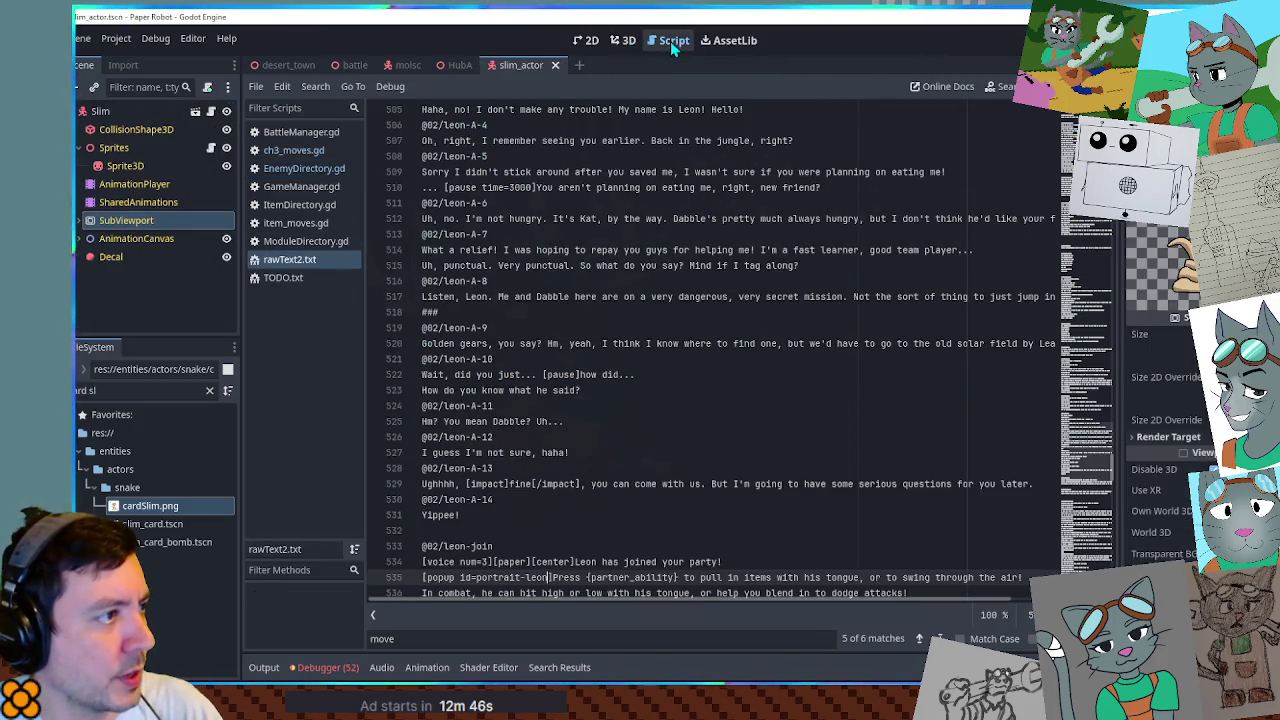
Close rawText2.txt, GameManager.gd, ItemDirectory.gd, item_moves.gd and ModuleDirectory.gd, showing ch3_moves.gd.
{"action": "middle_click", "coordinate": [305, 259]}
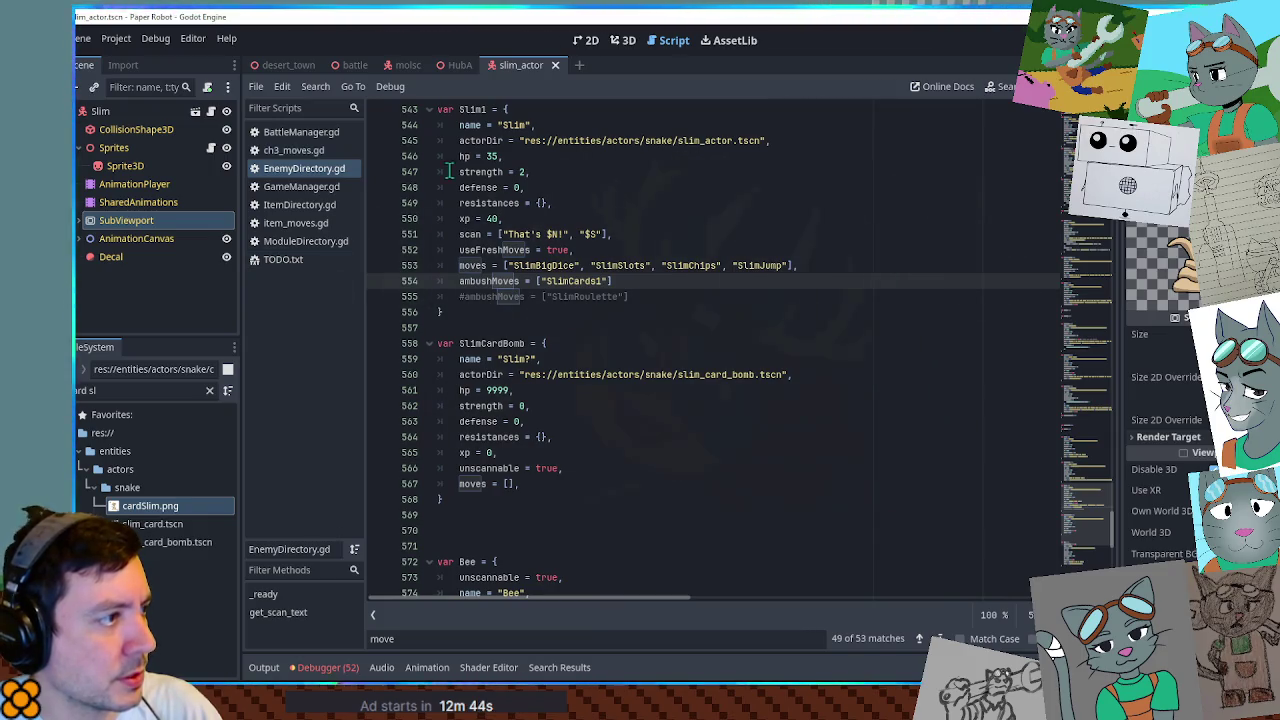
{"action": "left_click", "coordinate": [294, 150]}
{"action": "middle_click", "coordinate": [333, 187]}
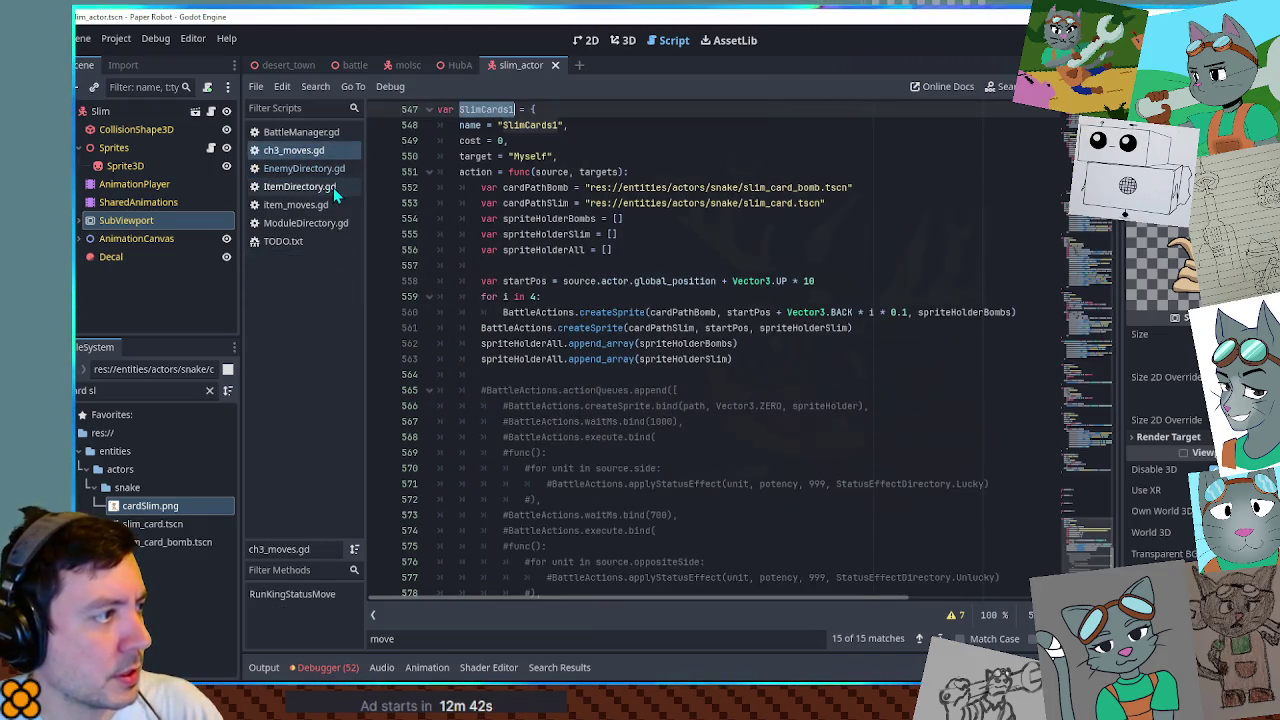
{"action": "middle_click", "coordinate": [333, 187]}
{"action": "middle_click", "coordinate": [330, 187]}
{"action": "middle_click", "coordinate": [325, 190]}
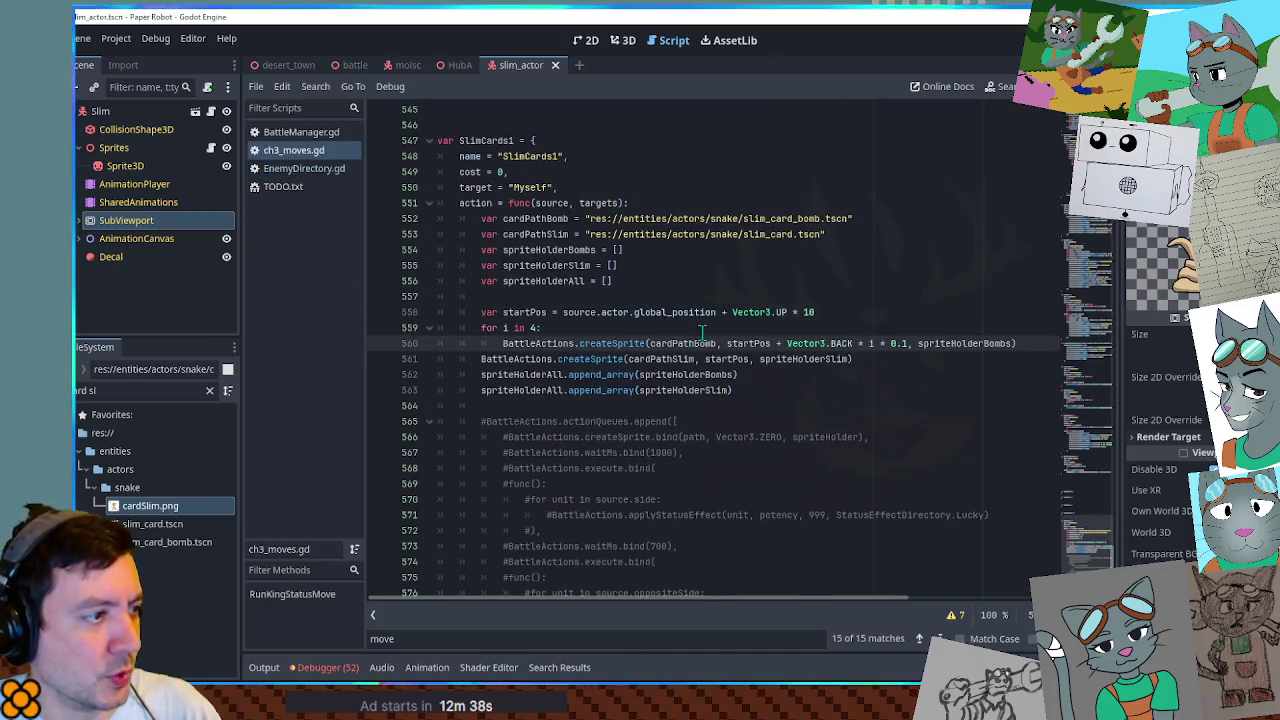
Uncomment SlimCards1's actionQueues.append block, including lines 566–579 and the closing bracket.
{"action": "scroll", "coordinate": [643, 310], "scroll_direction": "down", "scroll_amount": 2}
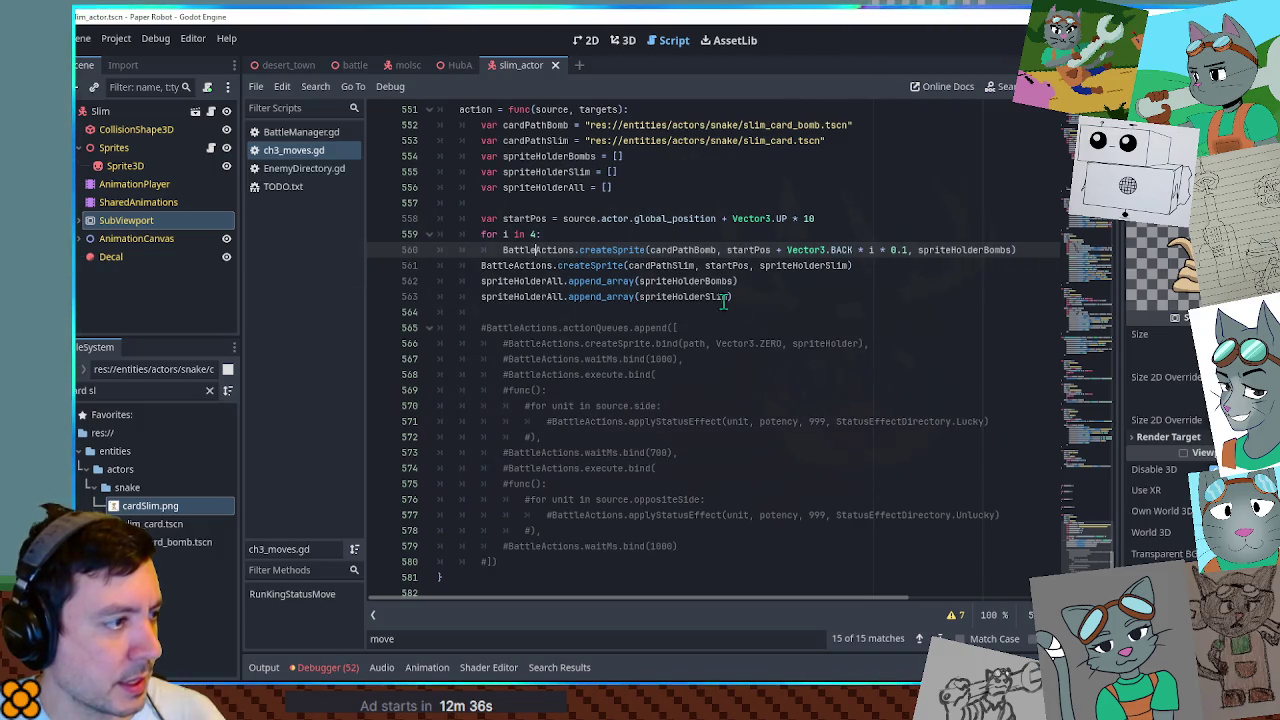
{"action": "left_click", "coordinate": [482, 328]}
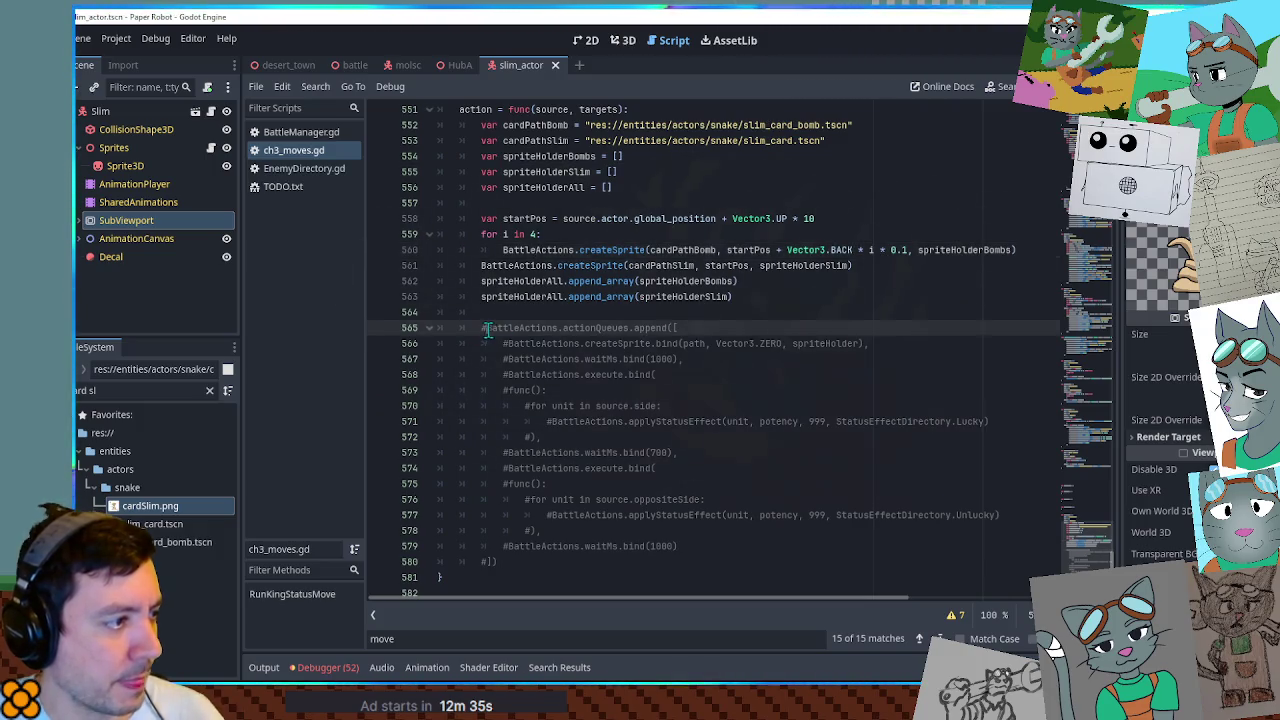
{"action": "key", "text": "ctrl+k"}
{"action": "left_click", "coordinate": [484, 561]}
{"action": "key", "text": "ctrl+k"}
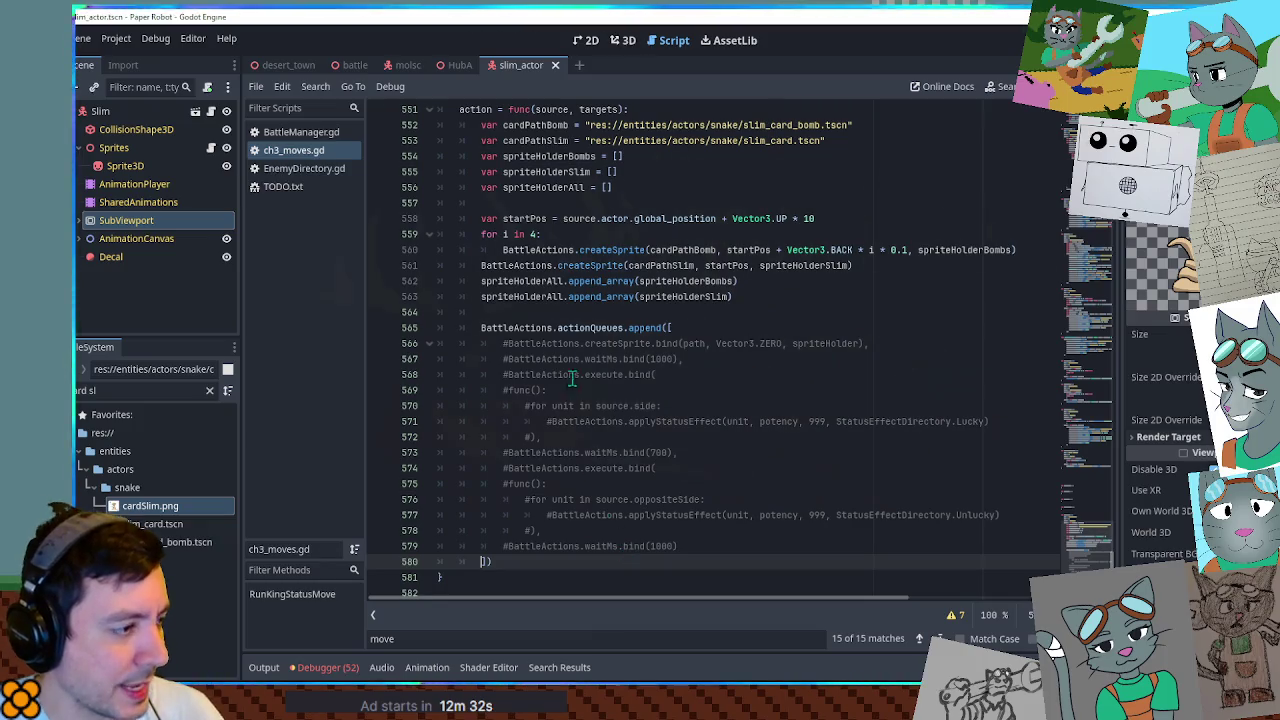
{"action": "mouse_move", "coordinate": [503, 343]}
{"action": "left_mouse_down"}
{"action": "mouse_move", "coordinate": [560, 370]}
{"action": "mouse_move", "coordinate": [600, 546]}
{"action": "left_mouse_up"}
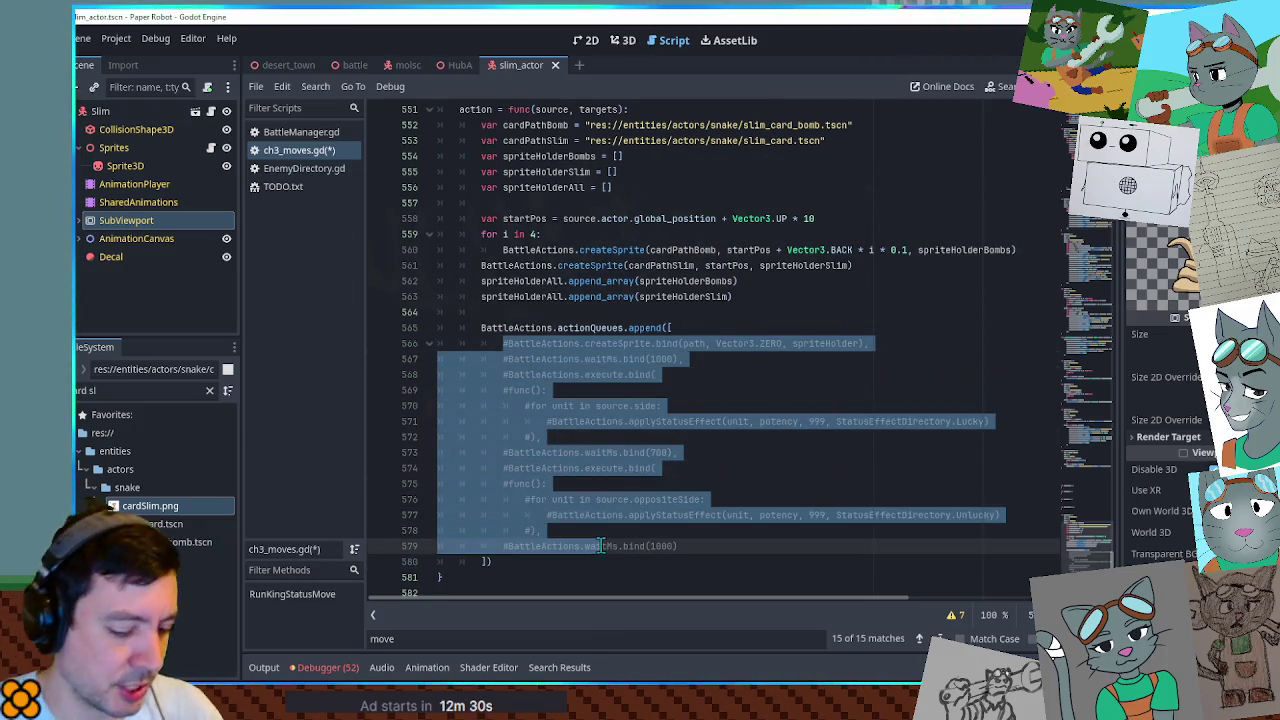
{"action": "key", "text": "ctrl+k"}
Search the script for 'tween' and select the fireTween call on line 50.
{"action": "key", "text": "ctrl+f"}
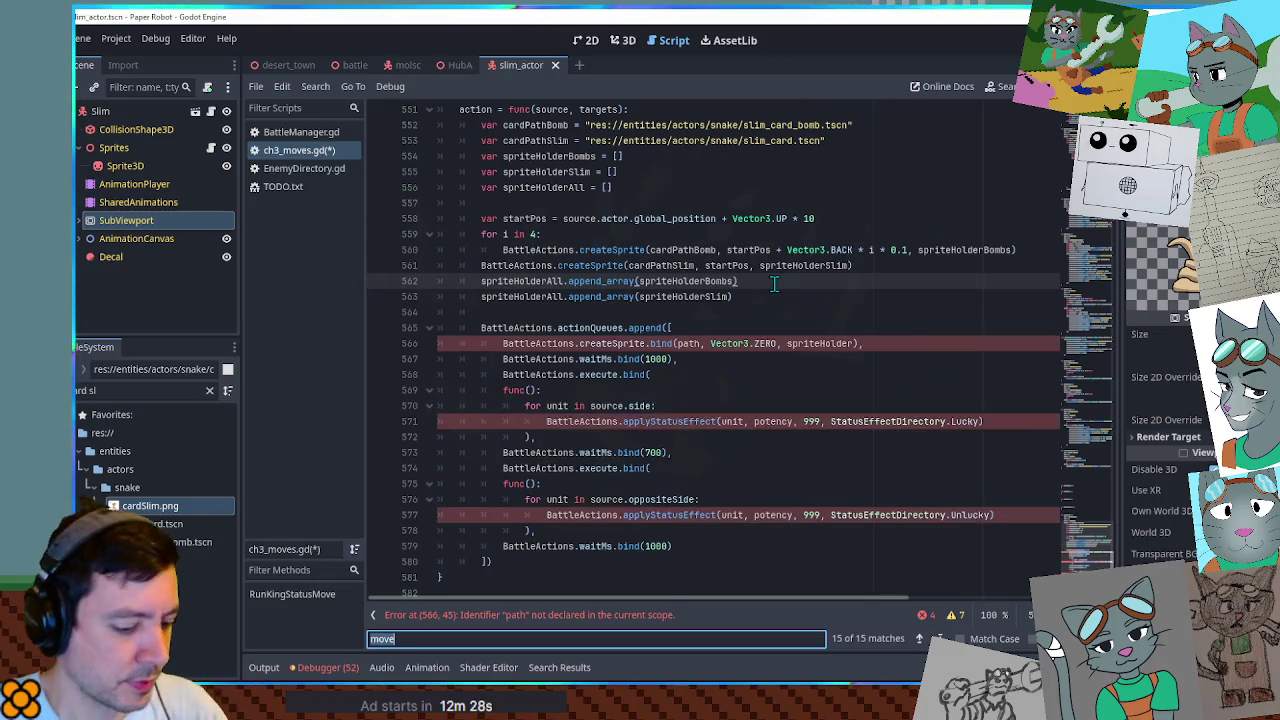
{"action": "type", "text": "tween"}
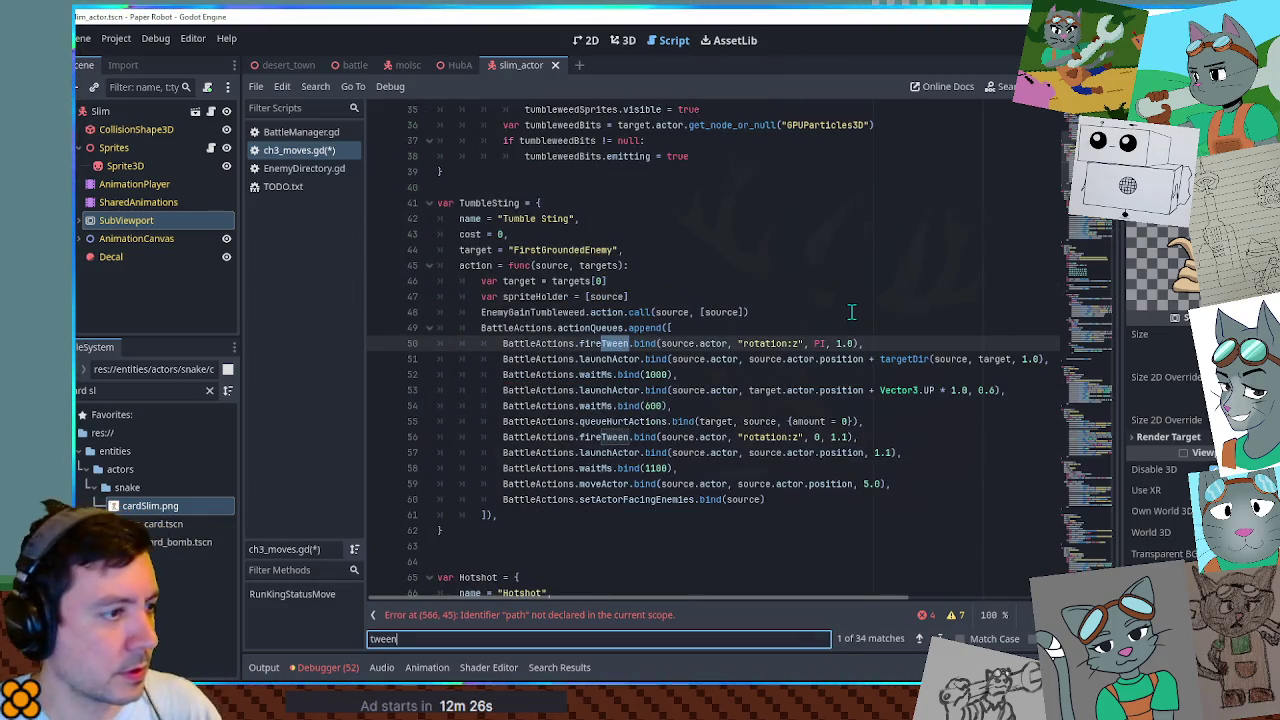
{"action": "left_click", "coordinate": [628, 343]}
{"action": "key", "text": "shift+Home"}
{"action": "double_click", "coordinate": [615, 343]}
{"action": "key", "text": "ctrl+c"}
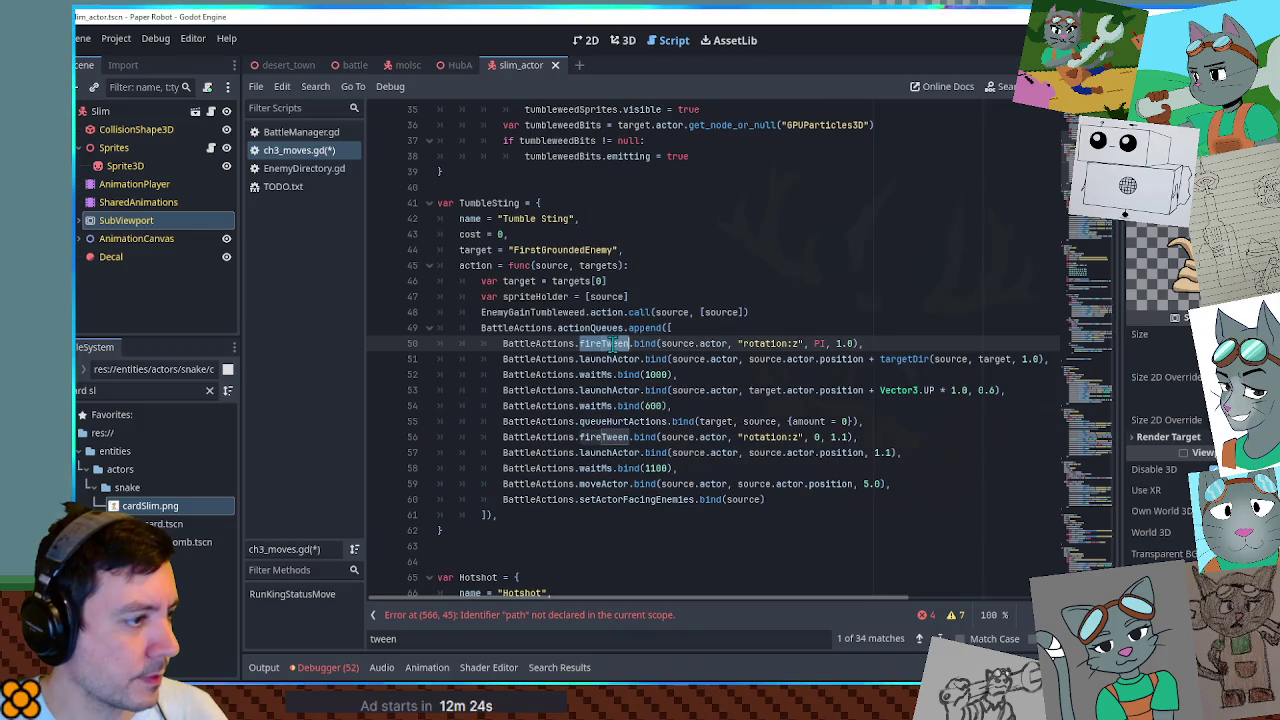
Open BattleActions.gd via the 'battle acti' file filter and inspect fireTween's sprites parameter.
{"action": "left_click", "coordinate": [108, 390]}
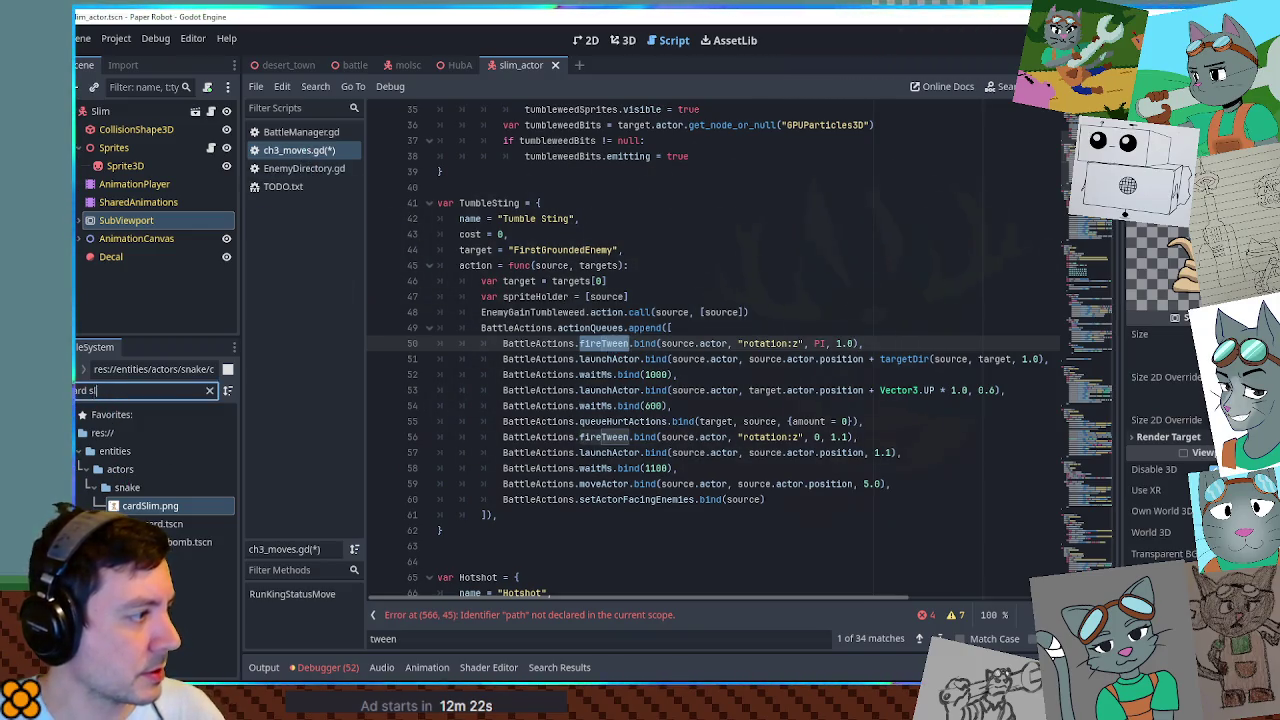
{"action": "key", "text": "ctrl+a"}
{"action": "type", "text": "battle acti"}
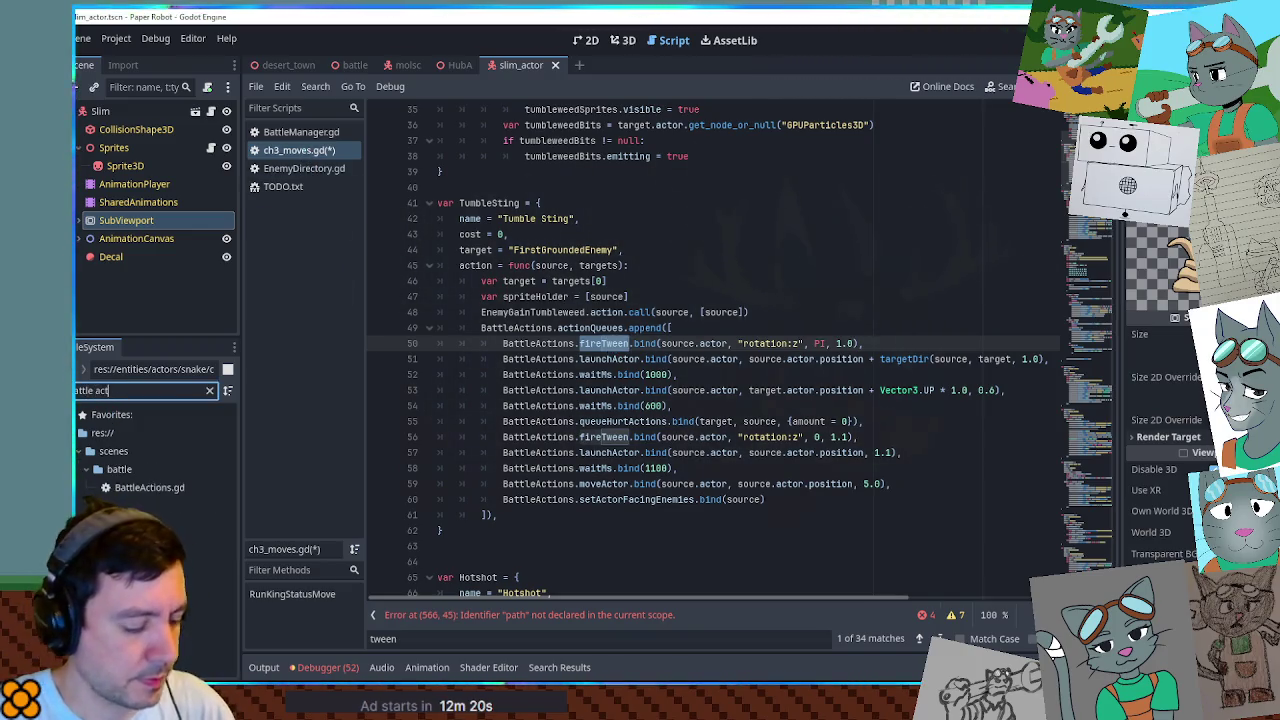
{"action": "left_click", "coordinate": [133, 489]}
{"action": "double_click", "coordinate": [133, 489]}
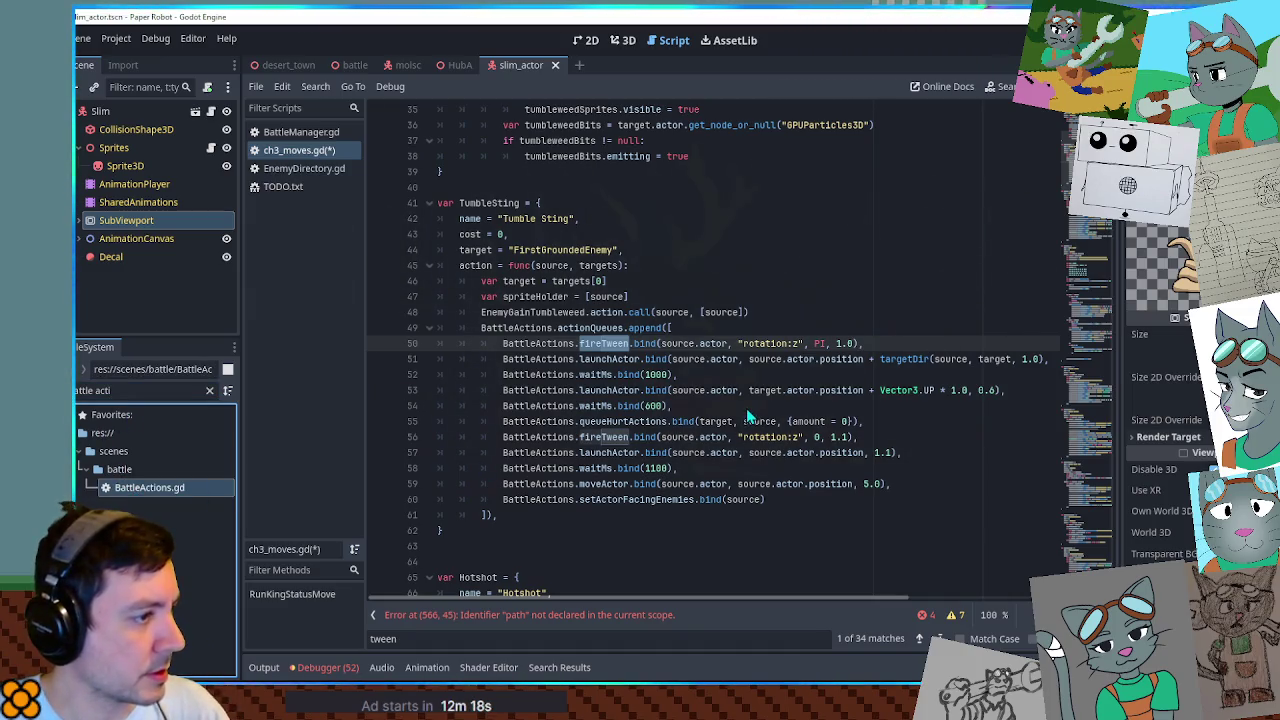
{"action": "key", "text": "ctrl+f"}
{"action": "key", "text": "ctrl+v"}
{"action": "double_click", "coordinate": [538, 343]}
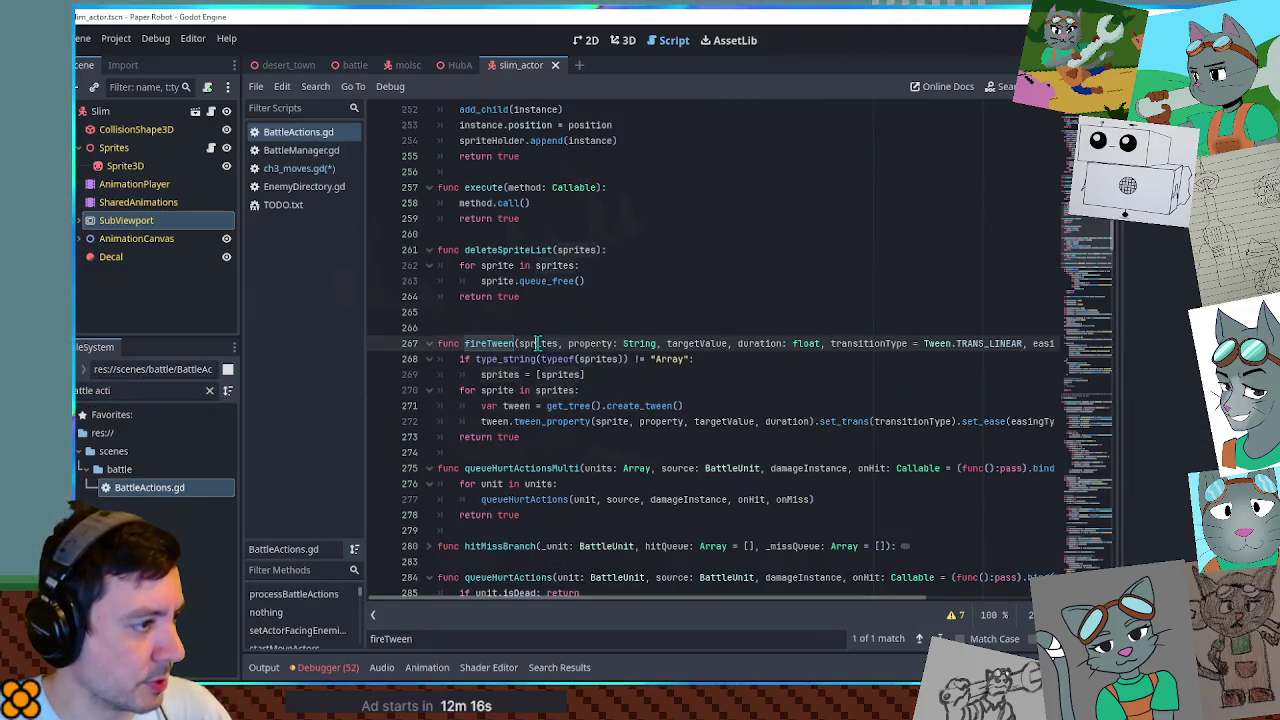
Back in ch3_moves.gd, copy the line-50 fireTween call and place the caret at the queue start.
{"action": "left_click", "coordinate": [298, 168]}
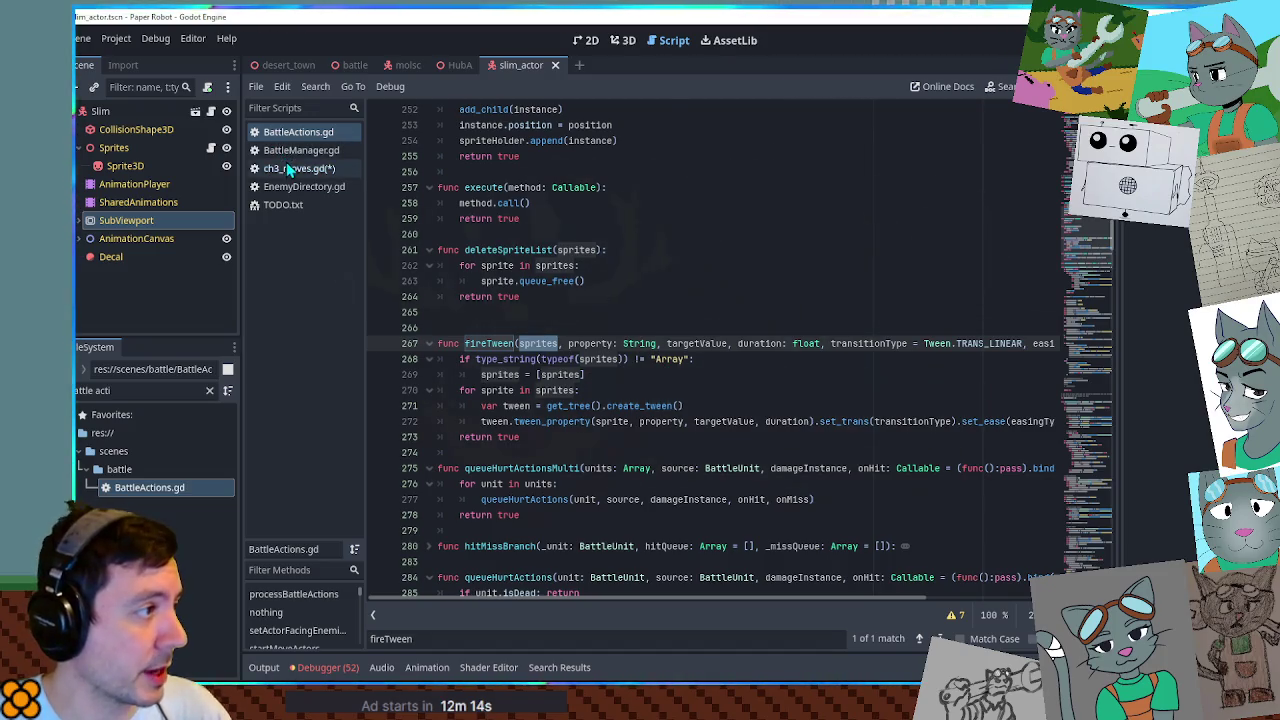
{"action": "left_click", "coordinate": [876, 343]}
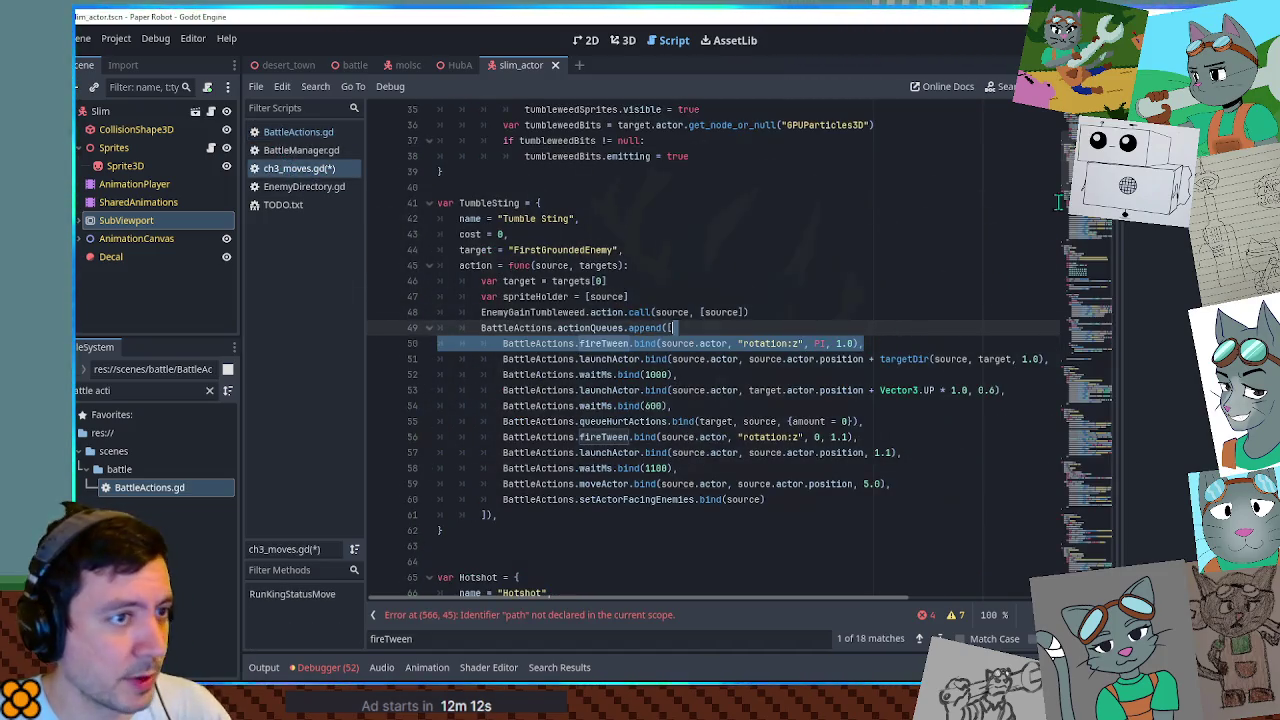
{"action": "left_click", "coordinate": [450, 615]}
{"action": "left_click", "coordinate": [680, 283]}
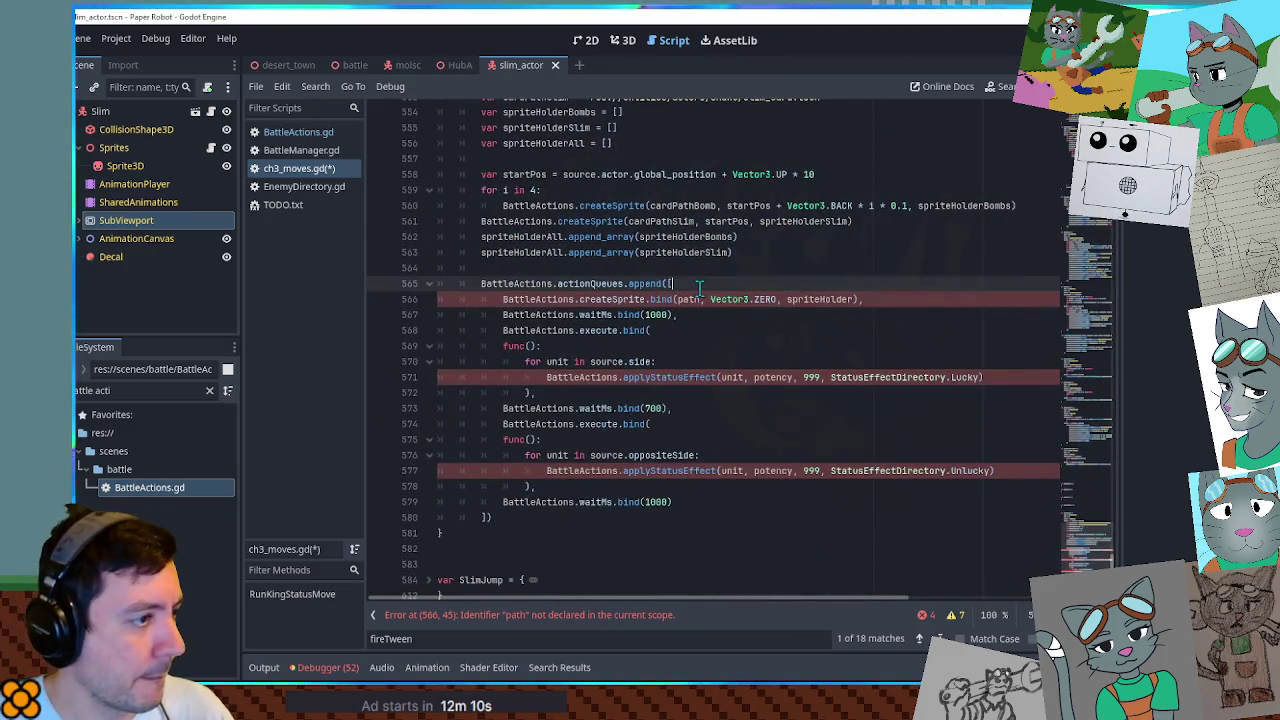
Paste the fireTween call into the queue and change it to (spriteHolderAll, "position:y", 0).
{"action": "key", "text": "Return"}
{"action": "type", "text": "BattleActions.fireTween.bind(source.actor, \"rotation:z\", PI, 1.0),"}
{"action": "double_click", "coordinate": [522, 252]}
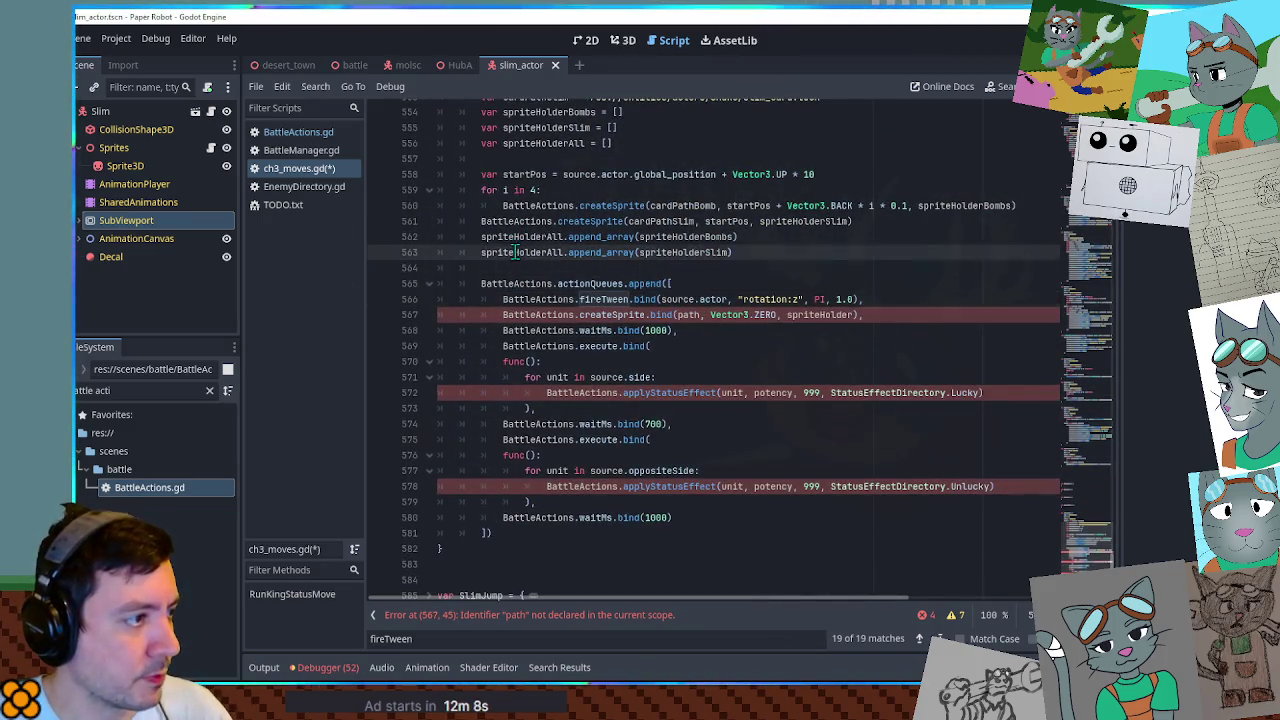
{"action": "double_click", "coordinate": [680, 299]}
{"action": "left_click_drag", "start_coordinate": [690, 299], "coordinate": [712, 297]}
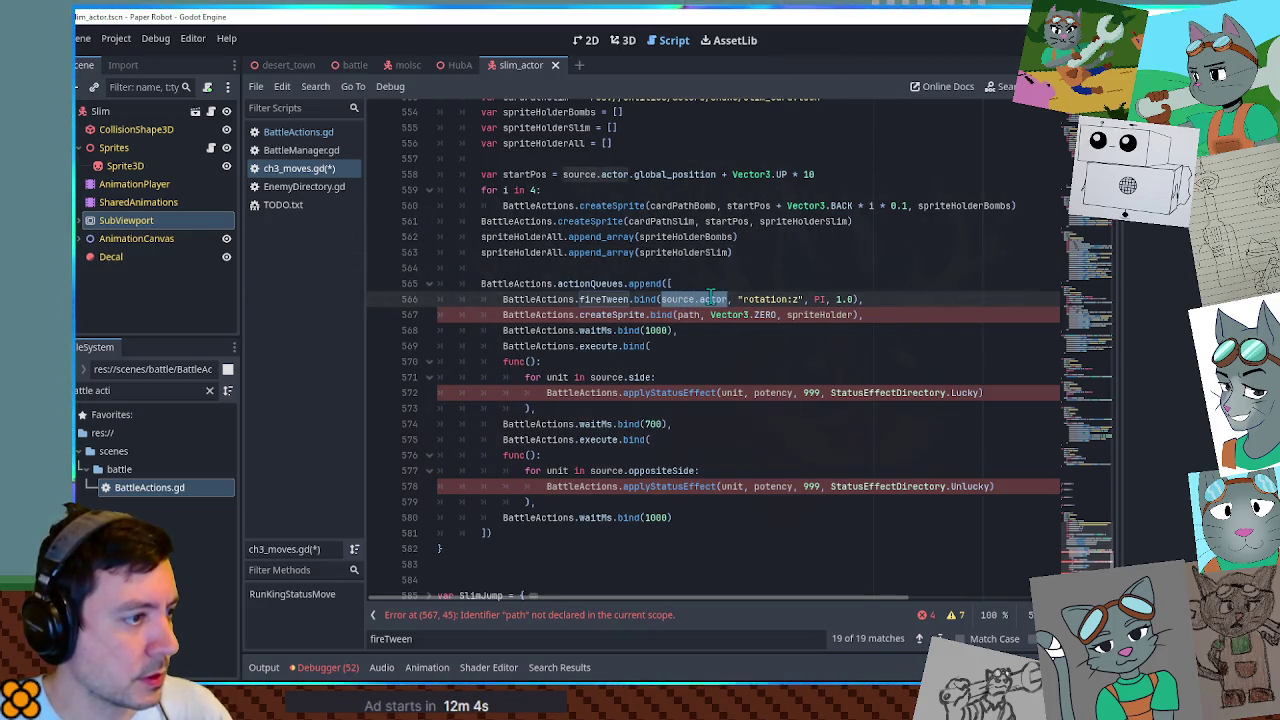
{"action": "type", "text": "spriteHolderAll"}
{"action": "double_click", "coordinate": [785, 298]}
{"action": "type", "text": "position"}
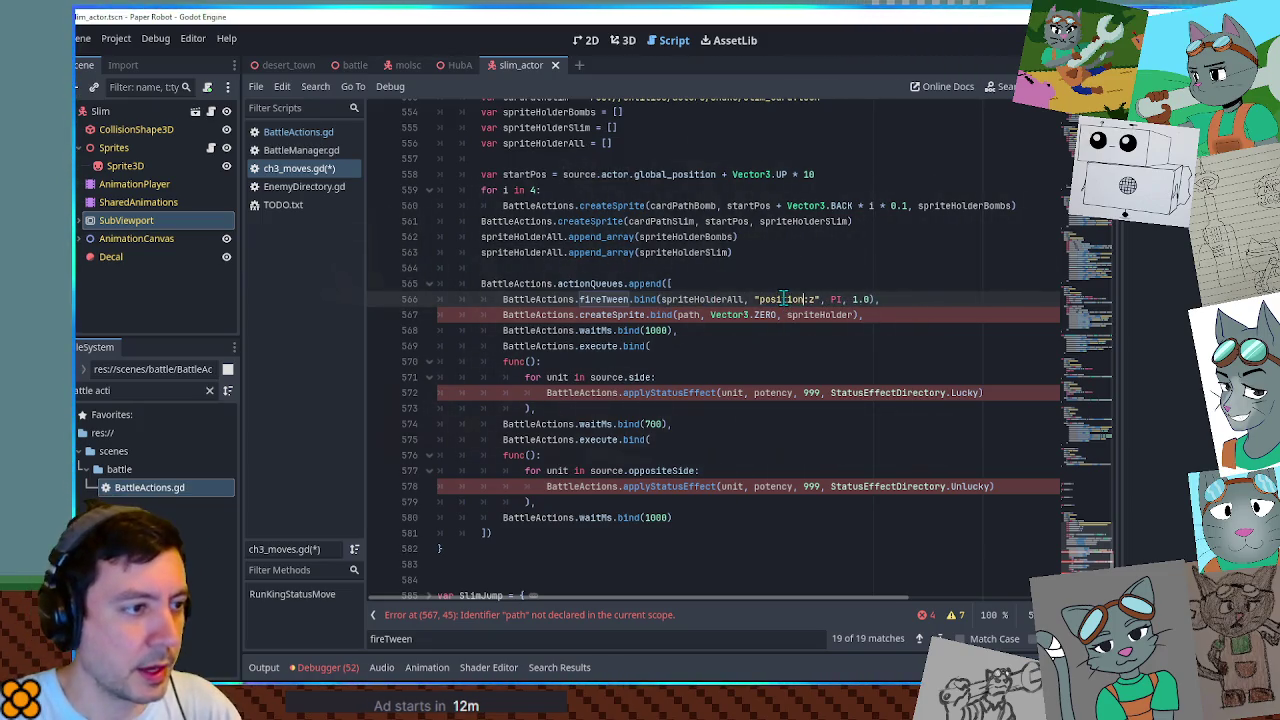
{"action": "key", "text": "BackSpace"}
{"action": "key", "text": "BackSpace"}
{"action": "key", "text": "BackSpace"}
{"action": "type", "text": "y\", 0"}
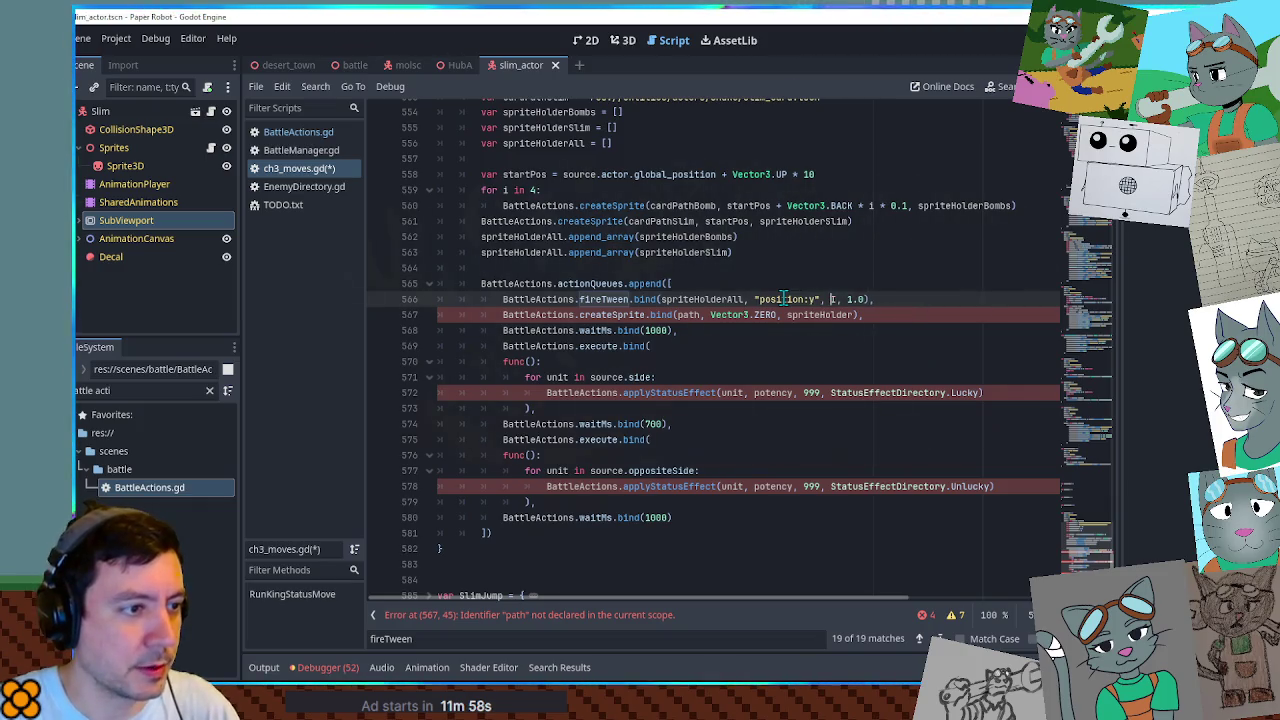
Delete the old queued actions on lines 567–580, save ch3_moves.gd, and open the battle scene.
{"action": "key", "text": "Down"}
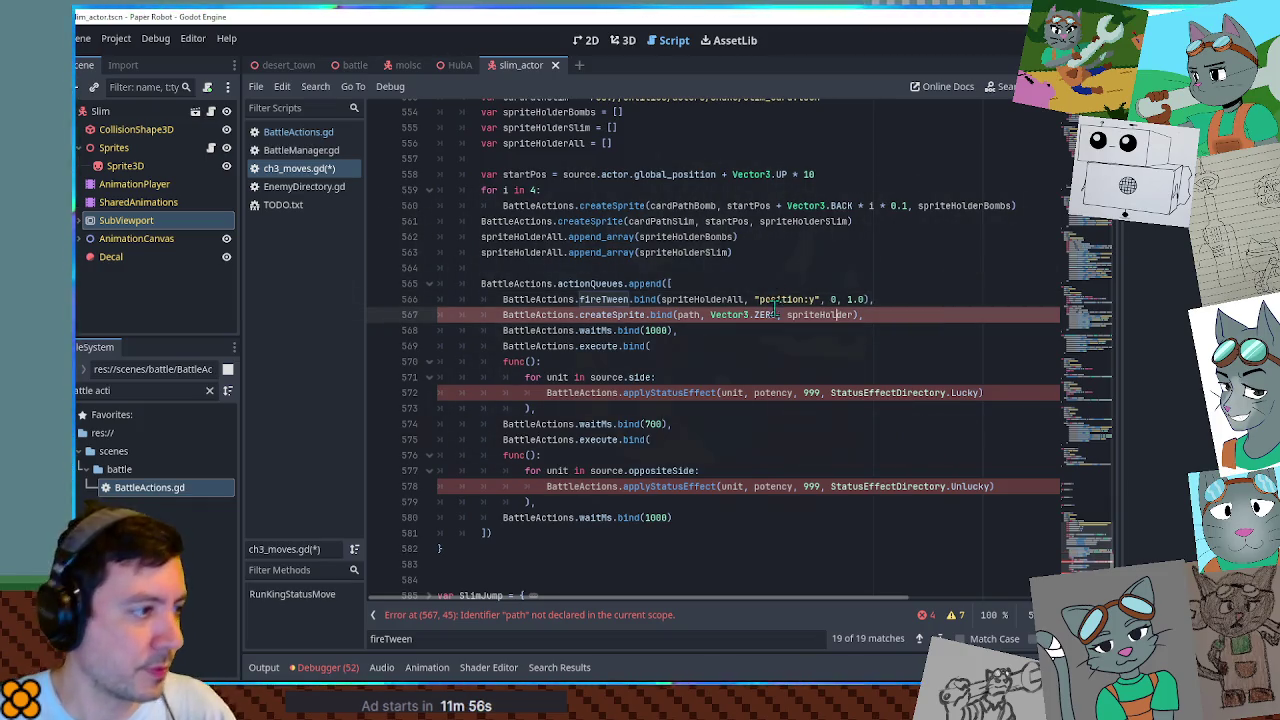
{"action": "mouse_move", "coordinate": [485, 312]}
{"action": "left_mouse_down"}
{"action": "mouse_move", "coordinate": [650, 518]}
{"action": "mouse_move", "coordinate": [681, 520]}
{"action": "left_mouse_up"}
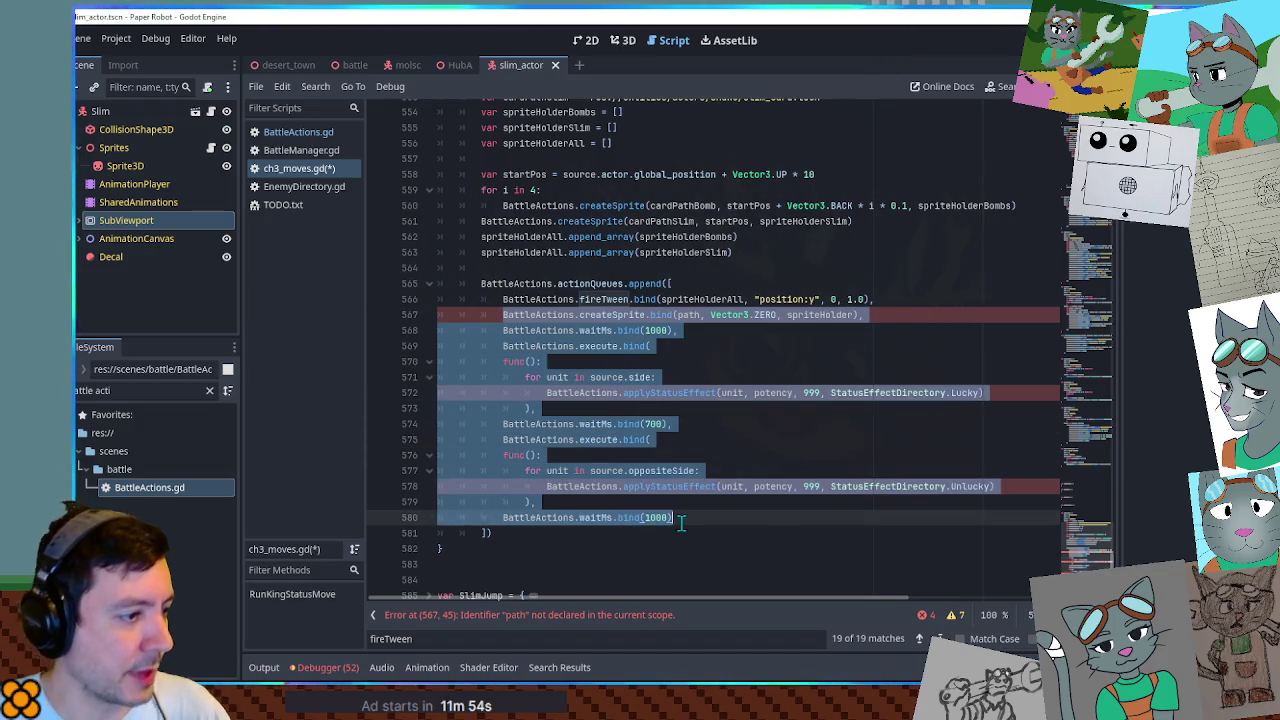
{"action": "key", "text": "BackSpace"}
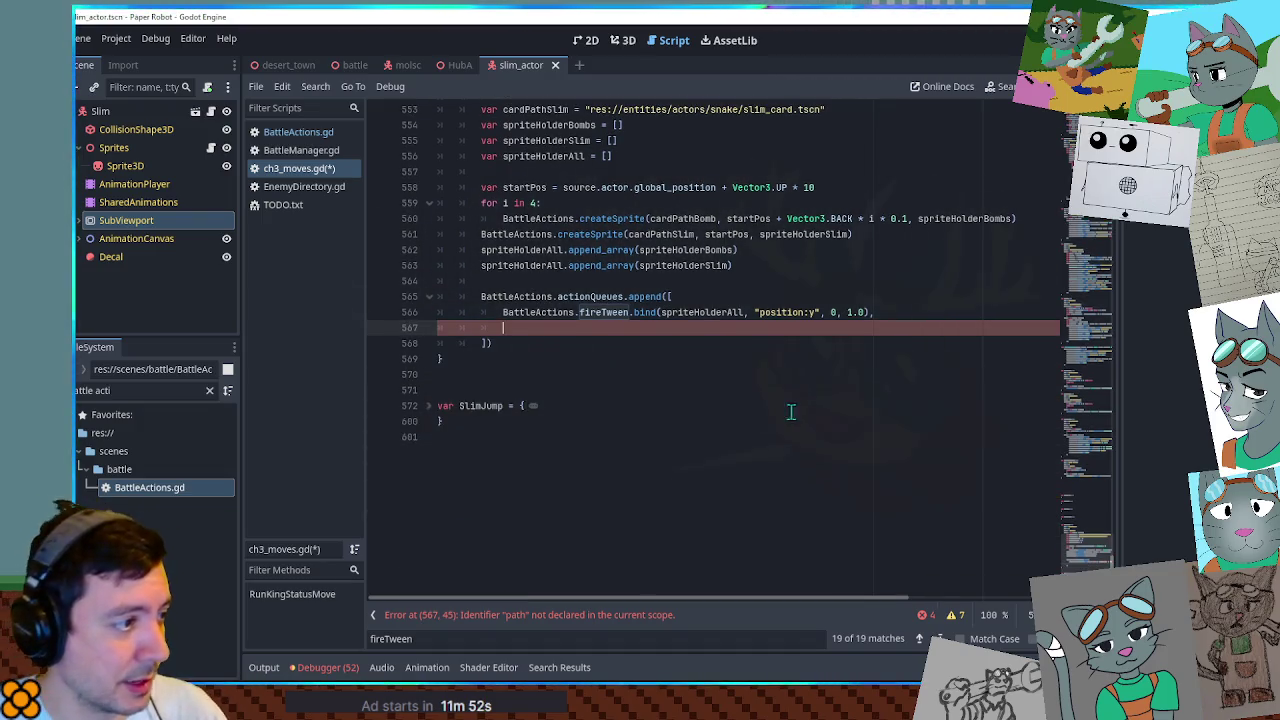
{"action": "key", "text": "ctrl+s"}
{"action": "left_click", "coordinate": [355, 65]}
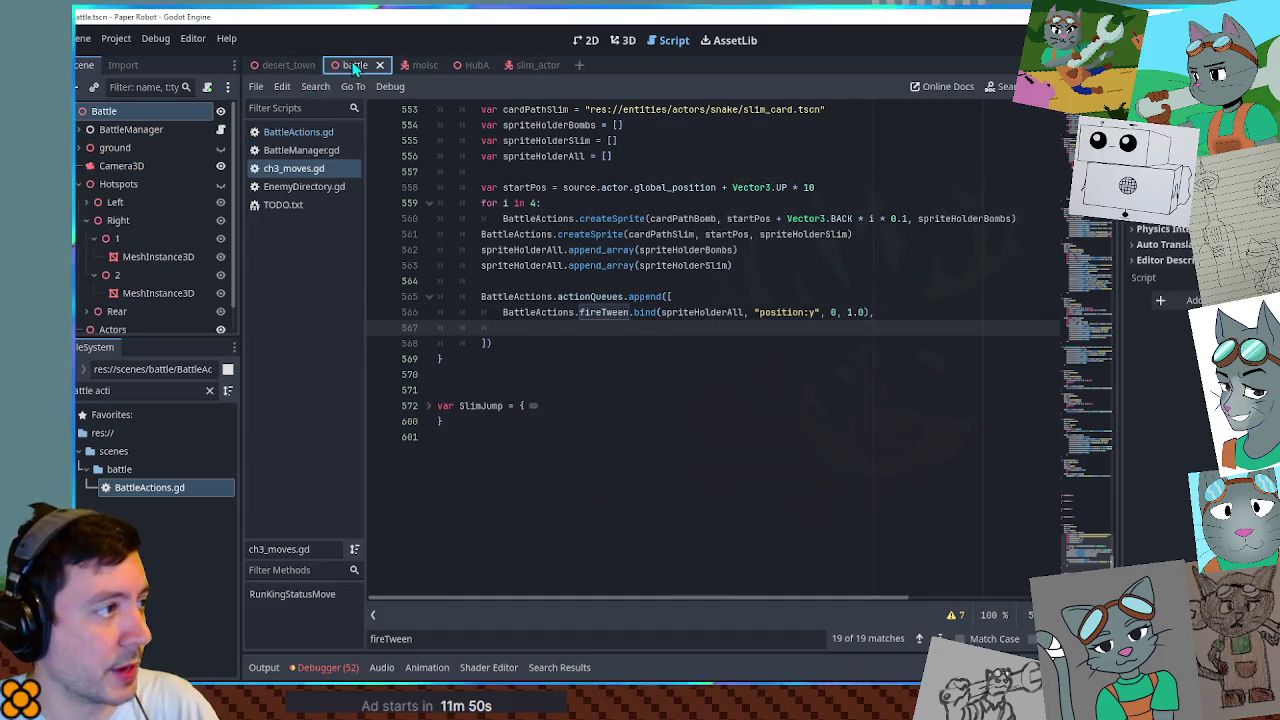
{"action": "key", "text": "F6"}
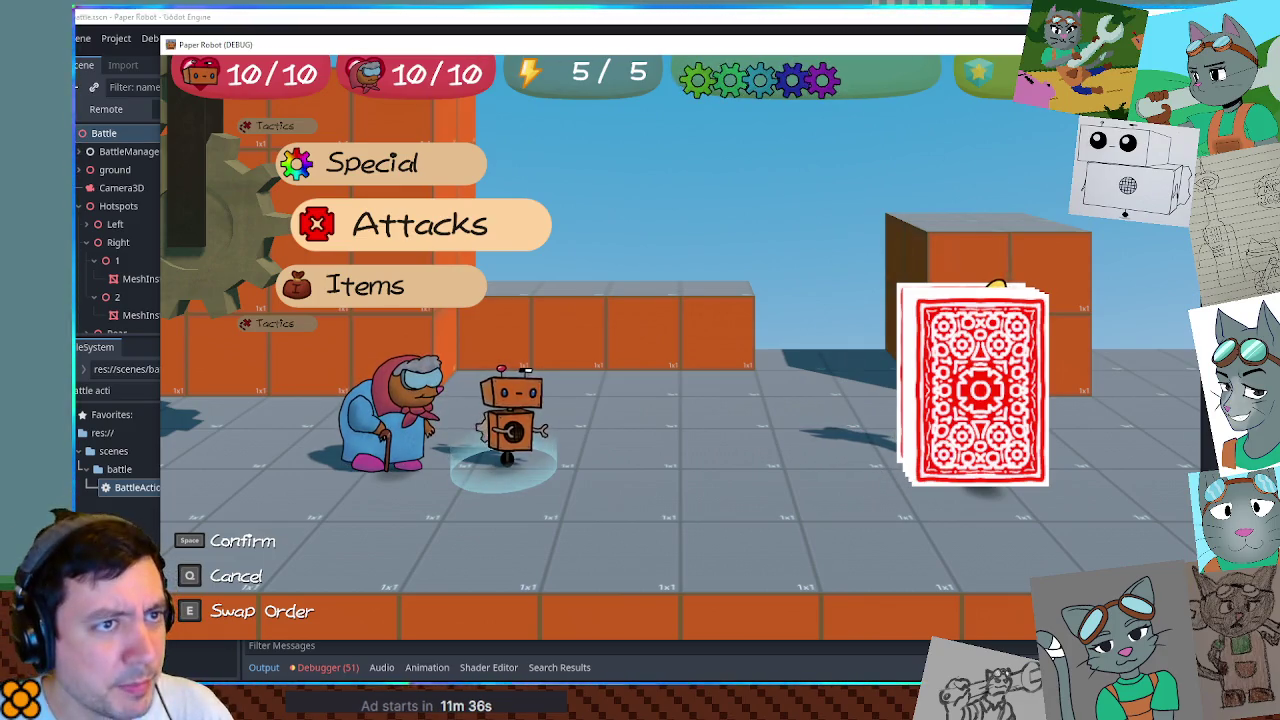
{"action": "key", "text": "alt+F4"}
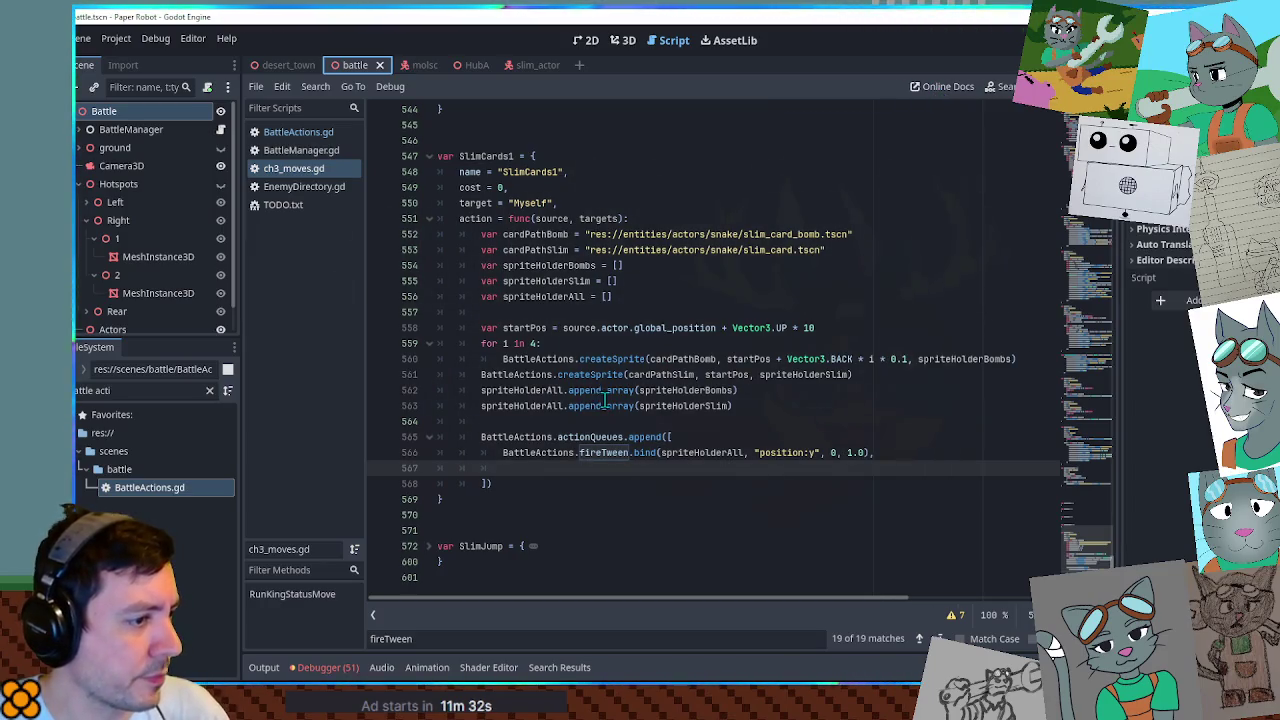
Review the card offset code on lines 559–561, the startPos plus Vector3.BACK * i * 0.1.
{"action": "double_click", "coordinate": [838, 358]}
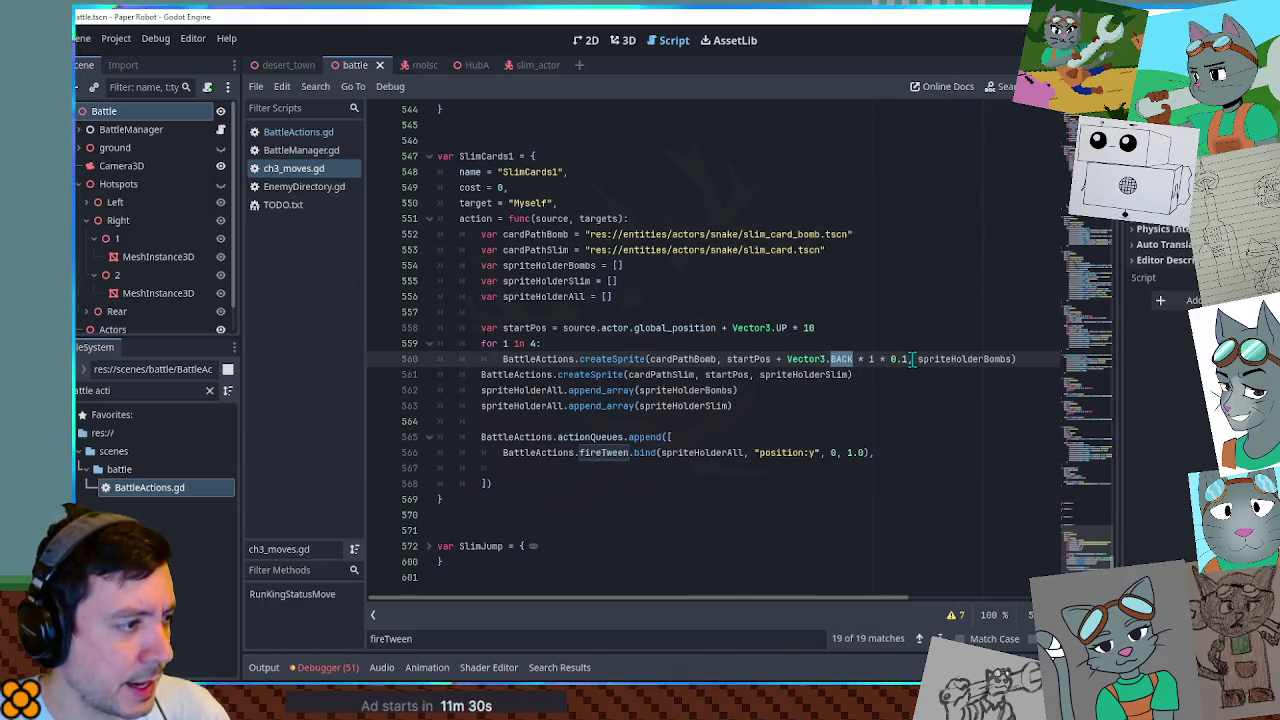
{"action": "double_click", "coordinate": [730, 374]}
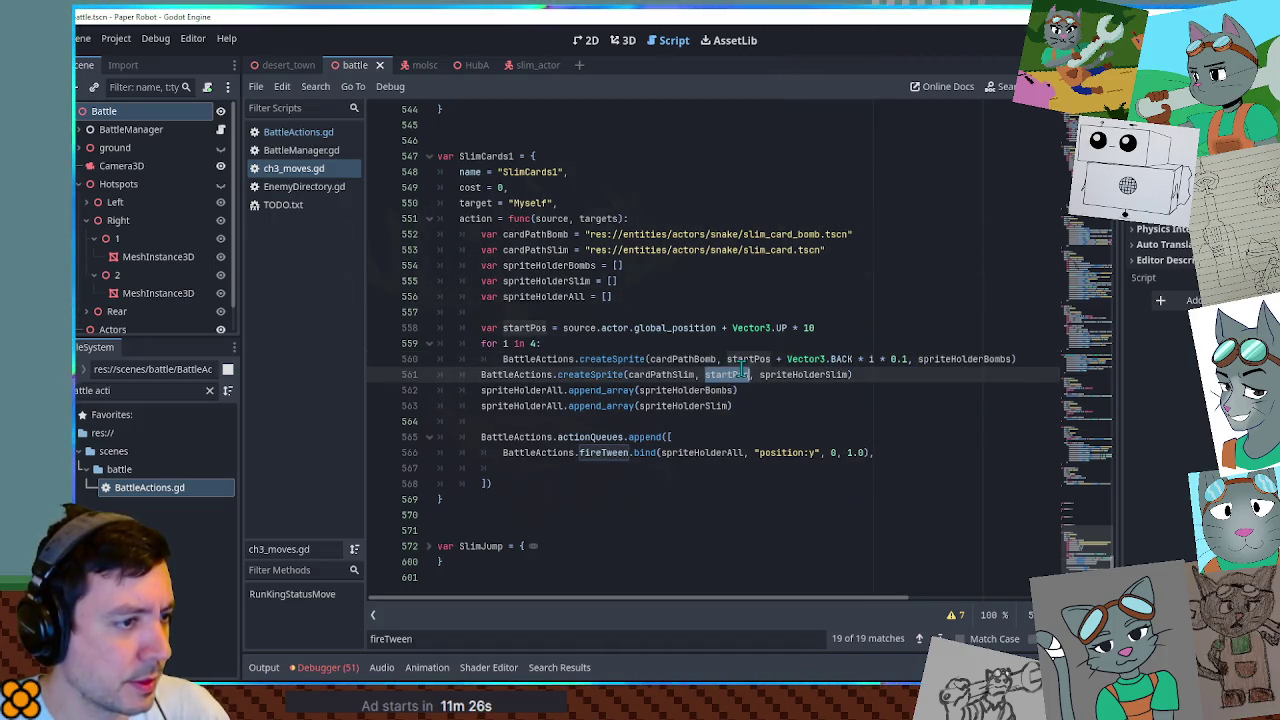
{"action": "double_click", "coordinate": [506, 343]}
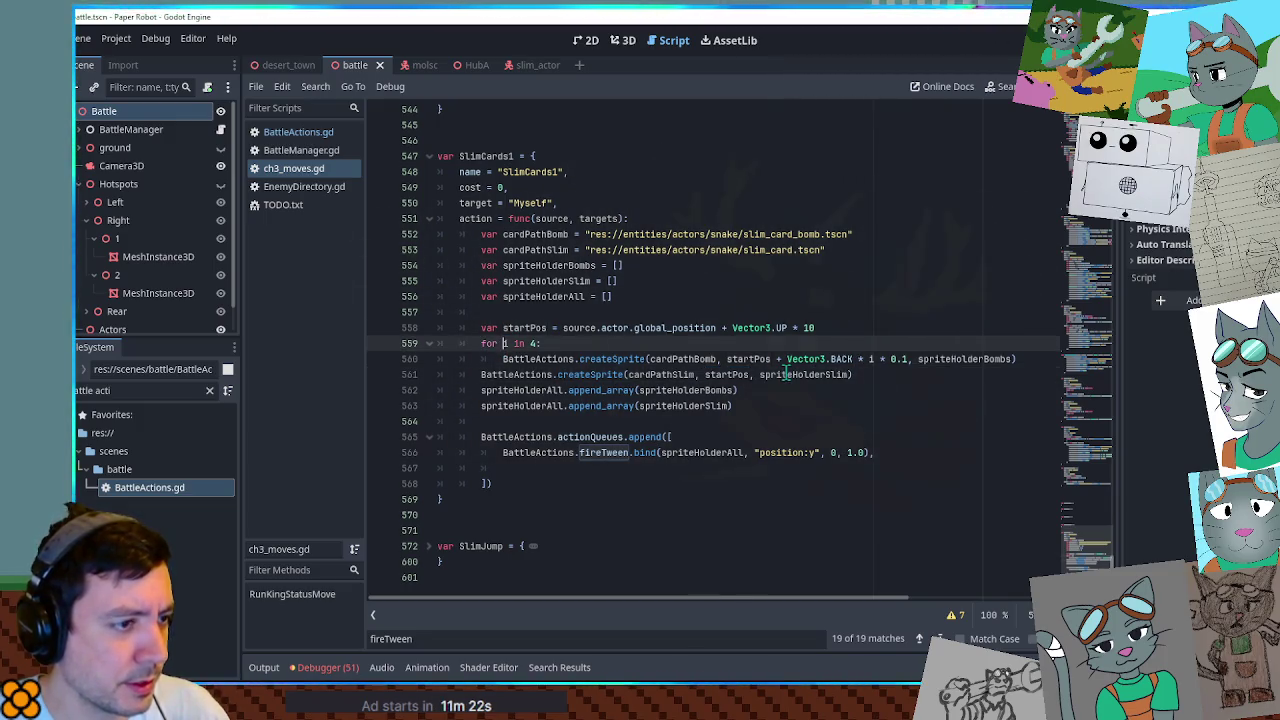
{"action": "double_click", "coordinate": [871, 358]}
{"action": "double_click", "coordinate": [730, 374]}
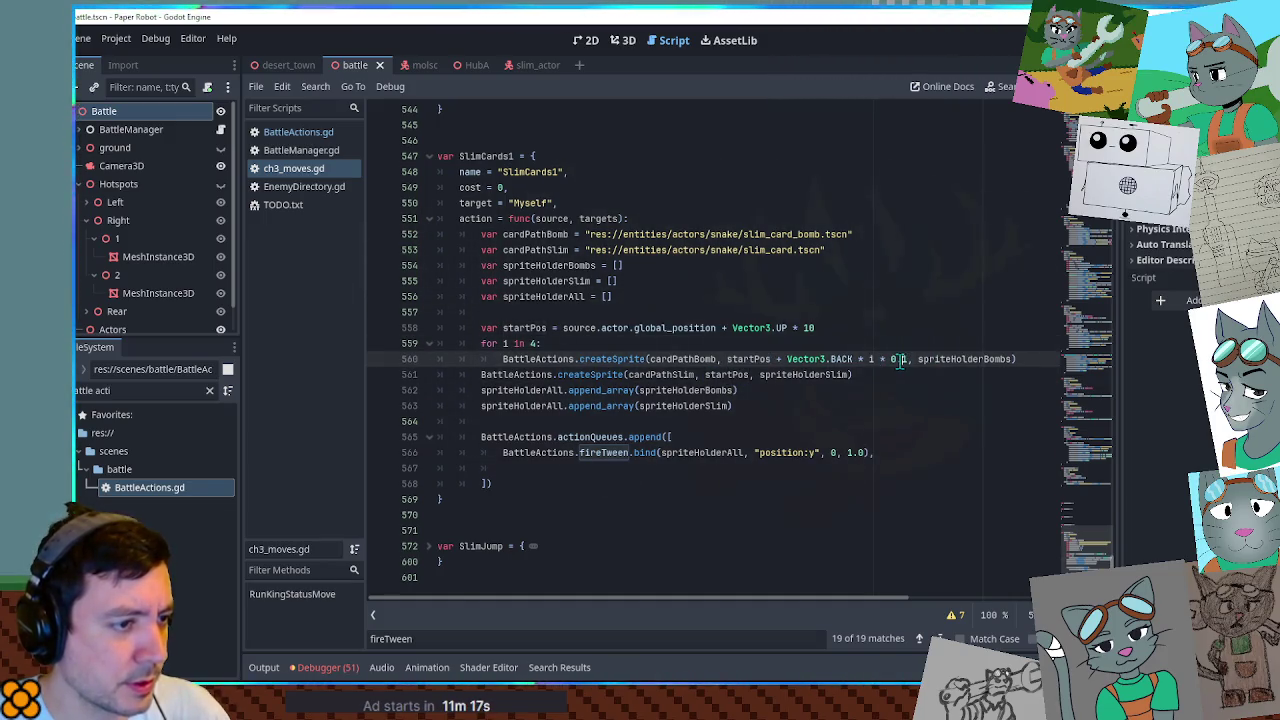
{"action": "left_click_drag", "start_coordinate": [905, 358], "coordinate": [743, 358]}
{"action": "left_click", "coordinate": [771, 358]}
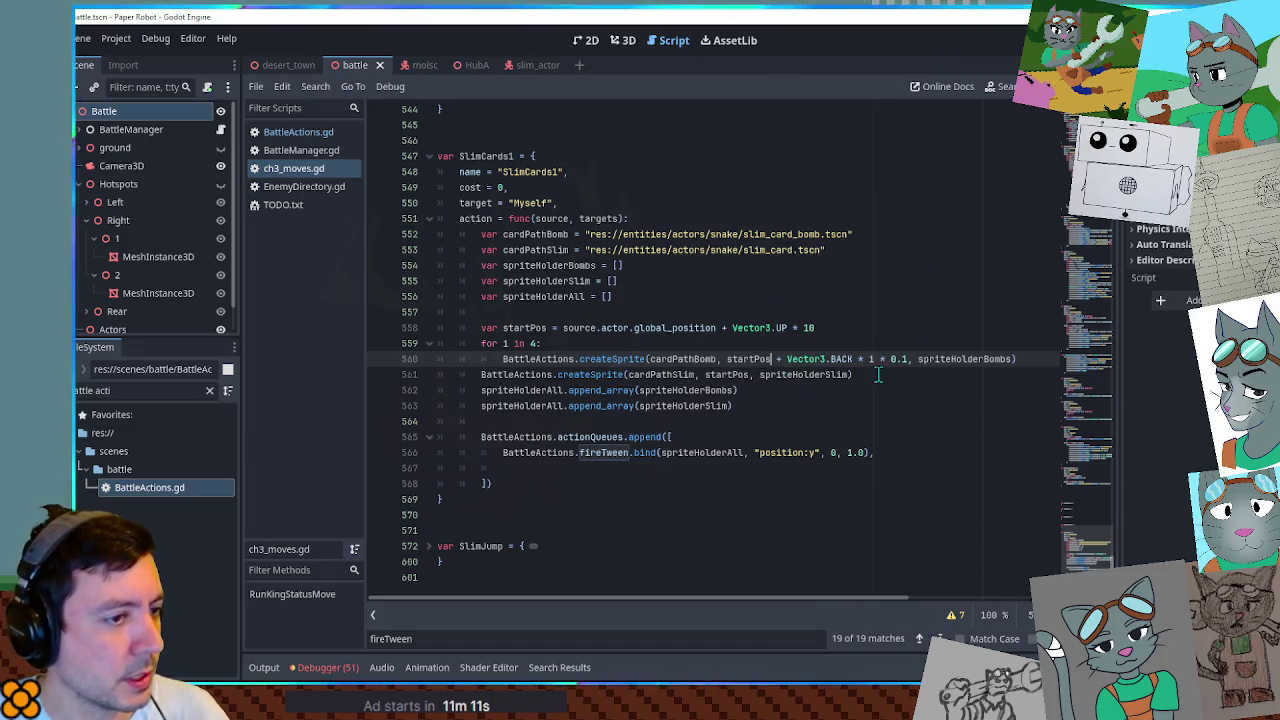
Copy SlimSlots' waitMs.bind(1000) line and paste it below SlimCards1's fireTween line.
{"action": "left_click", "coordinate": [882, 452]}
{"action": "key", "text": "shift+Up"}
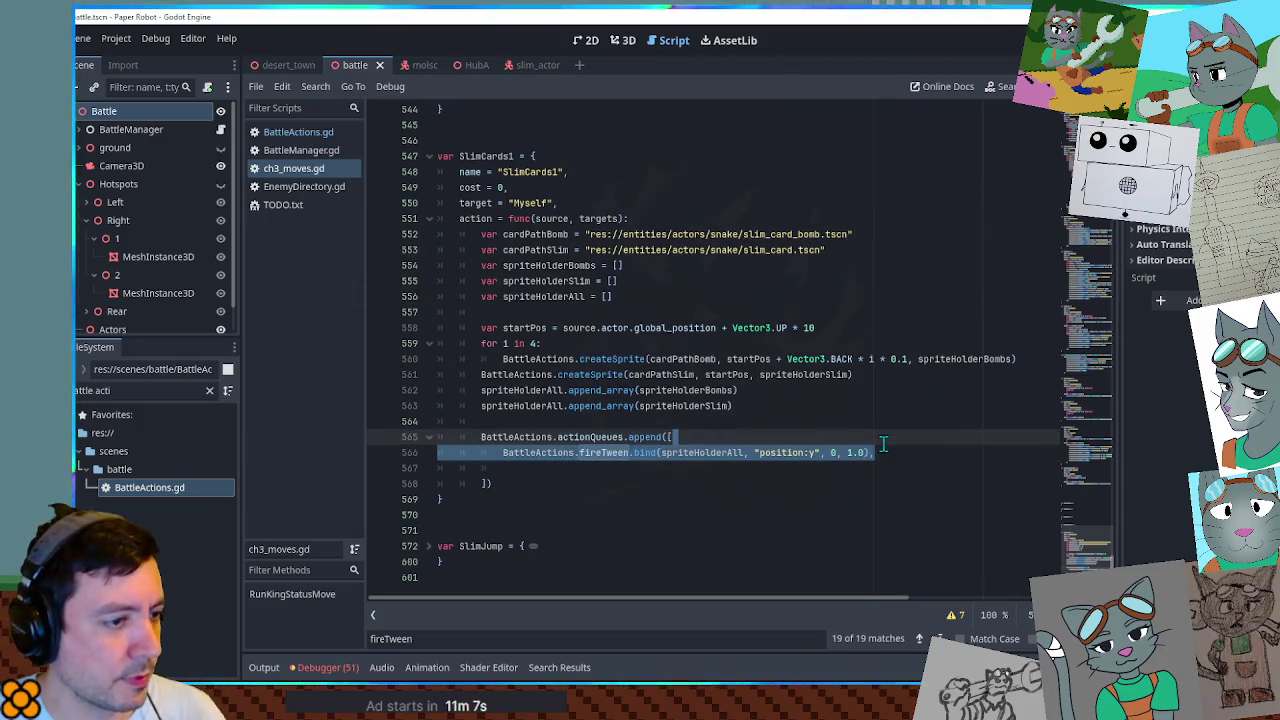
{"action": "scroll", "coordinate": [493, 287], "scroll_direction": "up", "scroll_amount": 6}
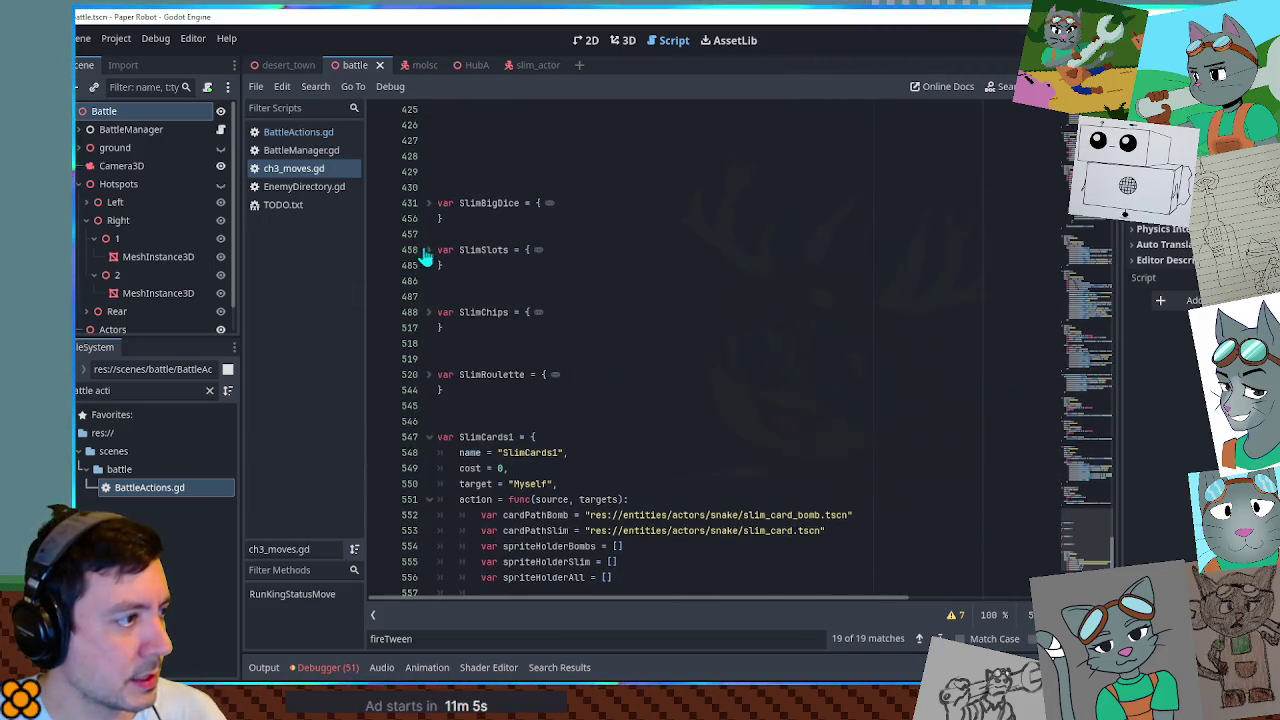
{"action": "left_click", "coordinate": [427, 251]}
{"action": "left_click", "coordinate": [990, 441]}
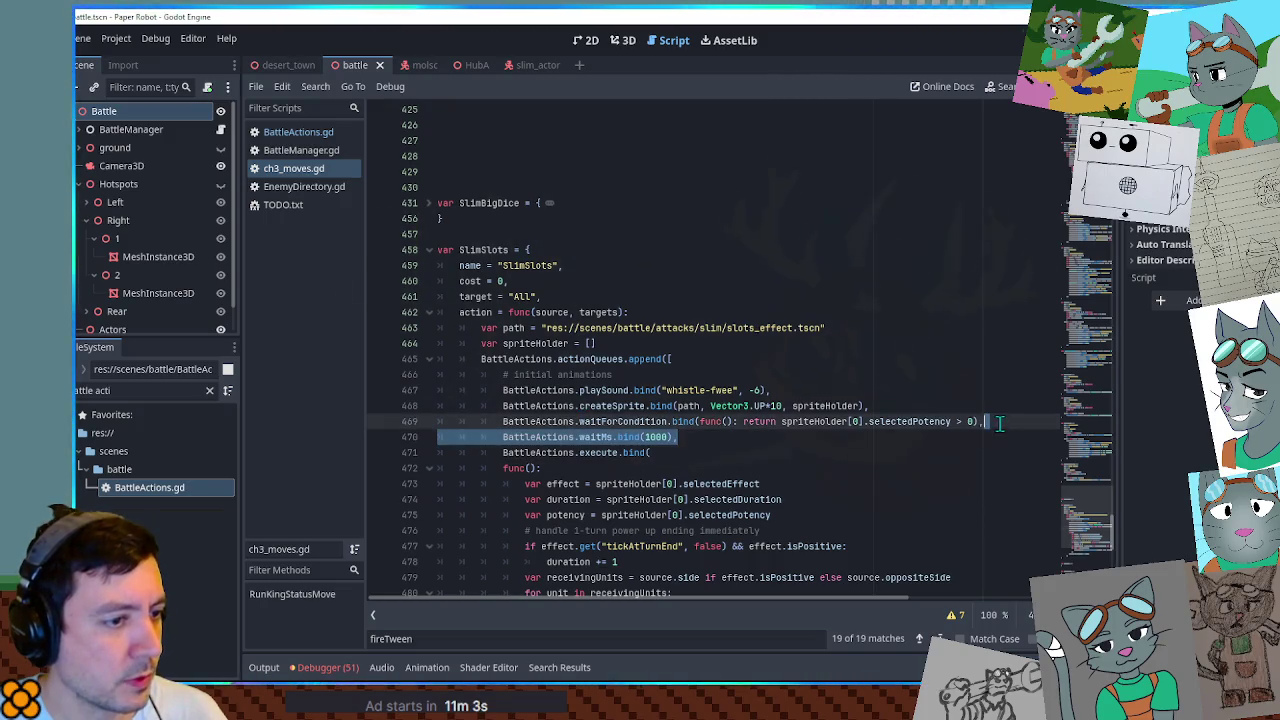
{"action": "left_click", "coordinate": [430, 250]}
{"action": "scroll", "coordinate": [650, 345], "scroll_direction": "down", "scroll_amount": 5}
{"action": "scroll", "coordinate": [697, 356], "scroll_direction": "down", "scroll_amount": 1}
{"action": "left_click", "coordinate": [894, 465]}
{"action": "key", "text": "ctrl+v"}
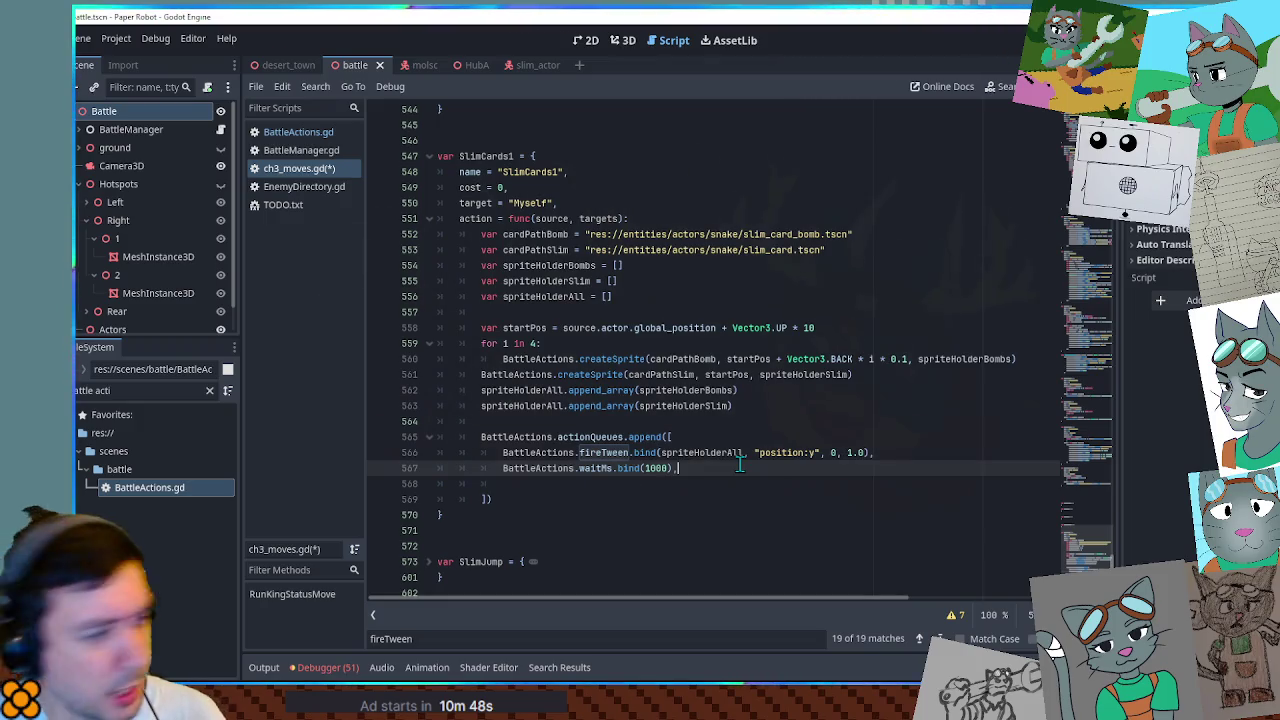
{"action": "key", "text": "ctrl+f"}
Copy SlimJump's isFlying setFlag line and paste it after the waitMs line, using source instead of source.actor.
{"action": "type", "text": "setfl"}
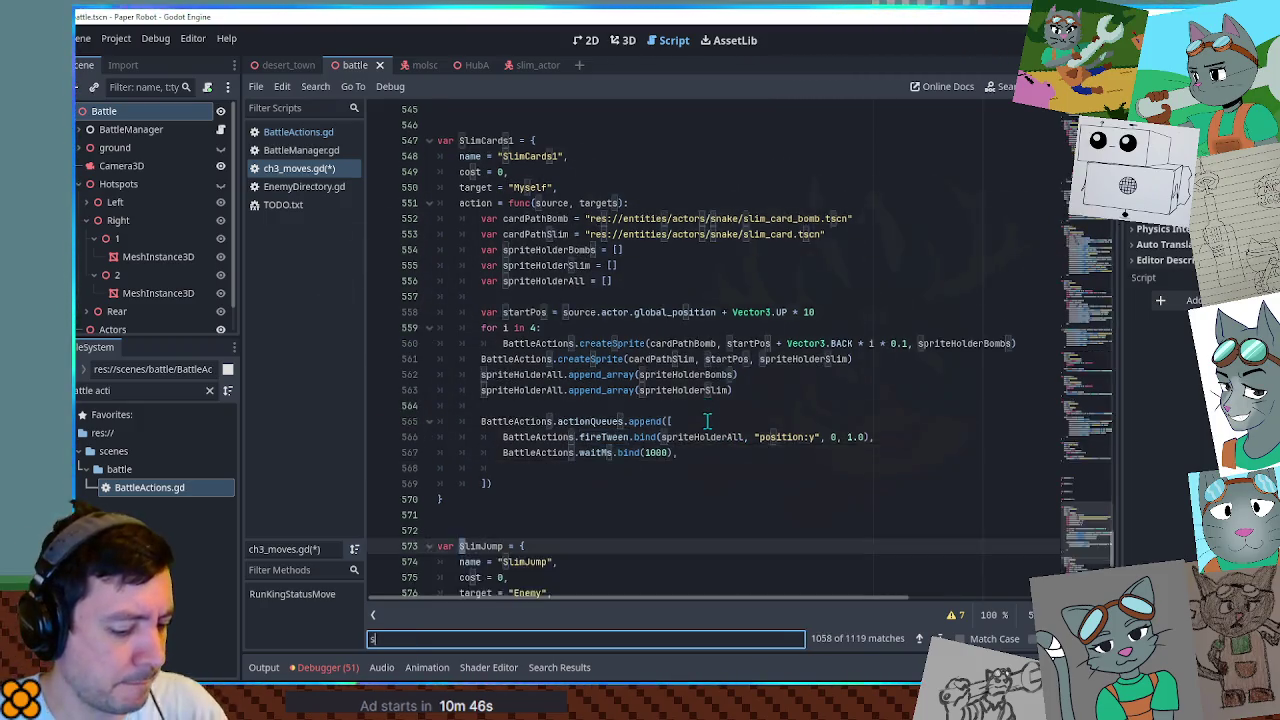
{"action": "left_click_drag", "start_coordinate": [829, 343], "coordinate": [839, 333]}
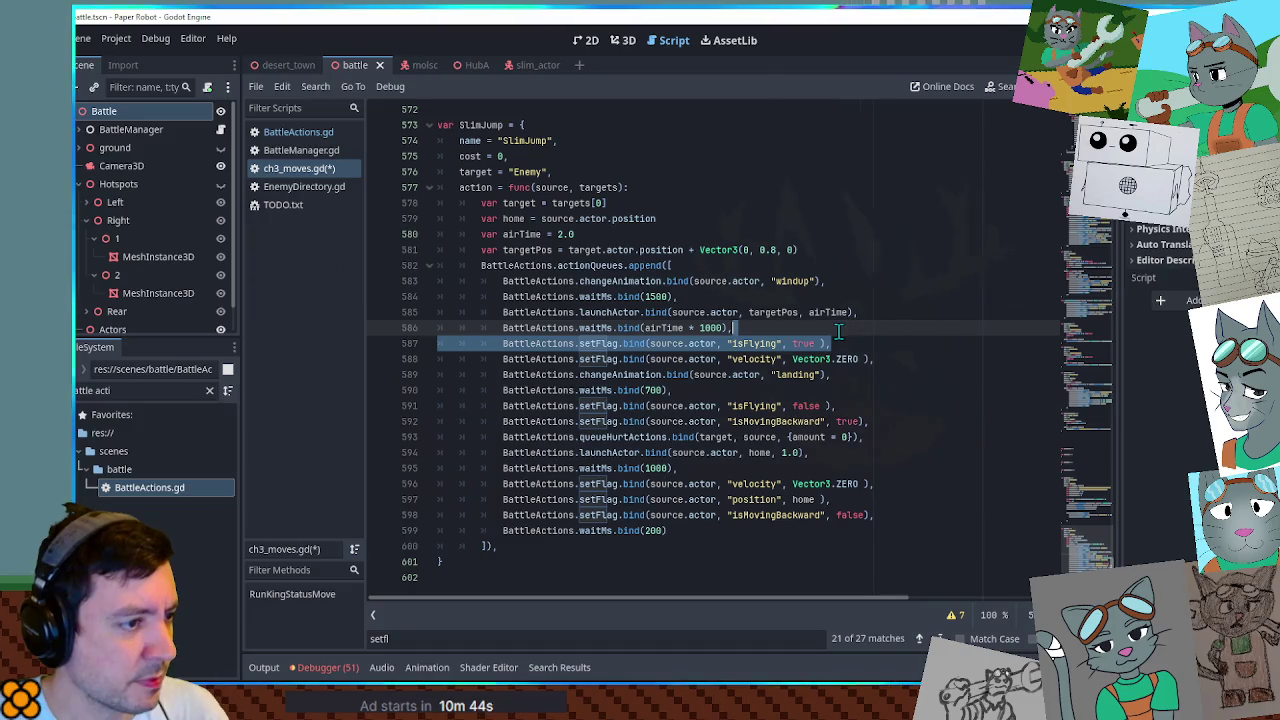
{"action": "scroll", "coordinate": [1088, 555], "scroll_direction": "up", "scroll_amount": 10}
{"action": "scroll", "coordinate": [1088, 555], "scroll_direction": "down", "scroll_amount": 5}
{"action": "scroll", "coordinate": [1088, 545], "scroll_direction": "up", "scroll_amount": 8}
{"action": "scroll", "coordinate": [1088, 542], "scroll_direction": "down", "scroll_amount": 12}
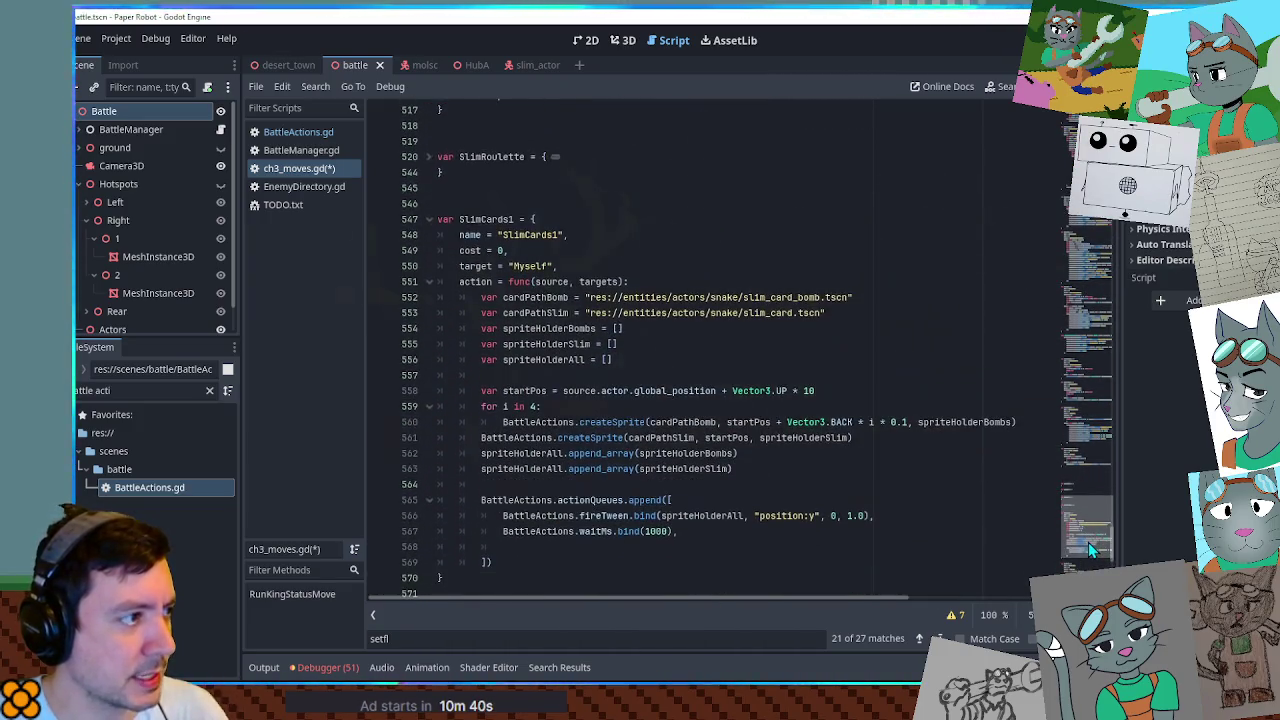
{"action": "scroll", "coordinate": [1088, 542], "scroll_direction": "up", "scroll_amount": 4}
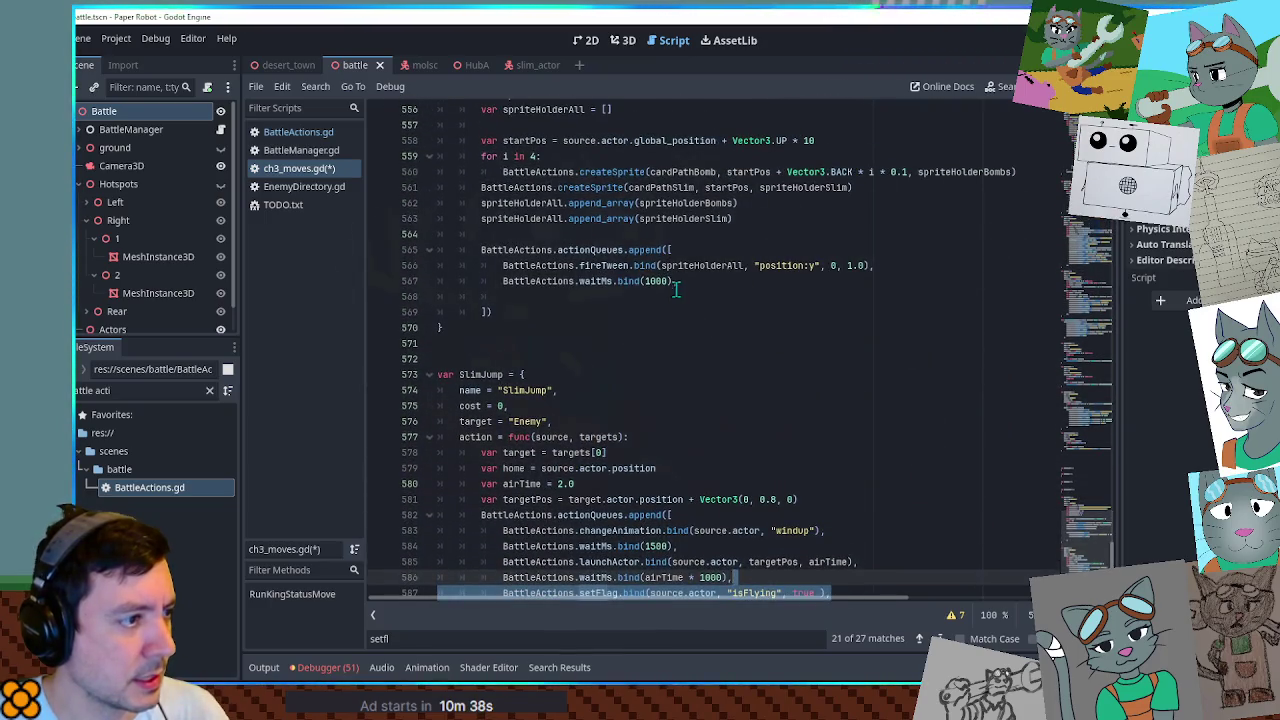
{"action": "left_click", "coordinate": [676, 287]}
{"action": "type", "text": ","}
{"action": "key", "text": "Return"}
{"action": "type", "text": "BattleActions.setFlag.bind(source.actor, \"isFlying\", true ),"}
{"action": "double_click", "coordinate": [704, 296]}
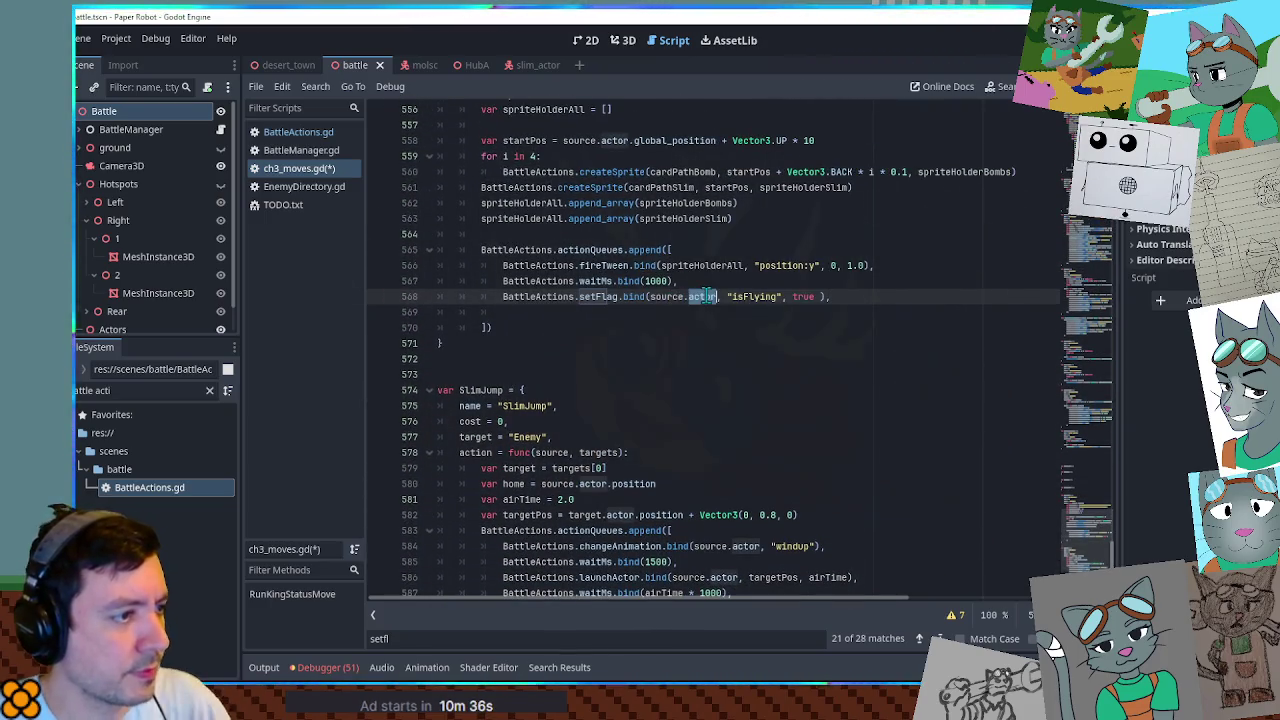
{"action": "key", "text": "BackSpace"}
{"action": "key", "text": "BackSpace"}
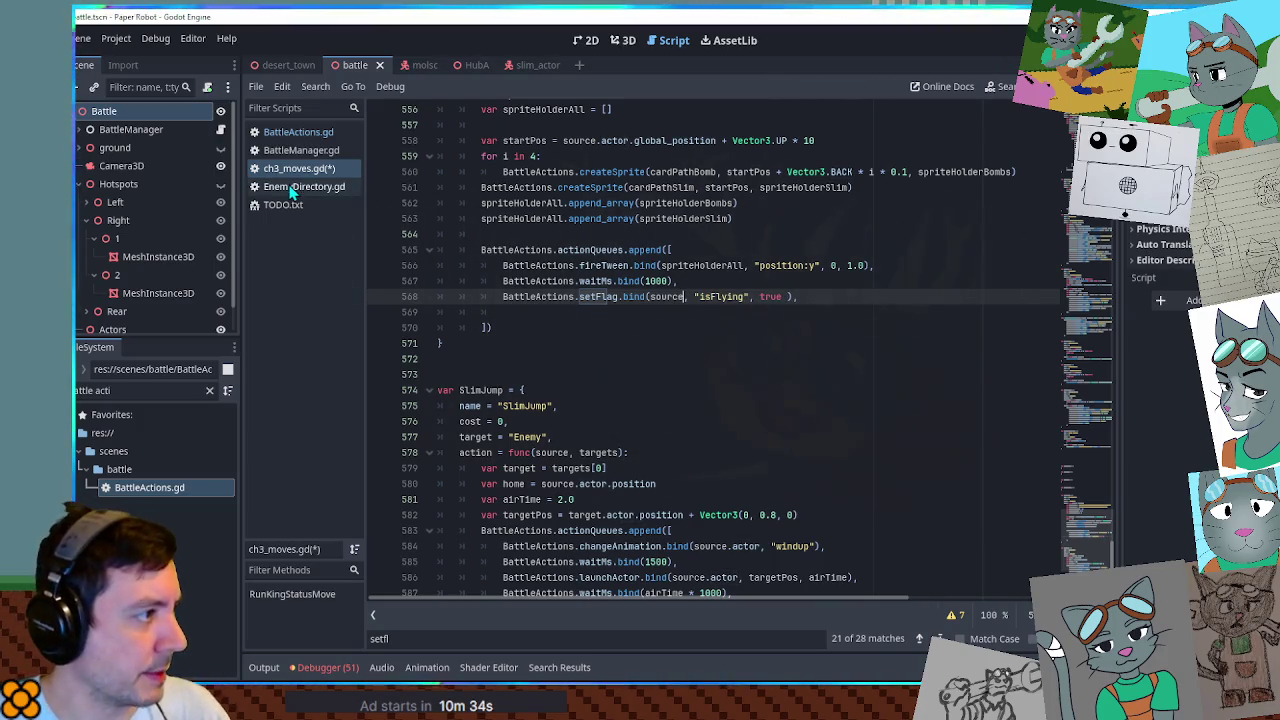
Open ch1_moves.gd and find and select its isOutOfCombat setFlag line.
{"action": "left_click", "coordinate": [117, 391]}
{"action": "key", "text": "ctrl+a"}
{"action": "type", "text": "ch1"}
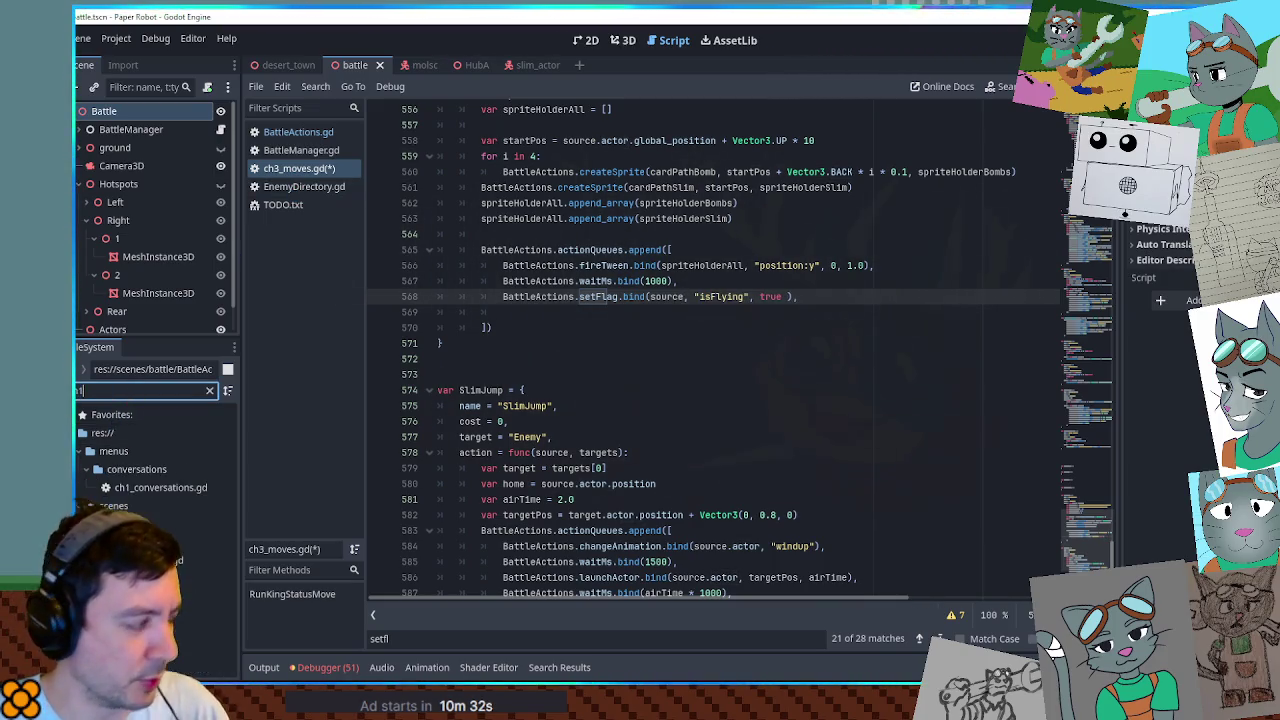
{"action": "double_click", "coordinate": [160, 560]}
{"action": "left_click", "coordinate": [757, 425]}
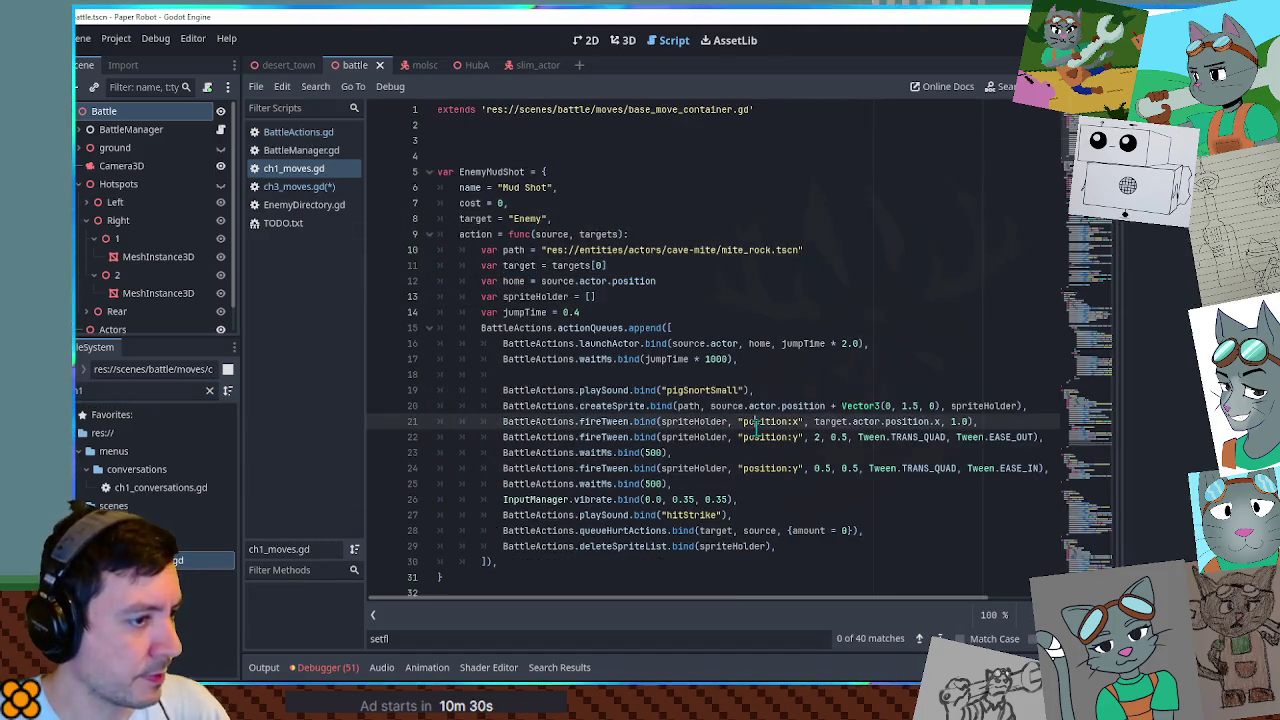
{"action": "key", "text": "ctrl+f"}
{"action": "type", "text": "outofcom"}
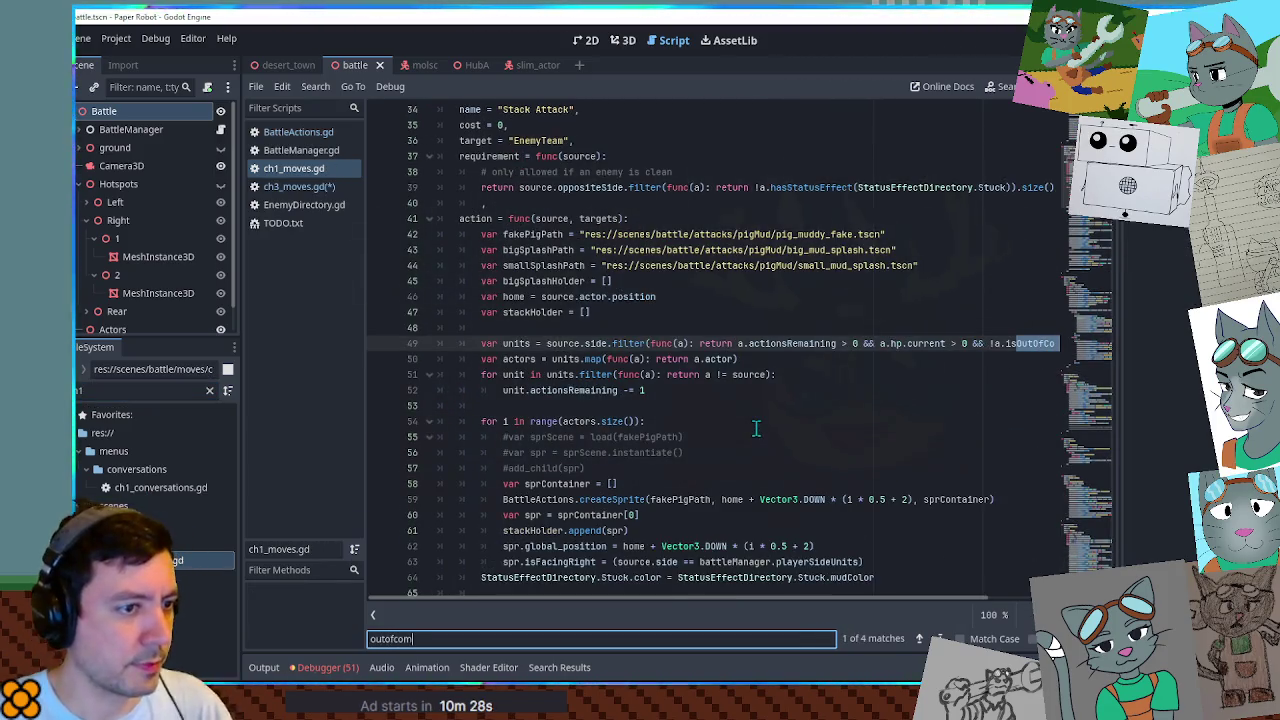
{"action": "key", "text": "Return"}
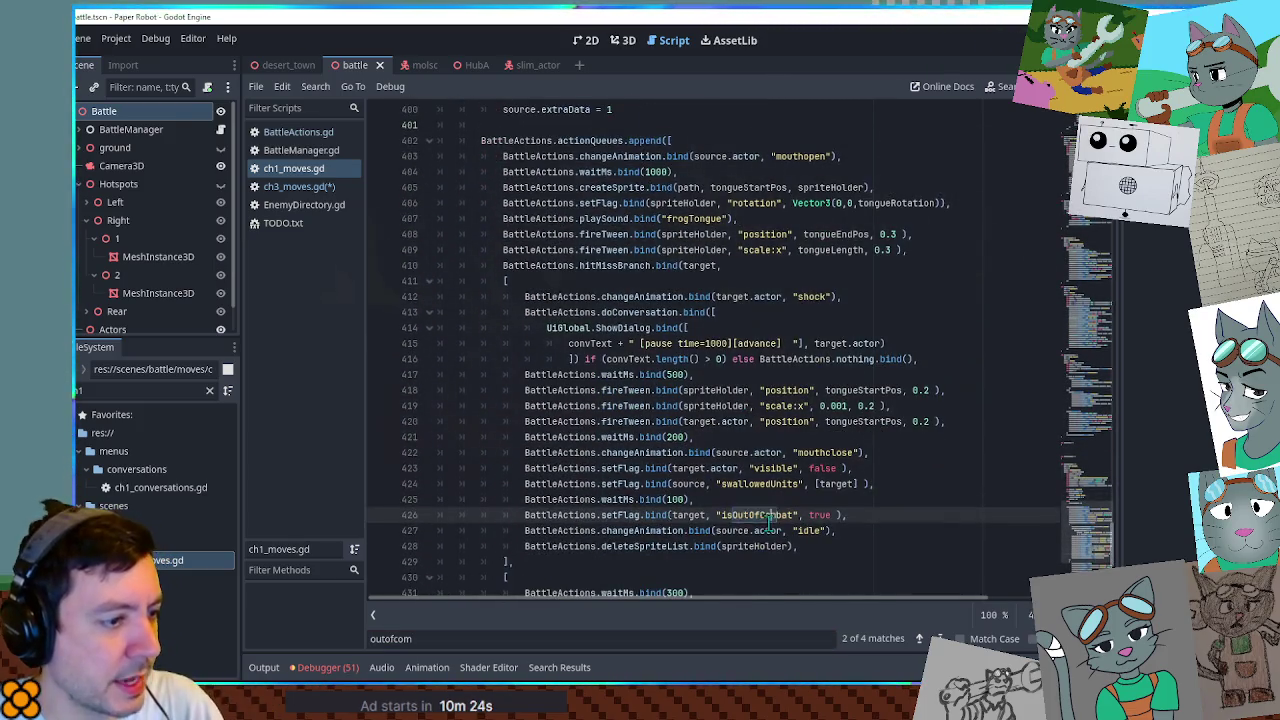
{"action": "left_click_drag", "start_coordinate": [870, 516], "coordinate": [870, 507]}
{"action": "key", "text": "ctrl+c"}
Paste the isOutOfCombat setFlag line over the isFlying one in ch3_moves.gd.
{"action": "left_click", "coordinate": [298, 186]}
{"action": "scroll", "coordinate": [860, 440], "scroll_direction": "up", "scroll_amount": 2}
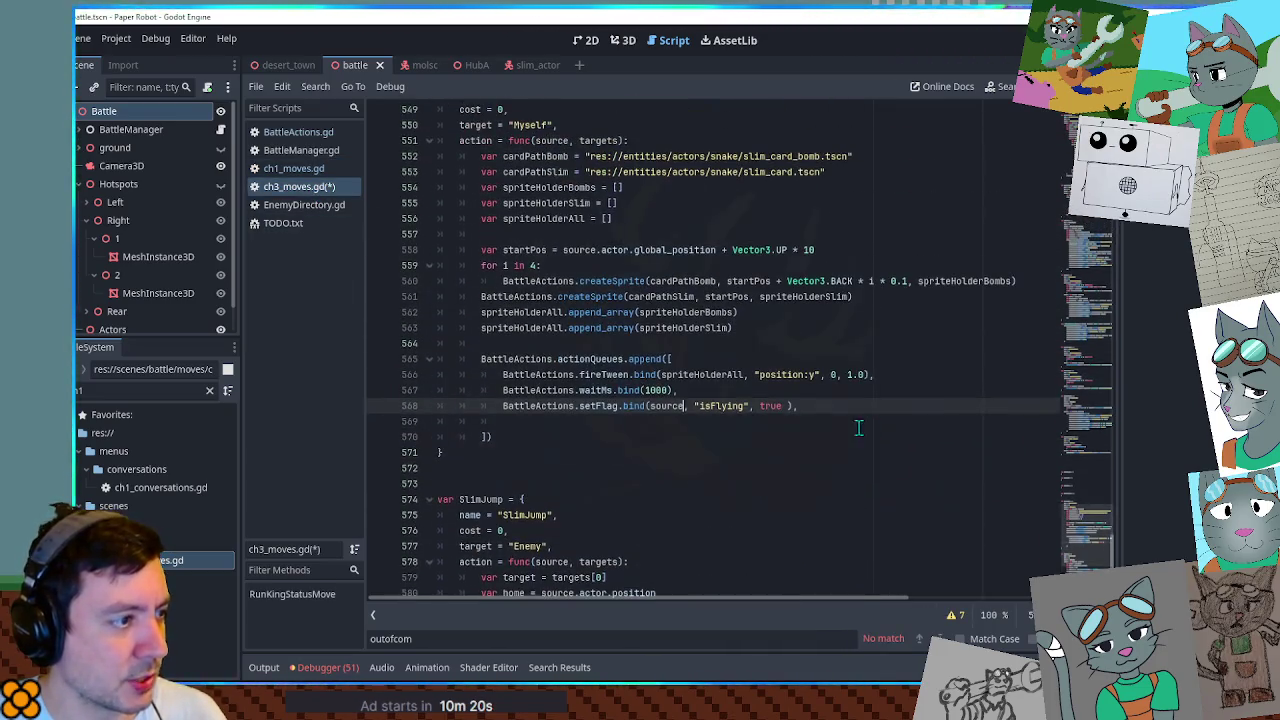
{"action": "left_click_drag", "start_coordinate": [844, 406], "coordinate": [842, 392]}
{"action": "key", "text": "ctrl+v"}
{"action": "scroll", "coordinate": [815, 427], "scroll_direction": "up", "scroll_amount": 3}
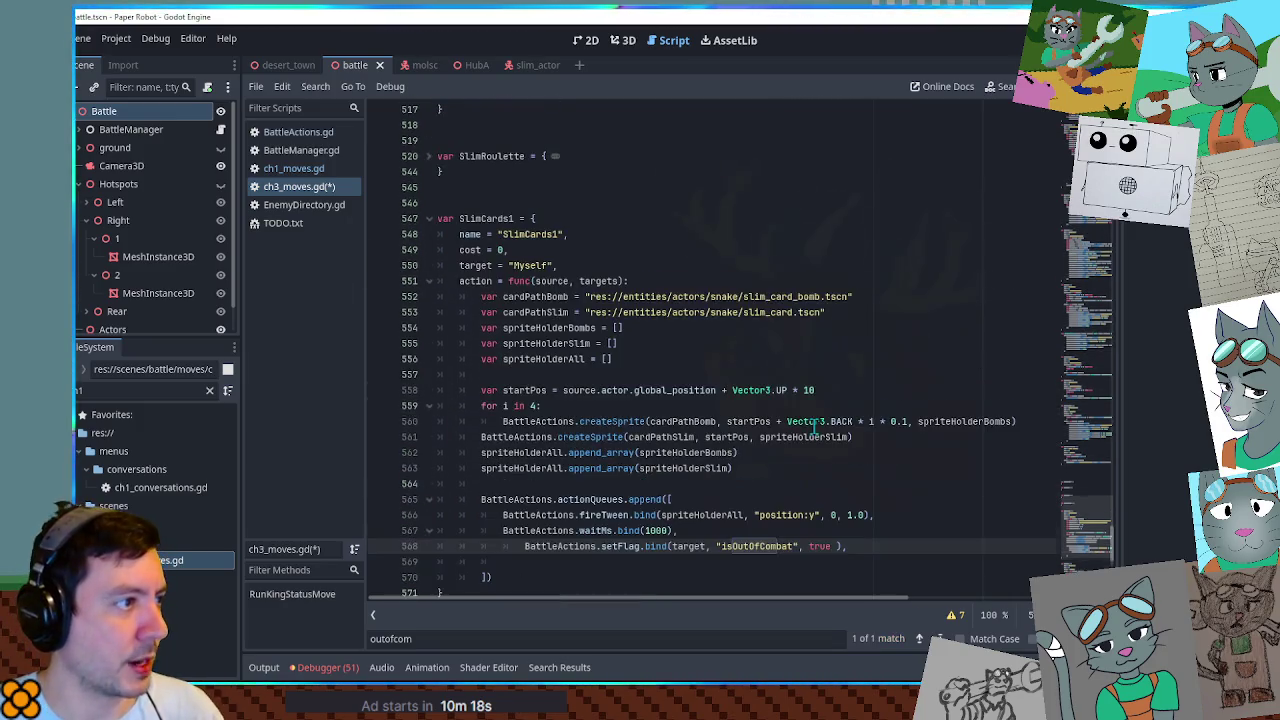
Fix the setFlag line's indent, change target to source, and add the missing comma.
{"action": "key", "text": "shift+Tab"}
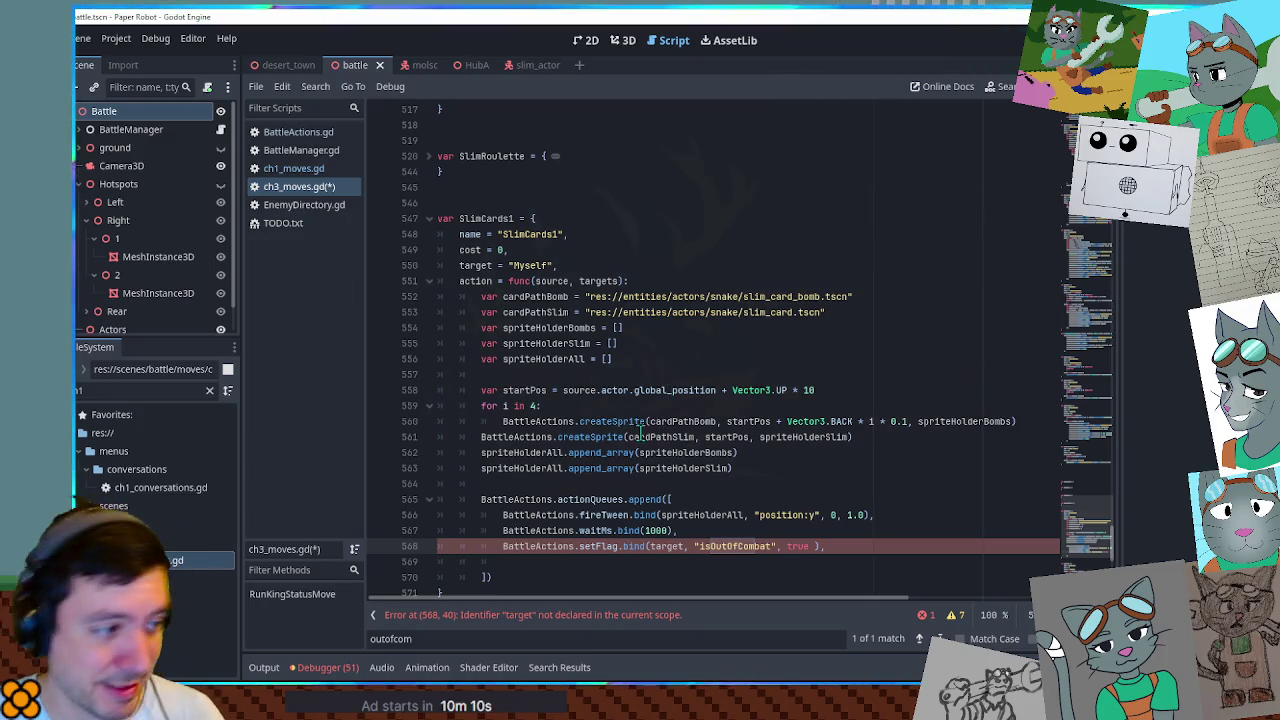
{"action": "left_click", "coordinate": [734, 530]}
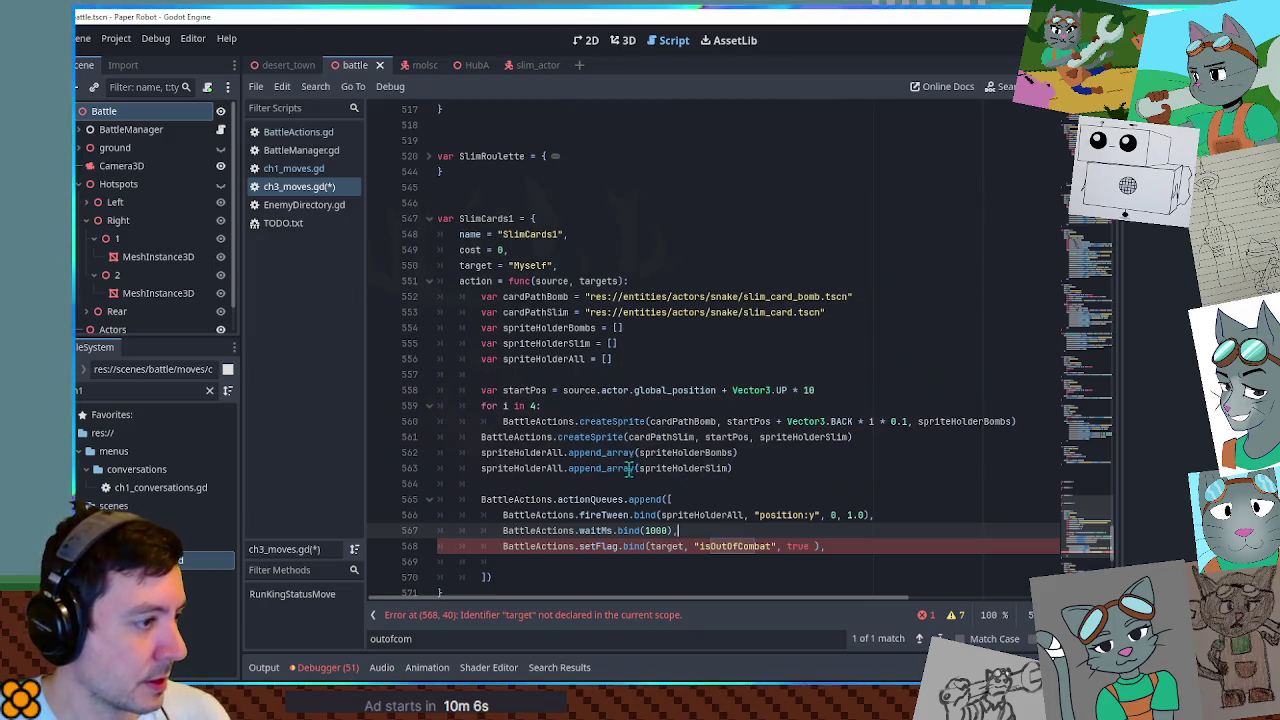
{"action": "double_click", "coordinate": [580, 390]}
{"action": "key", "text": "ctrl+c"}
{"action": "double_click", "coordinate": [668, 546]}
{"action": "key", "text": "ctrl+v"}
{"action": "key", "text": "Up"}
{"action": "scroll", "coordinate": [906, 514], "scroll_direction": "down", "scroll_amount": 3}
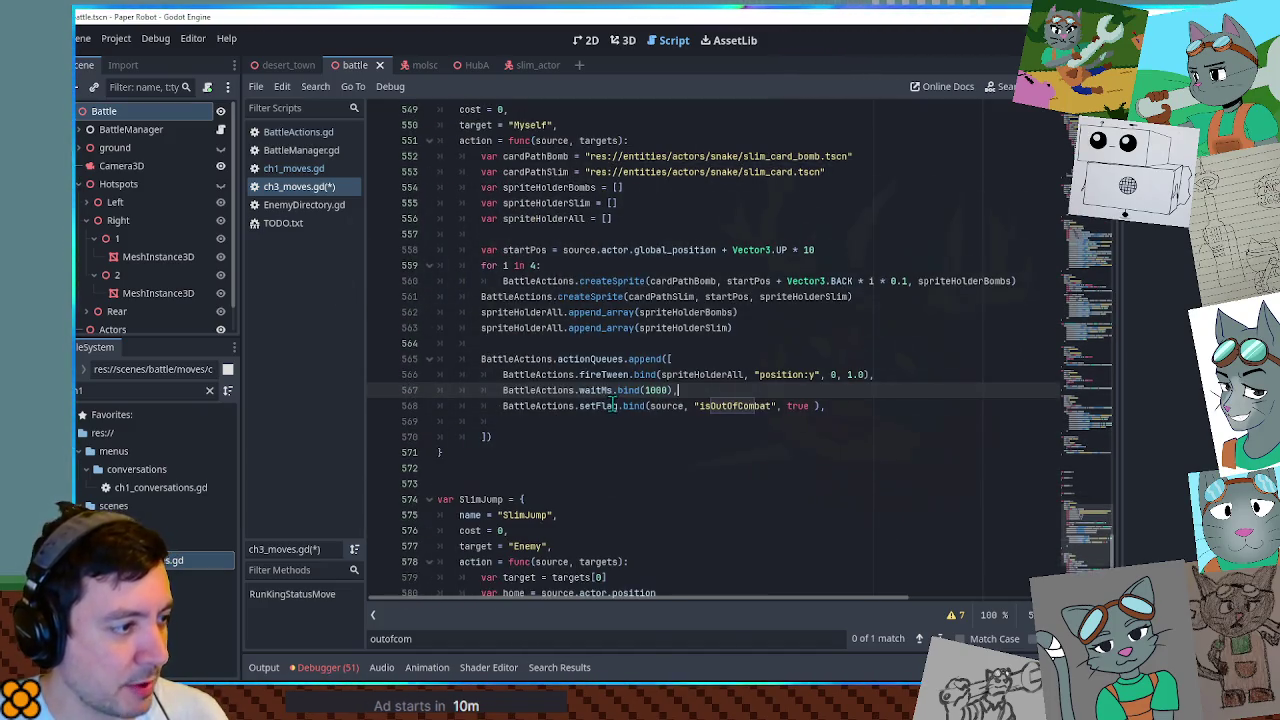
{"action": "type", "text": ","}
{"action": "left_click", "coordinate": [870, 406]}
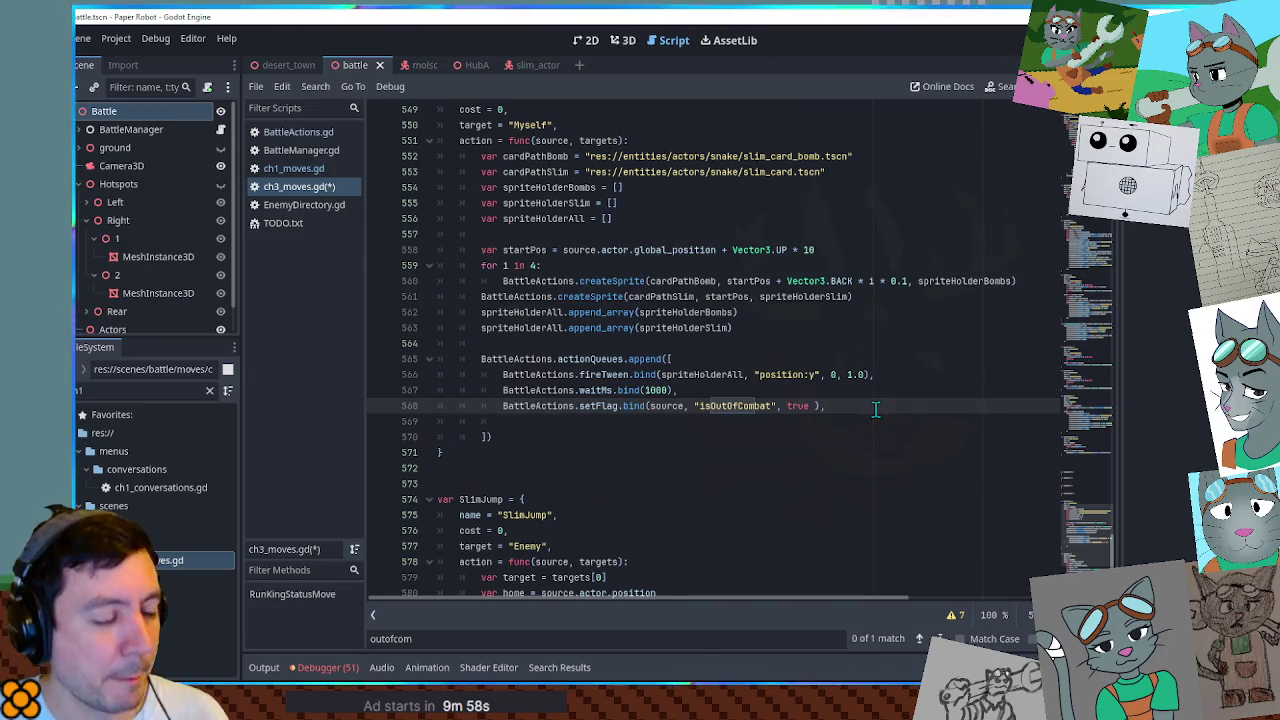
Duplicate the setFlag line as setFlag(source.actor, "visible", false).
{"action": "triple_click", "coordinate": [857, 404]}
{"action": "key", "text": "ctrl+shift+d"}
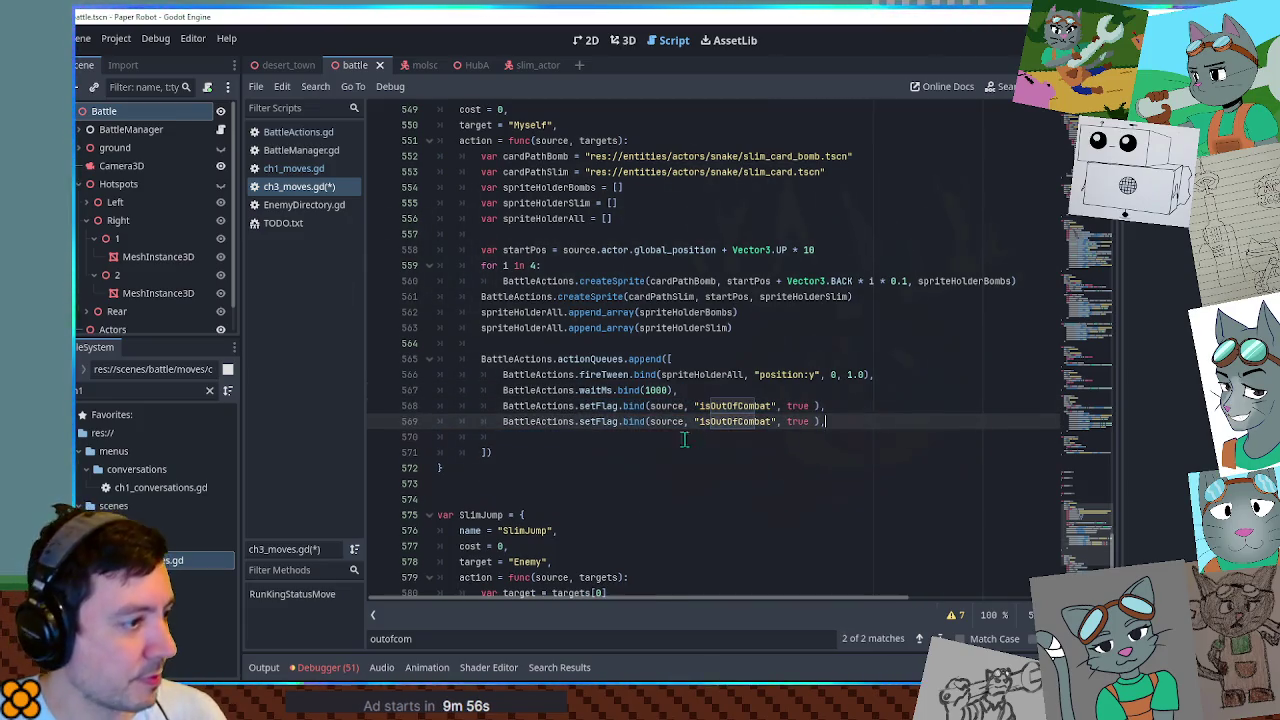
{"action": "double_click", "coordinate": [606, 421]}
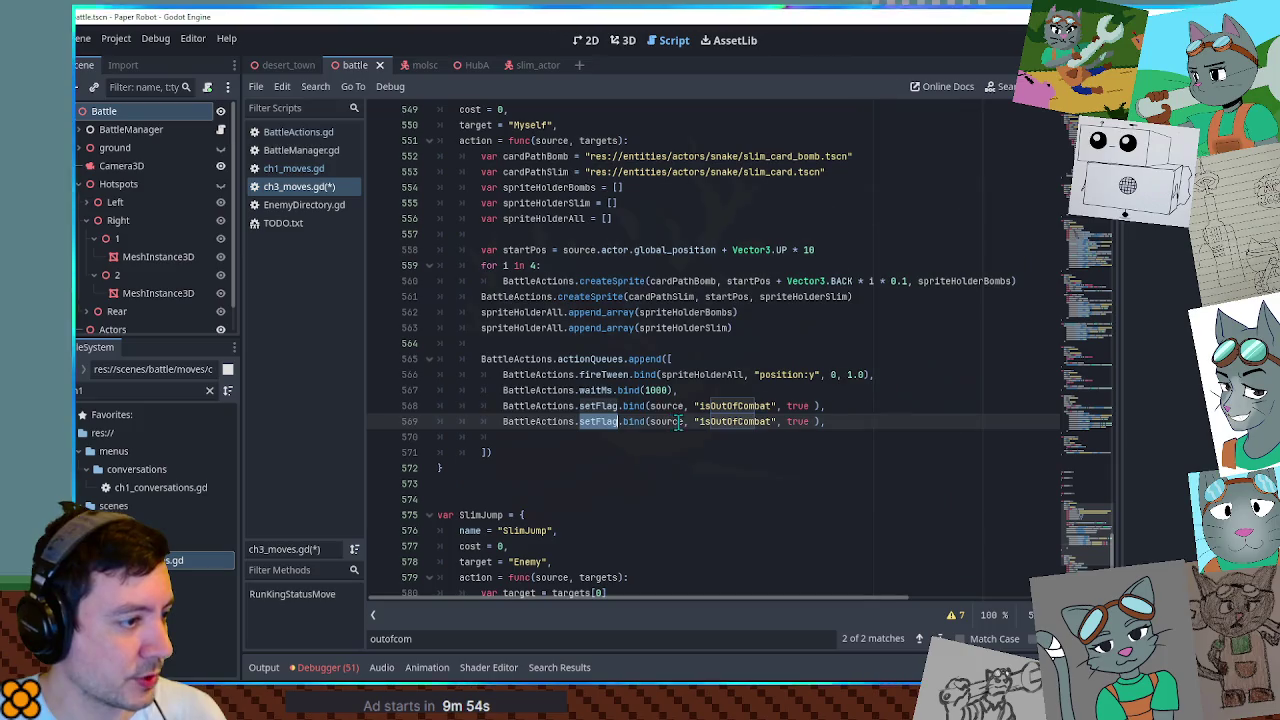
{"action": "left_click", "coordinate": [684, 421]}
{"action": "type", "text": ".actor"}
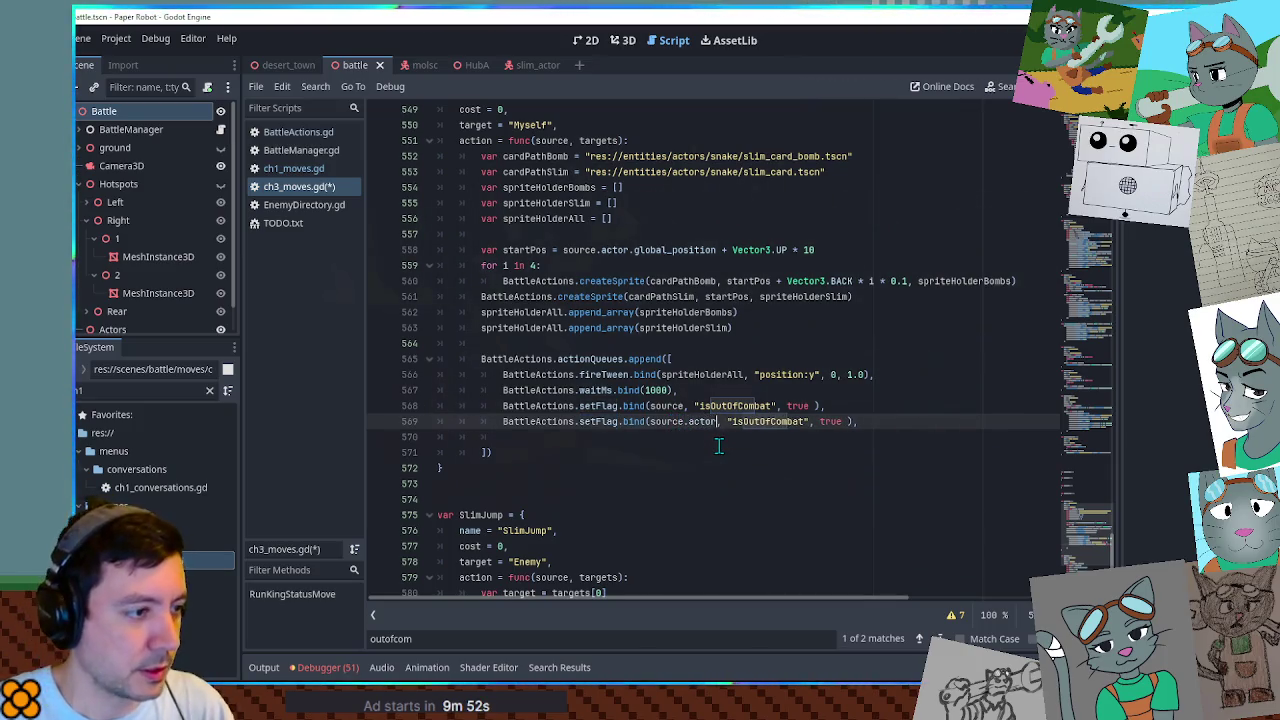
{"action": "key", "text": "ctrl+shift+Right"}
{"action": "type", "text": "visible"}
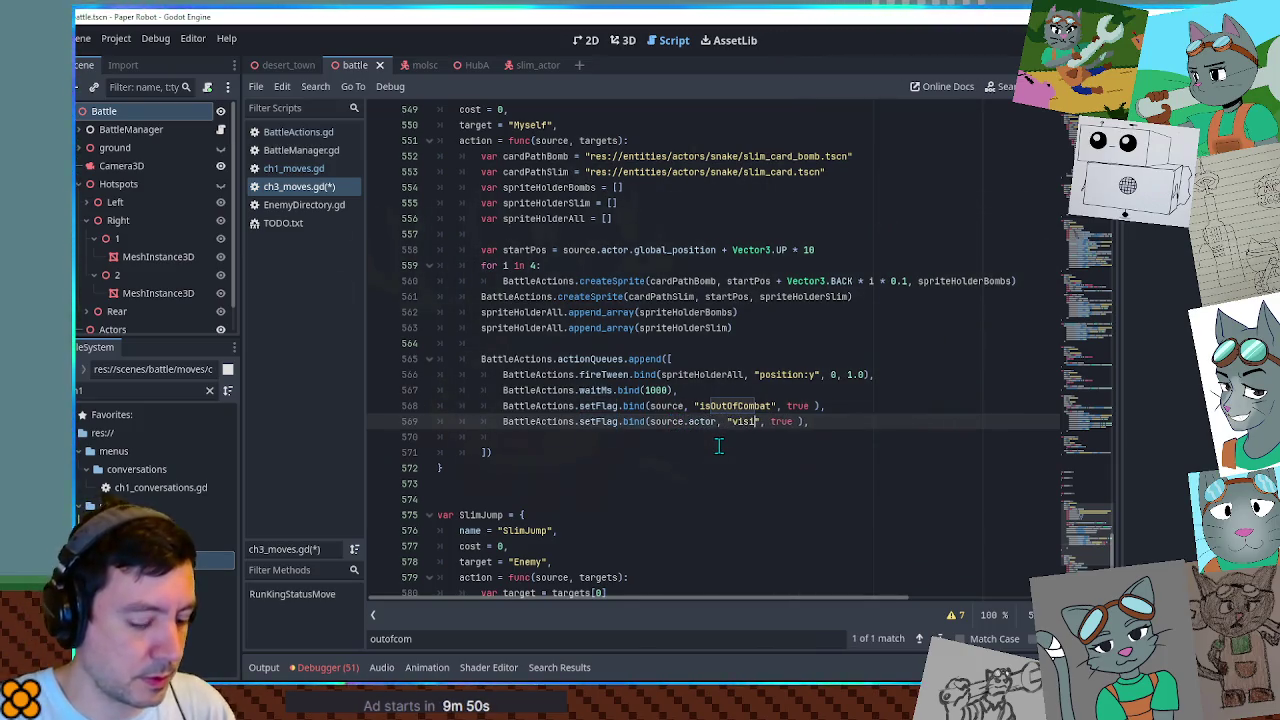
{"action": "double_click", "coordinate": [800, 421]}
{"action": "type", "text": "fals"}
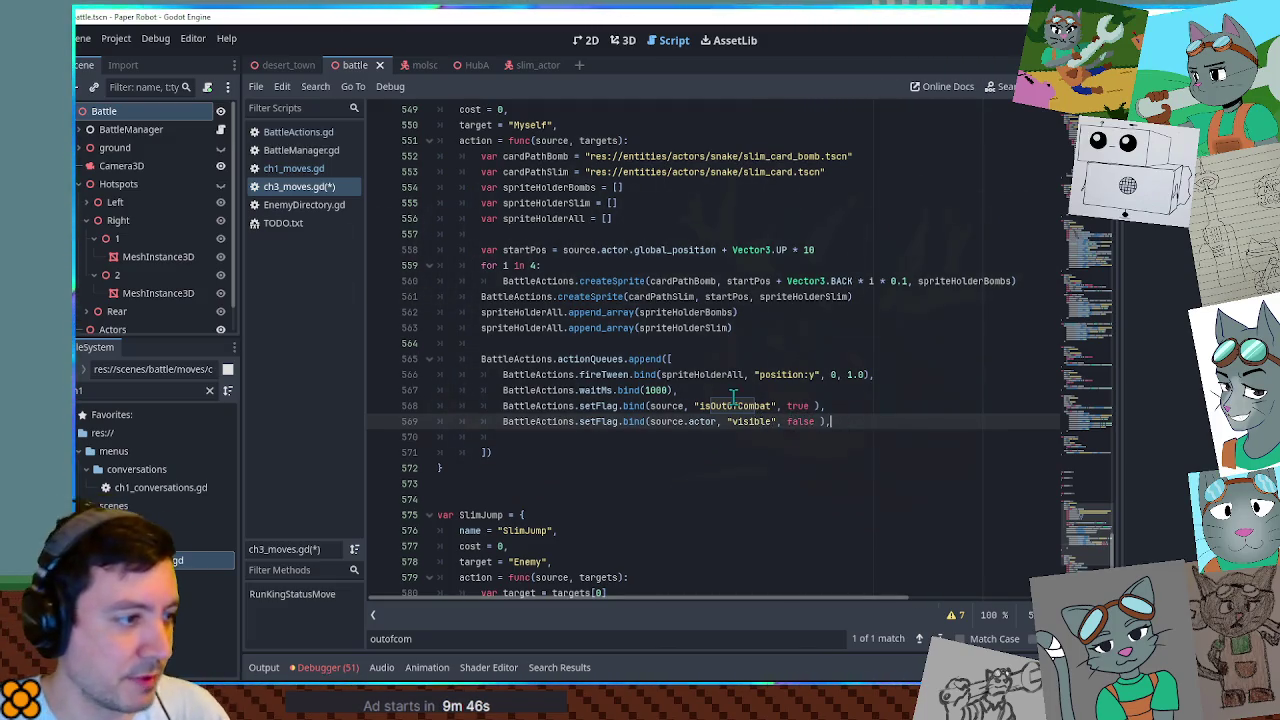
{"action": "double_click", "coordinate": [737, 405]}
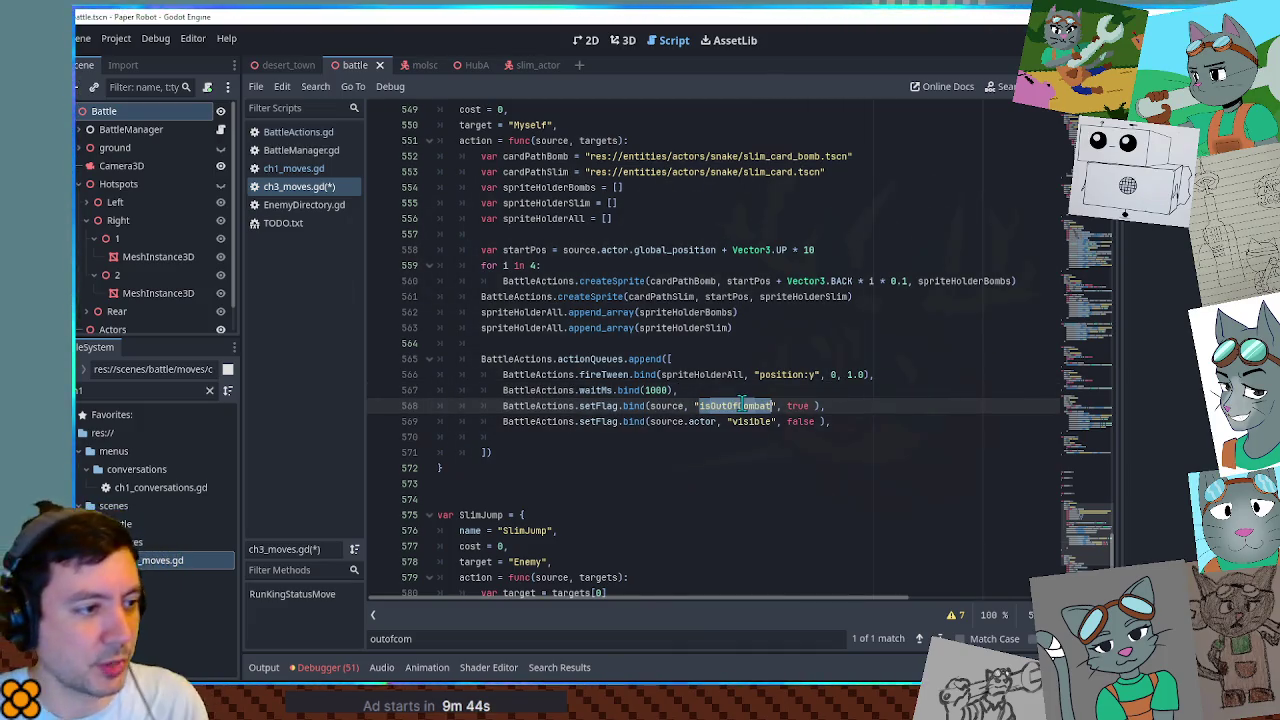
Add a copy of the fireTween line tweening "rotation:y" to PI, then save the script.
{"action": "left_click", "coordinate": [750, 432]}
{"action": "key", "text": "Tab"}
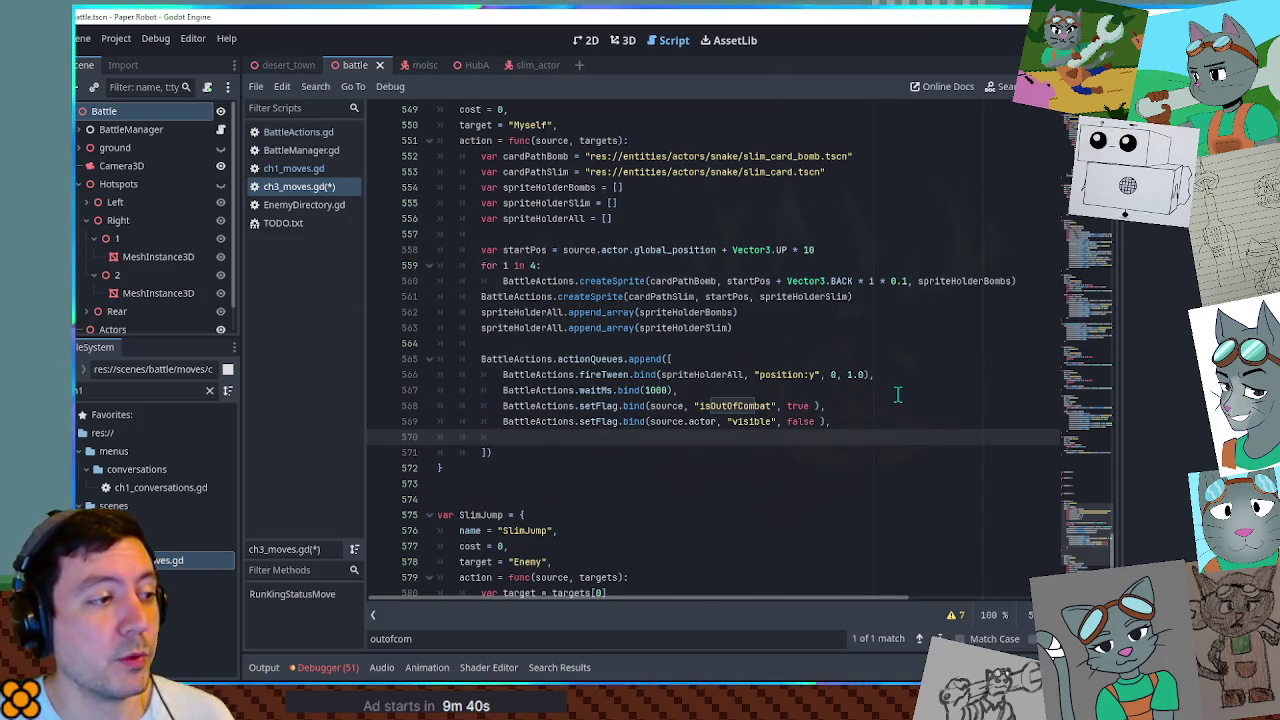
{"action": "left_click", "coordinate": [894, 374]}
{"action": "key", "text": "shift+Home"}
{"action": "key", "text": "ctrl+c"}
{"action": "left_click", "coordinate": [846, 437]}
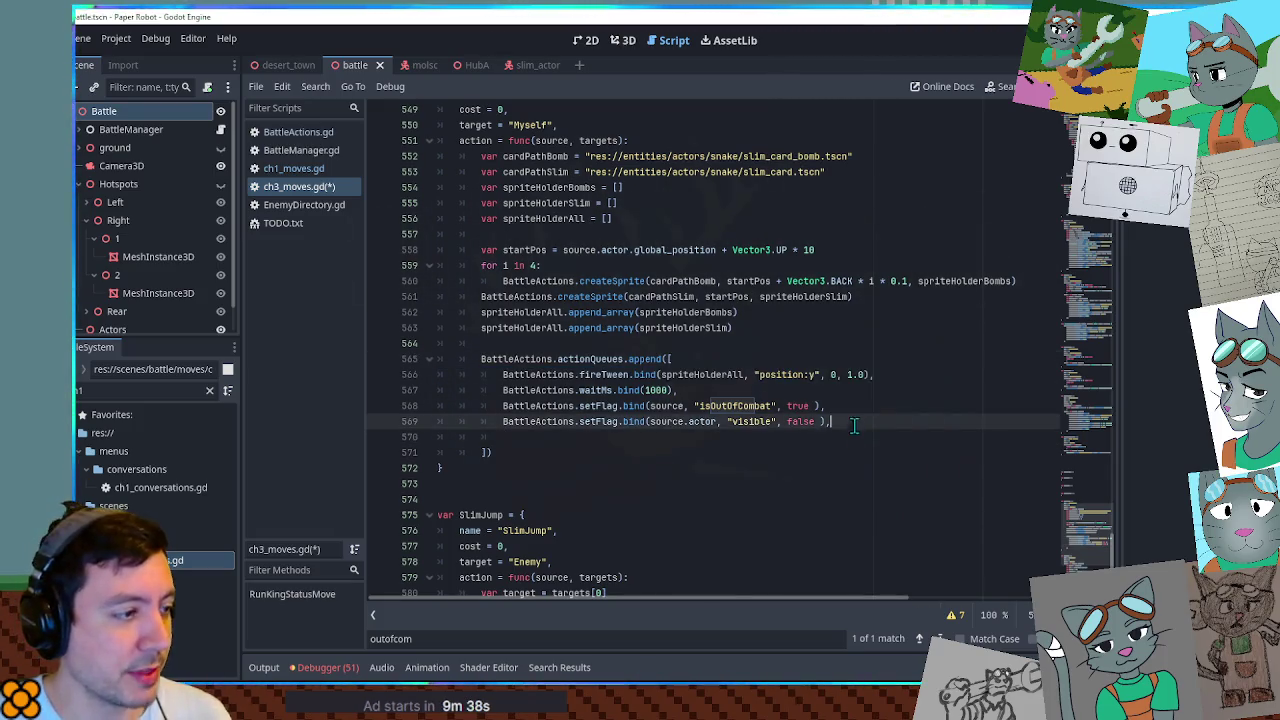
{"action": "key", "text": "ctrl+v"}
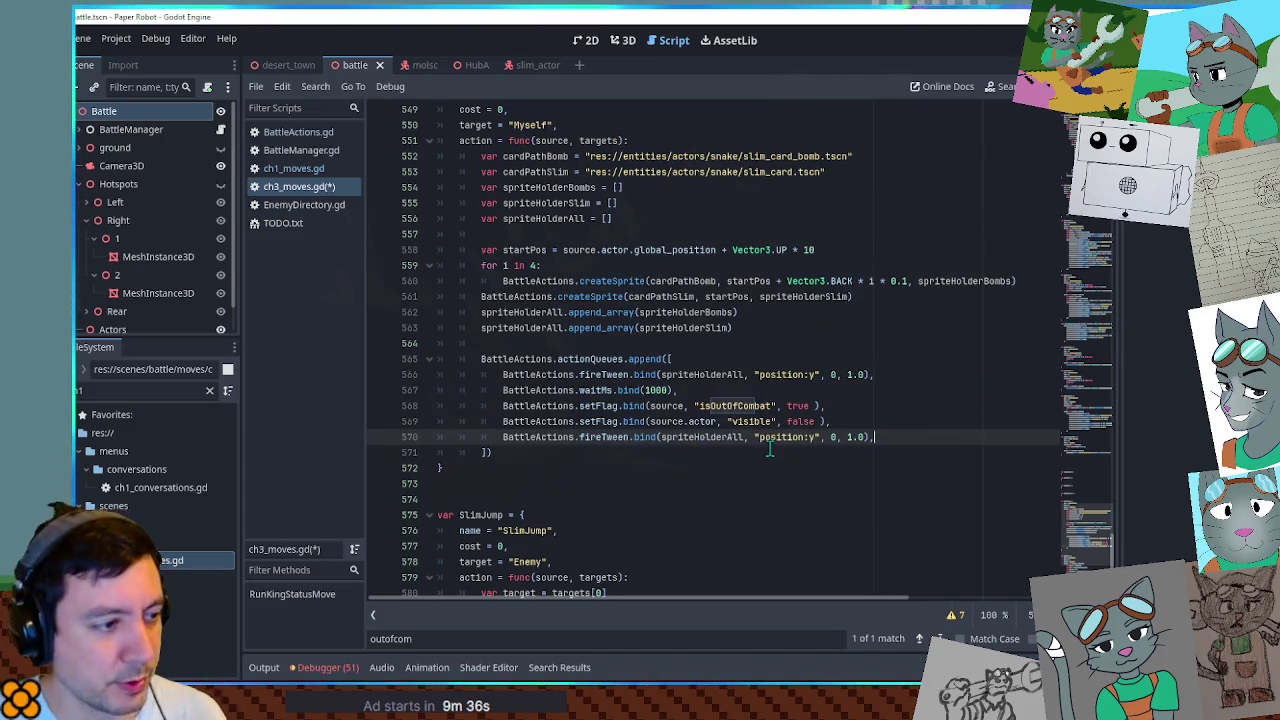
{"action": "double_click", "coordinate": [790, 437]}
{"action": "type", "text": "rotation"}
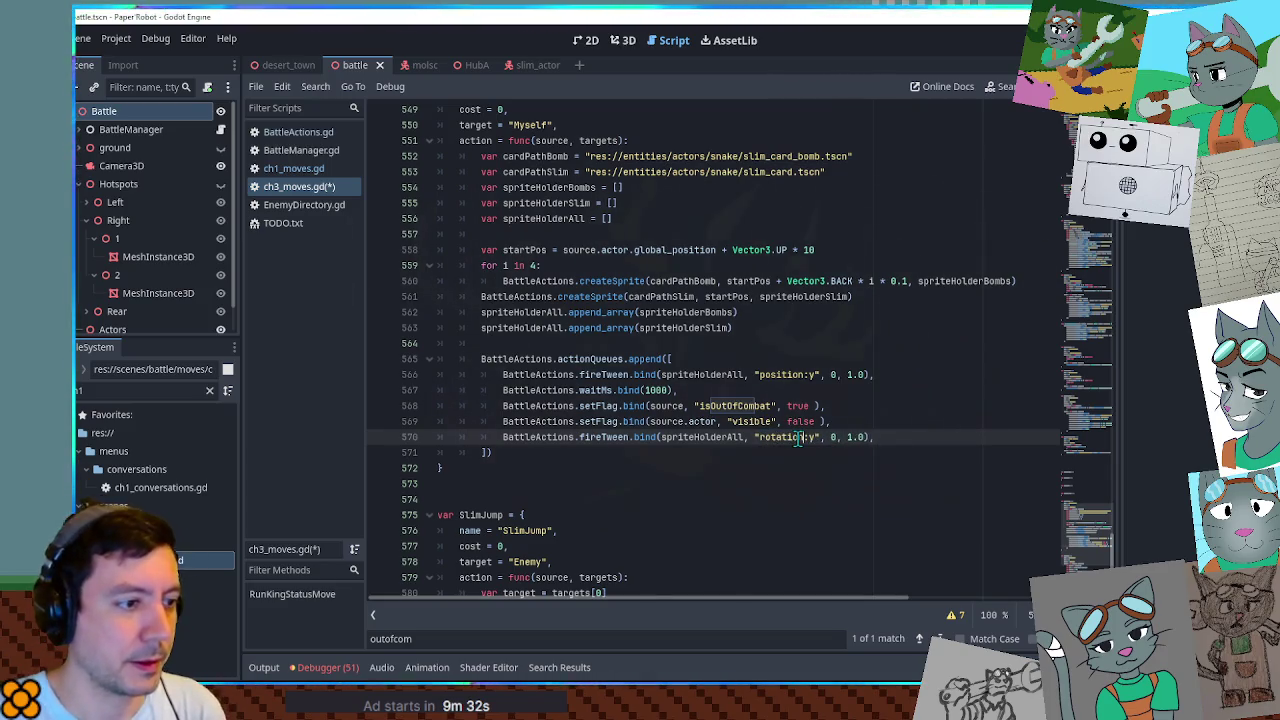
{"action": "key", "text": "Right"}
{"action": "key", "text": "Right"}
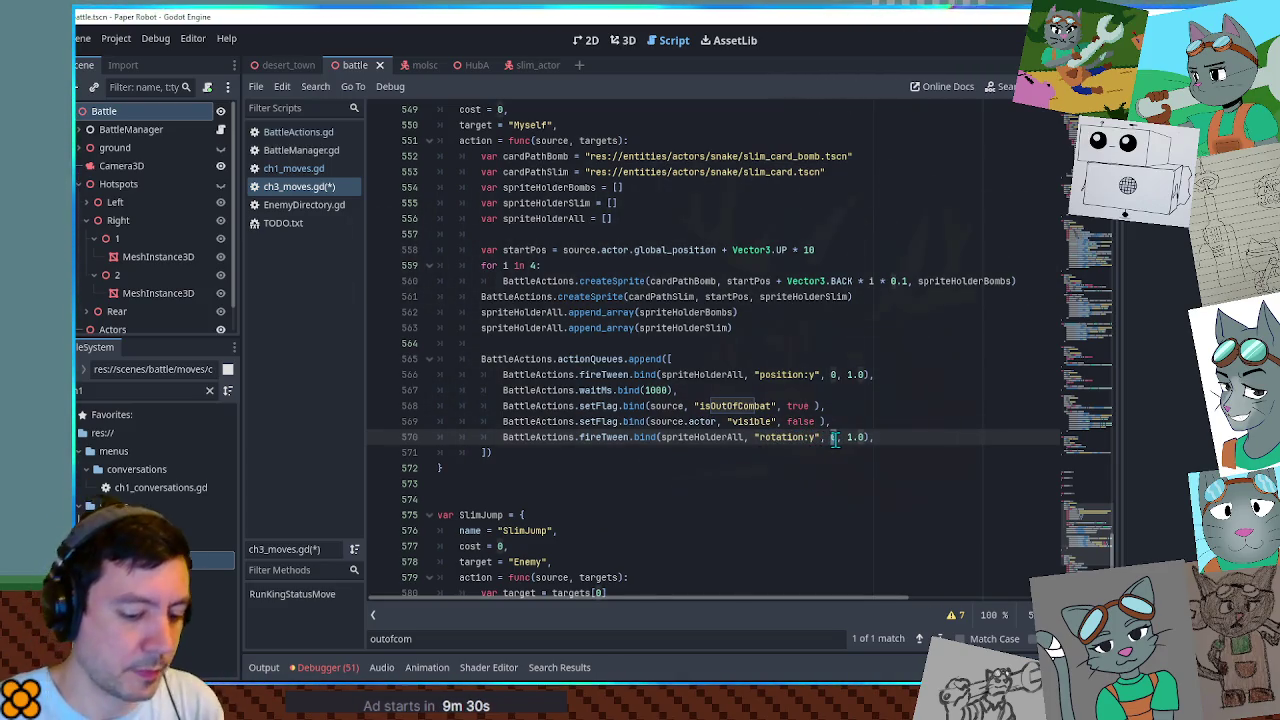
{"action": "type", "text": "PI"}
{"action": "key", "text": "ctrl+s"}
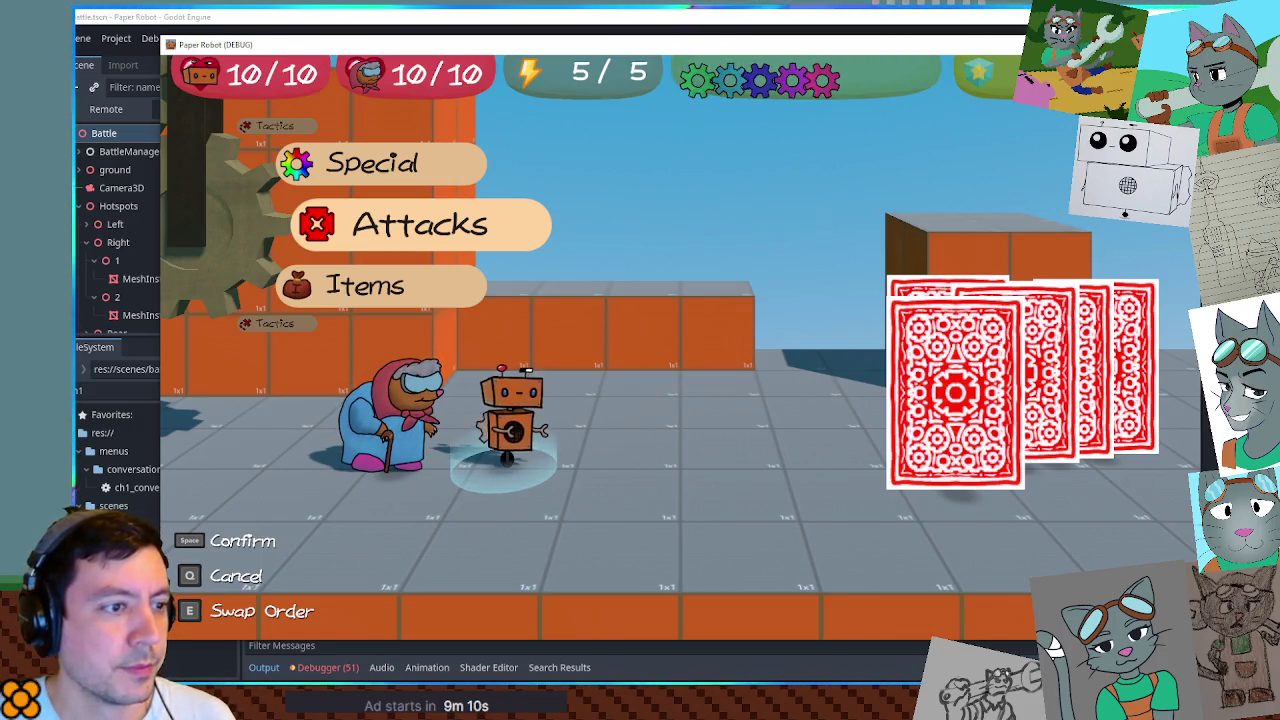
Leave the running test game and return to ch3_moves.gd's SlimCards1 code.
{"action": "key", "text": "alt+Tab"}
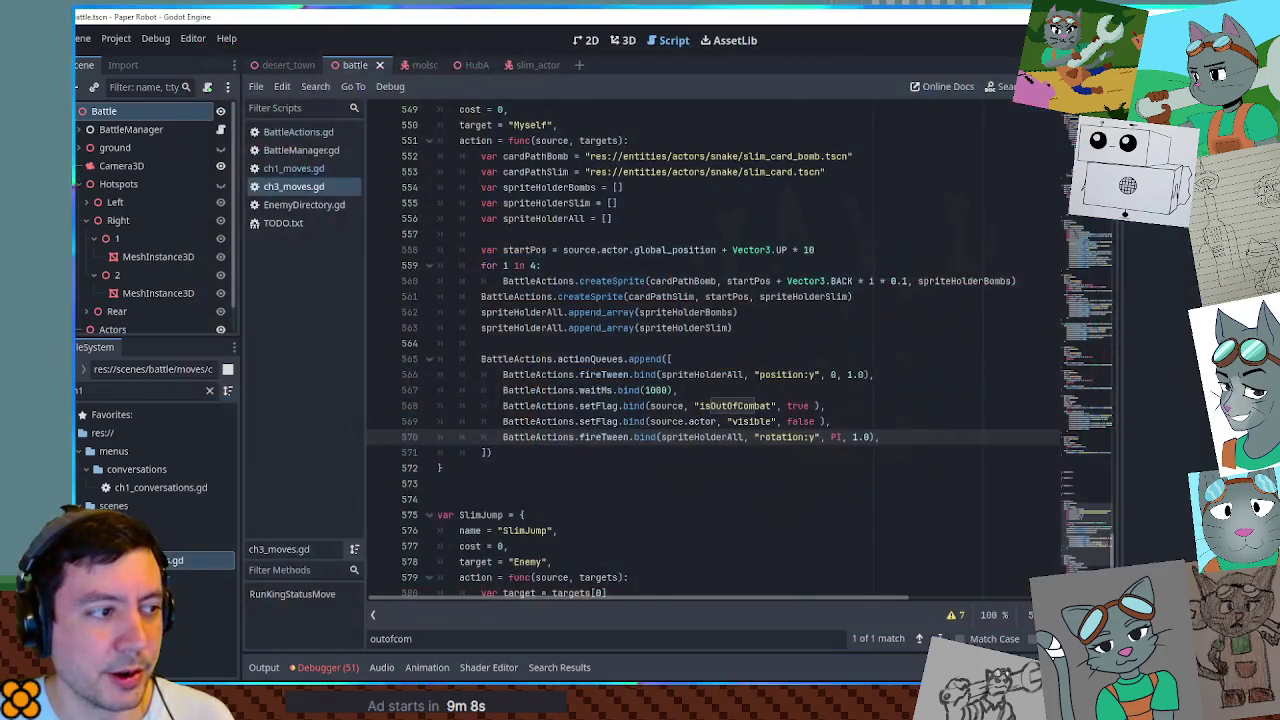
Copy the slim_card_bomb.tscn path and paste it as Molemaw's actorDir in EnemyDirectory.gd.
{"action": "left_click", "coordinate": [591, 156]}
{"action": "left_click", "coordinate": [846, 156], "text": "shift"}
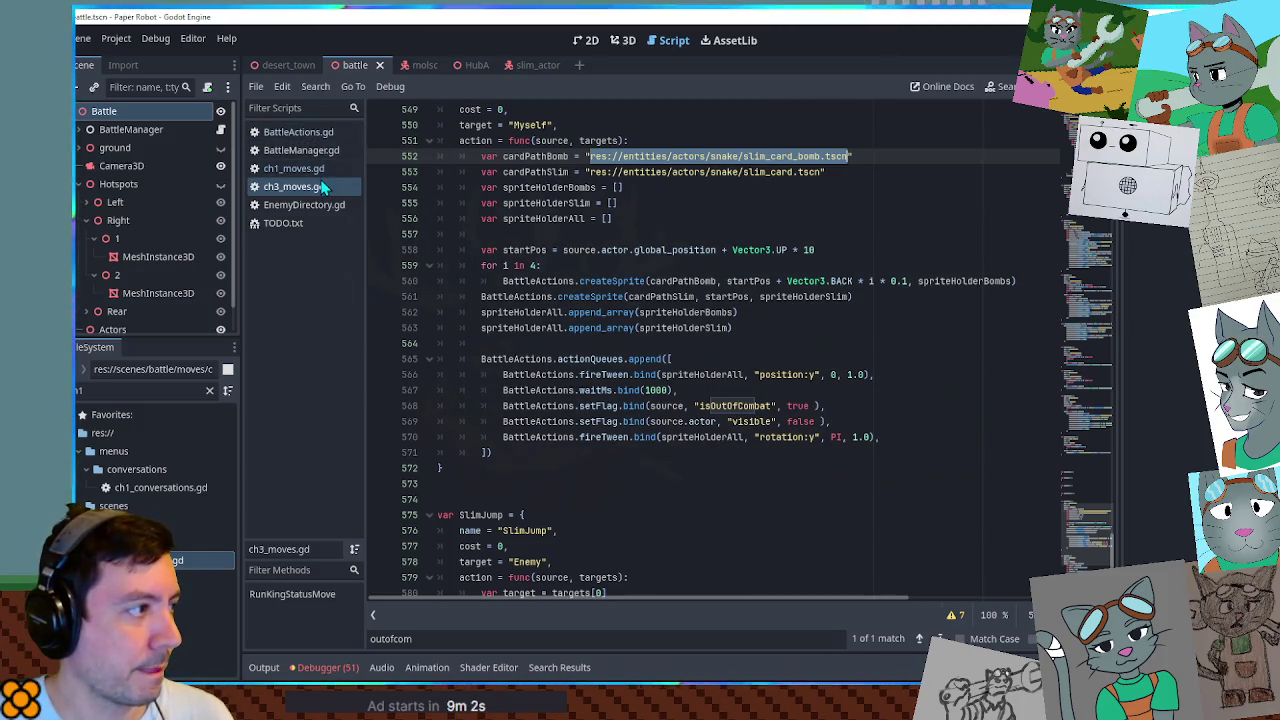
{"action": "left_click", "coordinate": [322, 204]}
{"action": "scroll", "coordinate": [1086, 263], "scroll_direction": "up", "scroll_amount": 15}
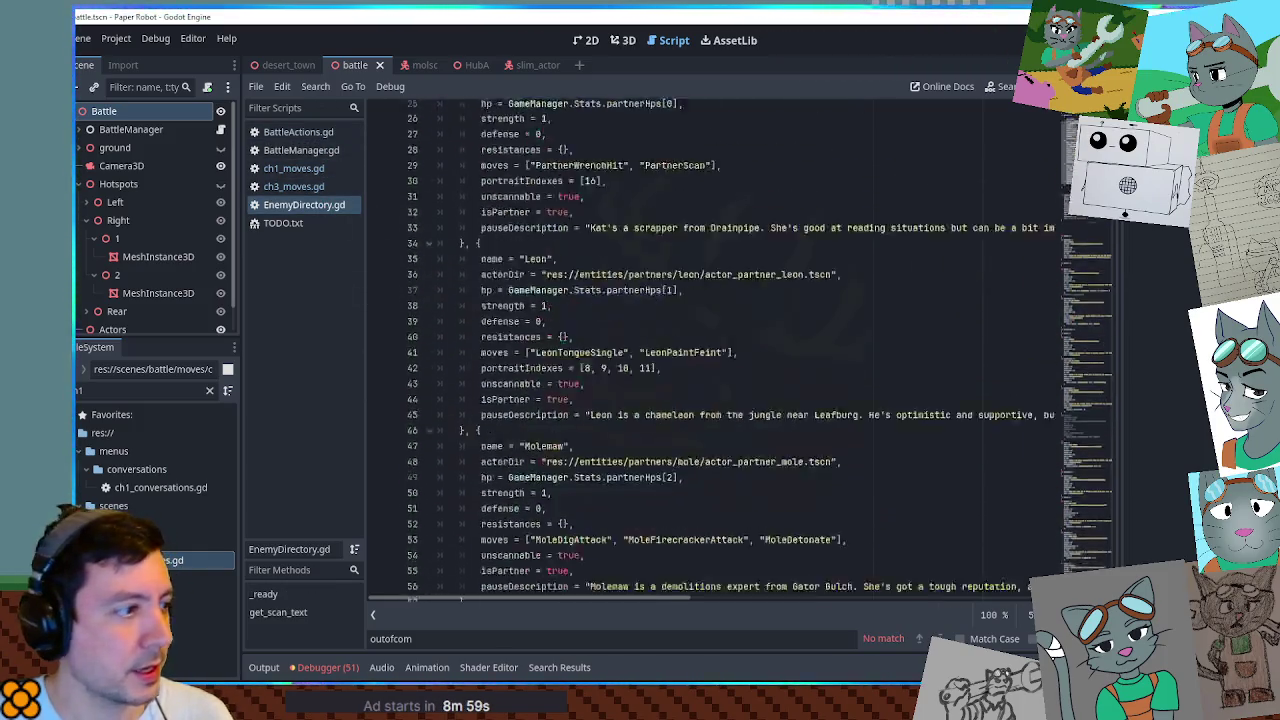
{"action": "scroll", "coordinate": [808, 249], "scroll_direction": "up", "scroll_amount": 8}
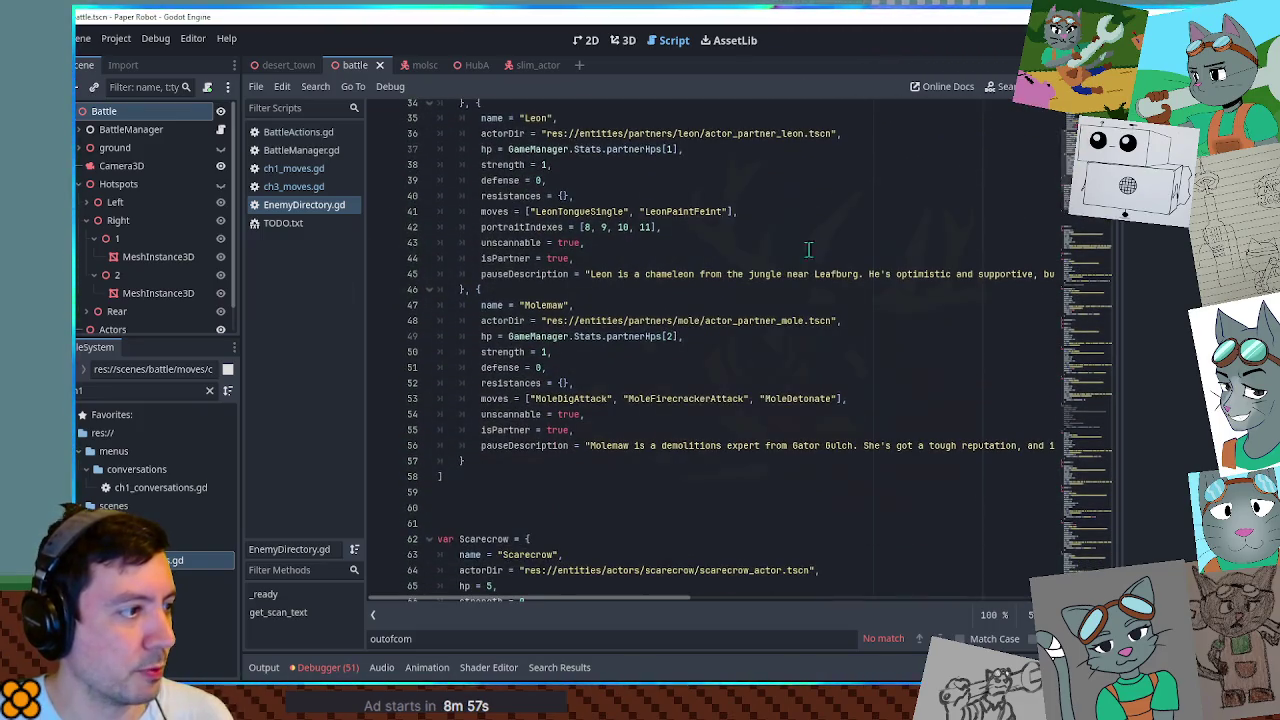
{"action": "left_click", "coordinate": [545, 321]}
{"action": "left_click", "coordinate": [835, 321], "text": "shift"}
{"action": "key", "text": "ctrl+v"}
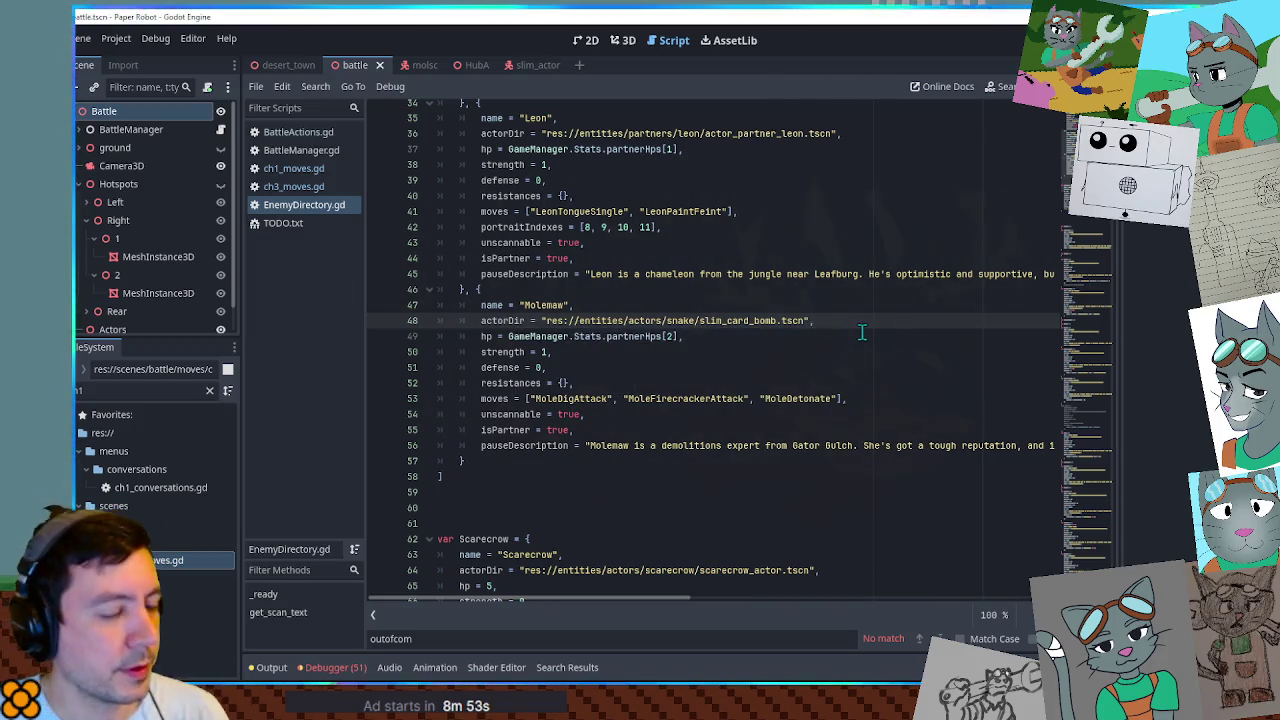
Run a quick test of the card bomb, then restore Molemaw's actor_partner_mole.tscn path.
{"action": "key", "text": "F6"}
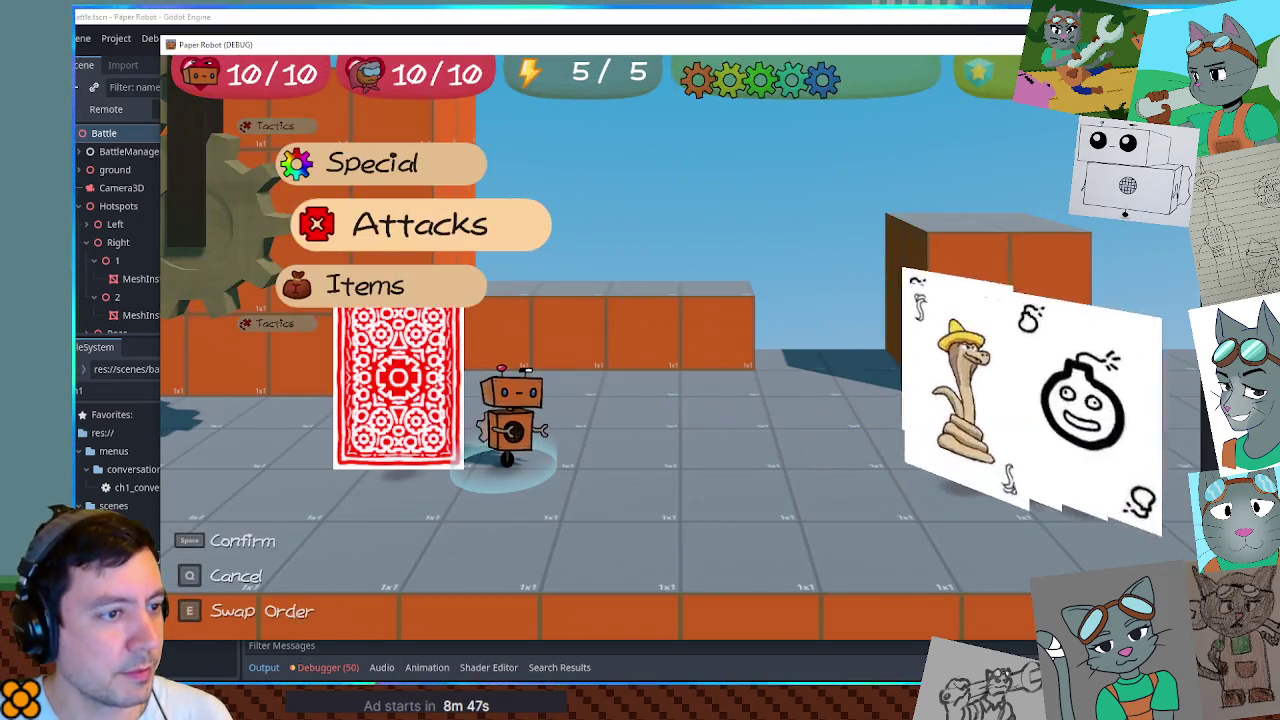
{"action": "key", "text": "F8"}
{"action": "key", "text": "ctrl+z"}
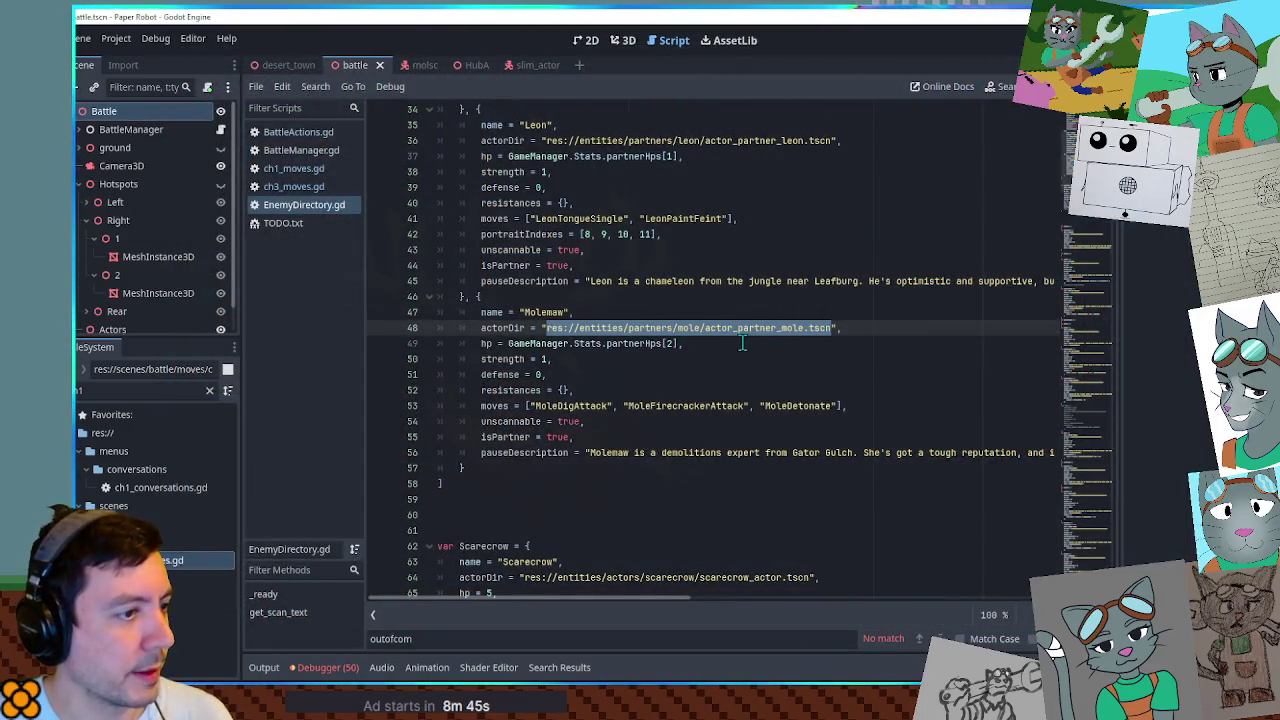
{"action": "left_click_drag", "start_coordinate": [1110, 520], "coordinate": [1117, 575]}
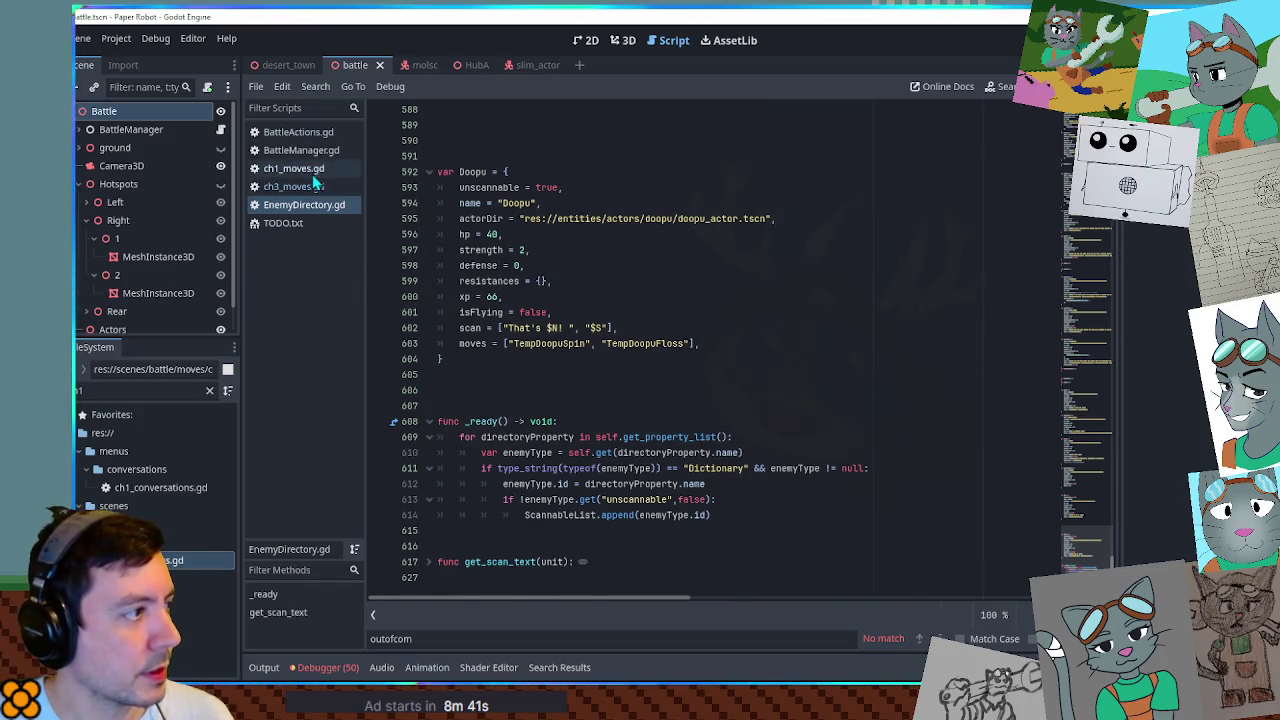
In ch3_moves.gd, select spriteHolderAll in the rotation tween on line 570.
{"action": "left_click", "coordinate": [310, 186]}
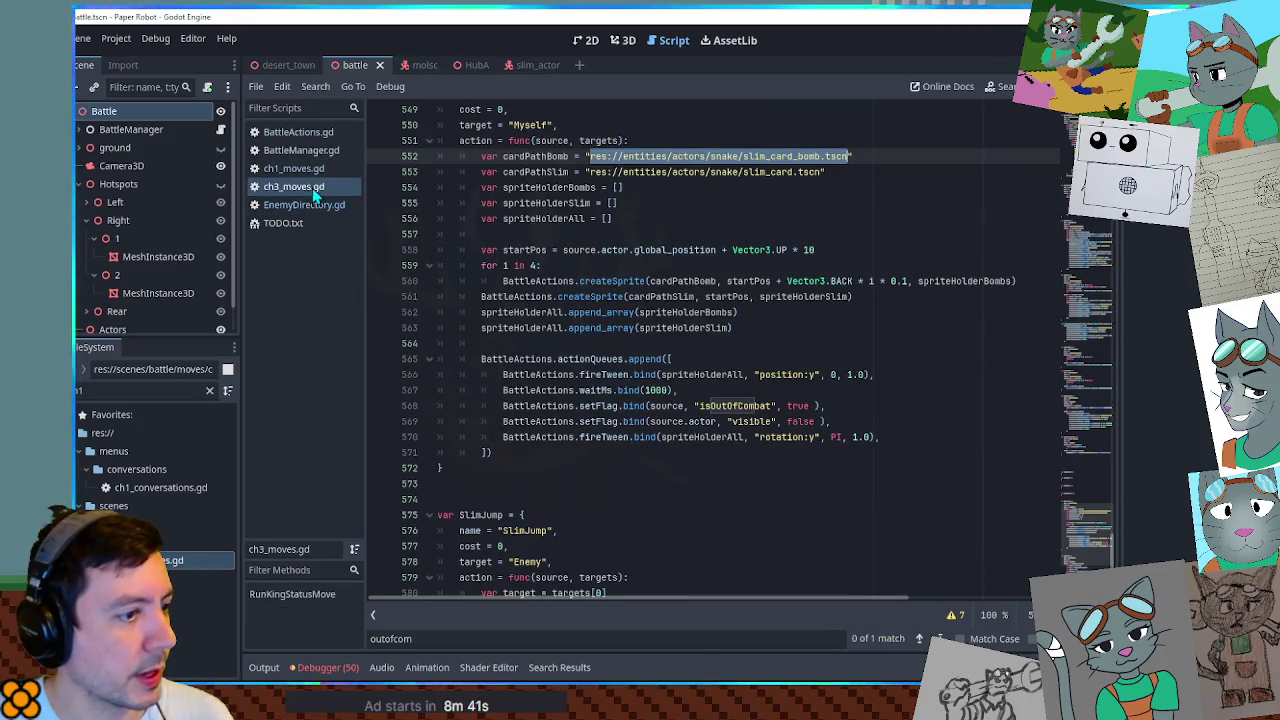
{"action": "double_click", "coordinate": [727, 437]}
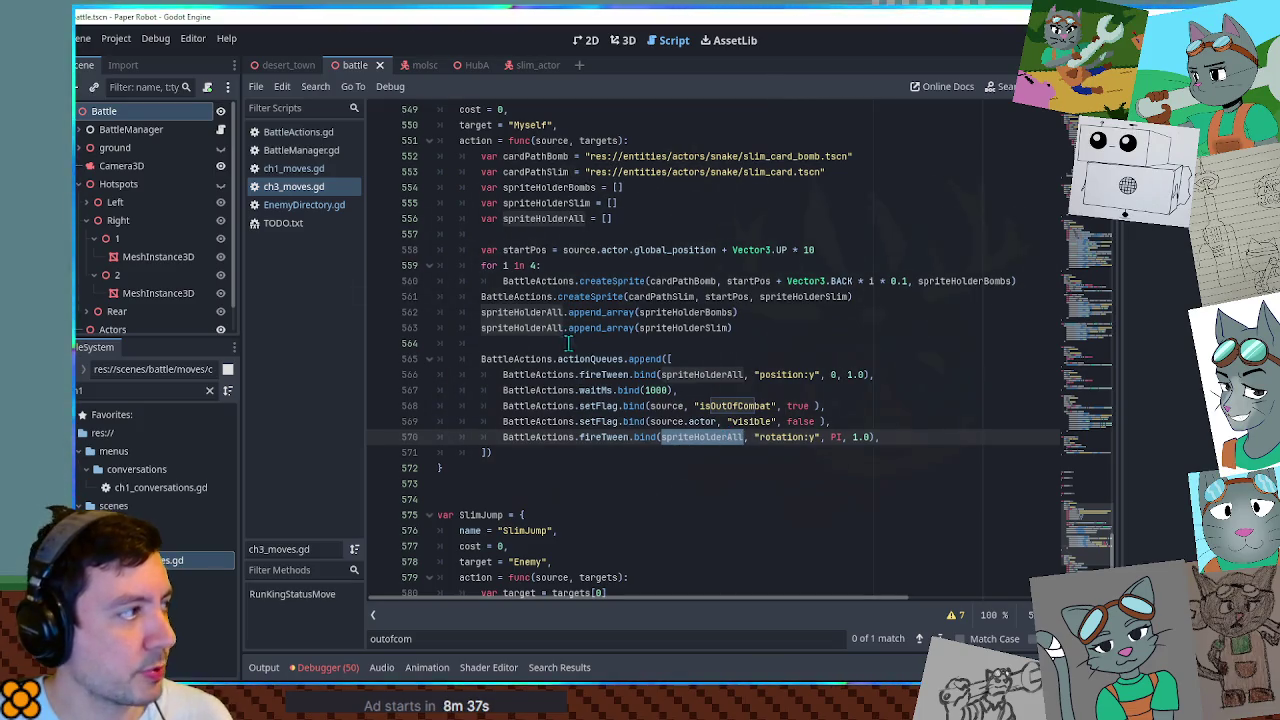
{"action": "left_click", "coordinate": [784, 437]}
{"action": "double_click", "coordinate": [784, 437]}
{"action": "double_click", "coordinate": [722, 437]}
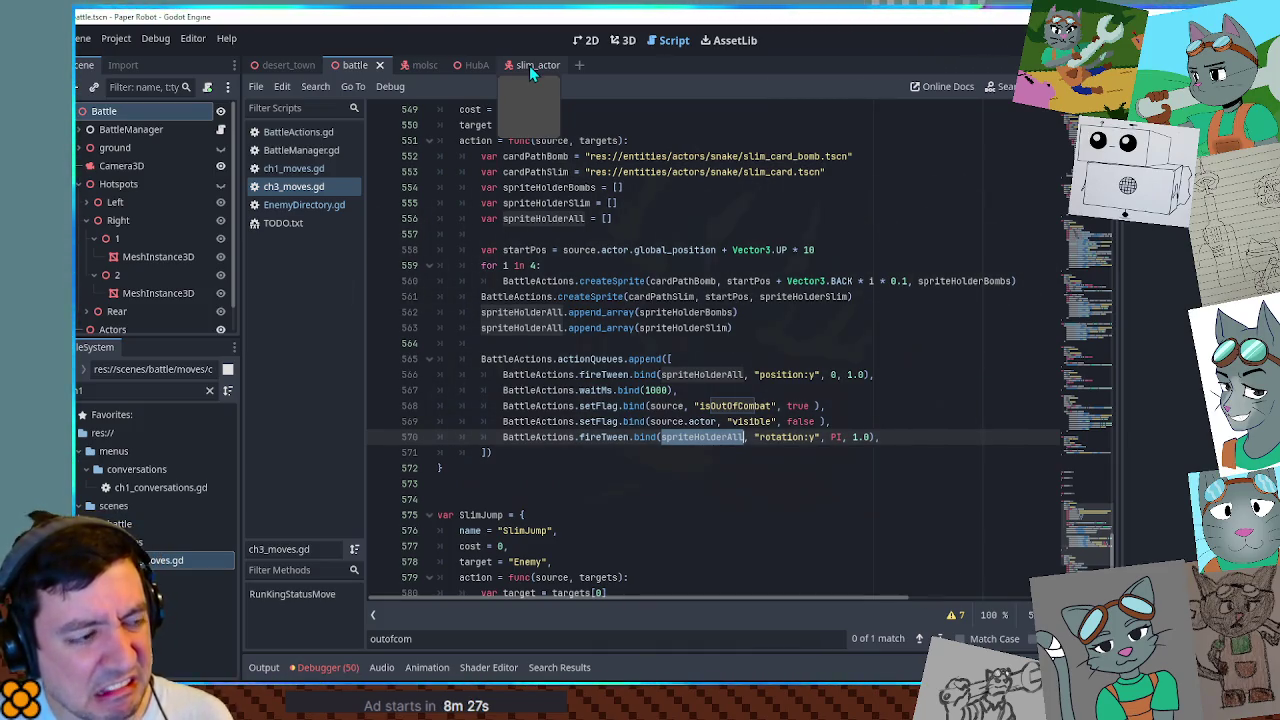
{"action": "double_click", "coordinate": [790, 437]}
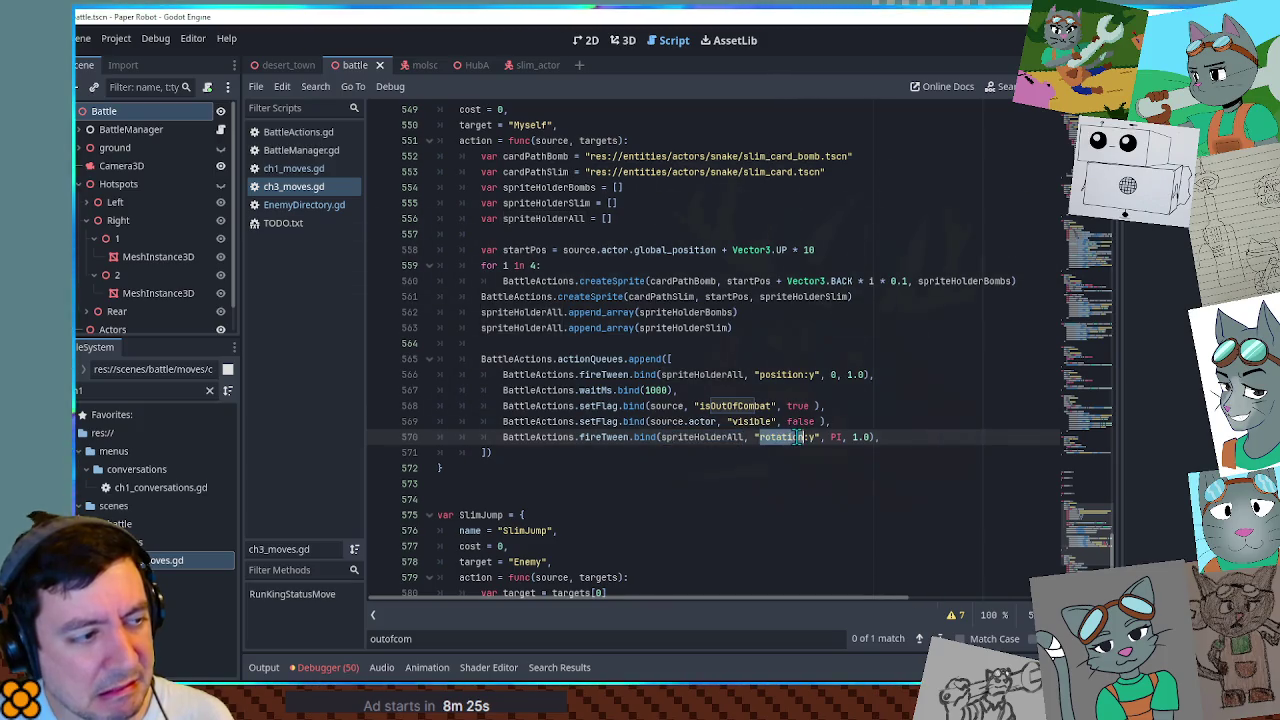
{"action": "left_click", "coordinate": [860, 421]}
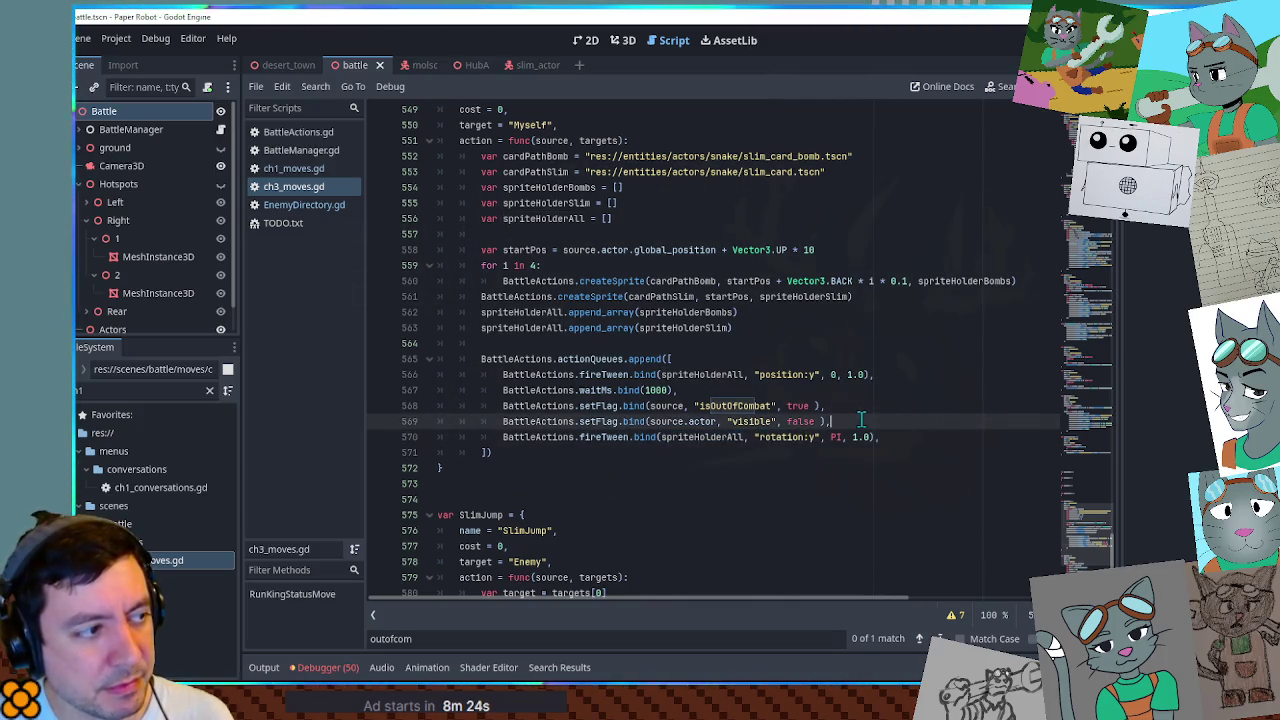
Search ch1_moves.gd for 'foreach' to find the splash-sprite forEach block, then return to ch3_moves.gd.
{"action": "key", "text": "ctrl+f"}
{"action": "type", "text": "foreac"}
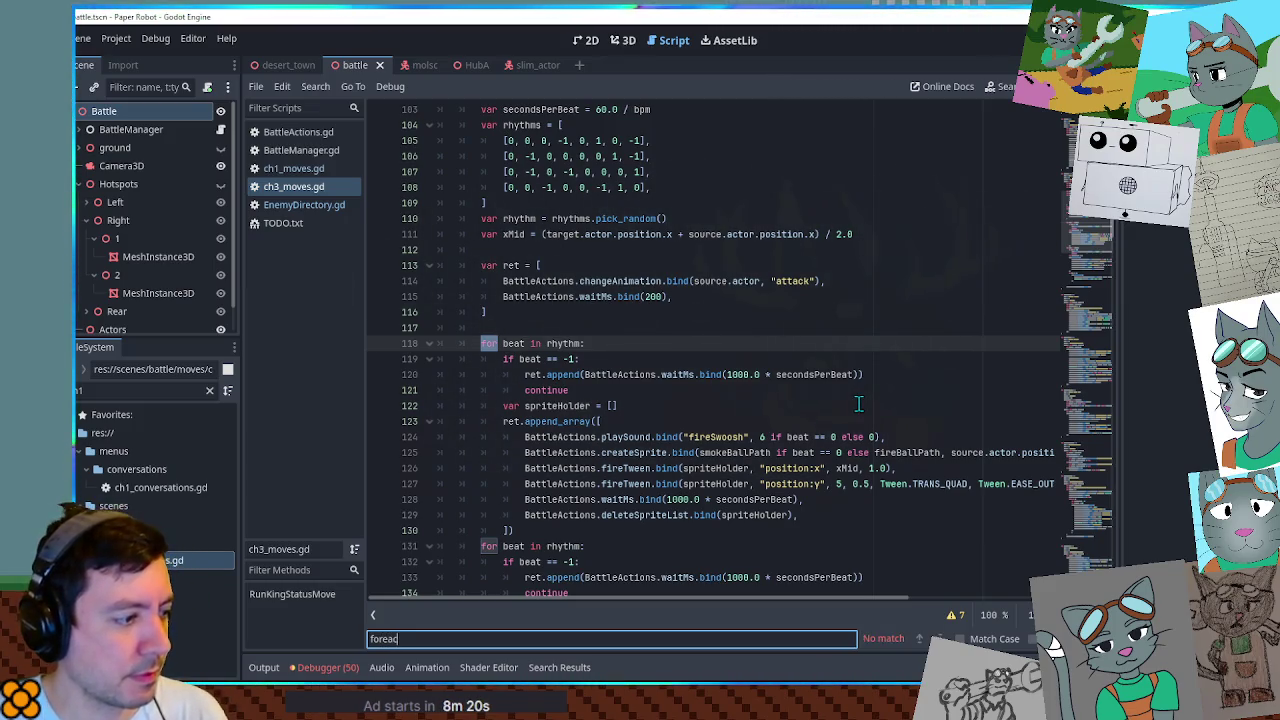
{"action": "left_click", "coordinate": [295, 169]}
{"action": "type", "text": "foreach"}
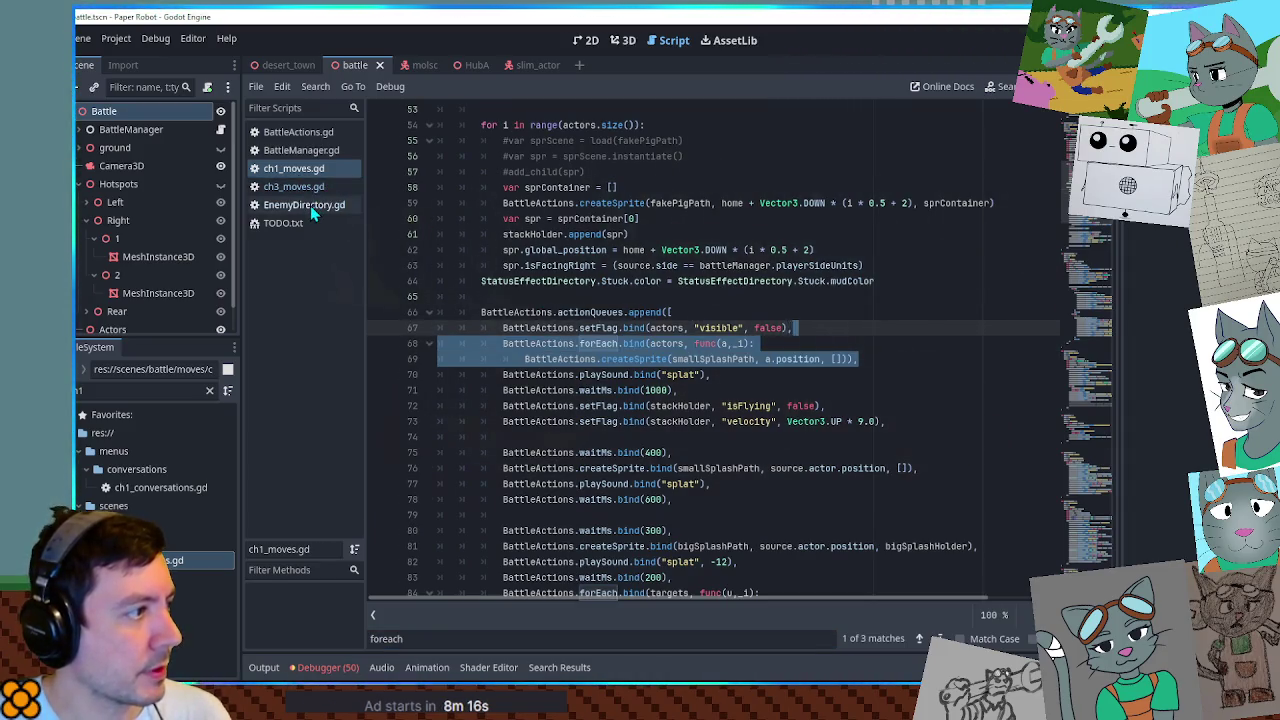
{"action": "left_click", "coordinate": [305, 205]}
{"action": "left_click", "coordinate": [300, 187]}
{"action": "left_click_drag", "start_coordinate": [1090, 225], "coordinate": [1110, 560]}
Paste the forEach block after the rotation tween and change its actors to spriteHolderAll.
{"action": "scroll", "coordinate": [422, 372], "scroll_direction": "up", "scroll_amount": 6}
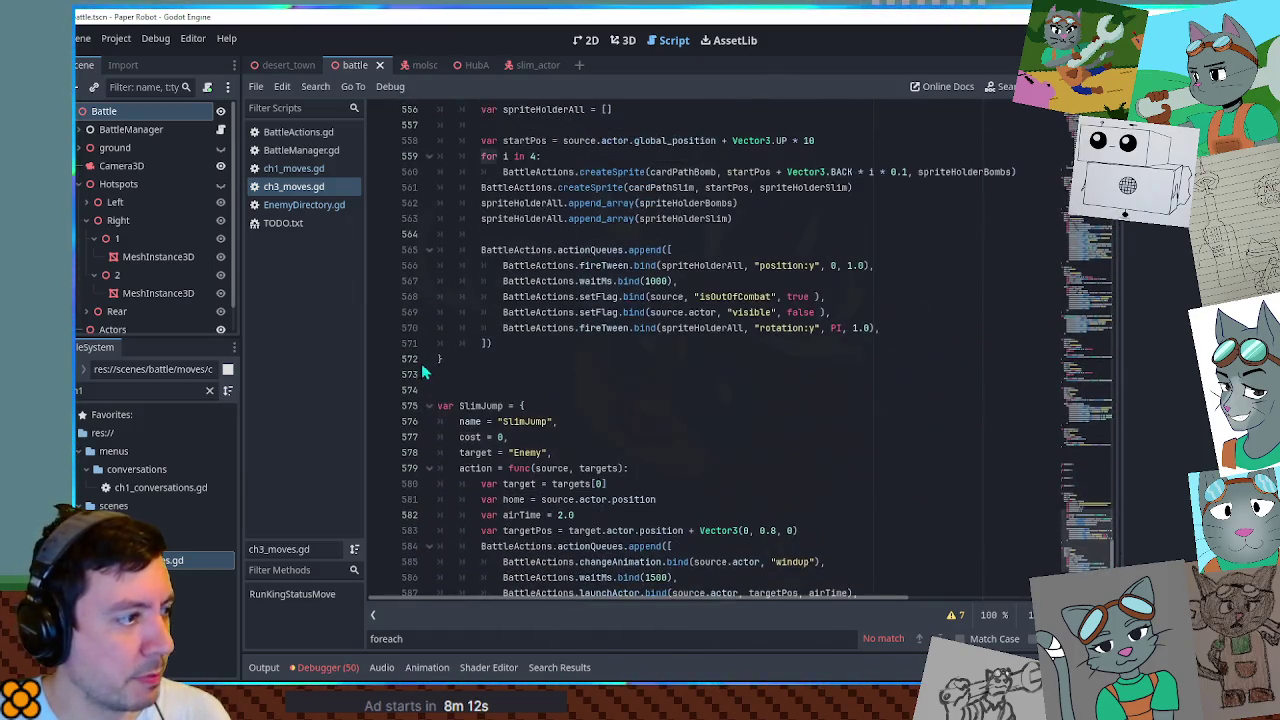
{"action": "left_click", "coordinate": [428, 406]}
{"action": "left_click", "coordinate": [894, 349]}
{"action": "left_click", "coordinate": [908, 329]}
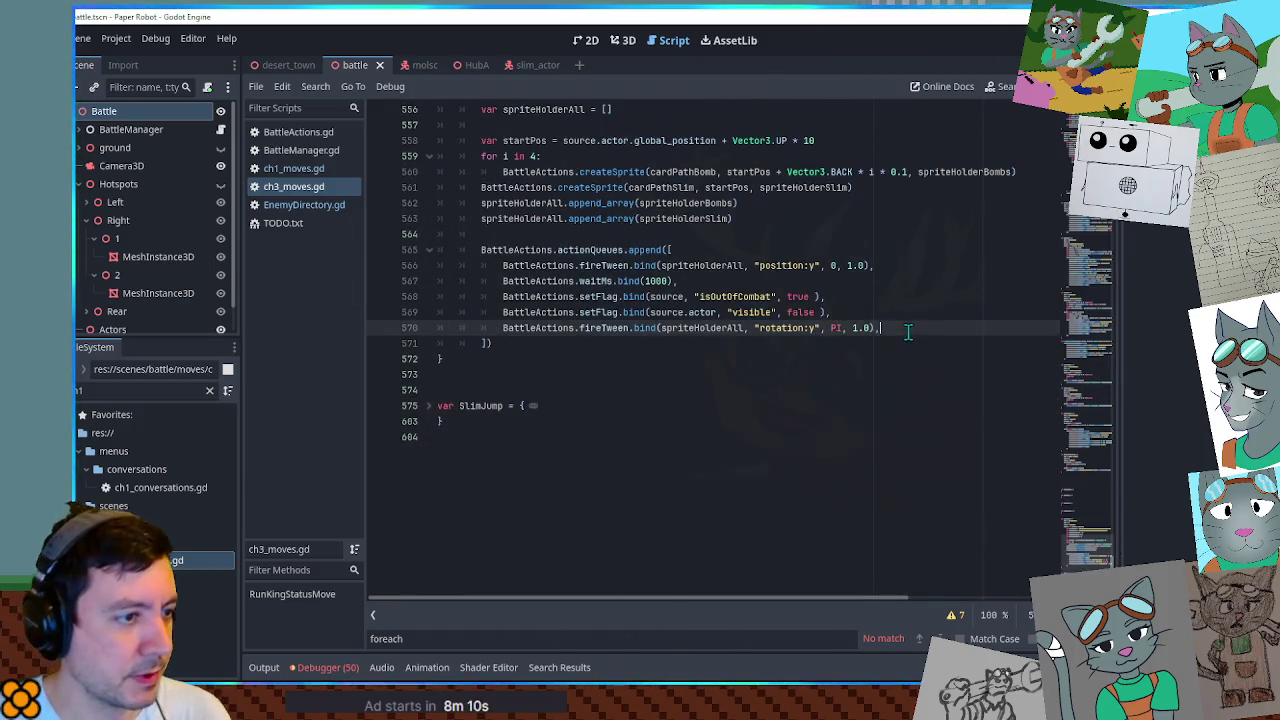
{"action": "key", "text": "Return"}
{"action": "type", "text": "BattleActions.forEach.bind(actors, func(a,_i): \t\t\t\tBattleActions.createSprite(smallSplashPath, a.position, [])),"}
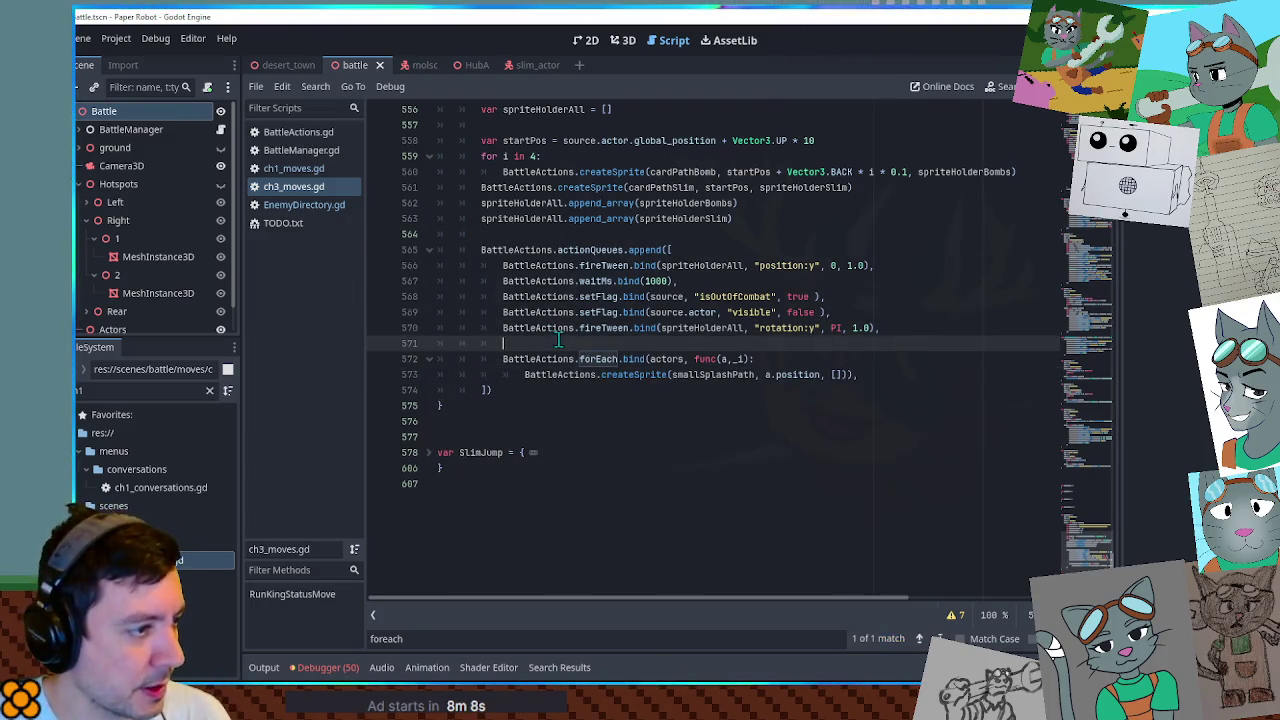
{"action": "double_click", "coordinate": [691, 328]}
{"action": "key", "text": "ctrl+c"}
{"action": "double_click", "coordinate": [666, 343]}
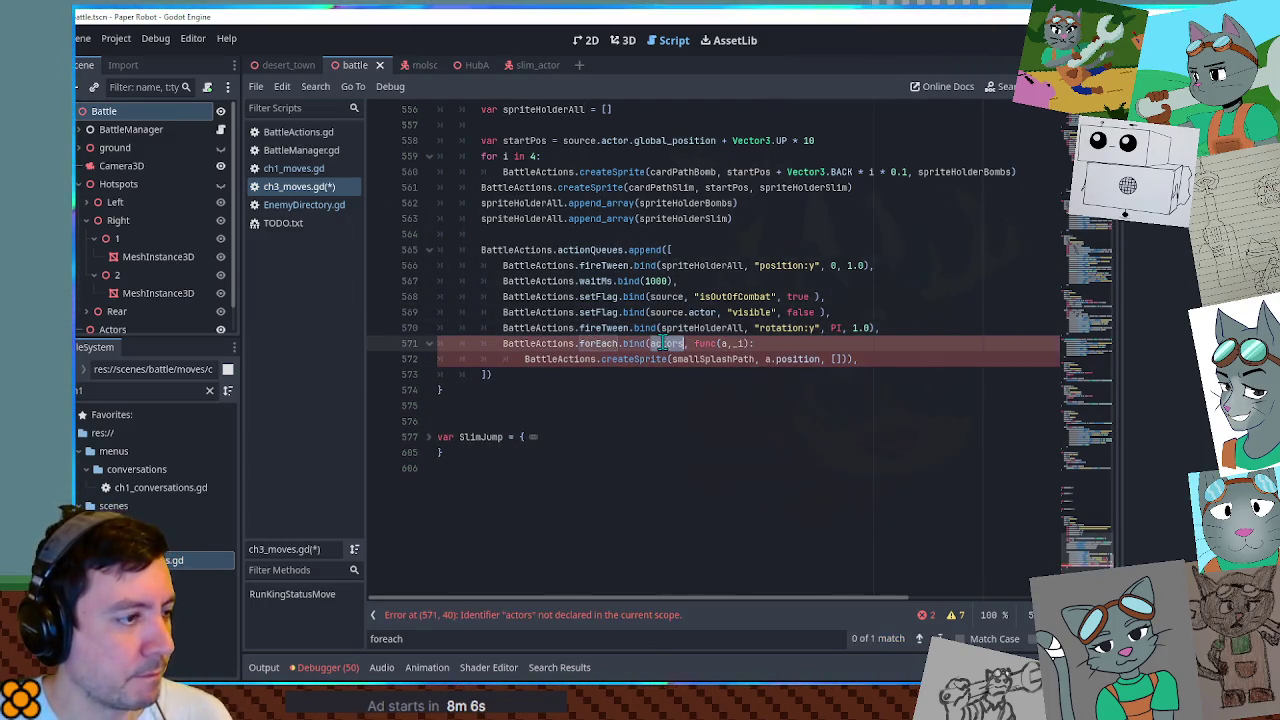
{"action": "key", "text": "ctrl+v"}
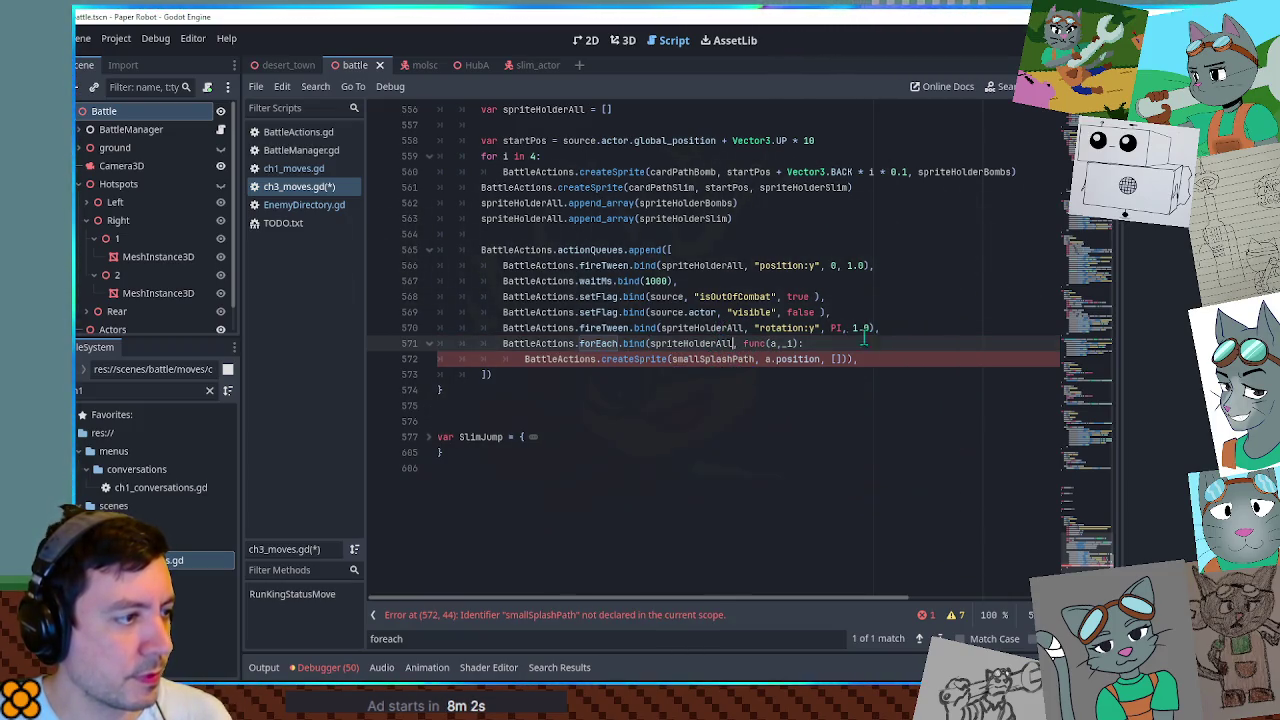
Remove the rotation:y fireTween line and delete the createSprite call, leaving the loop body empty.
{"action": "triple_click", "coordinate": [902, 322]}
{"action": "key", "text": "ctrl+c"}
{"action": "key", "text": "BackSpace"}
{"action": "left_click_drag", "start_coordinate": [862, 344], "coordinate": [868, 334]}
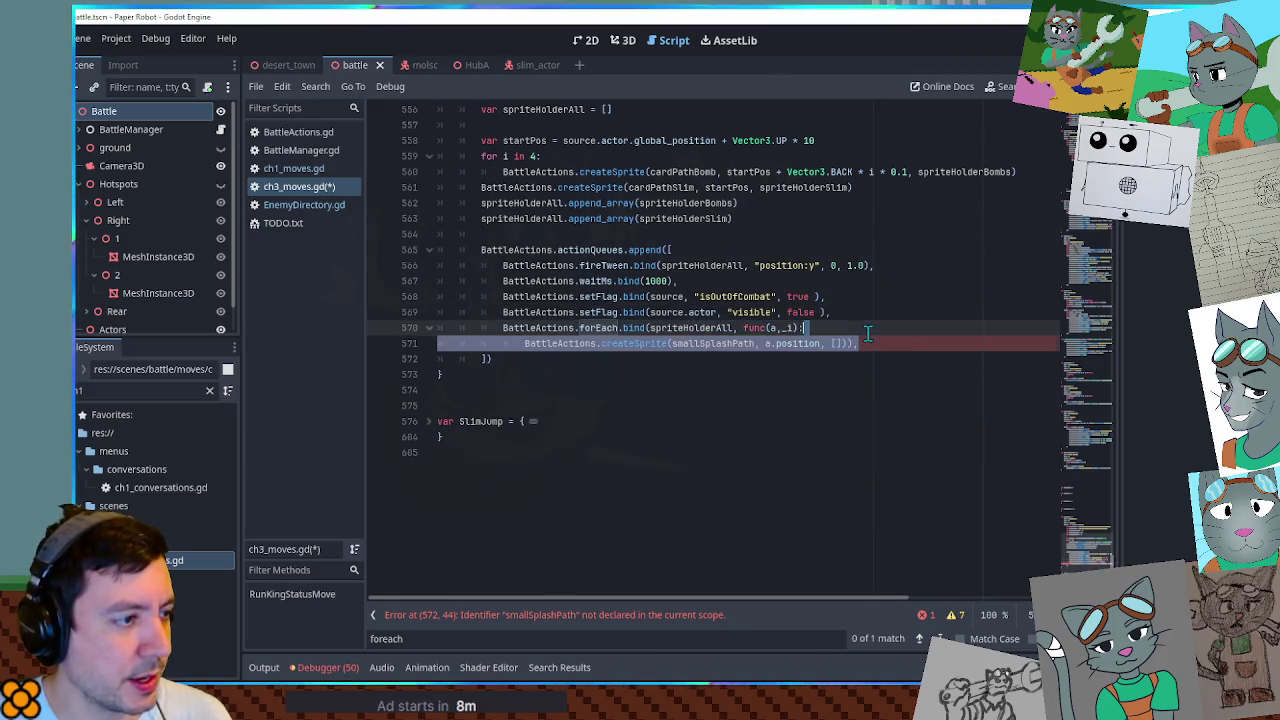
{"action": "key", "text": "ctrl+v"}
{"action": "left_click", "coordinate": [503, 343]}
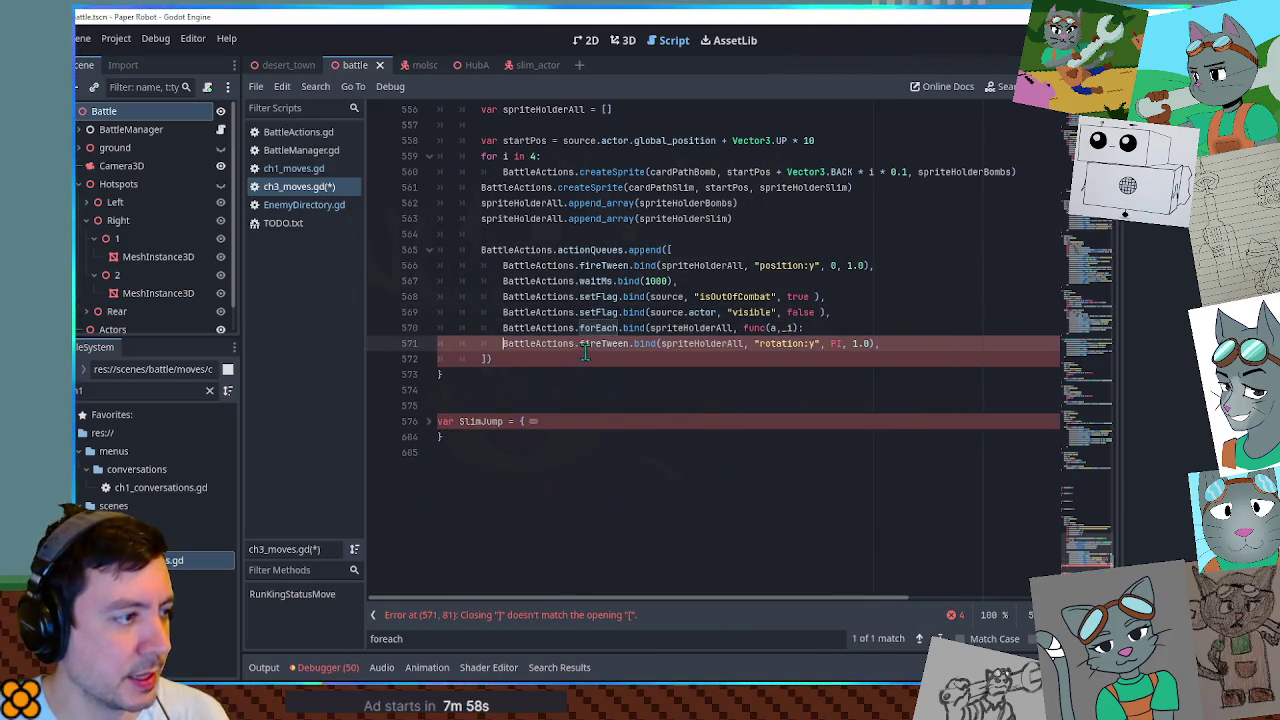
{"action": "key", "text": "ctrl+z"}
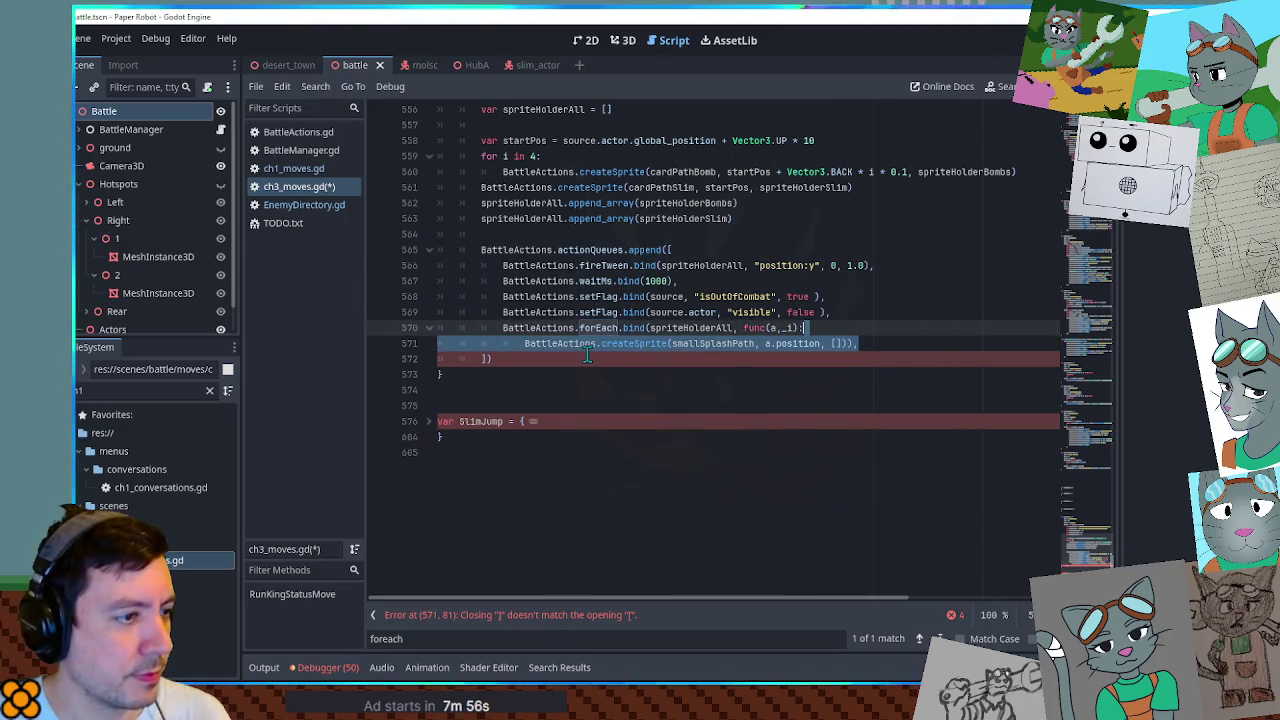
{"action": "left_click", "coordinate": [526, 343]}
{"action": "mouse_move", "coordinate": [526, 343]}
{"action": "left_mouse_down"}
{"action": "mouse_move", "coordinate": [864, 344]}
{"action": "mouse_move", "coordinate": [850, 343]}
{"action": "left_mouse_up"}
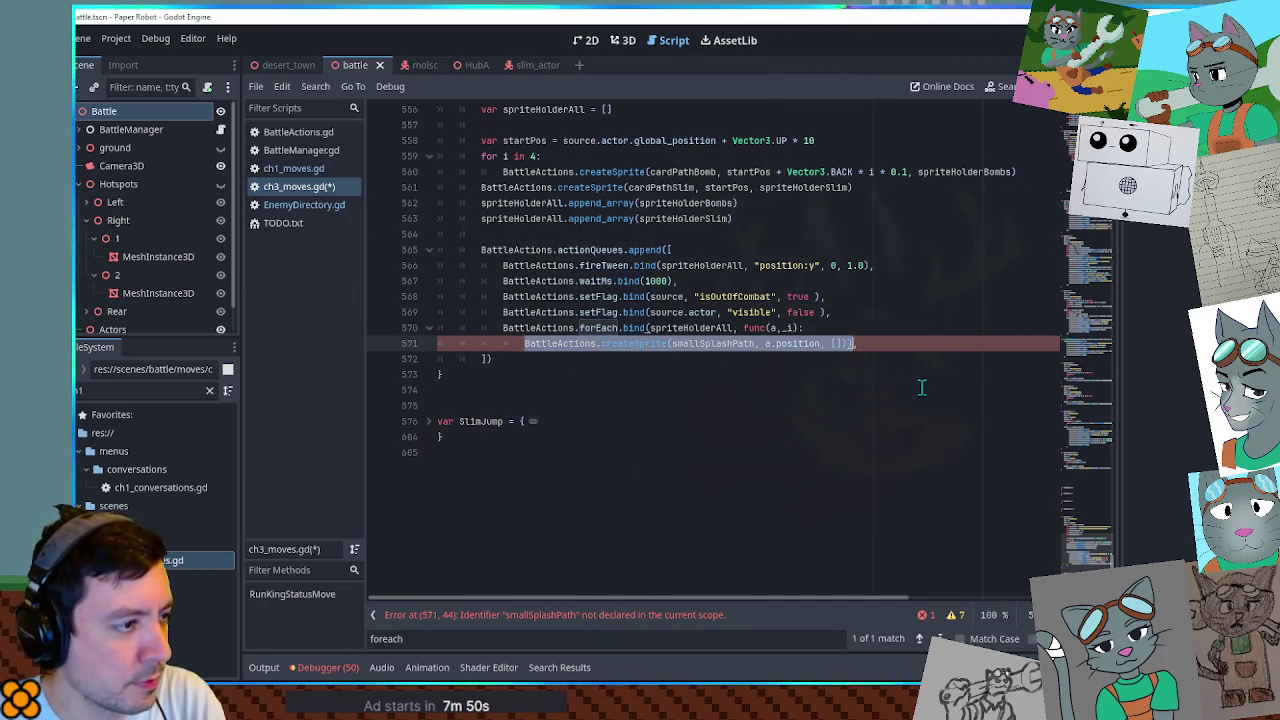
{"action": "key", "text": "BackSpace"}
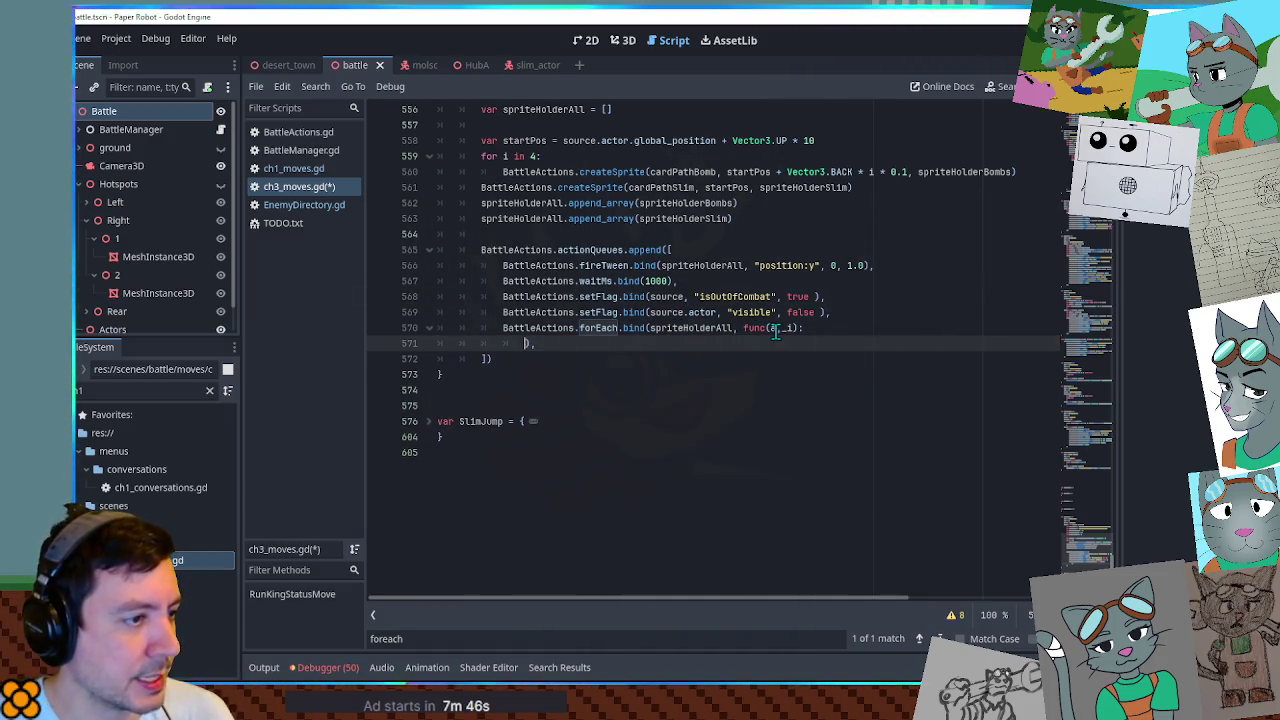
Write a.get_node("Sprites/Sprite3D2") in the forEach body, using the slim_card_bomb scene's sprite node path.
{"action": "type", "text": "a.get_nod"}
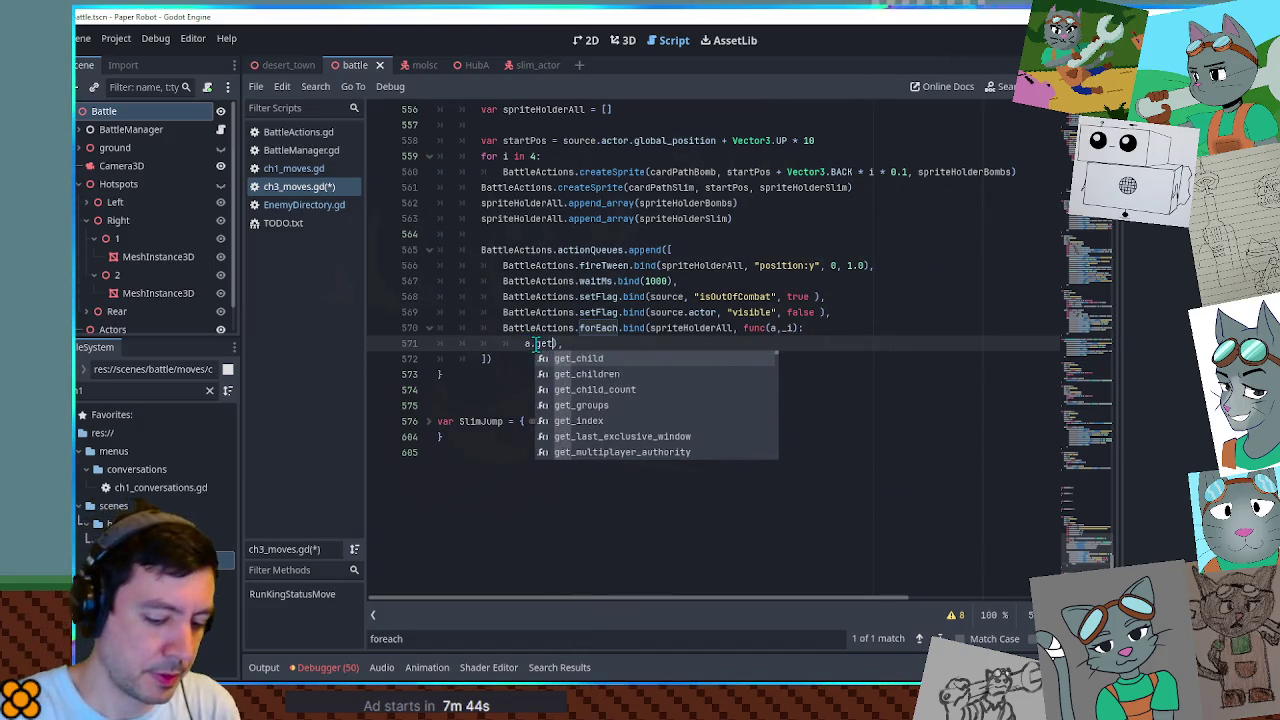
{"action": "type", "text": "e("}
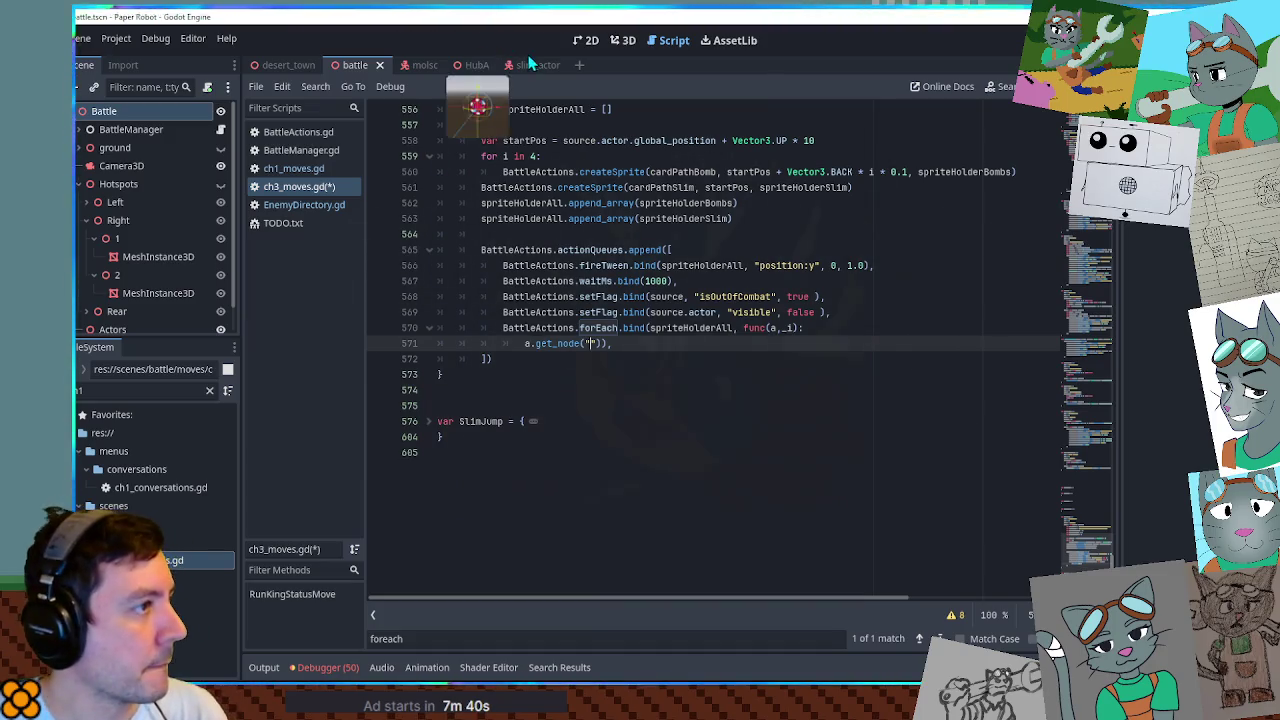
{"action": "left_click", "coordinate": [209, 390]}
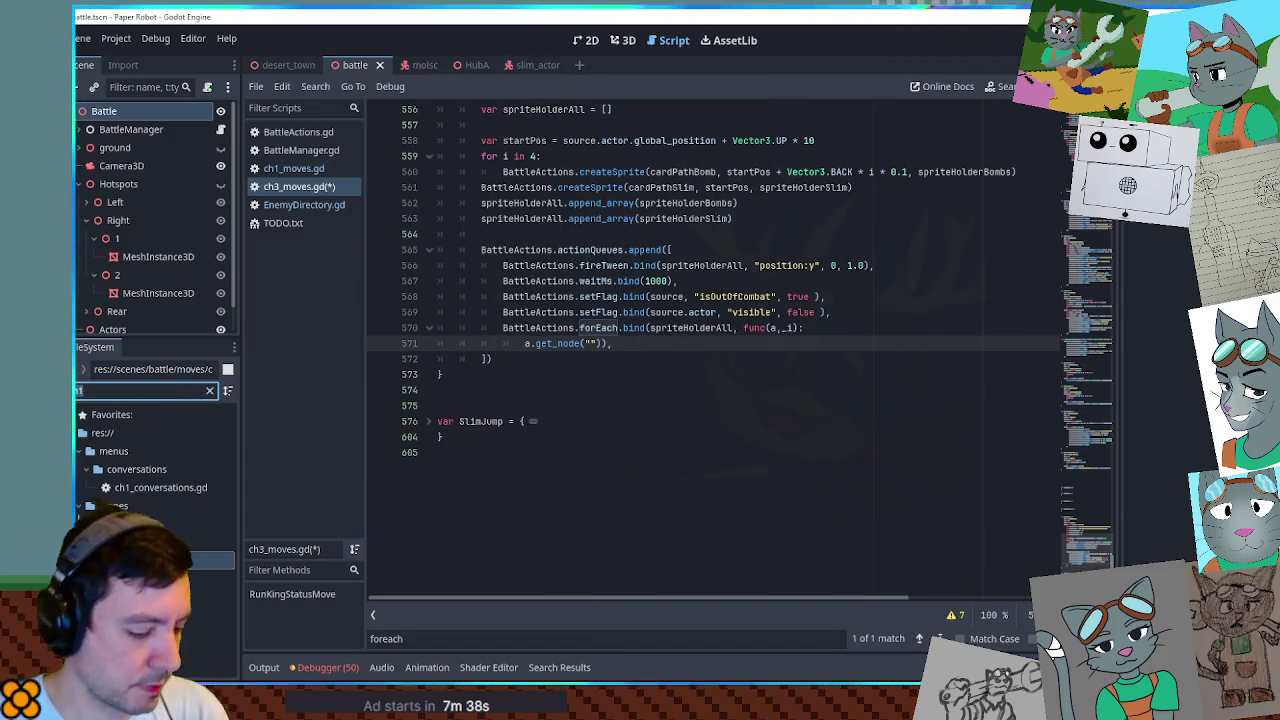
{"action": "type", "text": "bom"}
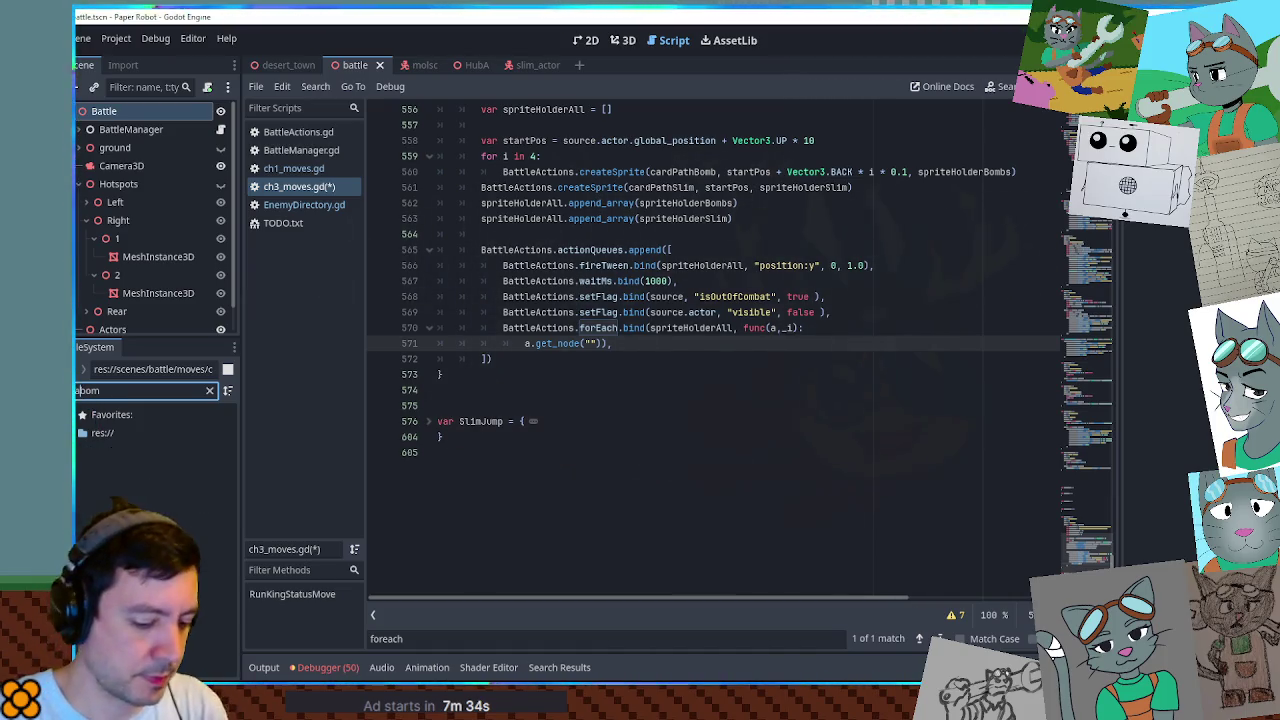
{"action": "double_click", "coordinate": [180, 524]}
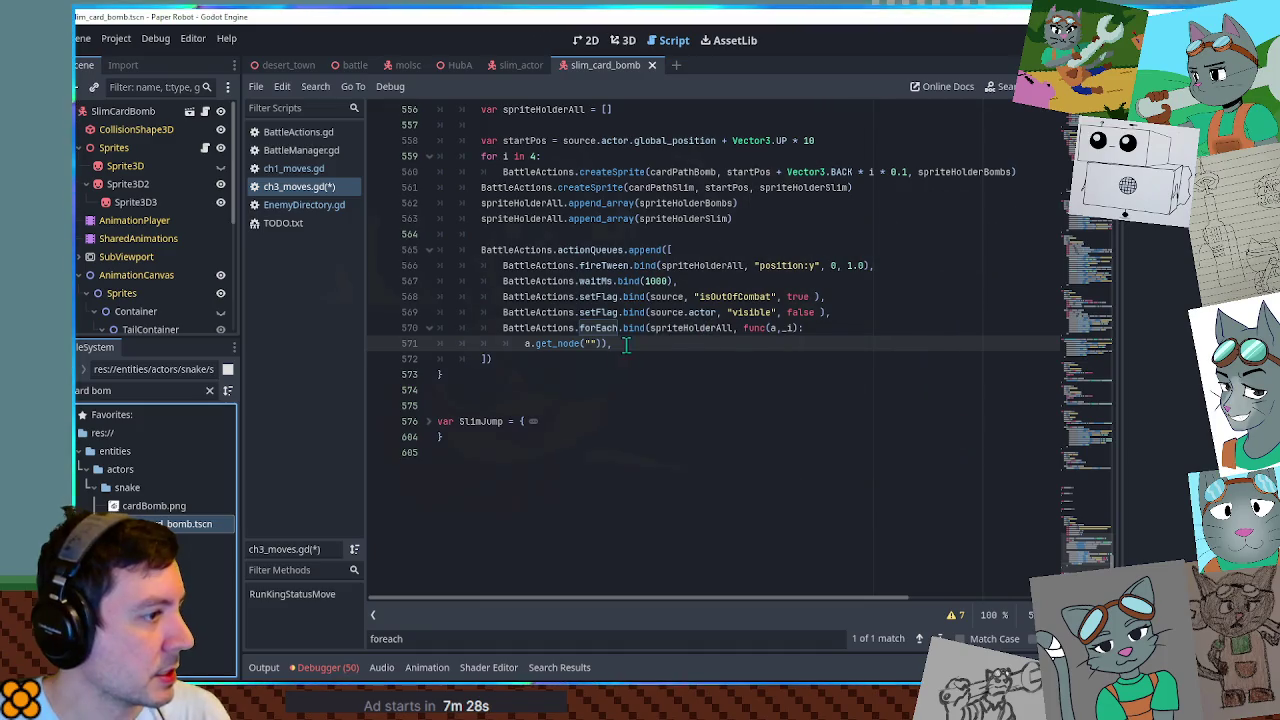
{"action": "left_click", "coordinate": [150, 184]}
{"action": "left_click", "coordinate": [593, 343]}
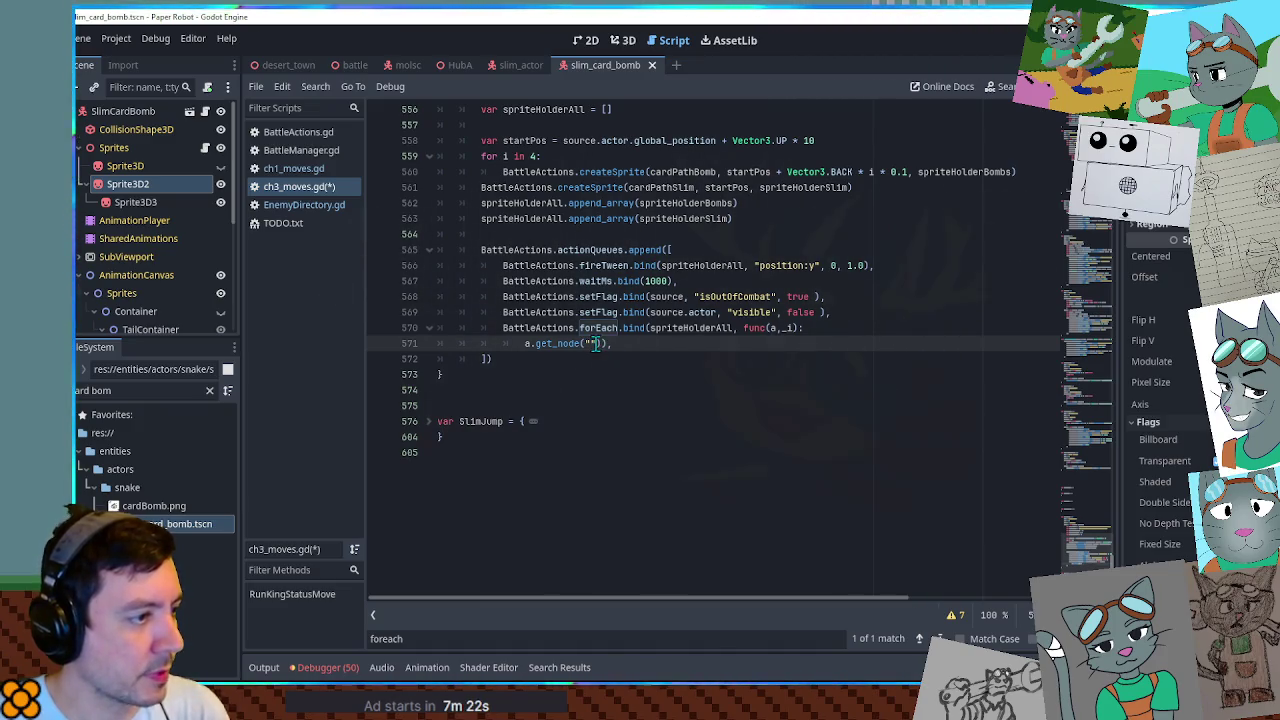
{"action": "type", "text": "Sprites/Sprite3D2"}
{"action": "type", "text": ")"}
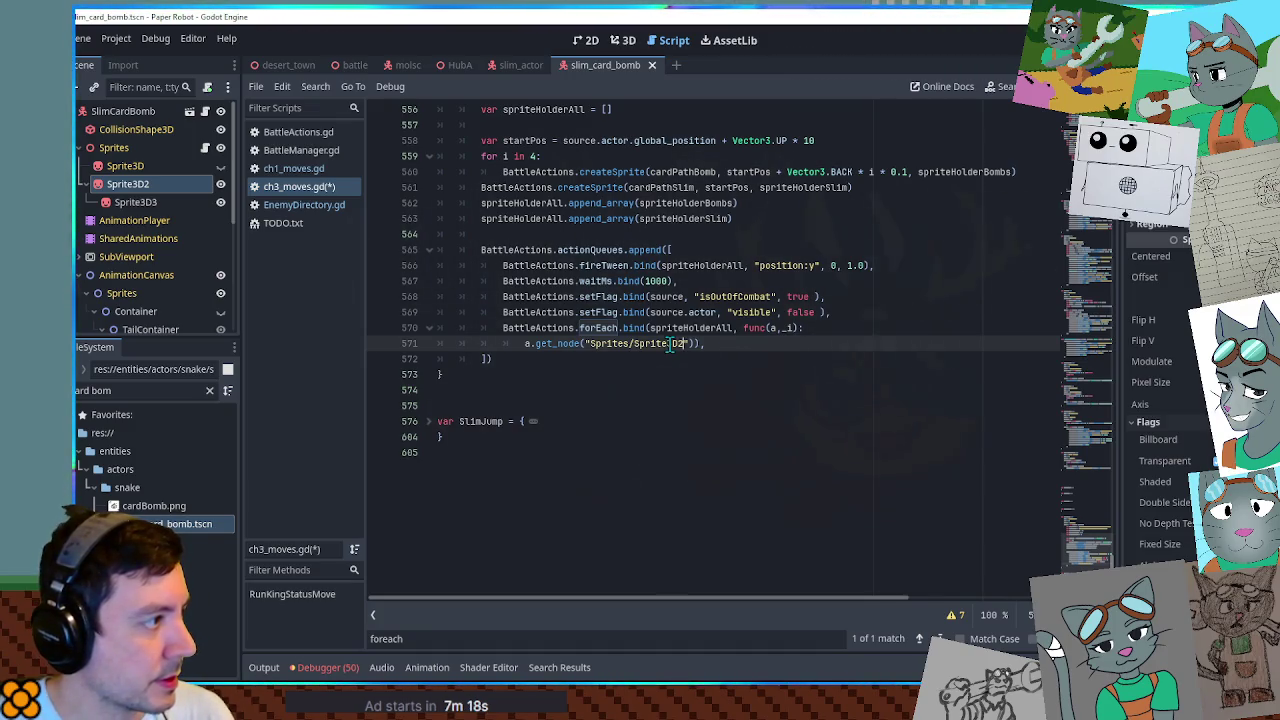
Rename slim_card_bomb's Sprite3D2 node to Card, update the path to "Sprites/Card", and save.
{"action": "double_click", "coordinate": [156, 182]}
{"action": "type", "text": "Card"}
{"action": "key", "text": "Return"}
{"action": "left_click", "coordinate": [655, 358]}
{"action": "double_click", "coordinate": [652, 343]}
{"action": "type", "text": "Car"}
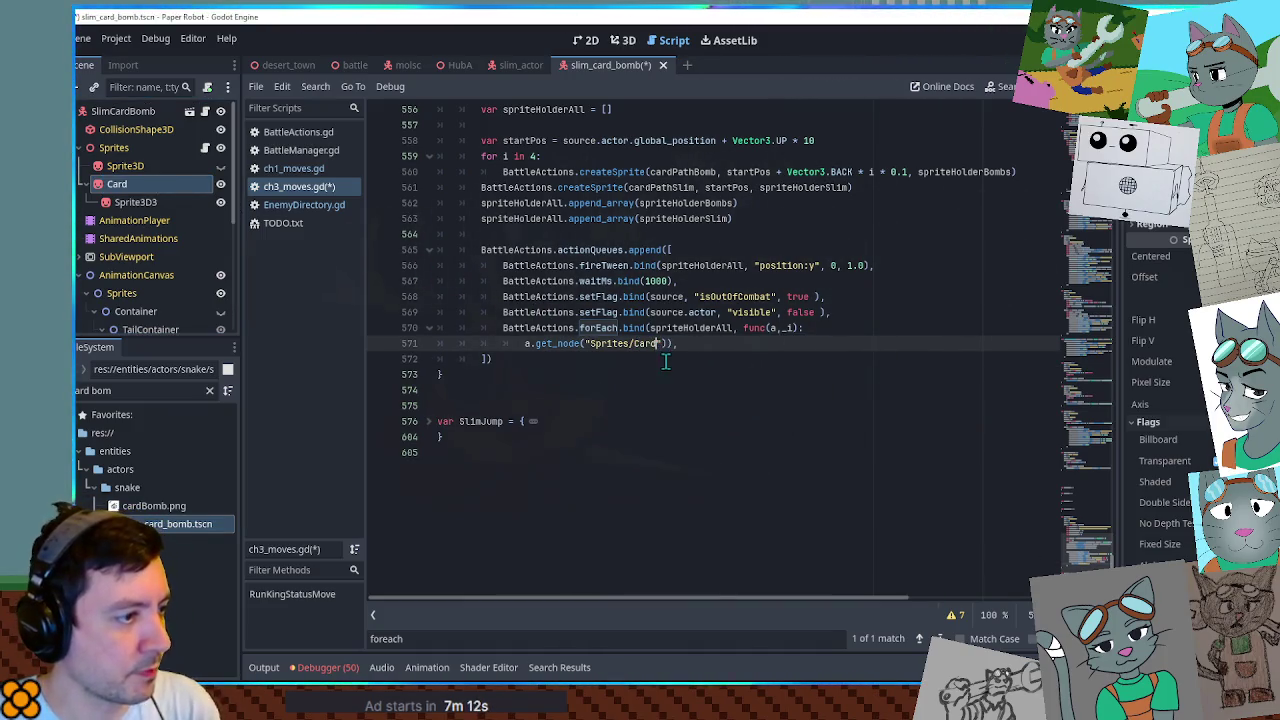
{"action": "type", "text": "d"}
{"action": "key", "text": "ctrl+s"}
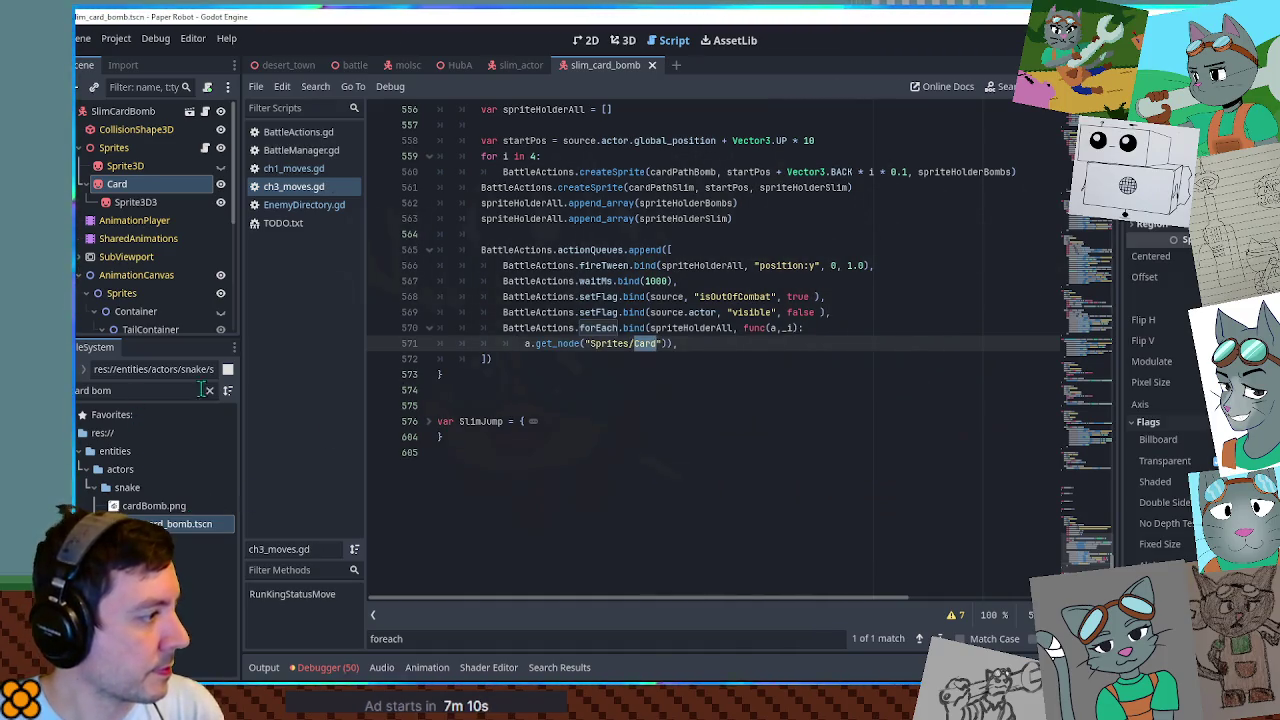
Rename the Sprite3D2 node in the slim_card scene to Card and save the scene.
{"action": "left_click", "coordinate": [211, 391]}
{"action": "double_click", "coordinate": [160, 512]}
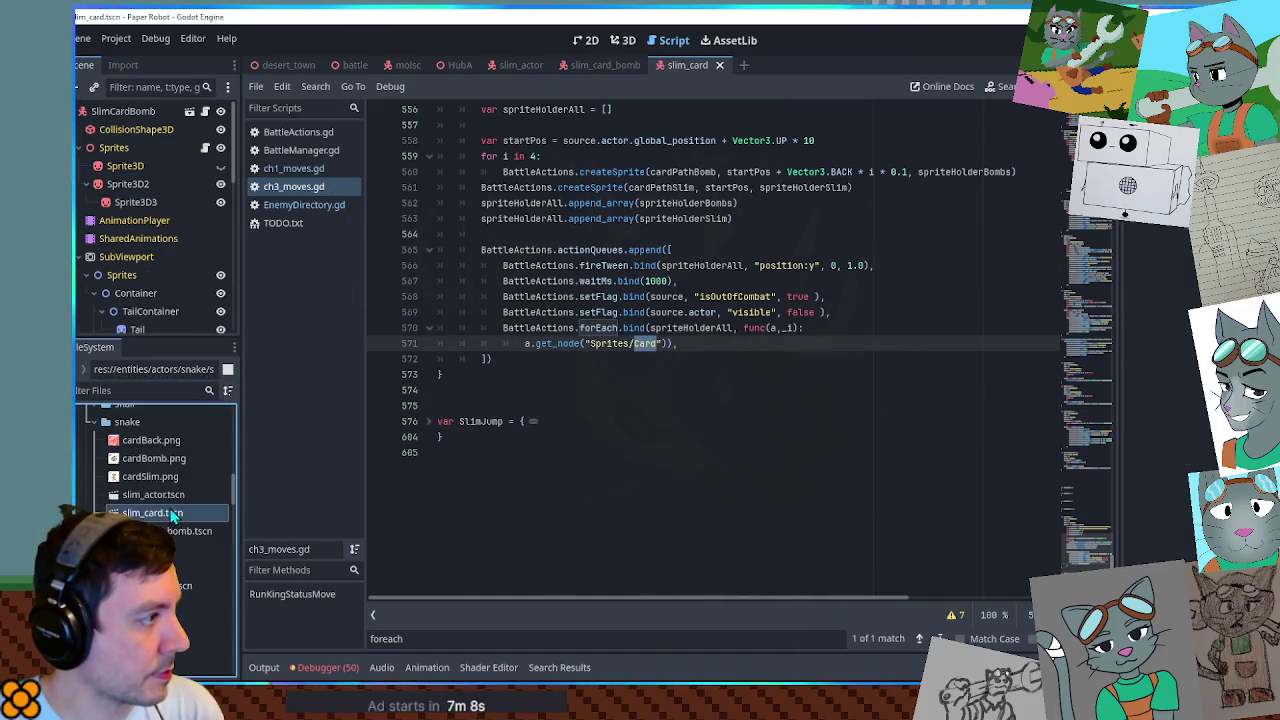
{"action": "double_click", "coordinate": [127, 185]}
{"action": "type", "text": "Card"}
{"action": "key", "text": "Return"}
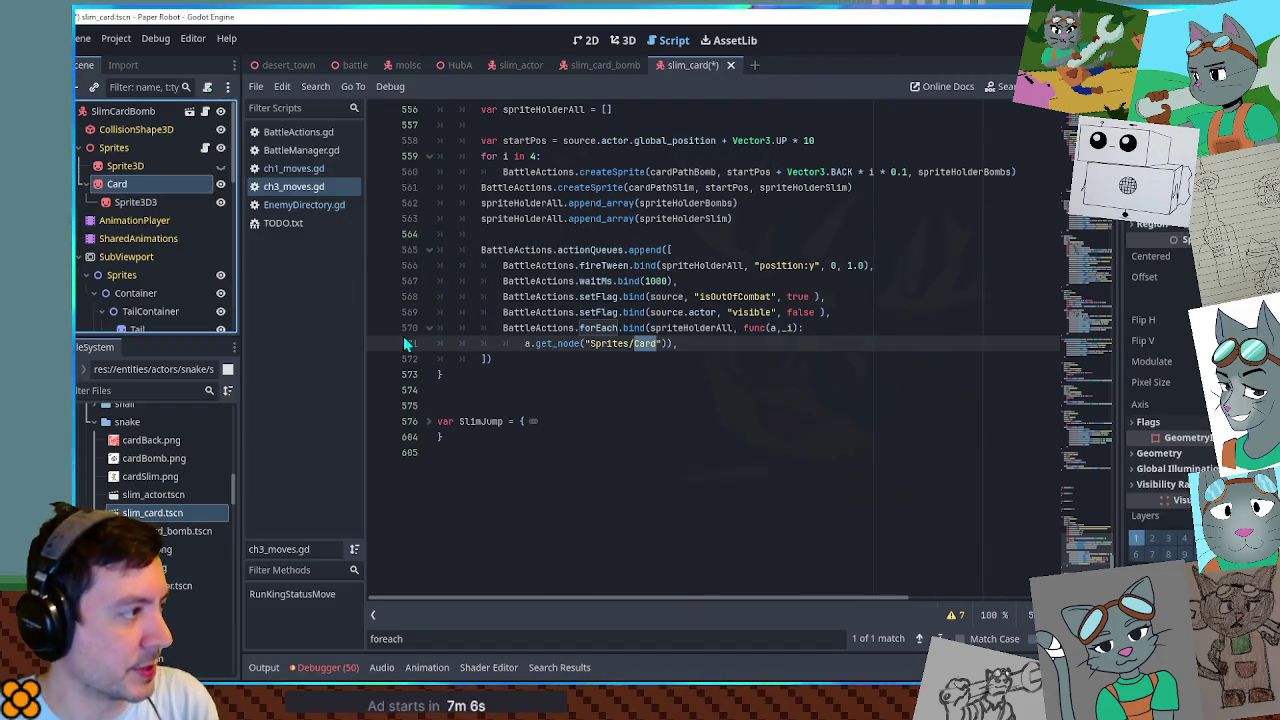
{"action": "key", "text": "ctrl+s"}
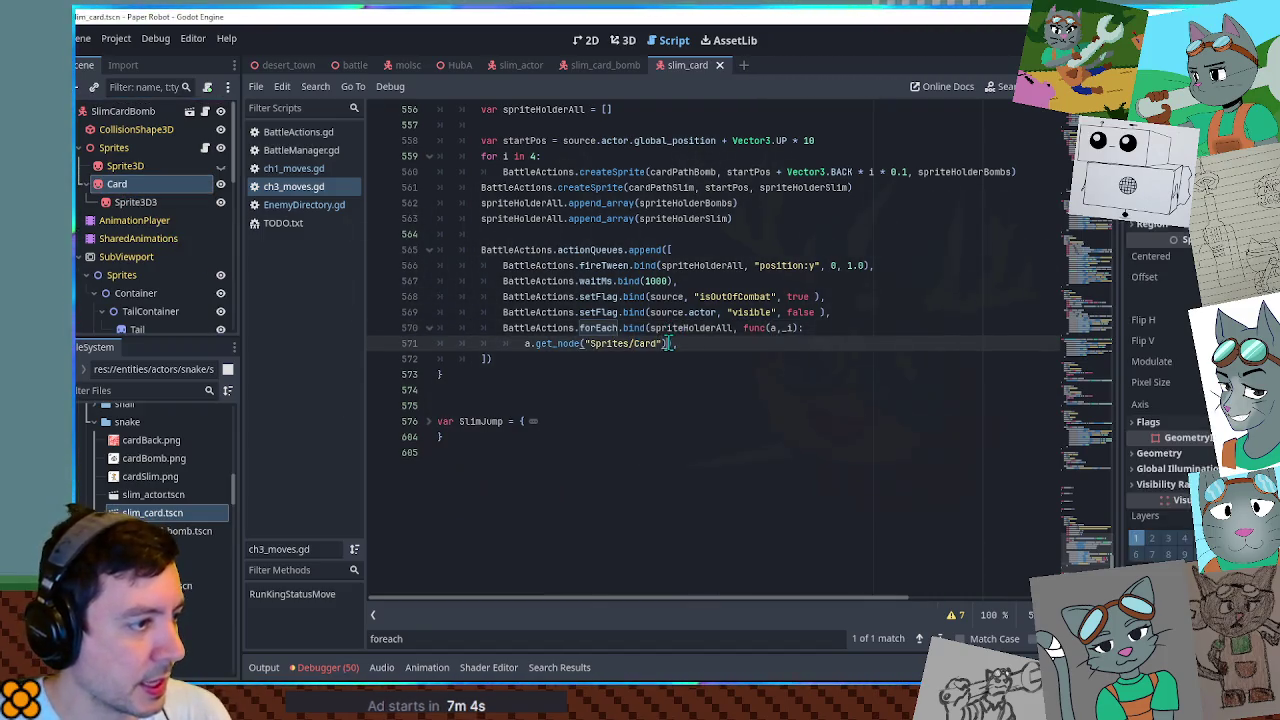
Wrap the get_node call in BattleActions.fireTween(..., "rotation:y", PI, 1.0) and save.
{"action": "type", "text": "."}
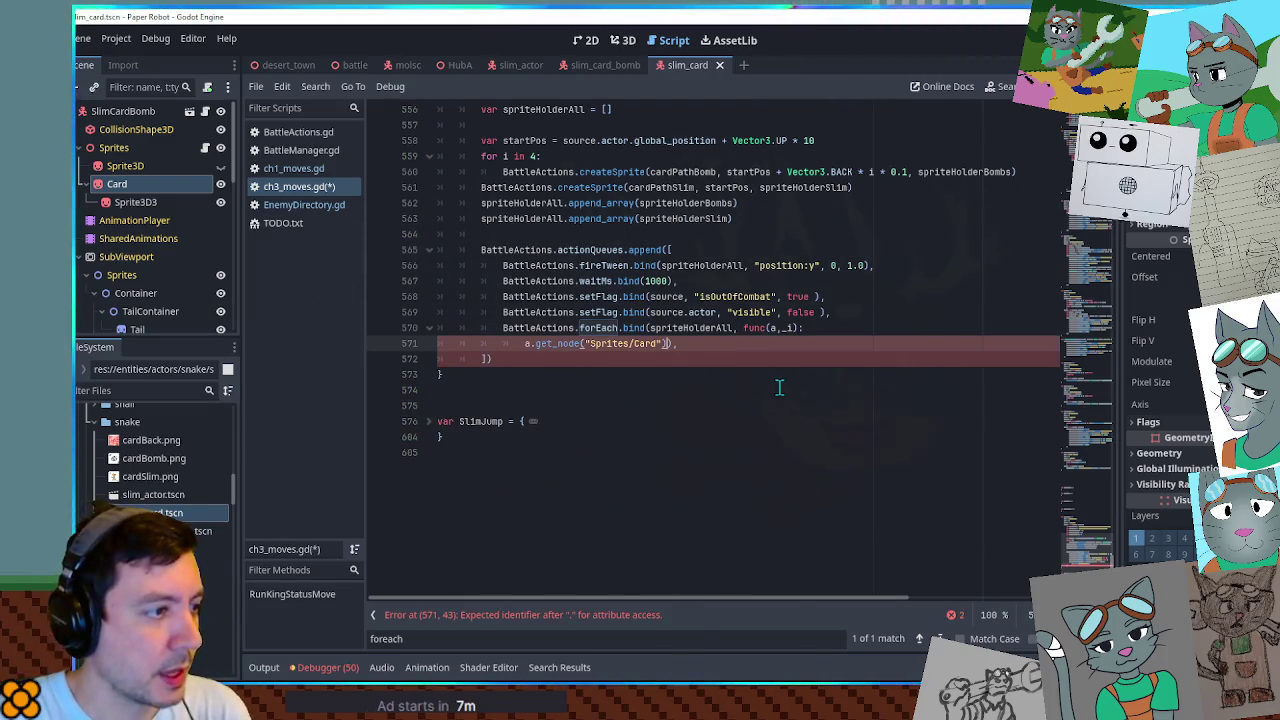
{"action": "key", "text": "BackSpace"}
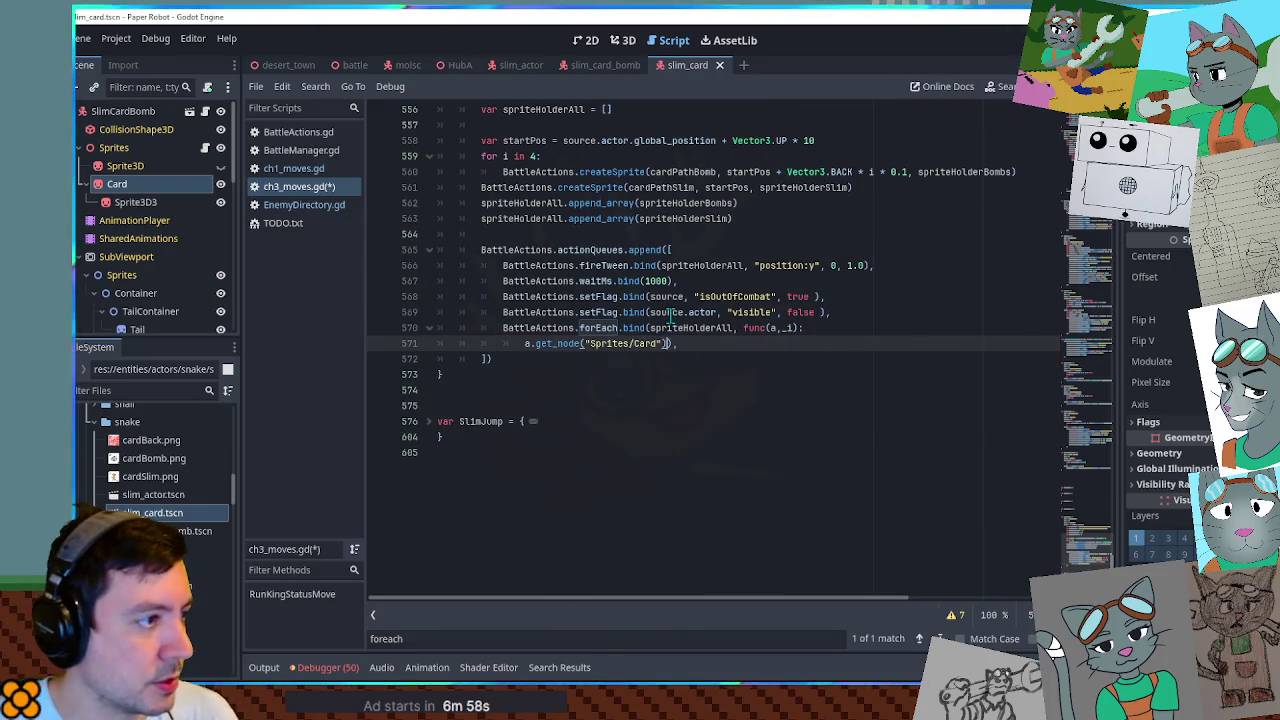
{"action": "left_click_drag", "start_coordinate": [629, 265], "coordinate": [503, 265]}
{"action": "key", "text": "ctrl+c"}
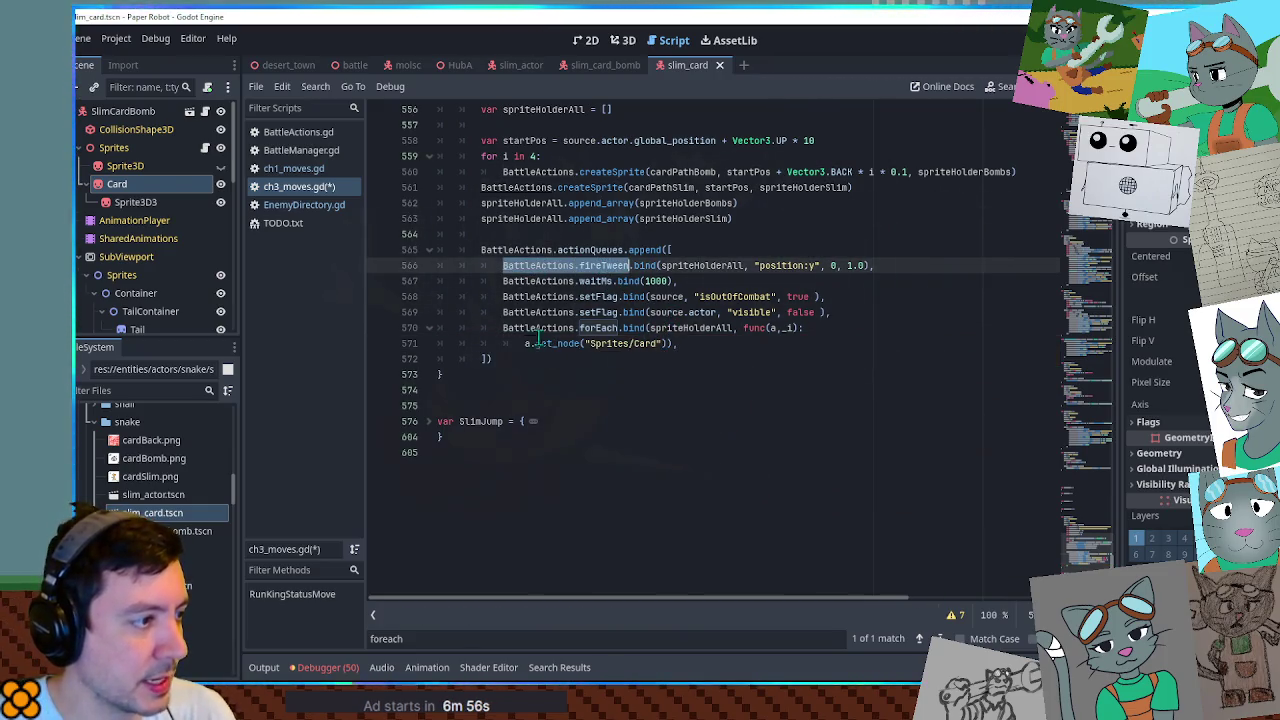
{"action": "left_click", "coordinate": [525, 343]}
{"action": "key", "text": "ctrl+v"}
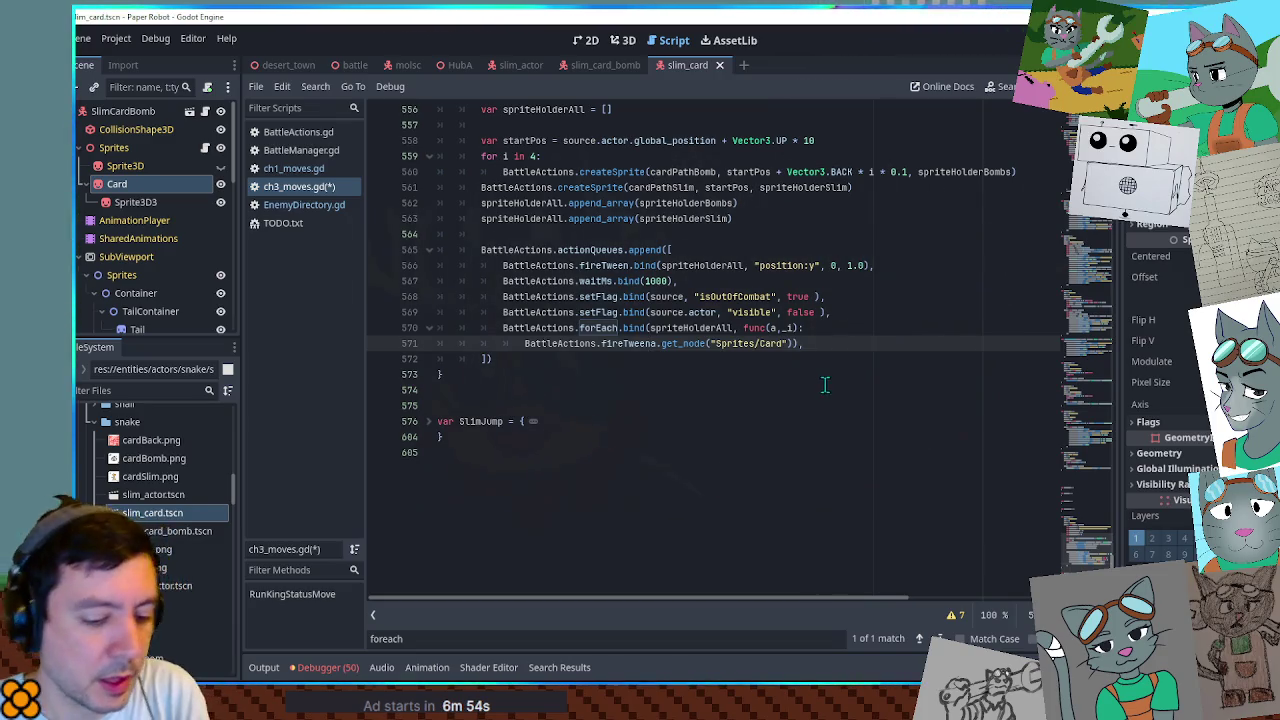
{"action": "type", "text": "("}
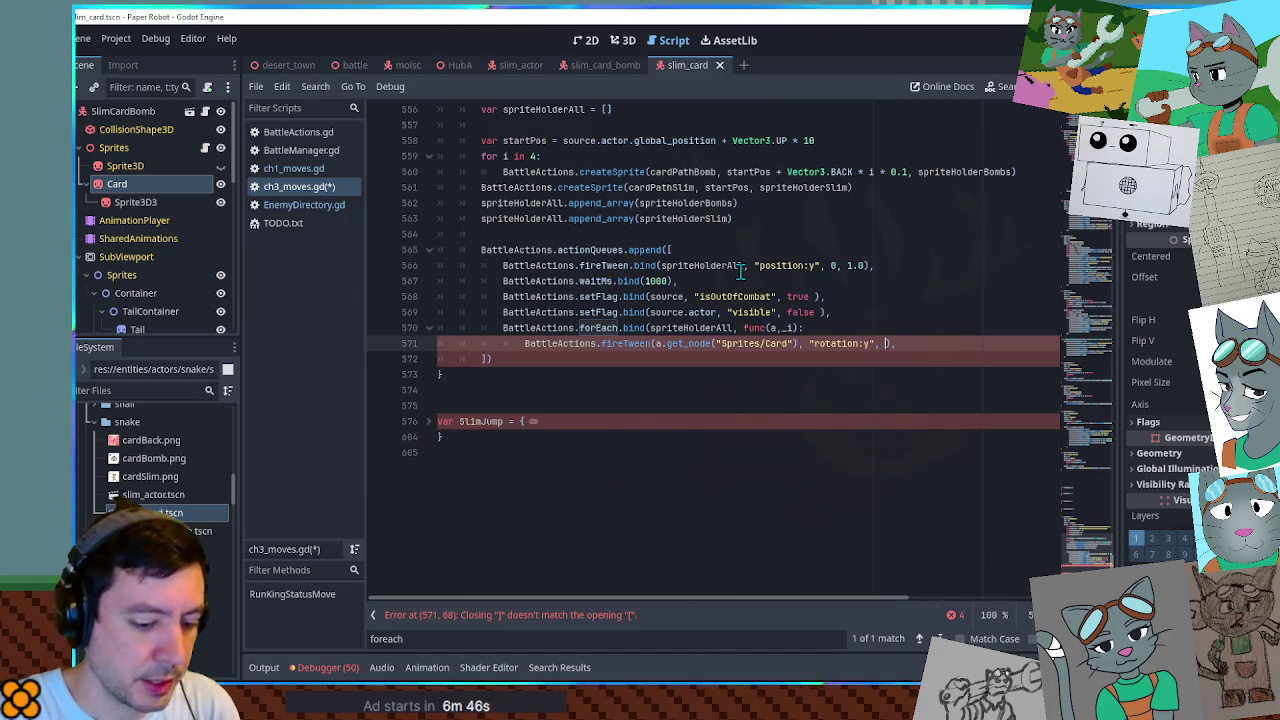
{"action": "type", "text": ", 1.0"}
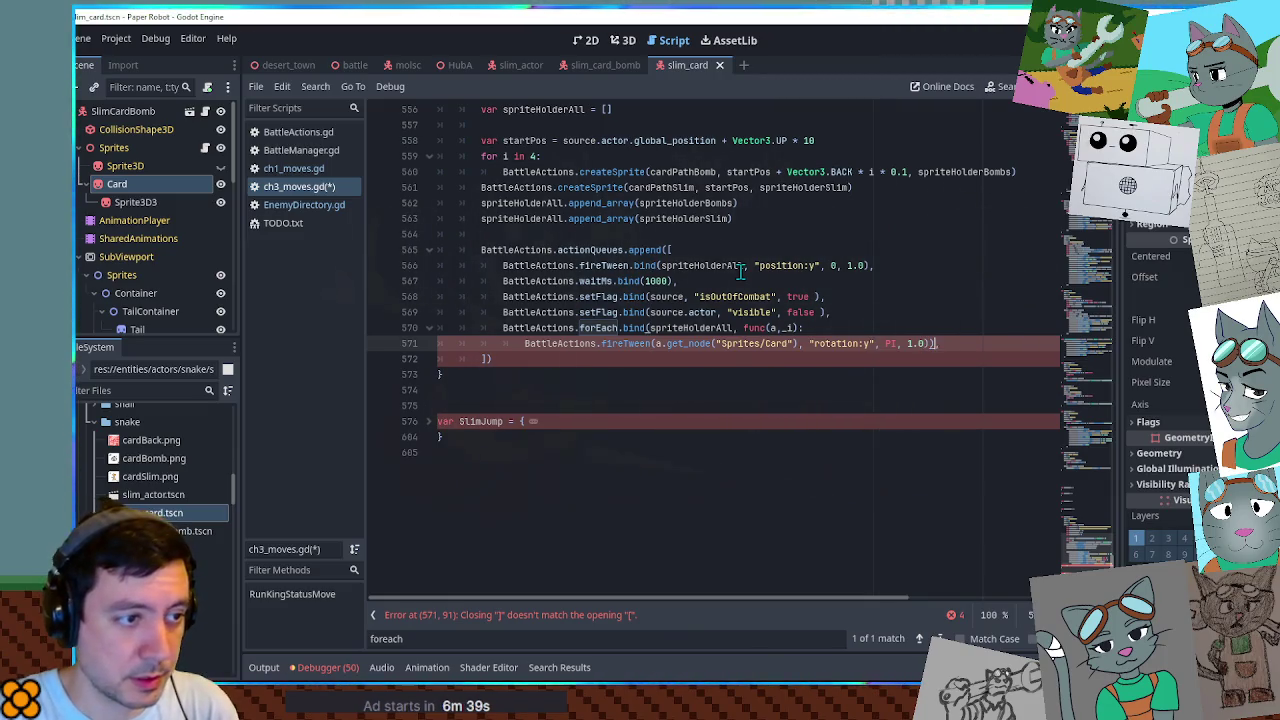
{"action": "type", "text": ","}
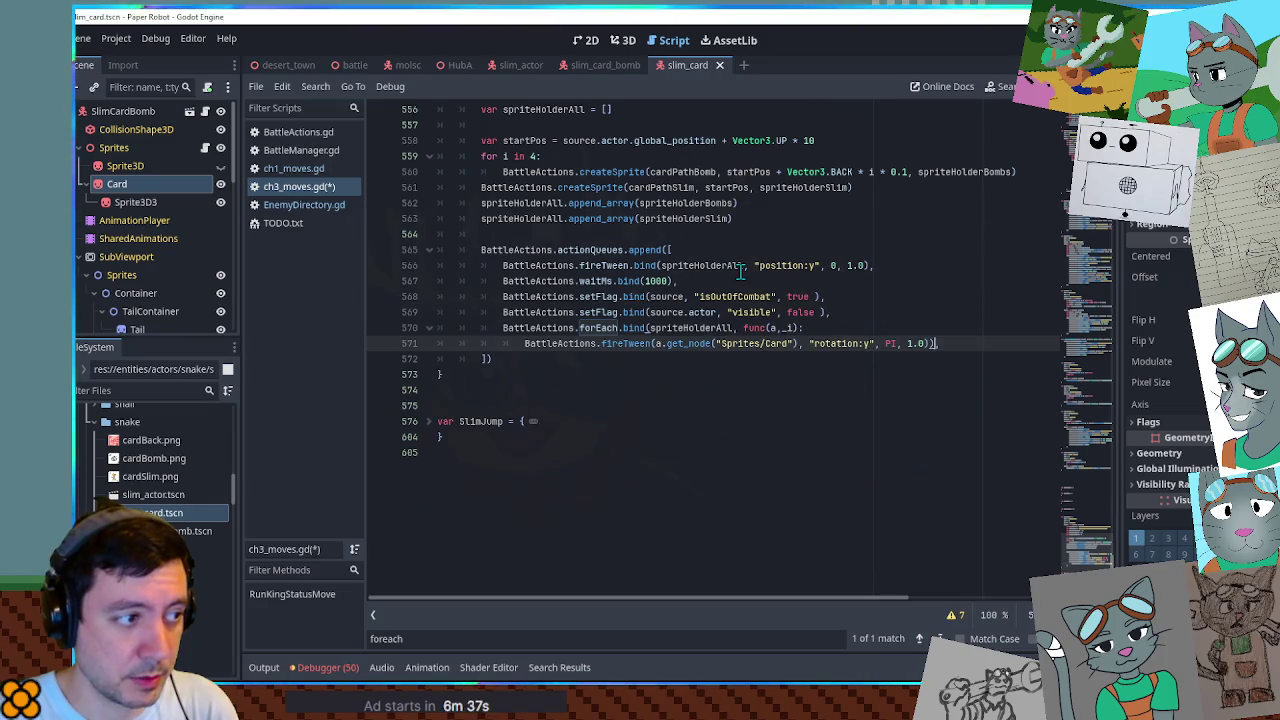
{"action": "key", "text": "ctrl+s"}
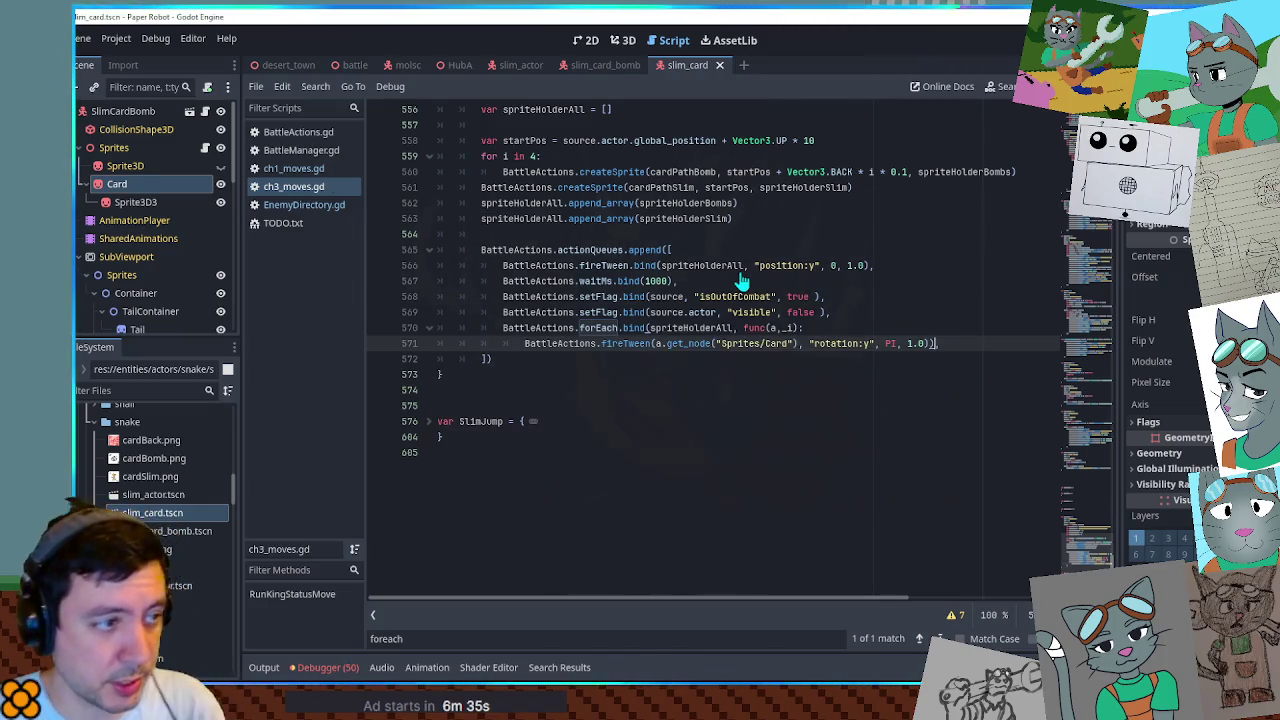
Test-run the battle scene, then duplicate the rotation:y tween line.
{"action": "left_click", "coordinate": [354, 65]}
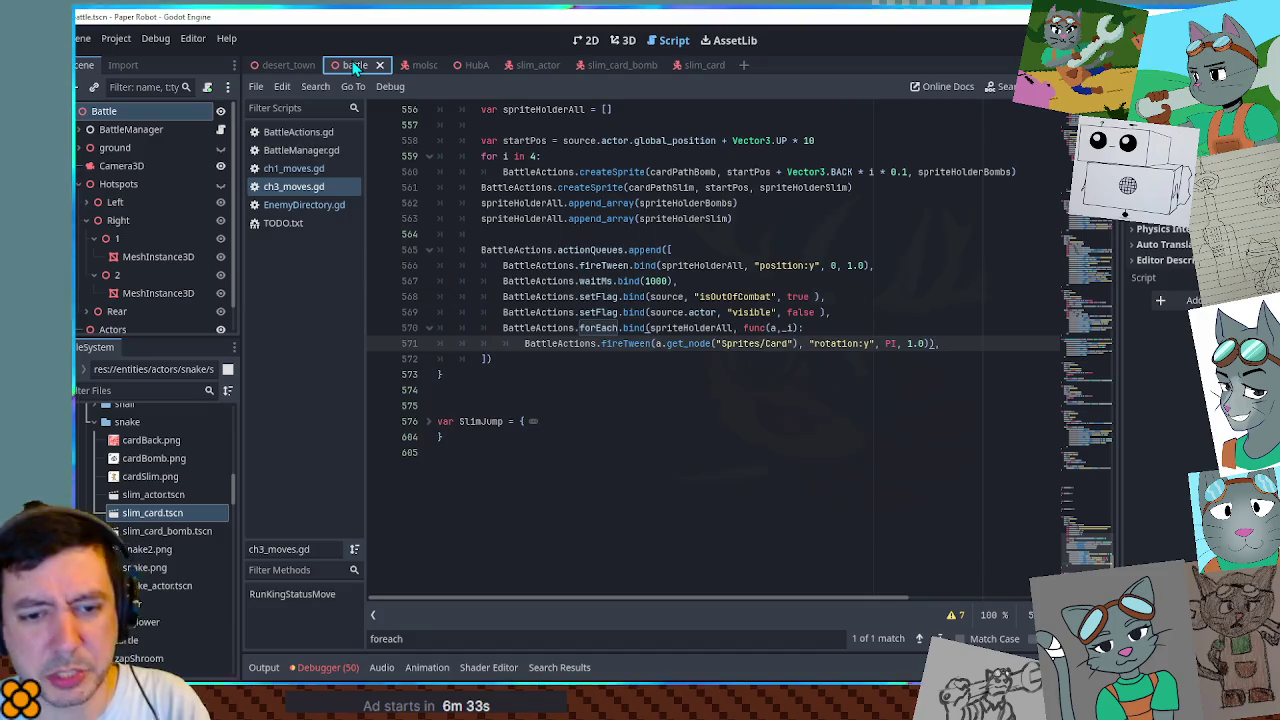
{"action": "key", "text": "F6"}
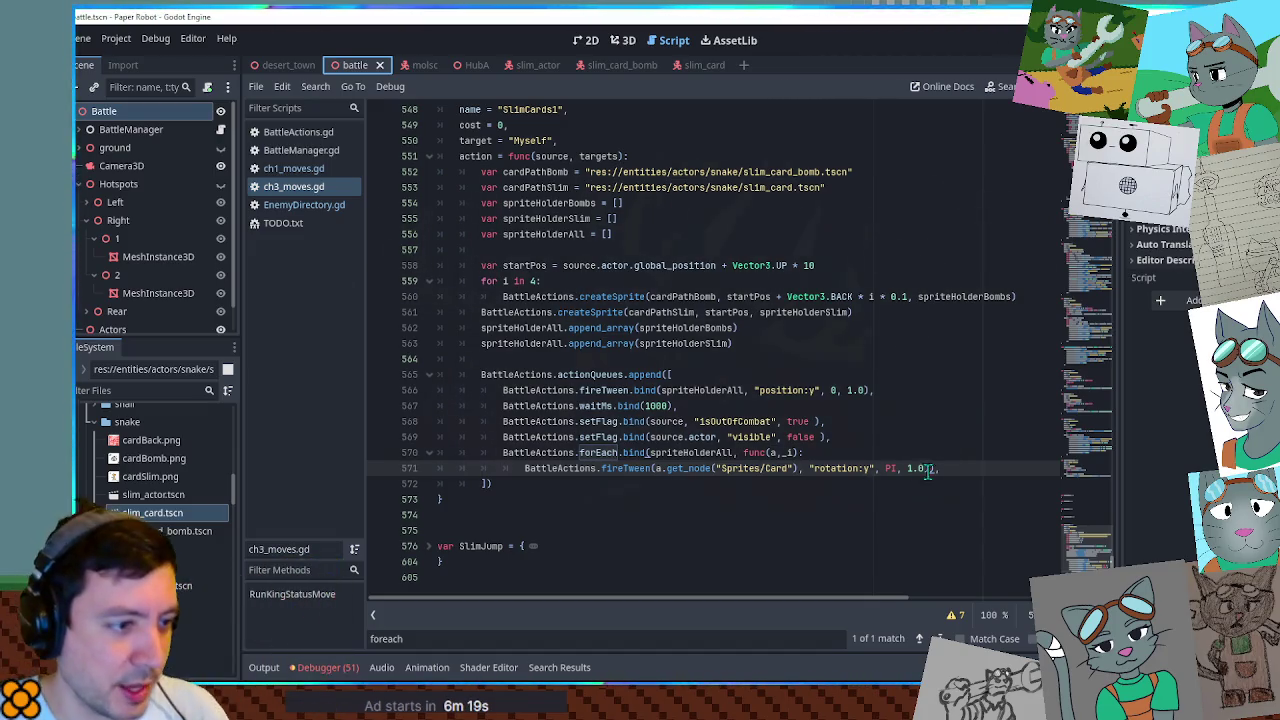
{"action": "left_click_drag", "start_coordinate": [947, 468], "coordinate": [945, 452]}
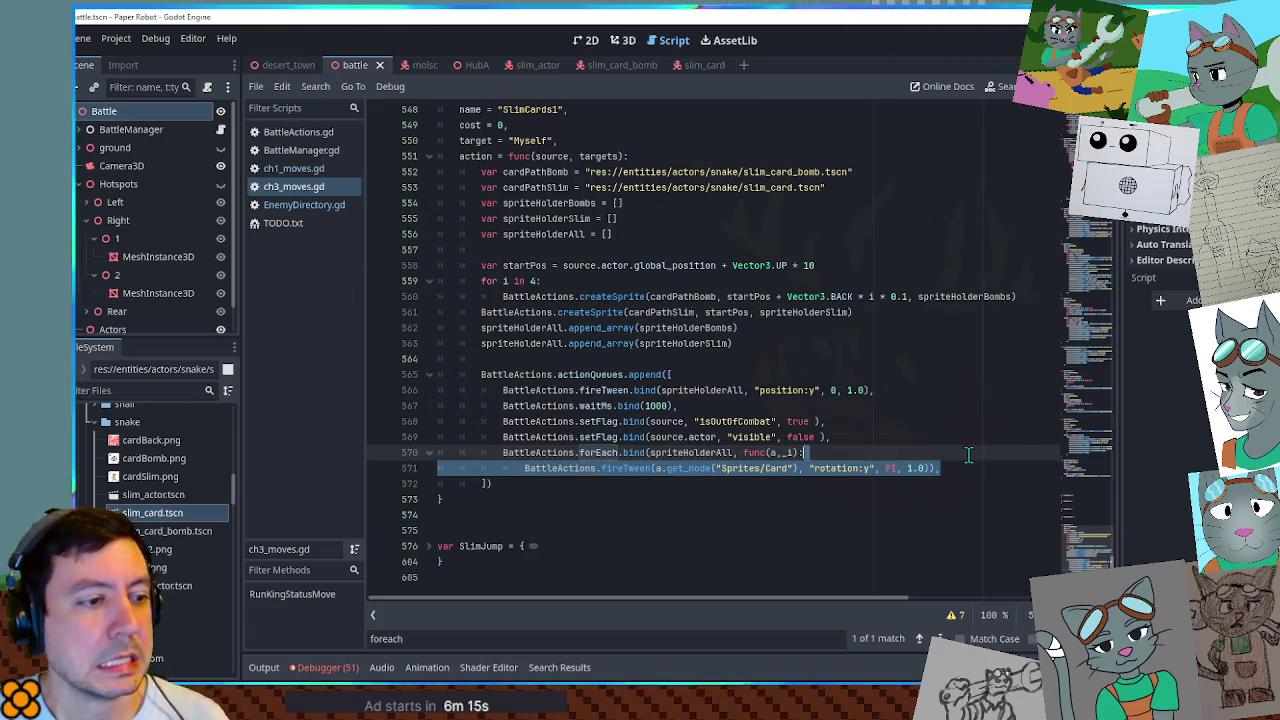
{"action": "key", "text": "ctrl+shift+d"}
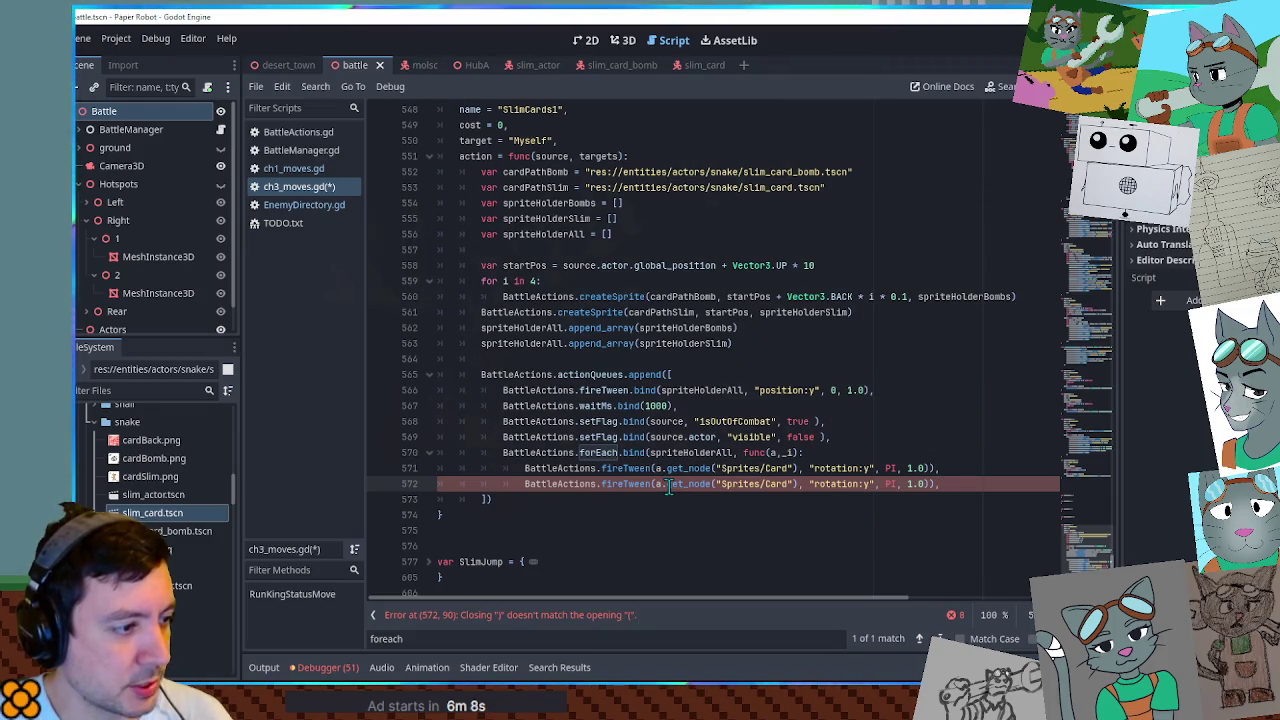
{"action": "left_click_drag", "start_coordinate": [668, 484], "coordinate": [795, 487]}
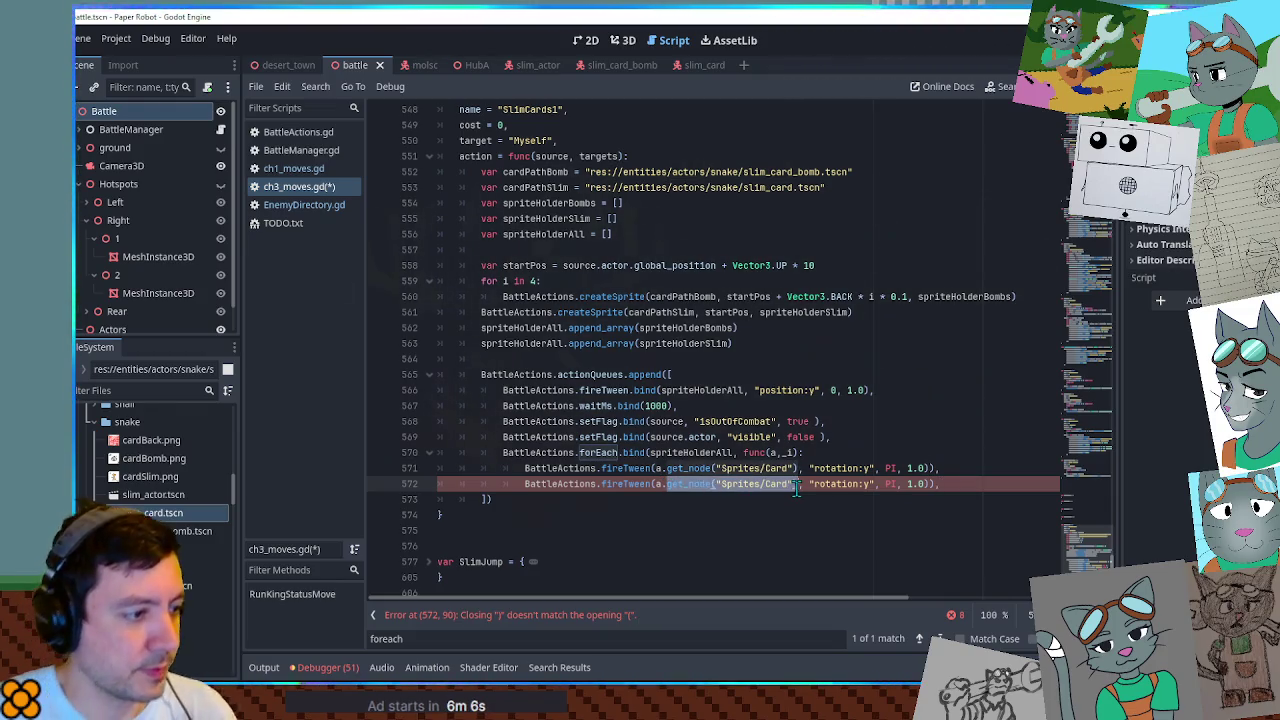
Make line 572 tween position:x to a.position.x + (_i - 2.0) * 1, save, and run the game.
{"action": "key", "text": "BackSpace"}
{"action": "key", "text": "ctrl+z"}
{"action": "key", "text": "ctrl+z"}
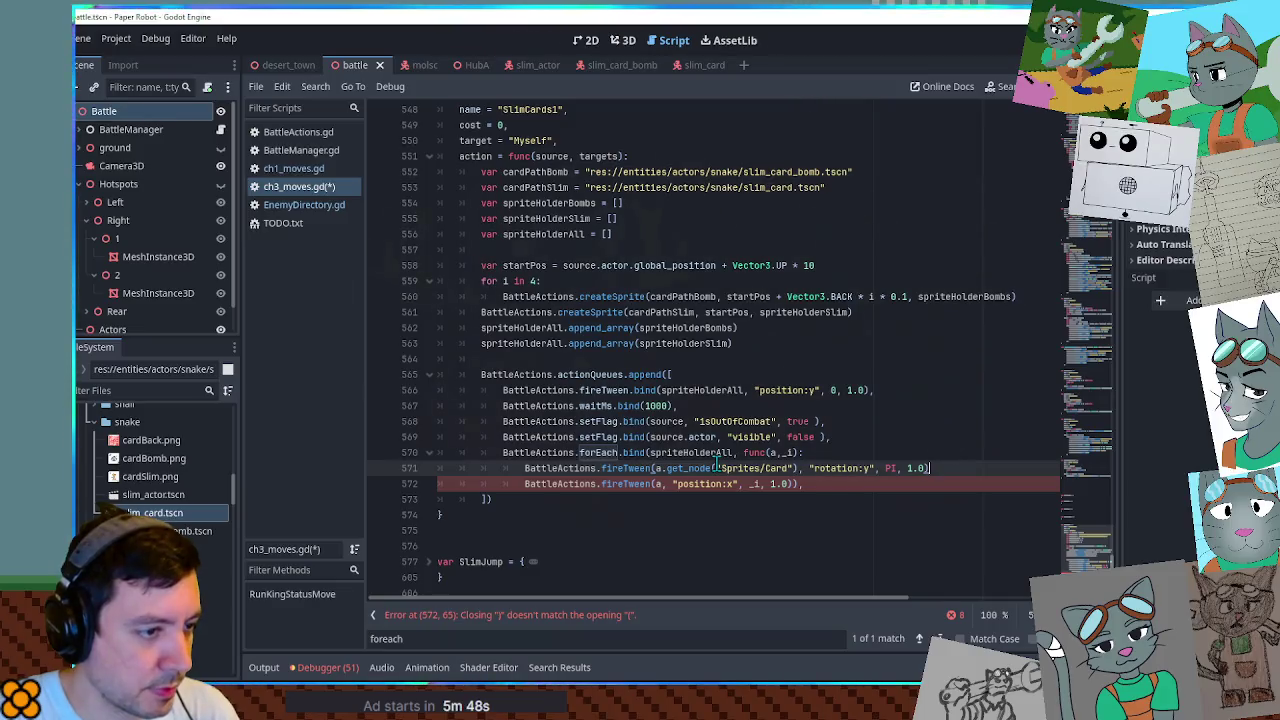
{"action": "key", "text": "Return"}
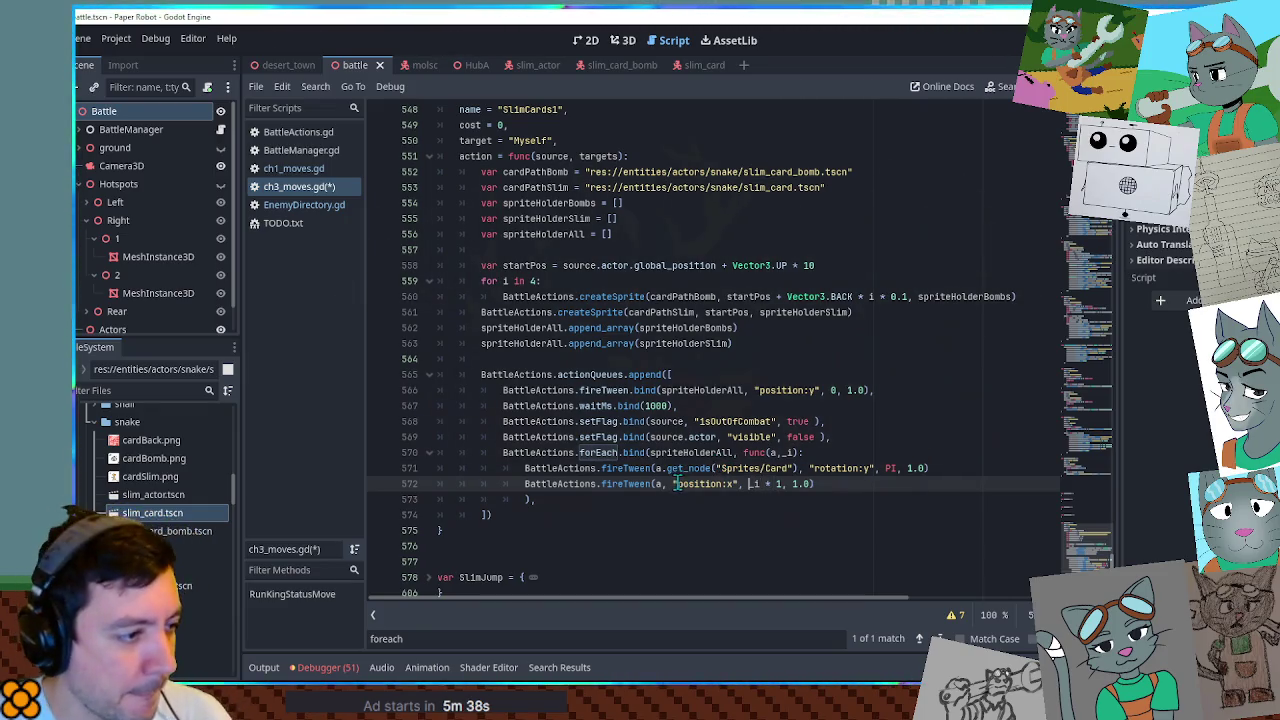
{"action": "left_click_drag", "start_coordinate": [676, 484], "coordinate": [738, 486]}
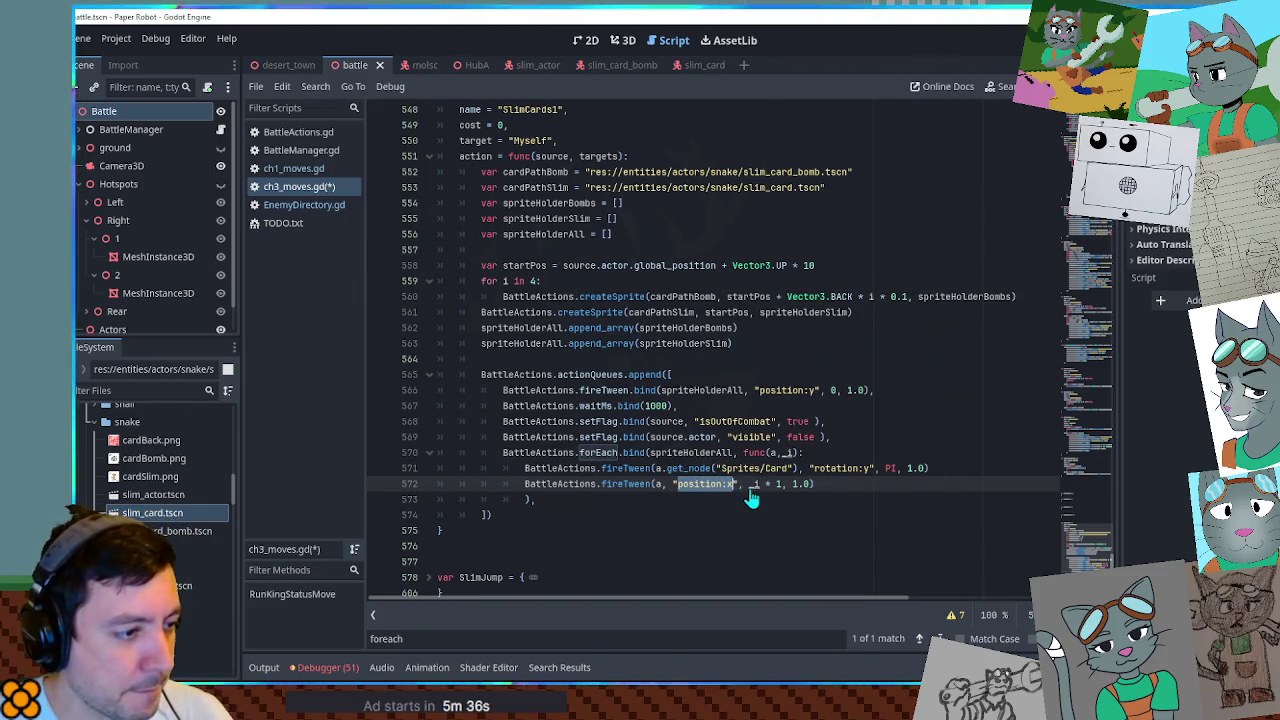
{"action": "left_click", "coordinate": [748, 487]}
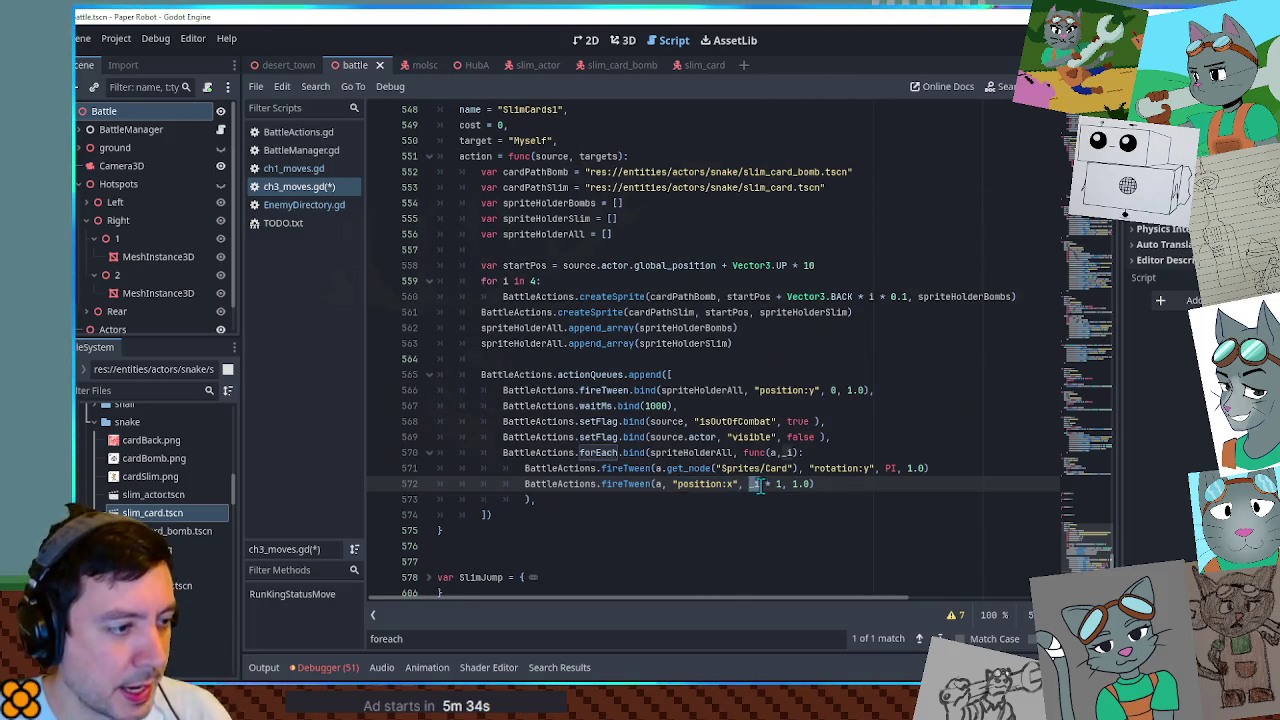
{"action": "type", "text": "("}
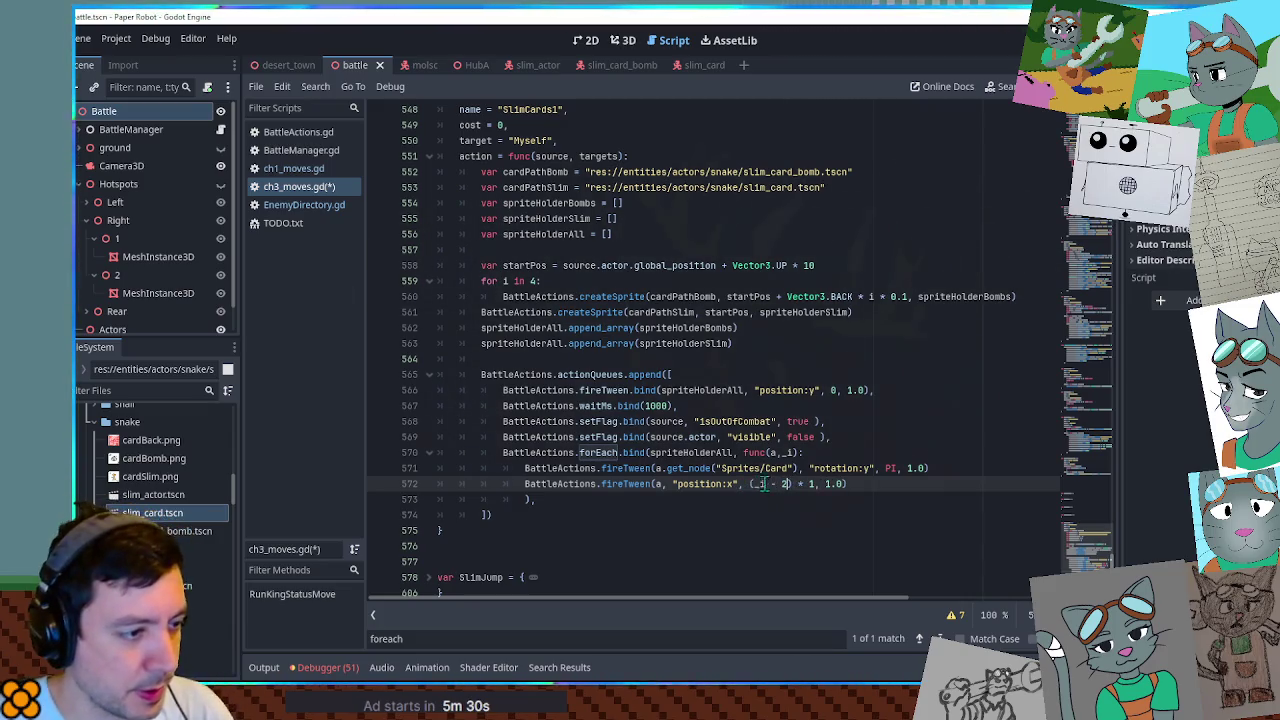
{"action": "key", "text": "BackSpace"}
{"action": "key", "text": "BackSpace"}
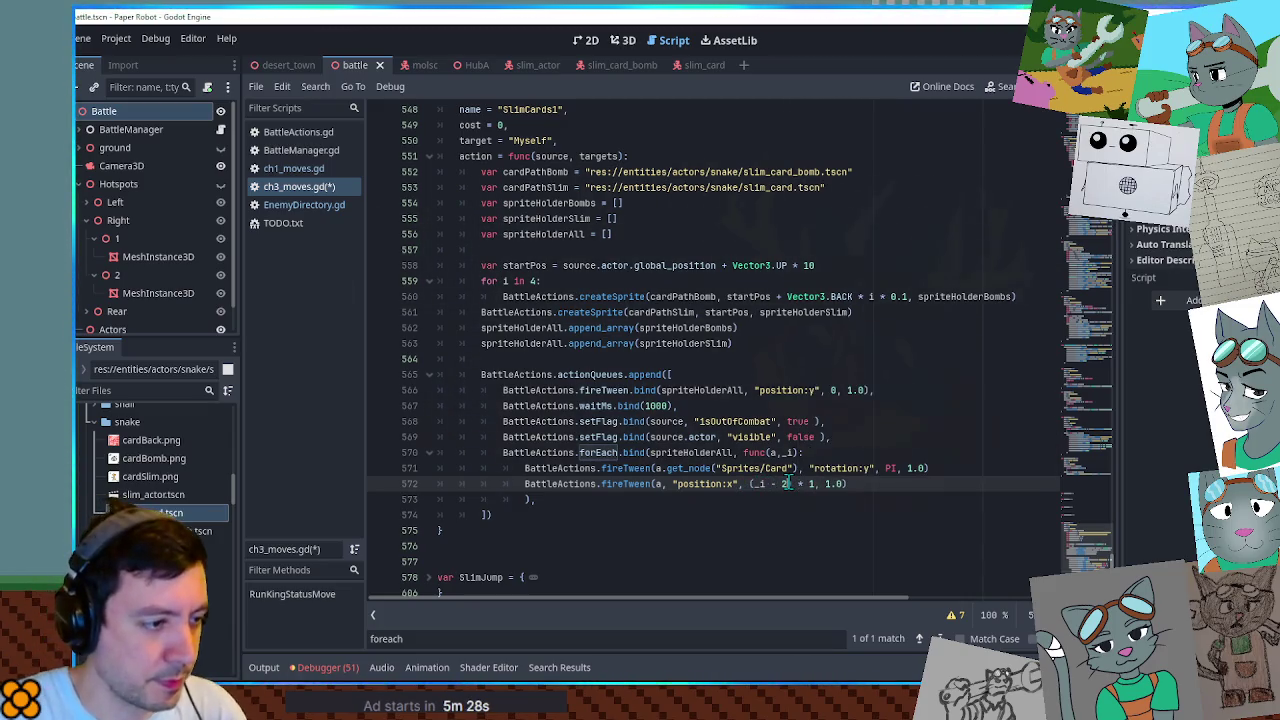
{"action": "type", "text": "position:x +"}
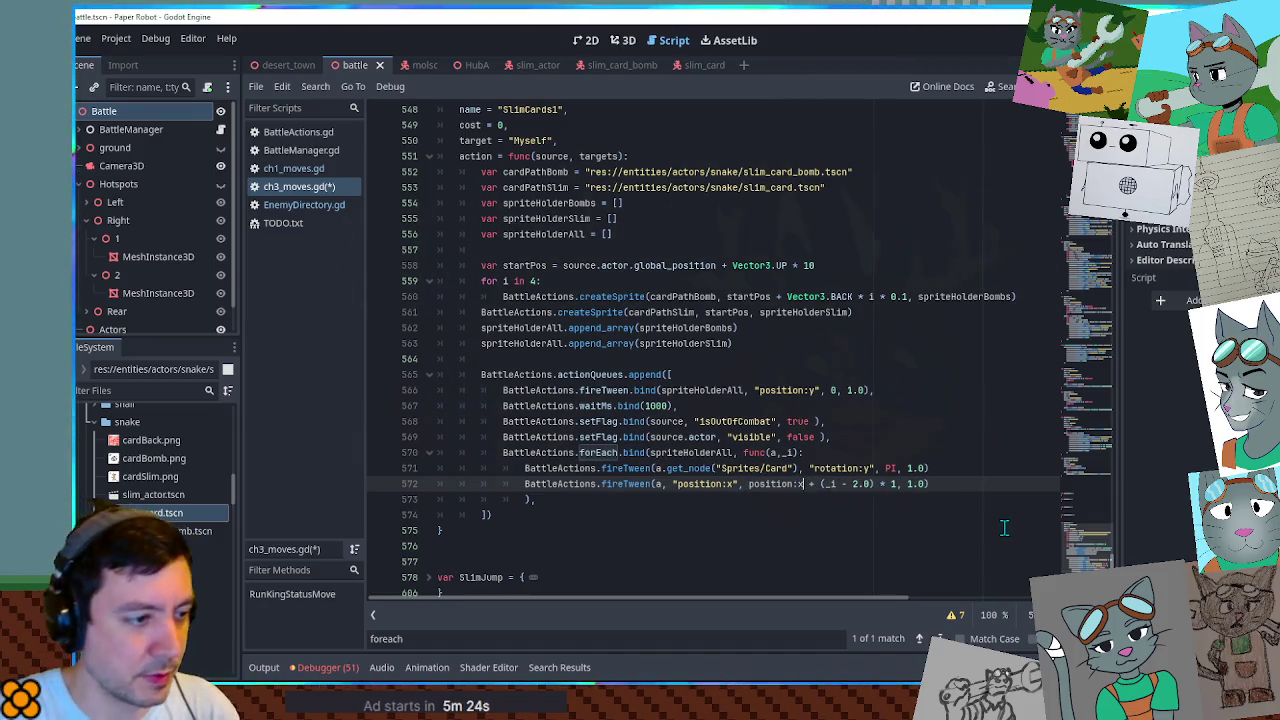
{"action": "key", "text": "Left"}
{"action": "key", "text": "BackSpace"}
{"action": "type", "text": "."}
{"action": "type", "text": "a."}
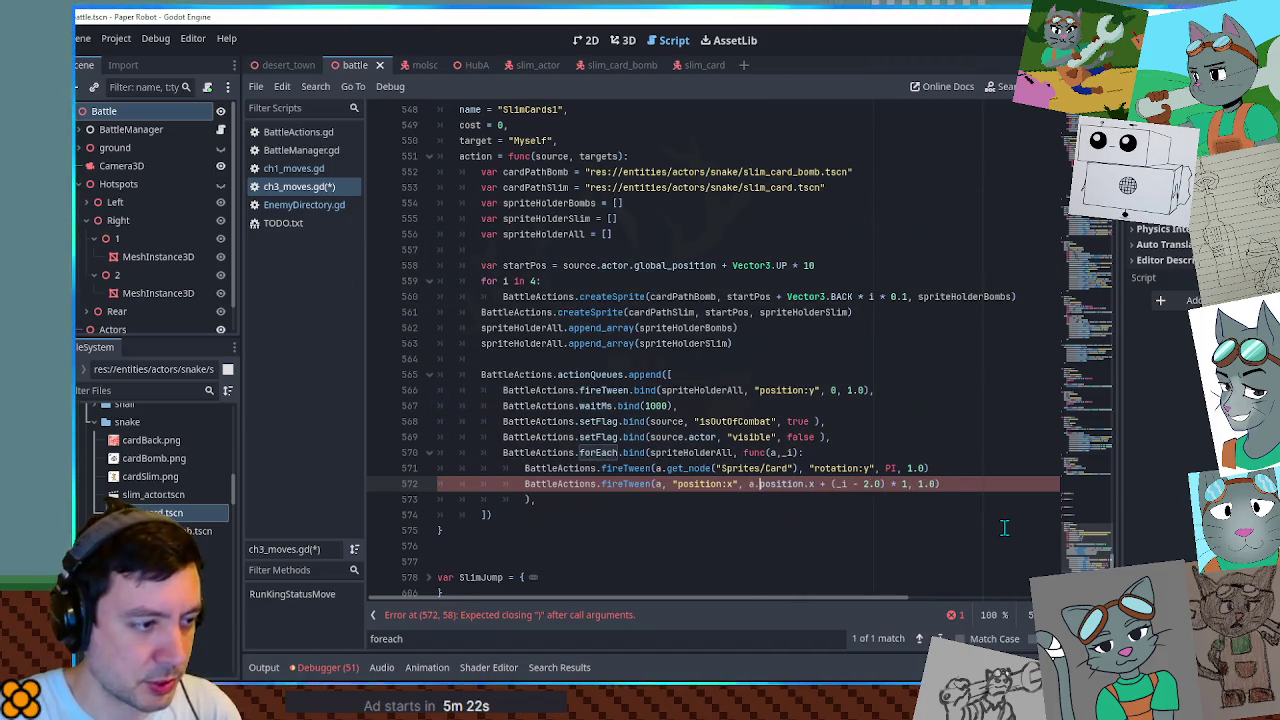
{"action": "left_click", "coordinate": [1003, 467]}
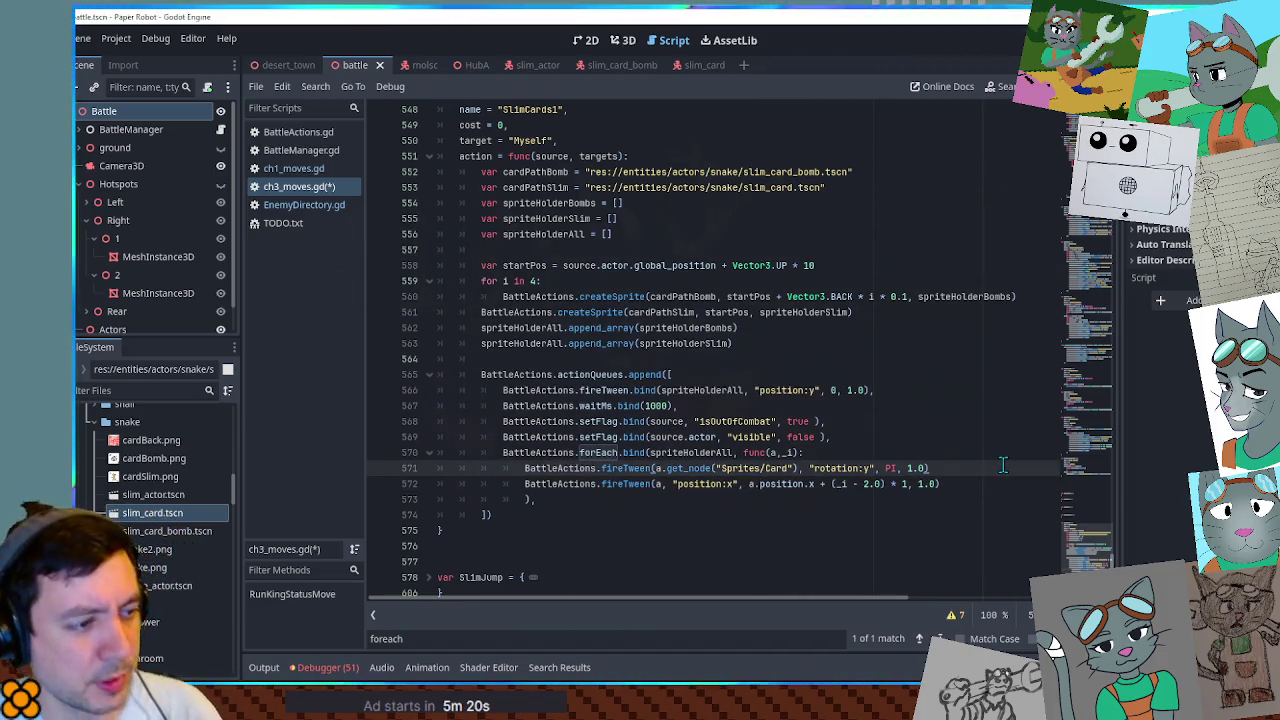
{"action": "key", "text": "ctrl+s"}
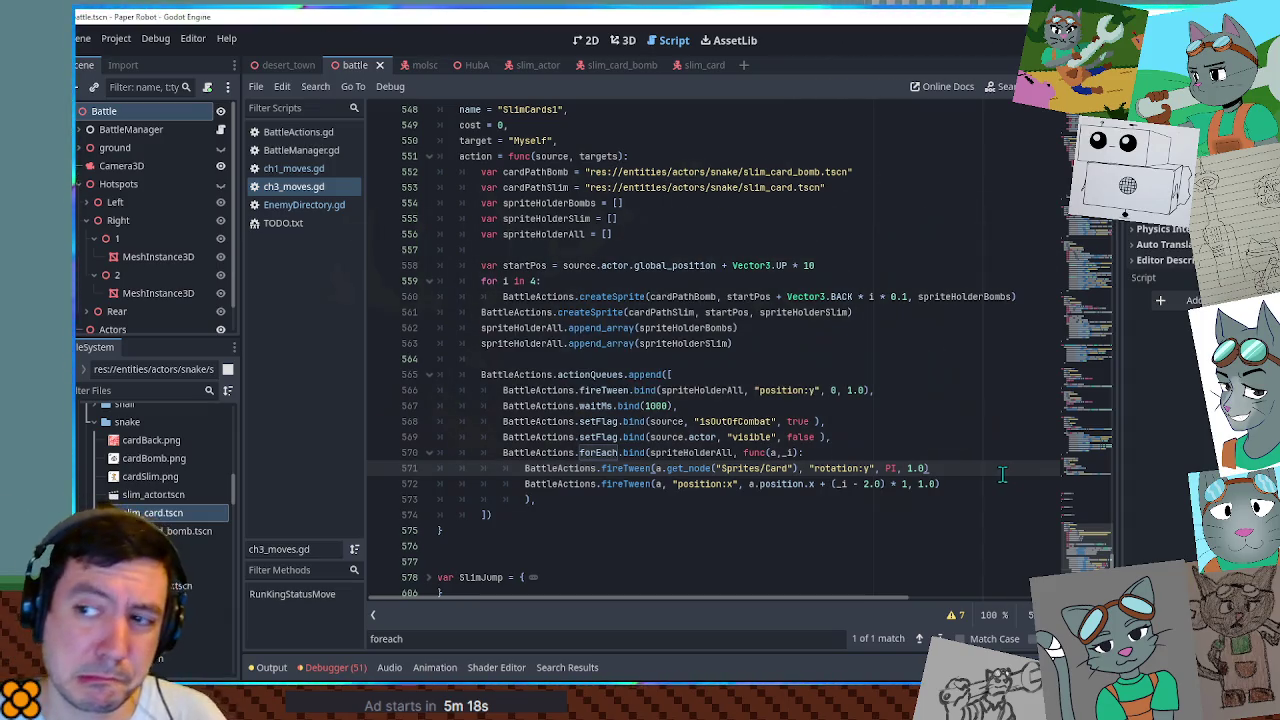
{"action": "key", "text": "F5"}
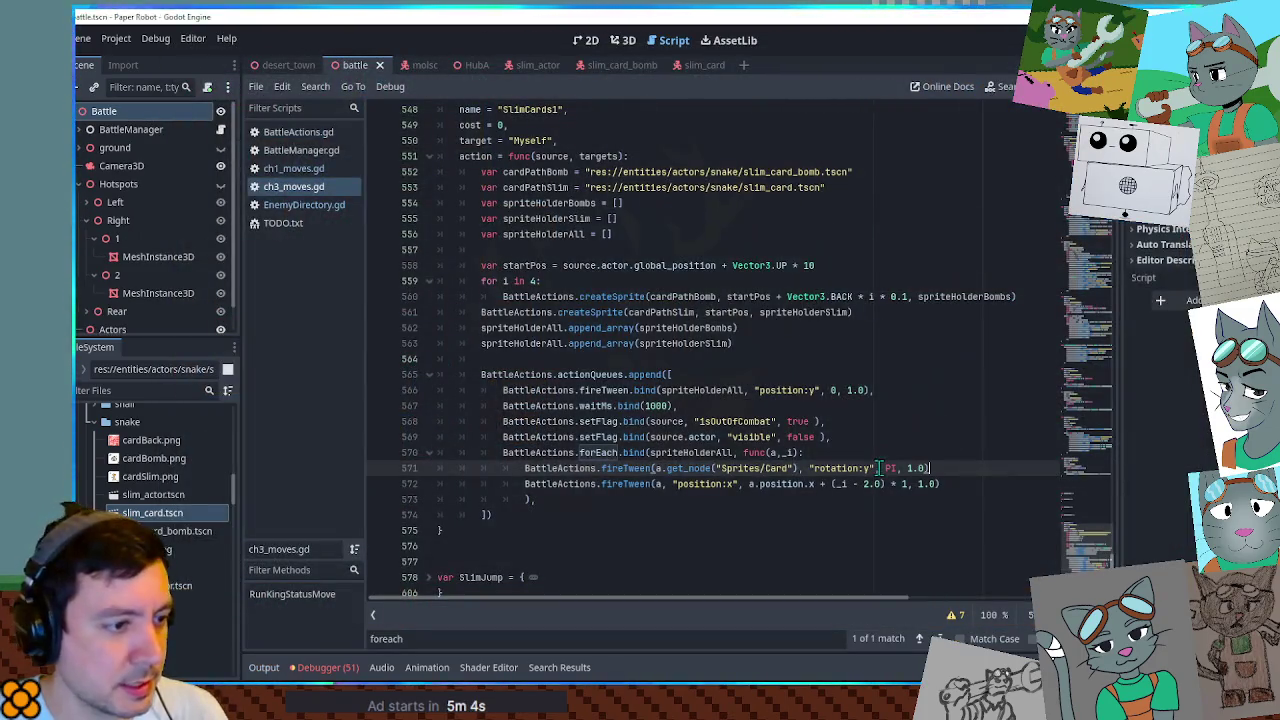
Change the fan offset from 2.0 to 3.0 and run the game again.
{"action": "left_click", "coordinate": [866, 484]}
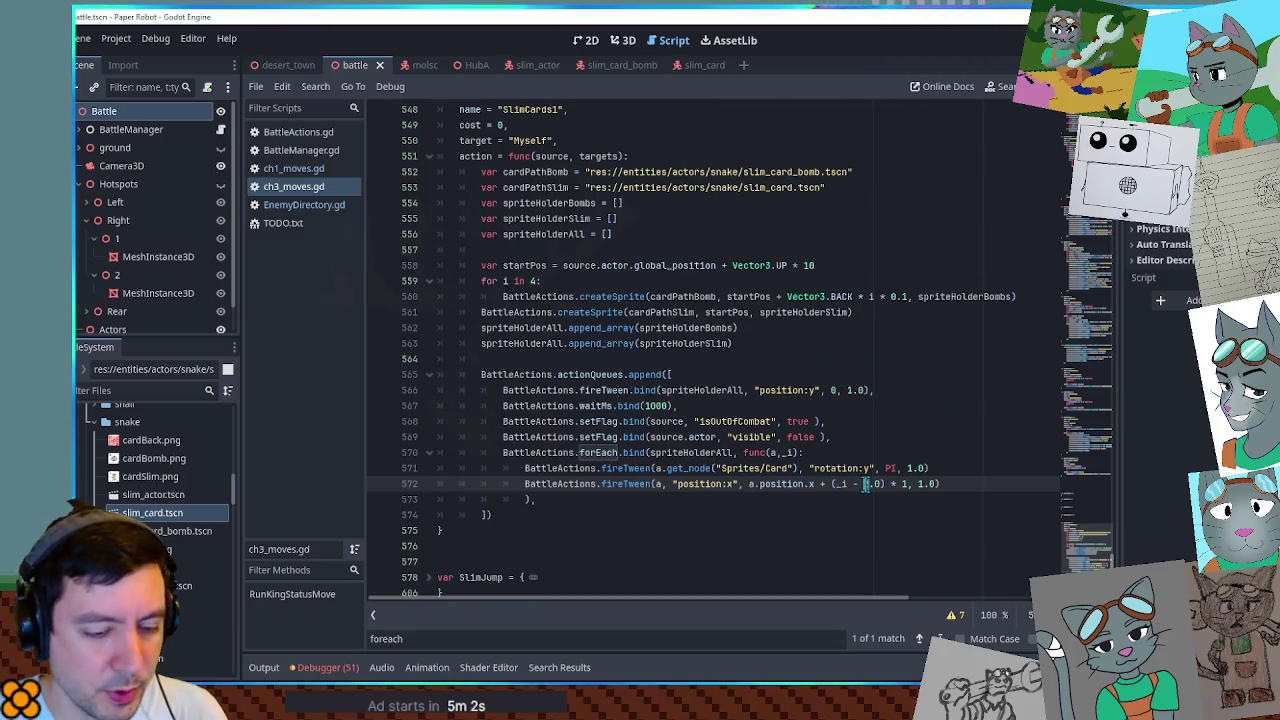
{"action": "type", "text": "3"}
{"action": "key", "text": "Delete"}
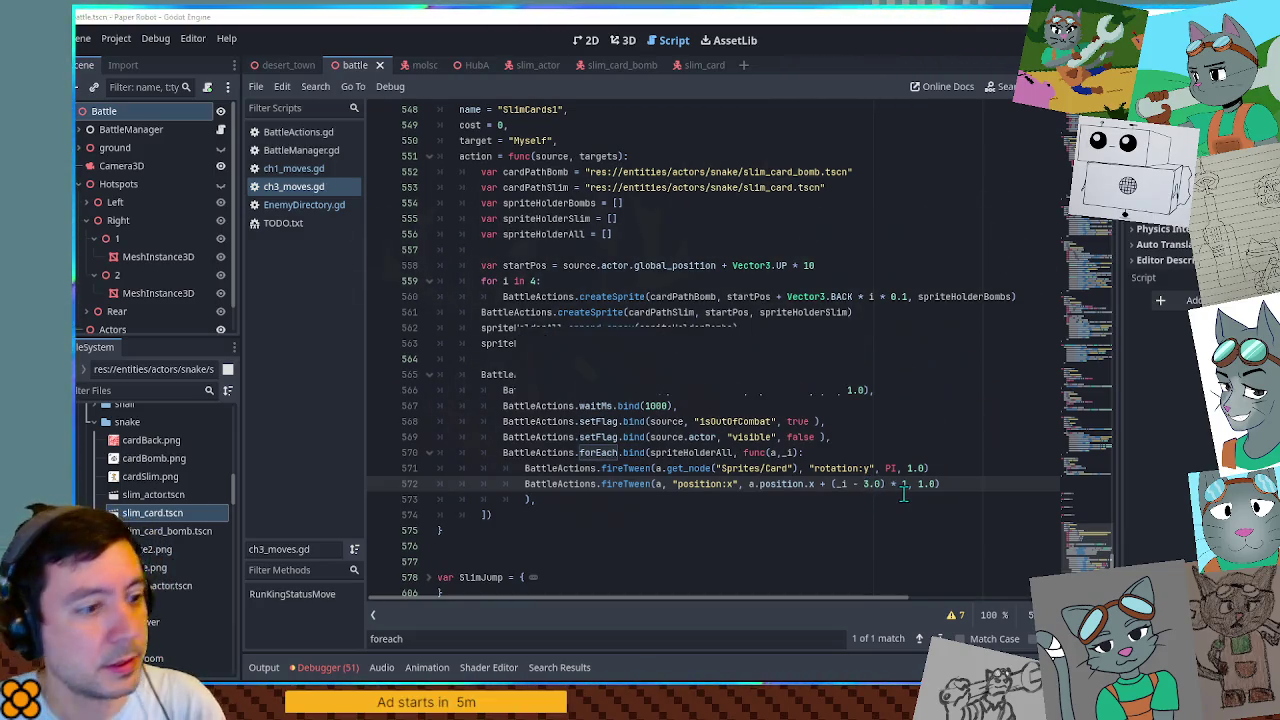
{"action": "key", "text": "F5"}
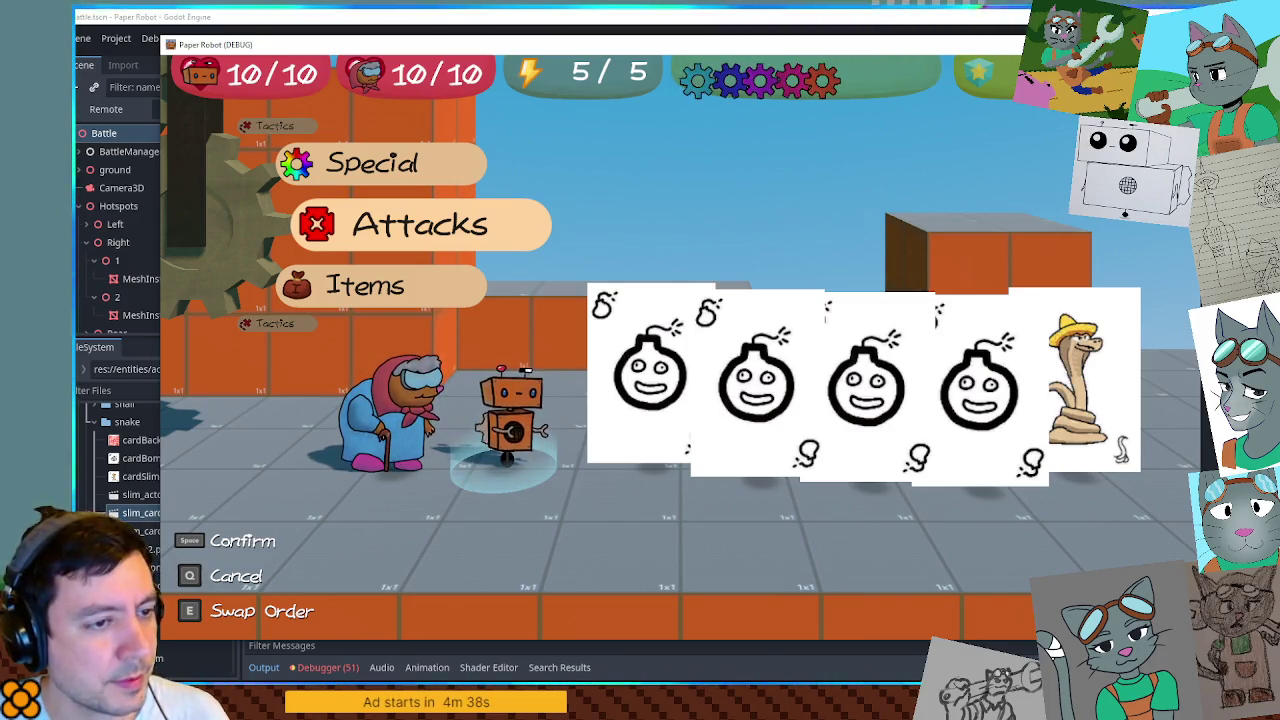
Stop the running test battle with F8.
{"action": "key", "text": "F8"}
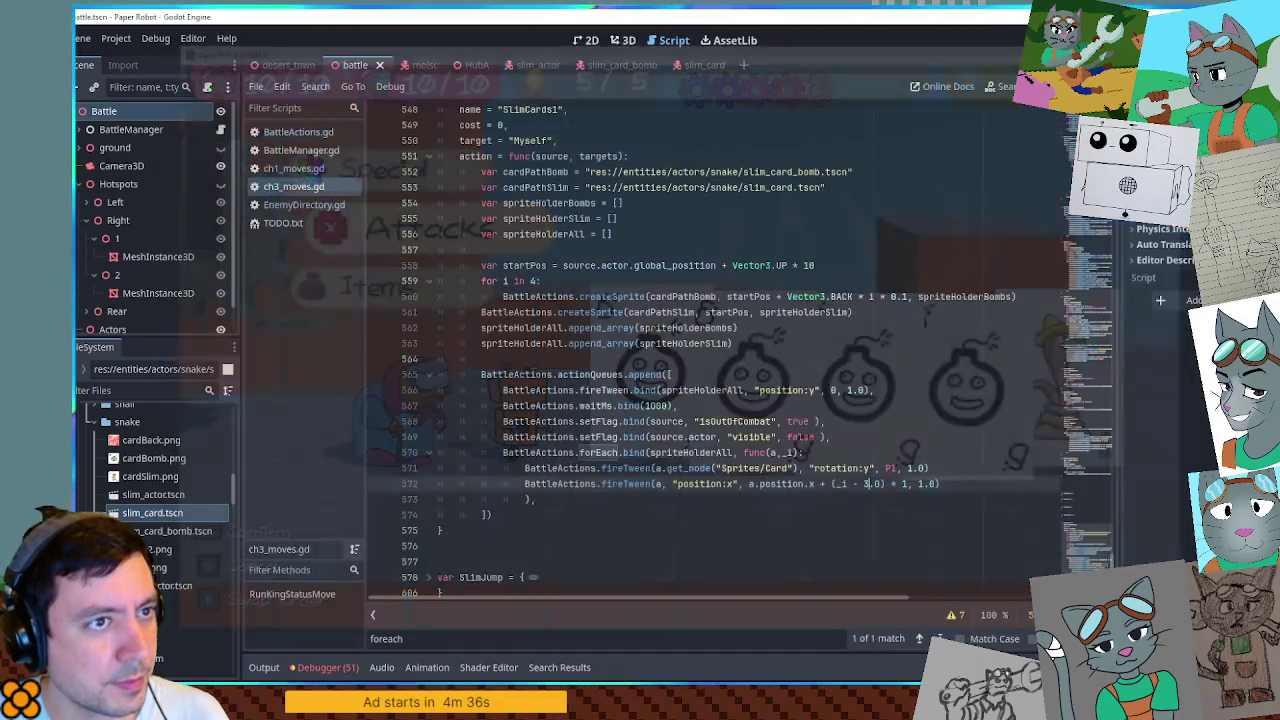
Set the Card sprite's x scale to 0.7 in the slim_card scene and save it.
{"action": "left_click", "coordinate": [690, 63]}
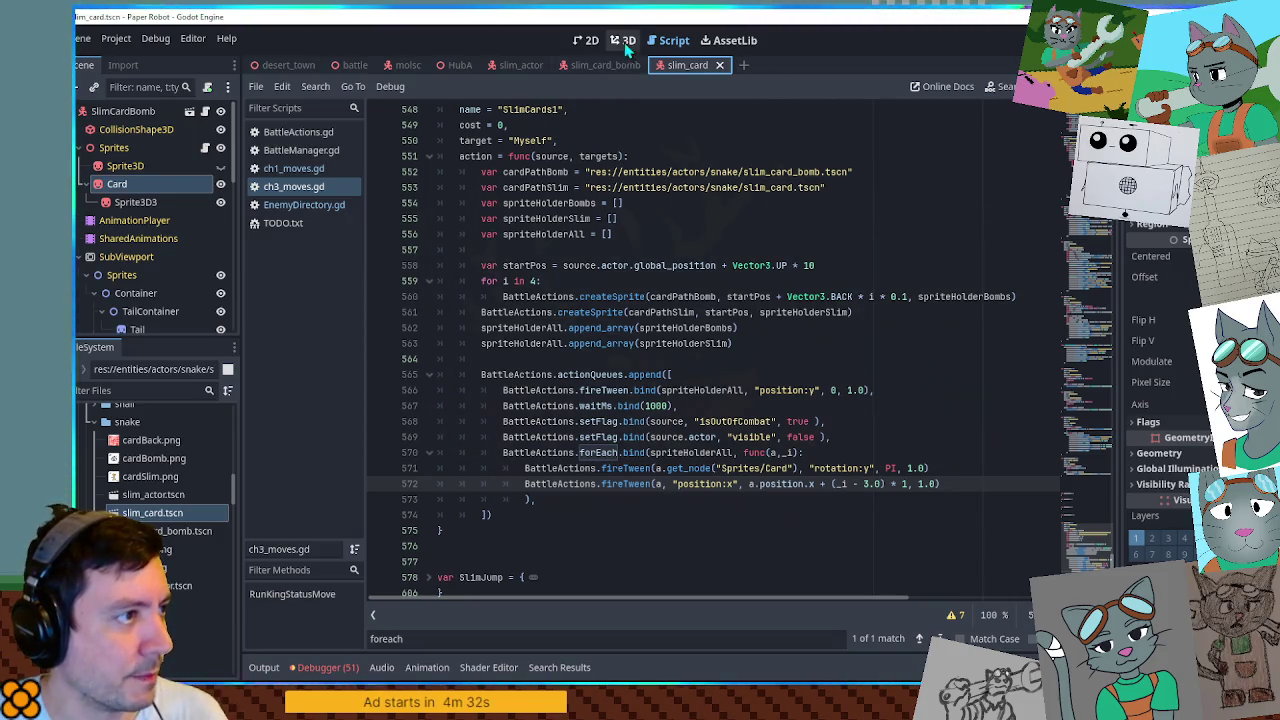
{"action": "left_click", "coordinate": [625, 41]}
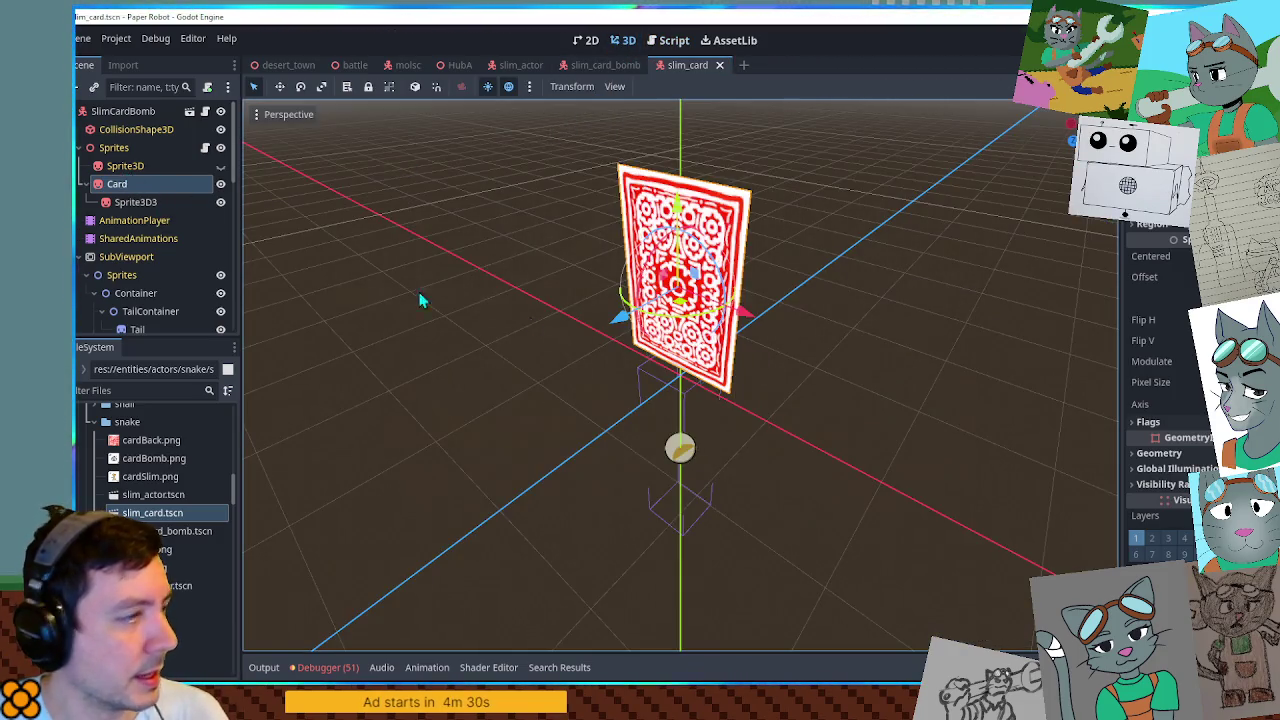
{"action": "scroll", "coordinate": [1185, 530], "scroll_direction": "down", "scroll_amount": 5}
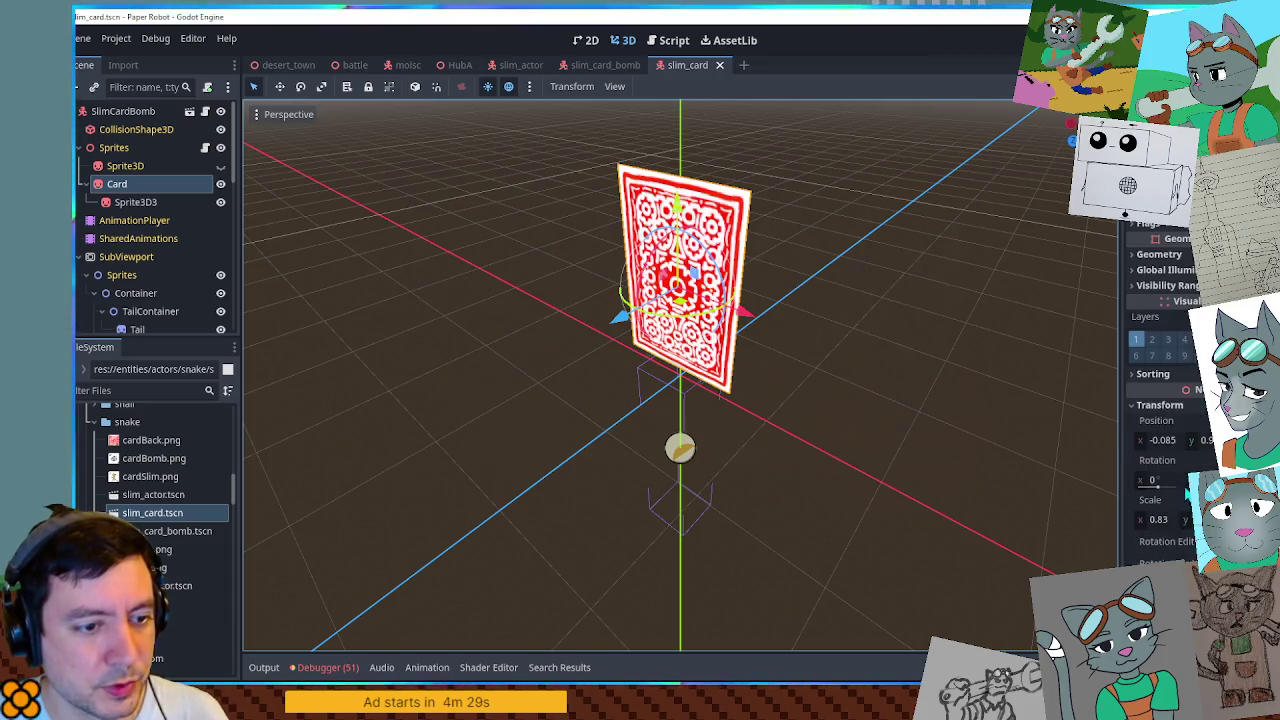
{"action": "left_click", "coordinate": [1165, 521]}
{"action": "type", "text": "0.7"}
{"action": "key", "text": "Return"}
{"action": "left_click_drag", "start_coordinate": [560, 460], "coordinate": [622, 350]}
{"action": "key", "text": "ctrl+s"}
Set the Card sprite's x scale to 0.7 in slim_card_bomb, save, and return to ch3_moves.gd.
{"action": "left_click", "coordinate": [615, 64]}
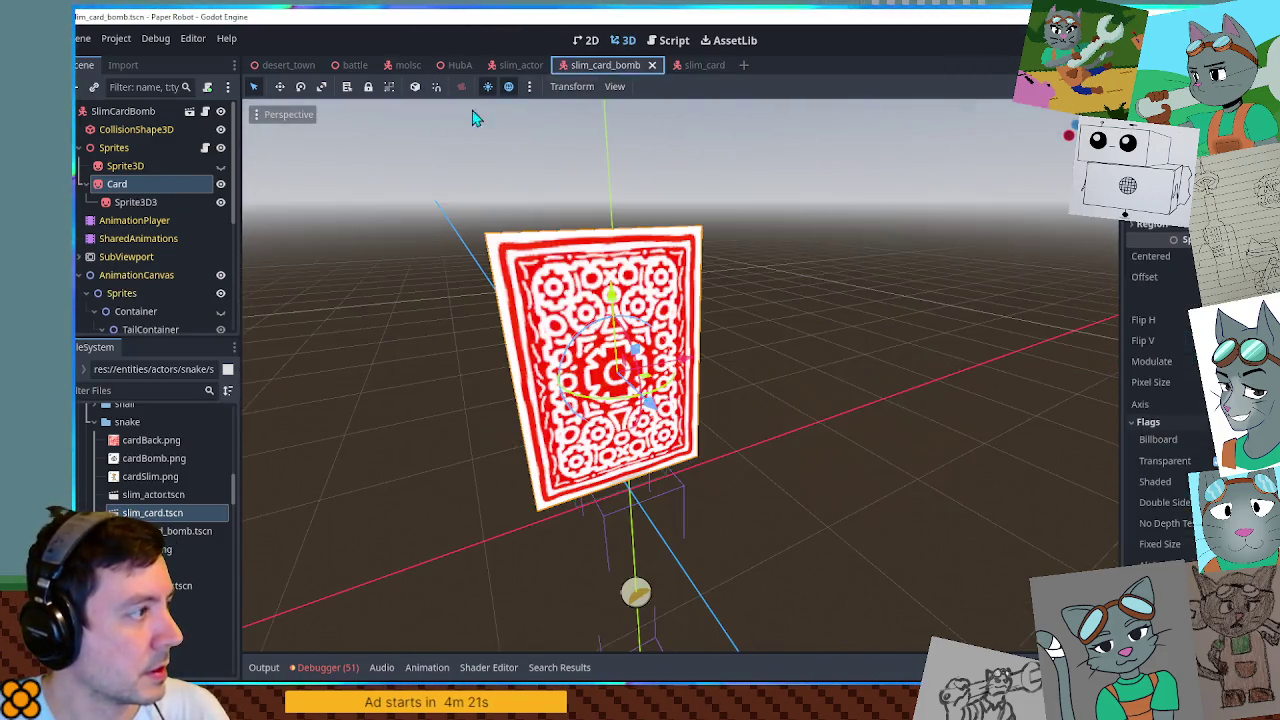
{"action": "scroll", "coordinate": [1160, 400], "scroll_direction": "down", "scroll_amount": 5}
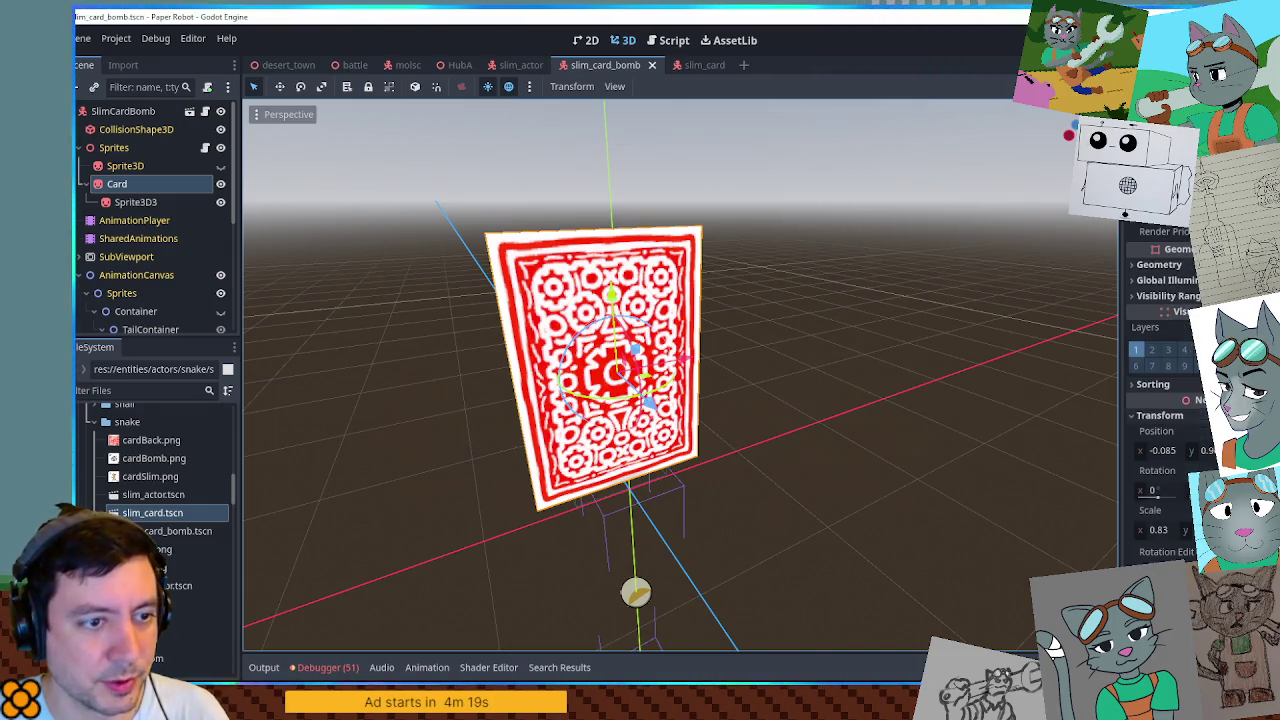
{"action": "left_click", "coordinate": [1157, 530]}
{"action": "type", "text": "0.7"}
{"action": "key", "text": "Return"}
{"action": "key", "text": "ctrl+s"}
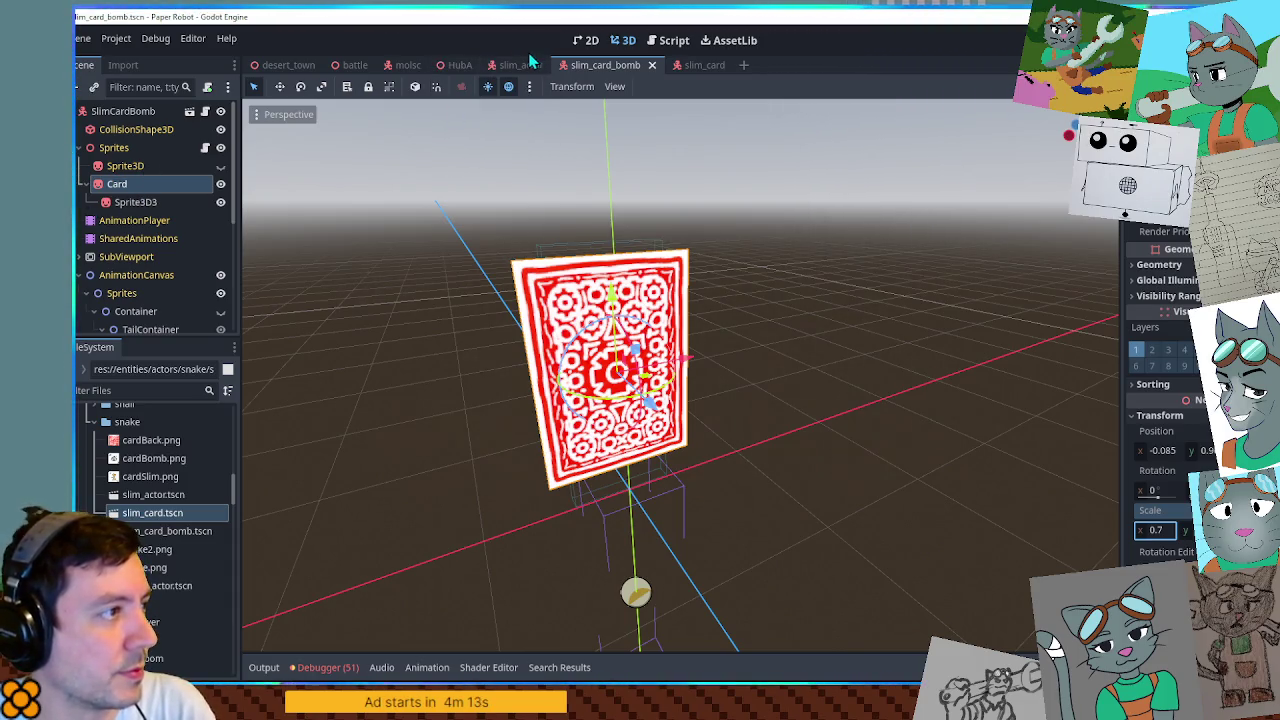
{"action": "left_click", "coordinate": [667, 42]}
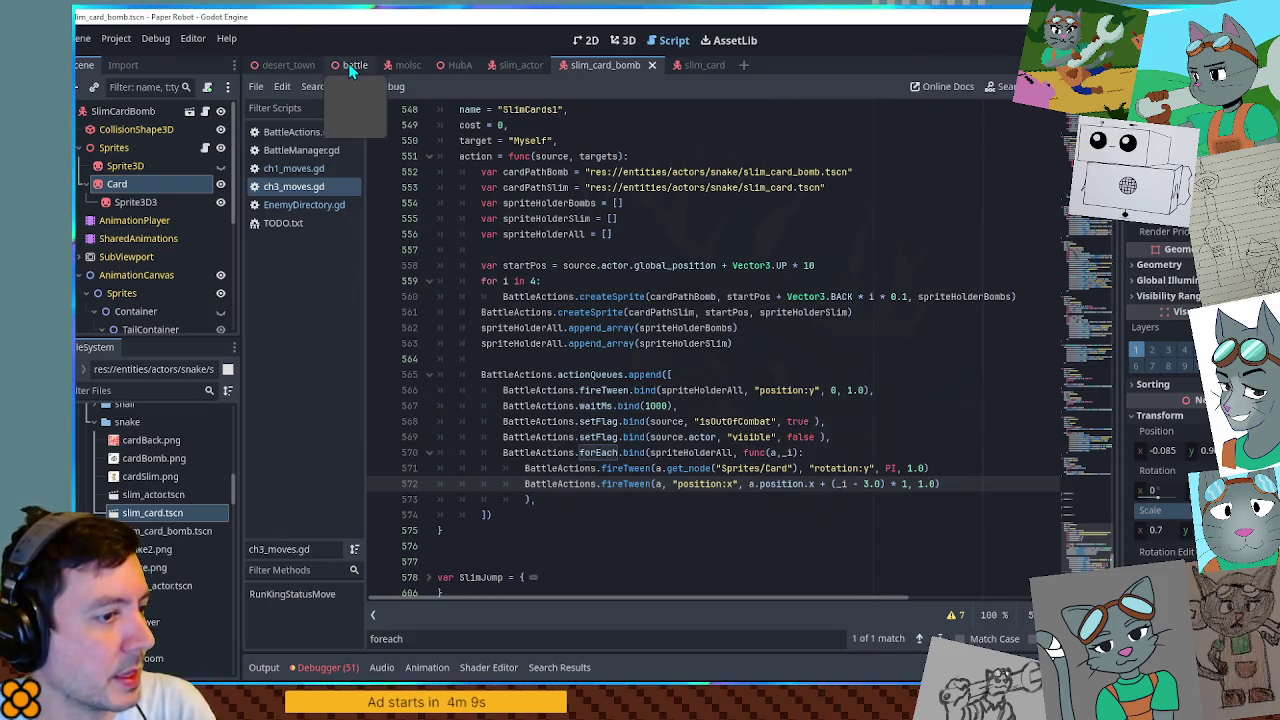
Change the loop on line 559 to 'for i in 3:' and the fan offset to 2.5, then save.
{"action": "left_click", "coordinate": [538, 281]}
{"action": "key", "text": "BackSpace"}
{"action": "type", "text": "3:"}
{"action": "left_click", "coordinate": [612, 234]}
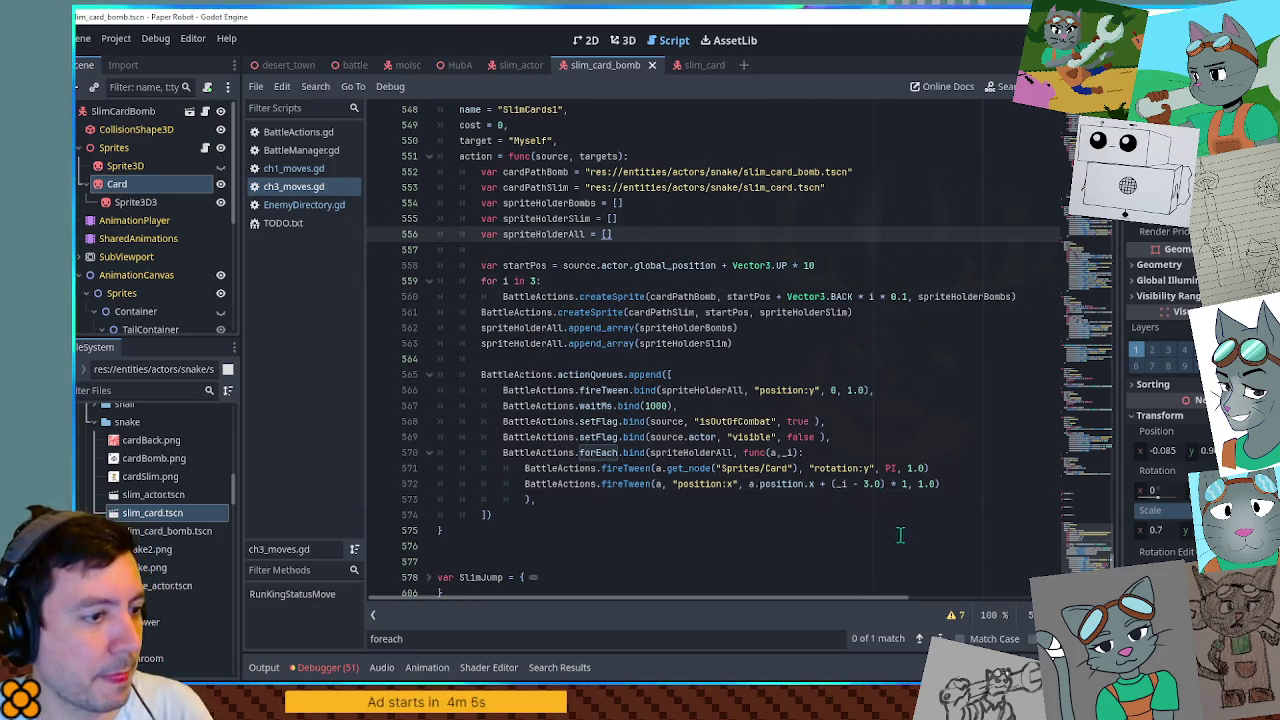
{"action": "double_click", "coordinate": [872, 484]}
{"action": "type", "text": "2.5"}
{"action": "key", "text": "ctrl+s"}
Test-run the battle scene with F6 and close the game window.
{"action": "left_click", "coordinate": [352, 65]}
{"action": "key", "text": "F6"}
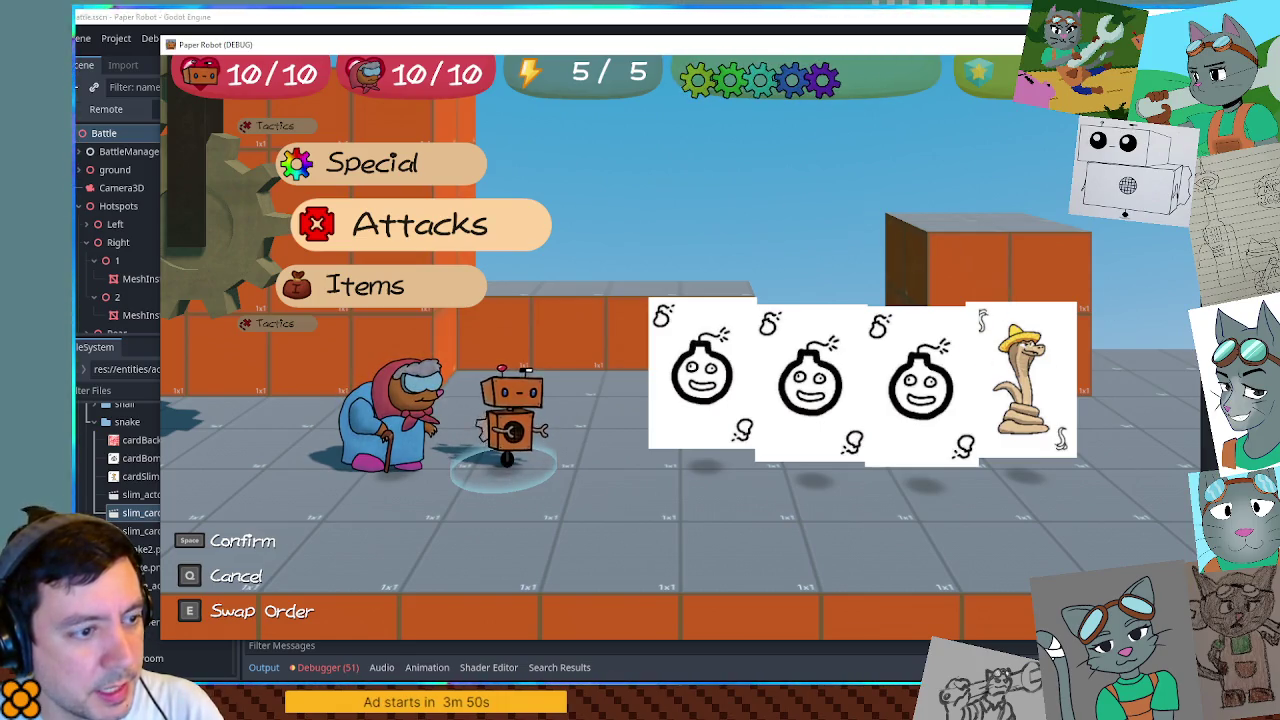
{"action": "key", "text": "F8"}
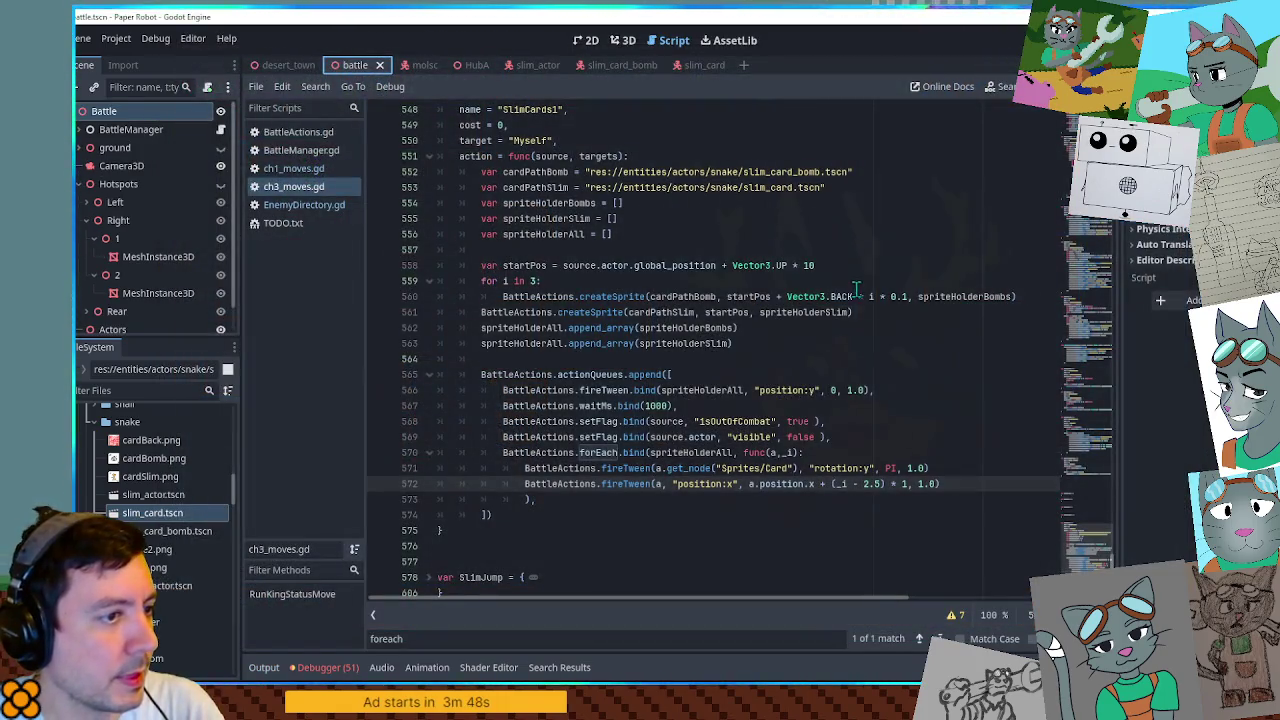
Change line 560's depth offset to Vector3.BACK * (3 - i) * 0.1 and test-run the game.
{"action": "left_click_drag", "start_coordinate": [786, 296], "coordinate": [905, 296]}
{"action": "left_click", "coordinate": [872, 296]}
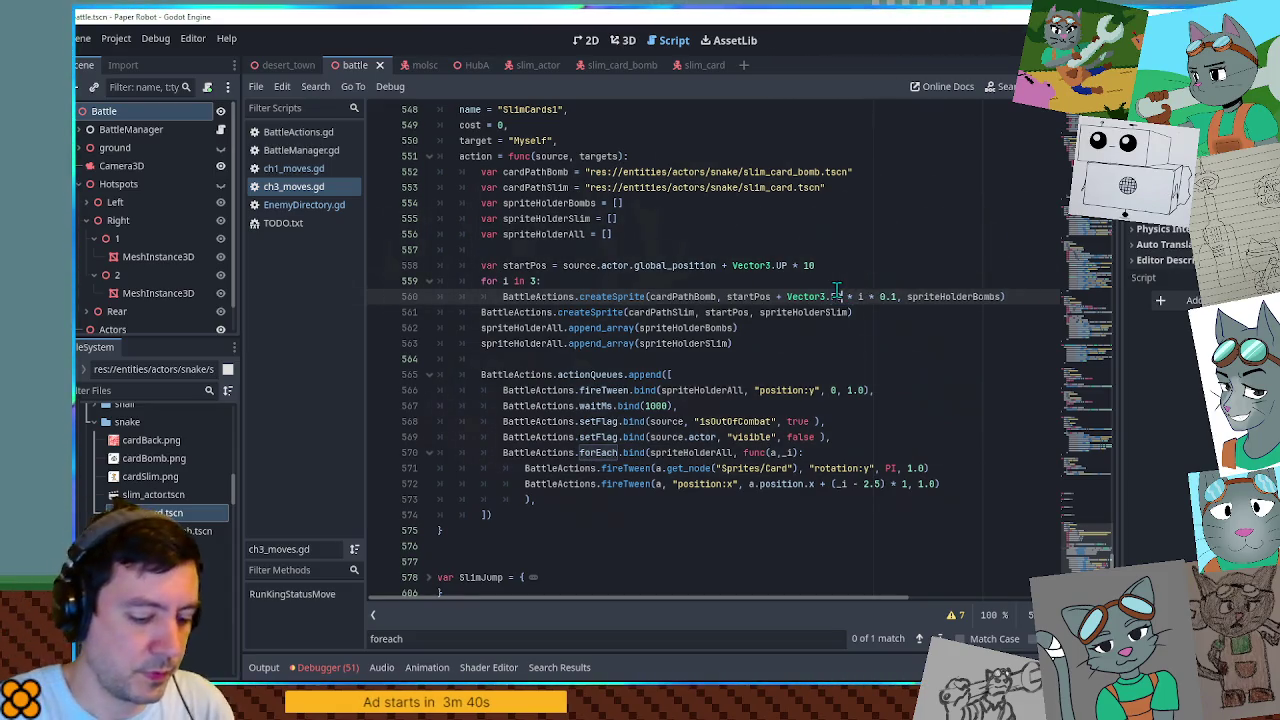
{"action": "type", "text": "FORWARD"}
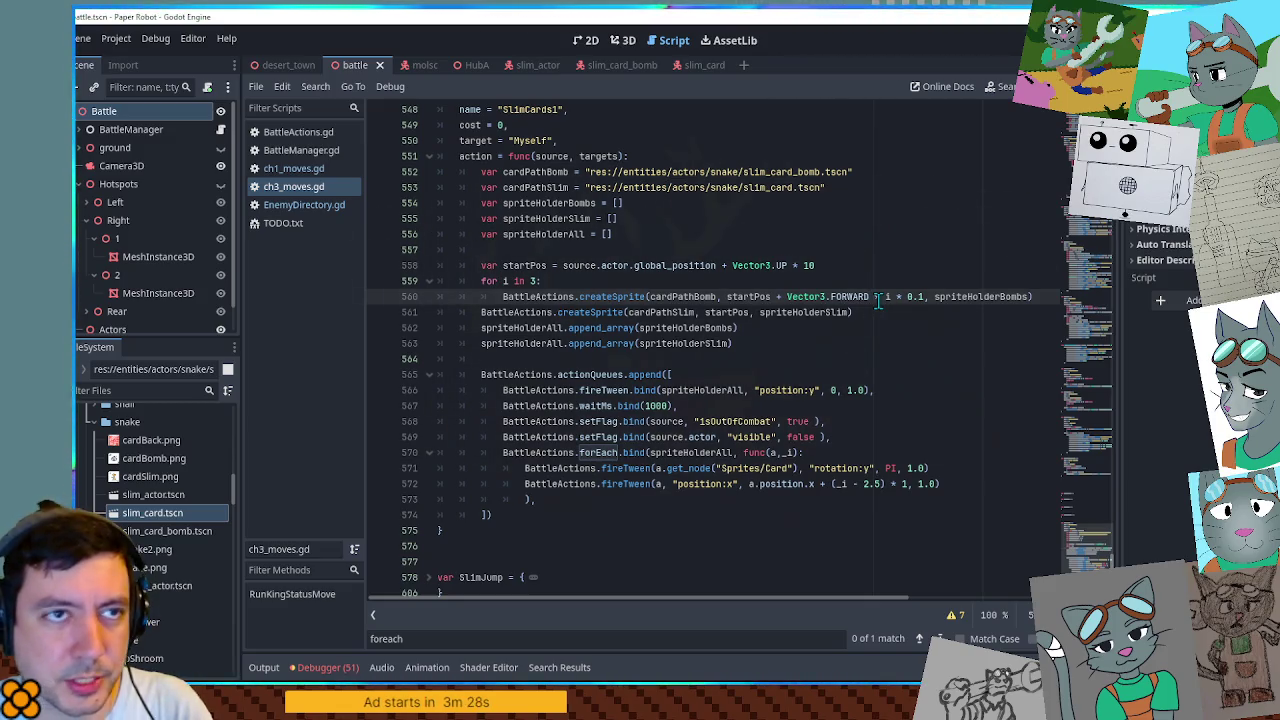
{"action": "key", "text": "ctrl+BackSpace"}
{"action": "type", "text": "BACK"}
{"action": "left_click", "coordinate": [889, 298]}
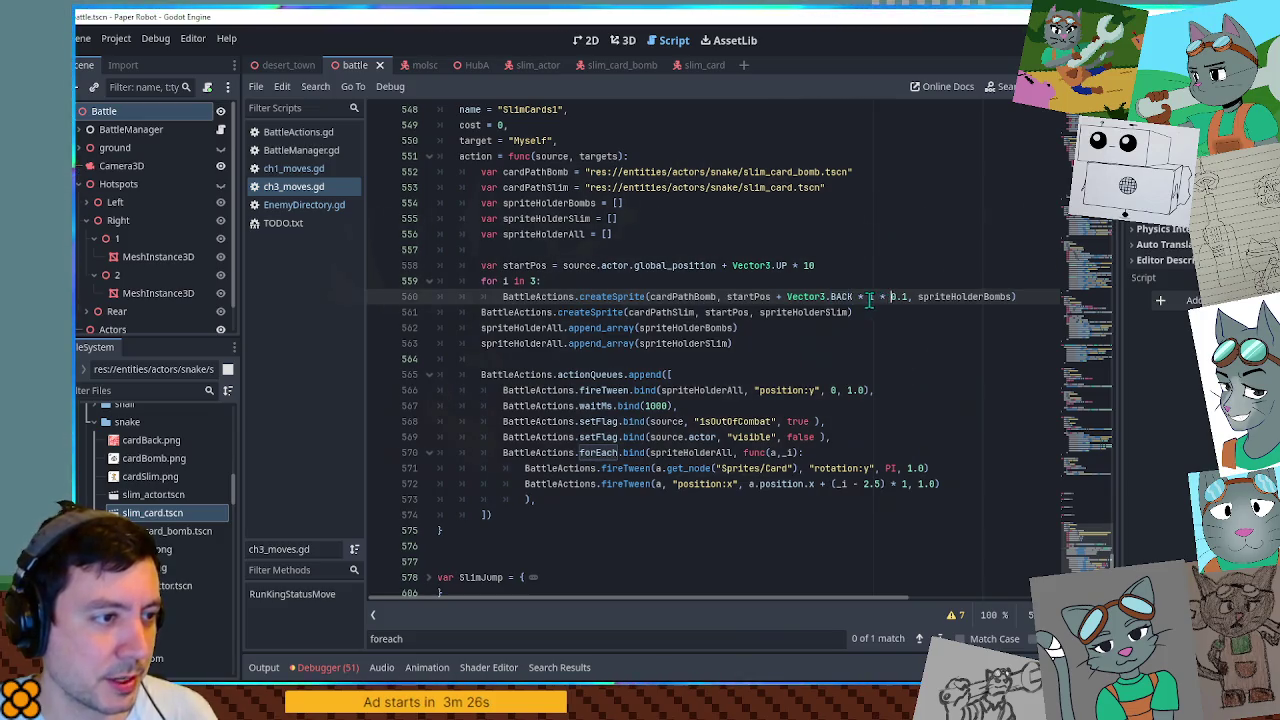
{"action": "type", "text": "(i"}
{"action": "key", "text": "Escape"}
{"action": "type", "text": "2i"}
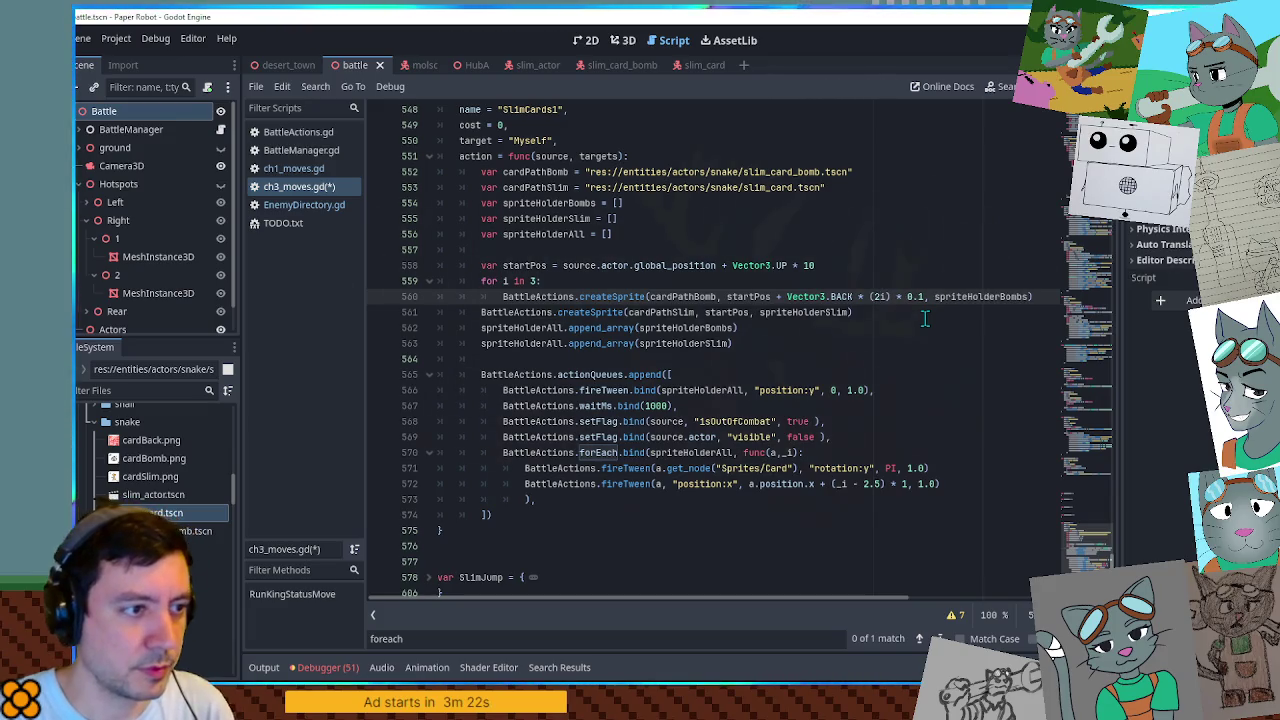
{"action": "type", "text": " -"}
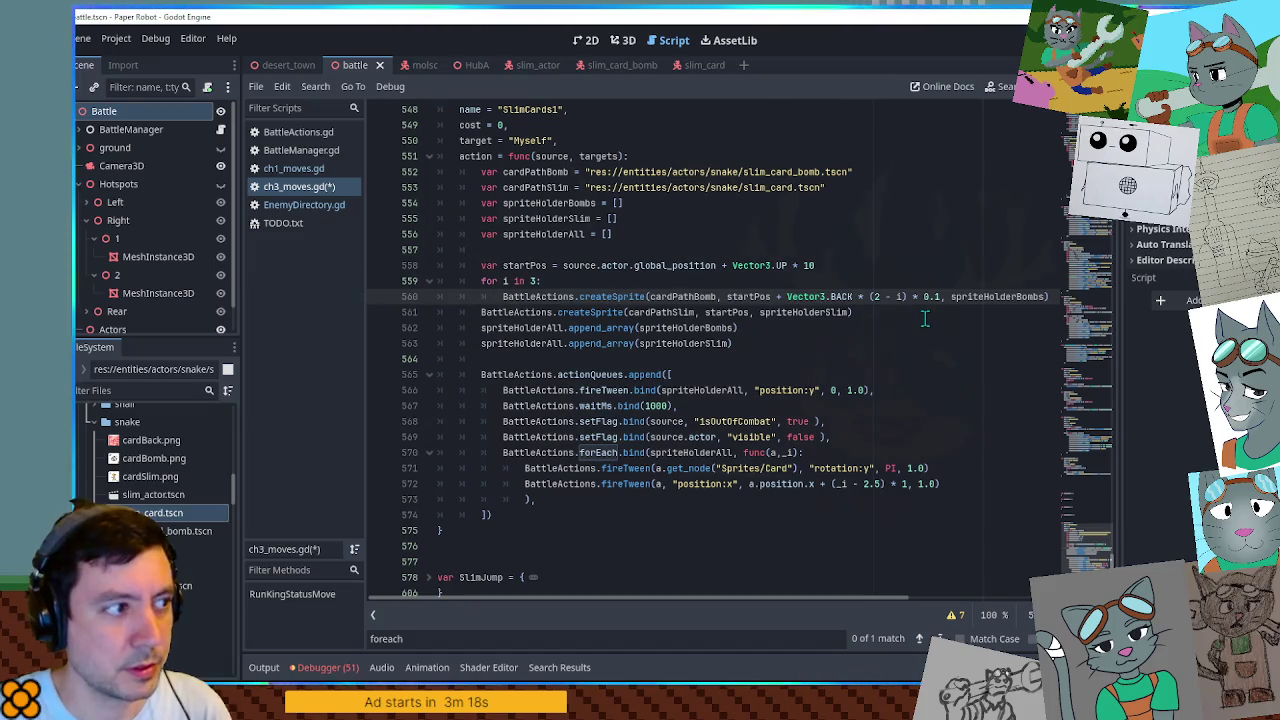
{"action": "key", "text": "Escape"}
{"action": "key", "text": "F5"}
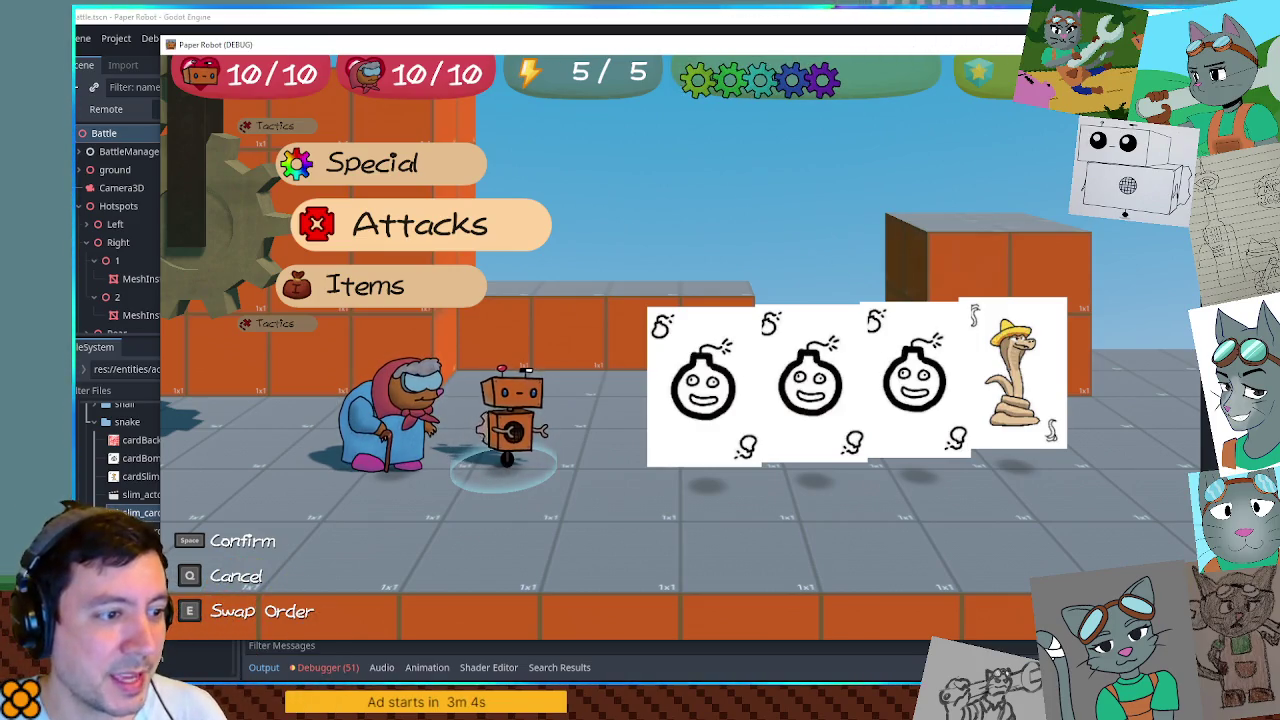
{"action": "key", "text": "F8"}
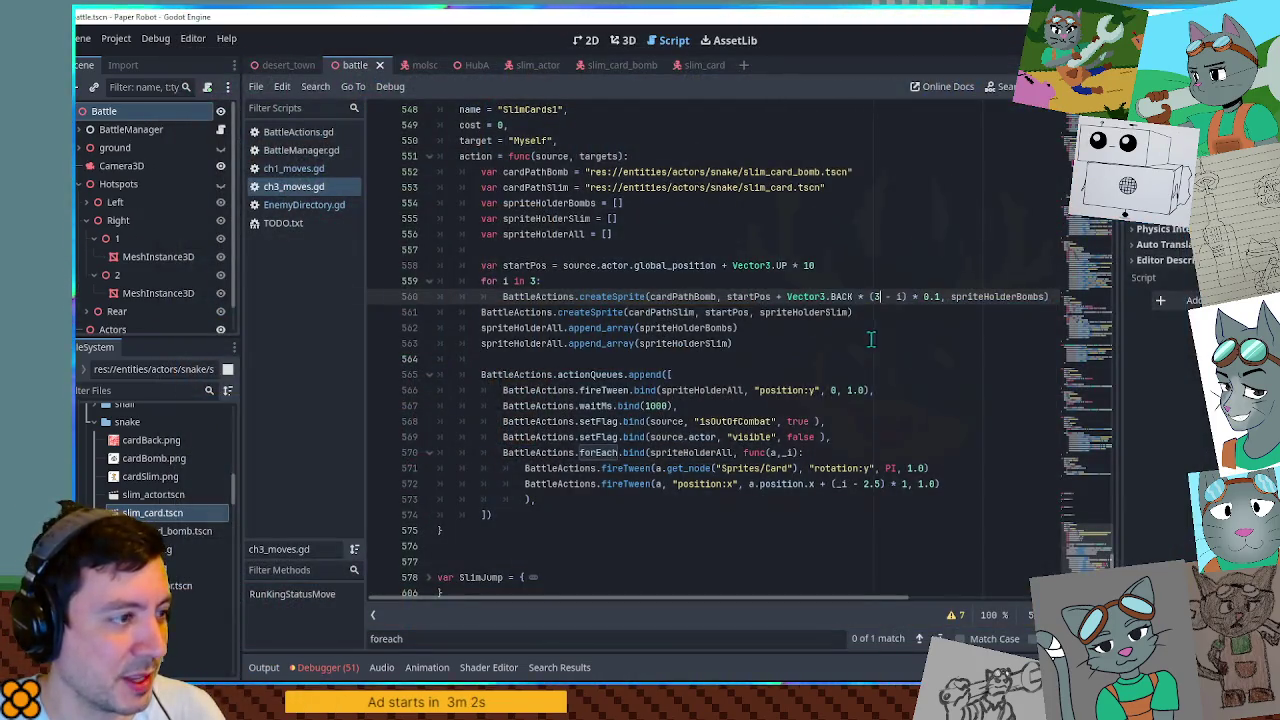
Add a duplicated tween of rotation:z to (_i - 1.5) * 0.3, save, and run the game.
{"action": "left_click", "coordinate": [949, 483]}
{"action": "key", "text": "ctrl+shift+d"}
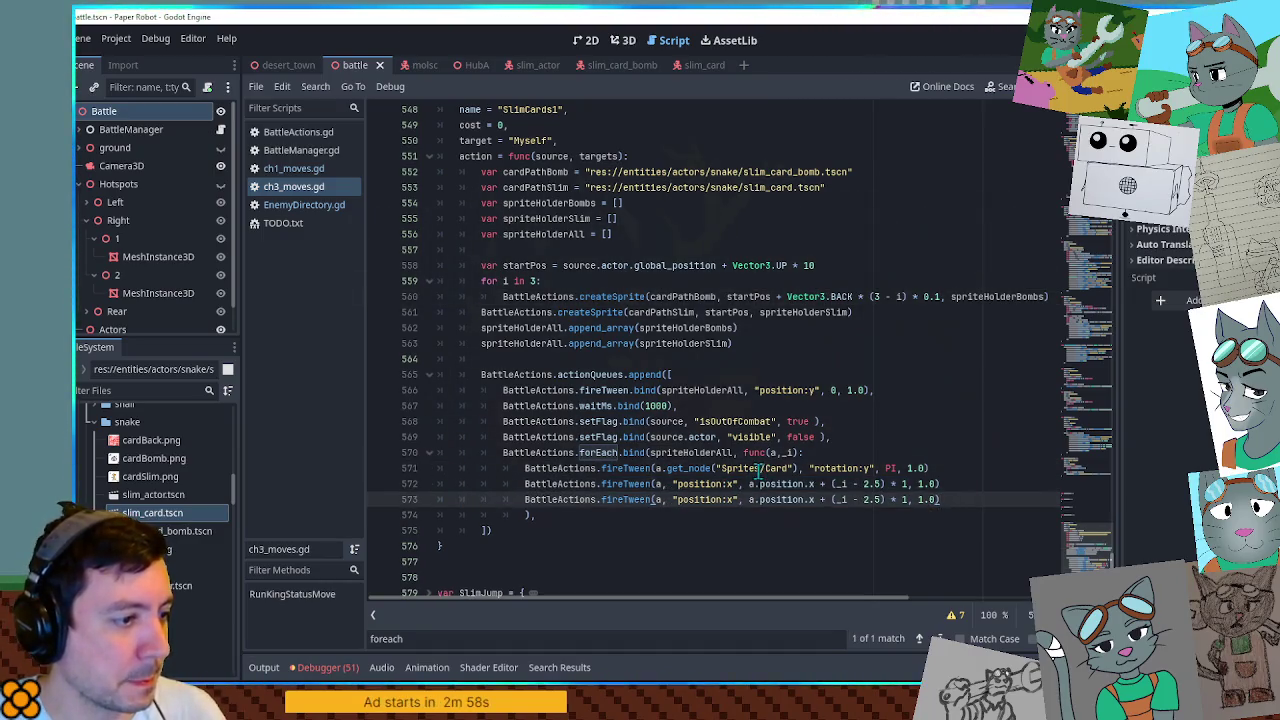
{"action": "key", "text": "ctrl+z"}
{"action": "triple_click", "coordinate": [758, 470]}
{"action": "key", "text": "ctrl+shift+d"}
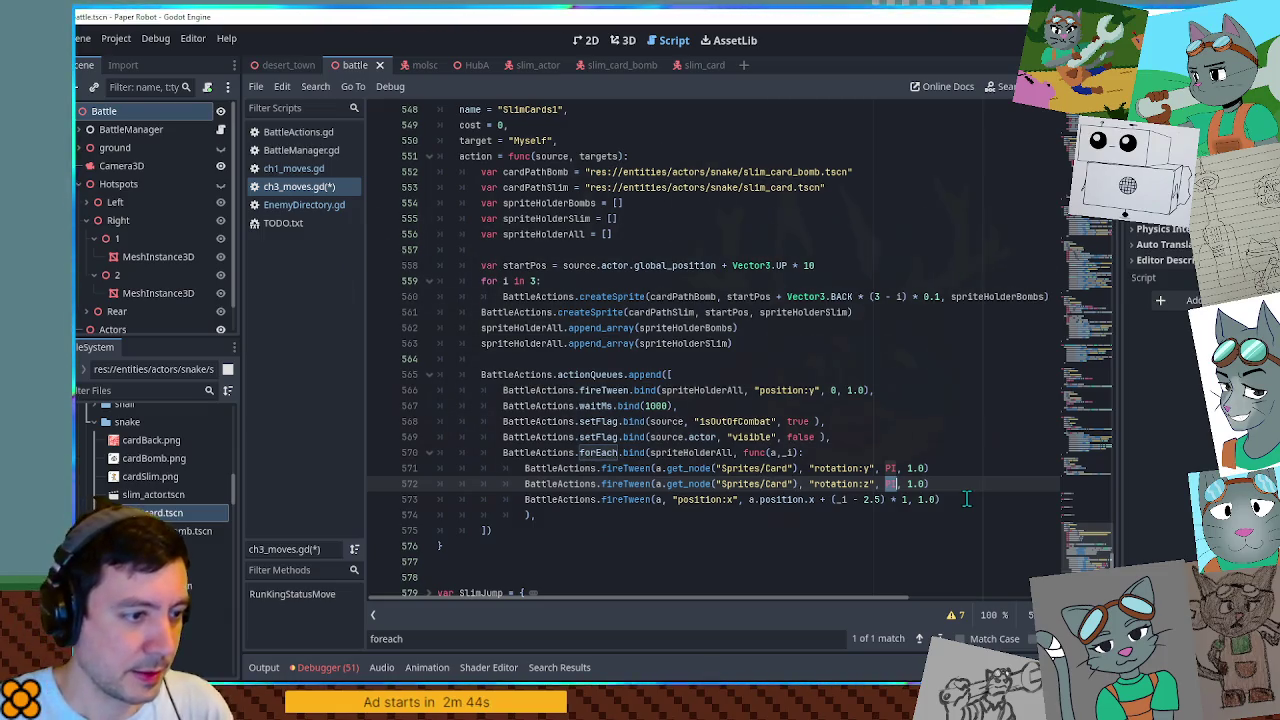
{"action": "type", "text": "PI"}
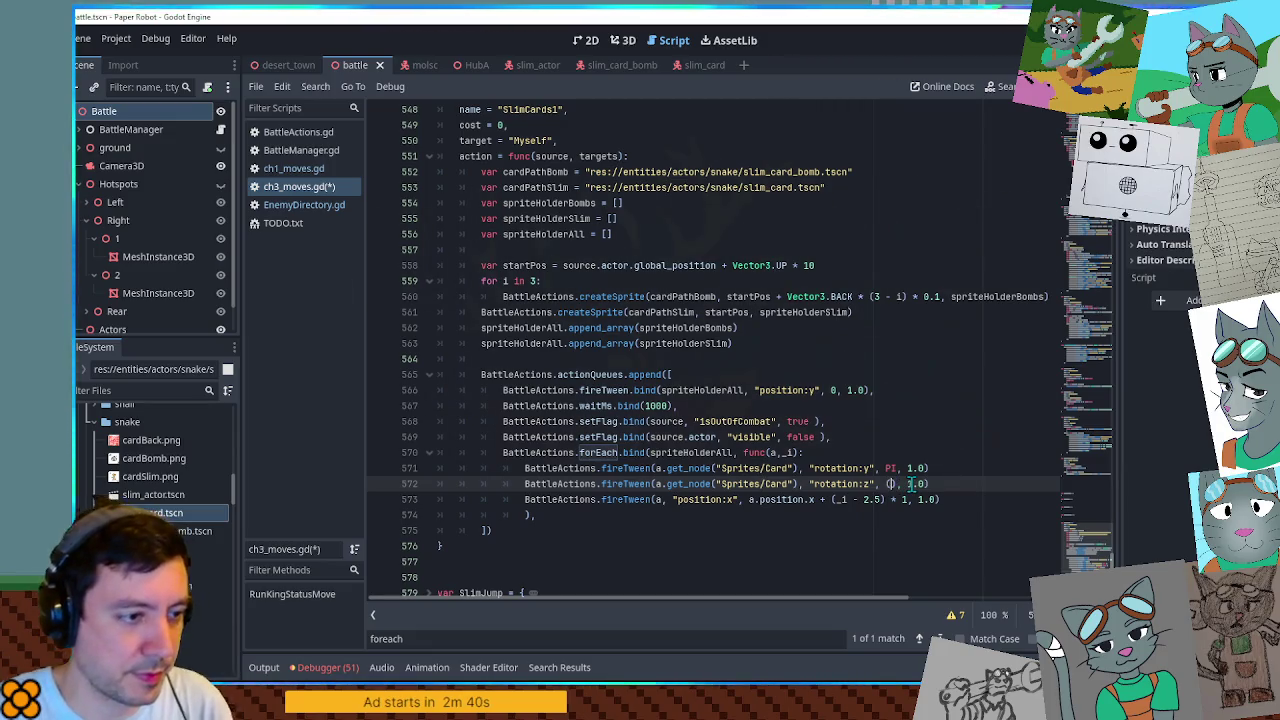
{"action": "type", "text": "_i"}
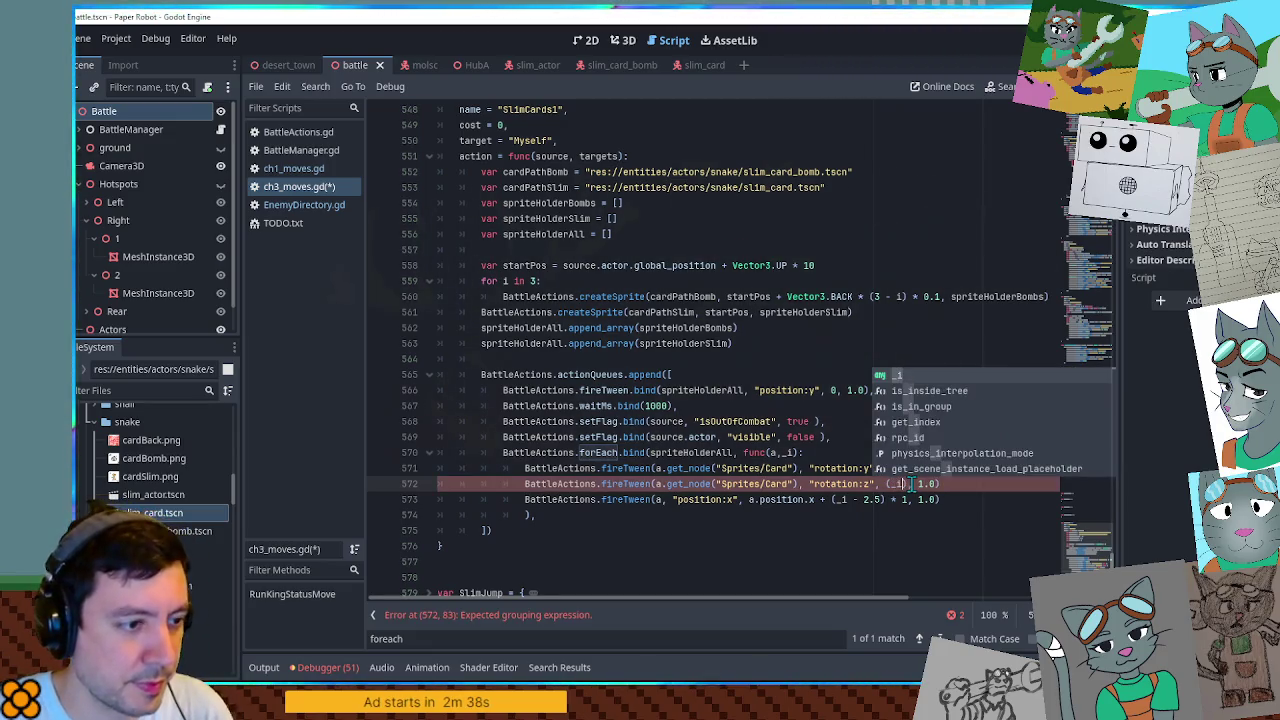
{"action": "type", "text": ")"}
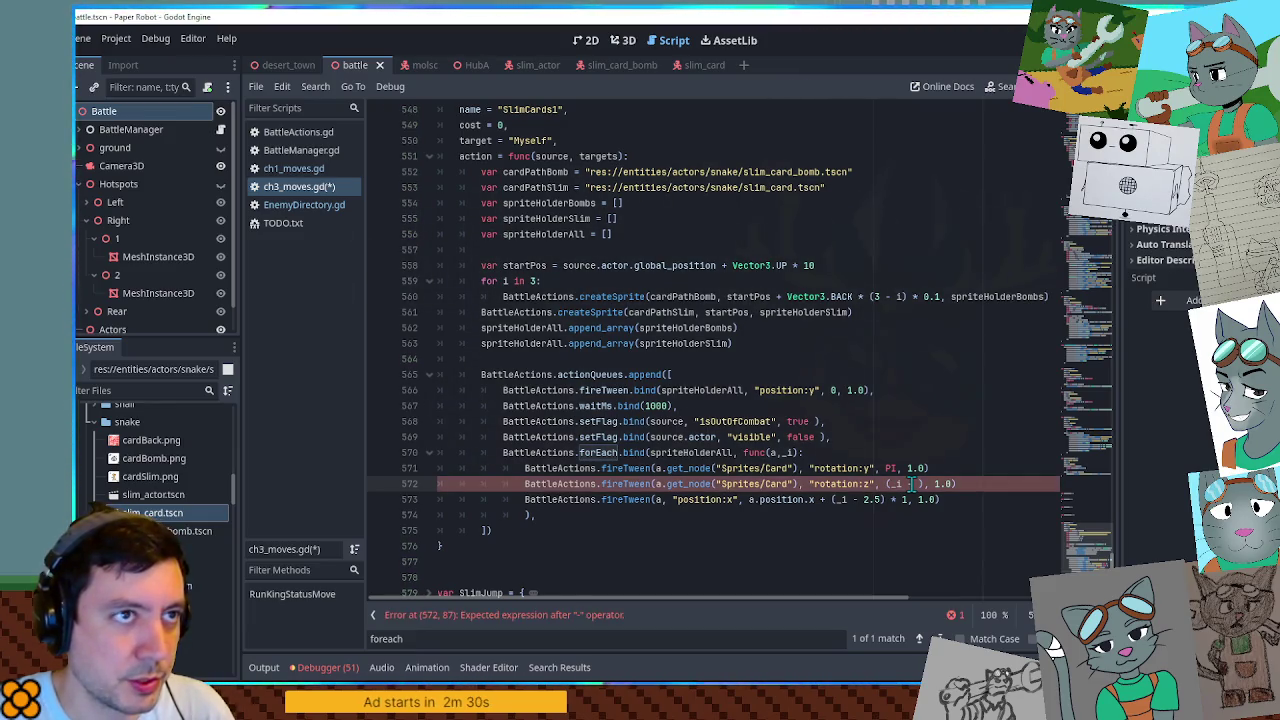
{"action": "type", "text": "1.5"}
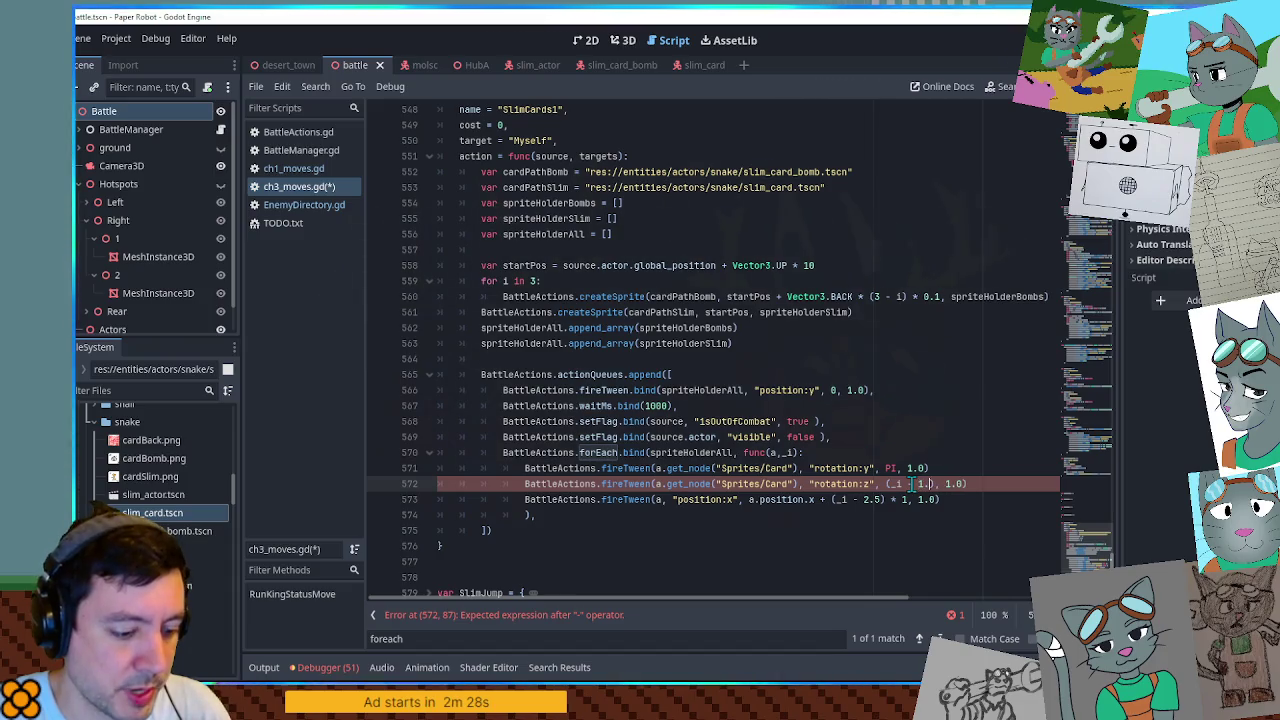
{"action": "type", "text": ")"}
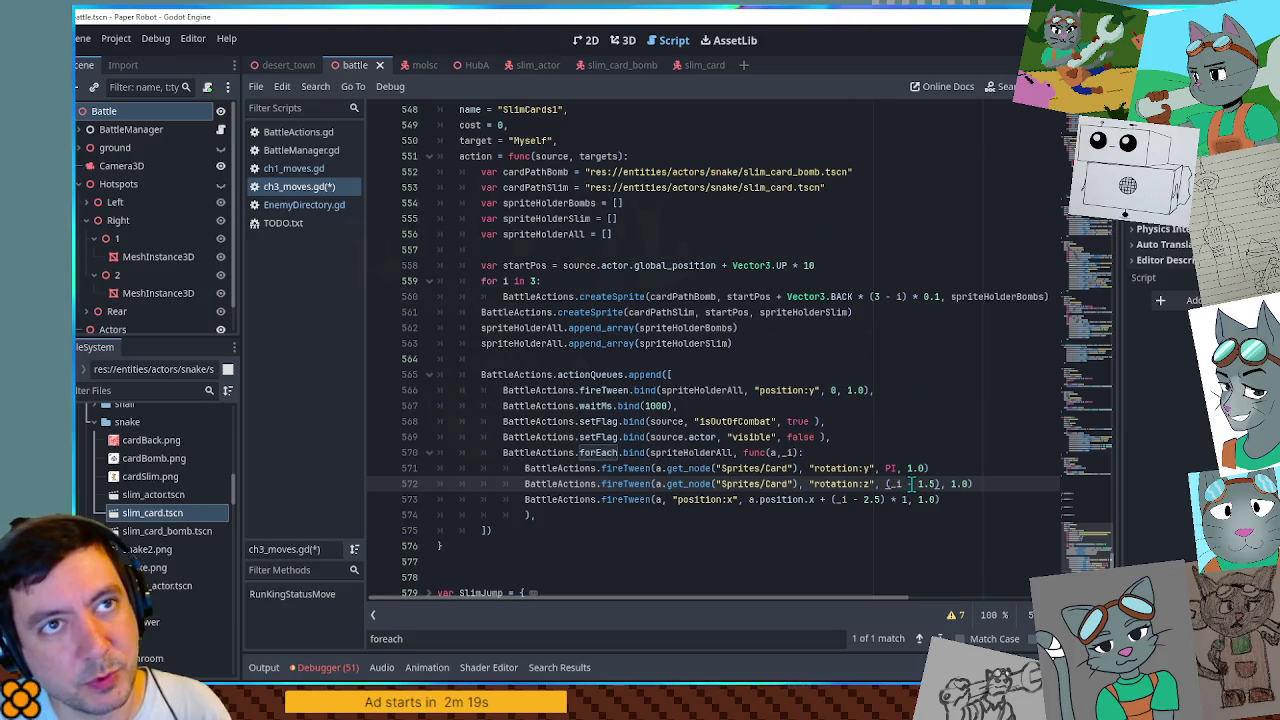
{"action": "type", "text": "* "}
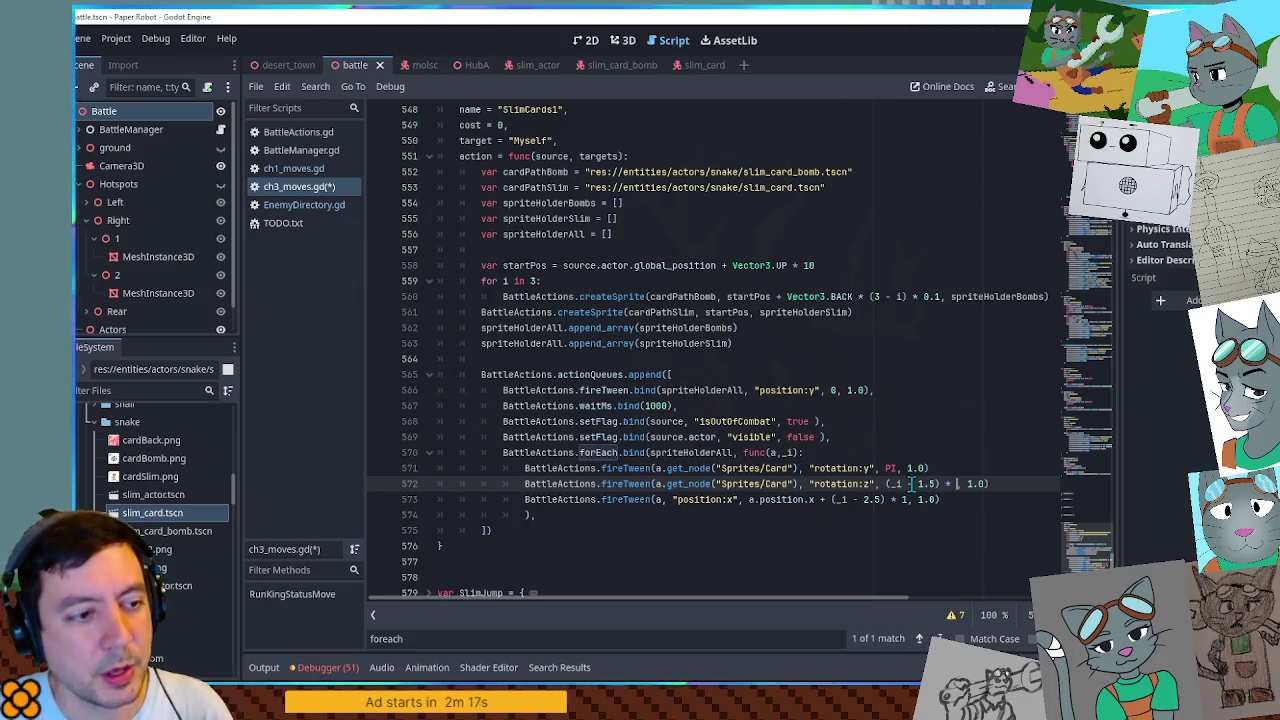
{"action": "type", "text": "0."}
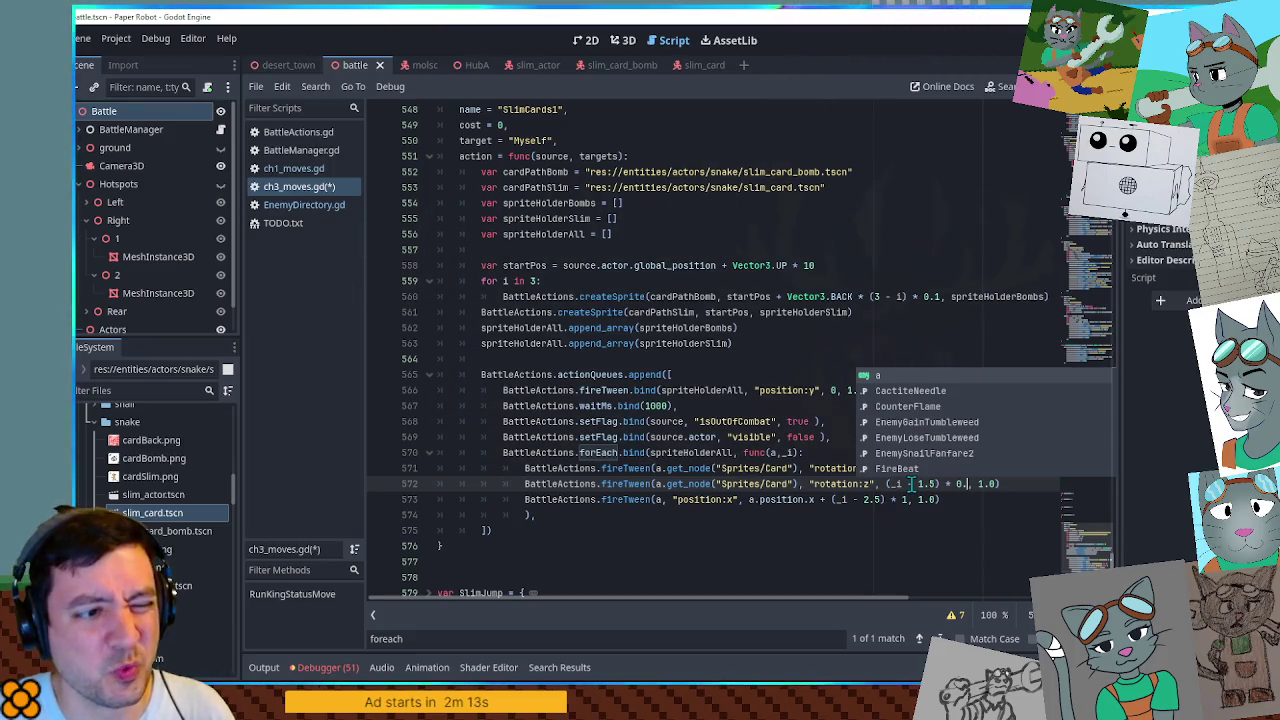
{"action": "type", "text": "3"}
{"action": "key", "text": "ctrl+s"}
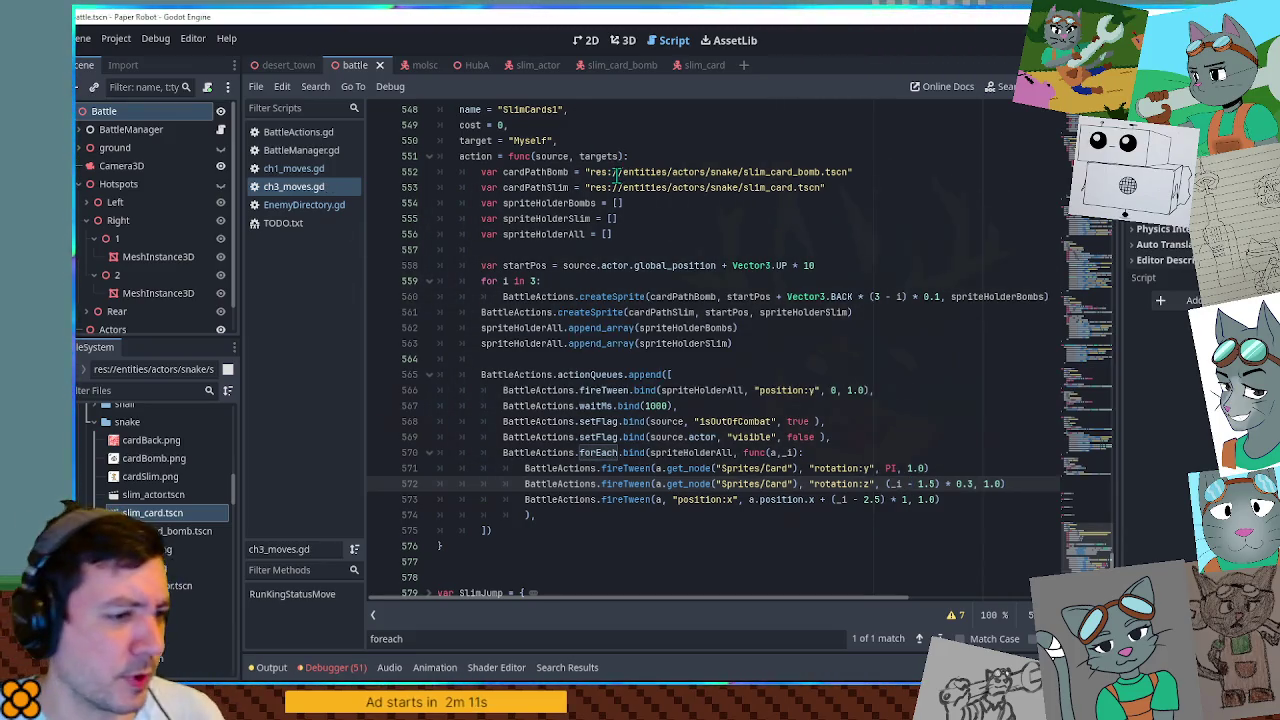
{"action": "key", "text": "F5"}
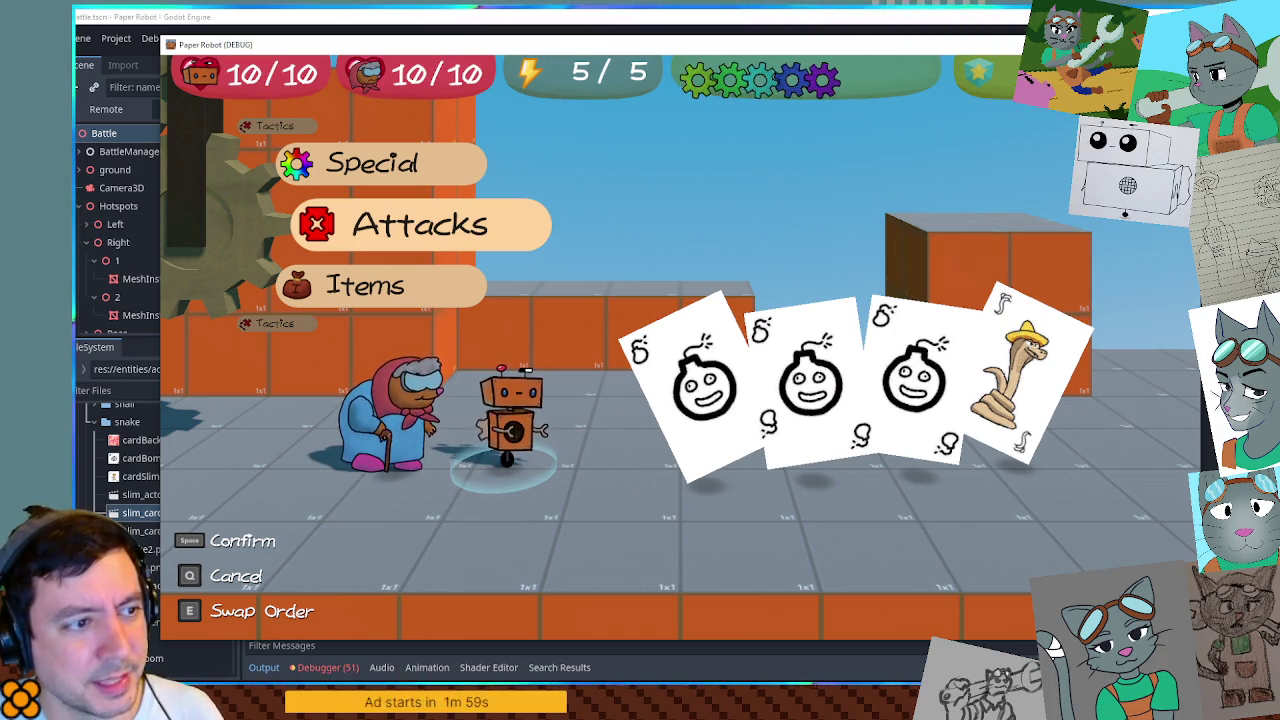
Close the running game and lower the rotation:z tilt multiplier from 0.3 to 0.2.
{"action": "key", "text": "alt+F4"}
{"action": "left_click", "coordinate": [969, 484]}
{"action": "key", "text": "BackSpace"}
{"action": "type", "text": "2"}
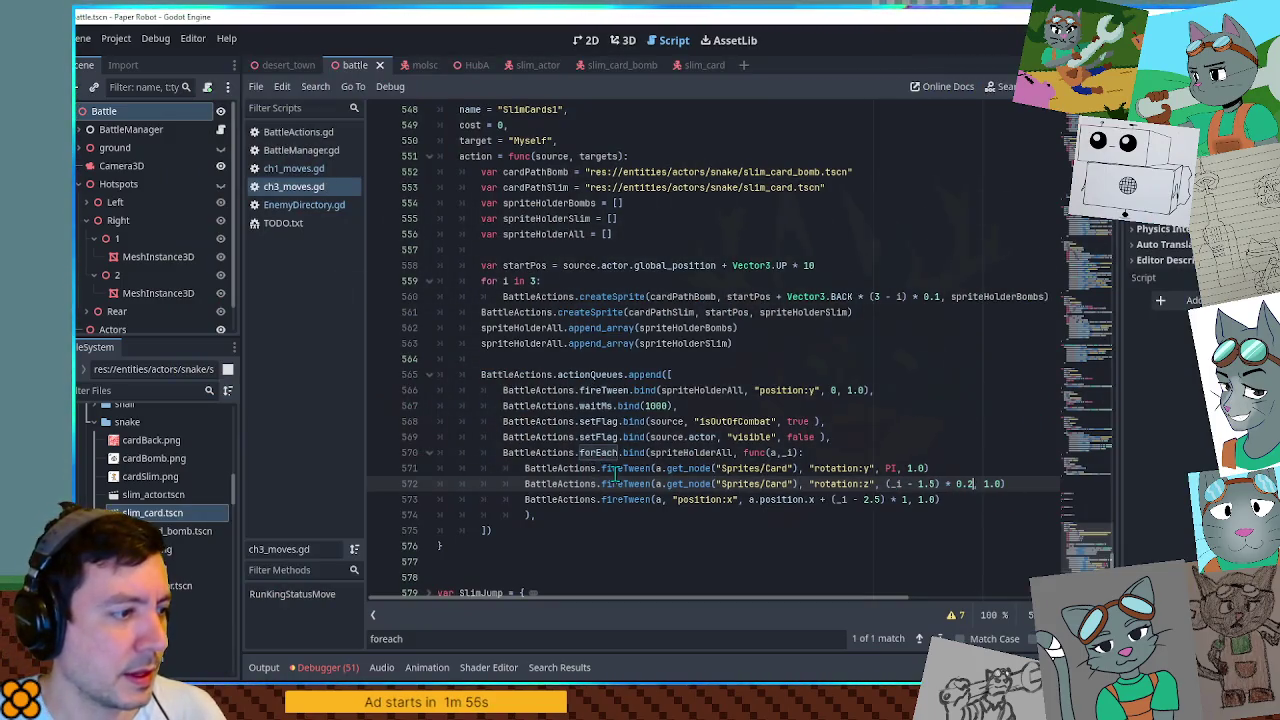
Run the game again to check the gentler card tilt, then close it.
{"action": "left_click", "coordinate": [613, 468]}
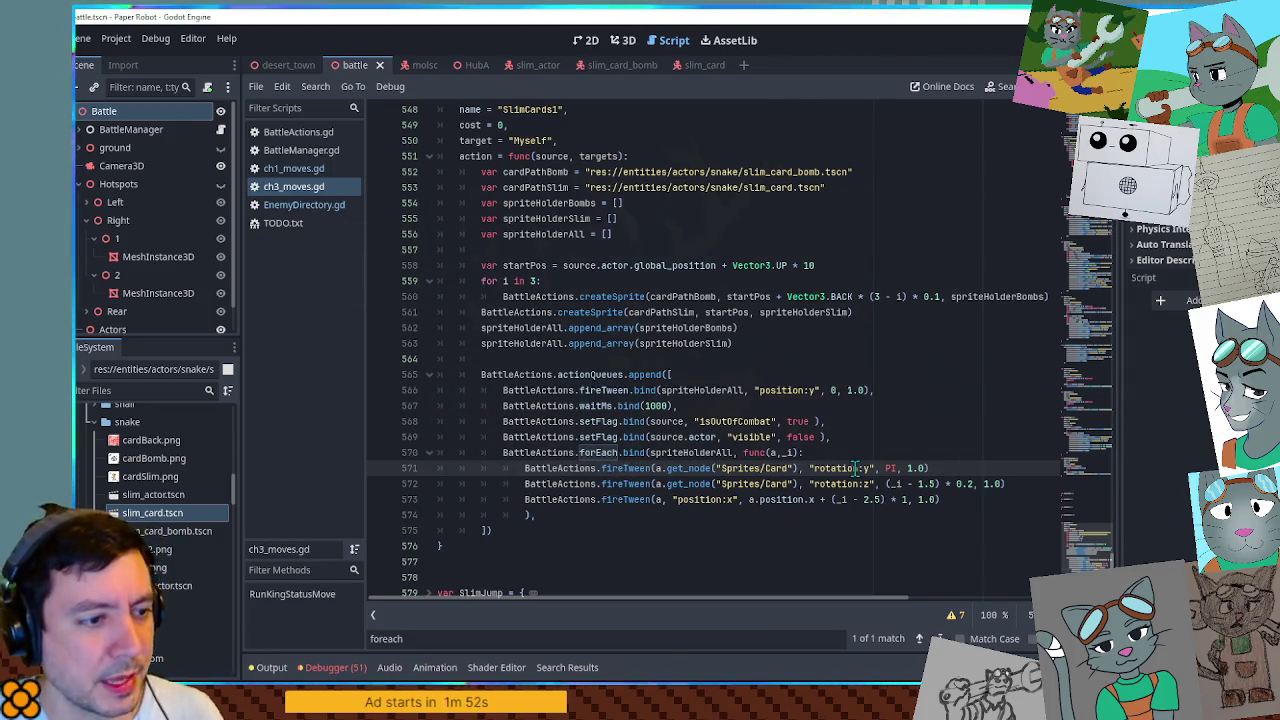
{"action": "key", "text": "F5"}
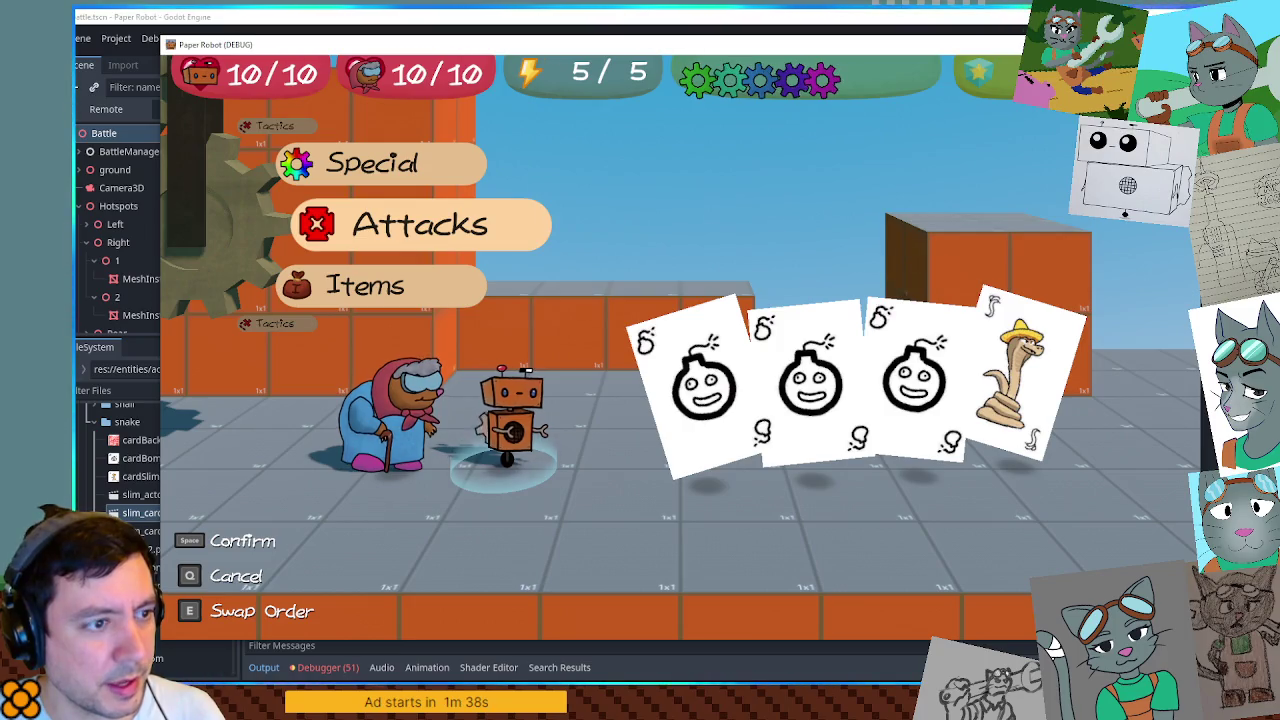
{"action": "key", "text": "alt+F4"}
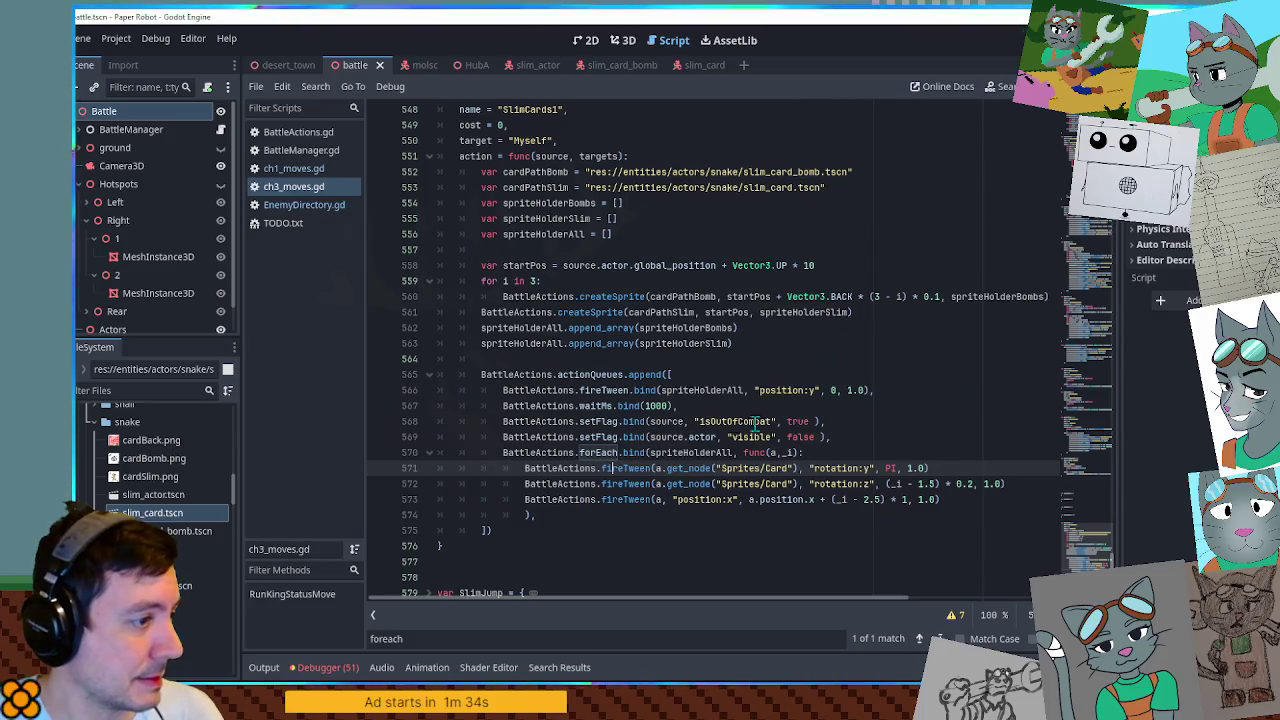
Copy the one-second waitMs.bind(1000) line and paste it after the fan loop.
{"action": "left_click", "coordinate": [905, 401]}
{"action": "left_click", "coordinate": [905, 397], "text": "shift"}
{"action": "key", "text": "ctrl+c"}
{"action": "left_click", "coordinate": [855, 513]}
{"action": "key", "text": "Return"}
{"action": "key", "text": "ctrl+v"}
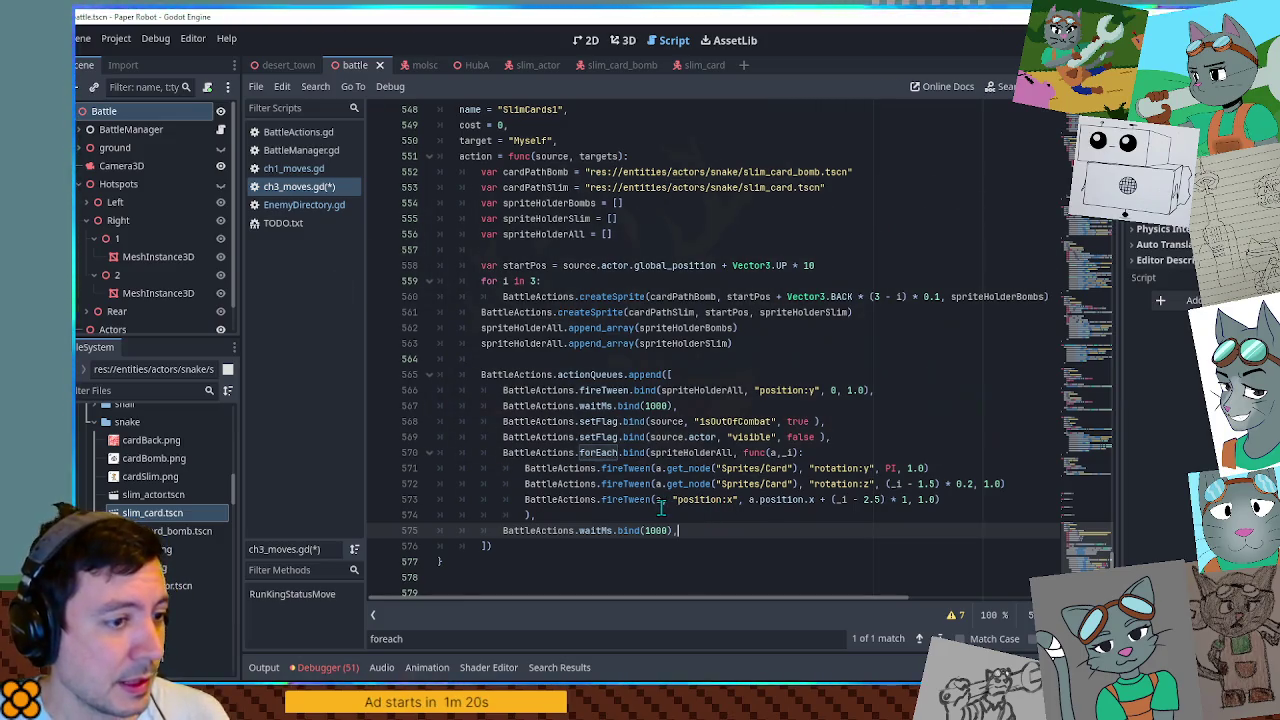
Duplicate the whole fan forEach block below the new wait.
{"action": "left_click", "coordinate": [743, 502]}
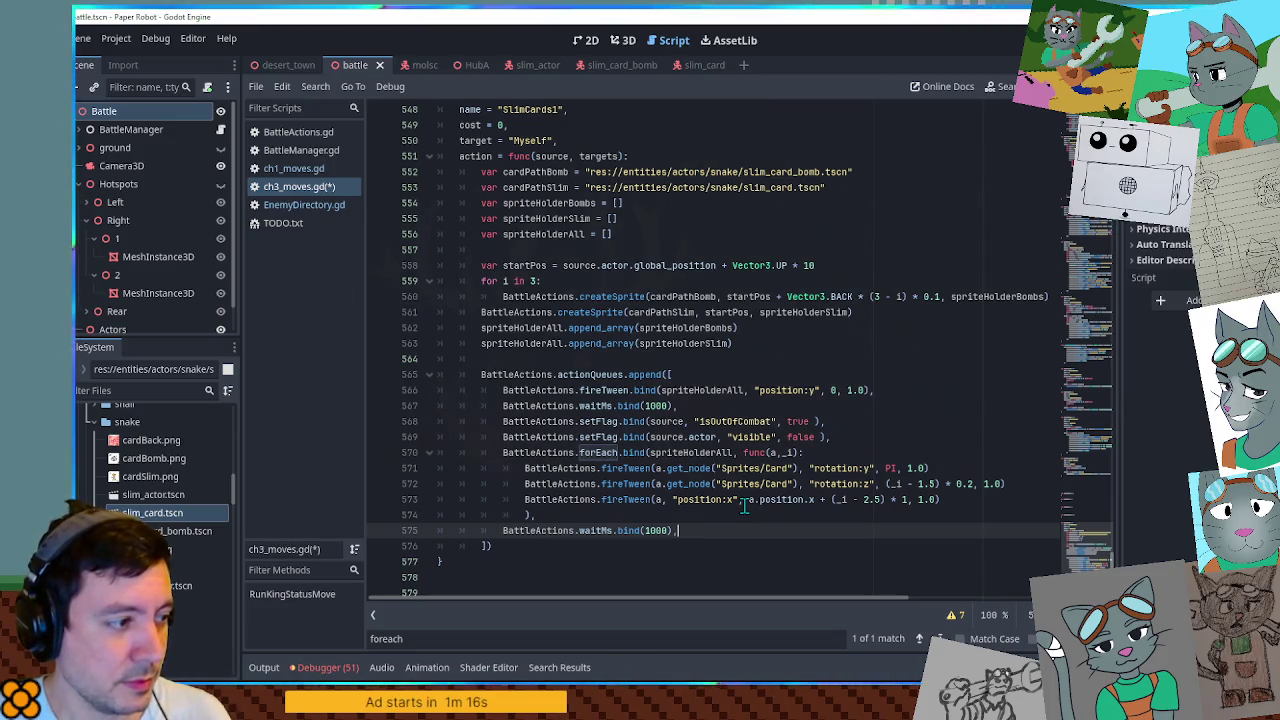
{"action": "left_click_drag", "start_coordinate": [700, 514], "coordinate": [880, 440]}
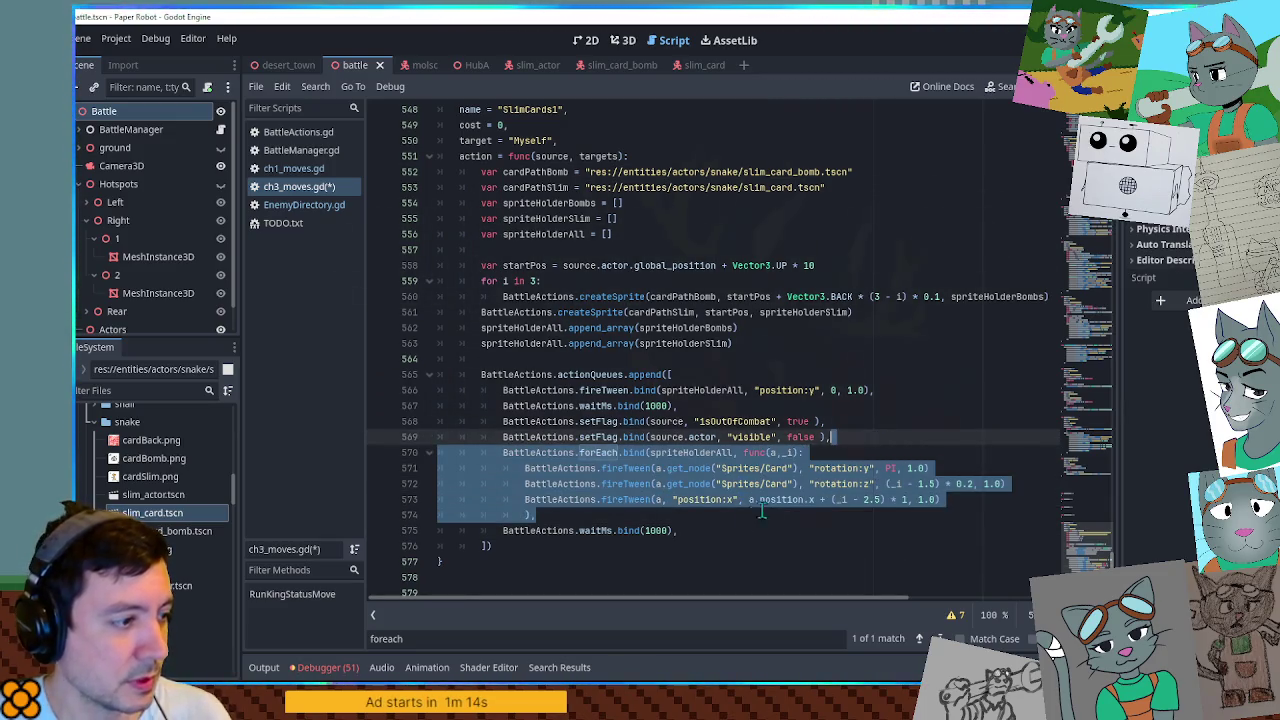
{"action": "key", "text": "ctrl+c"}
{"action": "left_click", "coordinate": [714, 531]}
{"action": "key", "text": "ctrl+v"}
Add comment lines above the two loops, labelling the second one 'flip'.
{"action": "left_click", "coordinate": [836, 406]}
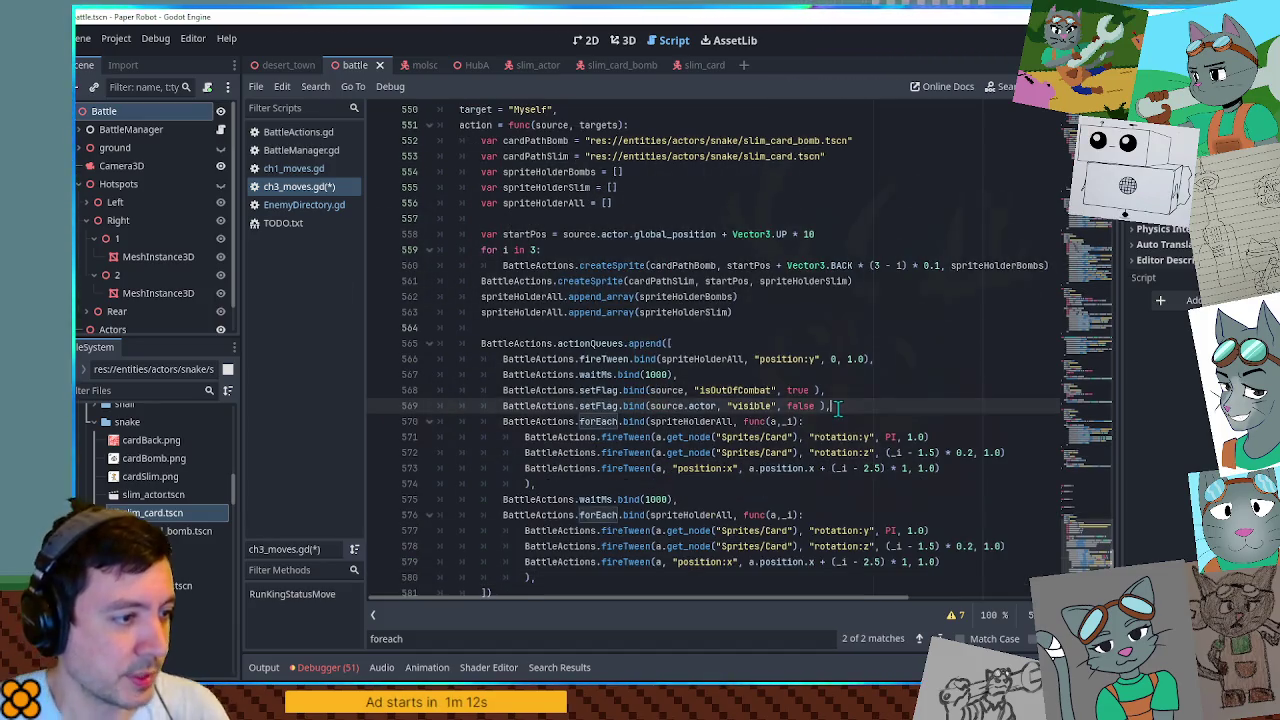
{"action": "key", "text": "Return"}
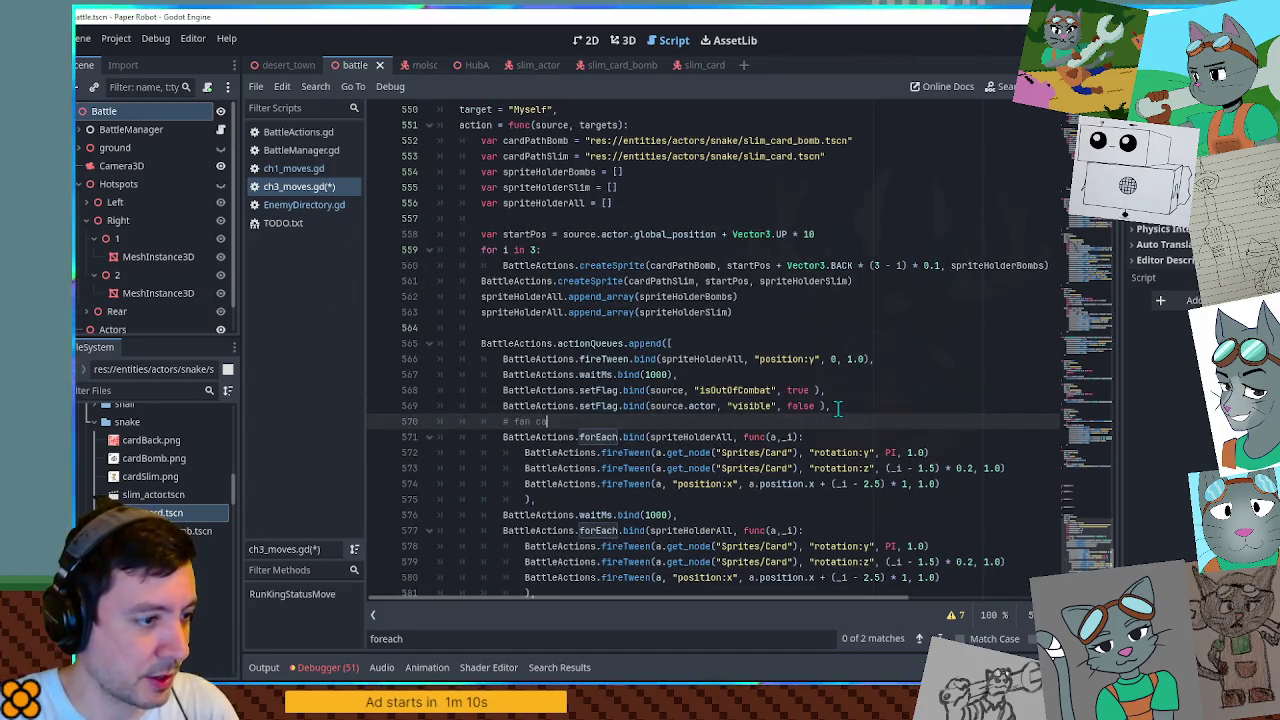
{"action": "scroll", "coordinate": [838, 408], "scroll_direction": "down", "scroll_amount": 3}
{"action": "left_click", "coordinate": [688, 390]}
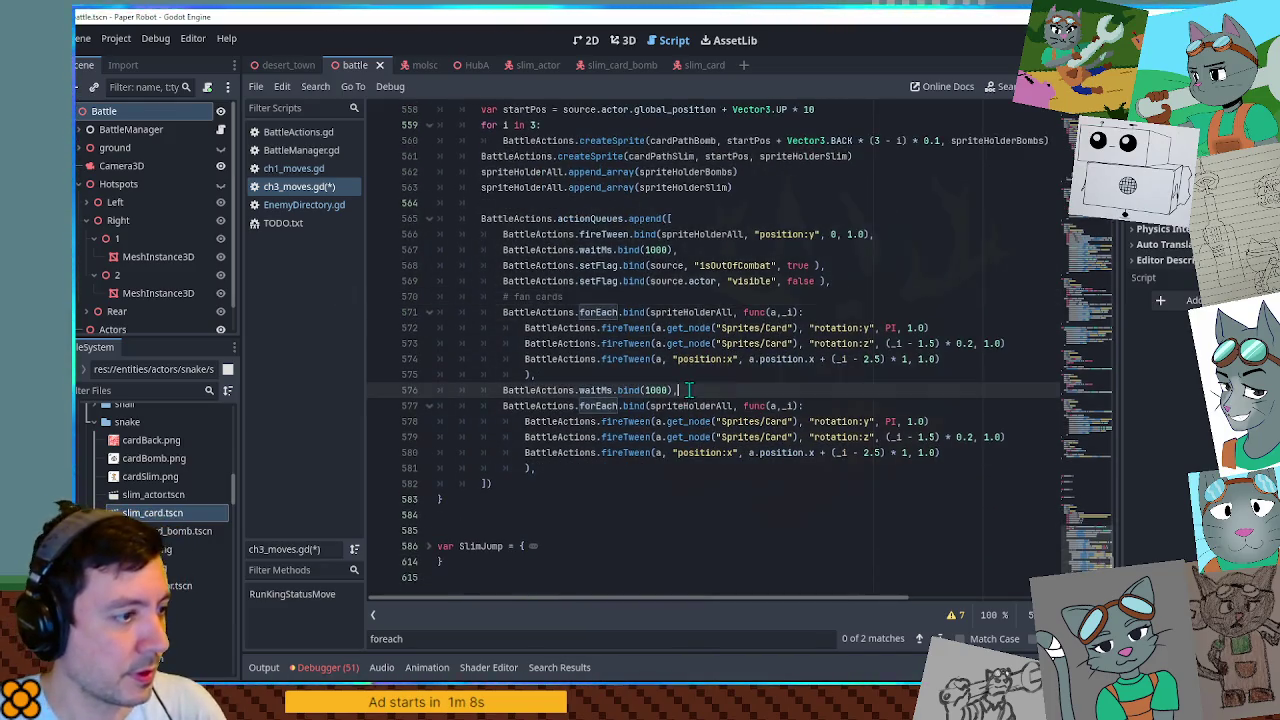
{"action": "key", "text": "Return"}
{"action": "type", "text": "# face down"}
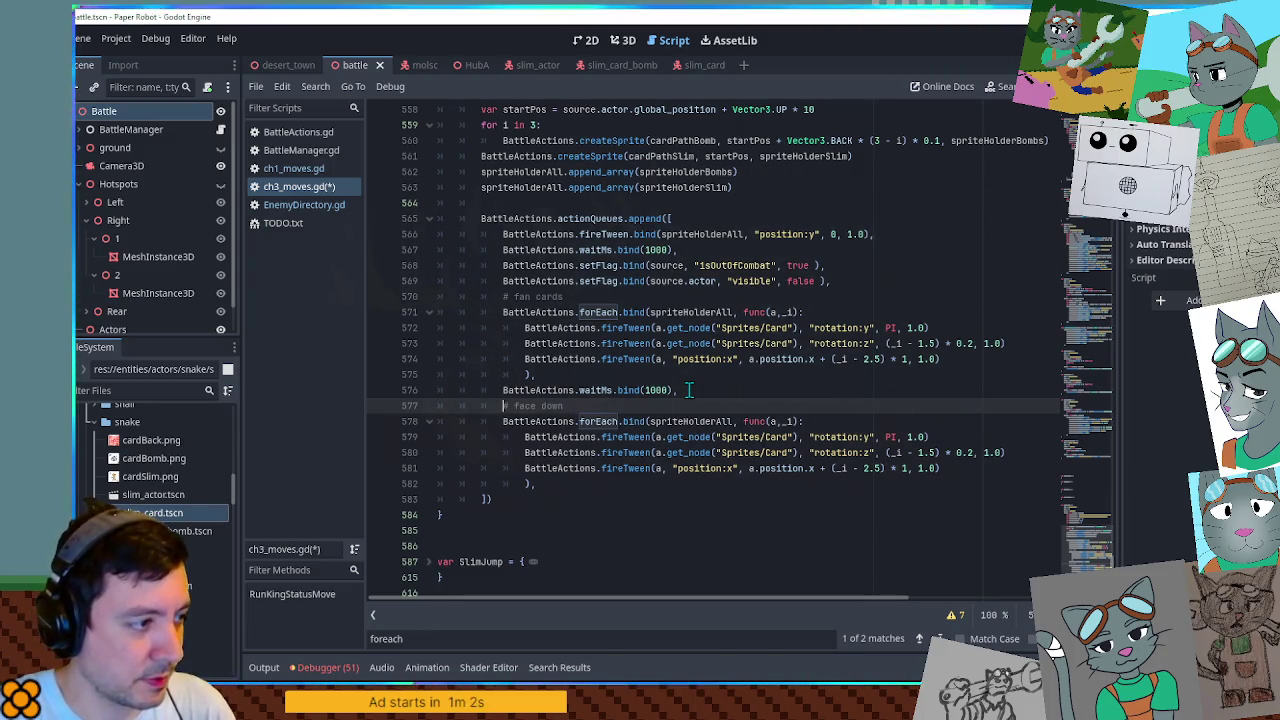
{"action": "type", "text": "flip"}
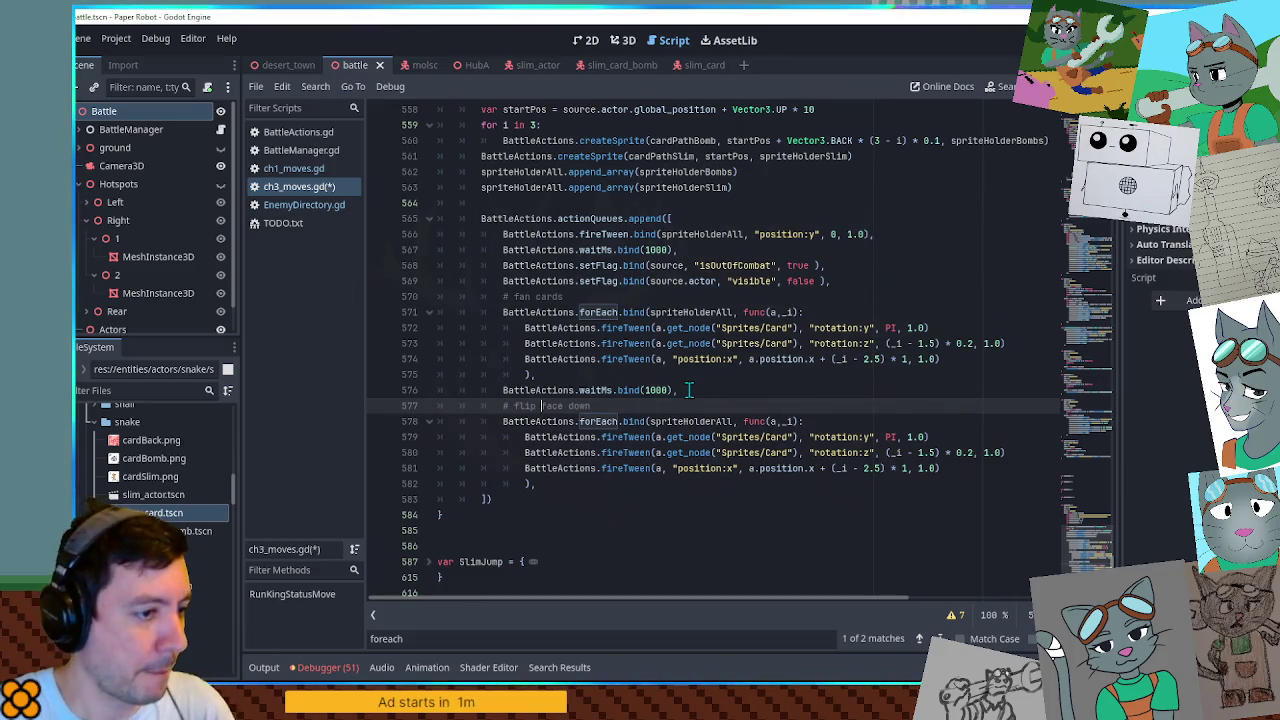
In the copied loop, set rotation:y and rotation:z to 0 and delete the position:x tween.
{"action": "double_click", "coordinate": [891, 437]}
{"action": "type", "text": "0"}
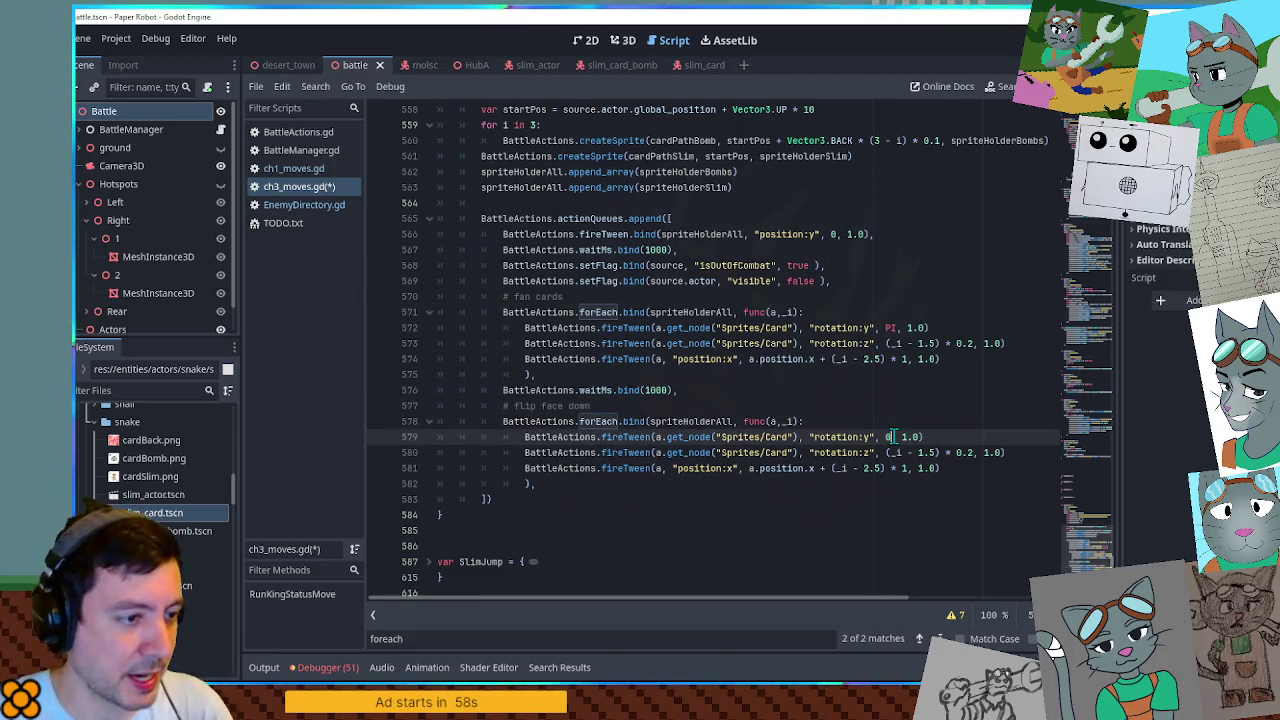
{"action": "left_click_drag", "start_coordinate": [886, 452], "coordinate": [970, 455]}
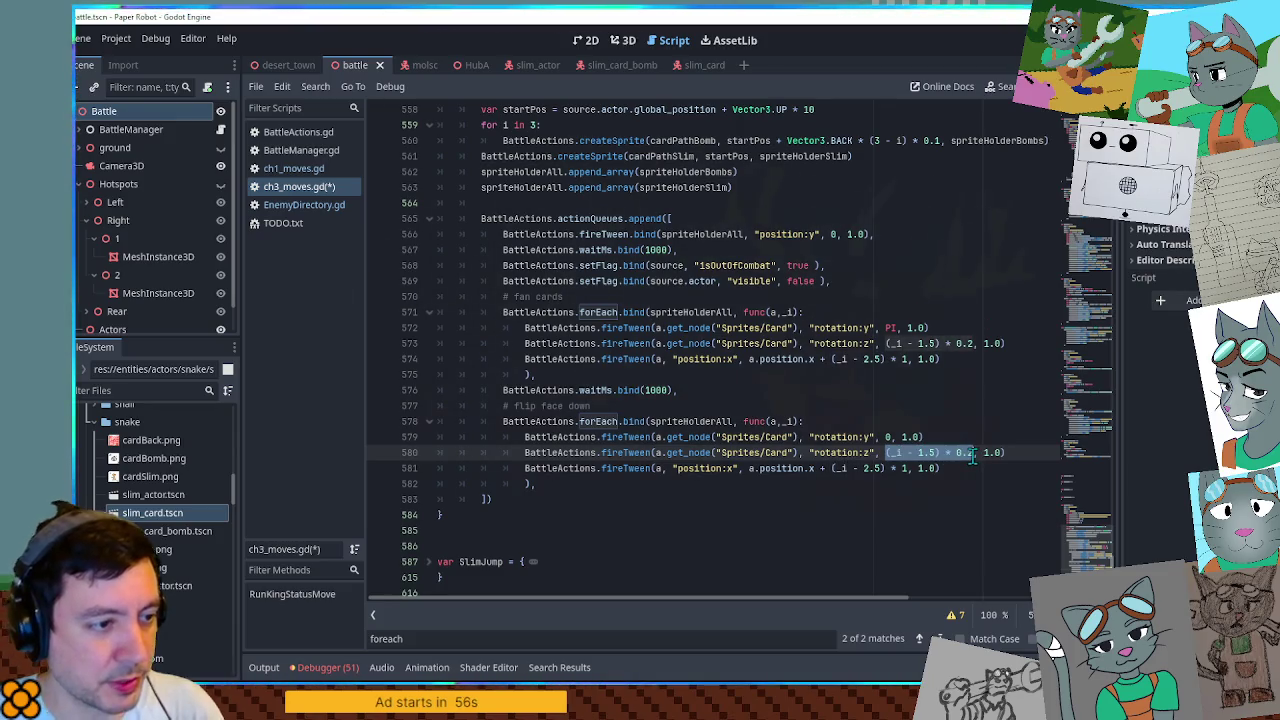
{"action": "type", "text": "0"}
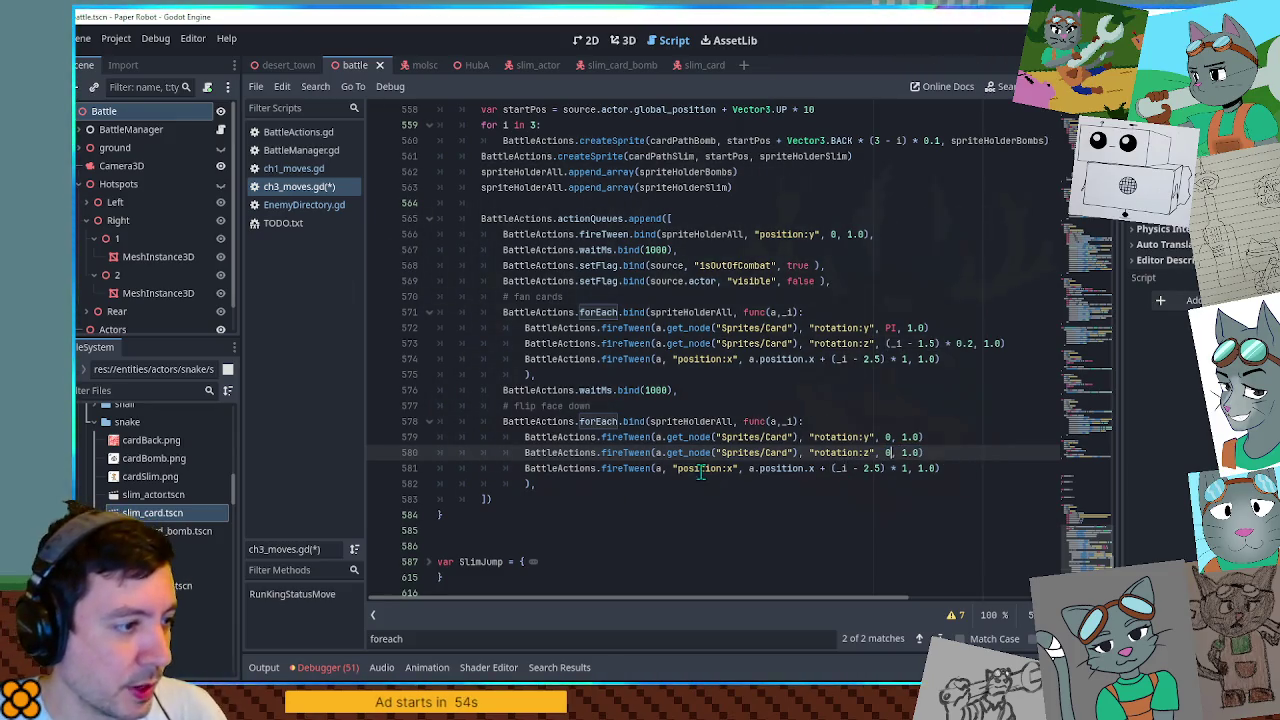
{"action": "left_click_drag", "start_coordinate": [966, 470], "coordinate": [970, 455]}
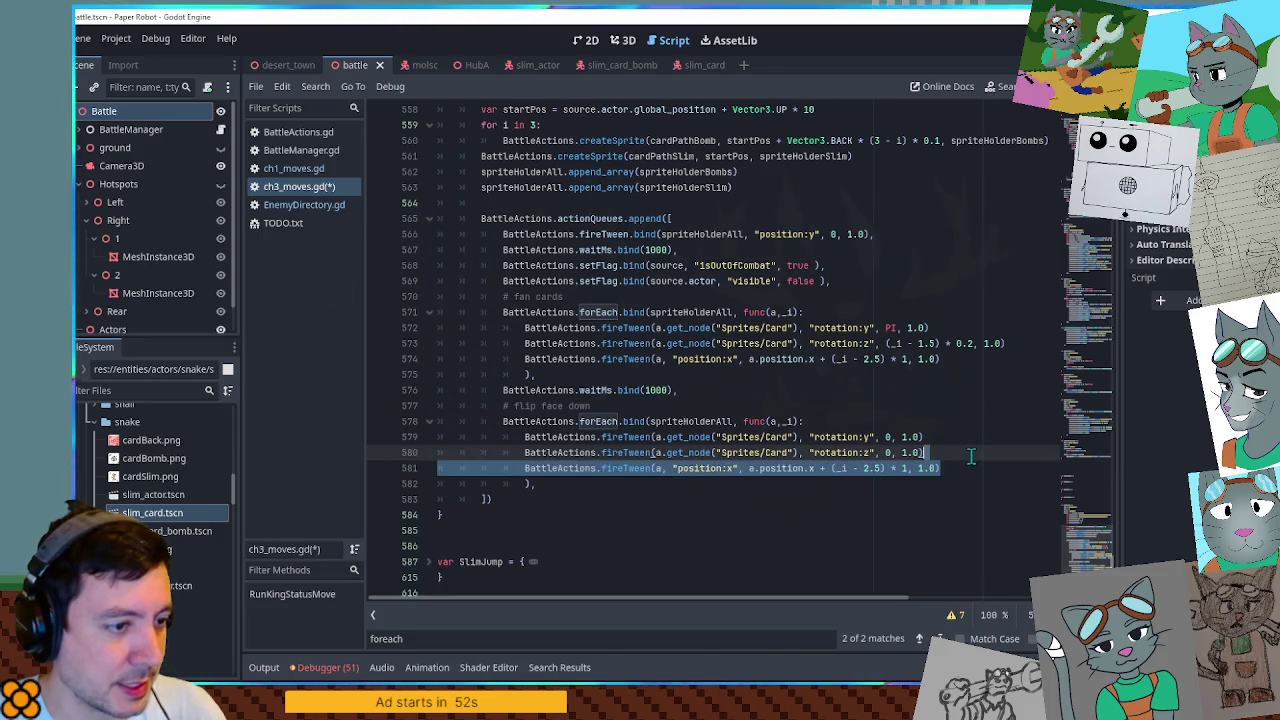
{"action": "key", "text": "BackSpace"}
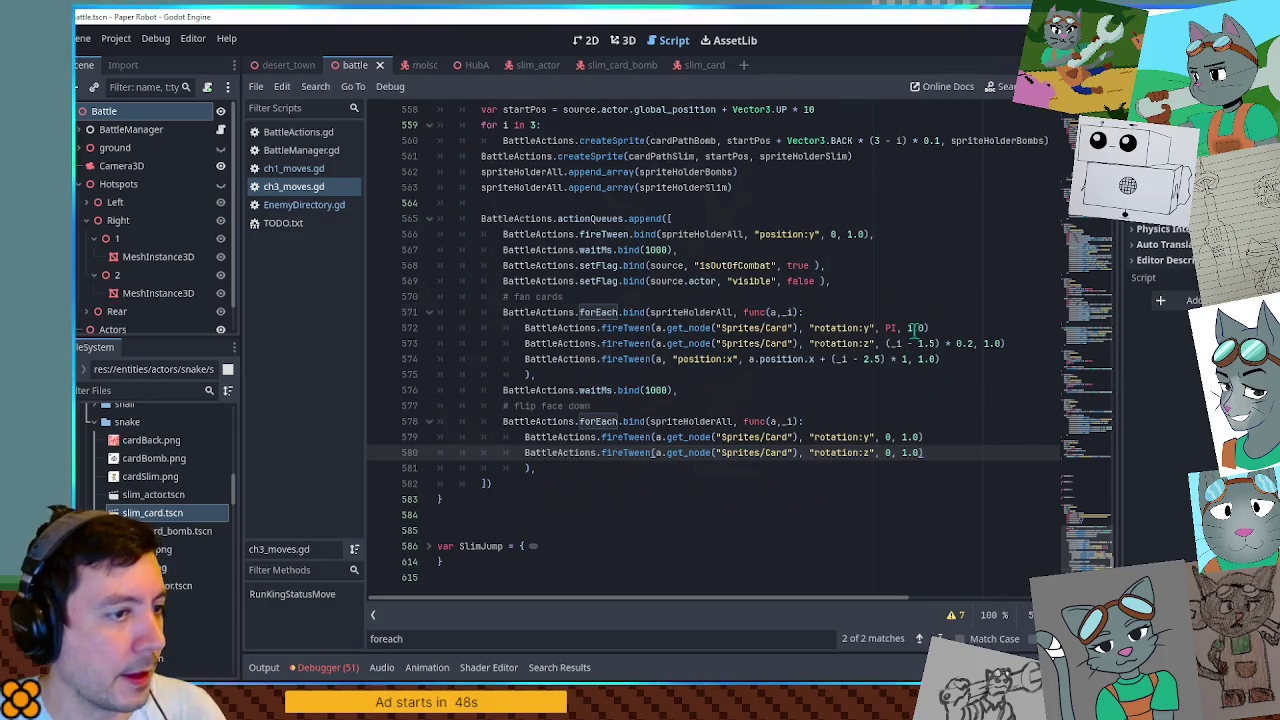
Begin a 'var' duration declaration below the sprite holder variables.
{"action": "scroll", "coordinate": [870, 327], "scroll_direction": "up", "scroll_amount": 1}
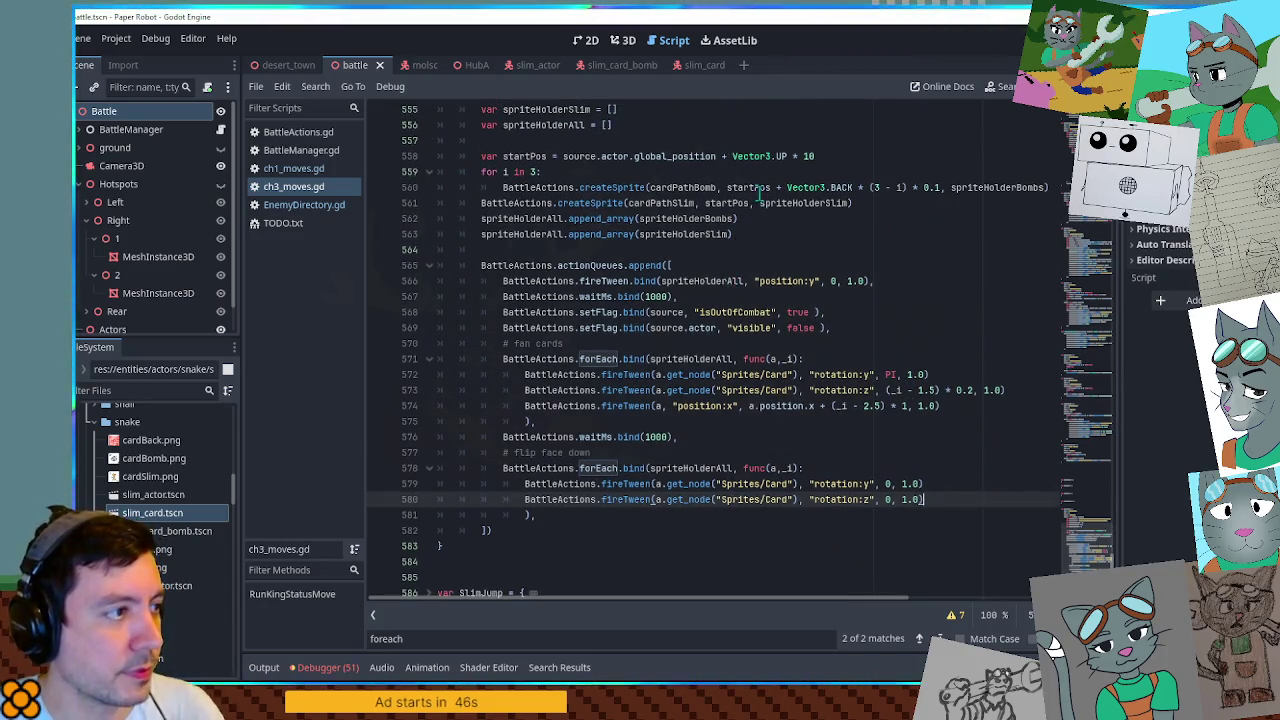
{"action": "scroll", "coordinate": [760, 192], "scroll_direction": "up", "scroll_amount": 1}
{"action": "left_click", "coordinate": [659, 166]}
{"action": "key", "text": "Return"}
{"action": "key", "text": "Return"}
{"action": "type", "text": "var fanDuration = 0.6"}
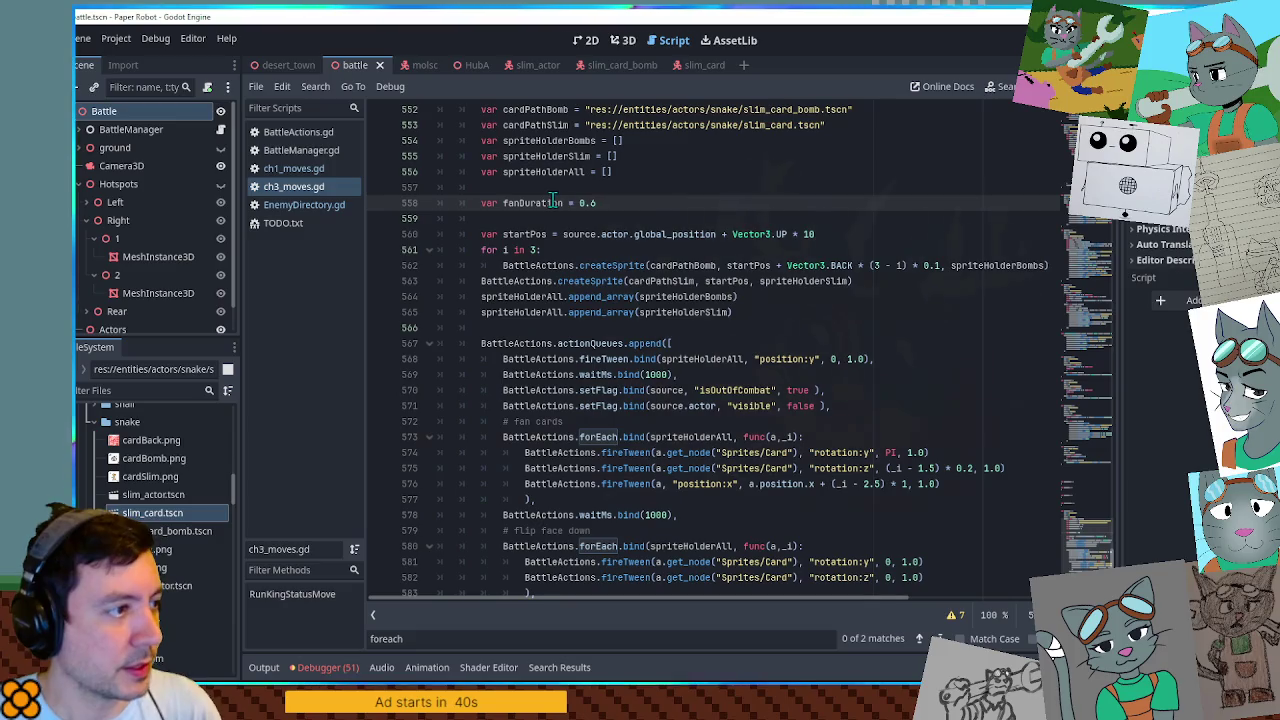
Replace the fan loop's rotation:y, rotation:z and position:x durations with fanDuration.
{"action": "double_click", "coordinate": [552, 202]}
{"action": "key", "text": "ctrl+c"}
{"action": "double_click", "coordinate": [918, 452]}
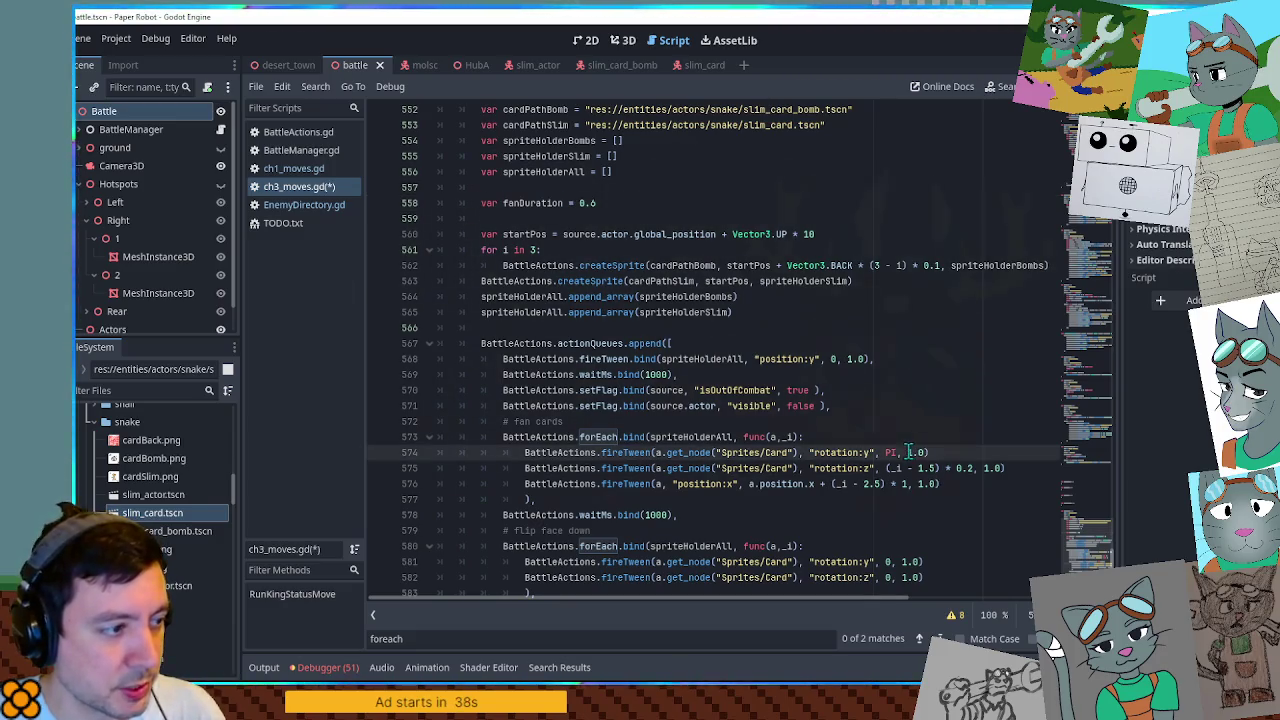
{"action": "key", "text": "ctrl+v"}
{"action": "double_click", "coordinate": [993, 468]}
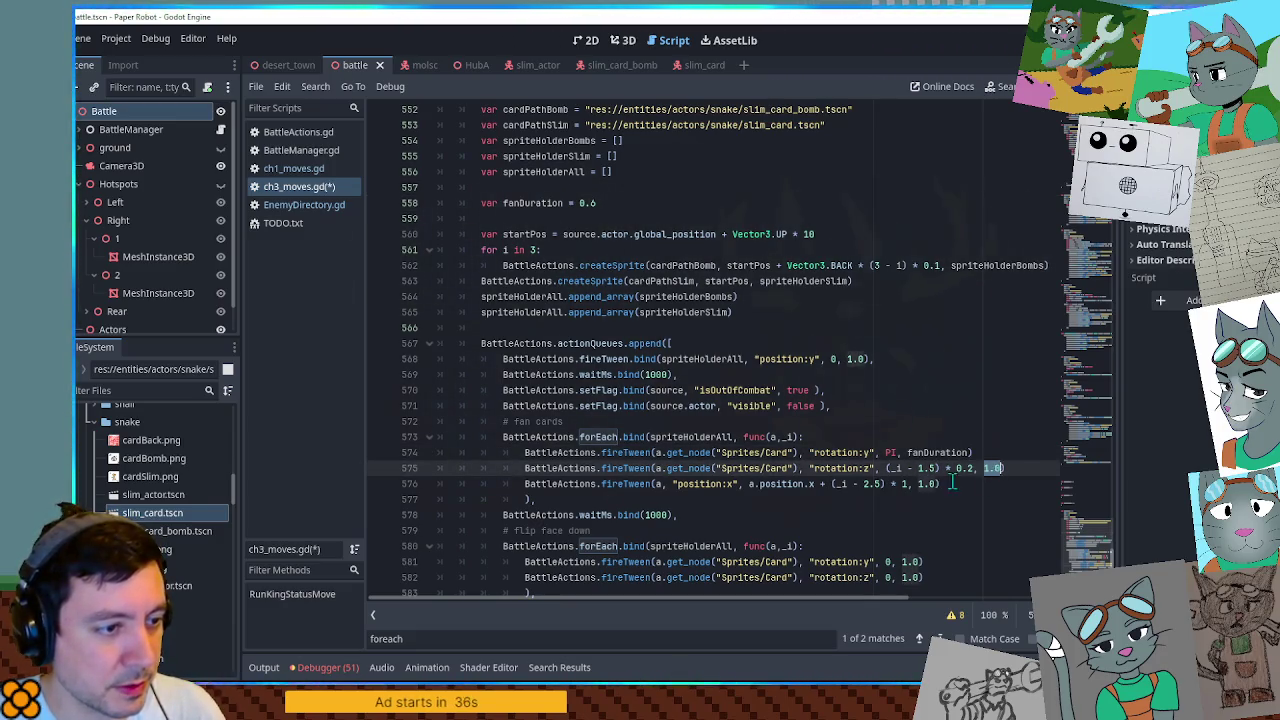
{"action": "key", "text": "ctrl+v"}
{"action": "double_click", "coordinate": [920, 484]}
{"action": "key", "text": "ctrl+v"}
Duplicate the wait after the fan loop and make it waitMs.bind(fanDuration * 1000).
{"action": "left_click", "coordinate": [738, 519]}
{"action": "key", "text": "ctrl+shift+d"}
{"action": "double_click", "coordinate": [944, 484]}
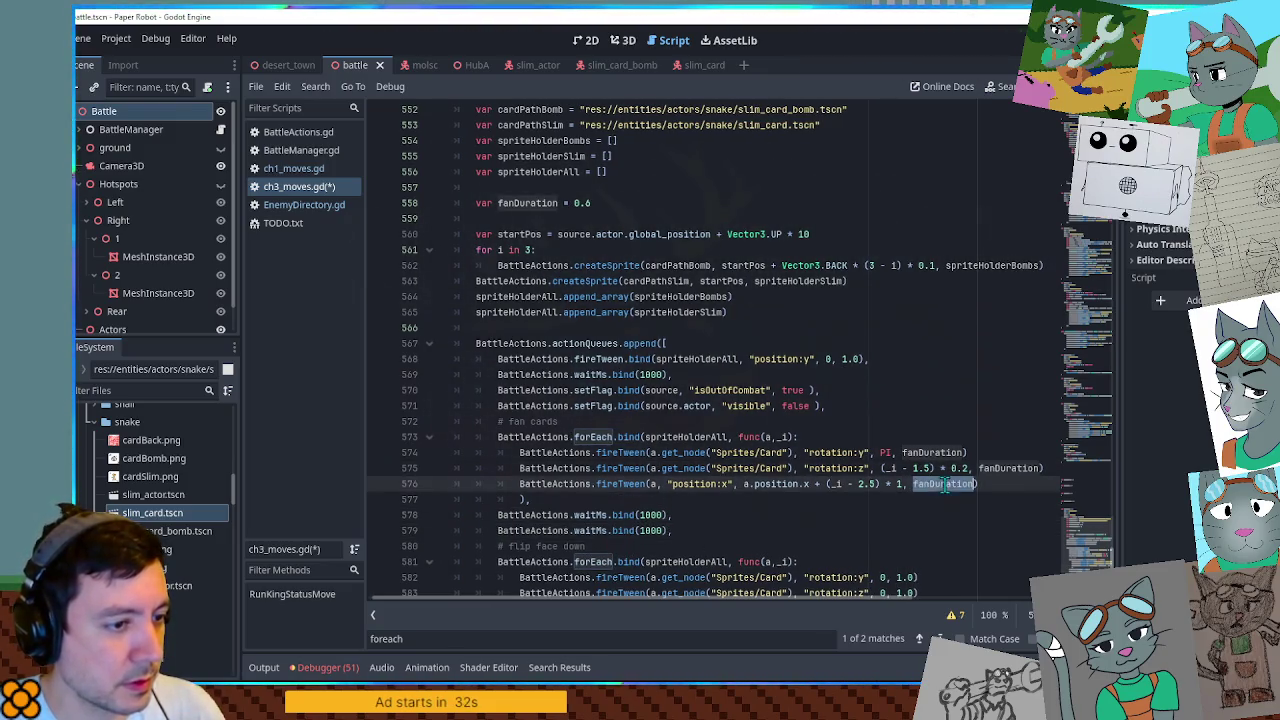
{"action": "double_click", "coordinate": [645, 515]}
{"action": "left_click", "coordinate": [643, 516]}
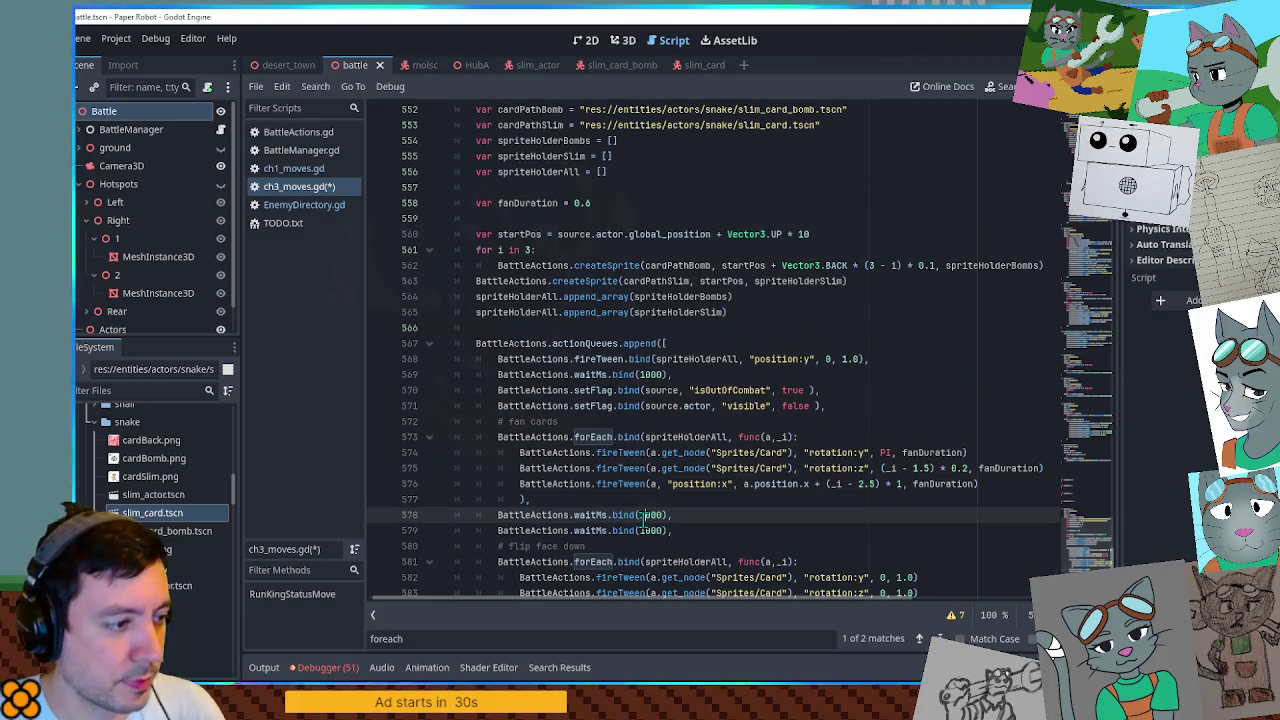
{"action": "type", "text": "fanDuration *"}
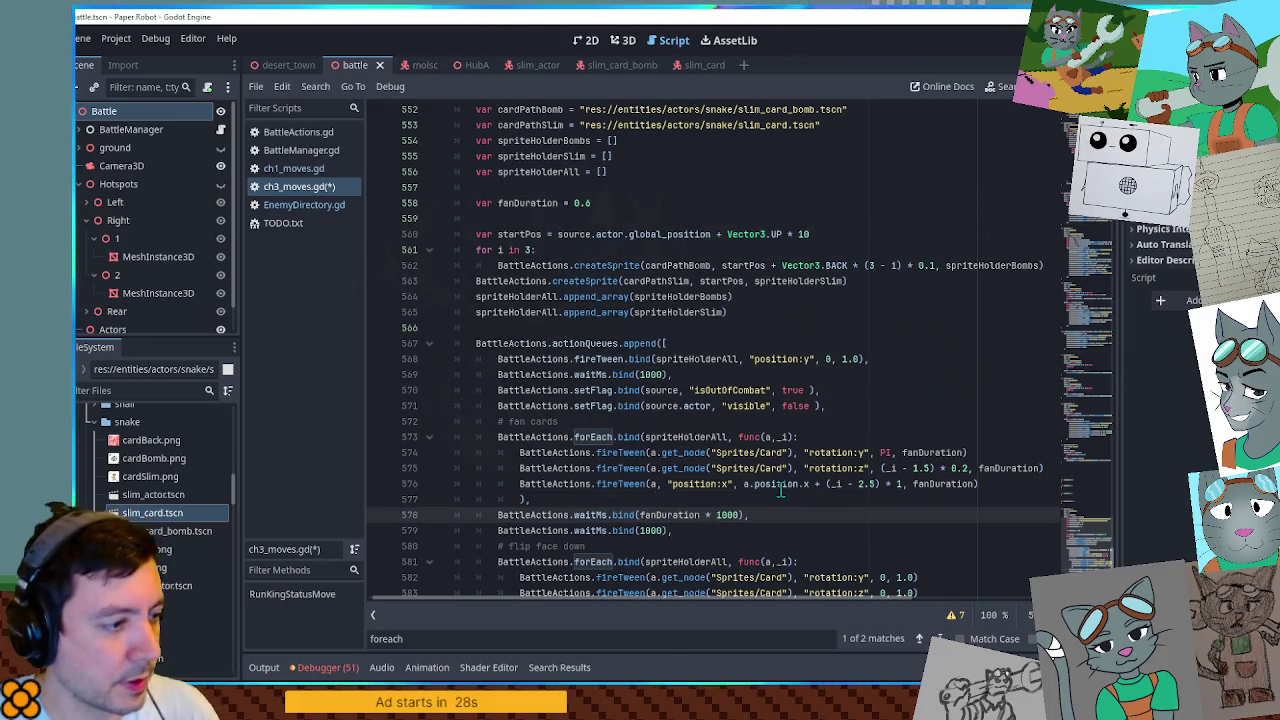
Replace the flip loop's rotation:y and rotation:z durations with fanDuration.
{"action": "left_click", "coordinate": [777, 486]}
{"action": "scroll", "coordinate": [760, 500], "scroll_direction": "down", "scroll_amount": 3}
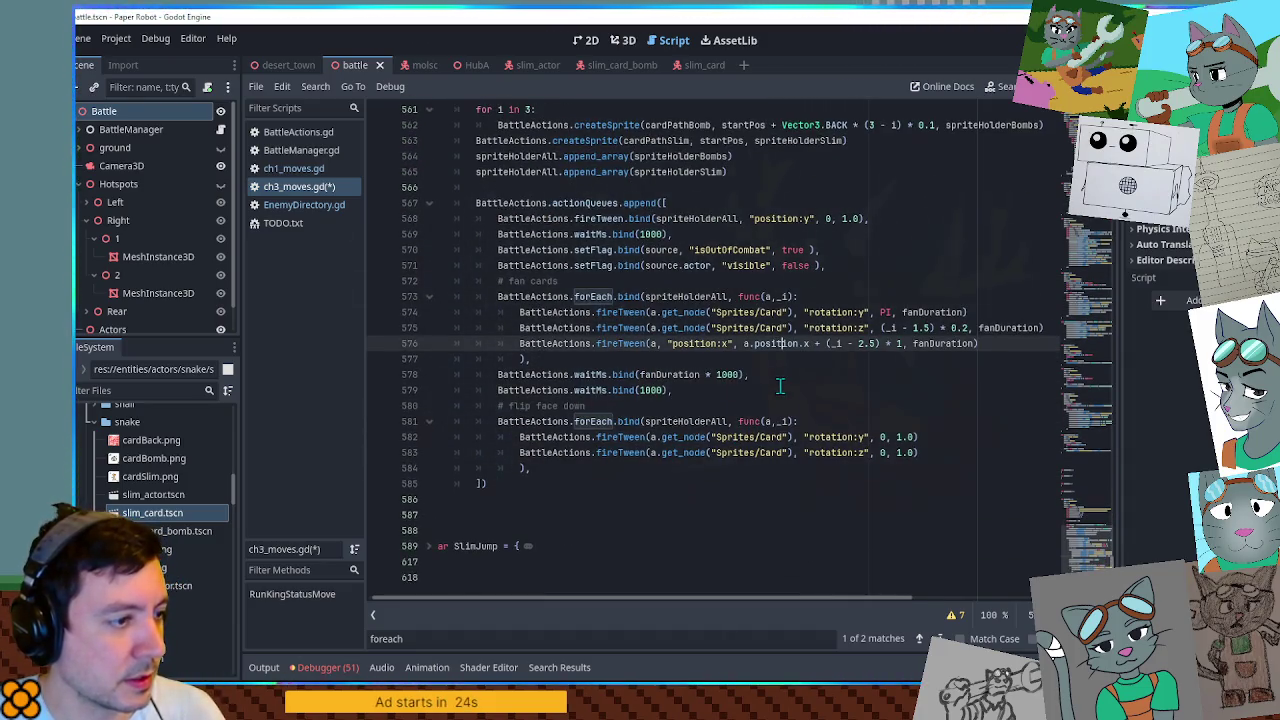
{"action": "double_click", "coordinate": [952, 343]}
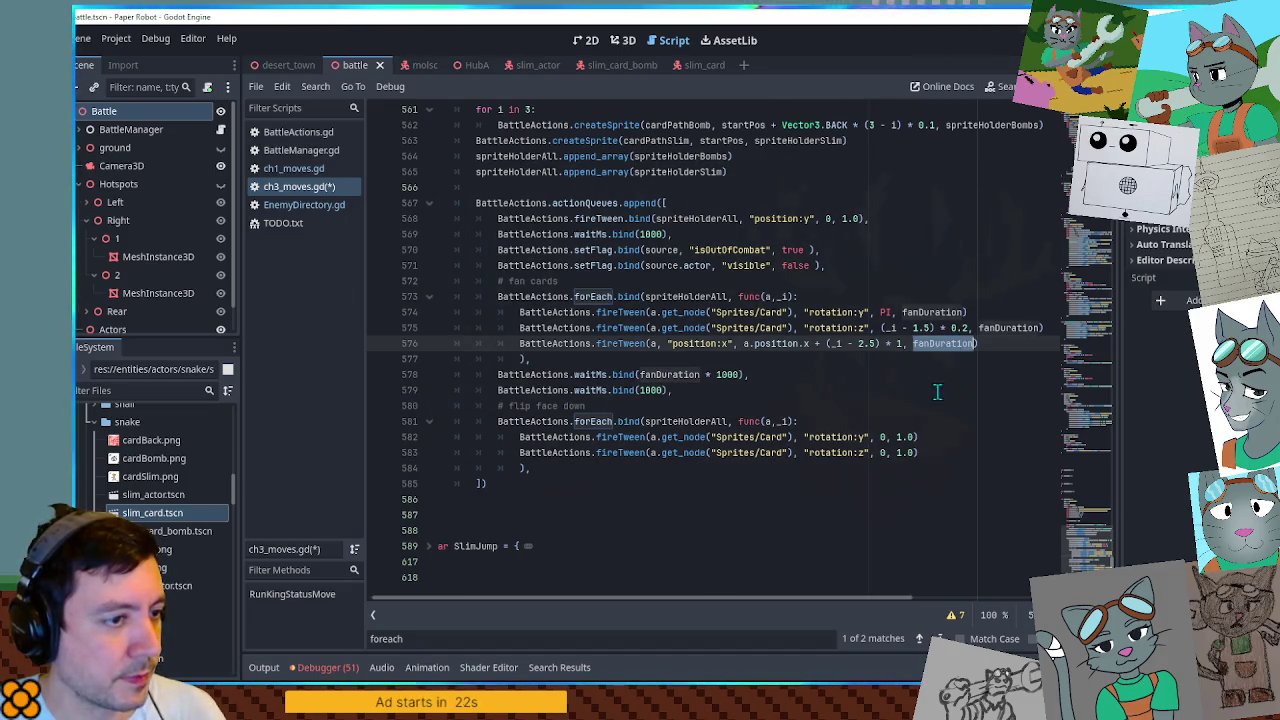
{"action": "double_click", "coordinate": [903, 437]}
{"action": "key", "text": "ctrl+v"}
{"action": "double_click", "coordinate": [903, 452]}
{"action": "key", "text": "ctrl+v"}
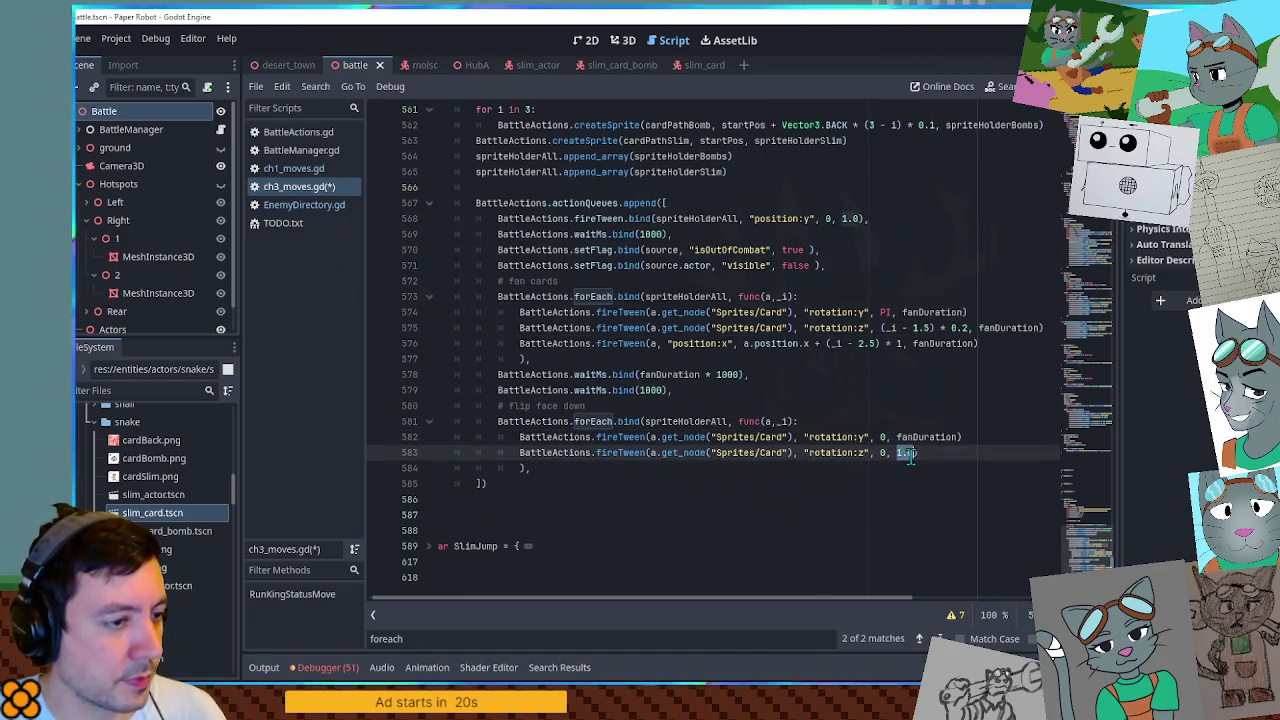
Add the fanDuration-scaled wait plus a 500 ms wait after the flip loop, save, and run.
{"action": "left_click", "coordinate": [785, 360]}
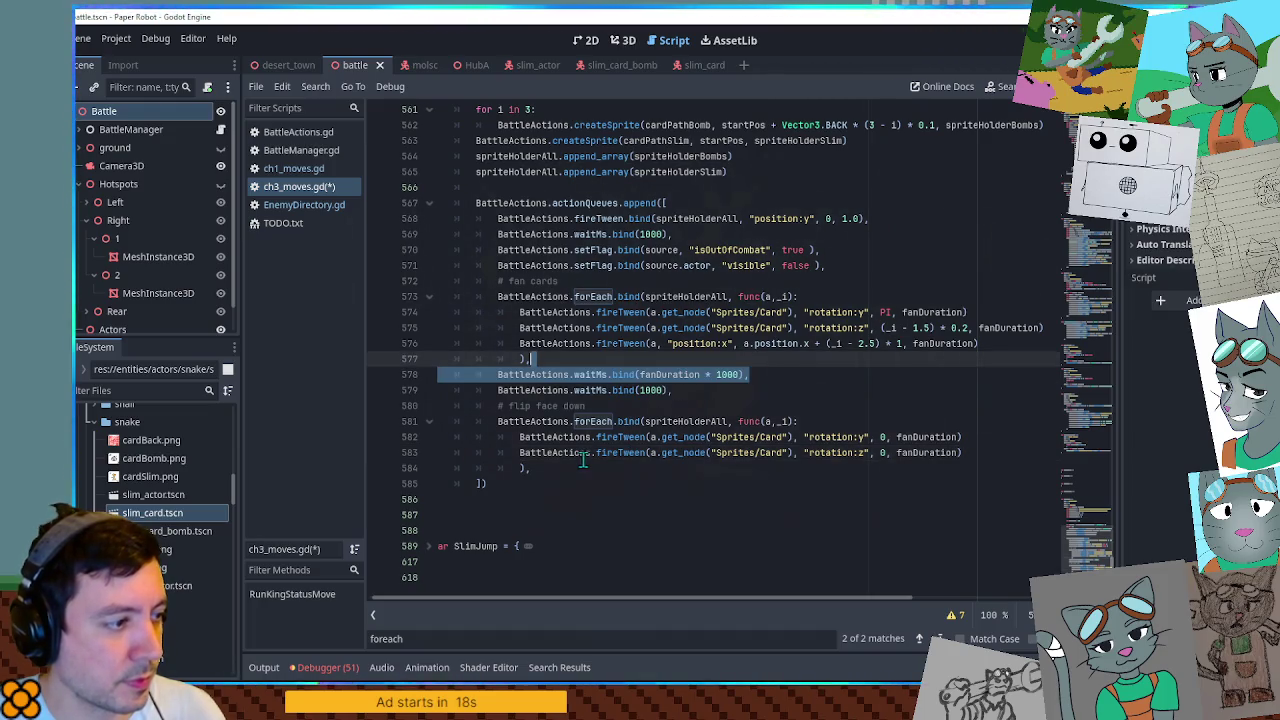
{"action": "left_click", "coordinate": [592, 463]}
{"action": "left_click", "coordinate": [785, 378]}
{"action": "key", "text": "ctrl+c"}
{"action": "left_click", "coordinate": [762, 483]}
{"action": "key", "text": "ctrl+v"}
{"action": "key", "text": "ctrl+v"}
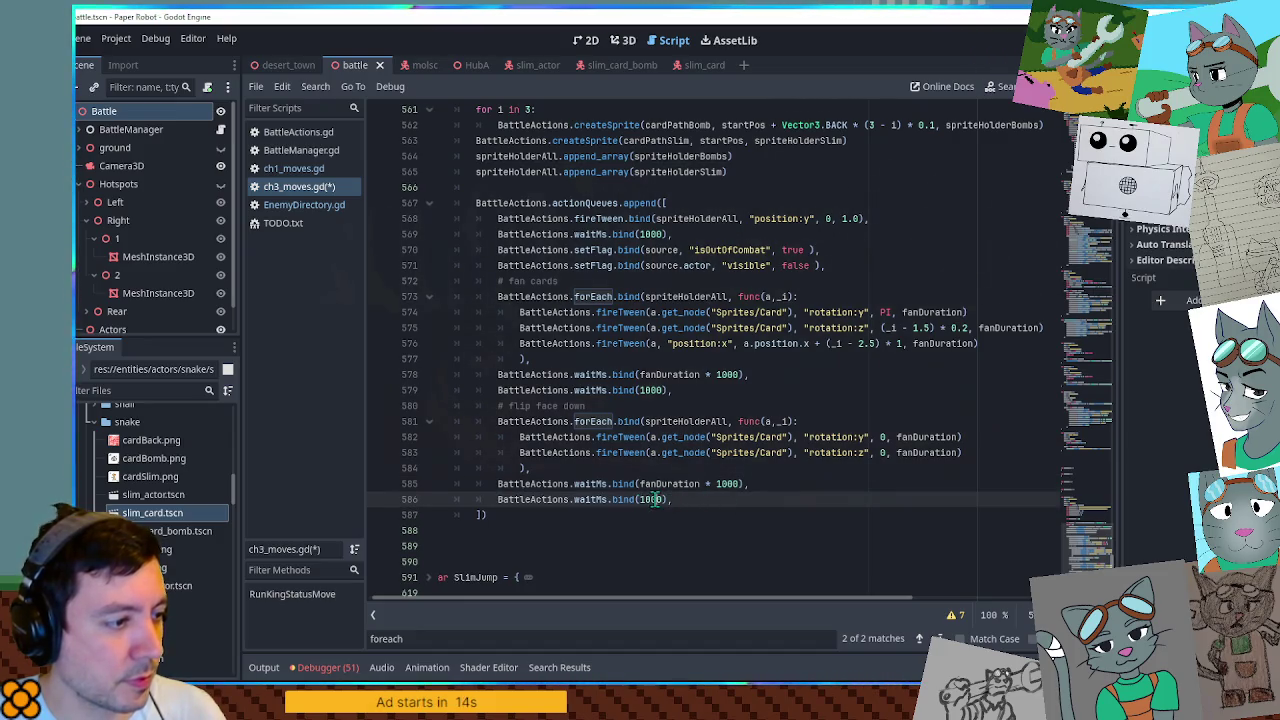
{"action": "double_click", "coordinate": [651, 499]}
{"action": "type", "text": "500"}
{"action": "key", "text": "ctrl+s"}
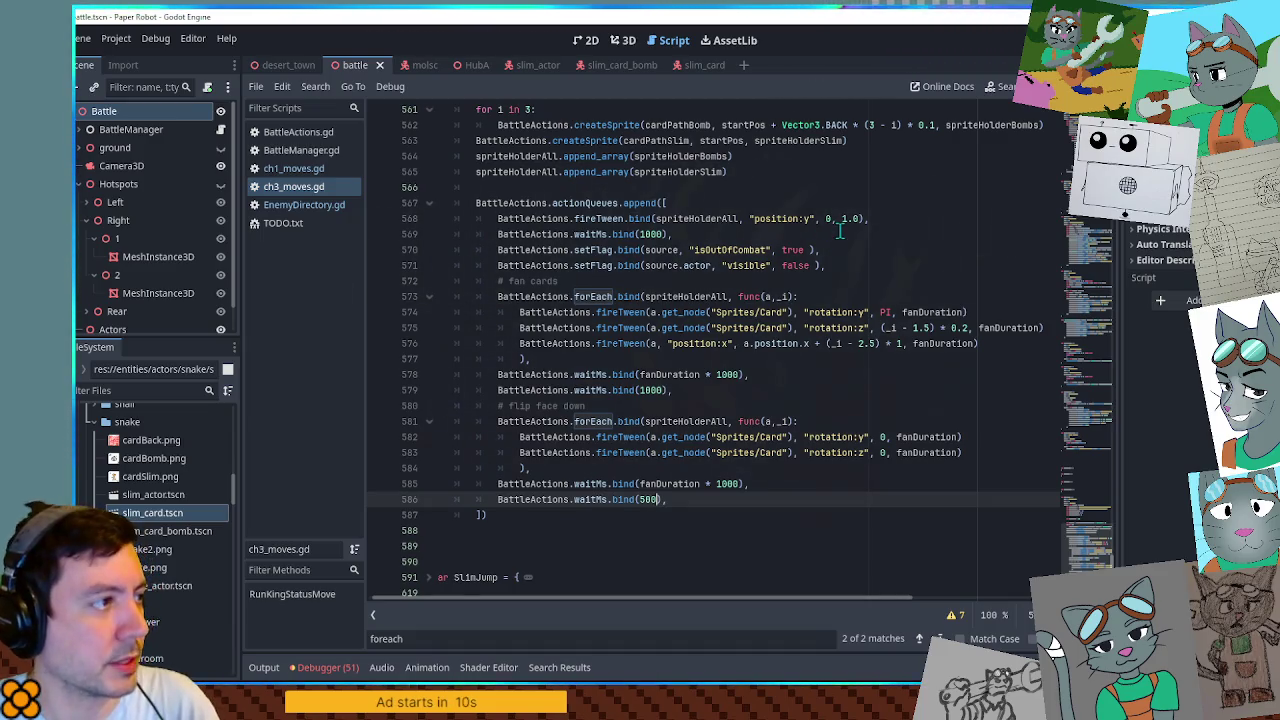
{"action": "key", "text": "F6"}
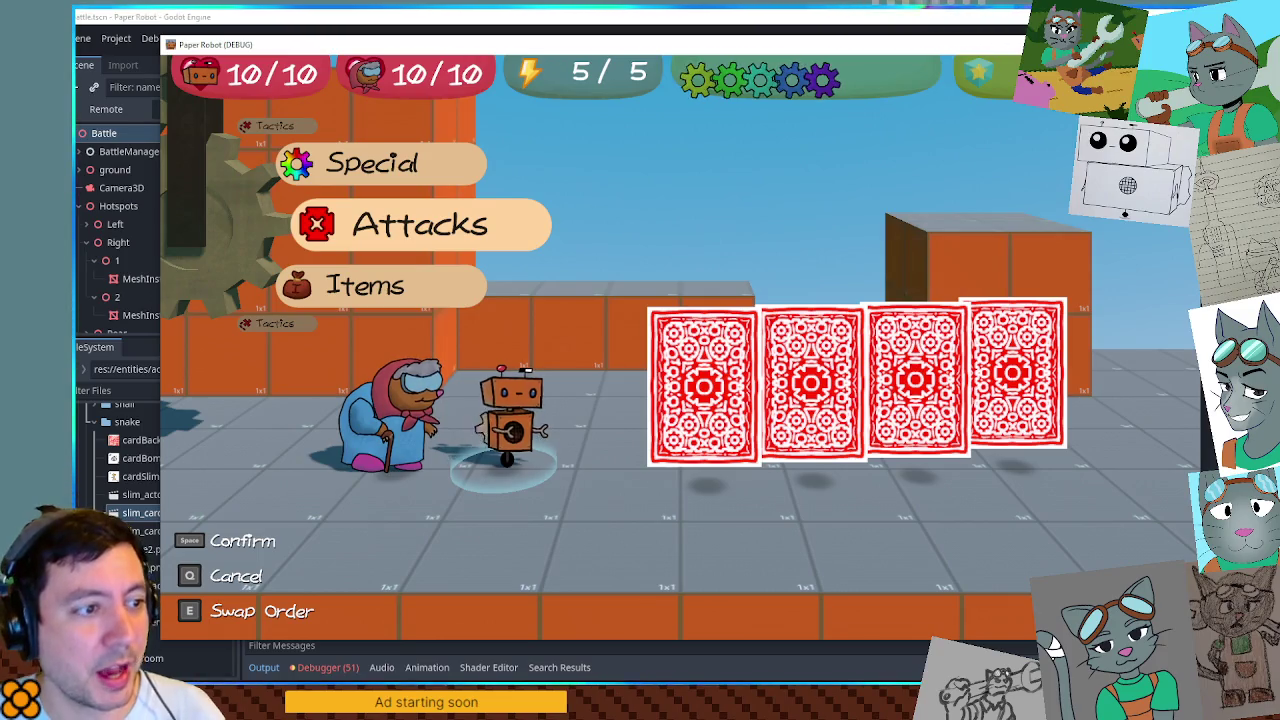
{"action": "key", "text": "F8"}
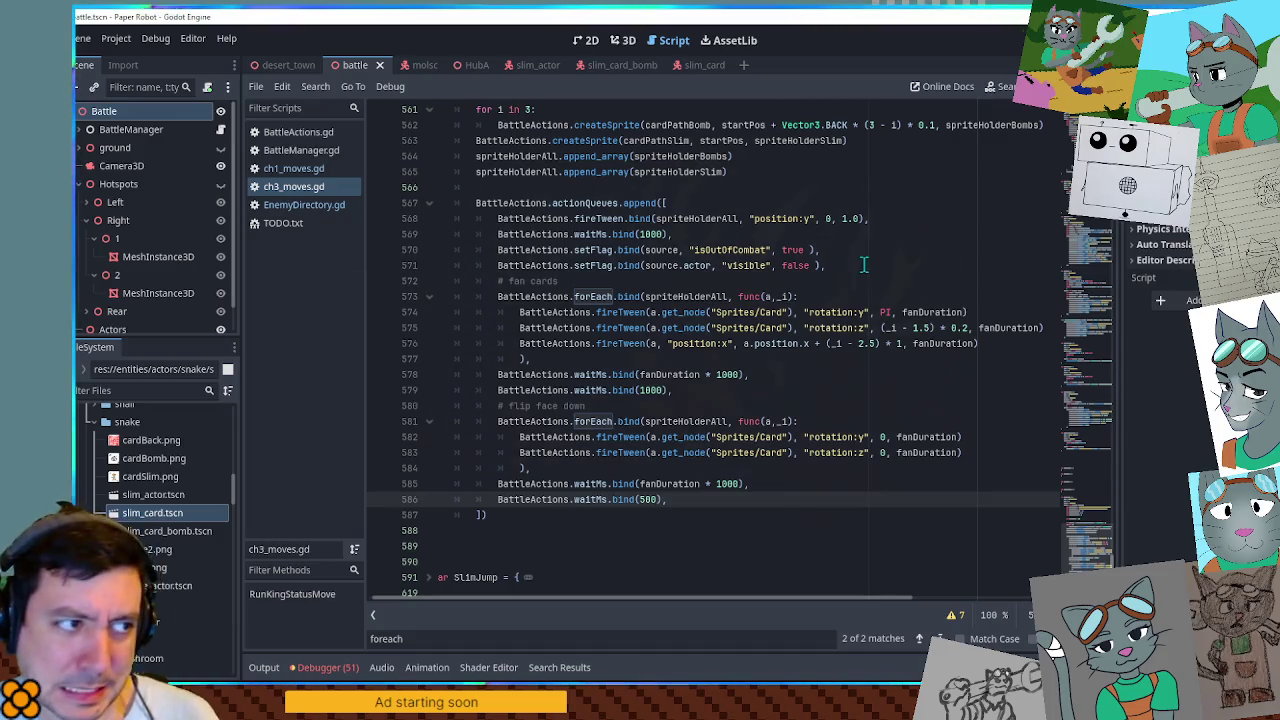
Add a position:z tween to the flip loop that resets each card to 0.0.
{"action": "left_click_drag", "start_coordinate": [969, 452], "coordinate": [980, 437]}
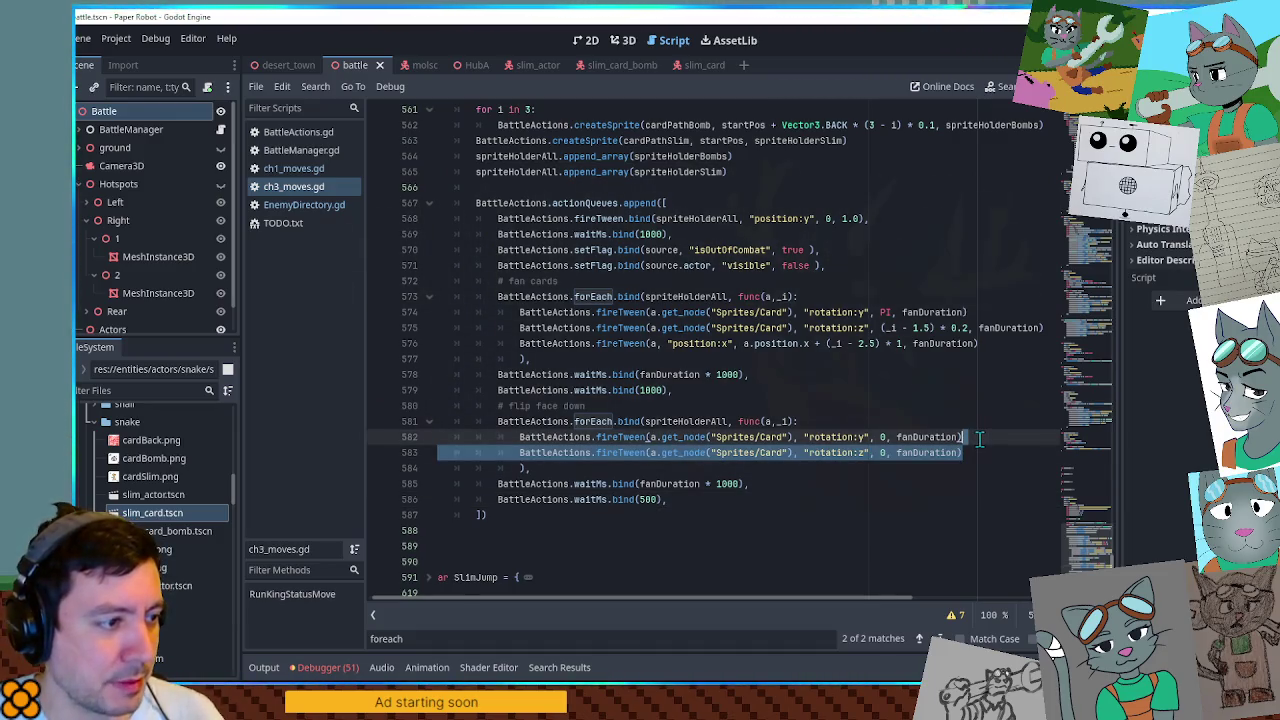
{"action": "key", "text": "ctrl+d"}
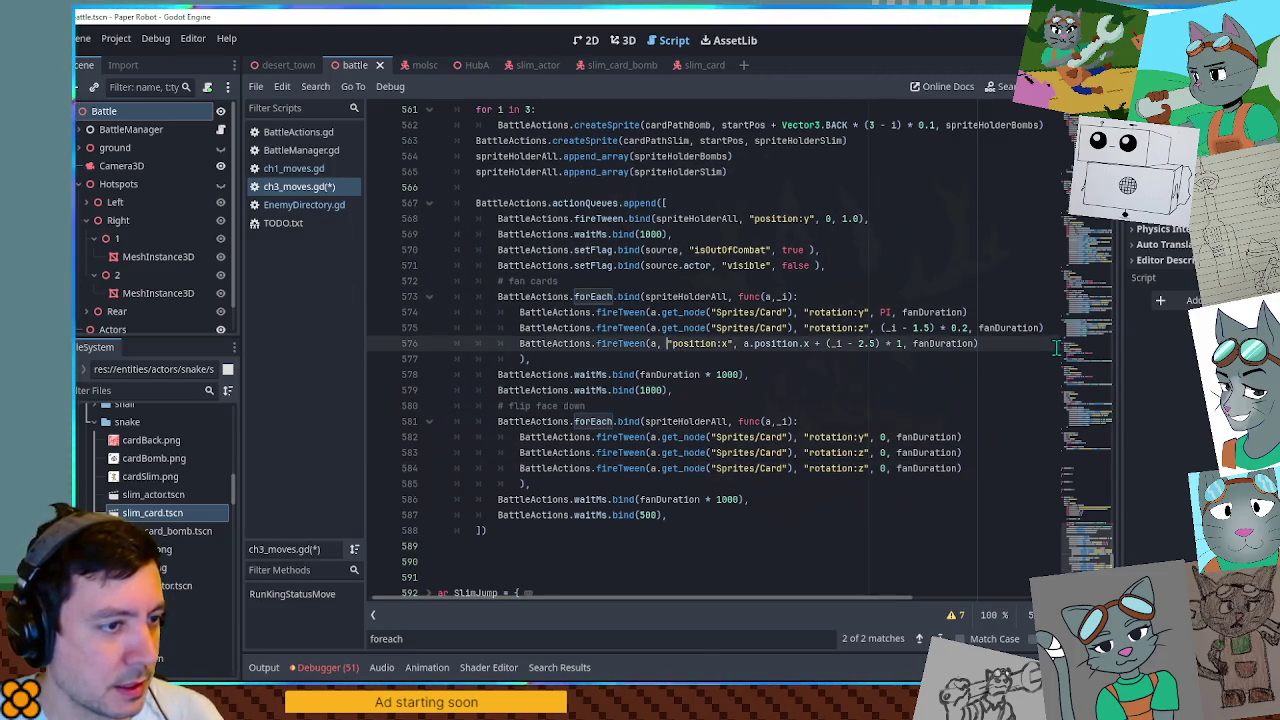
{"action": "left_click_drag", "start_coordinate": [1056, 350], "coordinate": [1064, 332]}
{"action": "key", "text": "ctrl+c"}
{"action": "left_click_drag", "start_coordinate": [982, 458], "coordinate": [980, 470]}
{"action": "key", "text": "ctrl+v"}
{"action": "double_click", "coordinate": [719, 468]}
{"action": "type", "text": "z"}
{"action": "left_click_drag", "start_coordinate": [738, 468], "coordinate": [897, 468]}
{"action": "type", "text": "0.0"}
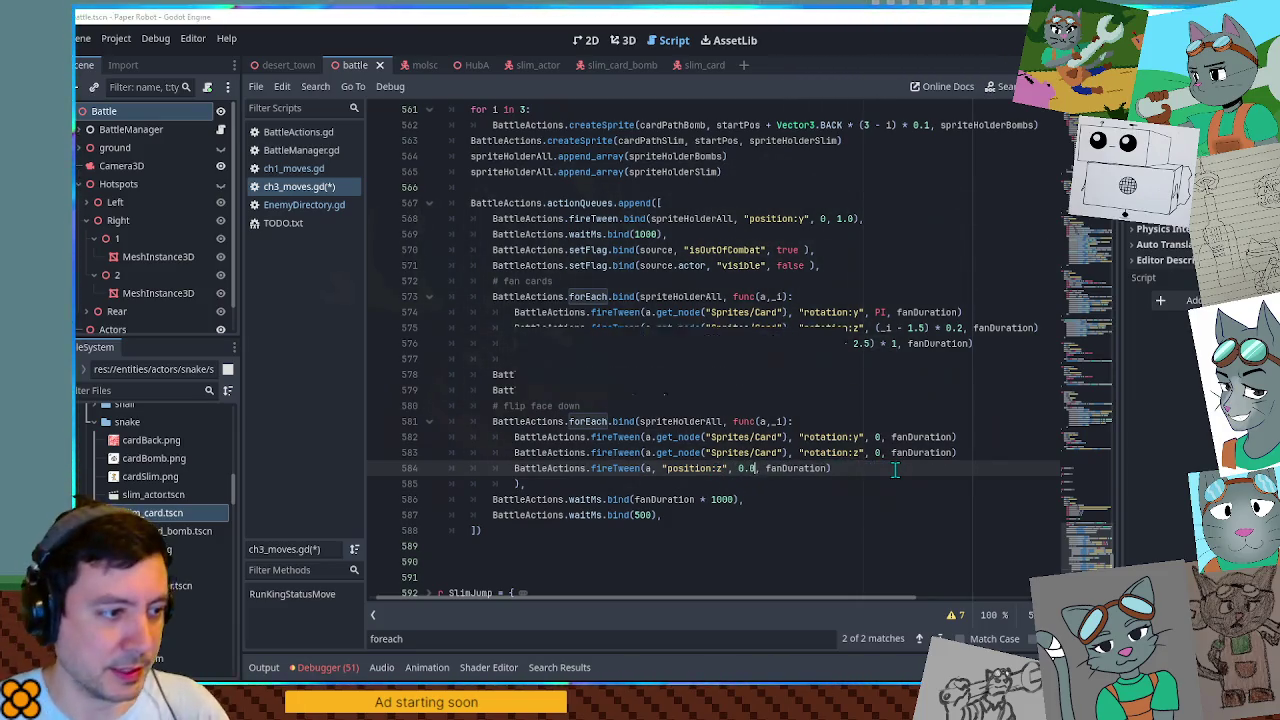
Save, run the game to check the four face-down cards, then stop it.
{"action": "key", "text": "ctrl+s"}
{"action": "key", "text": "F5"}
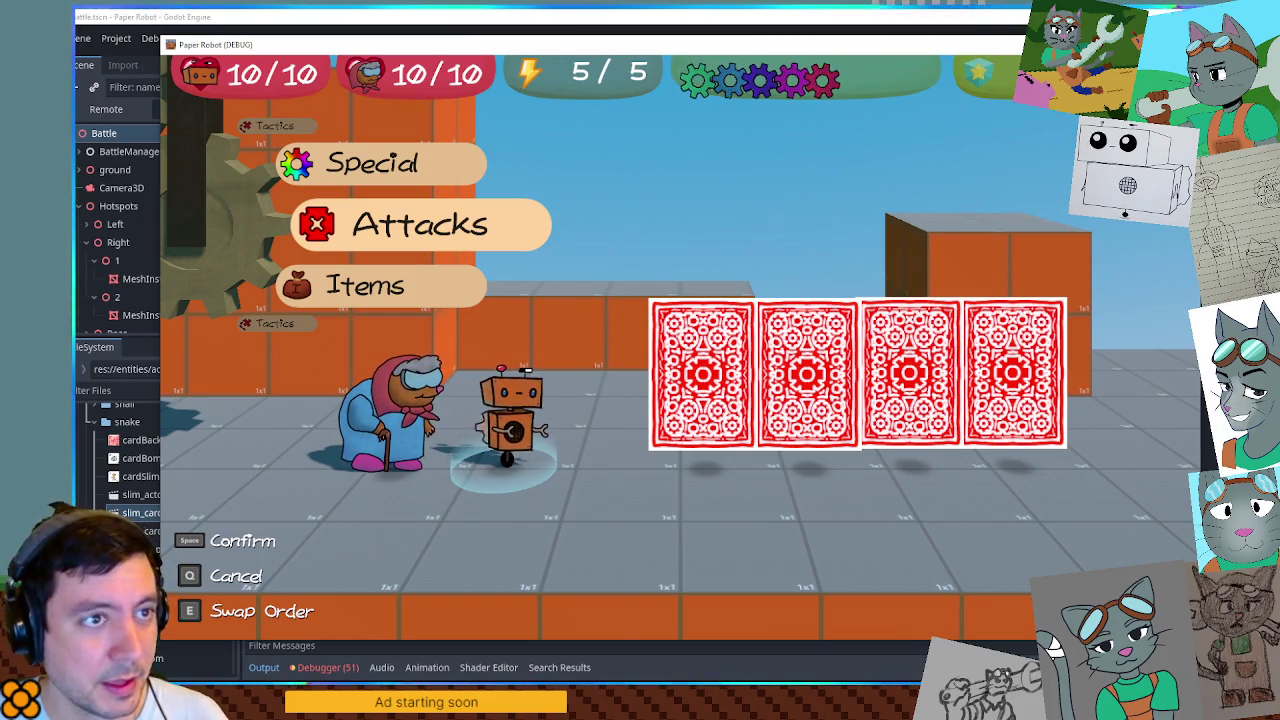
{"action": "key", "text": "F8"}
{"action": "key", "text": "ctrl+z"}
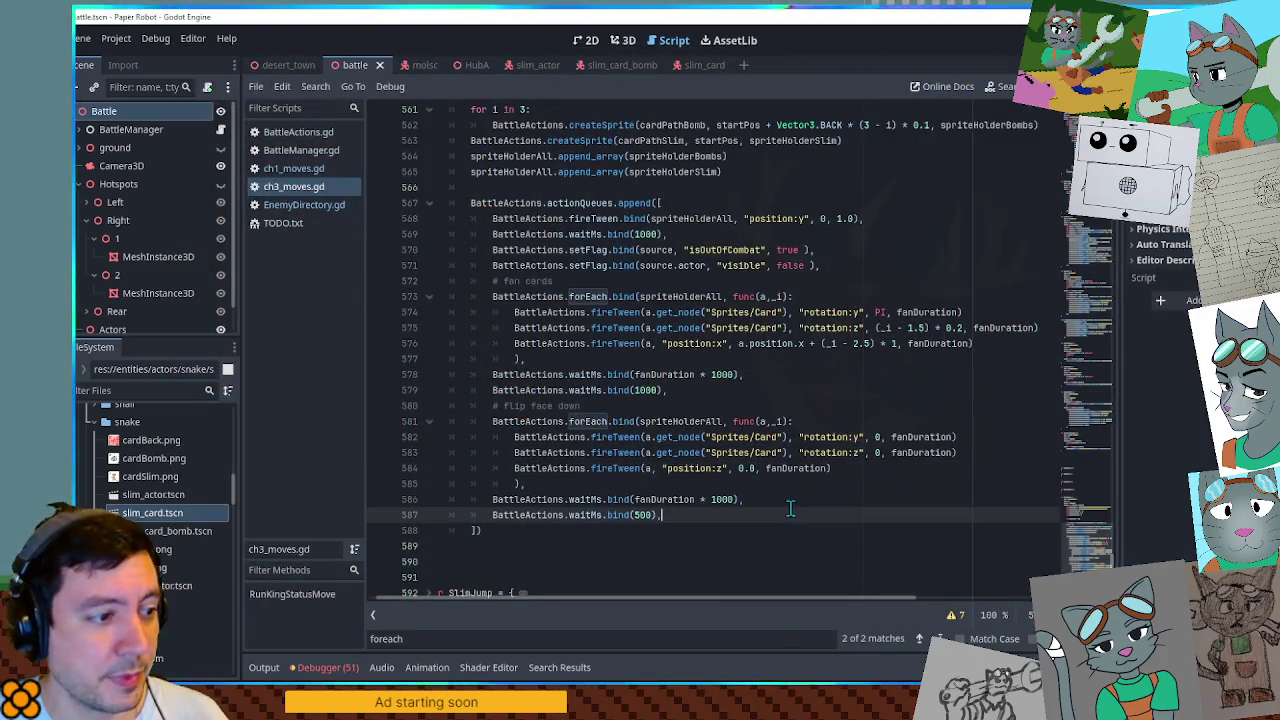
Remove stray blank lines and bring the shuffle block code back with redo.
{"action": "scroll", "coordinate": [741, 375], "scroll_direction": "down", "scroll_amount": 1}
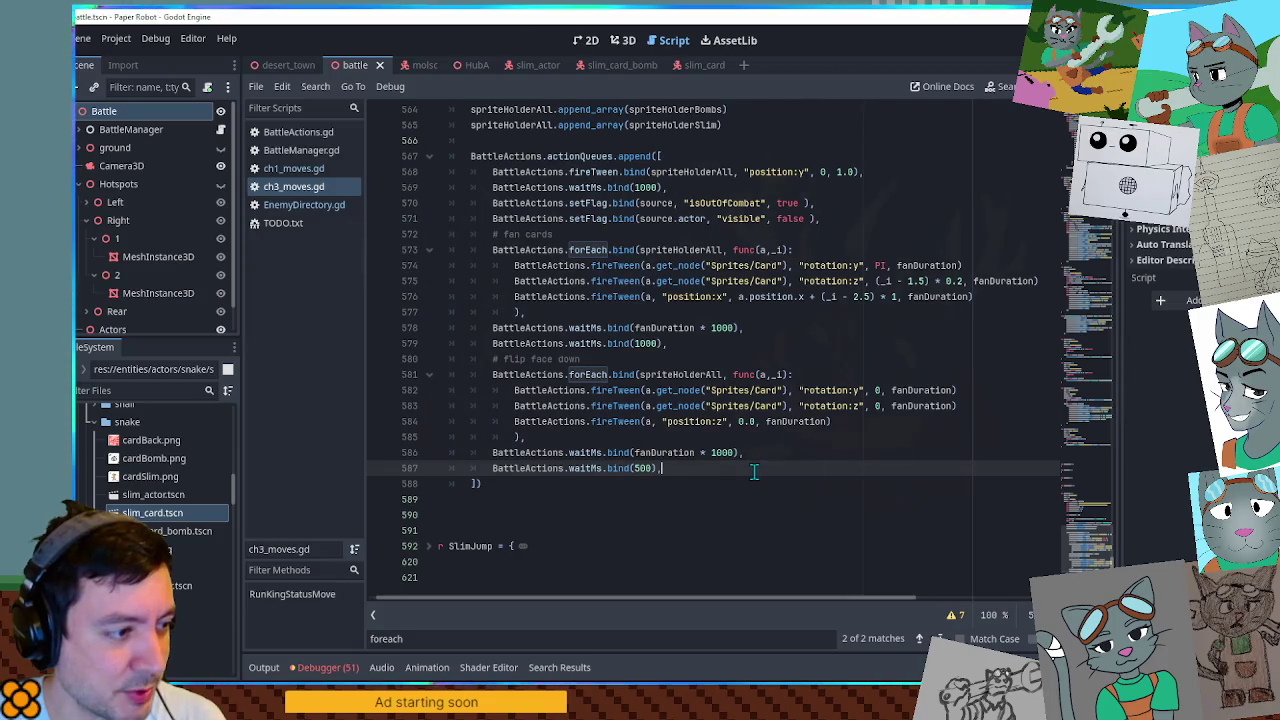
{"action": "left_click", "coordinate": [586, 488]}
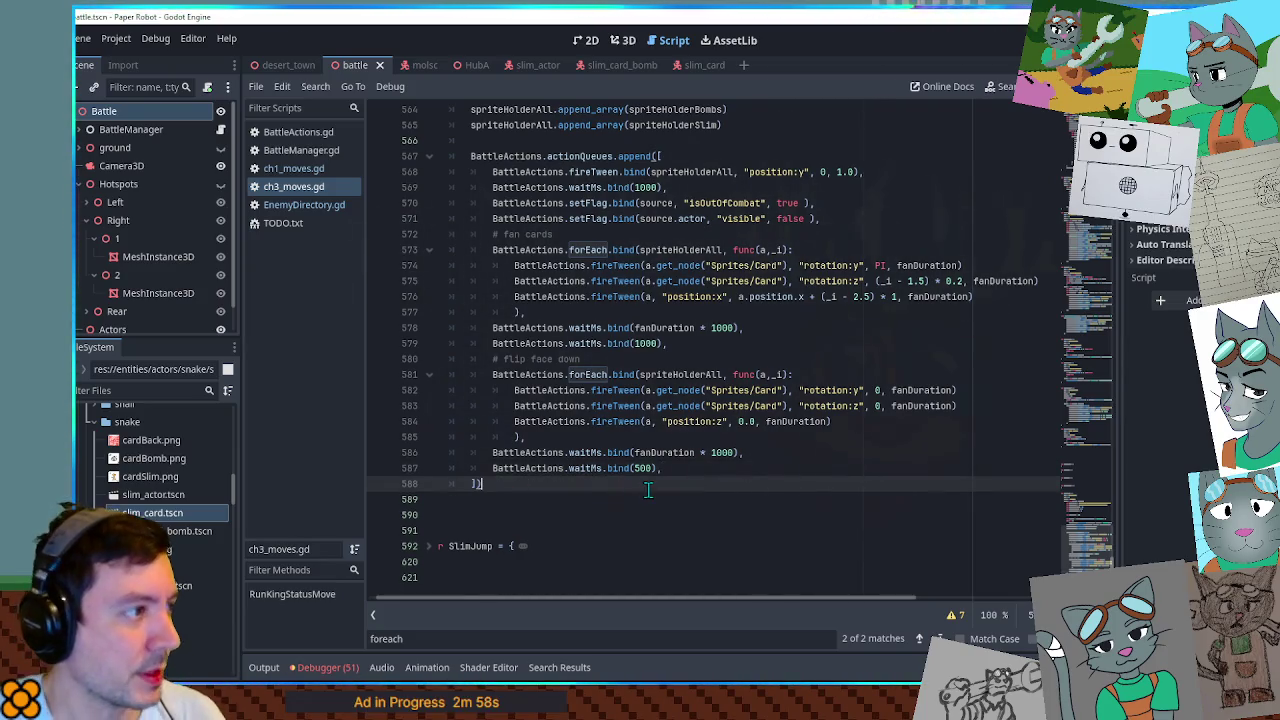
{"action": "key", "text": "Return"}
{"action": "key", "text": "Return"}
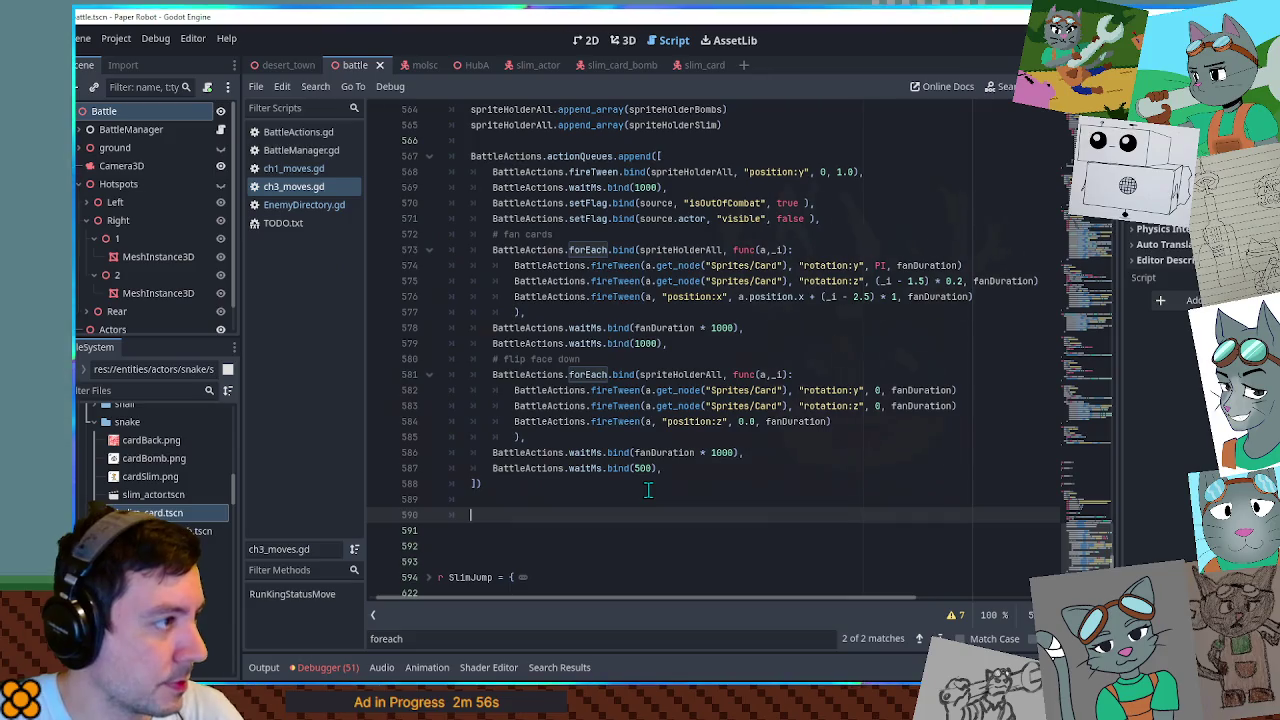
{"action": "key", "text": "BackSpace"}
{"action": "key", "text": "BackSpace"}
{"action": "scroll", "coordinate": [580, 463], "scroll_direction": "up", "scroll_amount": 1}
{"action": "key", "text": "ctrl+y"}
{"action": "key", "text": "ctrl+y"}
{"action": "key", "text": "ctrl+y"}
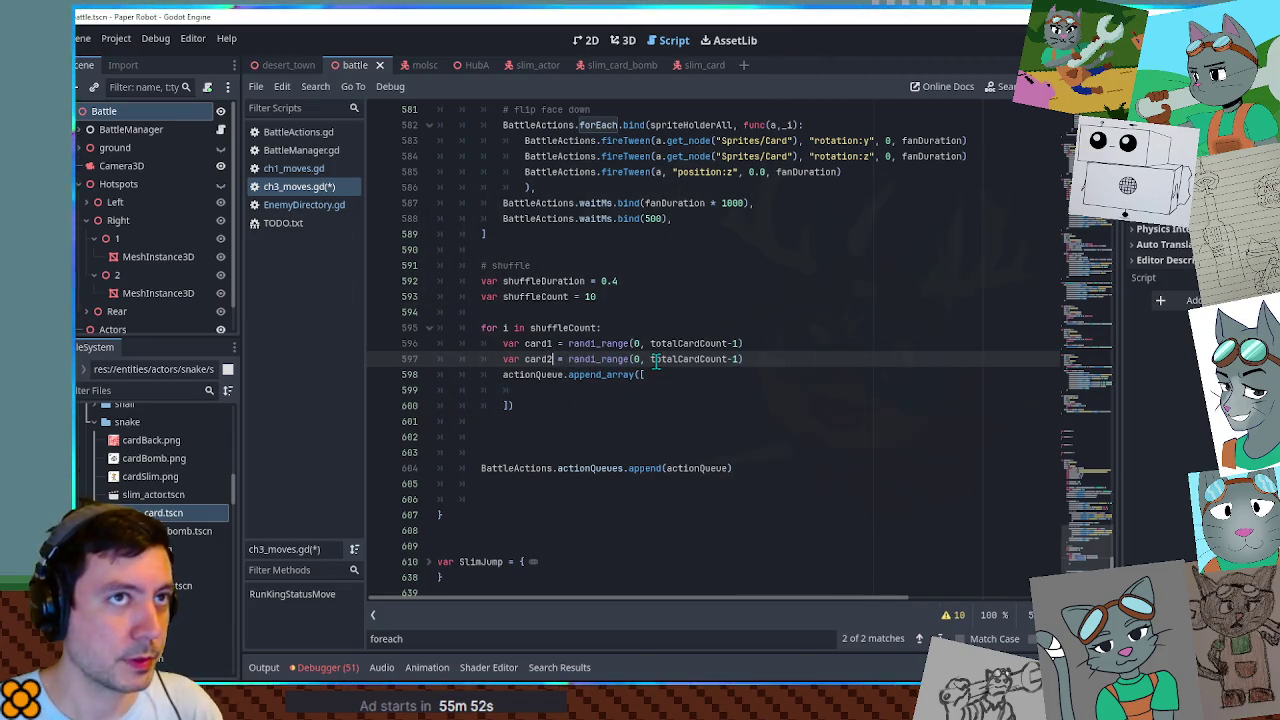
Rewrite card2 as posmod(card1 + randi_range(1, totalCardCount-1), totalCardCount).
{"action": "double_click", "coordinate": [636, 359]}
{"action": "type", "text": "1"}
{"action": "key", "text": "ctrl+Left"}
{"action": "key", "text": "ctrl+Left"}
{"action": "key", "text": "ctrl+Left"}
{"action": "type", "text": "card1 +"}
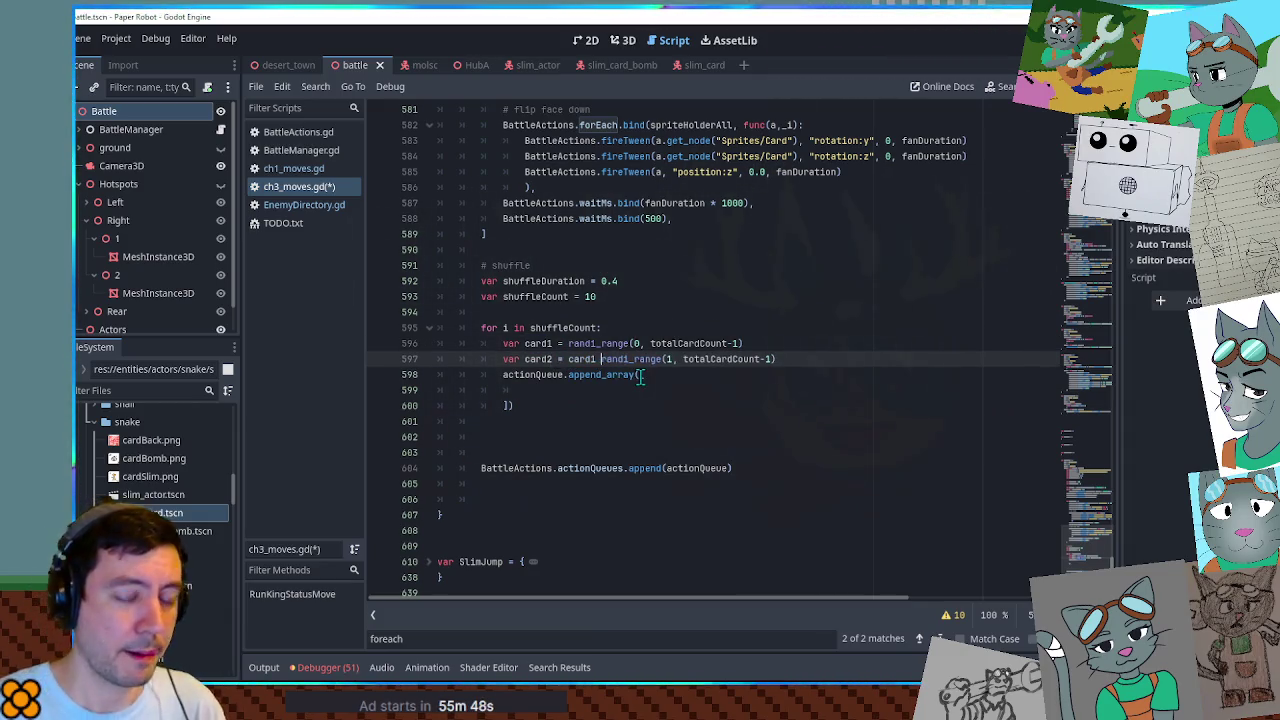
{"action": "key", "text": "ctrl+Left"}
{"action": "key", "text": "ctrl+Left"}
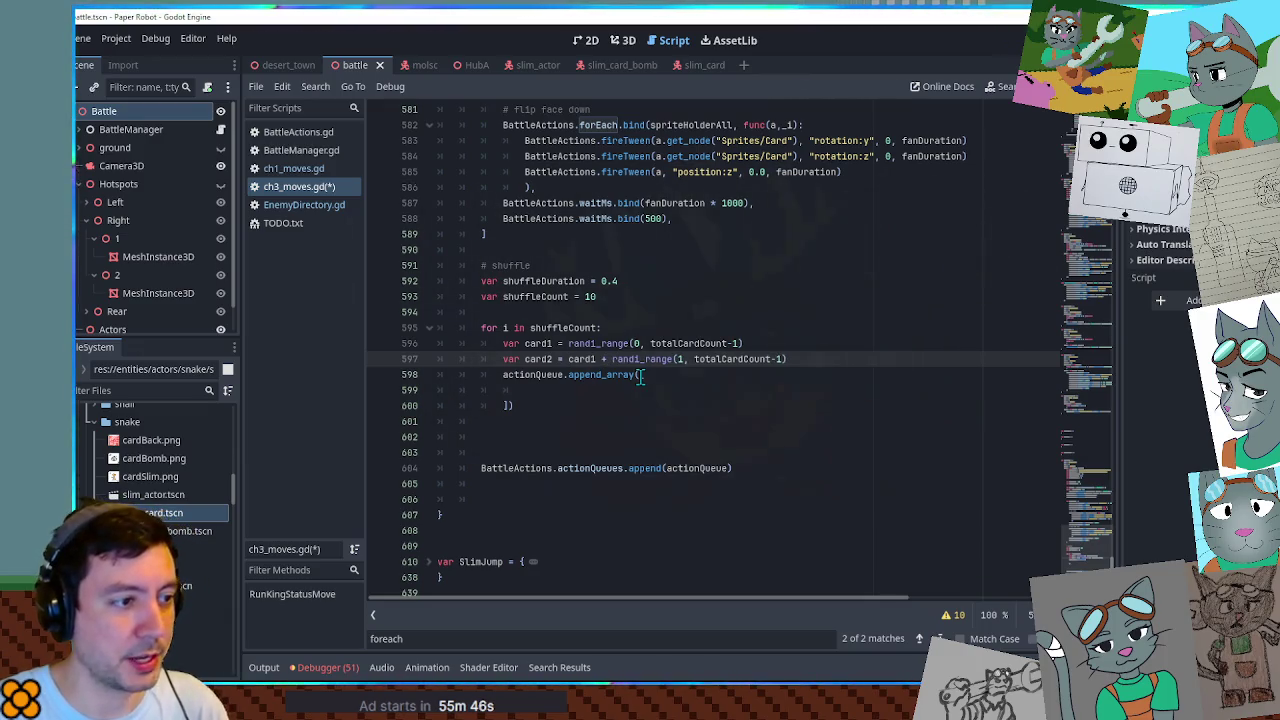
{"action": "type", "text": "posmod("}
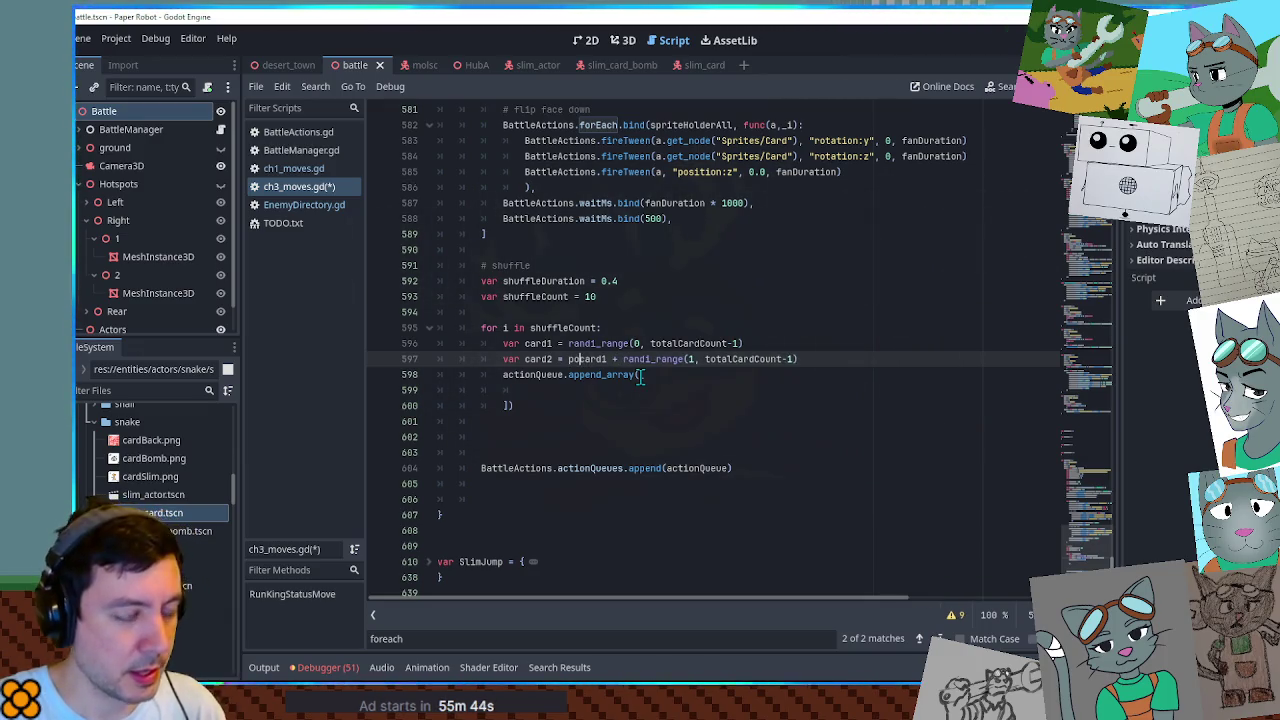
{"action": "key", "text": "End"}
{"action": "type", "text": ", tota"}
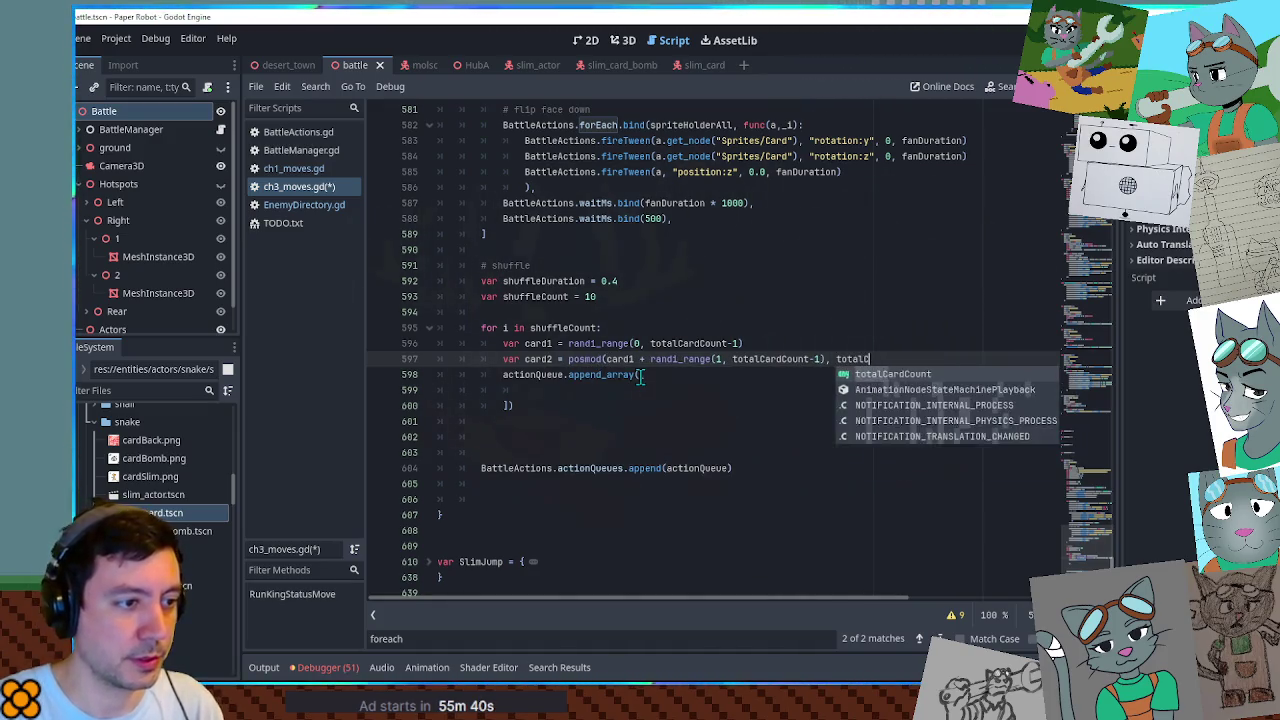
{"action": "key", "text": "Return"}
{"action": "type", "text": ")"}
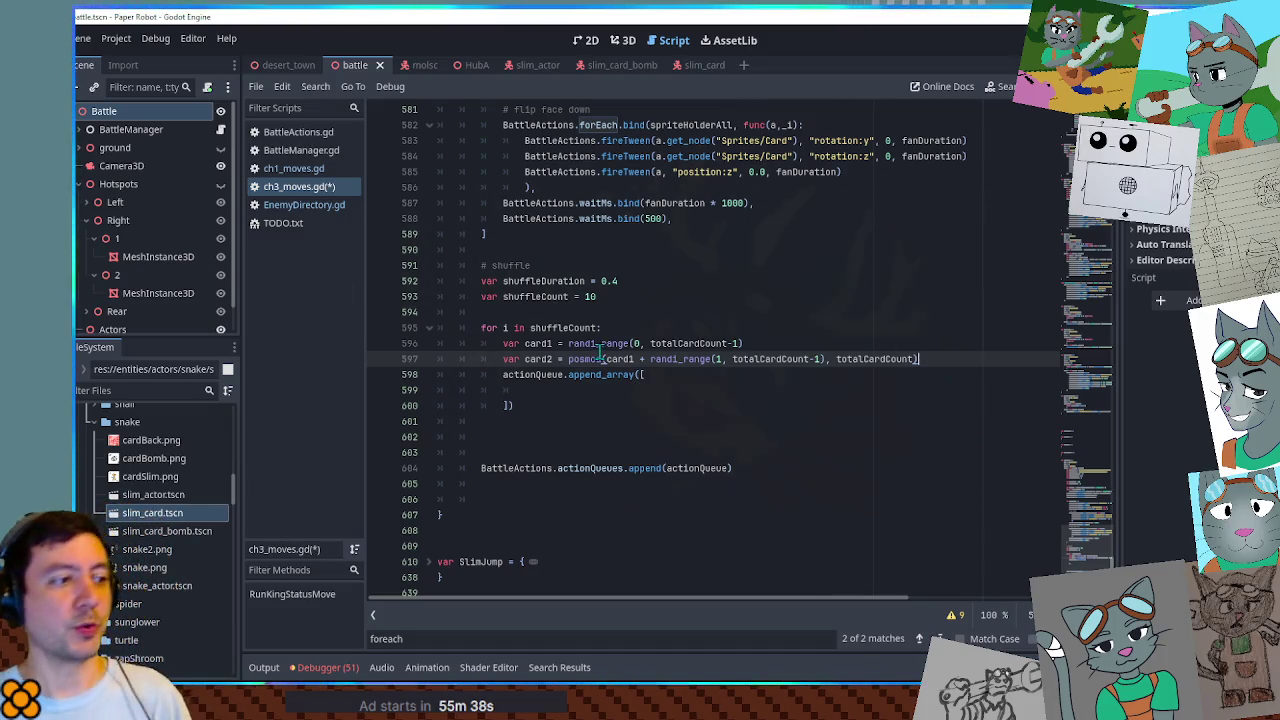
{"action": "left_click", "coordinate": [548, 344]}
{"action": "double_click", "coordinate": [546, 344]}
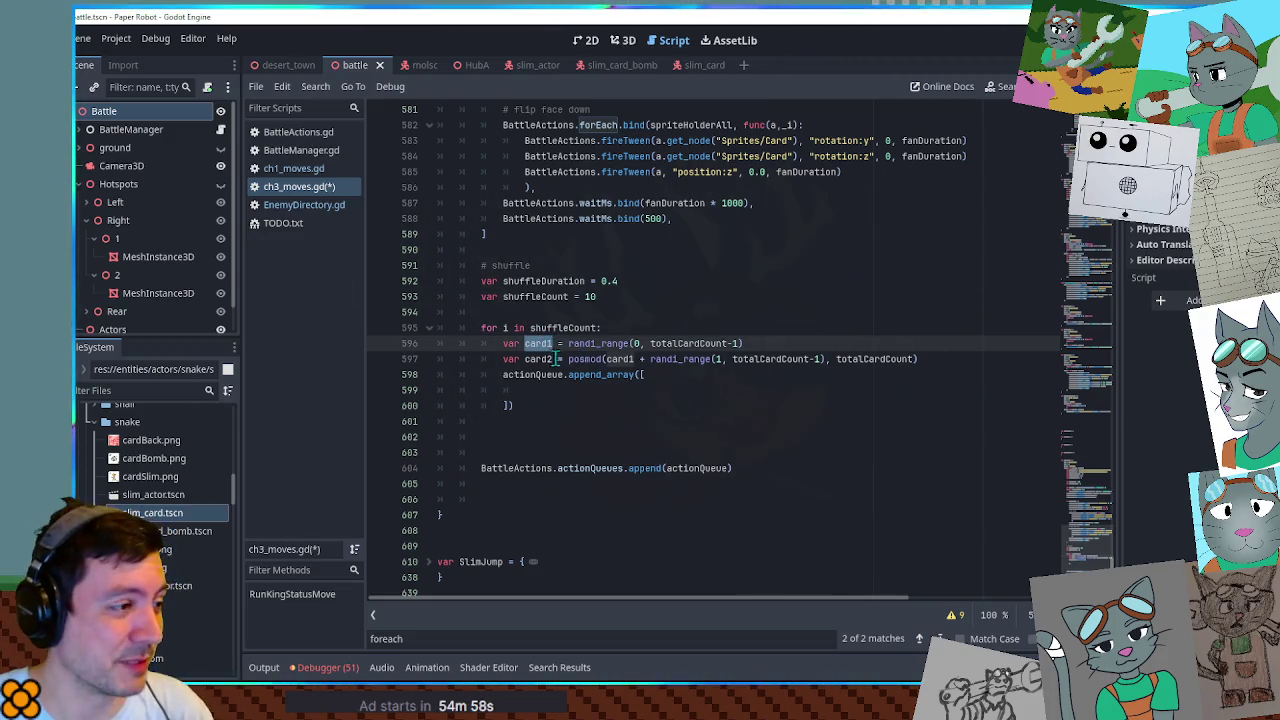
Insert 'Num' into card1, card2 and the card1 reference inside posmod on lines 596–597.
{"action": "left_click", "coordinate": [549, 358]}
{"action": "key", "text": "Up"}
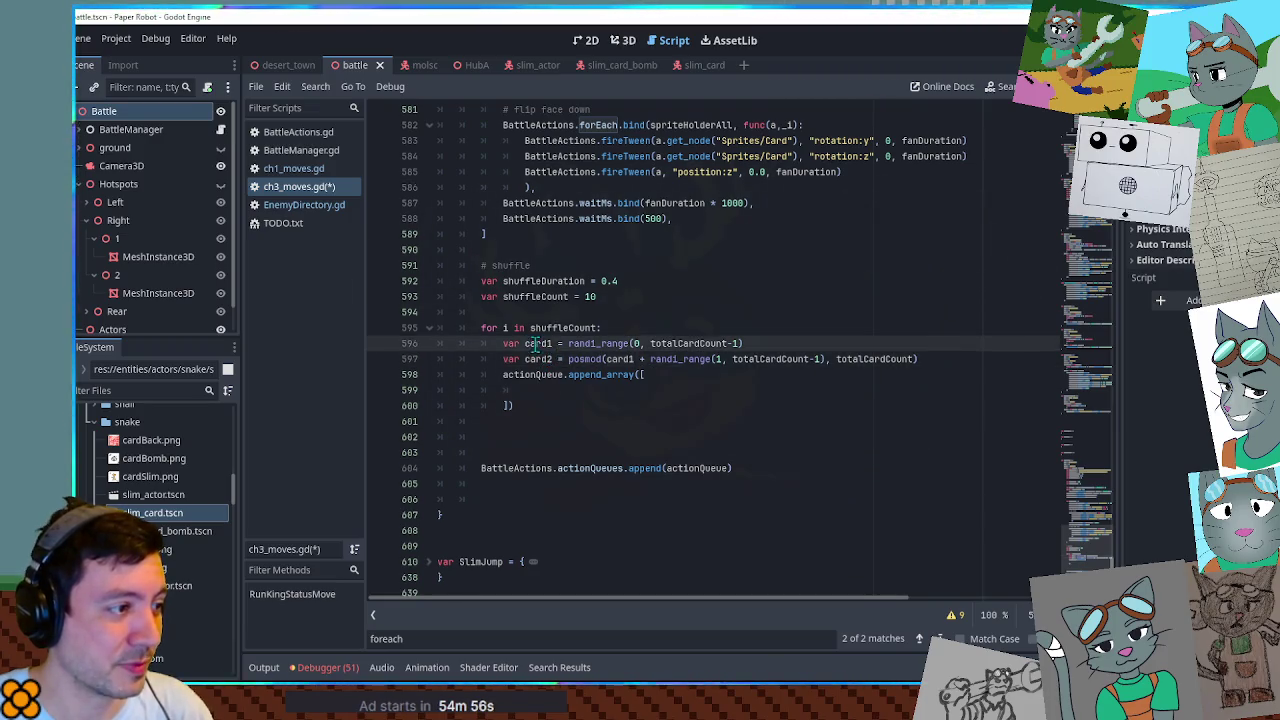
{"action": "key", "text": "Down"}
{"action": "key", "text": "Down"}
{"action": "key", "text": "Up"}
{"action": "key", "text": "Up"}
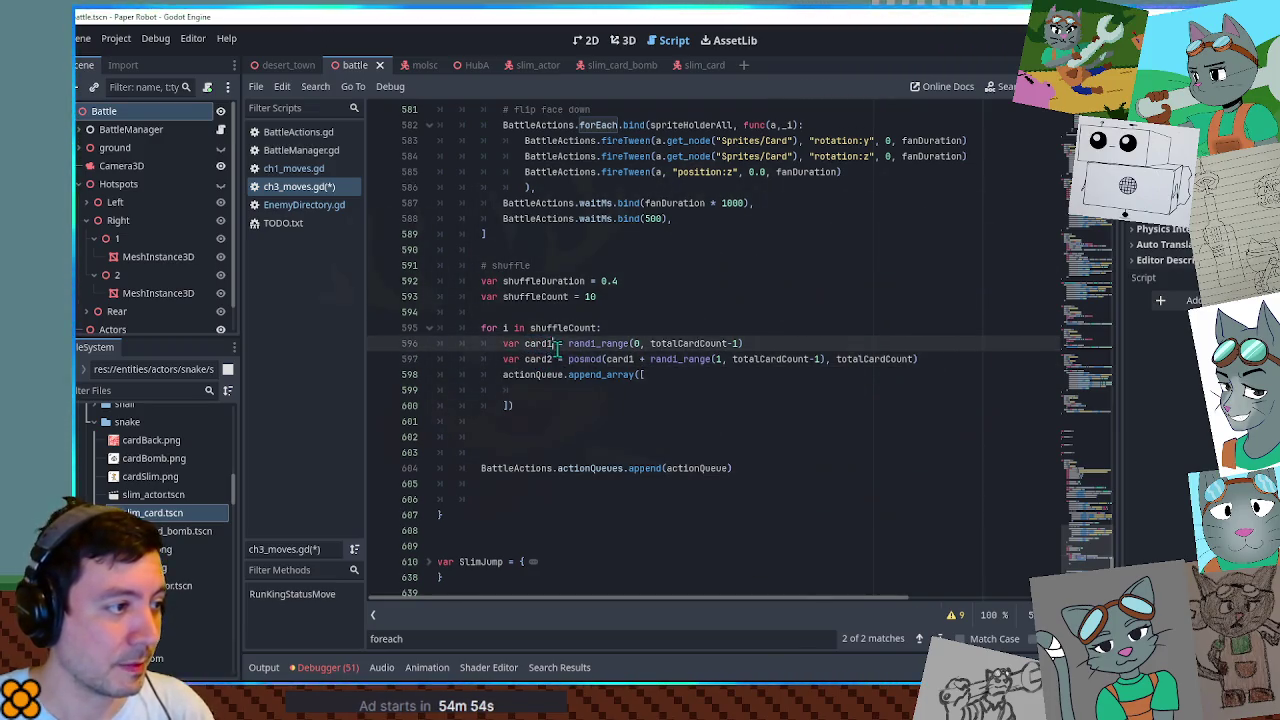
{"action": "type", "text": "Num"}
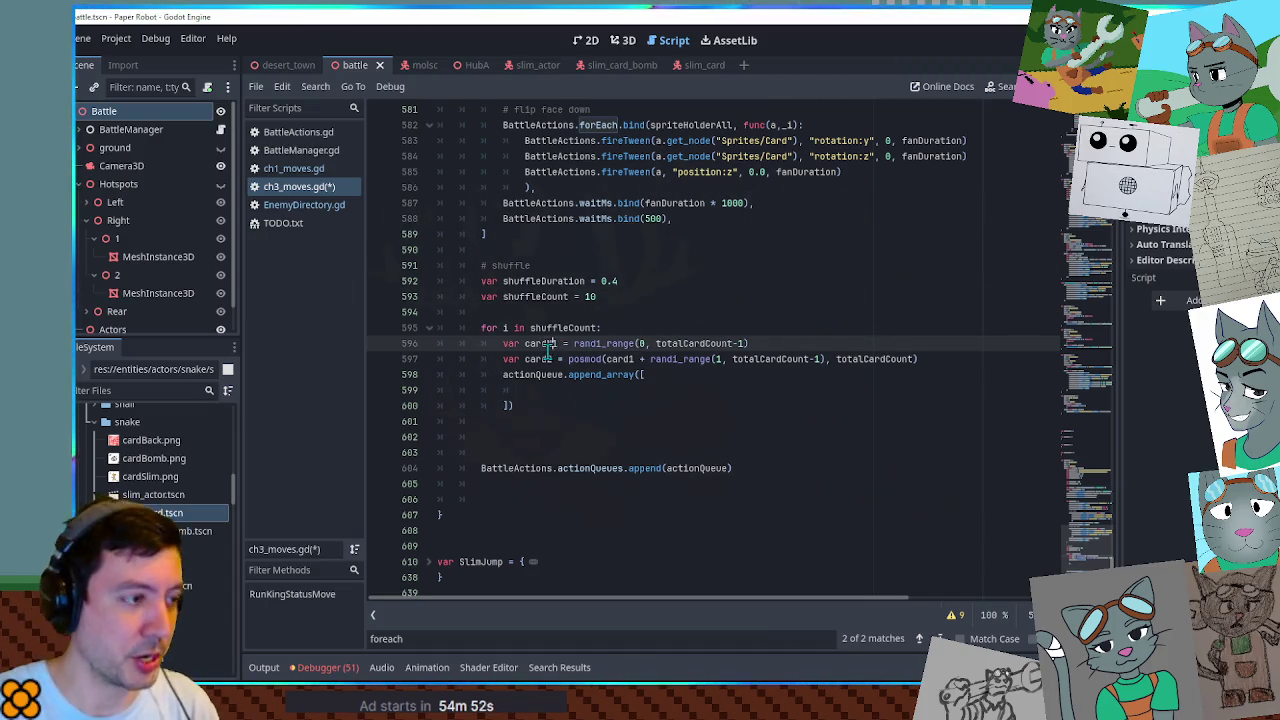
{"action": "left_click", "coordinate": [549, 358]}
{"action": "type", "text": "Num"}
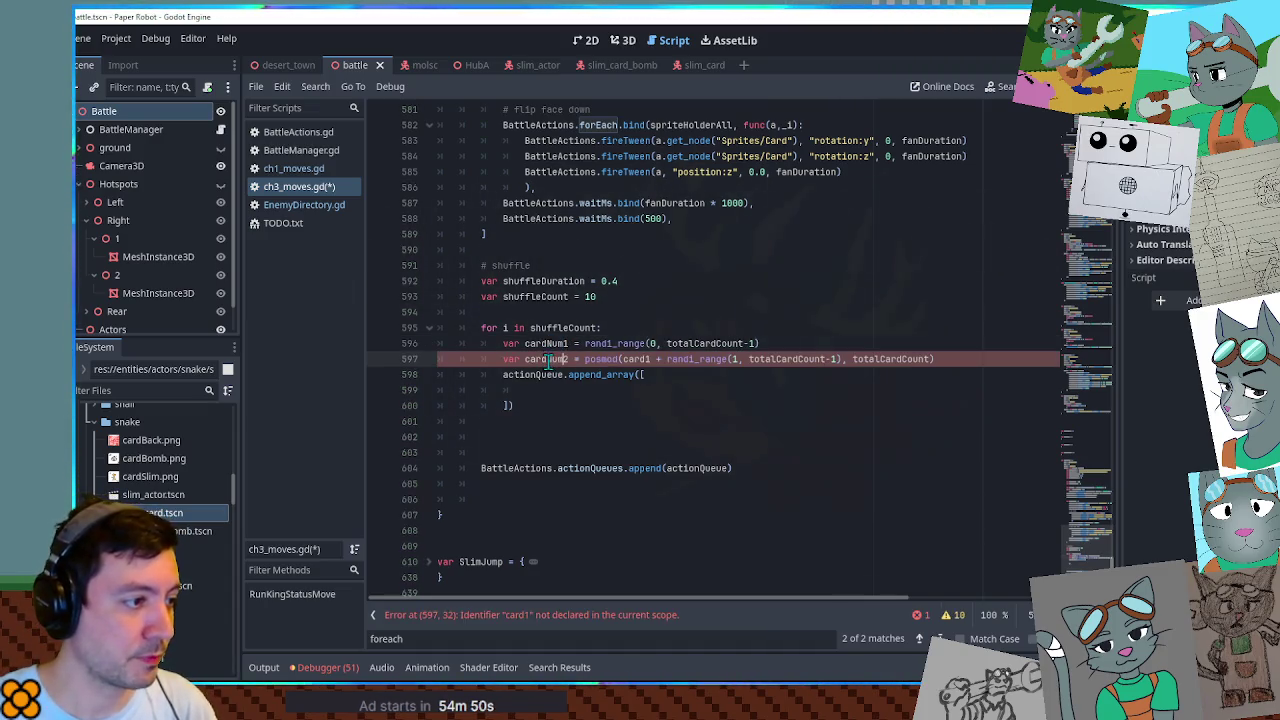
{"action": "left_click", "coordinate": [644, 358]}
{"action": "type", "text": "Num"}
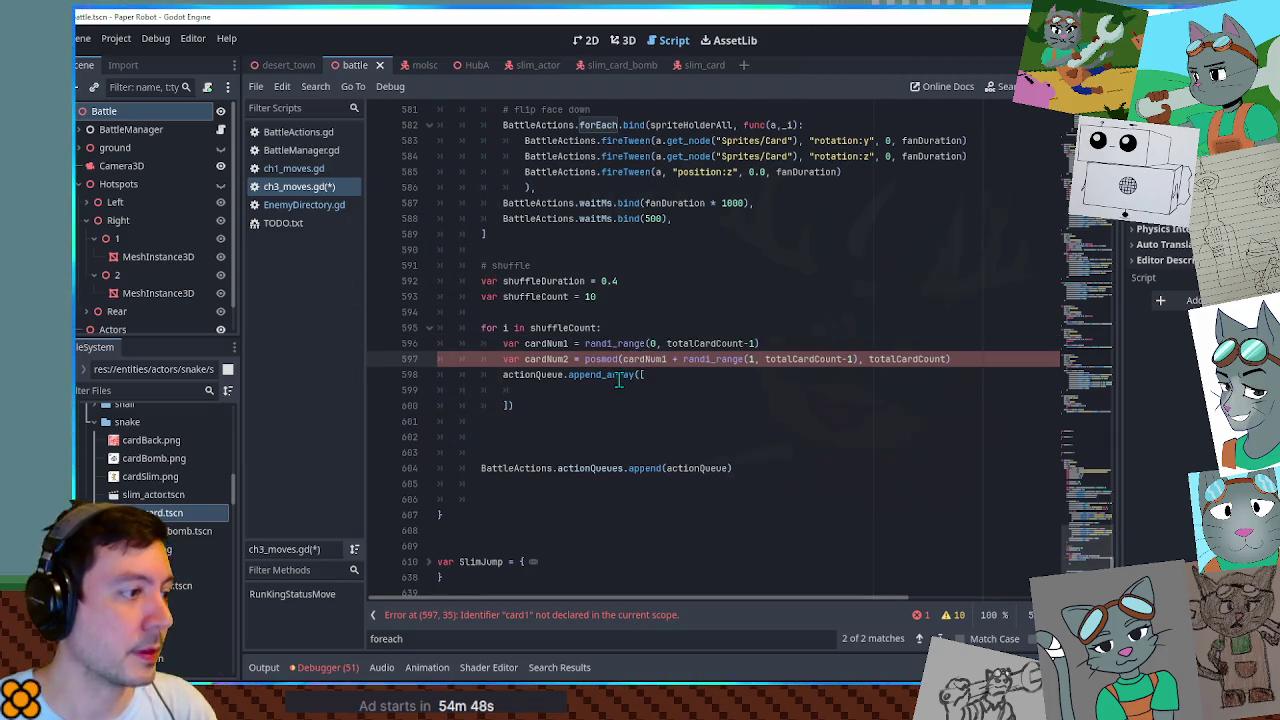
{"action": "left_click", "coordinate": [620, 389]}
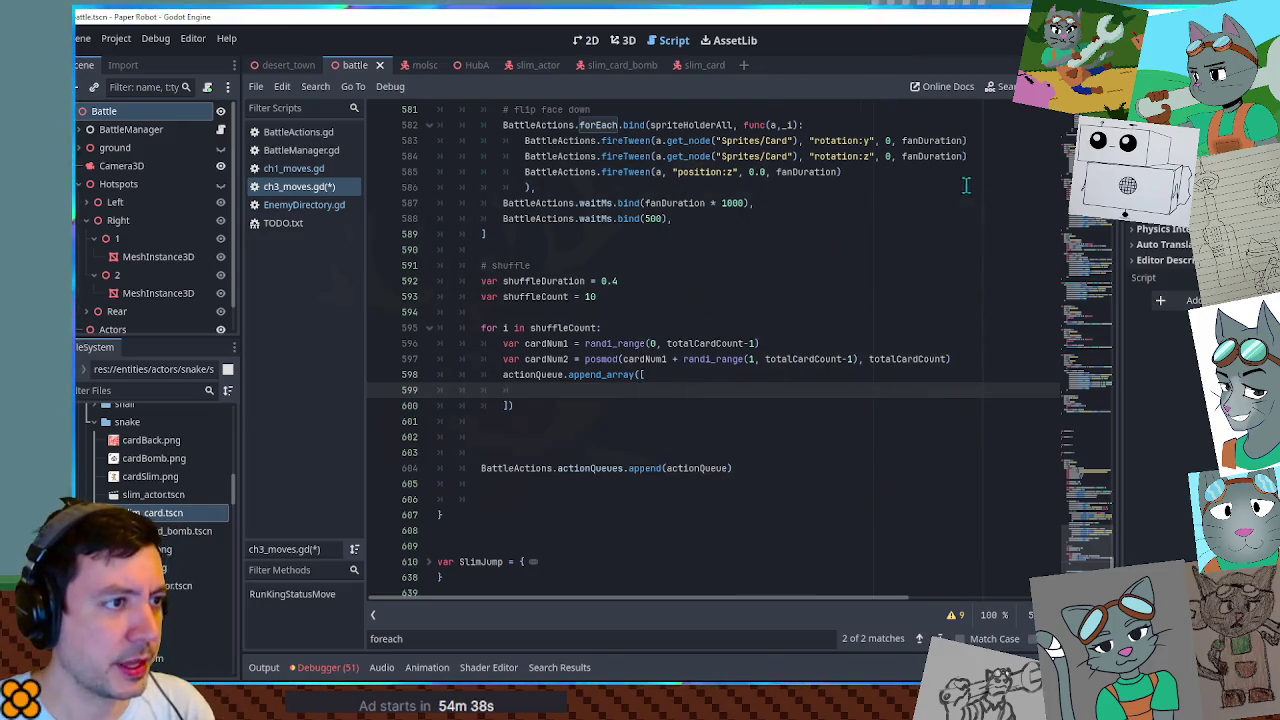
{"action": "scroll", "coordinate": [965, 195], "scroll_direction": "up", "scroll_amount": 3}
{"action": "scroll", "coordinate": [965, 205], "scroll_direction": "down", "scroll_amount": 1}
{"action": "scroll", "coordinate": [1000, 198], "scroll_direction": "up", "scroll_amount": 1}
Paste the position:x fireTween into append_array and swap its fanDuration for shuffleDuration.
{"action": "left_click_drag", "start_coordinate": [1030, 191], "coordinate": [1045, 174]}
{"action": "key", "text": "ctrl+c"}
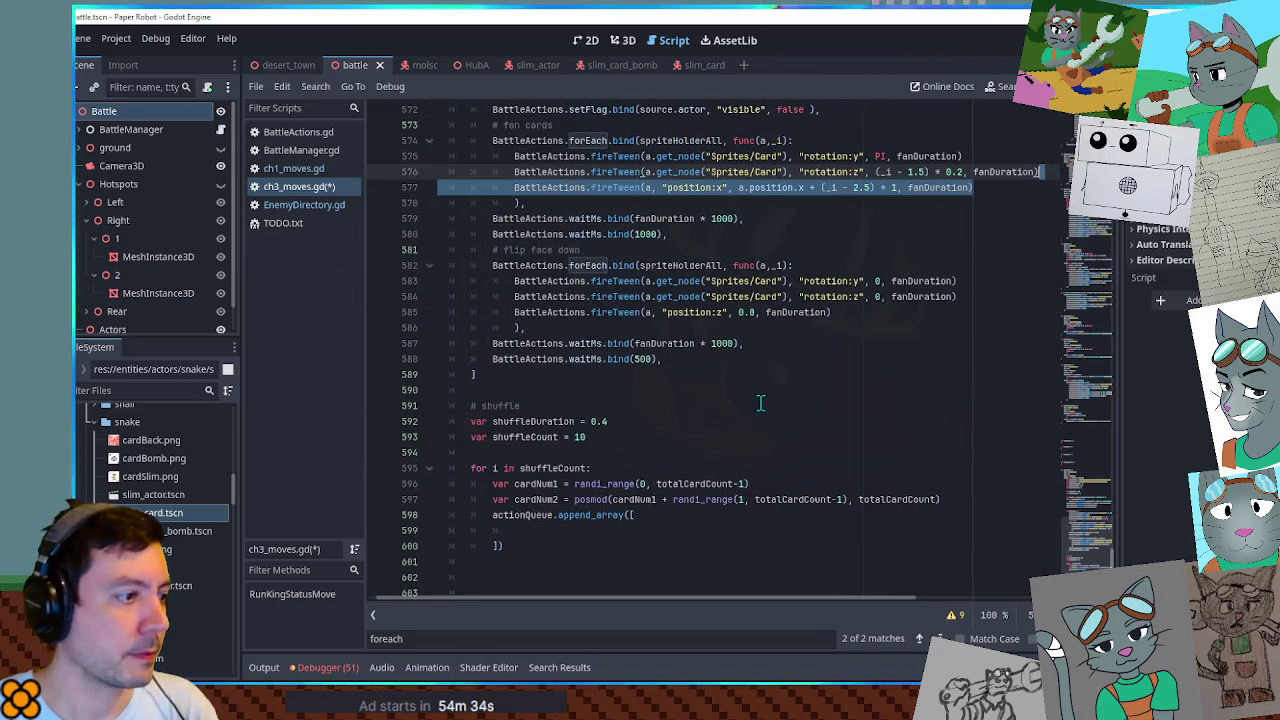
{"action": "scroll", "coordinate": [700, 440], "scroll_direction": "down", "scroll_amount": 3}
{"action": "left_click_drag", "start_coordinate": [660, 390], "coordinate": [660, 377]}
{"action": "key", "text": "ctrl+v"}
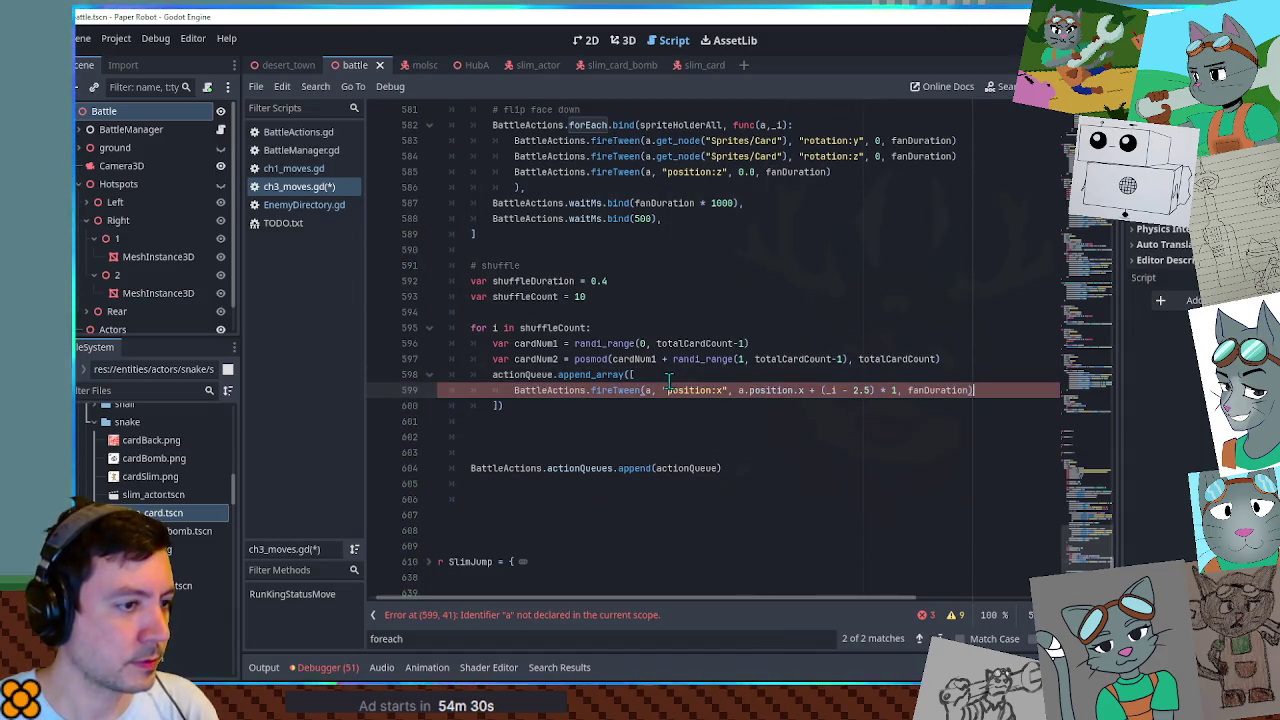
{"action": "double_click", "coordinate": [527, 284]}
{"action": "key", "text": "ctrl+c"}
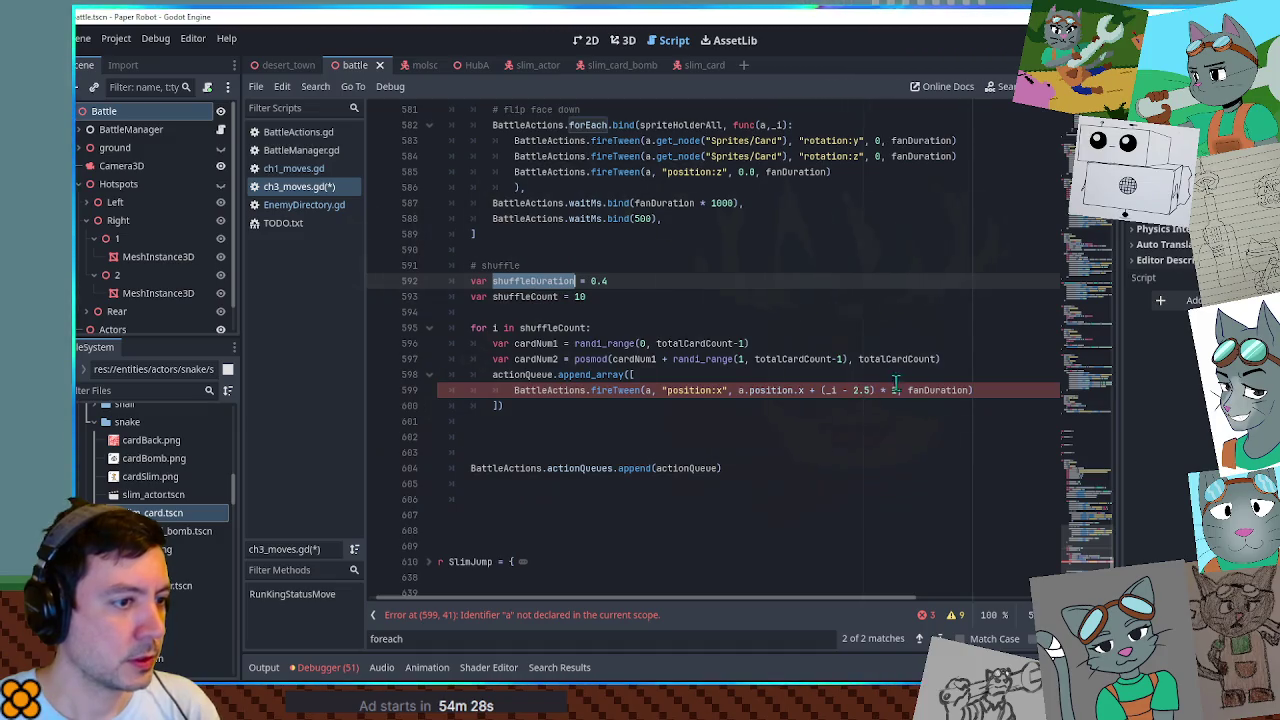
{"action": "double_click", "coordinate": [935, 390]}
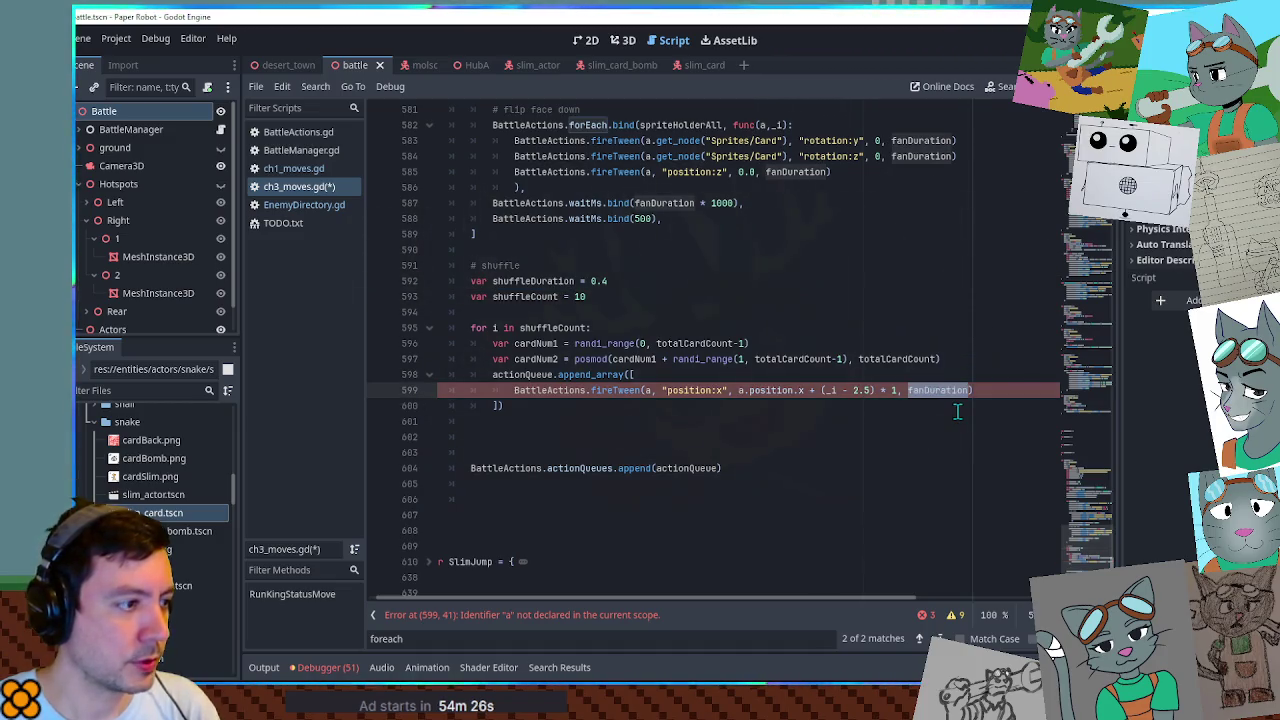
{"action": "key", "text": "ctrl+v"}
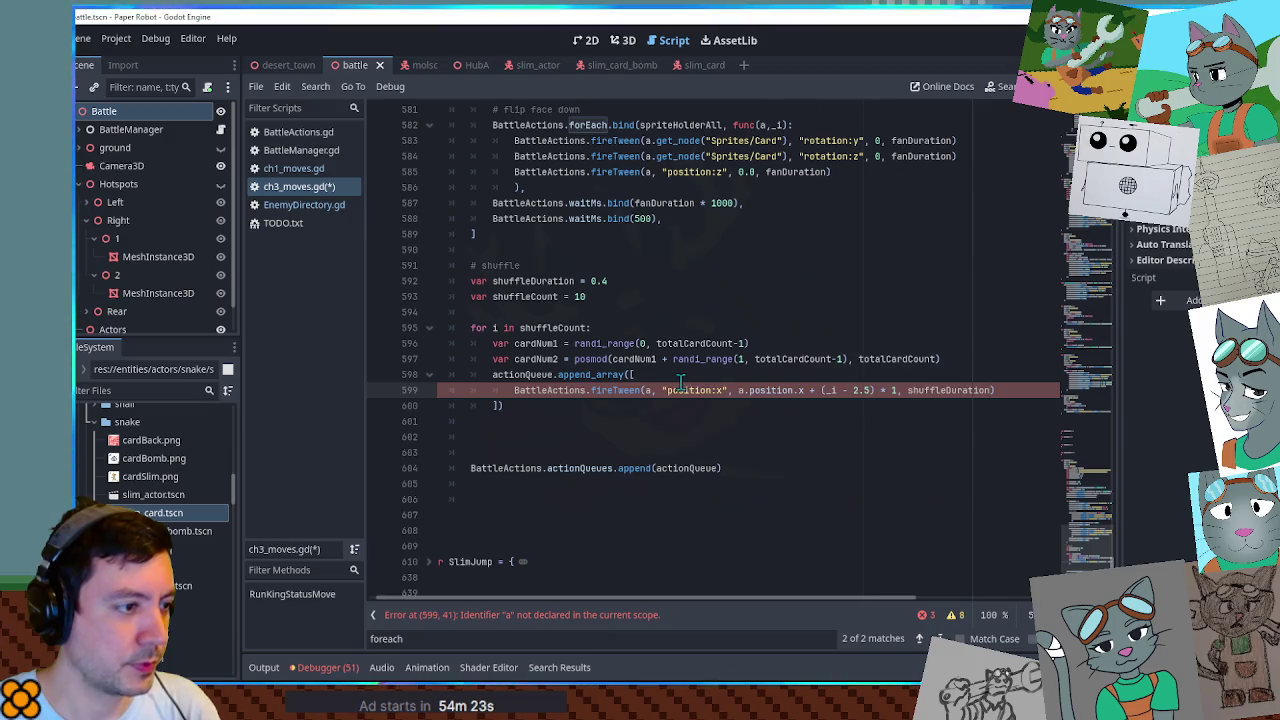
Start a 'var pos1X =' declaration below the cardNum2 line.
{"action": "left_click", "coordinate": [960, 358]}
{"action": "key", "text": "Return"}
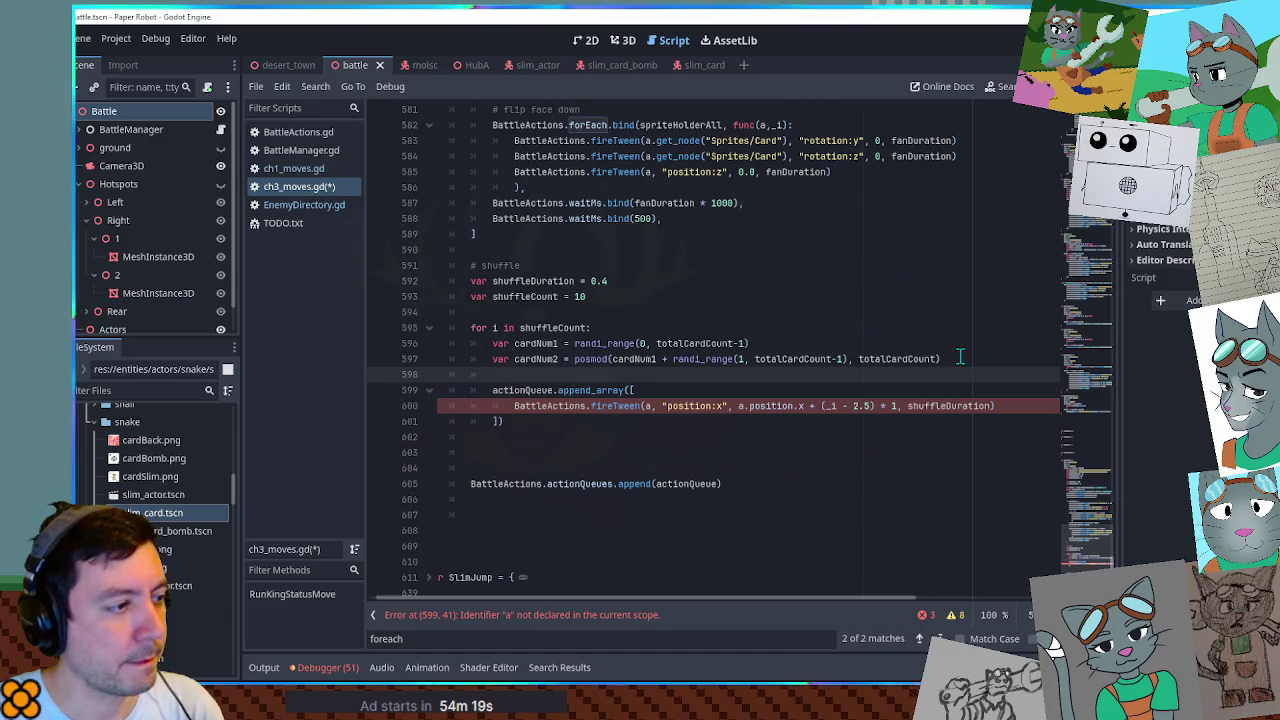
{"action": "type", "text": "var pos1"}
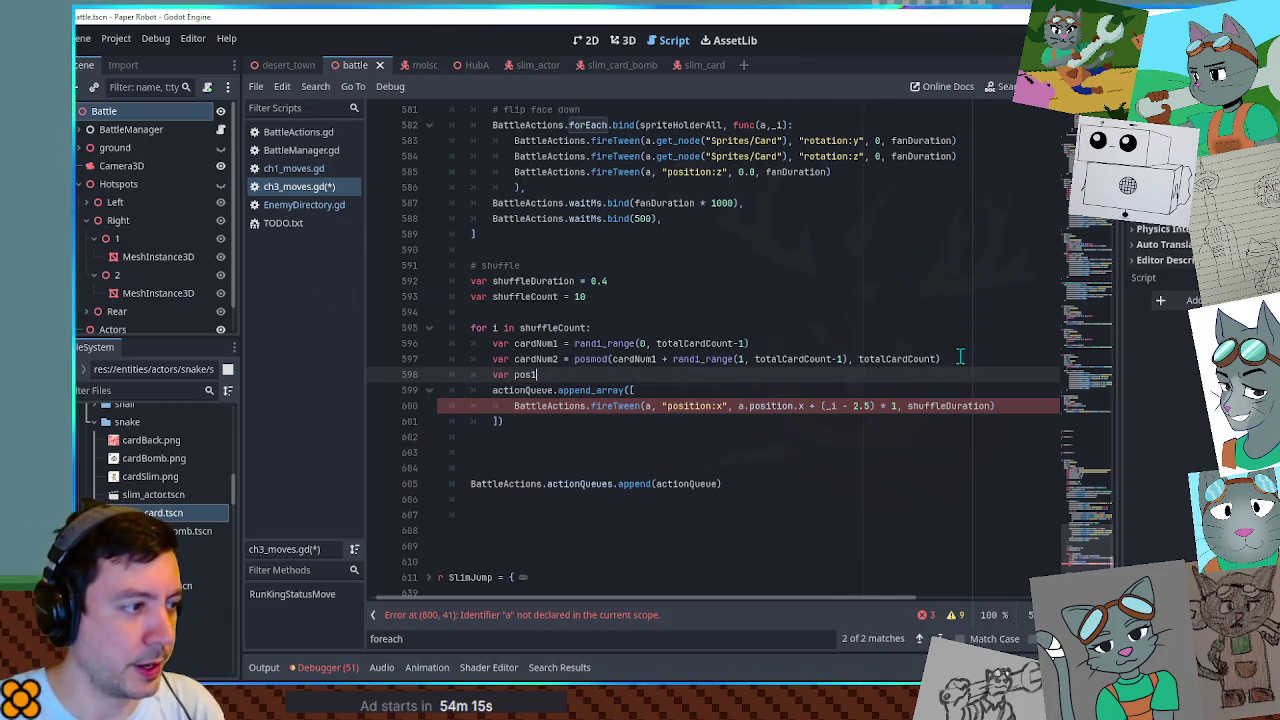
{"action": "type", "text": "X ="}
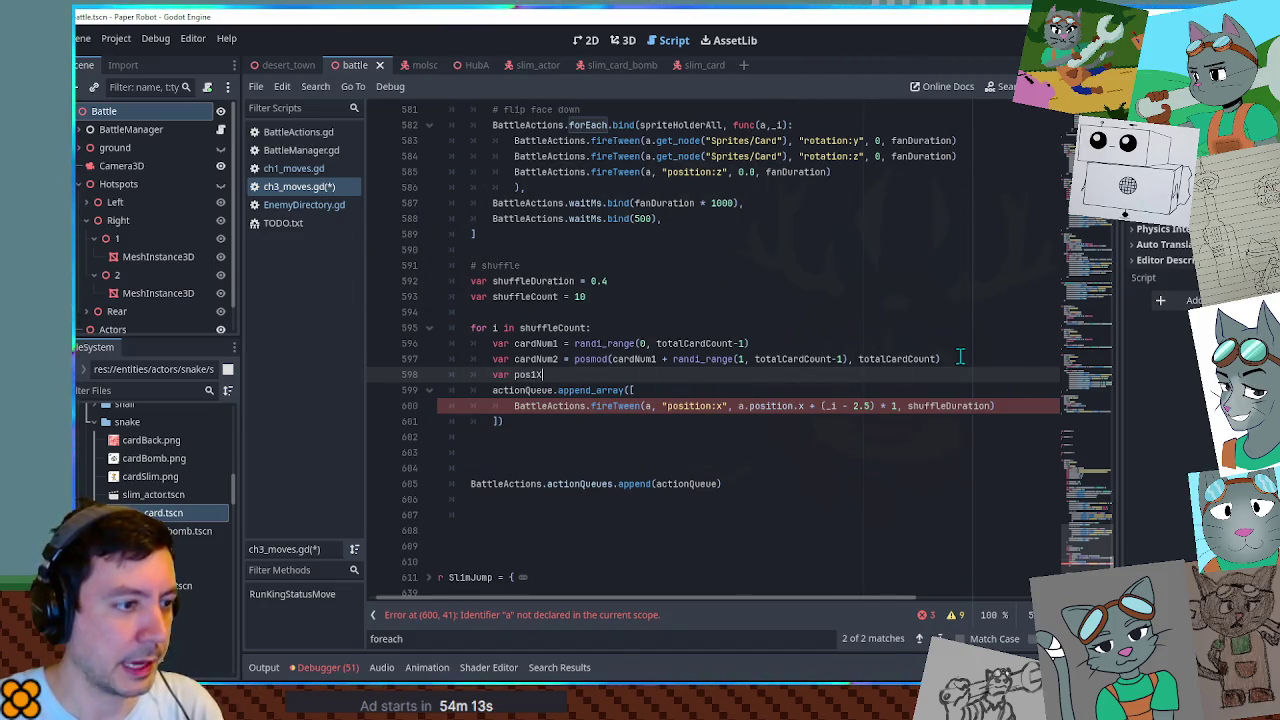
{"action": "double_click", "coordinate": [536, 344]}
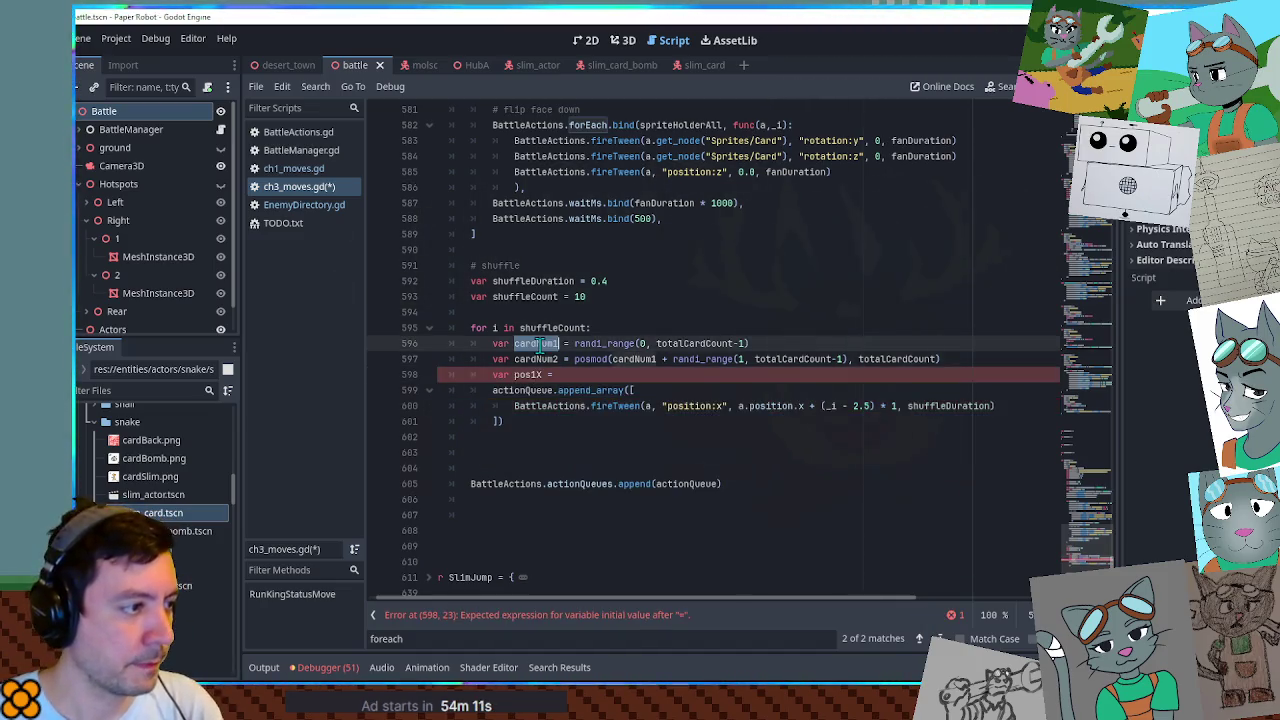
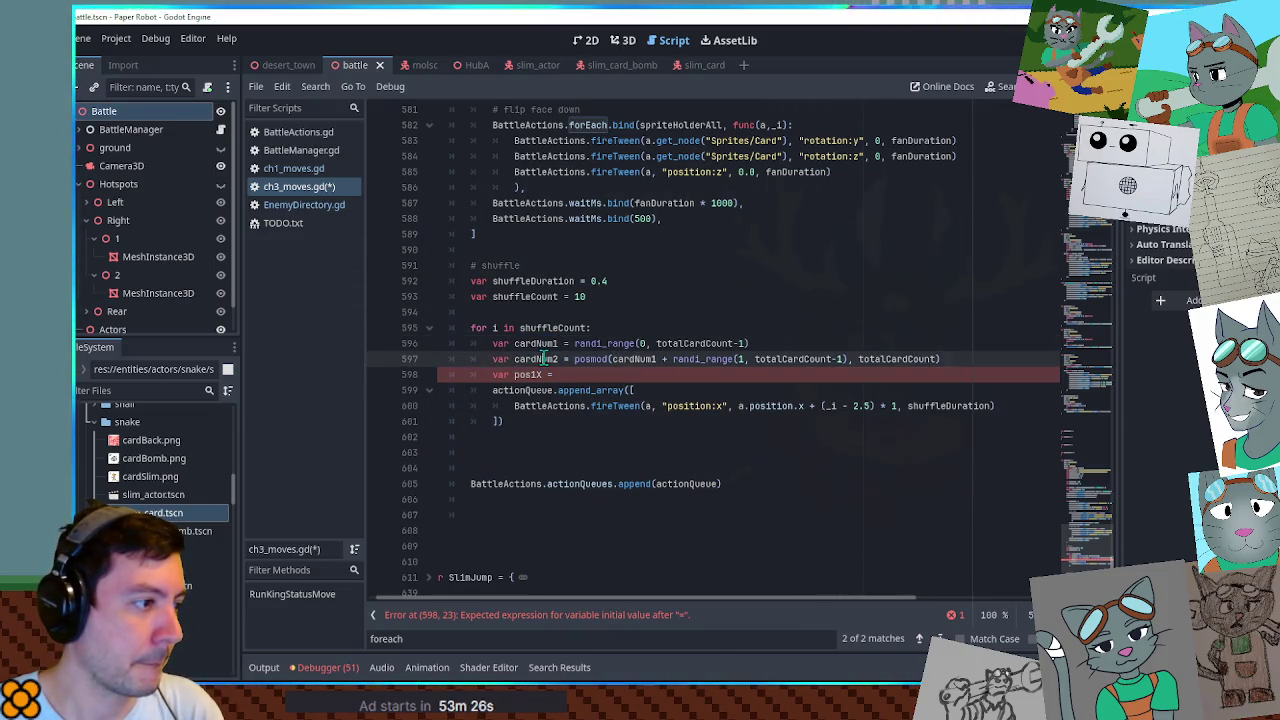
Complete line 598 as pos1X = spriteHolderAll[cardNum1].position.x.
{"action": "double_click", "coordinate": [537, 358]}
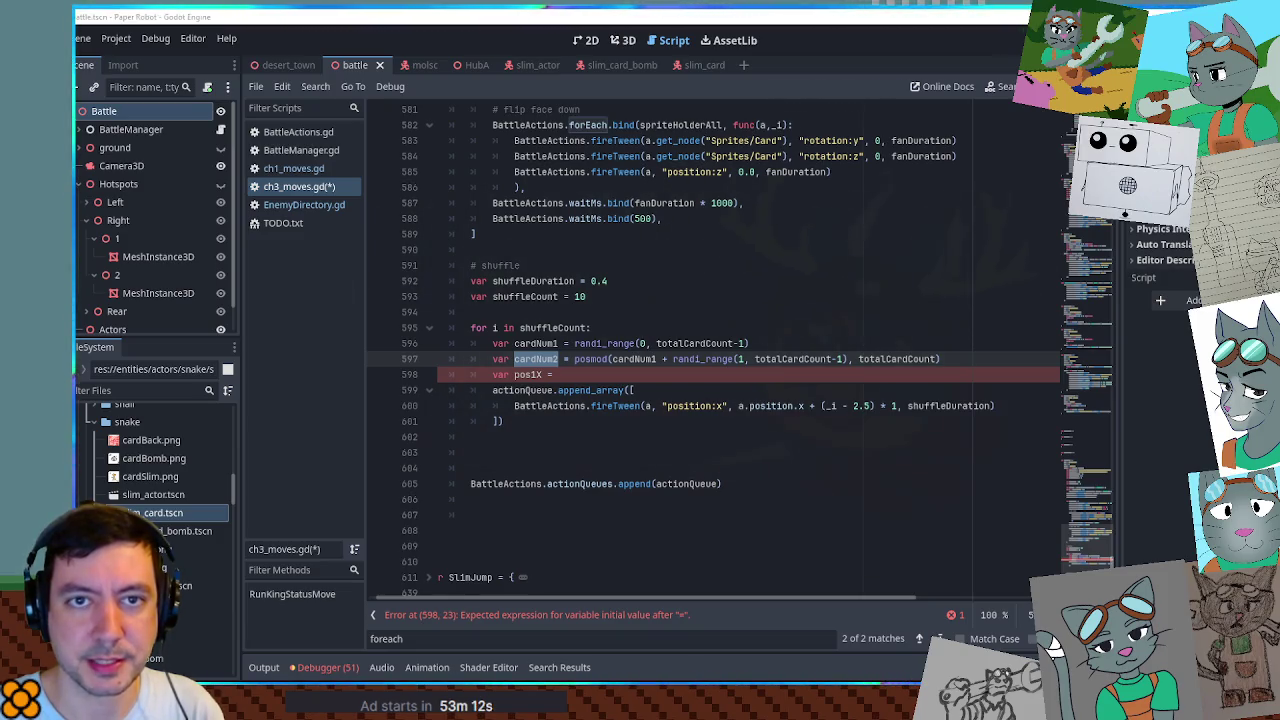
{"action": "left_click", "coordinate": [642, 376]}
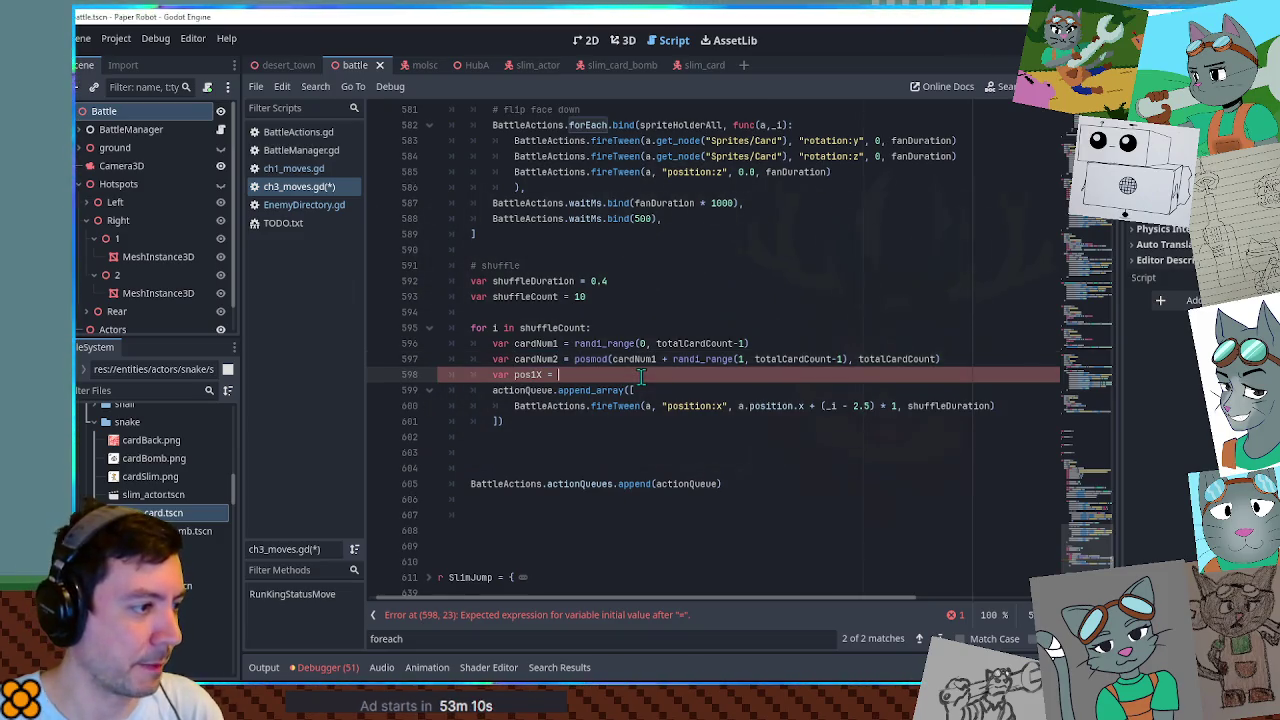
{"action": "double_click", "coordinate": [537, 343]}
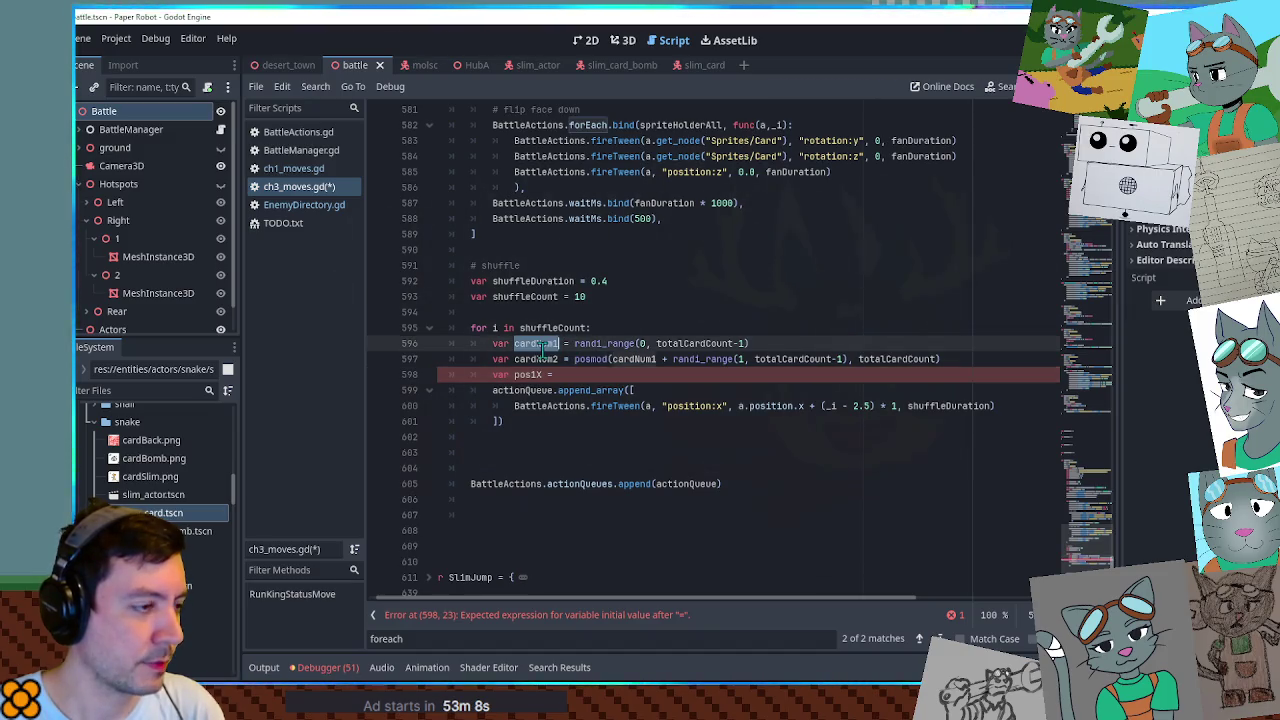
{"action": "left_click", "coordinate": [582, 374]}
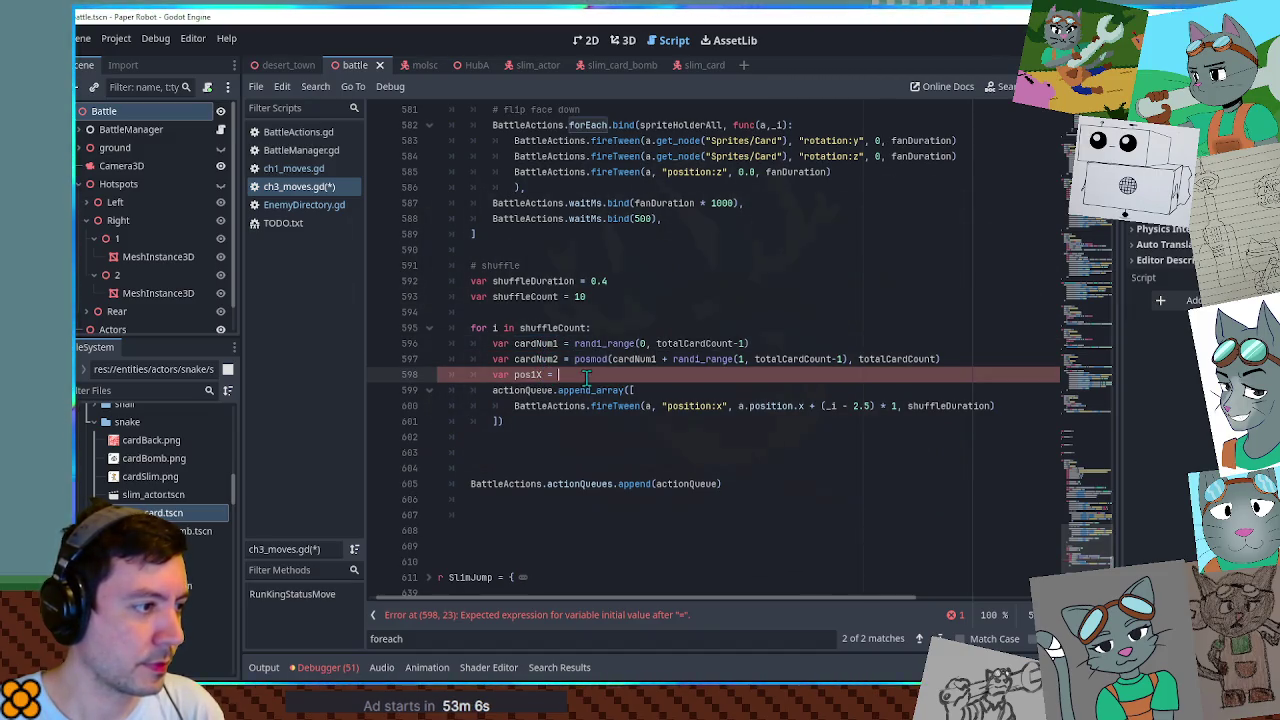
{"action": "scroll", "coordinate": [582, 374], "scroll_direction": "up", "scroll_amount": 3}
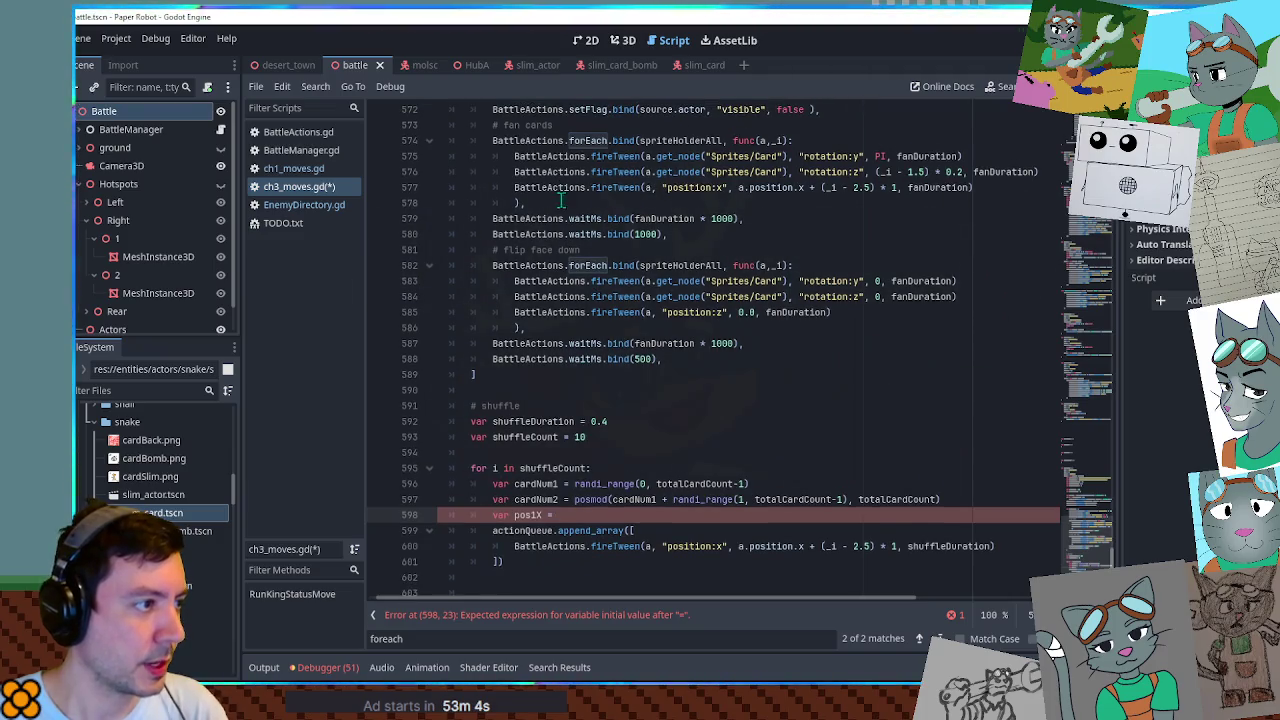
{"action": "scroll", "coordinate": [758, 315], "scroll_direction": "up", "scroll_amount": 5}
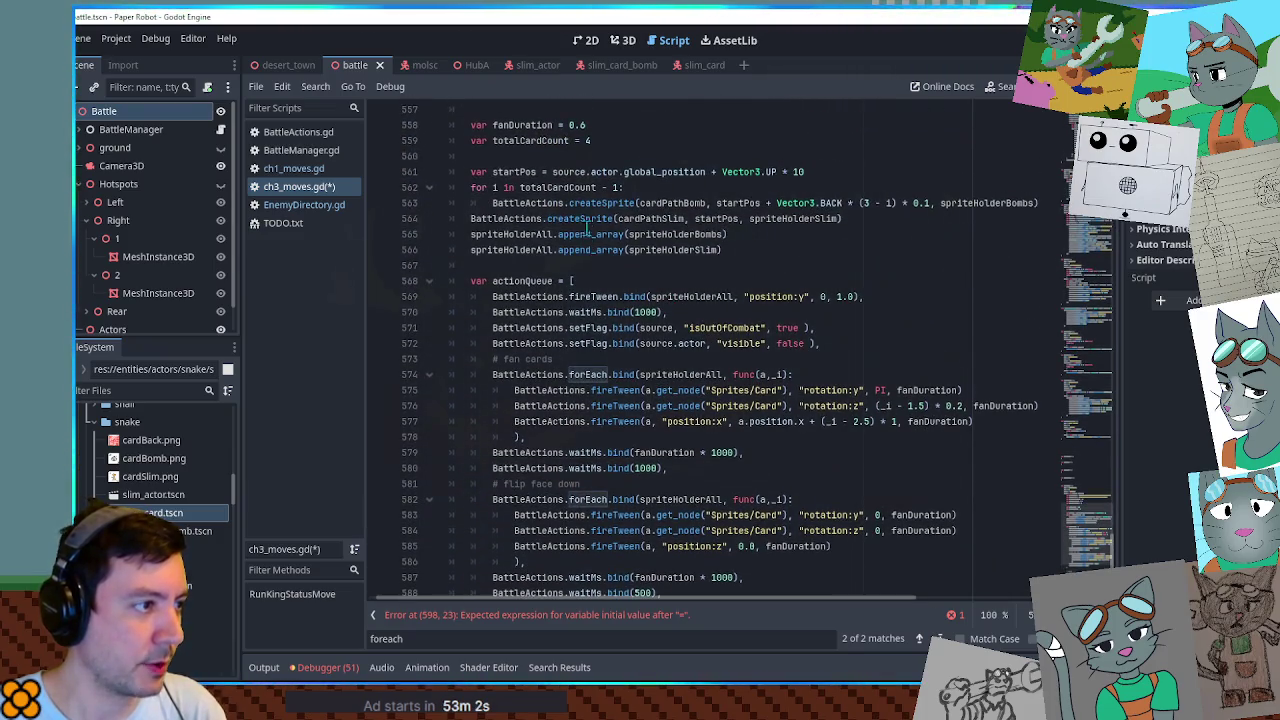
{"action": "double_click", "coordinate": [652, 250]}
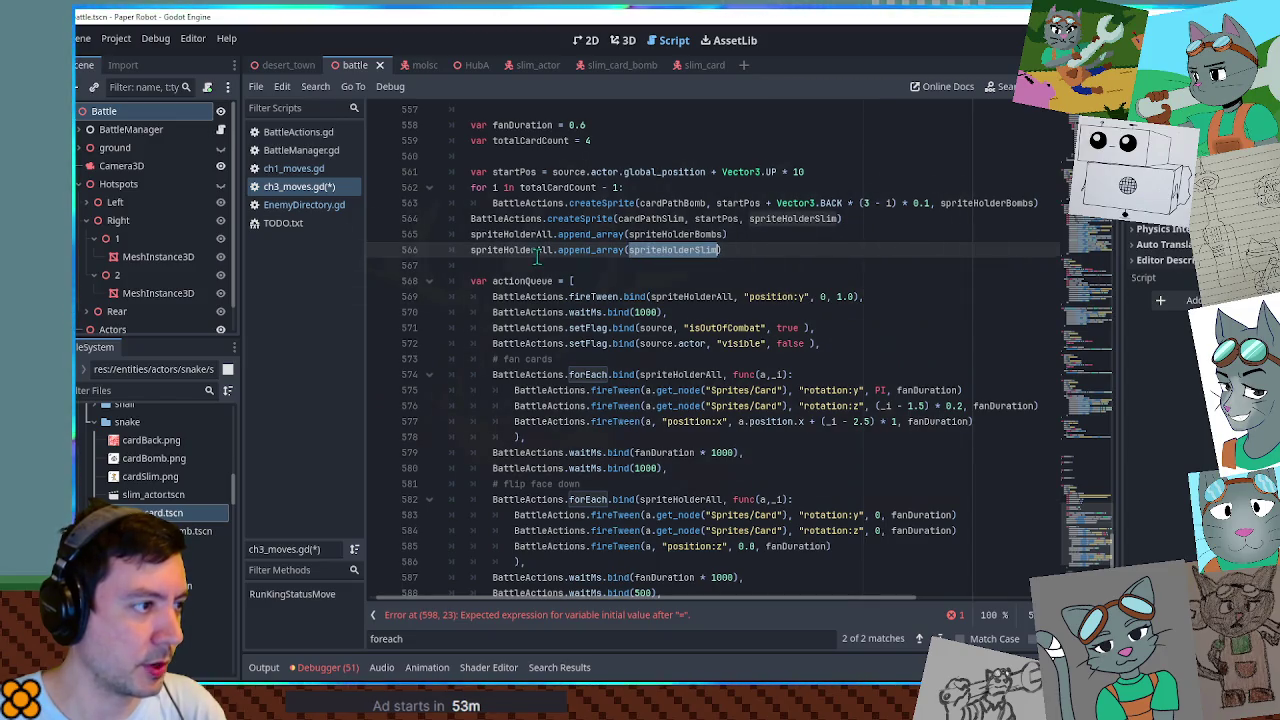
{"action": "double_click", "coordinate": [535, 250]}
{"action": "key", "text": "ctrl+c"}
{"action": "scroll", "coordinate": [708, 357], "scroll_direction": "down", "scroll_amount": 6}
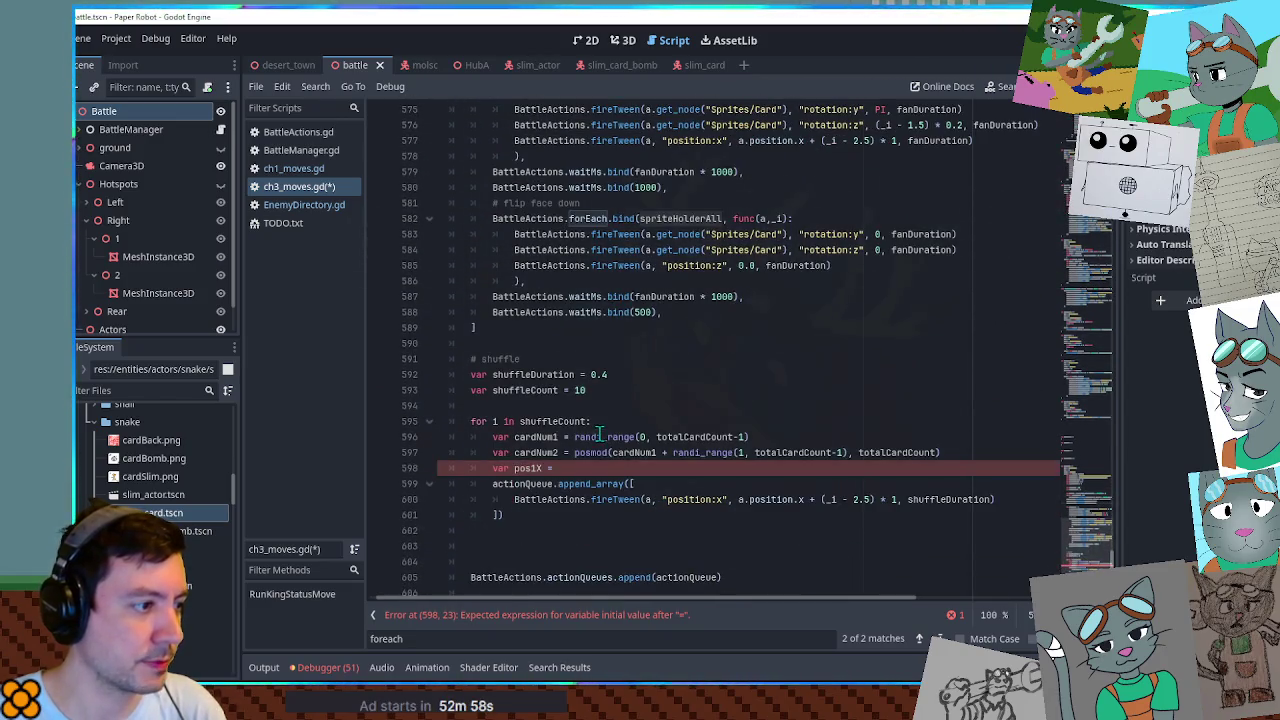
{"action": "left_click", "coordinate": [614, 468]}
{"action": "key", "text": "ctrl+v"}
{"action": "type", "text": "["}
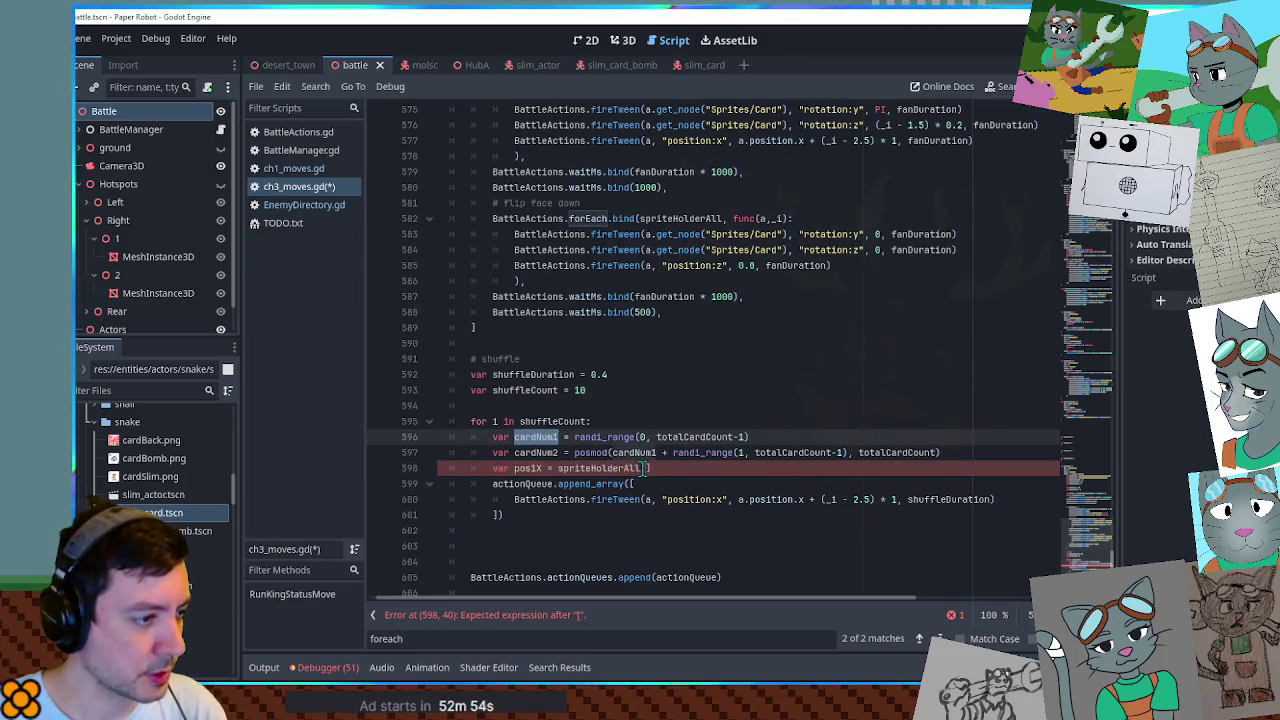
{"action": "type", "text": "cardNum1"}
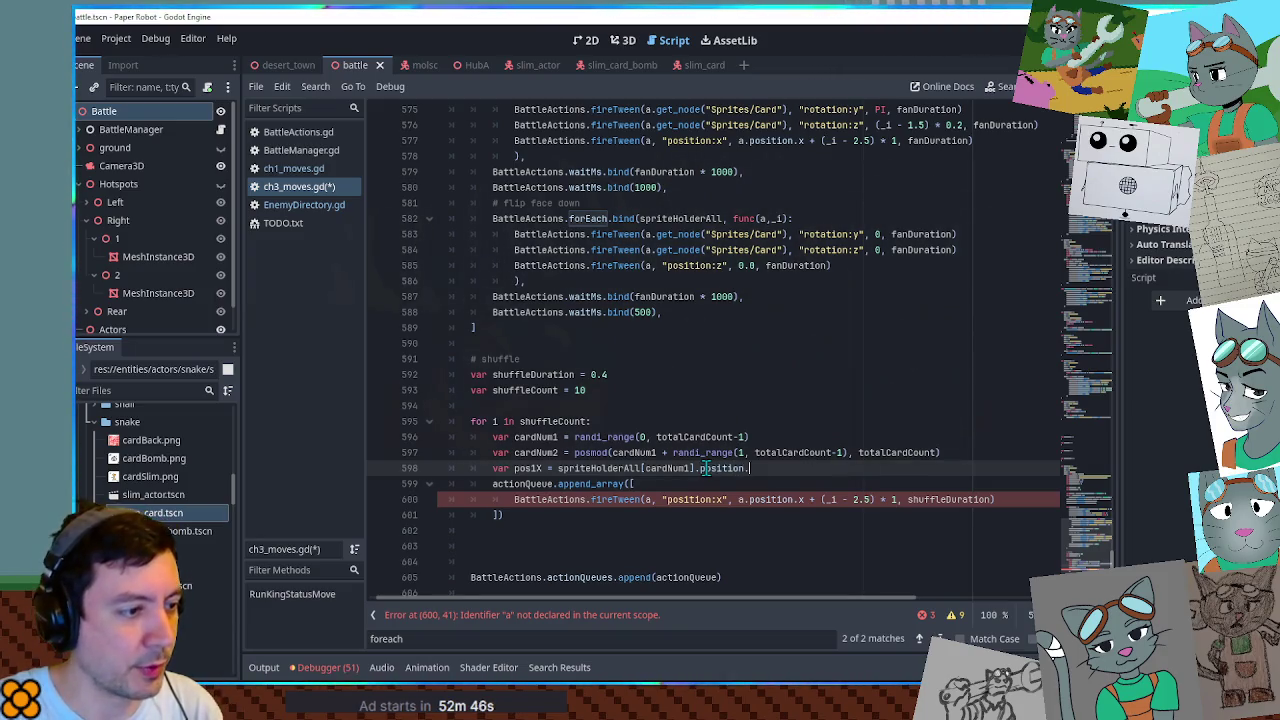
{"action": "type", "text": "x"}
Duplicate the line as pos2X = spriteHolderAll[cardNum2].position.x.
{"action": "key", "text": "ctrl+shift+d"}
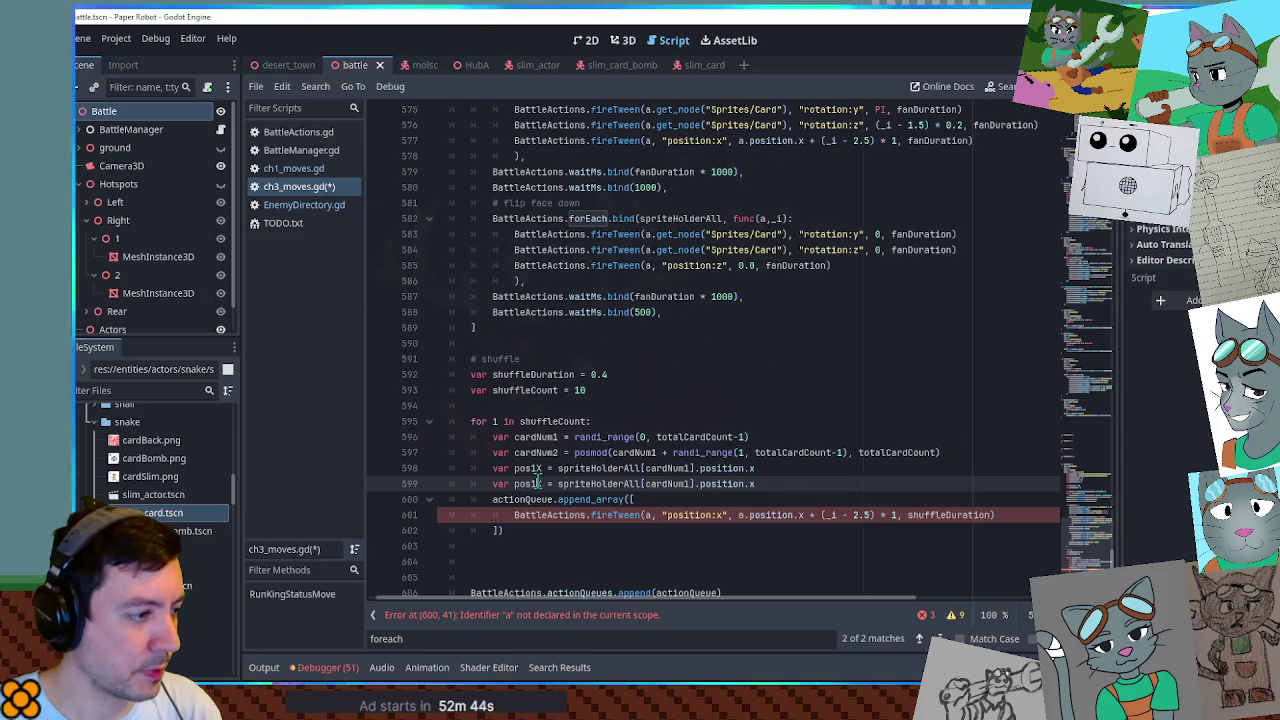
{"action": "left_click", "coordinate": [537, 483]}
{"action": "key", "text": "BackSpace"}
{"action": "type", "text": "2"}
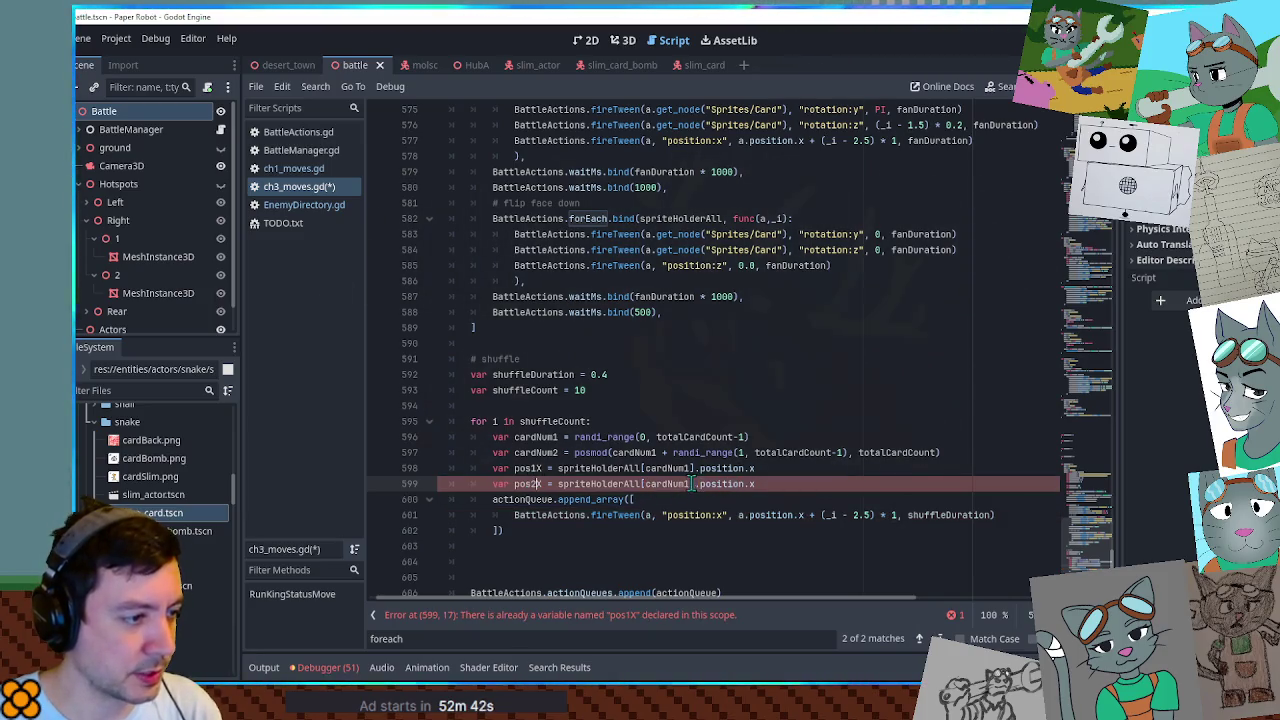
{"action": "left_click", "coordinate": [690, 483]}
{"action": "key", "text": "BackSpace"}
{"action": "type", "text": "2"}
{"action": "left_click", "coordinate": [806, 483]}
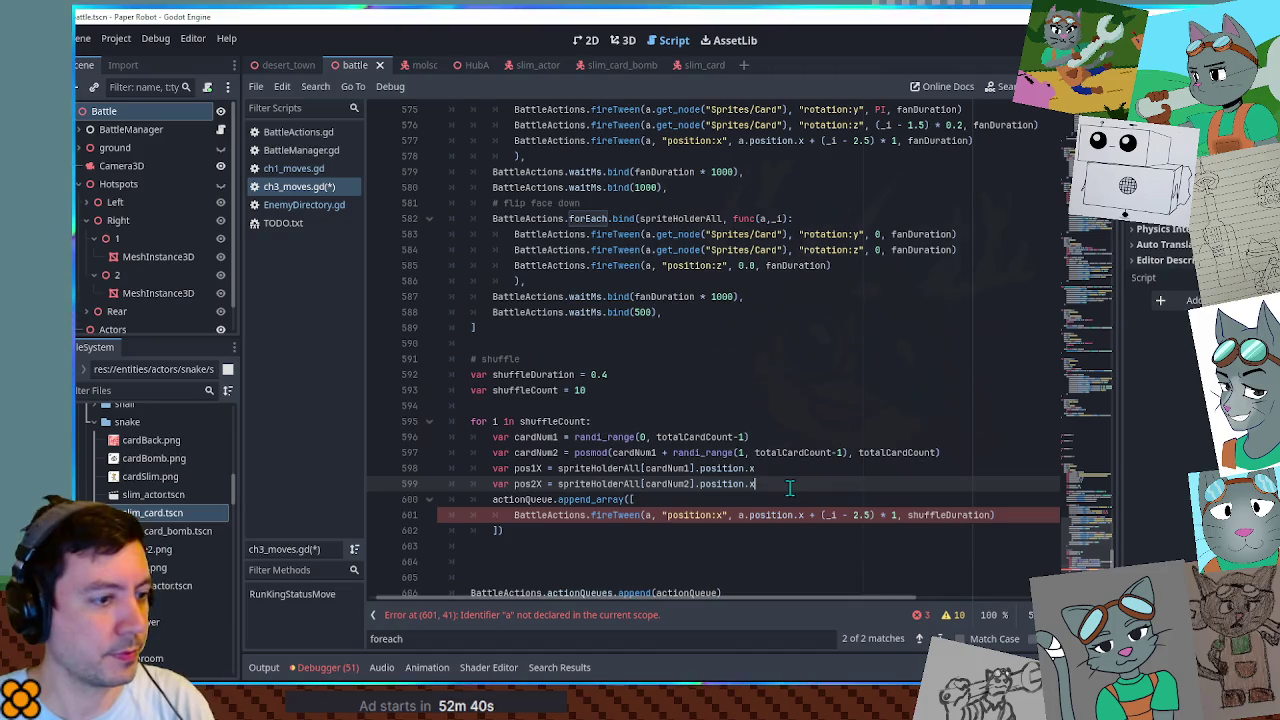
{"action": "key", "text": "Return"}
{"action": "scroll", "coordinate": [732, 483], "scroll_direction": "down", "scroll_amount": 1}
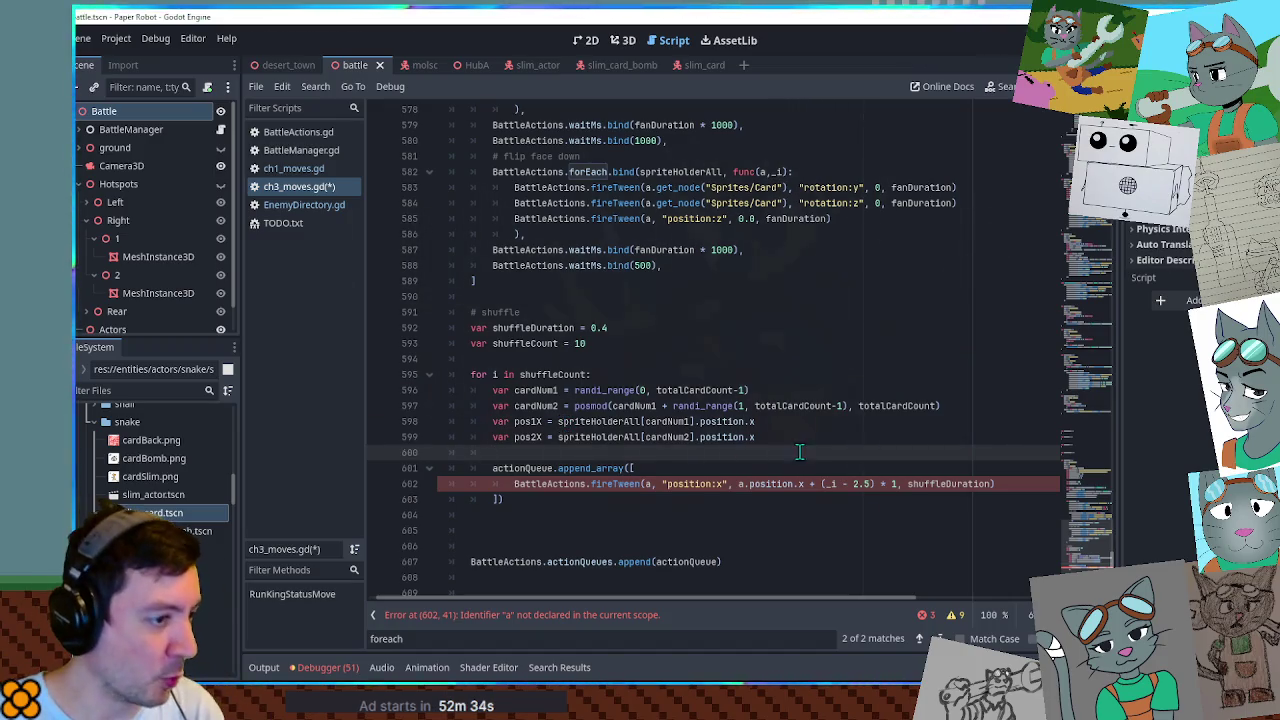
Make the first tween move spriteHolderAll[cardNum1] to pos2X instead of 'a'.
{"action": "left_click_drag", "start_coordinate": [800, 452], "coordinate": [800, 443]}
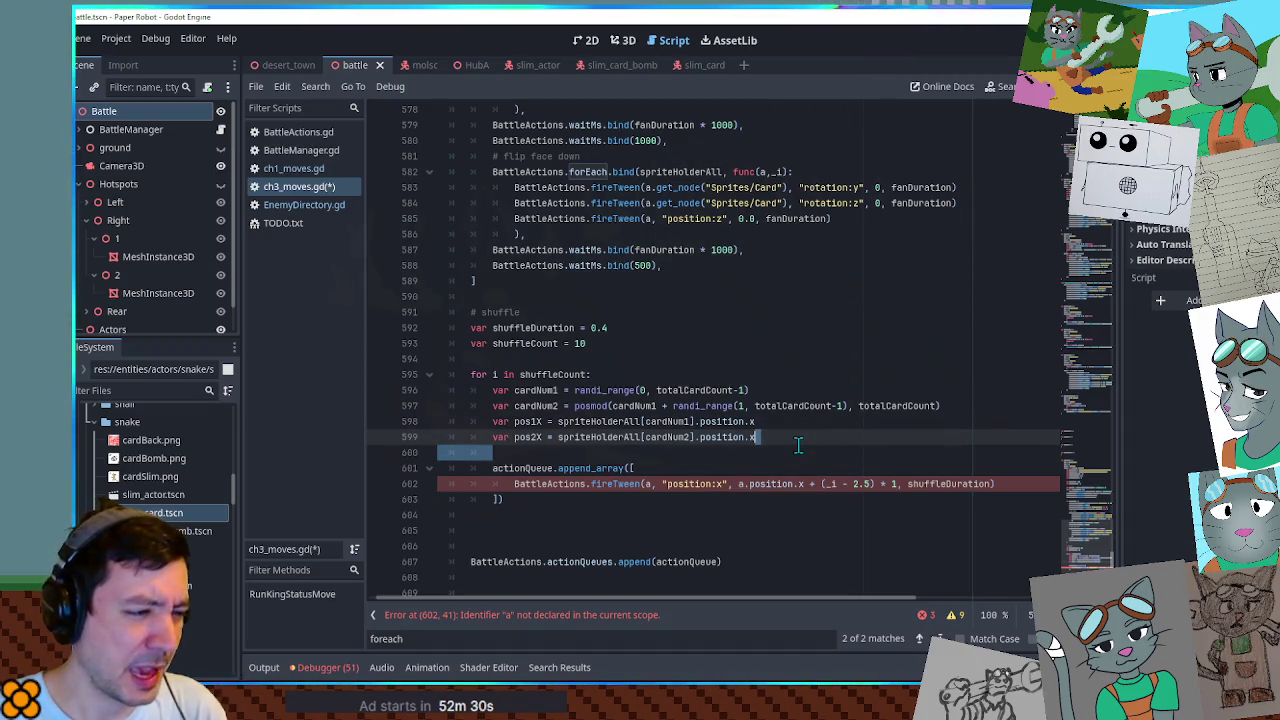
{"action": "key", "text": "BackSpace"}
{"action": "left_click", "coordinate": [557, 485]}
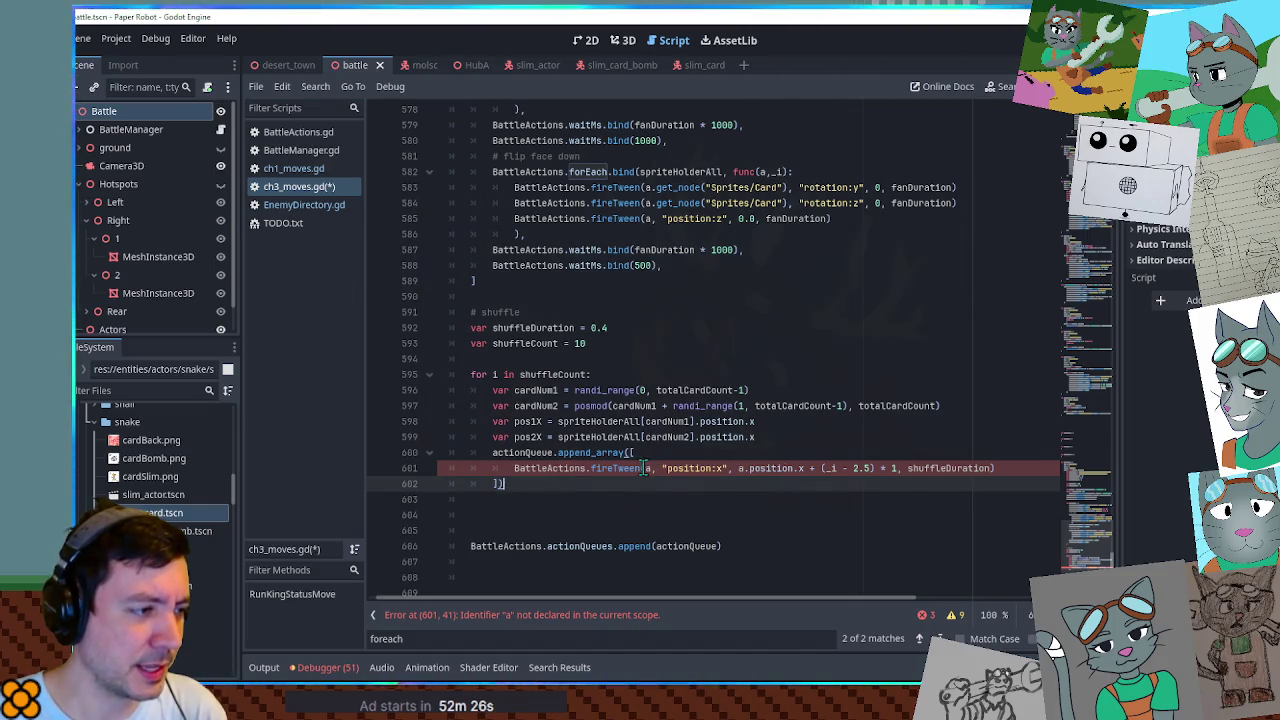
{"action": "double_click", "coordinate": [535, 390]}
{"action": "left_click_drag", "start_coordinate": [558, 421], "coordinate": [694, 421]}
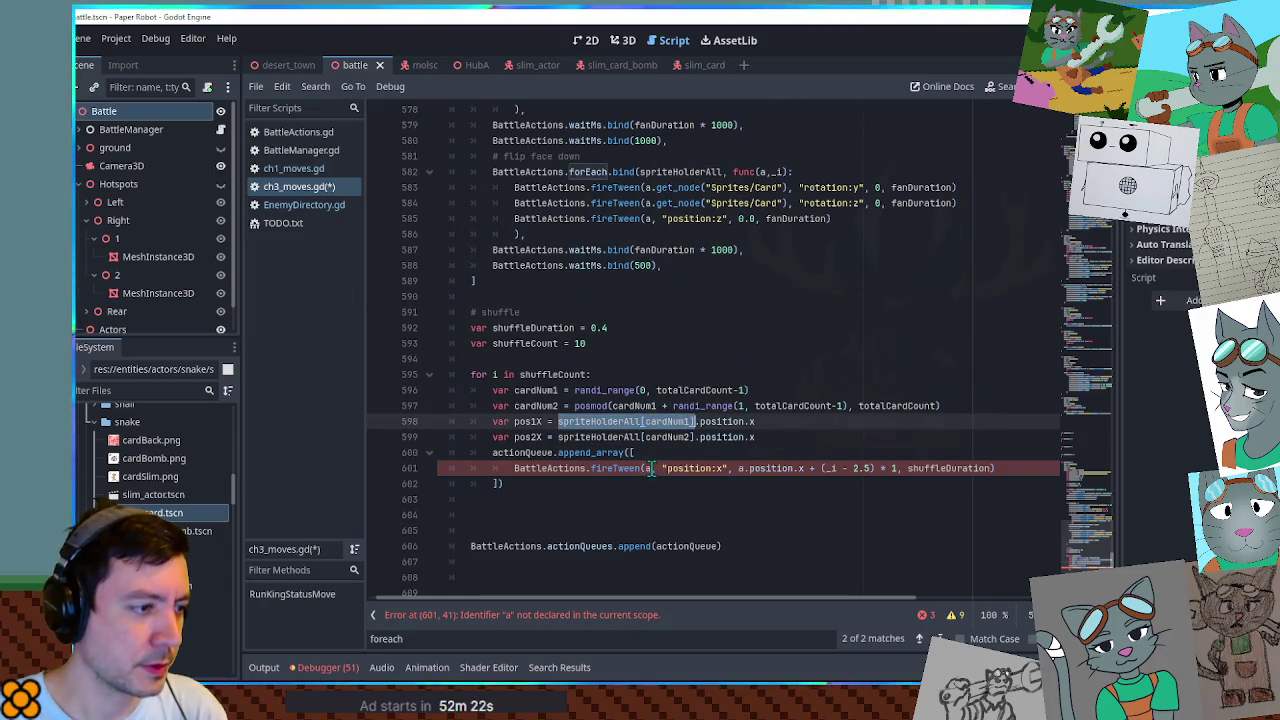
{"action": "key", "text": "ctrl+c"}
{"action": "double_click", "coordinate": [648, 468]}
{"action": "key", "text": "ctrl+v"}
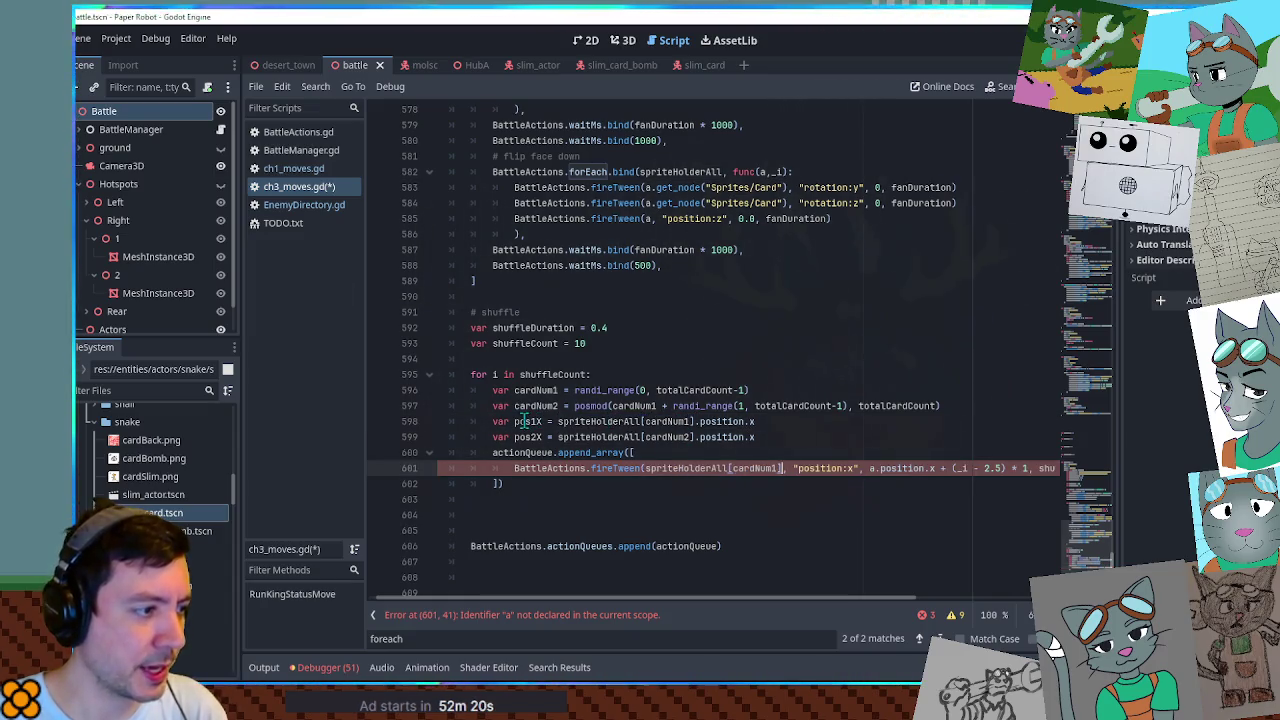
{"action": "double_click", "coordinate": [527, 437]}
{"action": "left_click", "coordinate": [869, 468]}
{"action": "mouse_move", "coordinate": [869, 468]}
{"action": "left_mouse_down"}
{"action": "mouse_move", "coordinate": [1060, 468]}
{"action": "mouse_move", "coordinate": [936, 470]}
{"action": "left_mouse_up"}
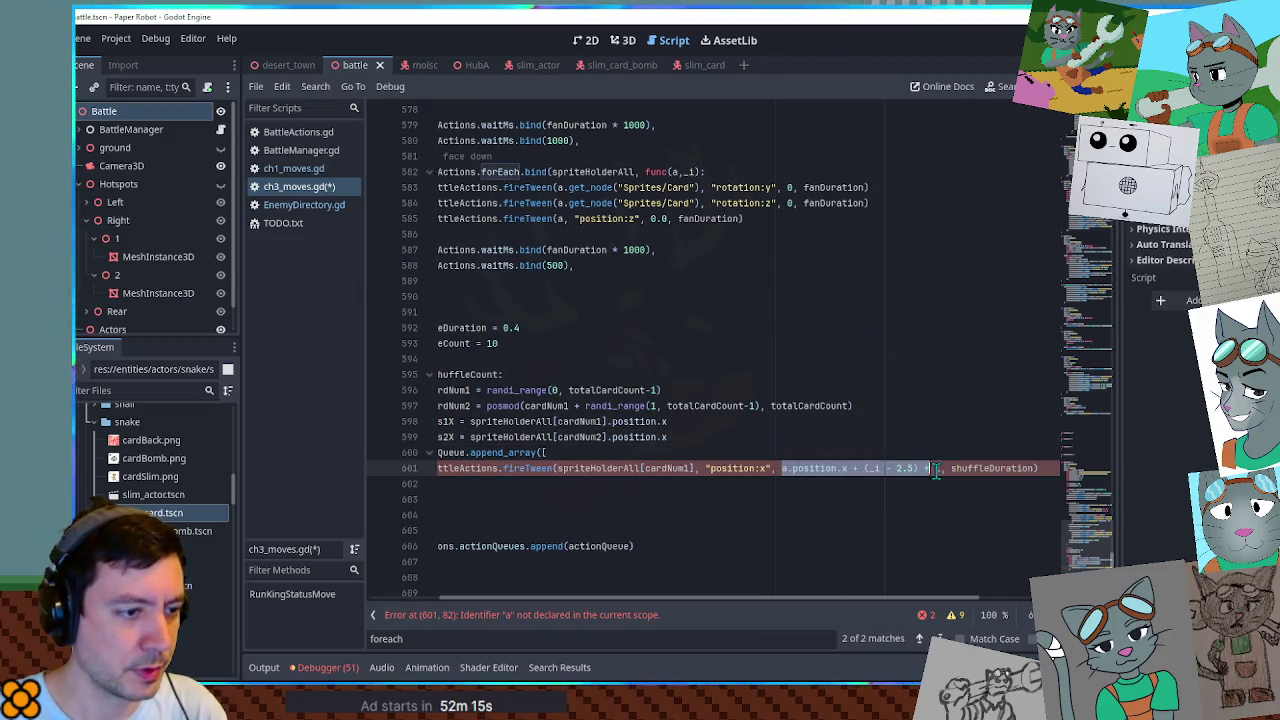
{"action": "key", "text": "ctrl+v"}
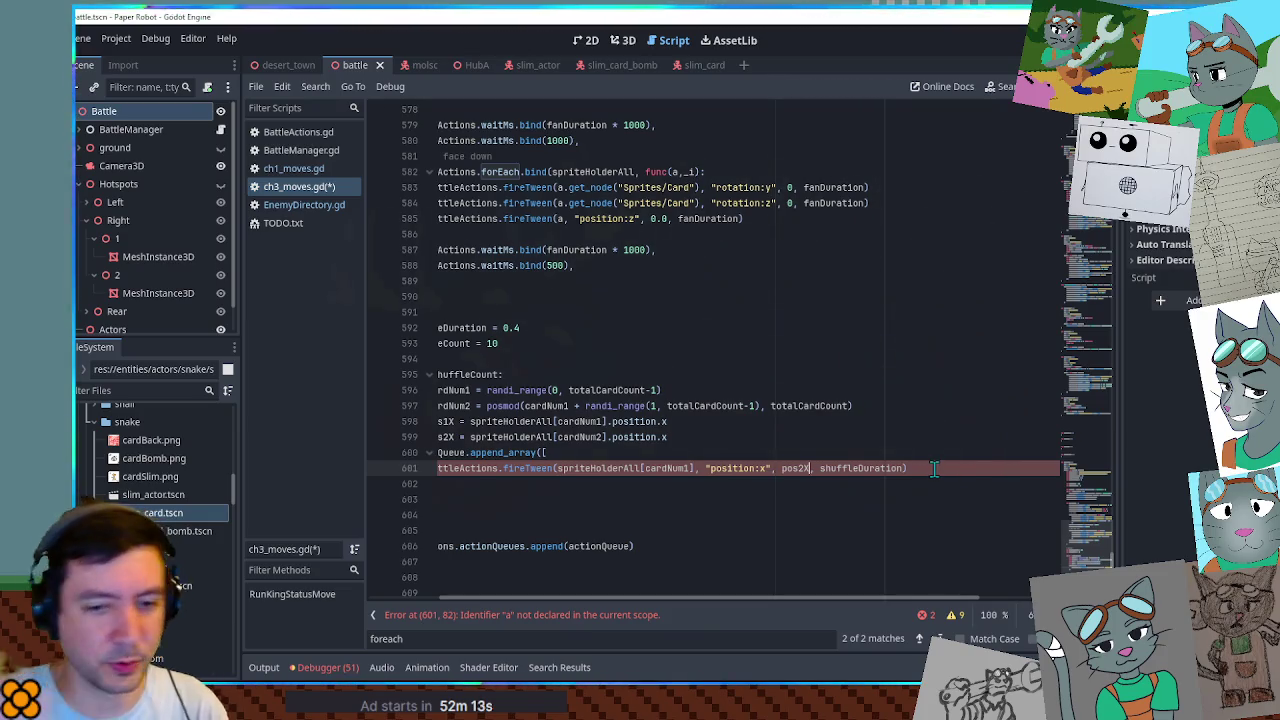
Add a second tween moving spriteHolderAll[cardNum2] to pos1X.
{"action": "key", "text": "ctrl+shift+d"}
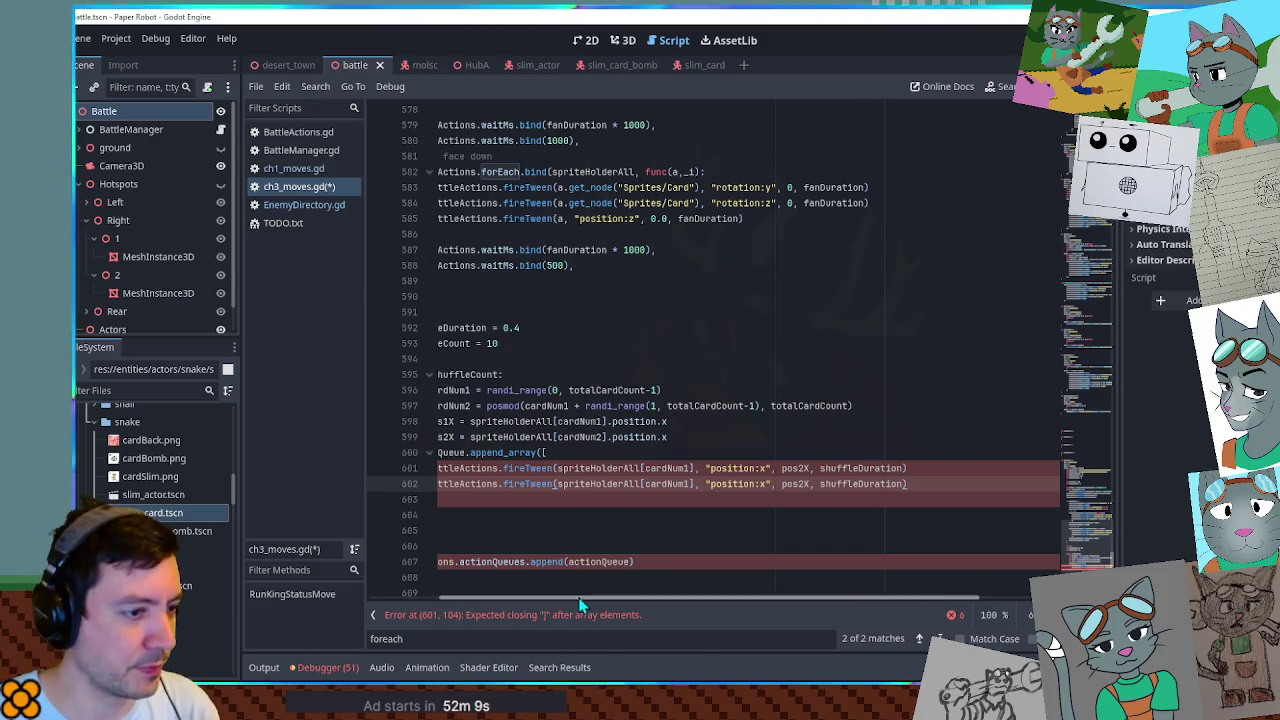
{"action": "scroll", "coordinate": [578, 597], "scroll_direction": "left", "scroll_amount": 2}
{"action": "left_click", "coordinate": [1005, 468]}
{"action": "type", "text": "),"}
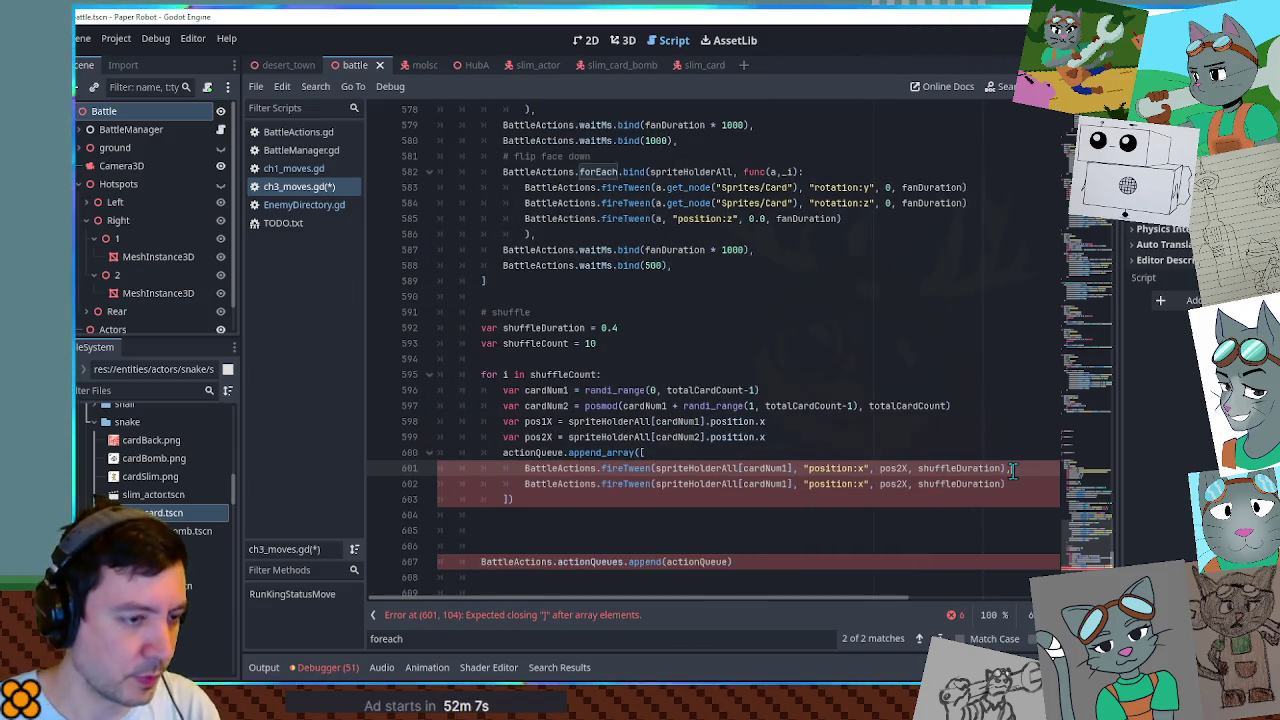
{"action": "double_click", "coordinate": [552, 437]}
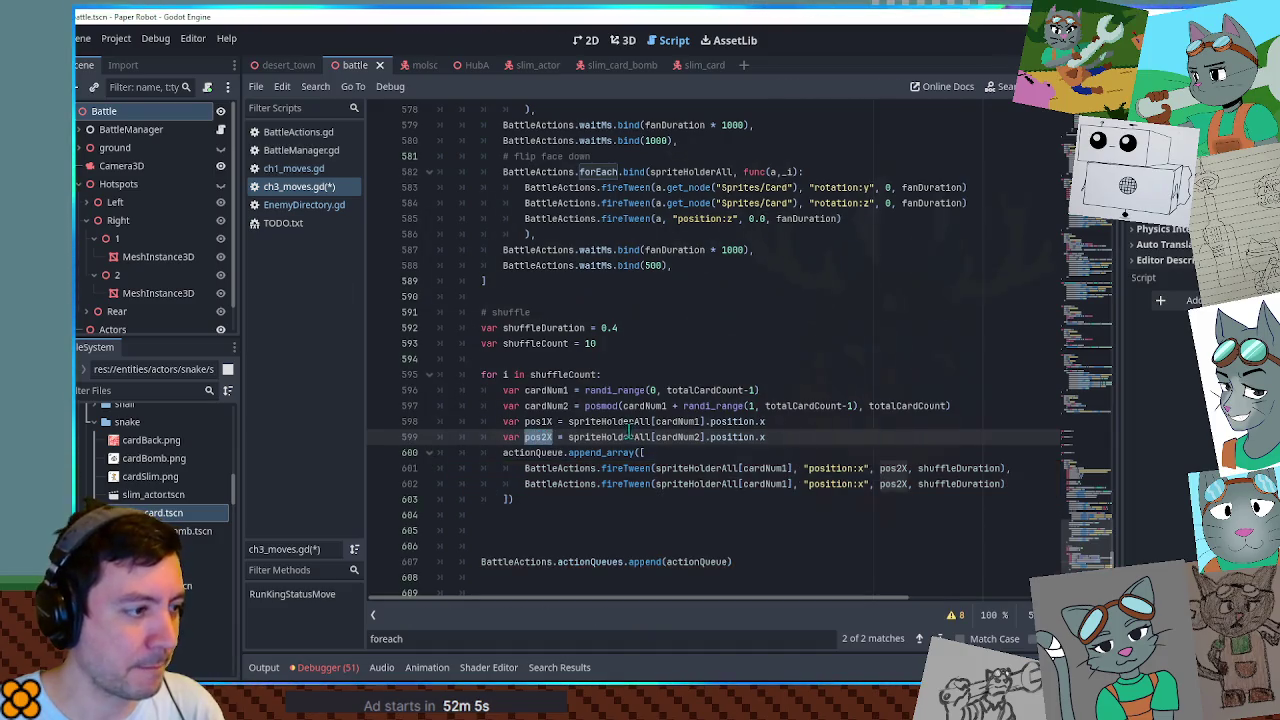
{"action": "double_click", "coordinate": [540, 421]}
{"action": "double_click", "coordinate": [893, 484]}
{"action": "key", "text": "ctrl+v"}
{"action": "left_click", "coordinate": [785, 484]}
{"action": "key", "text": "BackSpace"}
{"action": "type", "text": "2"}
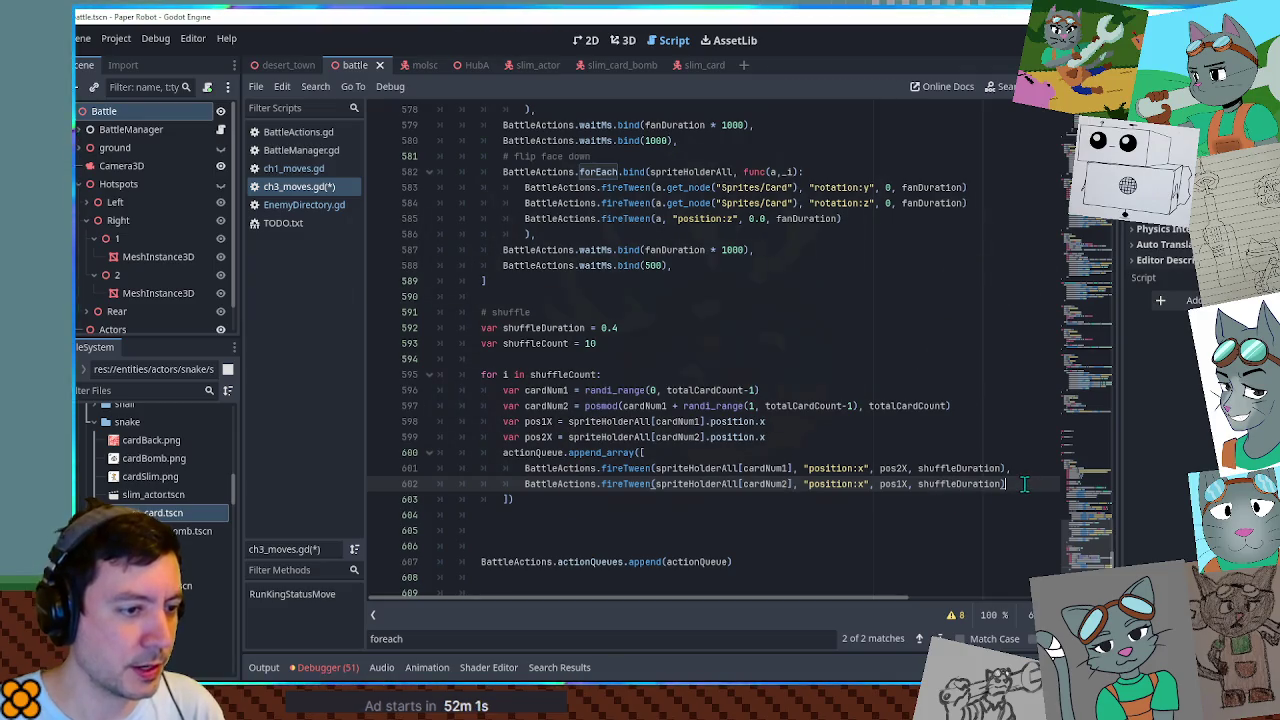
{"action": "left_click", "coordinate": [1023, 484]}
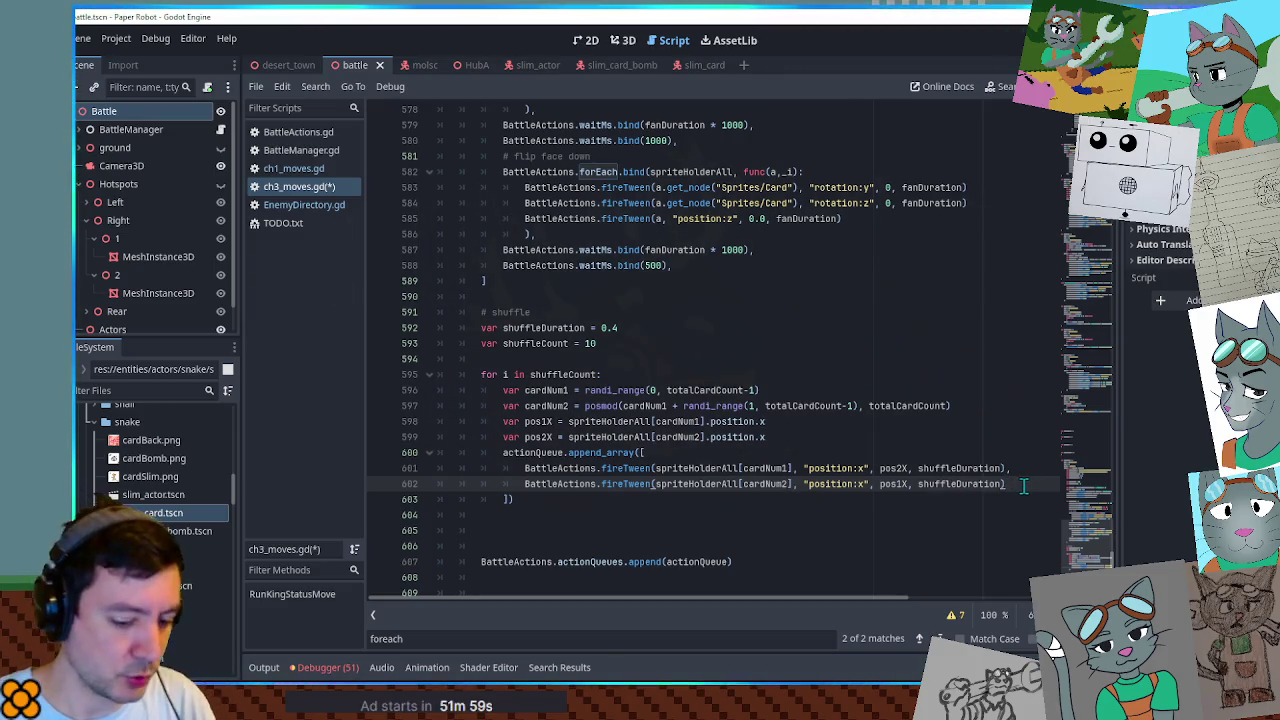
{"action": "type", "text": ","}
Append a BattleActions.waitMs.bind call after the two tweens, ready to replace its 500 value.
{"action": "key", "text": "Return"}
{"action": "triple_click", "coordinate": [757, 265]}
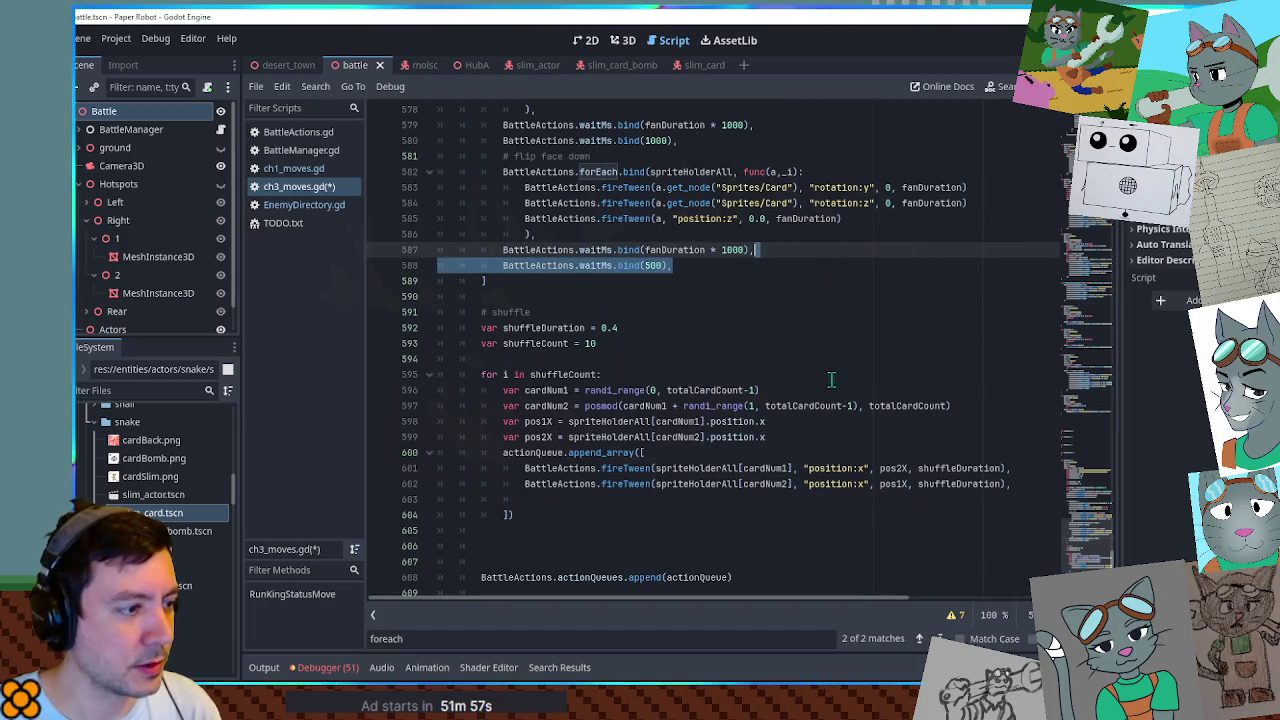
{"action": "left_click_drag", "start_coordinate": [1020, 484], "coordinate": [1020, 492]}
{"action": "key", "text": "ctrl+v"}
{"action": "key", "text": "Home"}
{"action": "key", "text": "Tab"}
{"action": "double_click", "coordinate": [540, 330]}
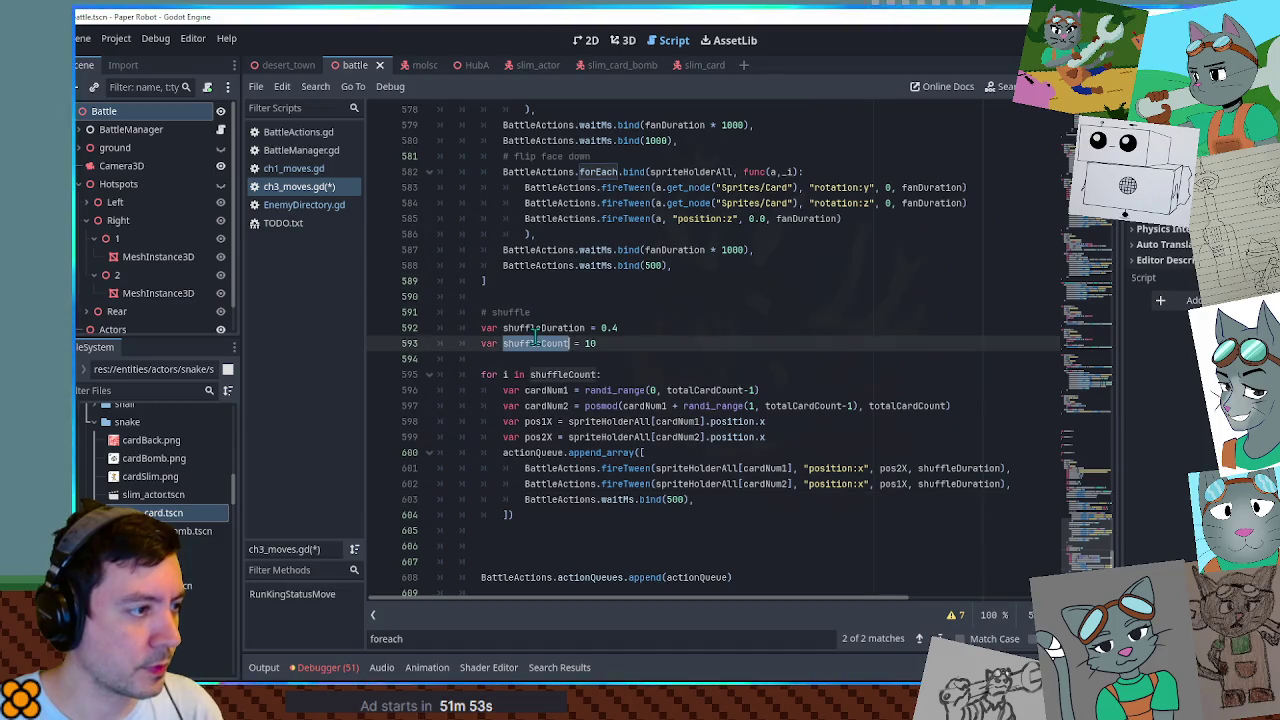
{"action": "double_click", "coordinate": [675, 499]}
Change the wait value to 1000 * shuffleDuration and save ch3_moves.gd.
{"action": "type", "text": "1000 * shuffleDuration"}
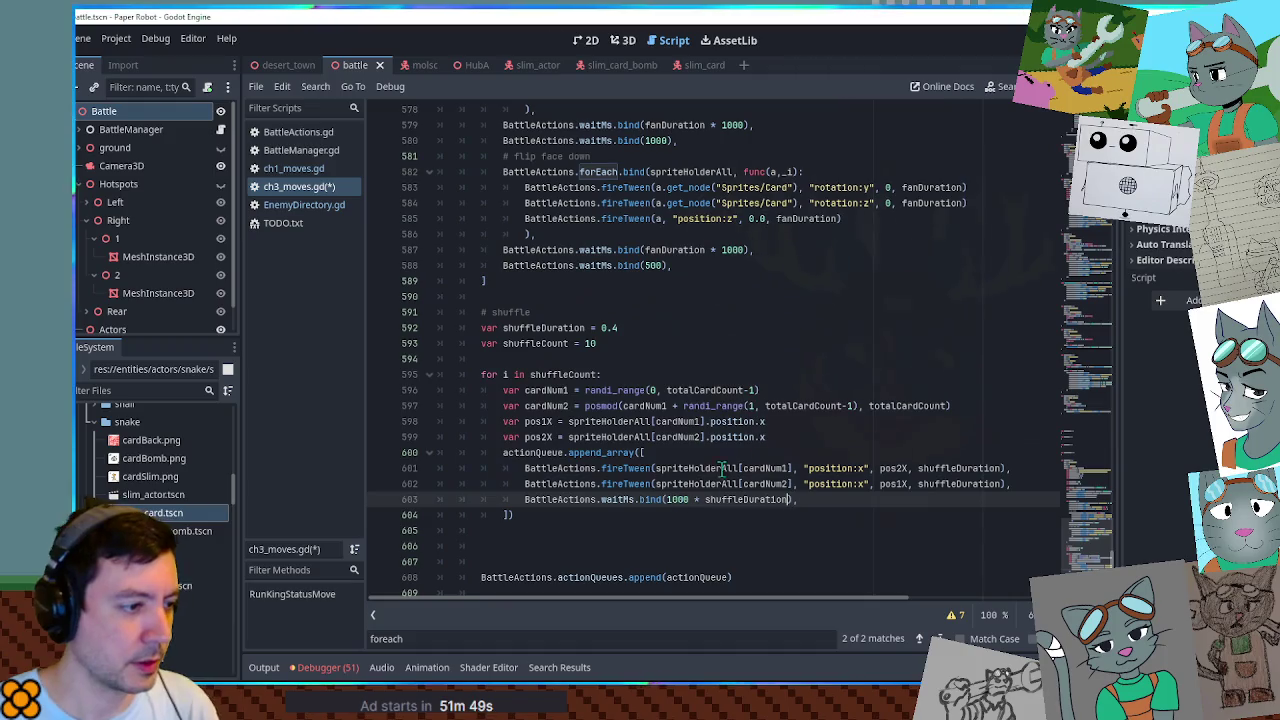
{"action": "left_click", "coordinate": [777, 358]}
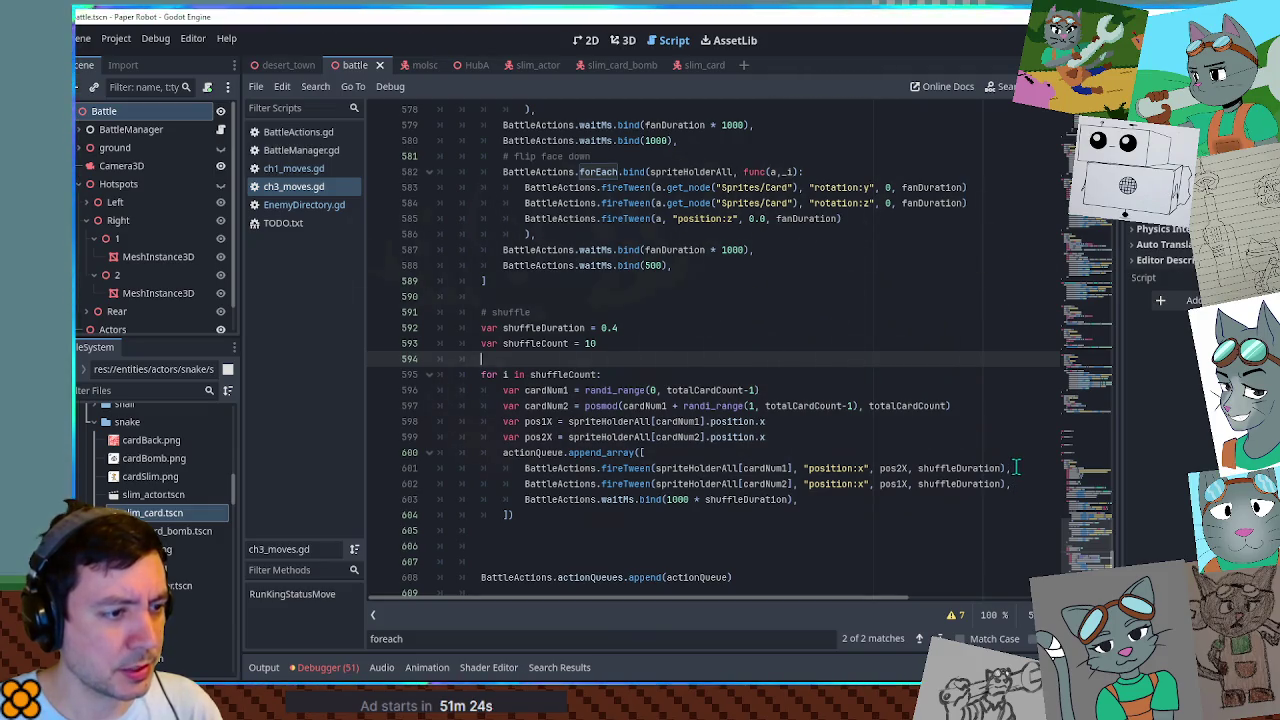
Add var y = 1.0 and a position:y tween lifting the cardNum1 card to y.
{"action": "left_click_drag", "start_coordinate": [1015, 467], "coordinate": [1015, 458]}
{"action": "key", "text": "ctrl+c"}
{"action": "left_click", "coordinate": [1012, 484]}
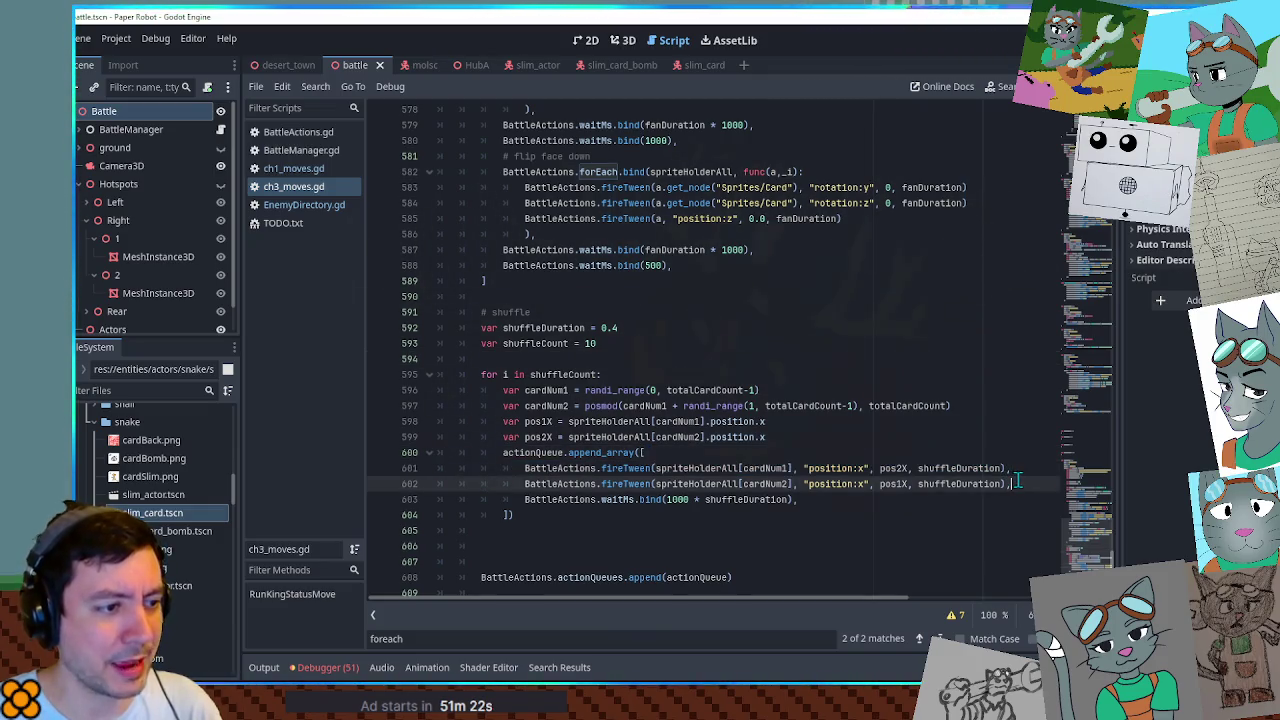
{"action": "key", "text": "ctrl+v"}
{"action": "double_click", "coordinate": [860, 500]}
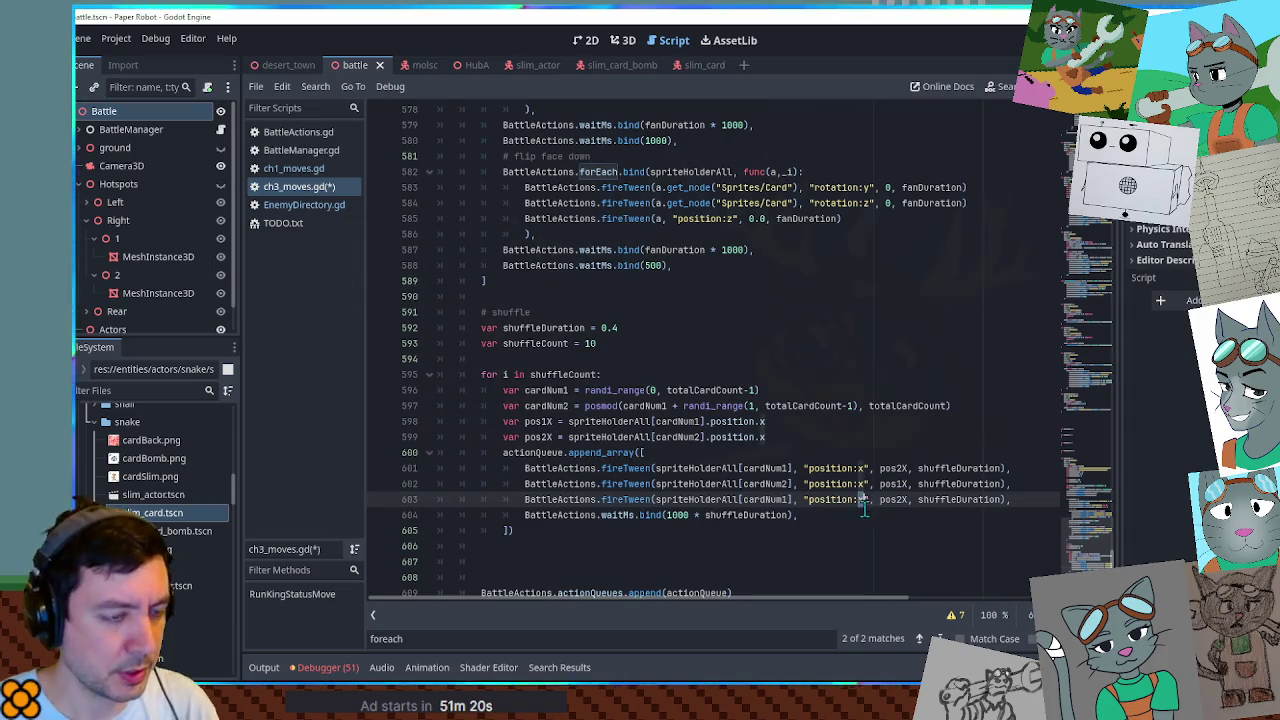
{"action": "type", "text": "y"}
{"action": "left_click", "coordinate": [997, 500]}
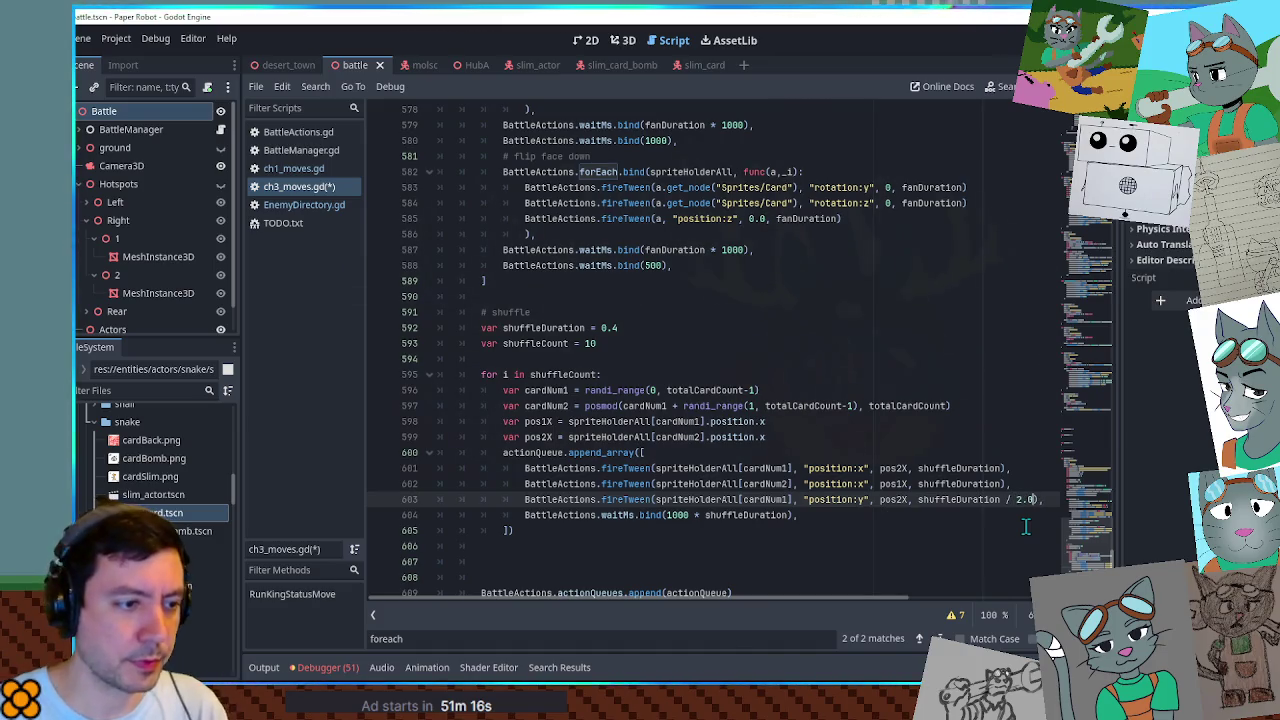
{"action": "double_click", "coordinate": [897, 500]}
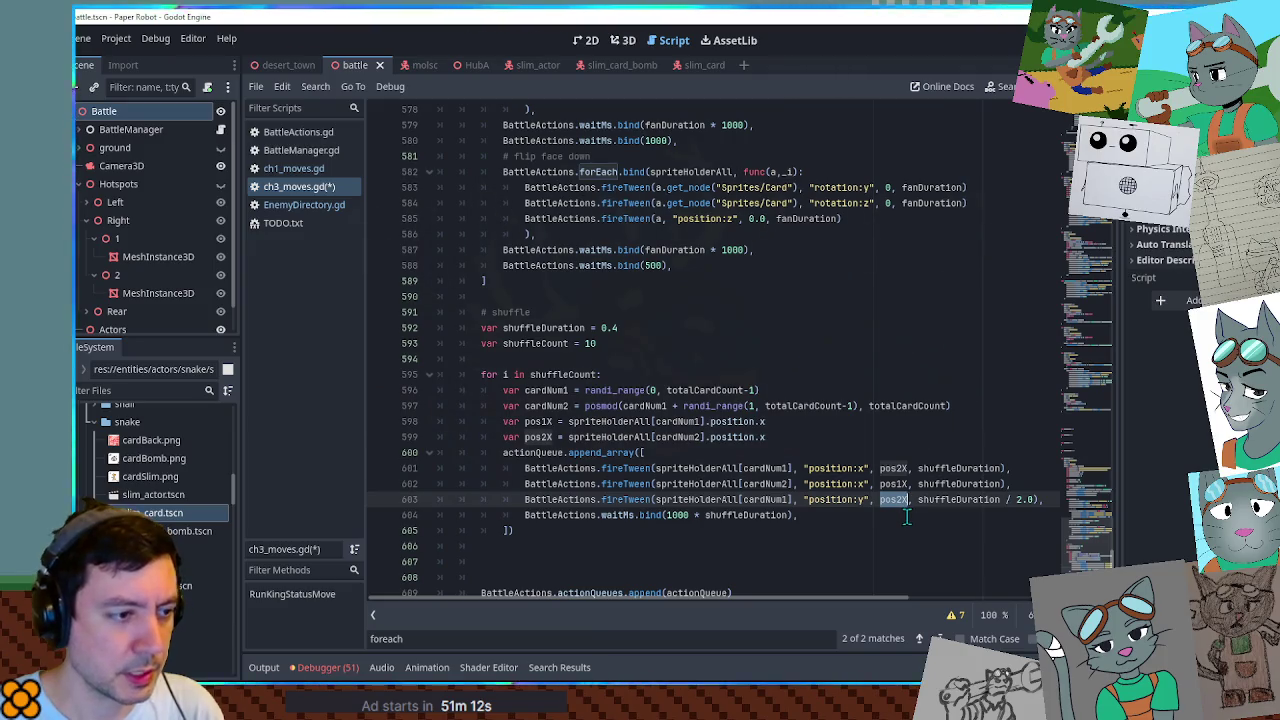
{"action": "left_click", "coordinate": [786, 437]}
{"action": "key", "text": "Return"}
{"action": "type", "text": "var y ="}
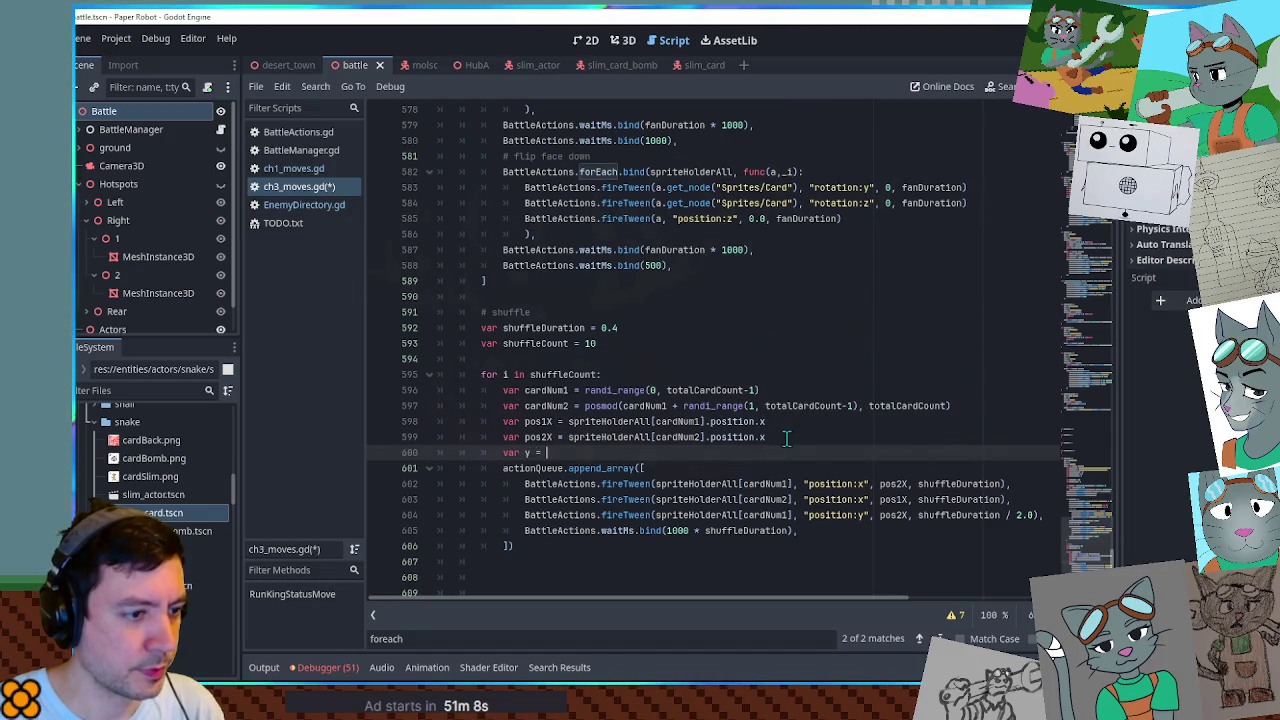
{"action": "type", "text": "1.0"}
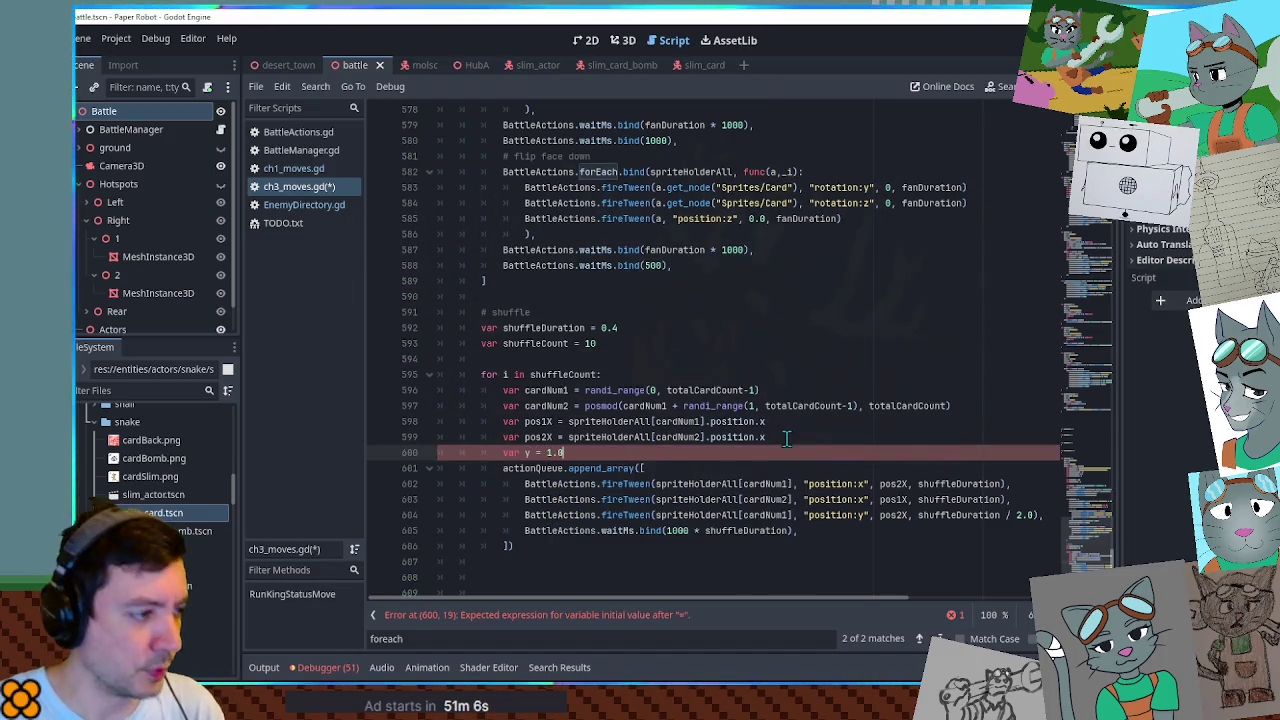
{"action": "double_click", "coordinate": [886, 516]}
{"action": "type", "text": "y"}
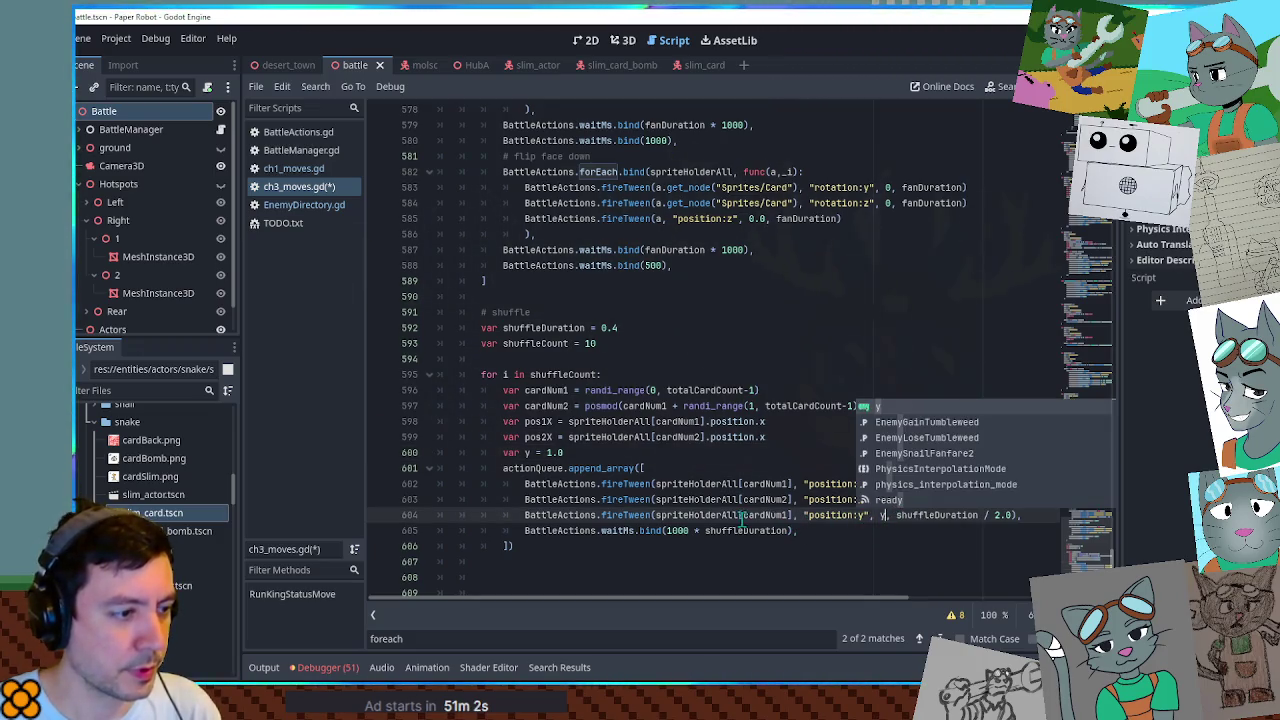
{"action": "left_click", "coordinate": [1012, 516]}
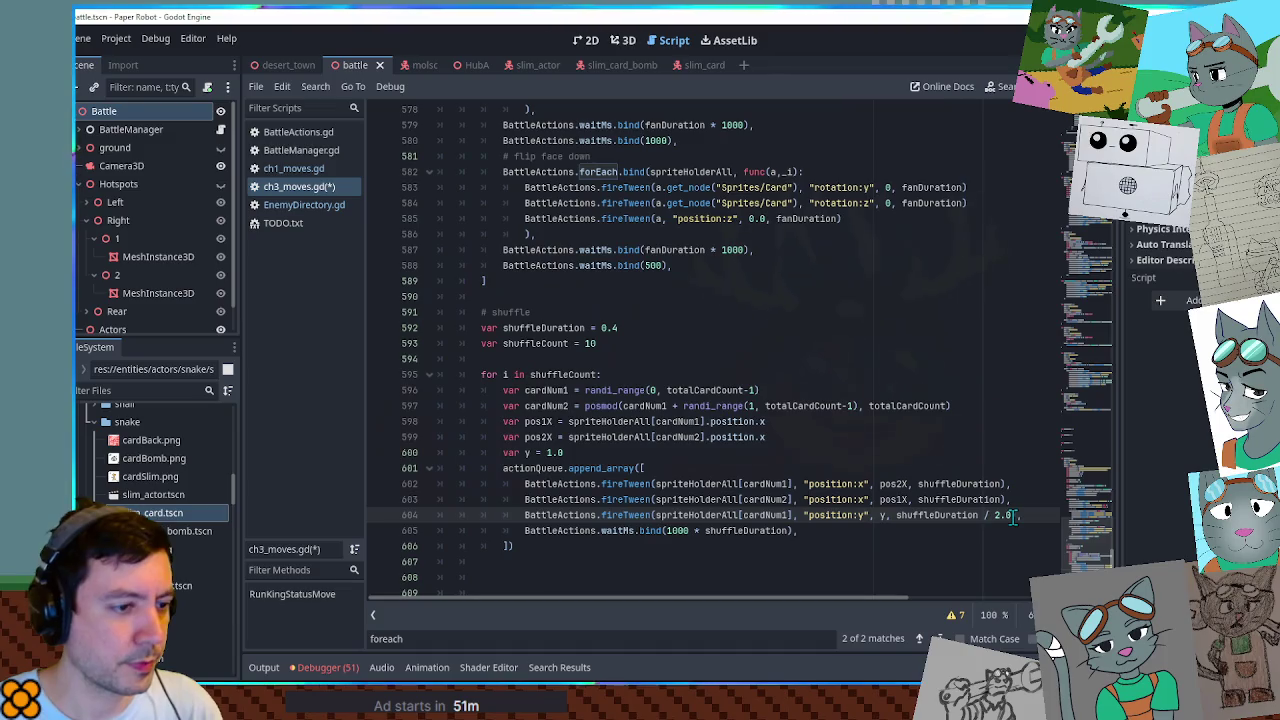
Duplicate the lift tween for the cardNum2 card.
{"action": "key", "text": "ctrl+shift+d"}
{"action": "left_click", "coordinate": [789, 531]}
{"action": "key", "text": "BackSpace"}
{"action": "type", "text": "2"}
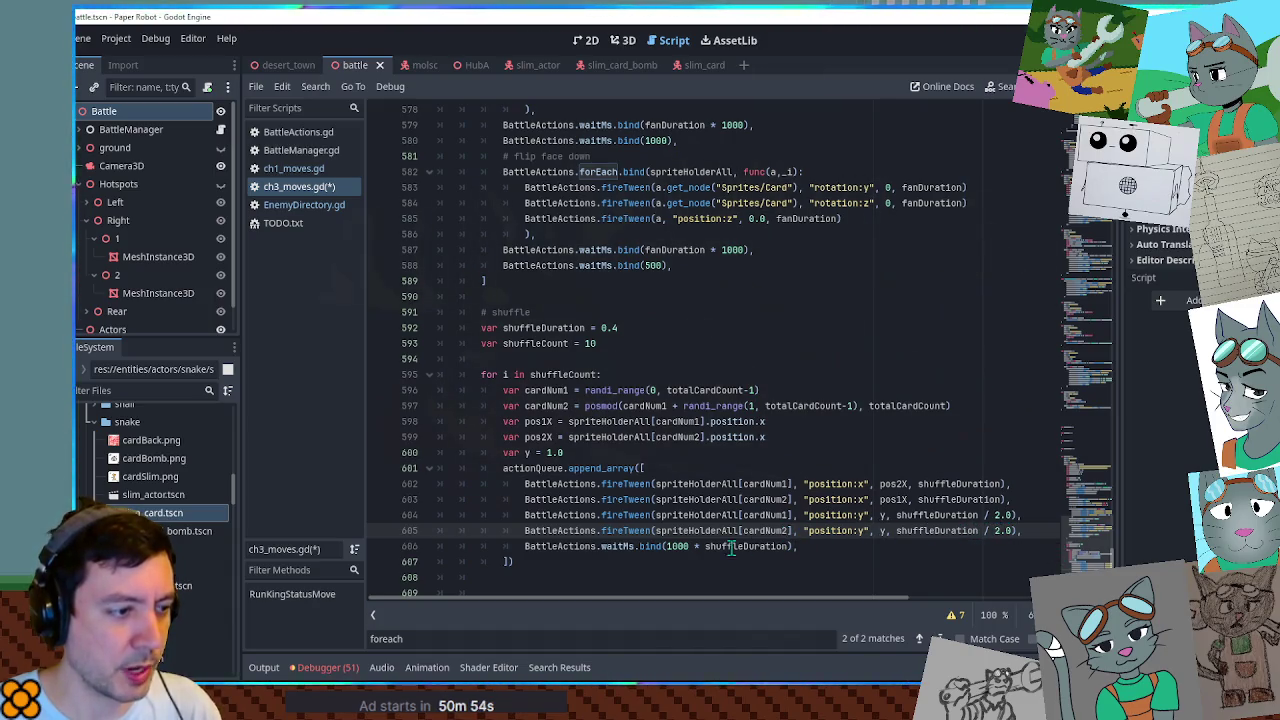
{"action": "left_click", "coordinate": [789, 546]}
{"action": "type", "text": "* 0.5"}
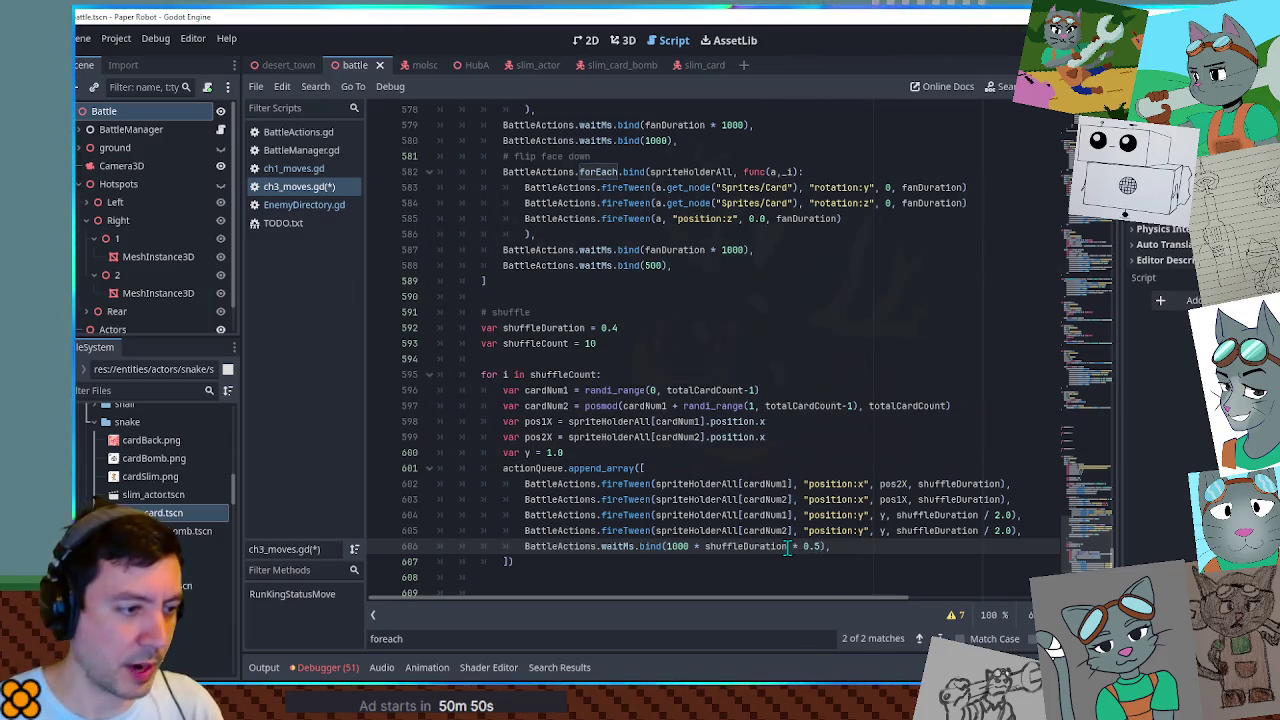
Copy both lift tweens below the wait with height 0, followed by another half-duration wait.
{"action": "left_click_drag", "start_coordinate": [1022, 531], "coordinate": [1016, 499]}
{"action": "key", "text": "ctrl+c"}
{"action": "left_click", "coordinate": [889, 546]}
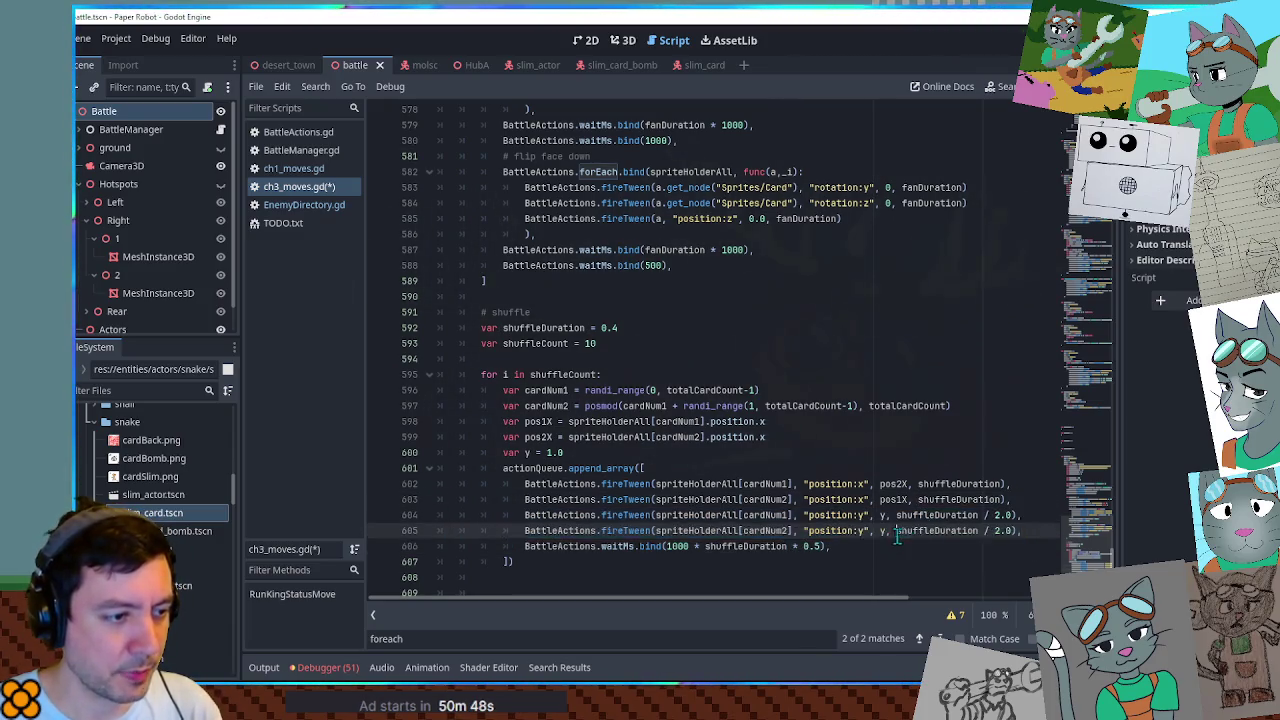
{"action": "key", "text": "ctrl+v"}
{"action": "double_click", "coordinate": [881, 562]}
{"action": "type", "text": "0"}
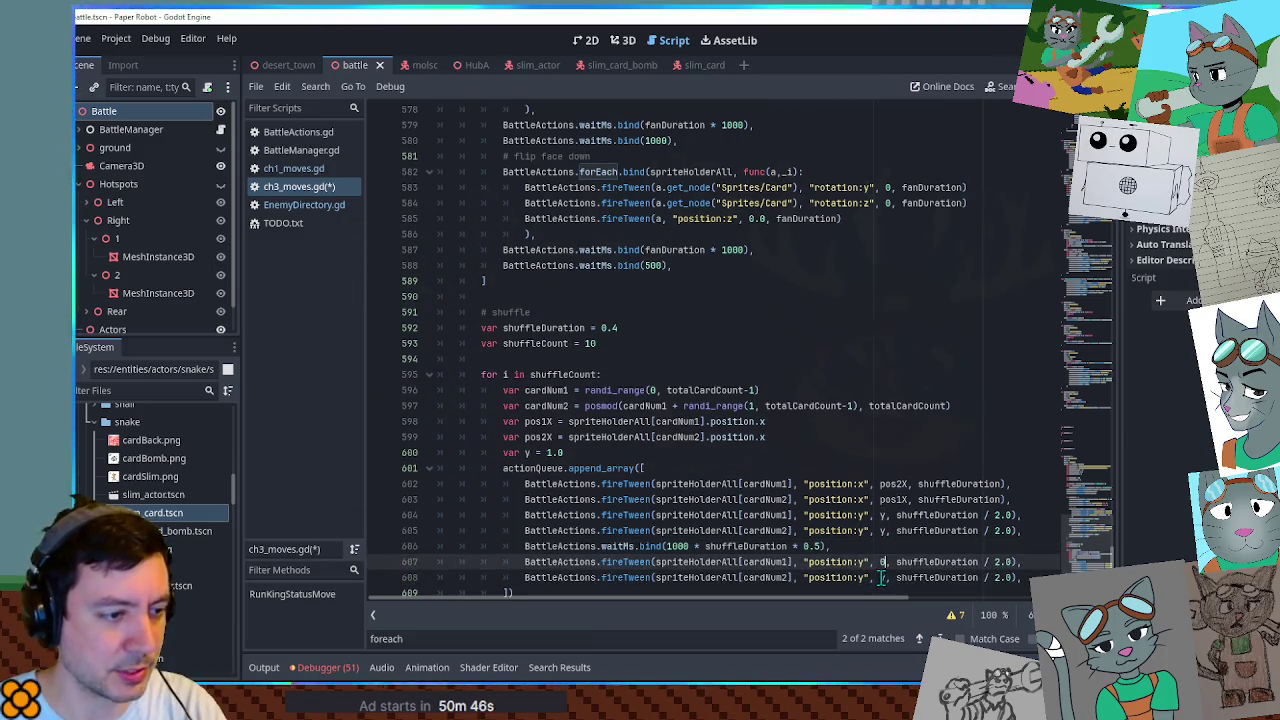
{"action": "double_click", "coordinate": [881, 577]}
{"action": "type", "text": "0"}
{"action": "left_click", "coordinate": [1002, 540]}
{"action": "left_click", "coordinate": [1028, 577]}
{"action": "key", "text": "Return"}
{"action": "key", "text": "ctrl+v"}
Add 'shuffleDuration *= 0.94' after the queued actions and save ch3_moves.gd.
{"action": "left_click", "coordinate": [777, 362]}
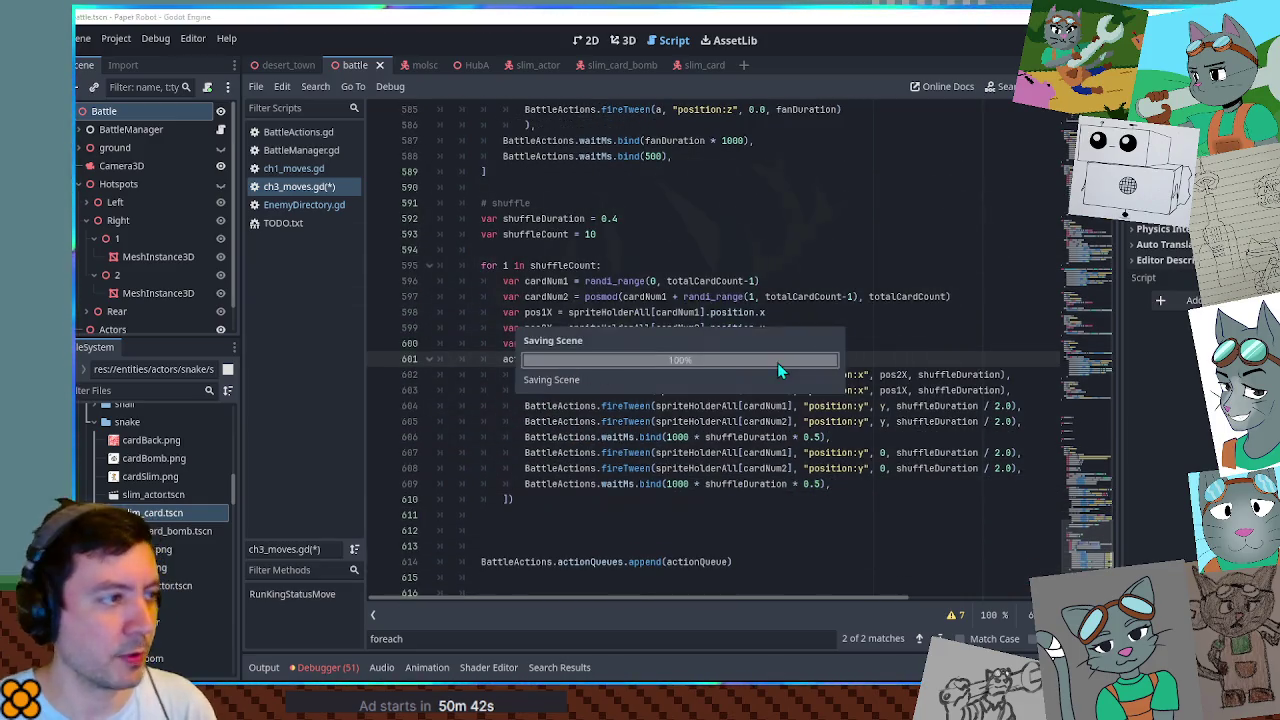
{"action": "left_click", "coordinate": [573, 484]}
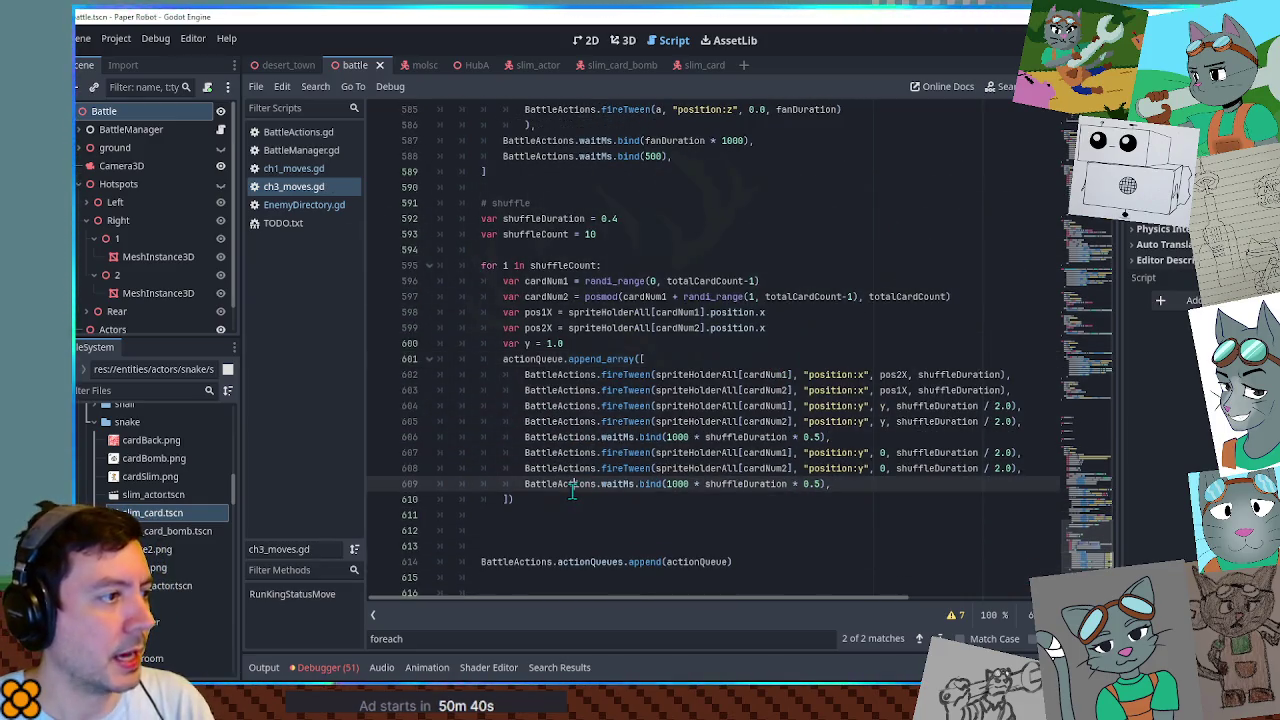
{"action": "double_click", "coordinate": [519, 218]}
{"action": "left_click", "coordinate": [540, 498]}
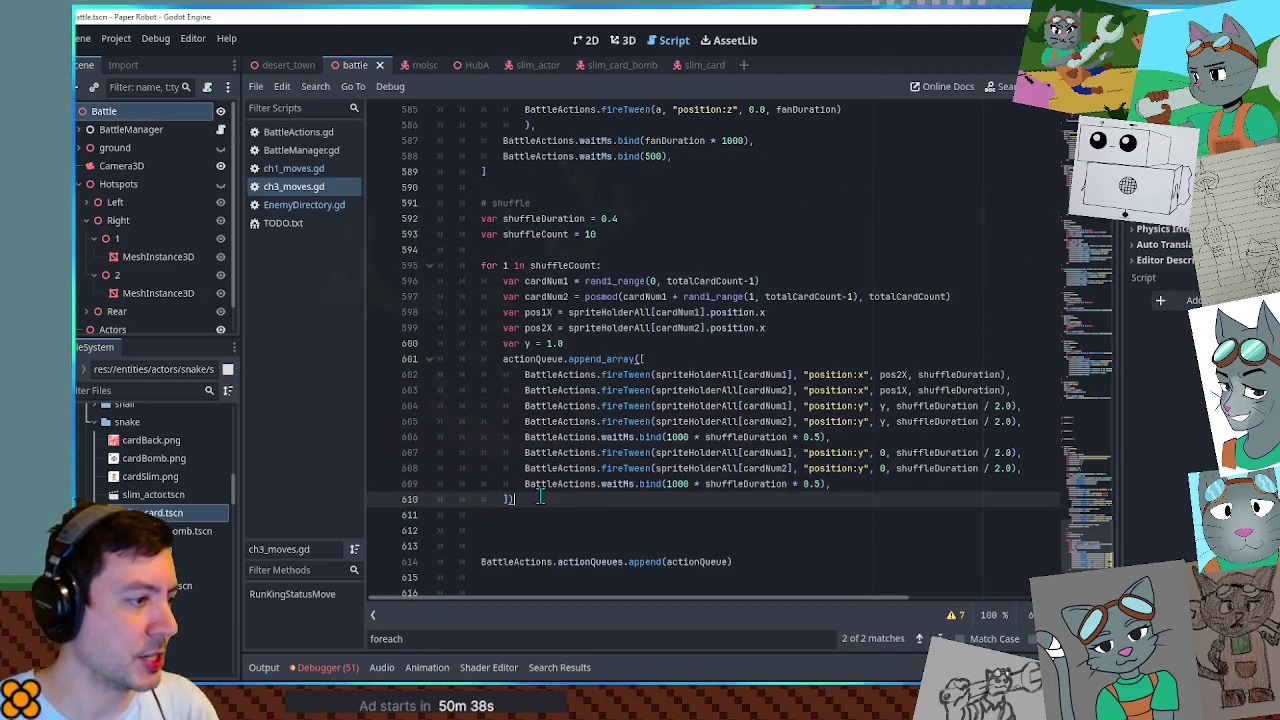
{"action": "key", "text": "Return"}
{"action": "key", "text": "ctrl+v"}
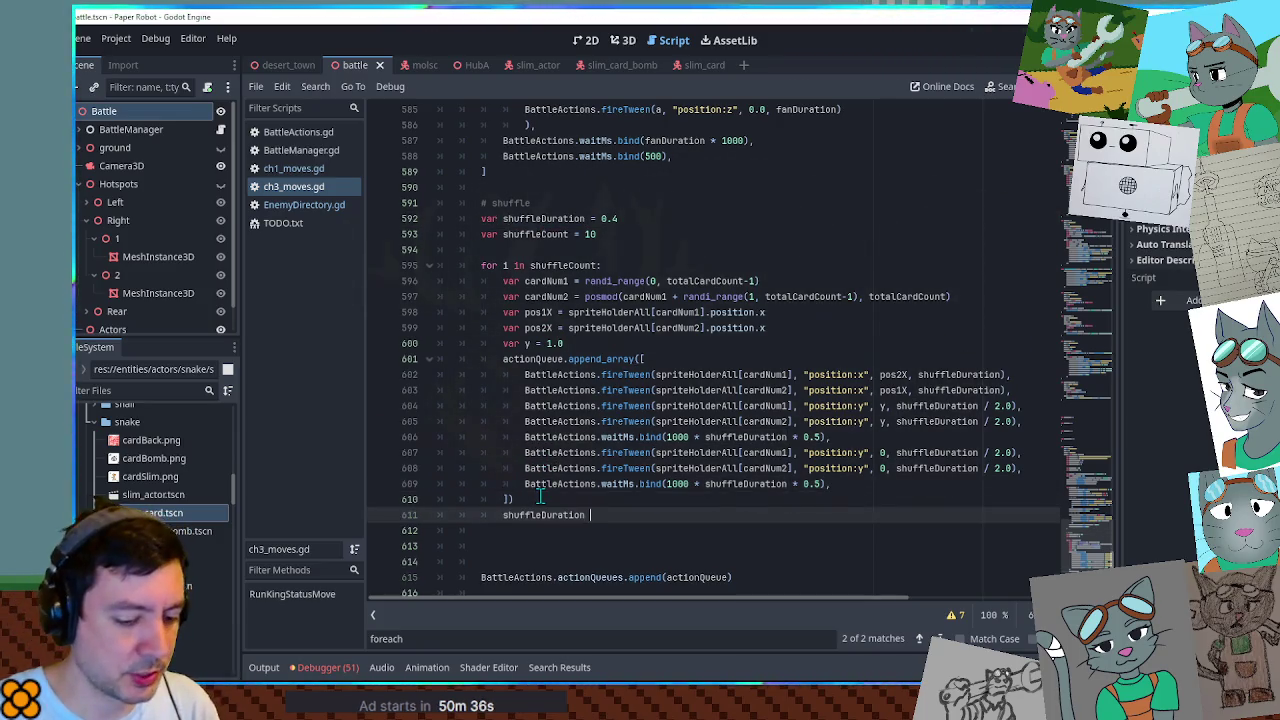
{"action": "type", "text": "*="}
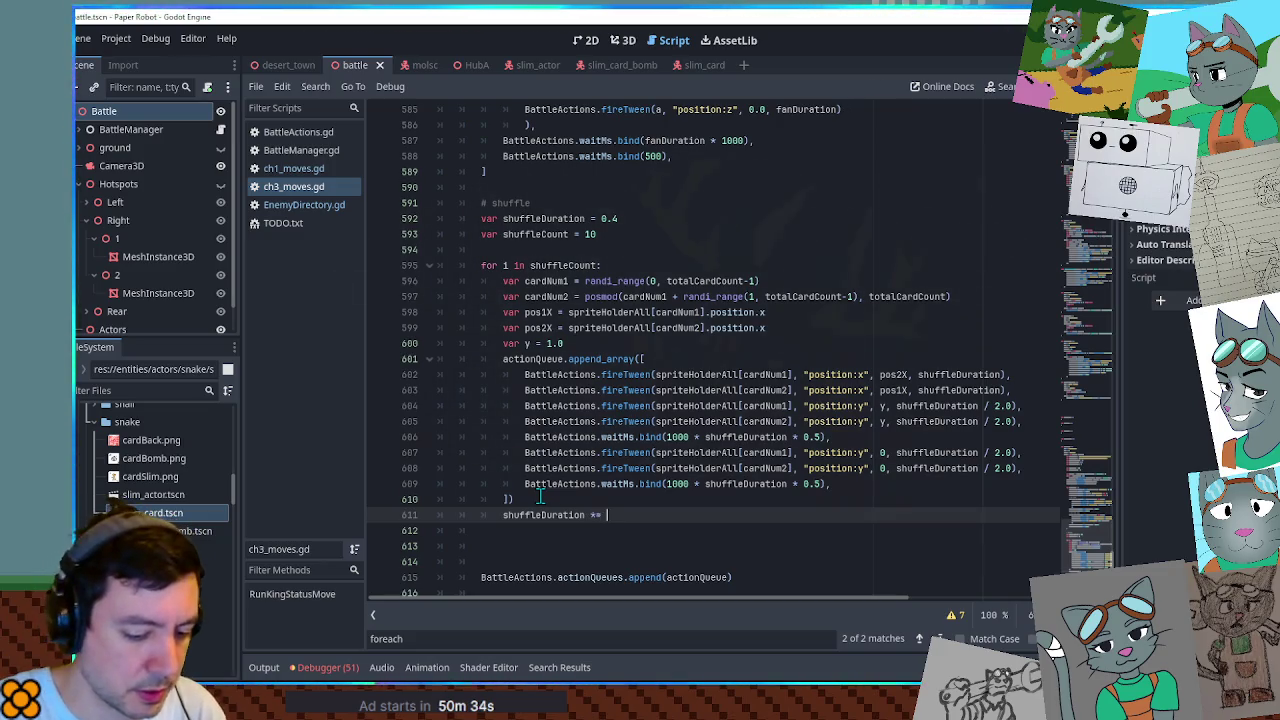
{"action": "type", "text": " 0.94"}
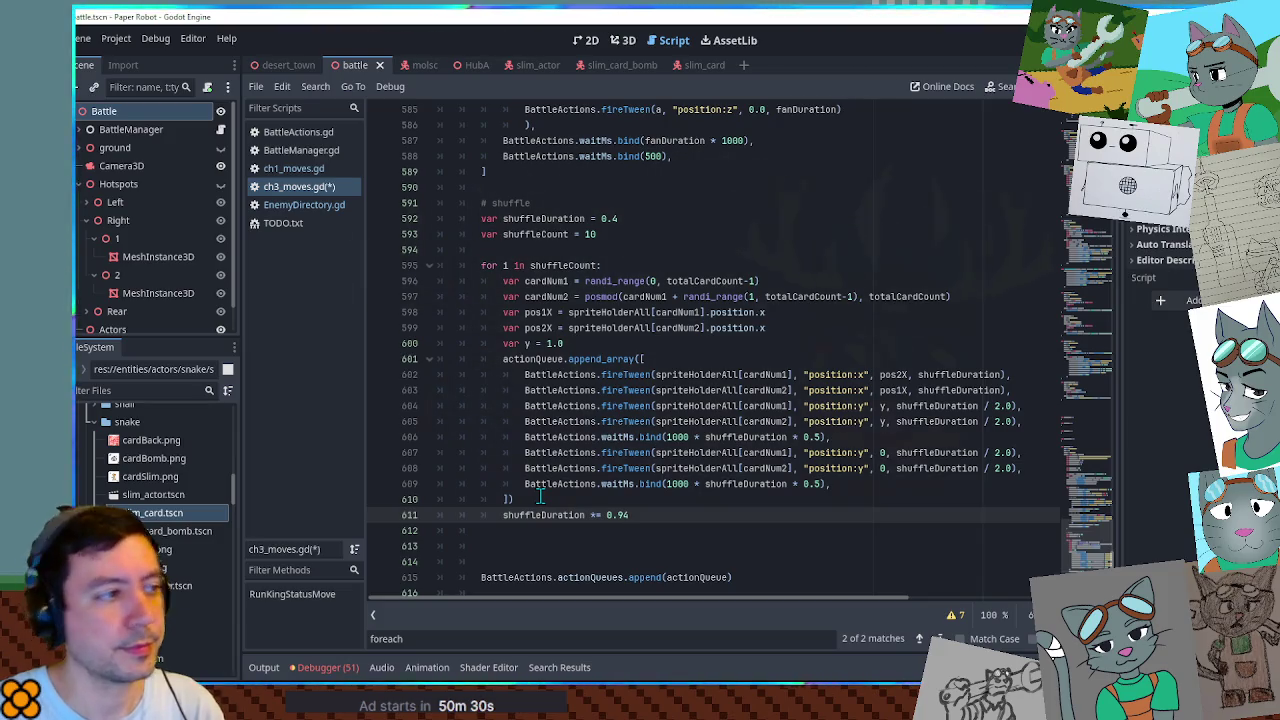
{"action": "key", "text": "ctrl+s"}
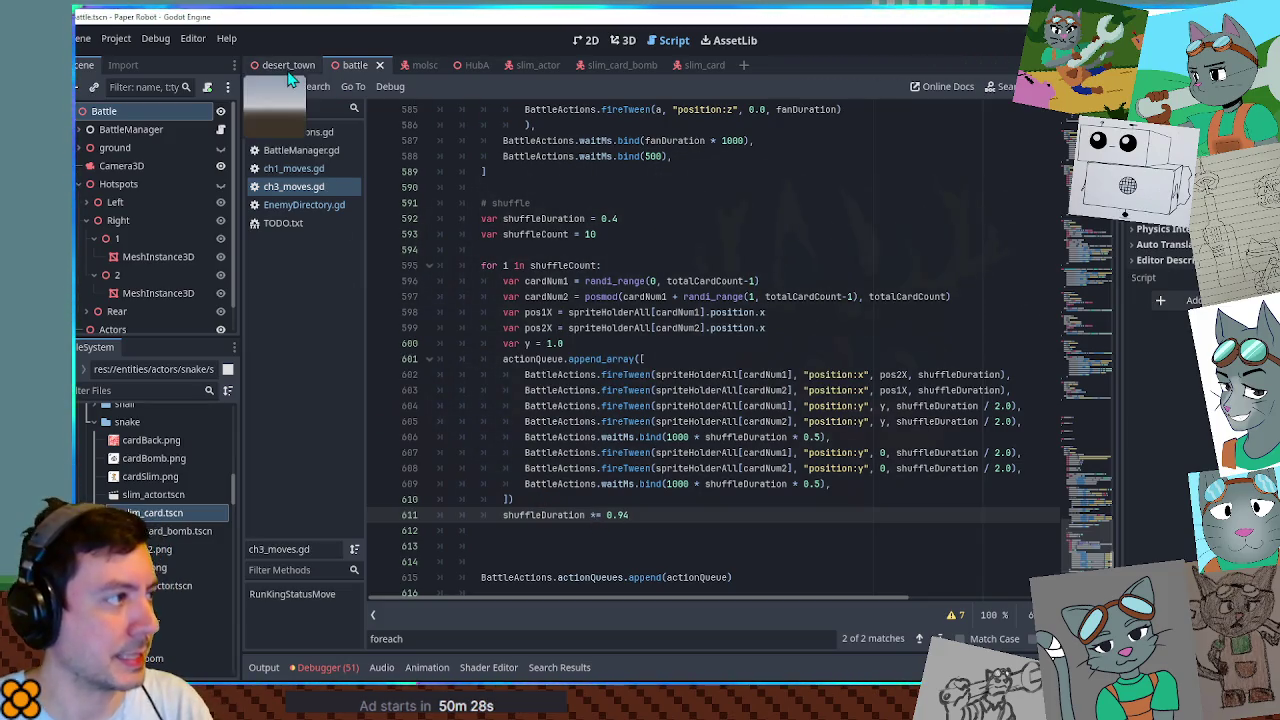
Run the desert_town scene to test the shuffle in game.
{"action": "left_click", "coordinate": [285, 70]}
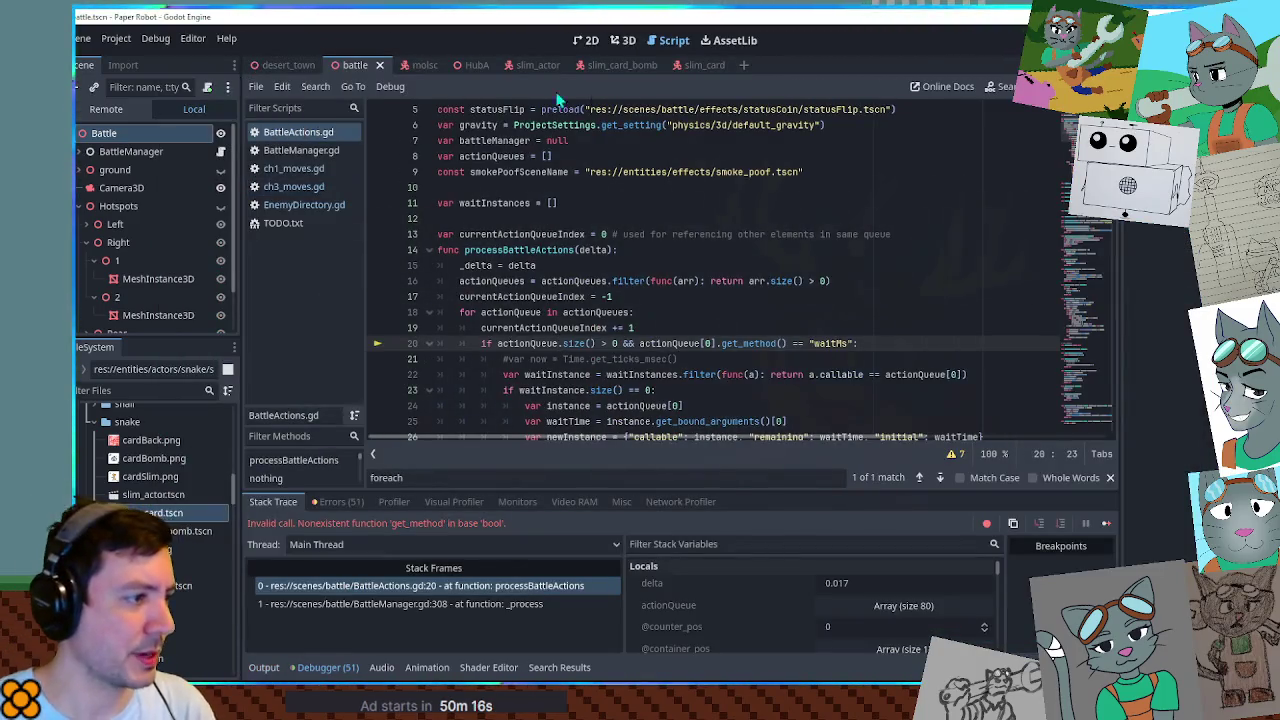
{"action": "left_click", "coordinate": [684, 264]}
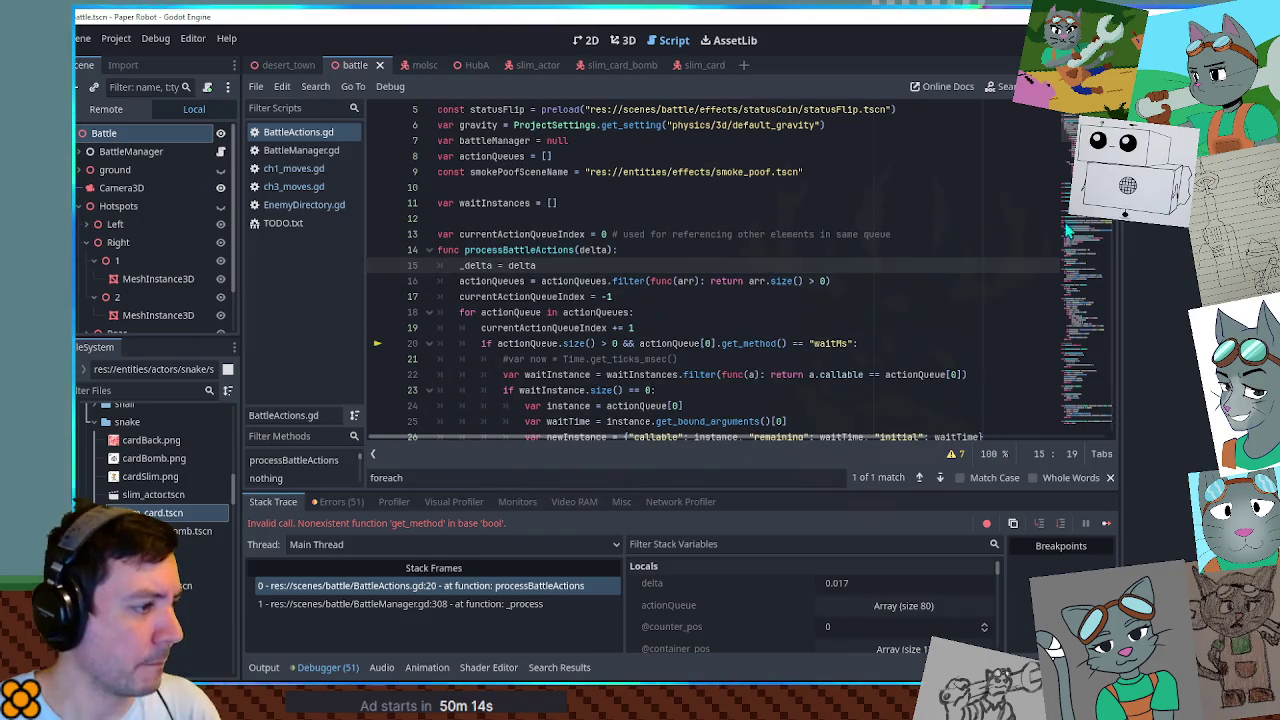
{"action": "mouse_move", "coordinate": [1088, 330]}
{"action": "left_mouse_down"}
{"action": "mouse_move", "coordinate": [1095, 456]}
{"action": "mouse_move", "coordinate": [1090, 112]}
{"action": "left_mouse_up"}
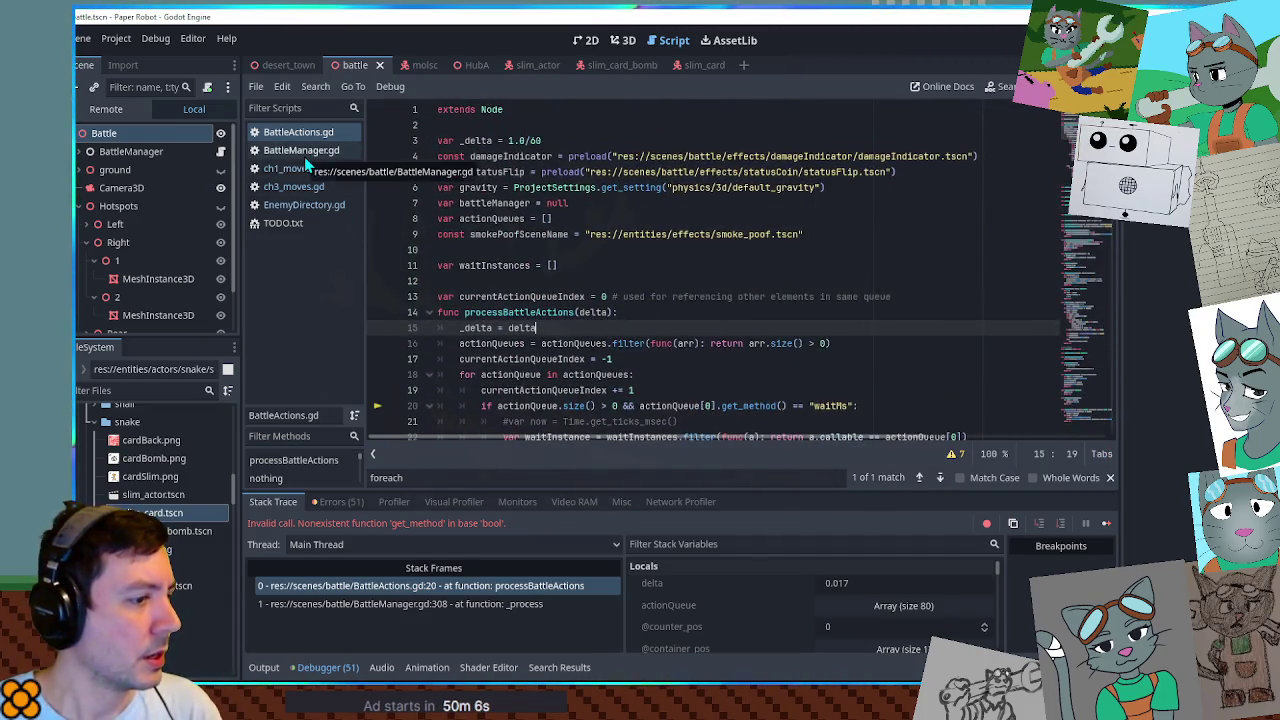
Inspect the actionQueue array in the debugger's stack variables, then return to ch3_moves.gd.
{"action": "left_click", "coordinate": [881, 605]}
{"action": "scroll", "coordinate": [828, 590], "scroll_direction": "down", "scroll_amount": 3}
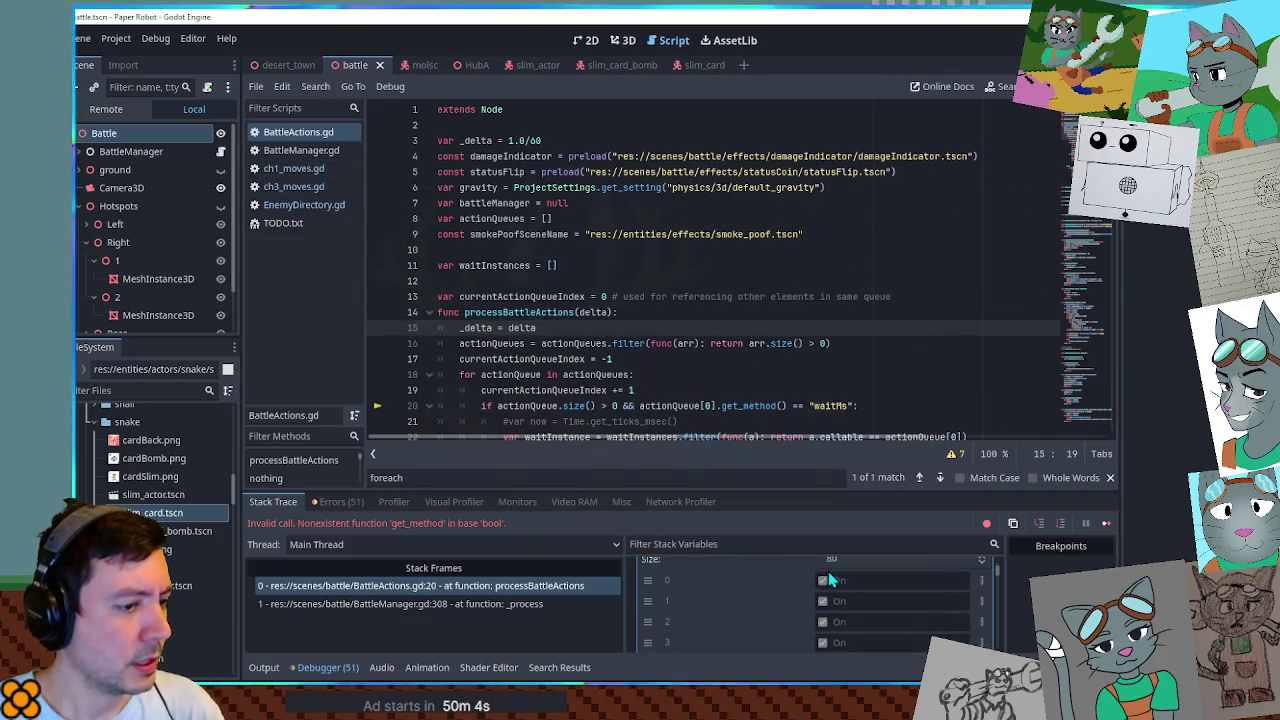
{"action": "scroll", "coordinate": [812, 580], "scroll_direction": "down", "scroll_amount": 4}
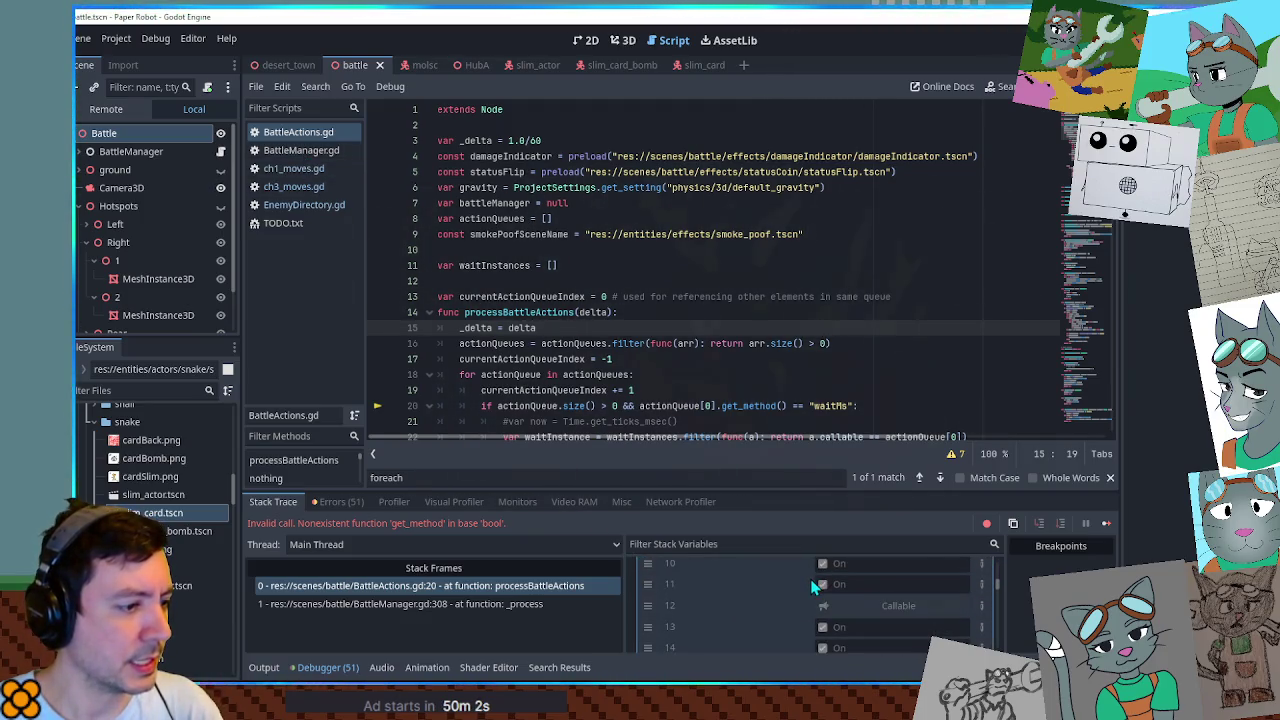
{"action": "scroll", "coordinate": [813, 591], "scroll_direction": "up", "scroll_amount": 6}
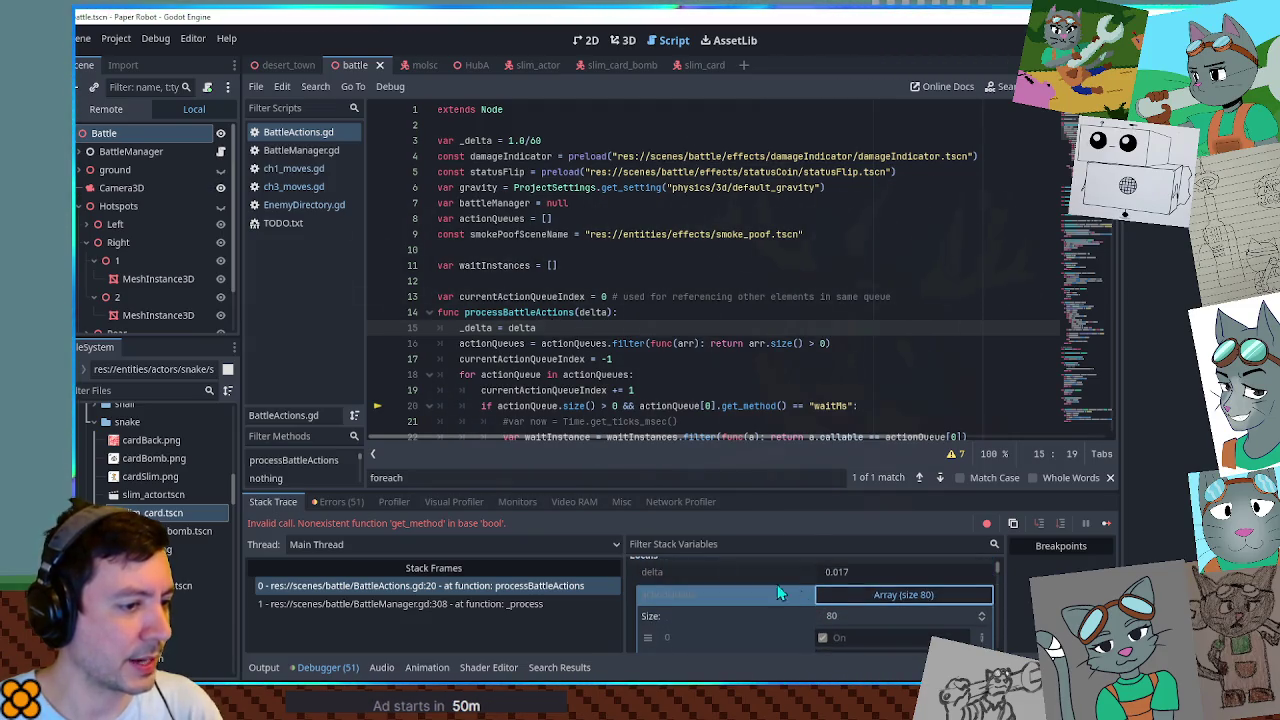
{"action": "left_click", "coordinate": [293, 188]}
{"action": "scroll", "coordinate": [792, 312], "scroll_direction": "down", "scroll_amount": 3}
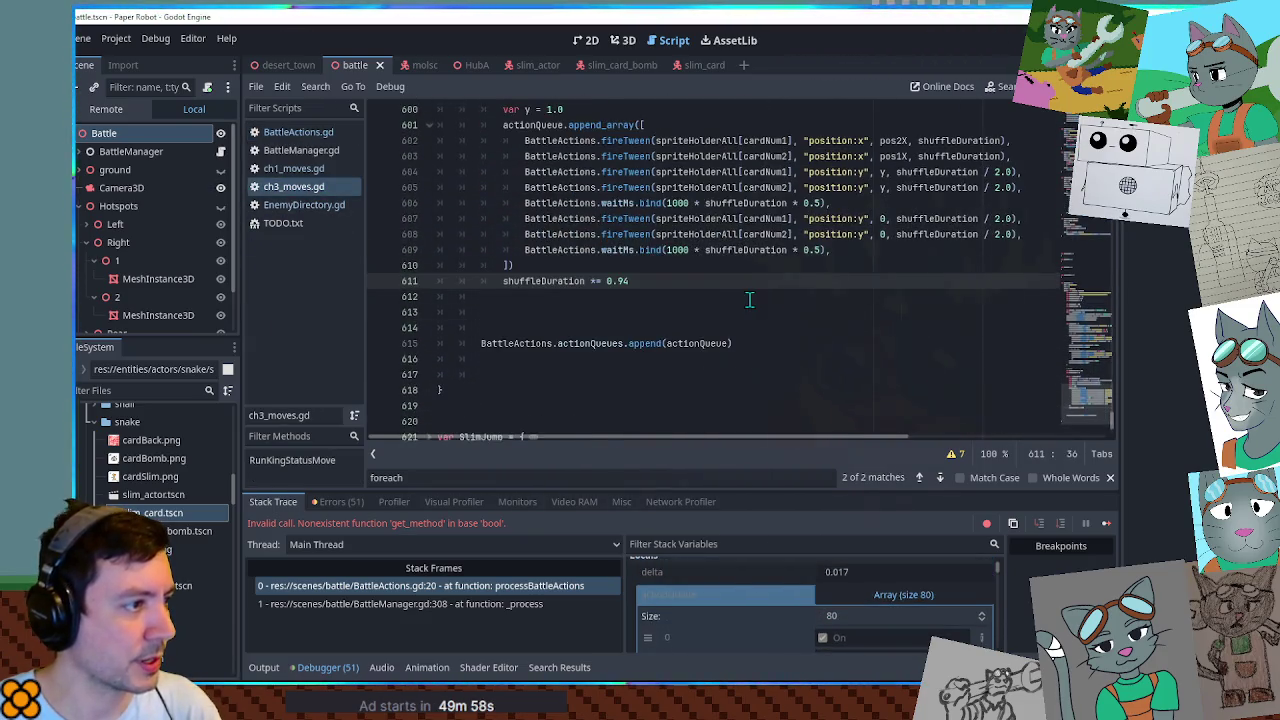
Look through the script to see how entries are appended to actionQueue.
{"action": "scroll", "coordinate": [626, 300], "scroll_direction": "up", "scroll_amount": 1}
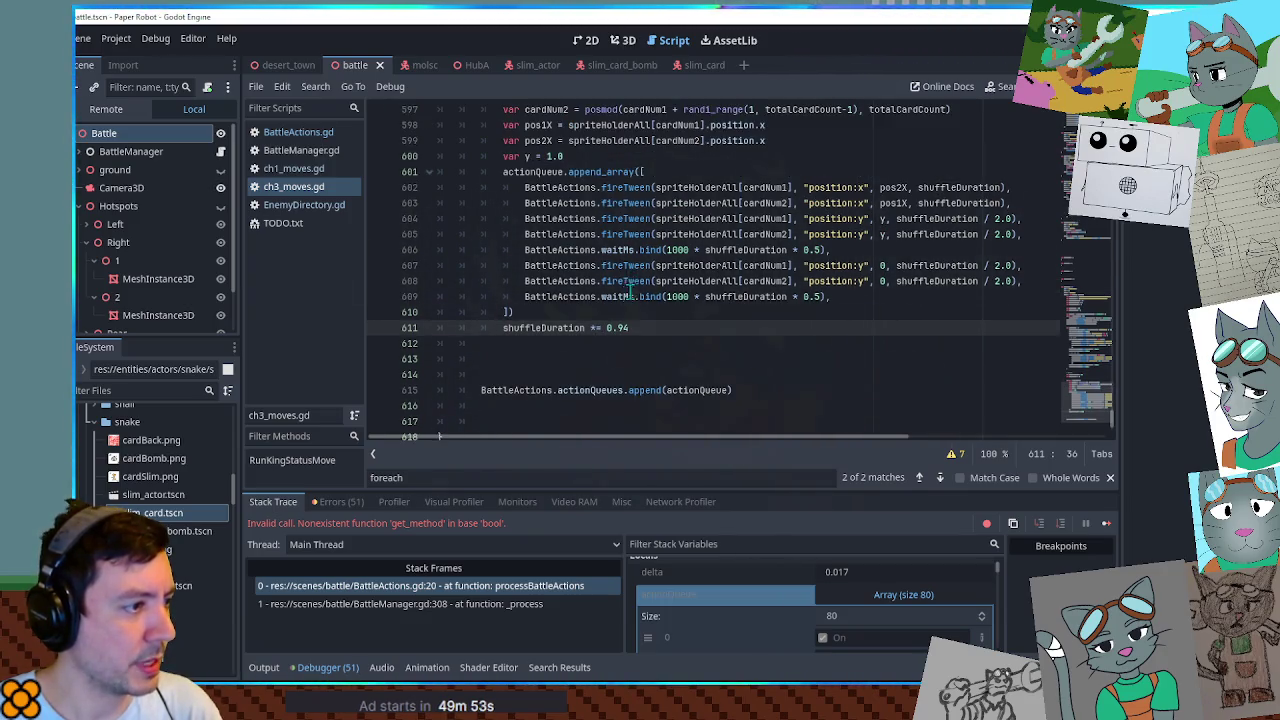
{"action": "scroll", "coordinate": [519, 306], "scroll_direction": "up", "scroll_amount": 2}
{"action": "scroll", "coordinate": [519, 306], "scroll_direction": "up", "scroll_amount": 2}
{"action": "scroll", "coordinate": [519, 305], "scroll_direction": "down", "scroll_amount": 3}
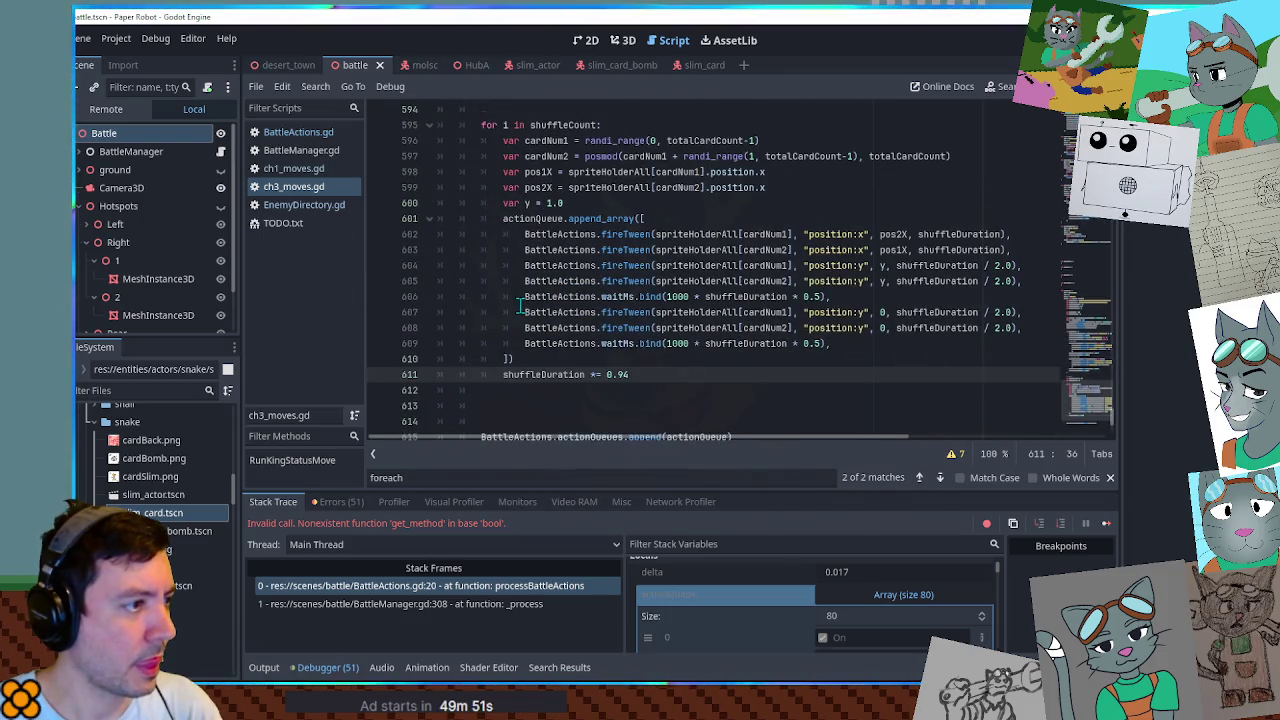
{"action": "scroll", "coordinate": [520, 310], "scroll_direction": "down", "scroll_amount": 3}
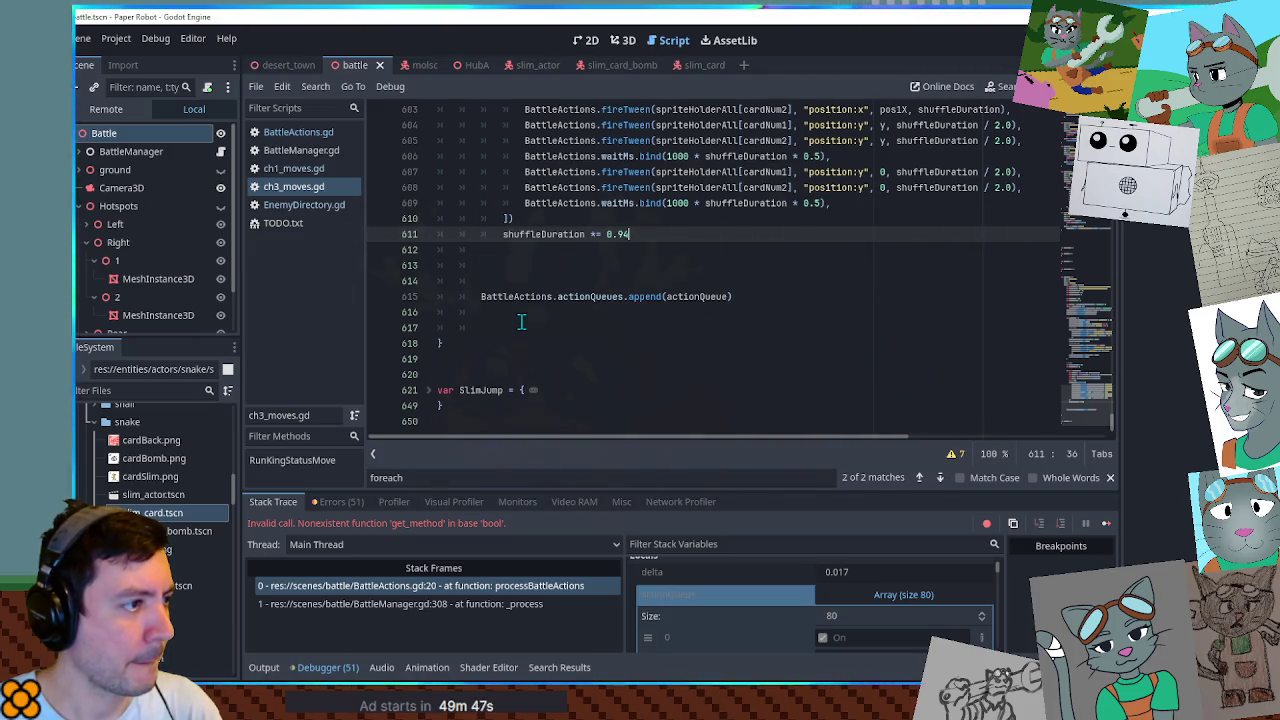
{"action": "scroll", "coordinate": [520, 321], "scroll_direction": "up", "scroll_amount": 3}
{"action": "double_click", "coordinate": [540, 221]}
{"action": "scroll", "coordinate": [539, 272], "scroll_direction": "up", "scroll_amount": 1}
{"action": "scroll", "coordinate": [537, 280], "scroll_direction": "up", "scroll_amount": 4}
{"action": "scroll", "coordinate": [534, 294], "scroll_direction": "down", "scroll_amount": 2}
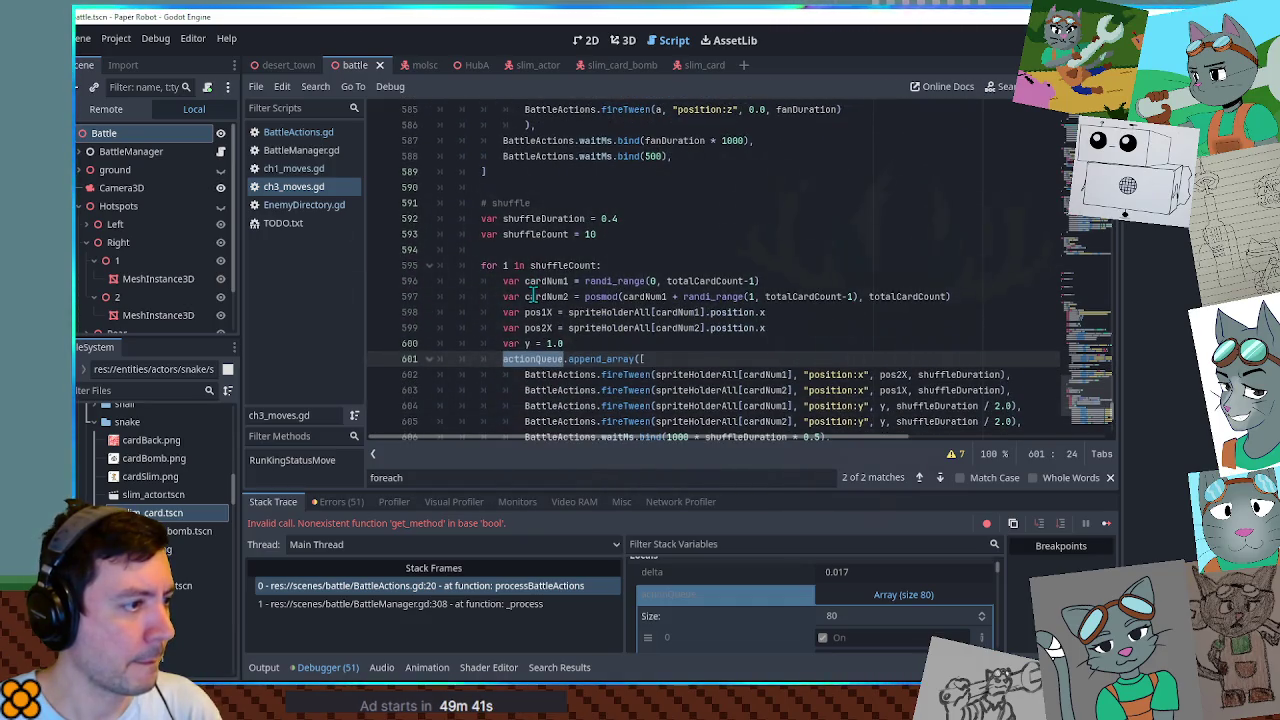
{"action": "scroll", "coordinate": [531, 297], "scroll_direction": "up", "scroll_amount": 2}
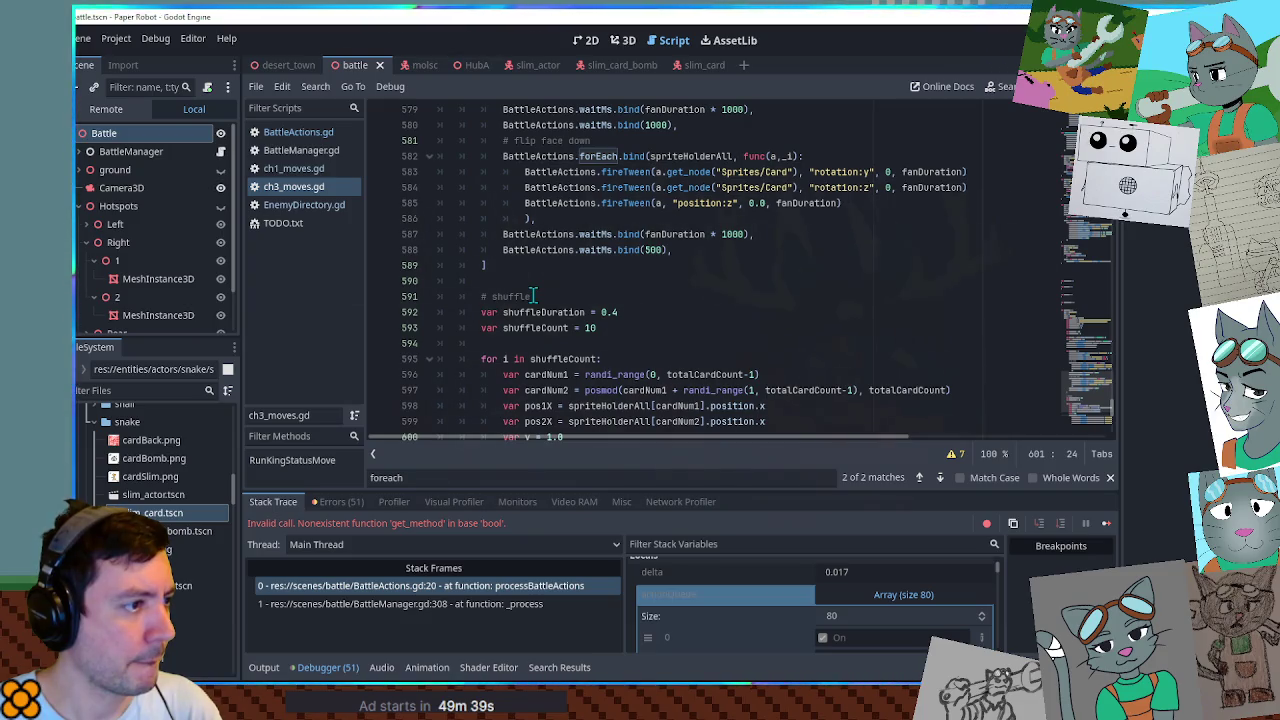
{"action": "scroll", "coordinate": [534, 296], "scroll_direction": "up", "scroll_amount": 2}
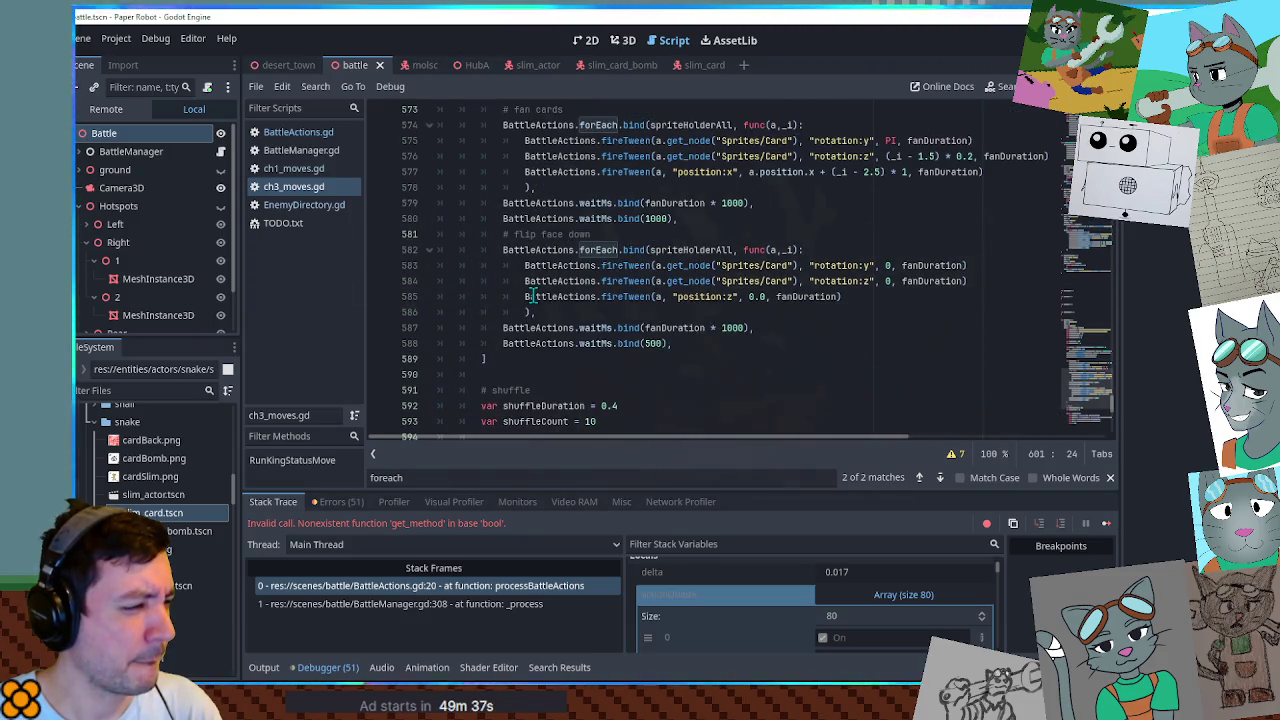
{"action": "scroll", "coordinate": [532, 297], "scroll_direction": "up", "scroll_amount": 4}
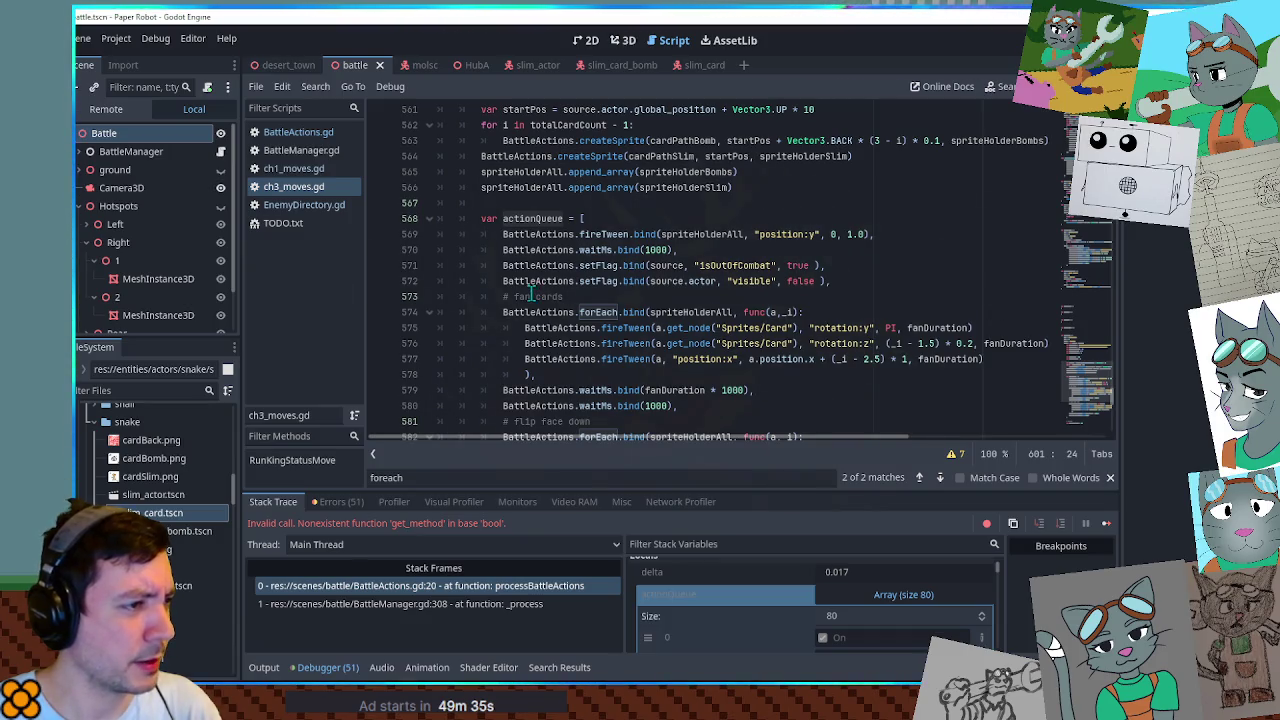
{"action": "scroll", "coordinate": [528, 291], "scroll_direction": "up", "scroll_amount": 4}
{"action": "scroll", "coordinate": [513, 183], "scroll_direction": "down", "scroll_amount": 5}
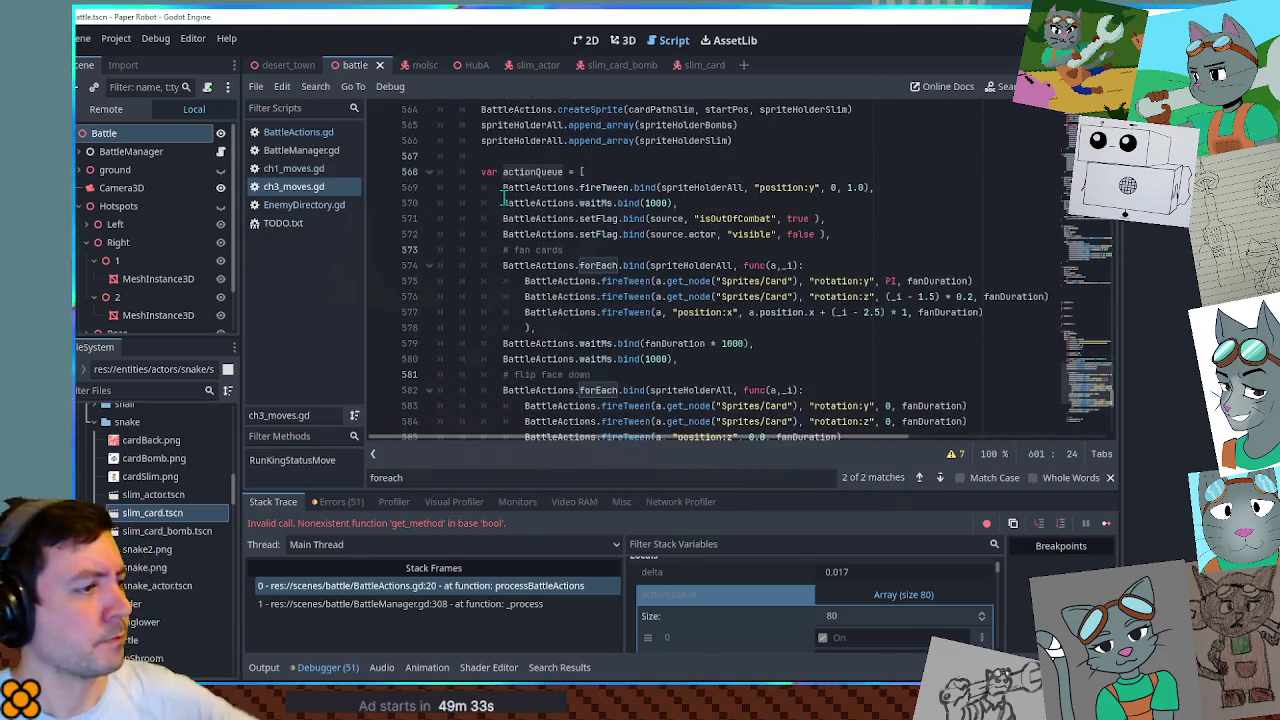
{"action": "scroll", "coordinate": [485, 188], "scroll_direction": "down", "scroll_amount": 6}
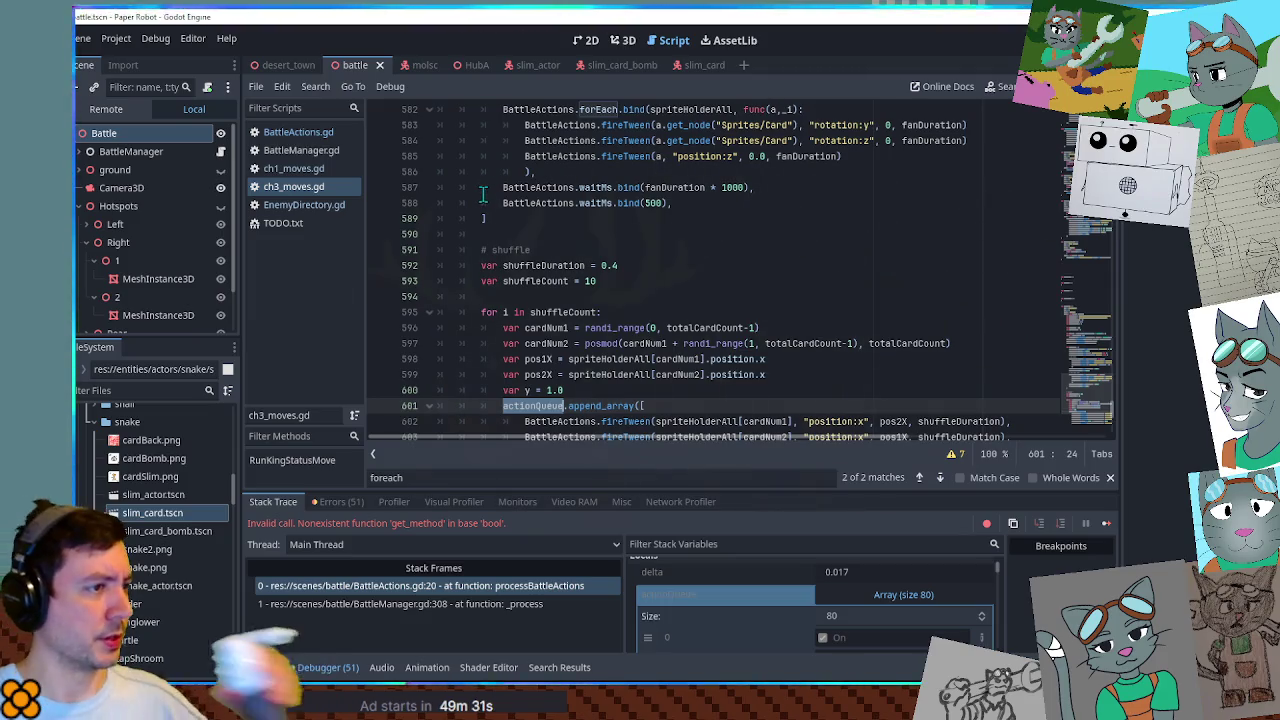
{"action": "scroll", "coordinate": [485, 188], "scroll_direction": "down", "scroll_amount": 4}
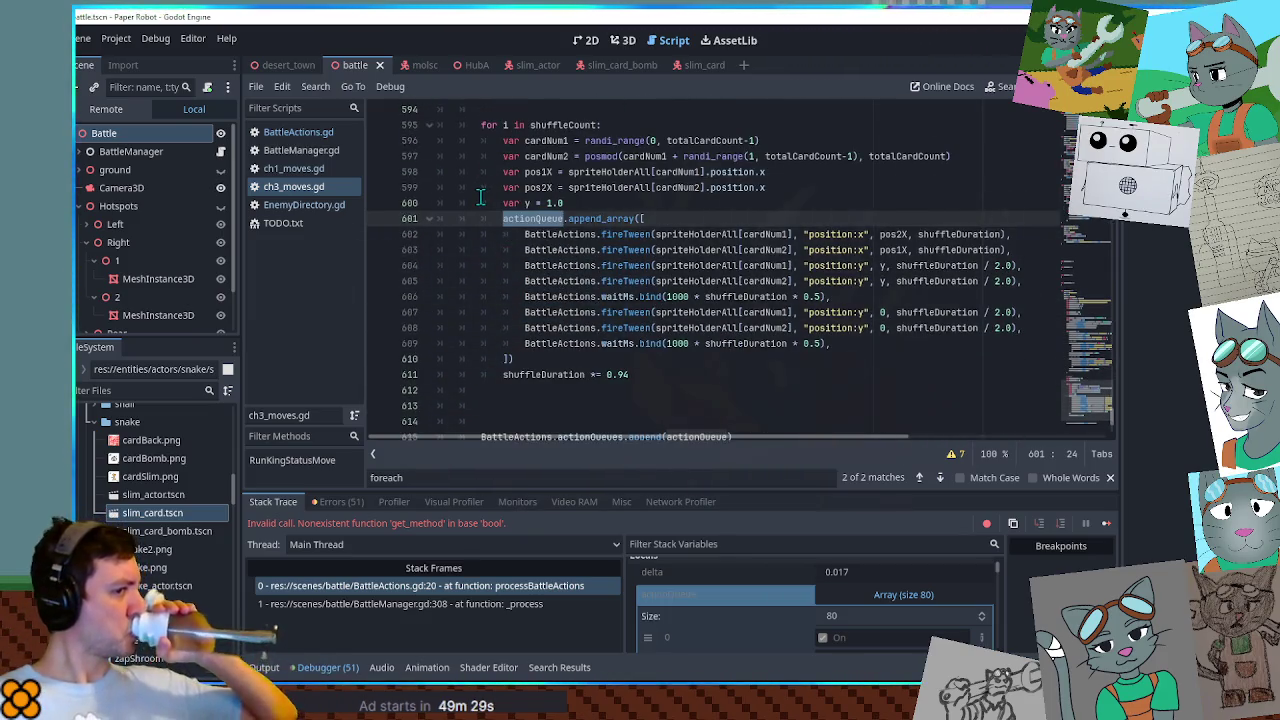
Change the fan-cards fireTween call to fireTween.bind, matching the waitMs.bind usage.
{"action": "double_click", "coordinate": [612, 236]}
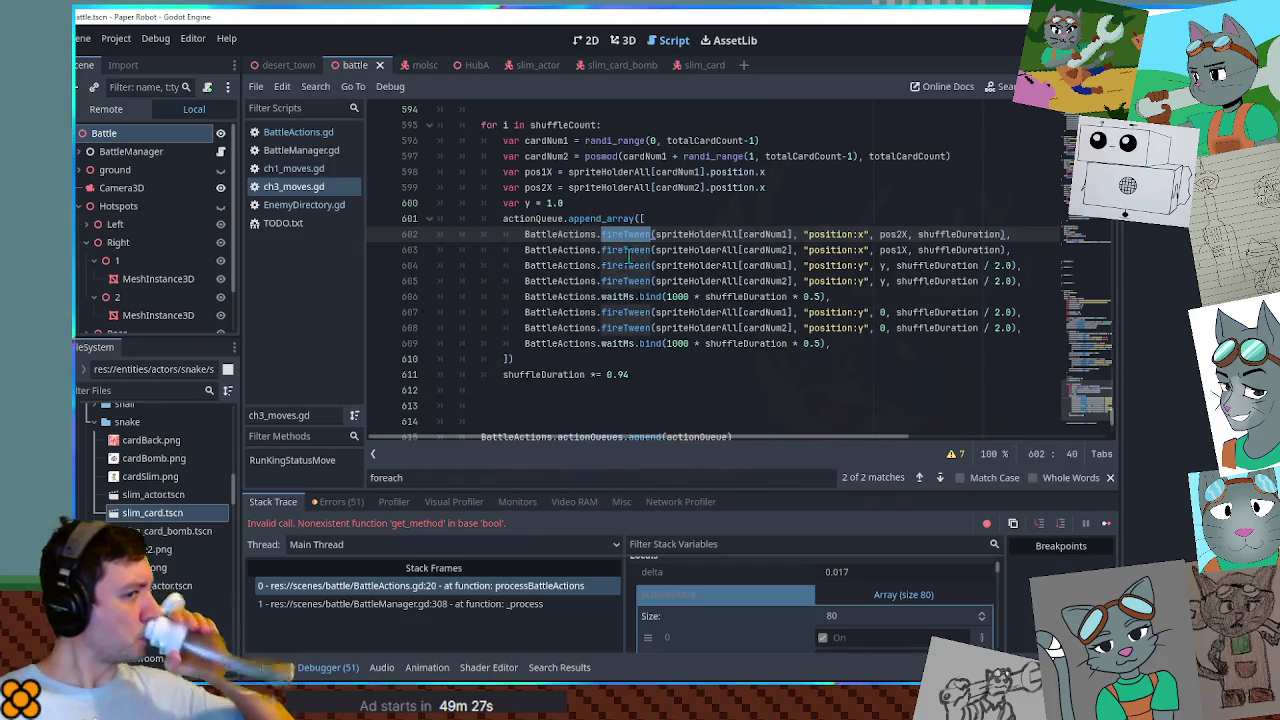
{"action": "double_click", "coordinate": [648, 297]}
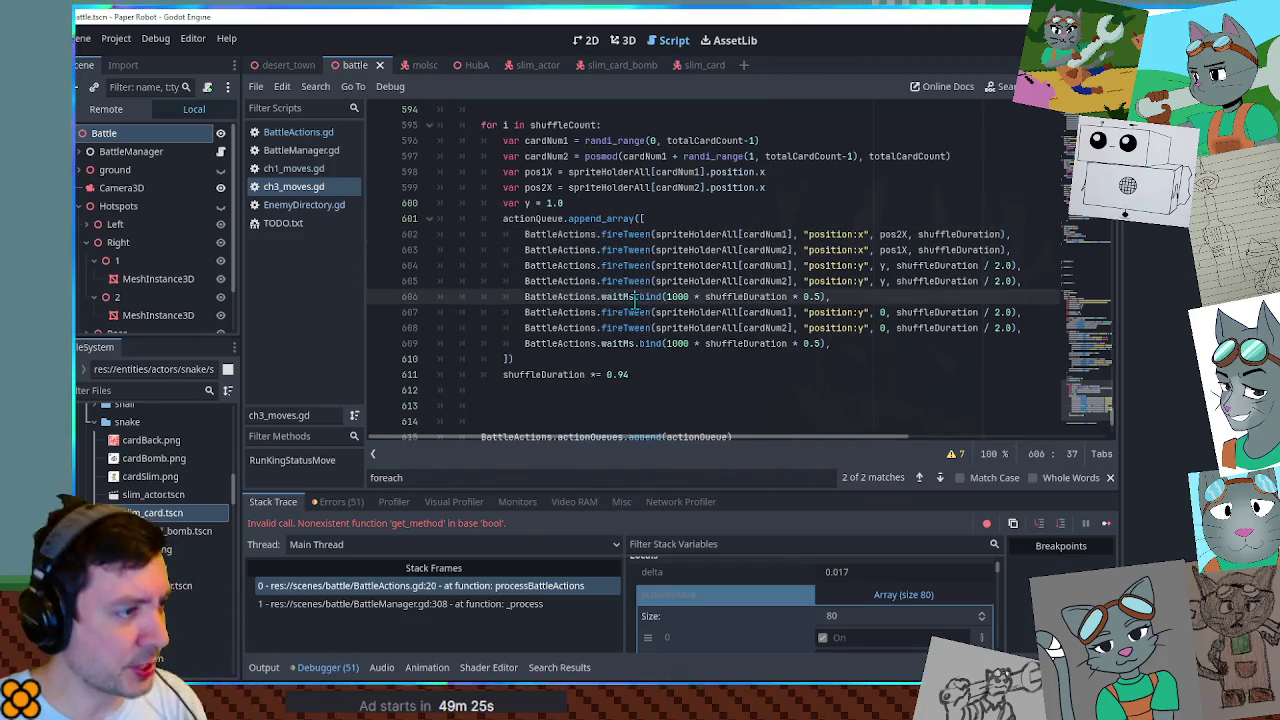
{"action": "scroll", "coordinate": [650, 318], "scroll_direction": "up", "scroll_amount": 11}
{"action": "left_click", "coordinate": [651, 343]}
{"action": "type", "text": ".bind"}
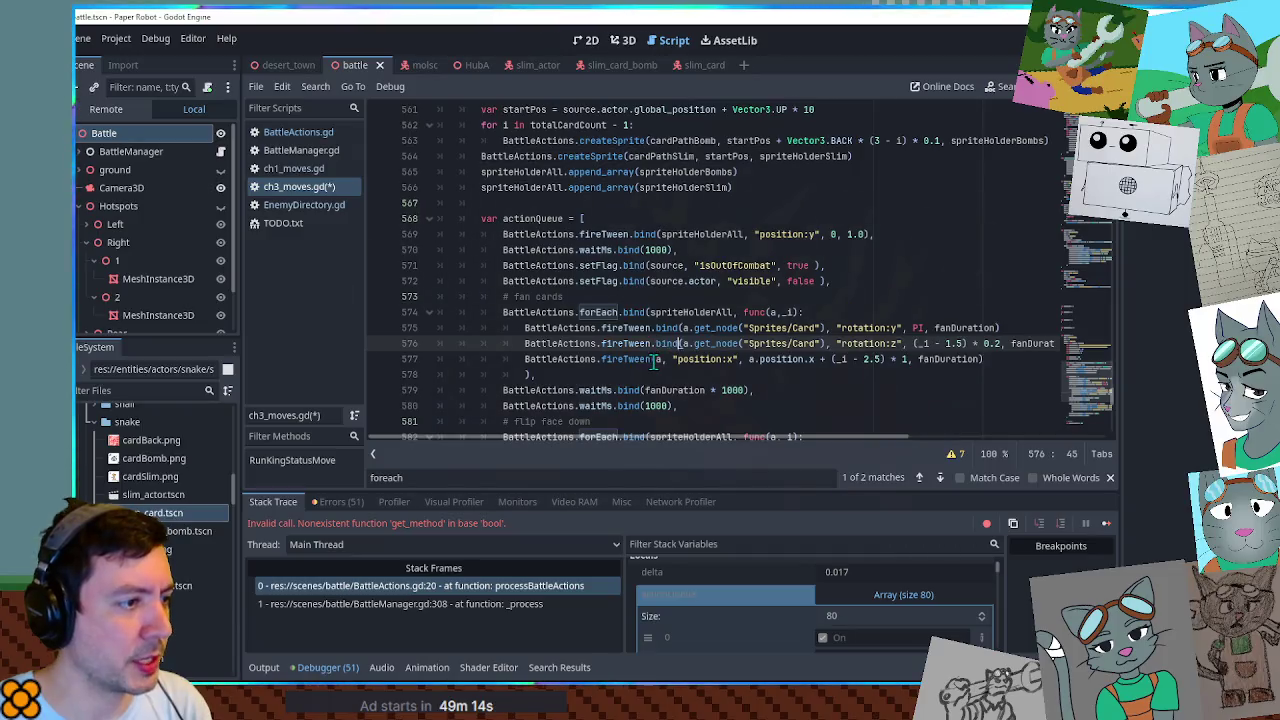
Append .bind to the remaining fireTween calls in the fan-out and flip blocks.
{"action": "left_click", "coordinate": [651, 359]}
{"action": "type", "text": ".bind"}
{"action": "double_click", "coordinate": [635, 343]}
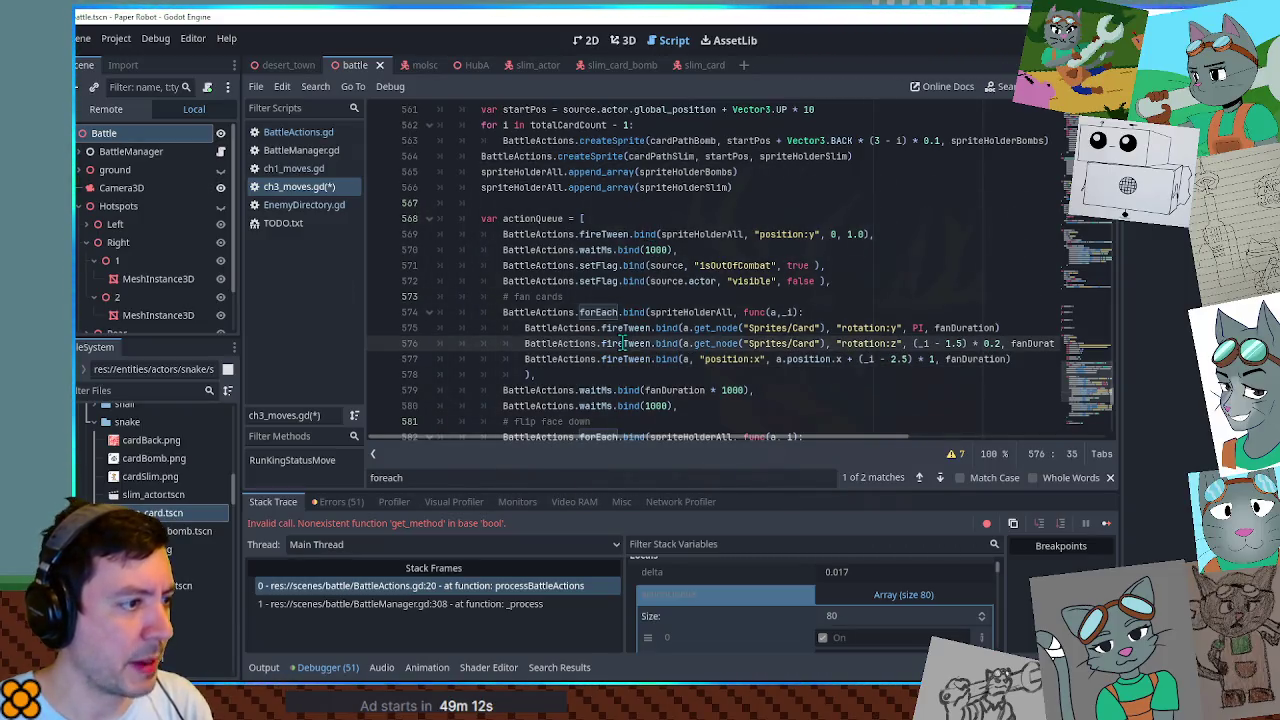
{"action": "scroll", "coordinate": [645, 274], "scroll_direction": "up", "scroll_amount": 2}
{"action": "scroll", "coordinate": [645, 274], "scroll_direction": "up", "scroll_amount": 2}
{"action": "scroll", "coordinate": [690, 275], "scroll_direction": "down", "scroll_amount": 9}
{"action": "double_click", "coordinate": [630, 265]}
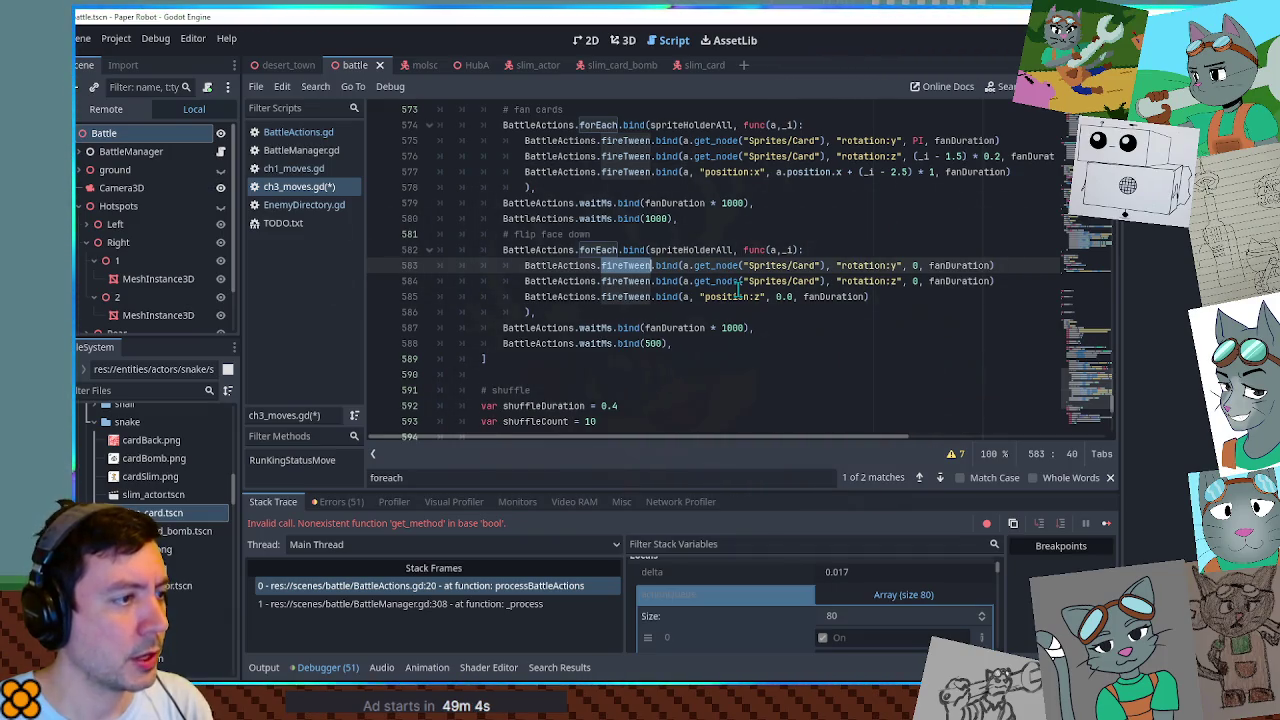
{"action": "key", "text": "Up"}
{"action": "key", "text": "Up"}
{"action": "key", "text": "Up"}
{"action": "key", "text": "Down"}
{"action": "key", "text": "Down"}
{"action": "key", "text": "Down"}
Save ch3_moves.gd and run the game to test the card animations.
{"action": "scroll", "coordinate": [738, 288], "scroll_direction": "down", "scroll_amount": 5}
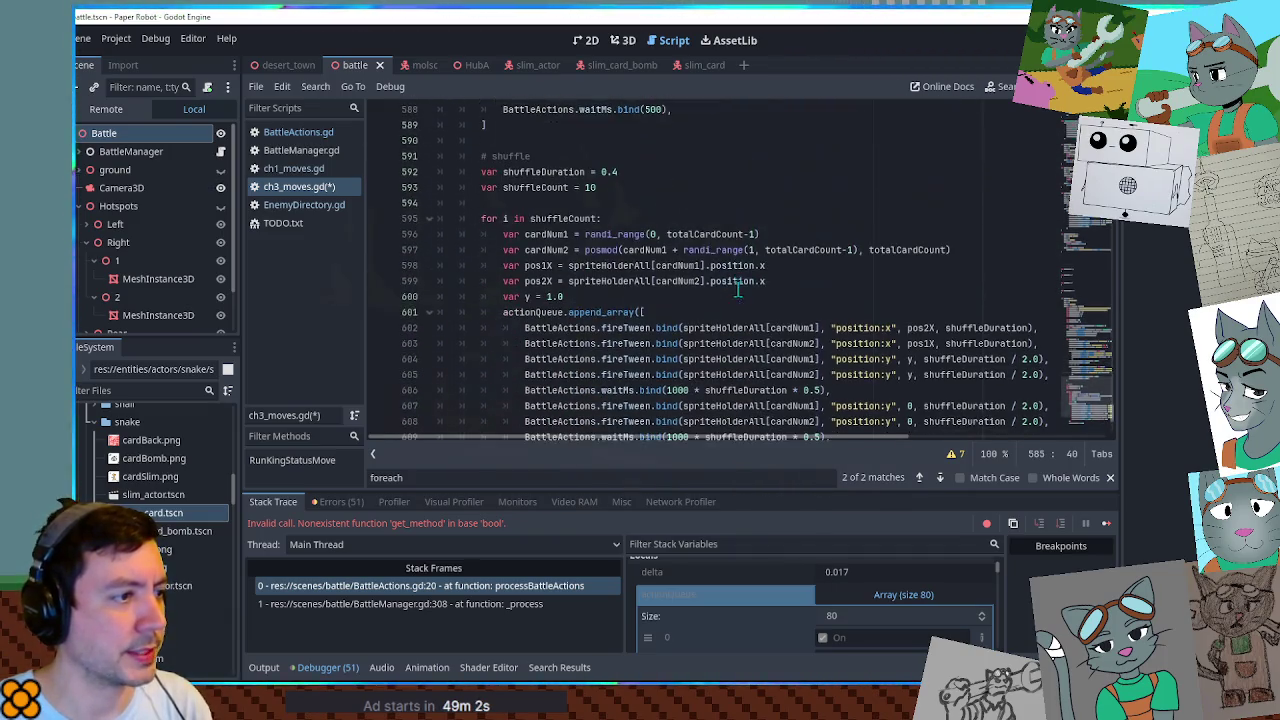
{"action": "scroll", "coordinate": [668, 338], "scroll_direction": "up", "scroll_amount": 2}
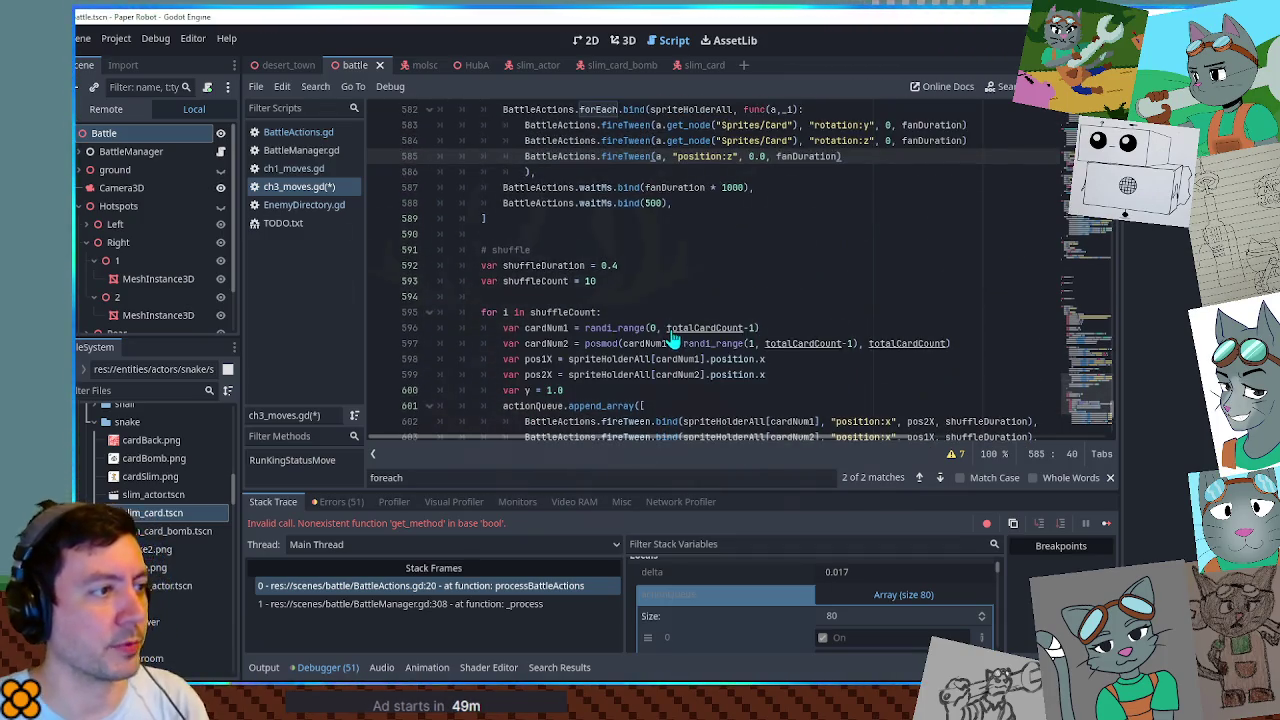
{"action": "key", "text": "ctrl+s"}
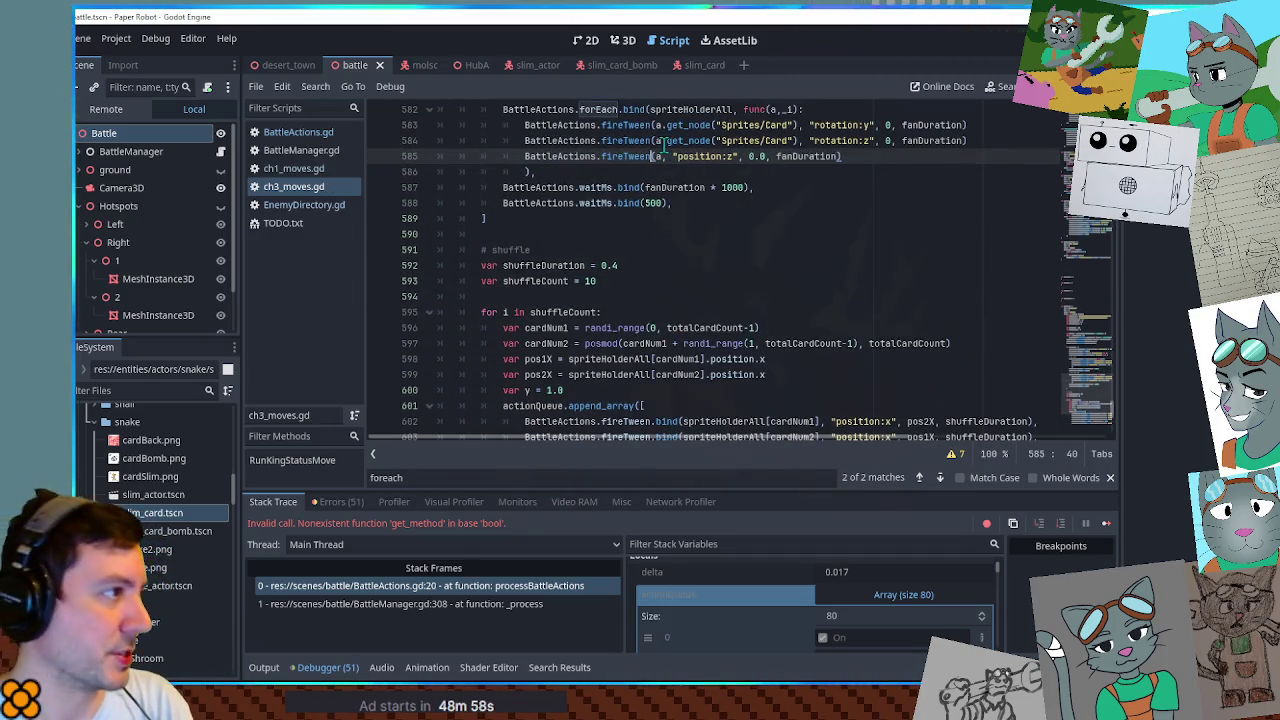
{"action": "key", "text": "F5"}
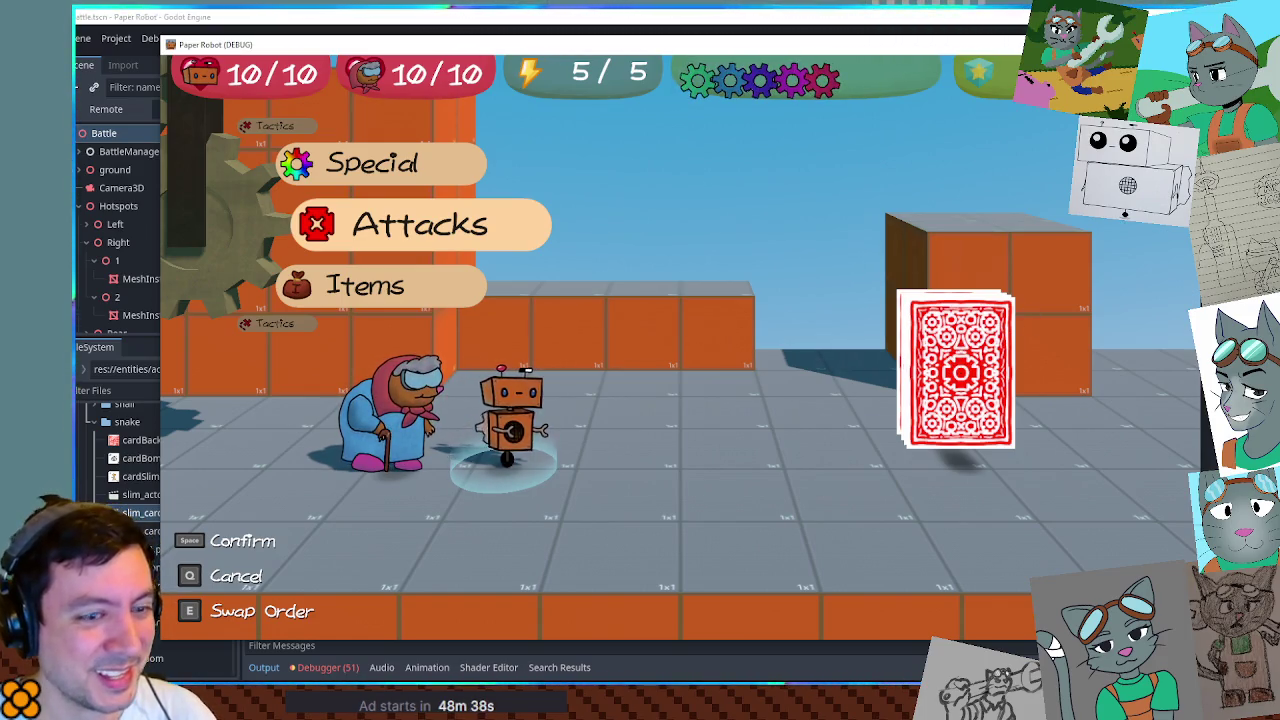
Stop the game and highlight every use of pos2X in the shuffle loop around line 602.
{"action": "key", "text": "F8"}
{"action": "scroll", "coordinate": [917, 333], "scroll_direction": "down", "scroll_amount": 3}
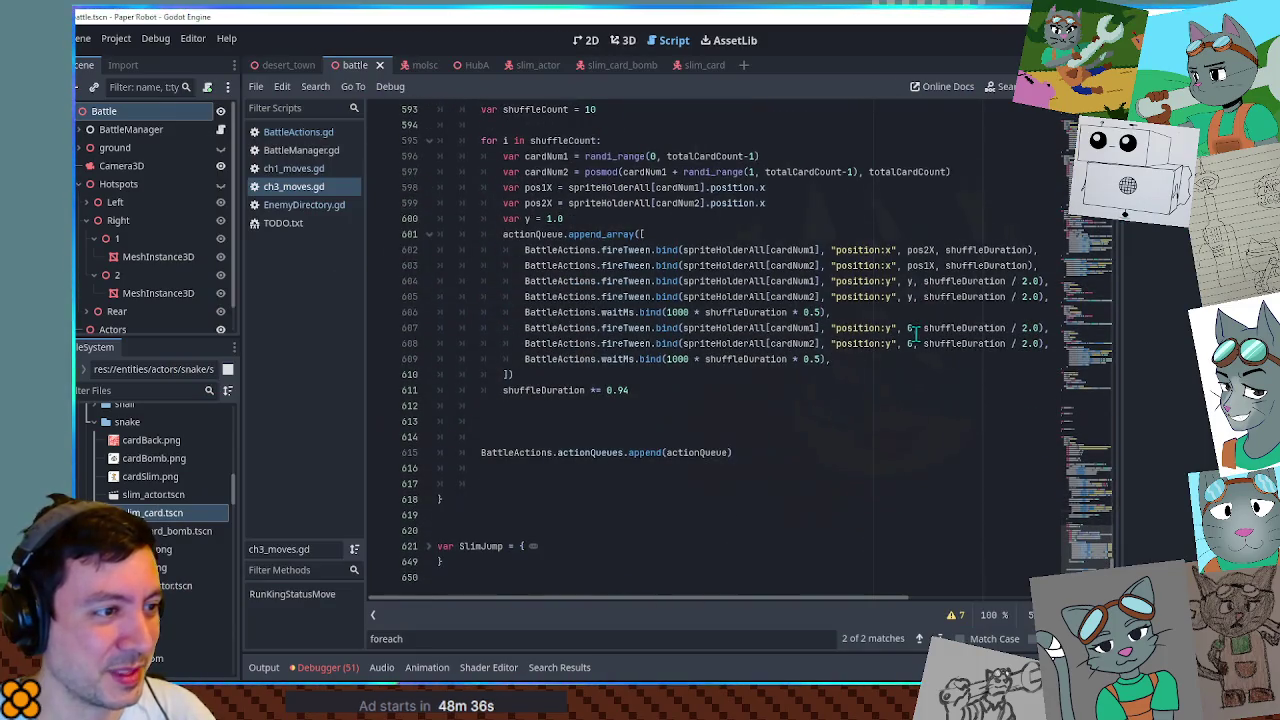
{"action": "left_click", "coordinate": [936, 295]}
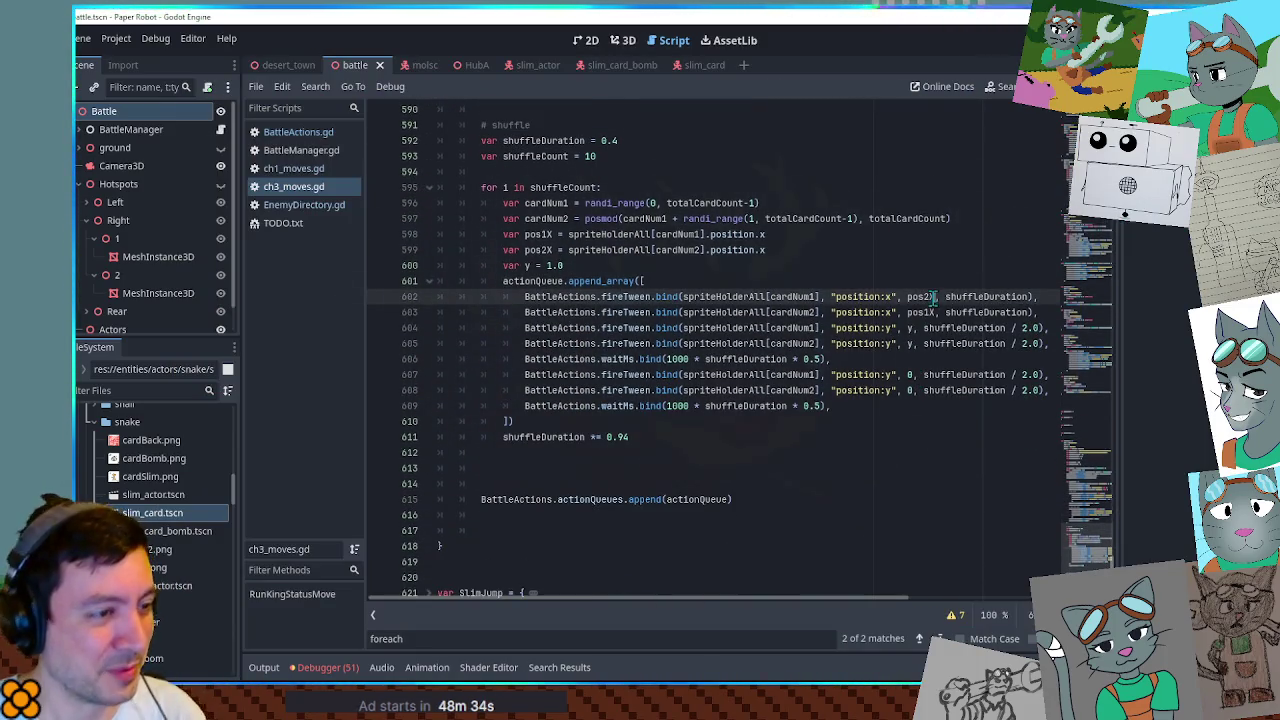
{"action": "double_click", "coordinate": [925, 296]}
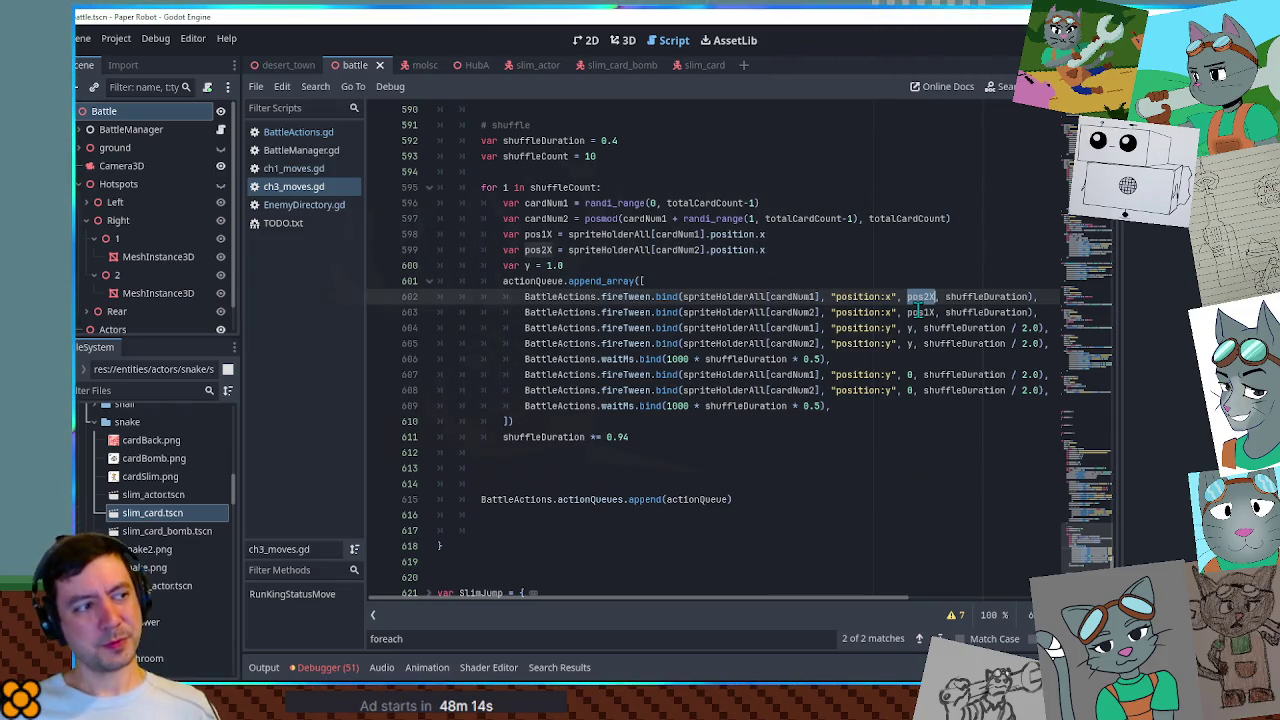
{"action": "left_click", "coordinate": [790, 249]}
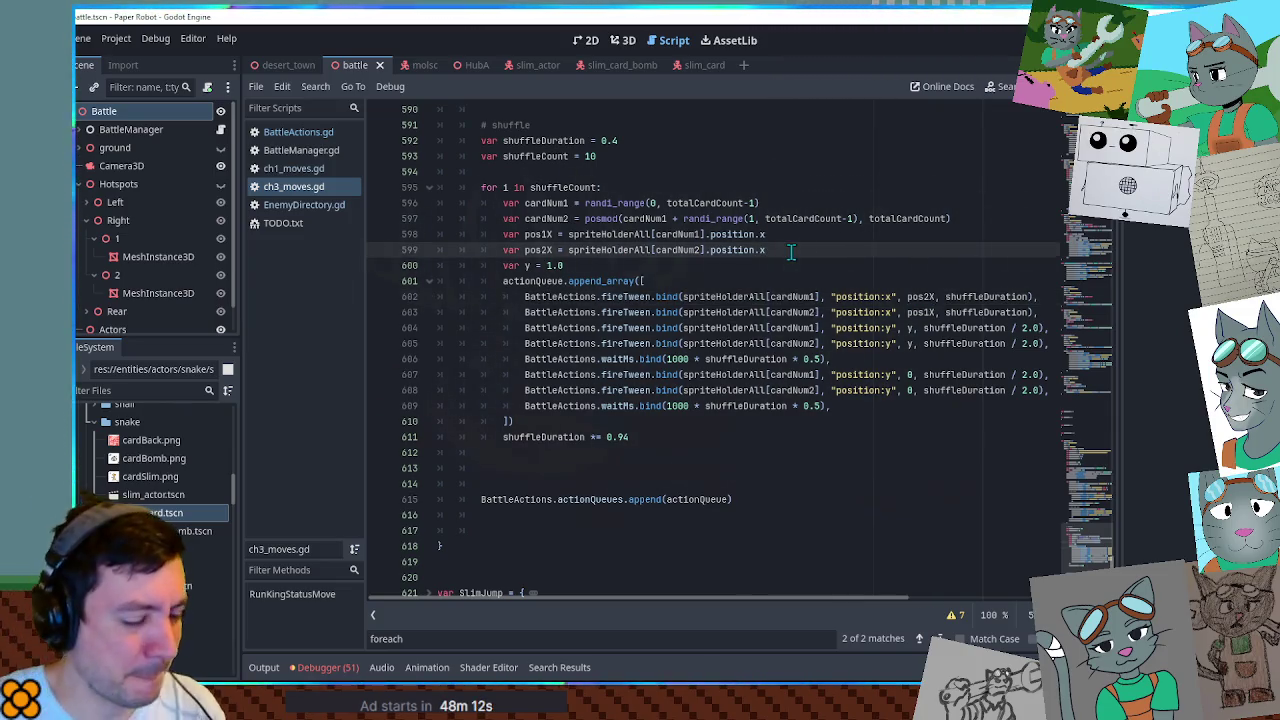
Insert print(pos1X, " ", pos2X) at line 600, then watch the running shuffle and its output log.
{"action": "key", "text": "Return"}
{"action": "type", "text": "print"}
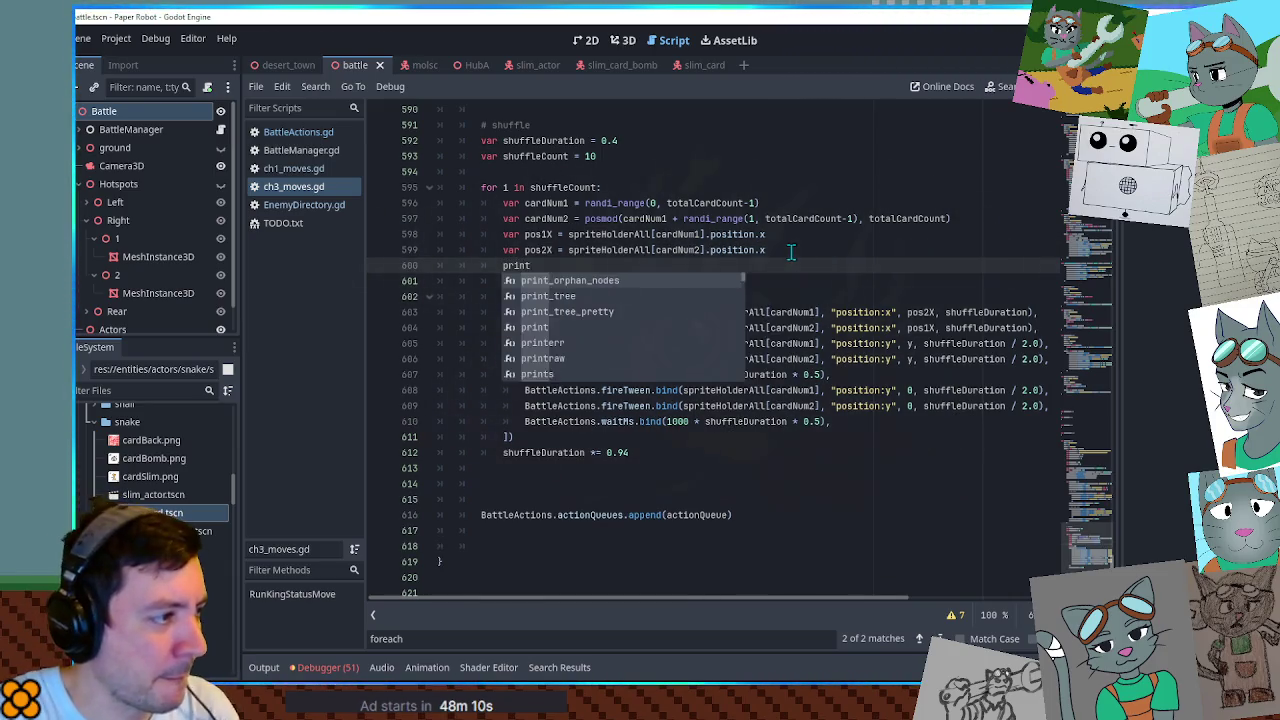
{"action": "type", "text": "(pos1X, \" \", pos2X"}
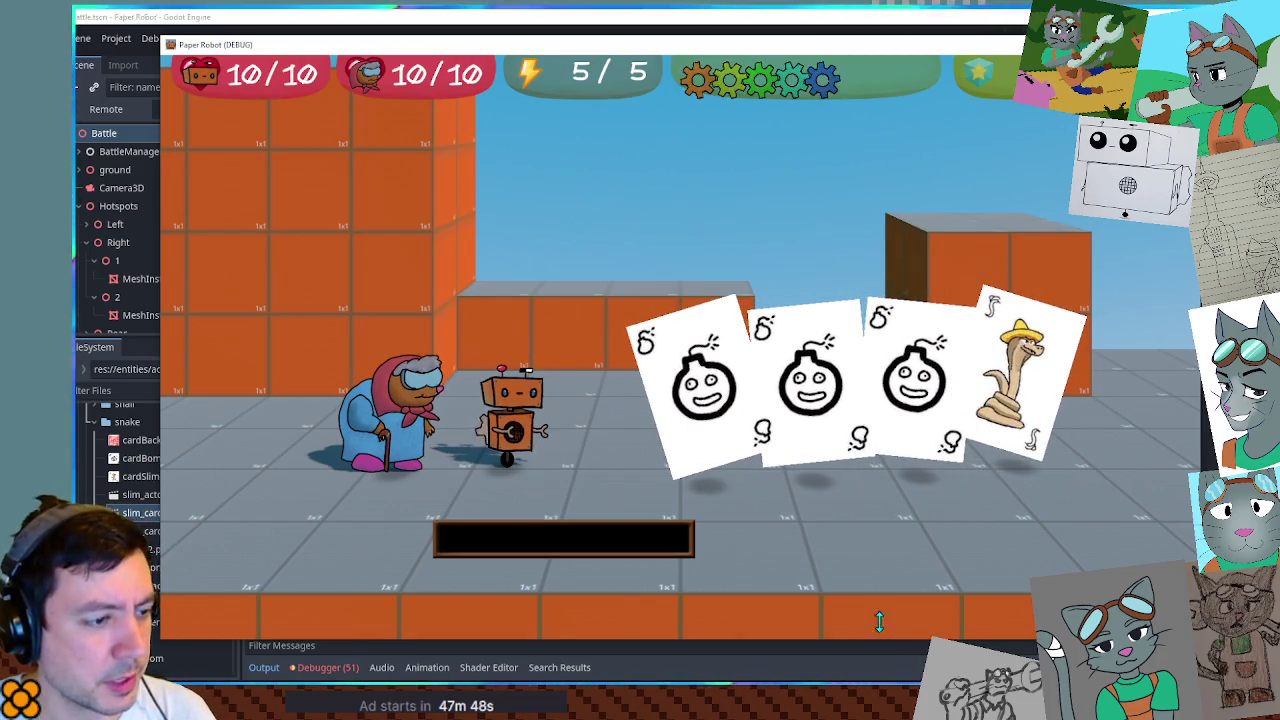
{"action": "left_click_drag", "start_coordinate": [879, 621], "coordinate": [879, 432]}
{"action": "left_click", "coordinate": [1085, 533]}
{"action": "key", "text": "alt+Tab"}
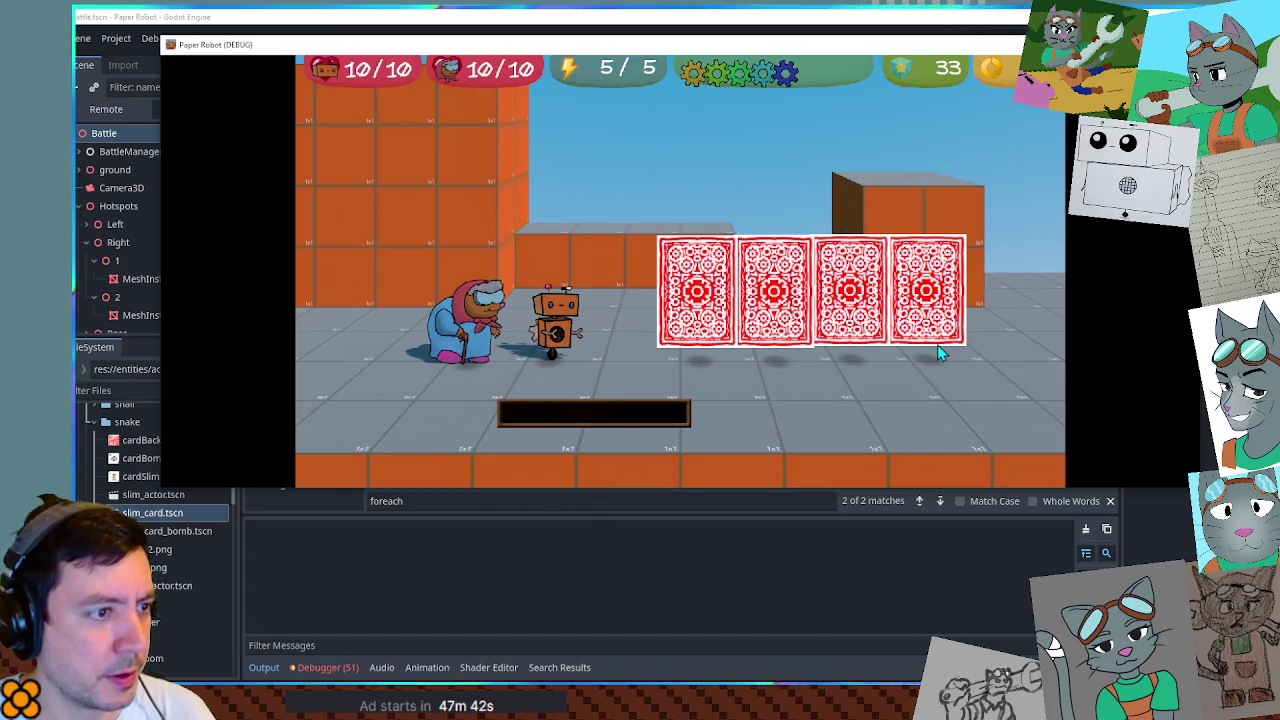
{"action": "left_click", "coordinate": [937, 344]}
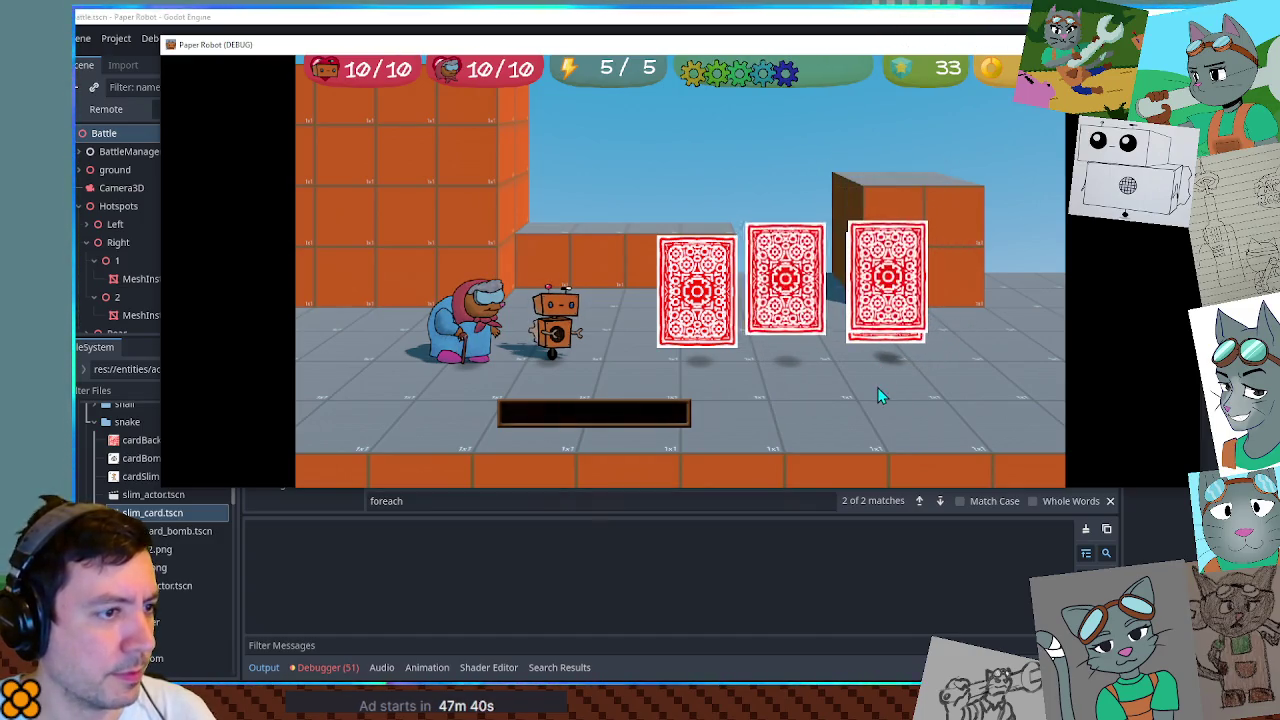
{"action": "left_click", "coordinate": [851, 555]}
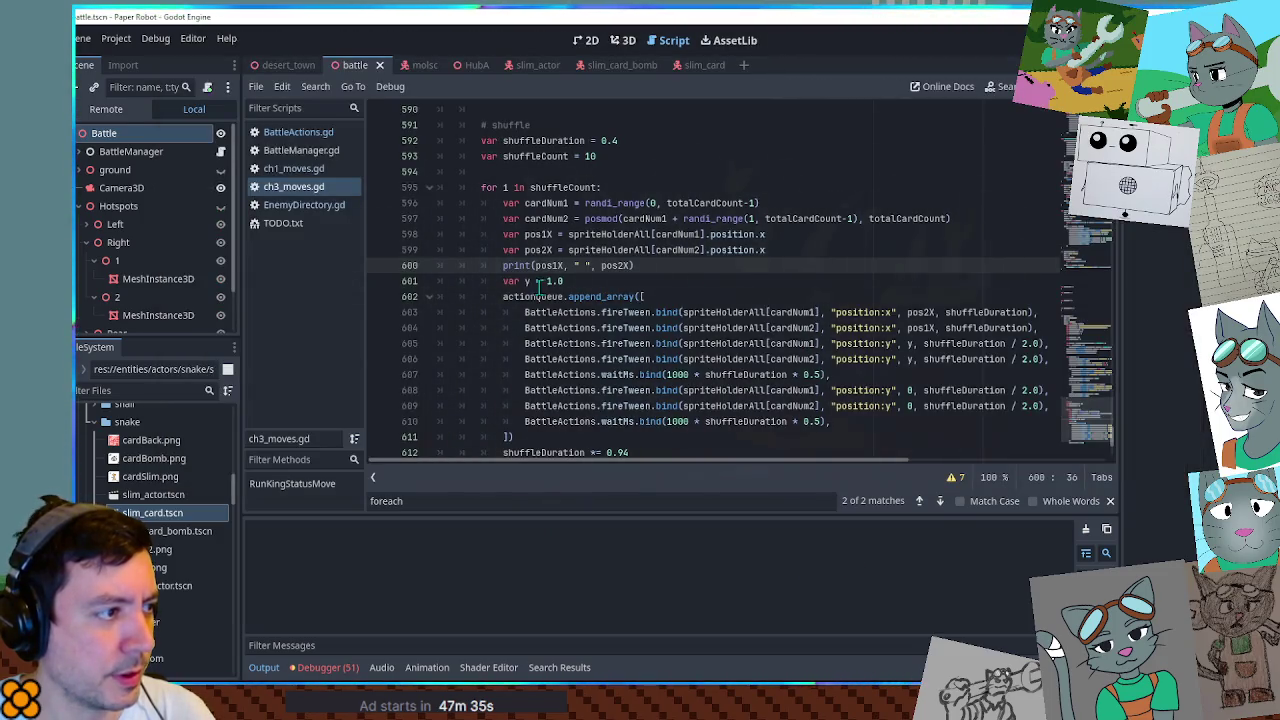
Select print line 600 and compare it against the running game's shuffle.
{"action": "left_click_drag", "start_coordinate": [503, 266], "coordinate": [636, 266]}
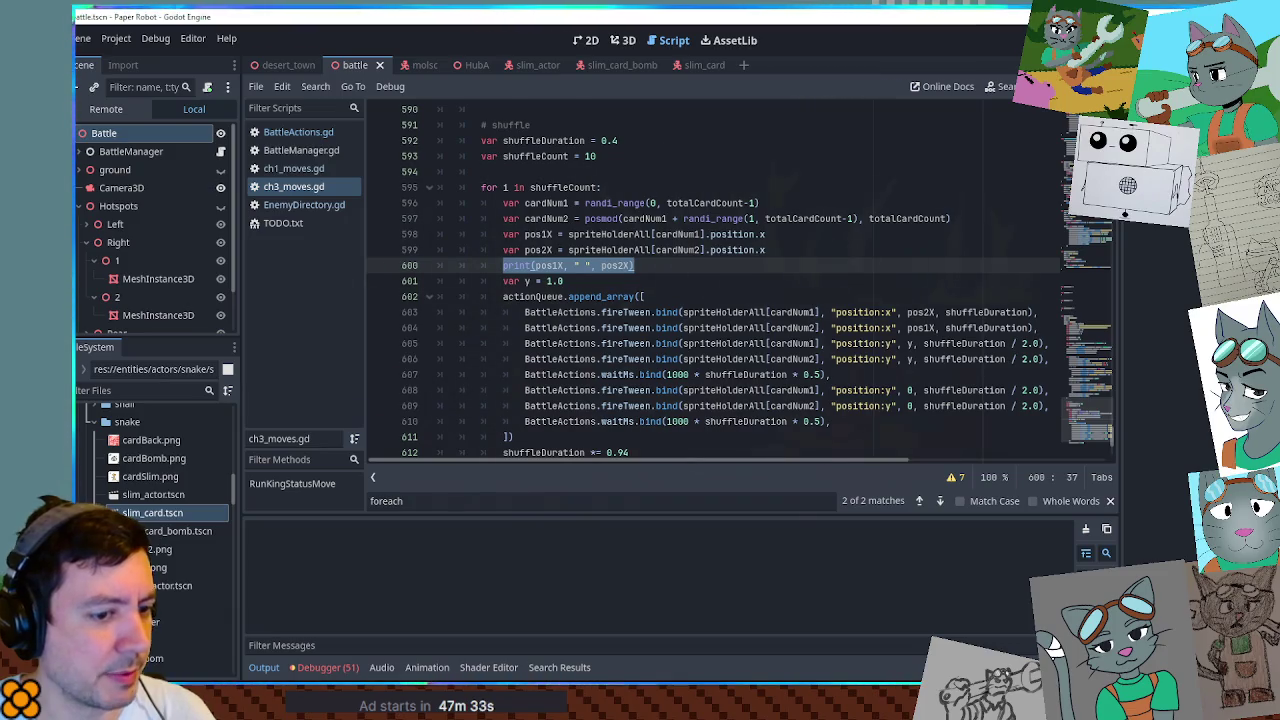
{"action": "key", "text": "alt+Tab"}
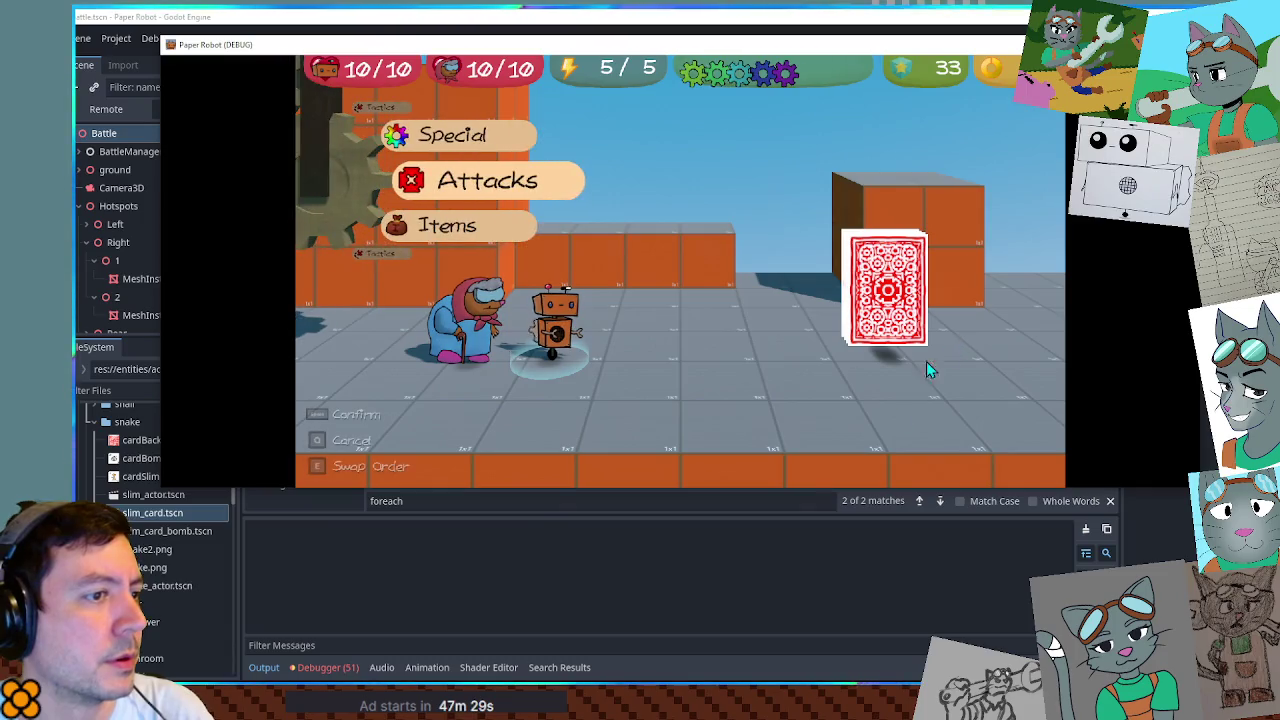
{"action": "left_click", "coordinate": [825, 611]}
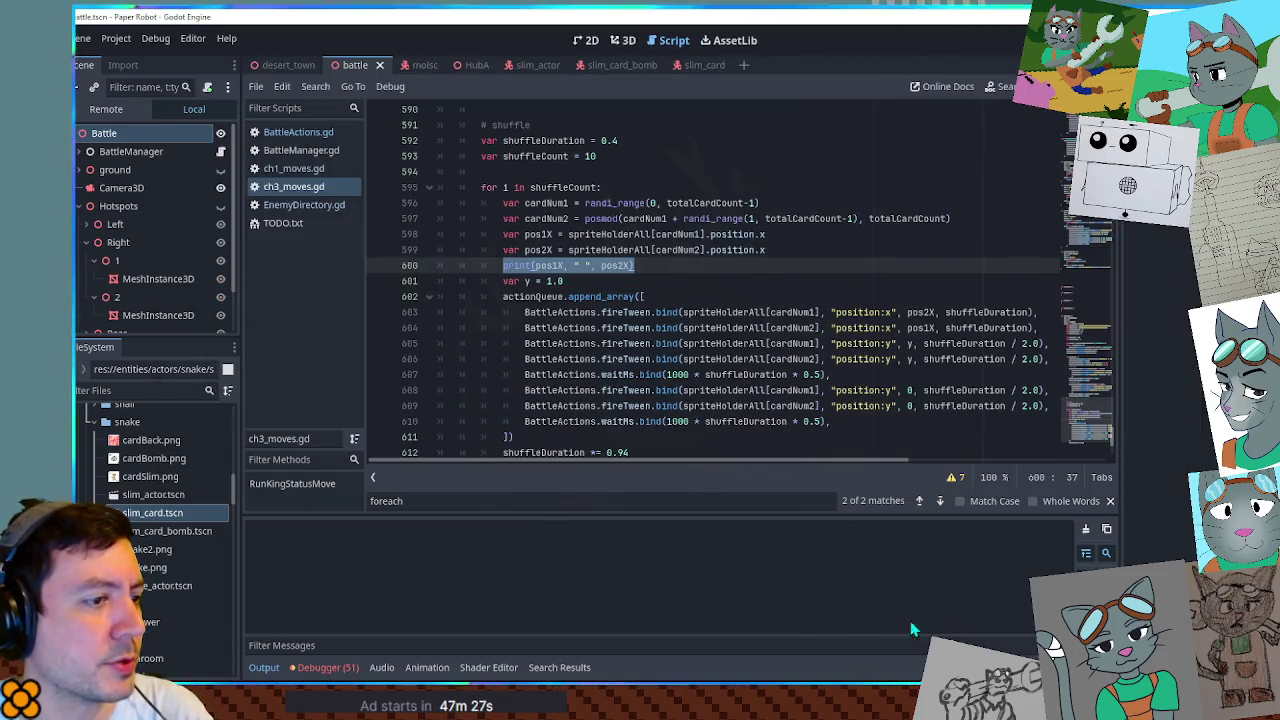
{"action": "key", "text": "alt+Tab"}
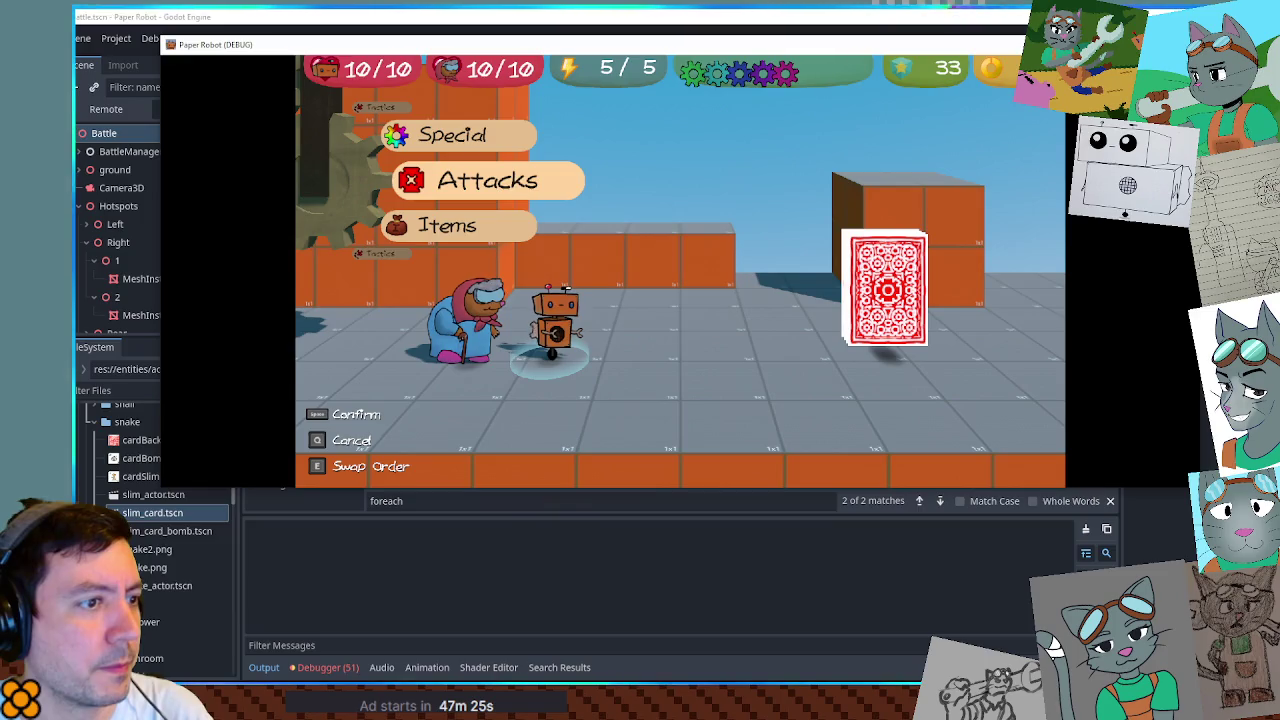
{"action": "left_click", "coordinate": [925, 555]}
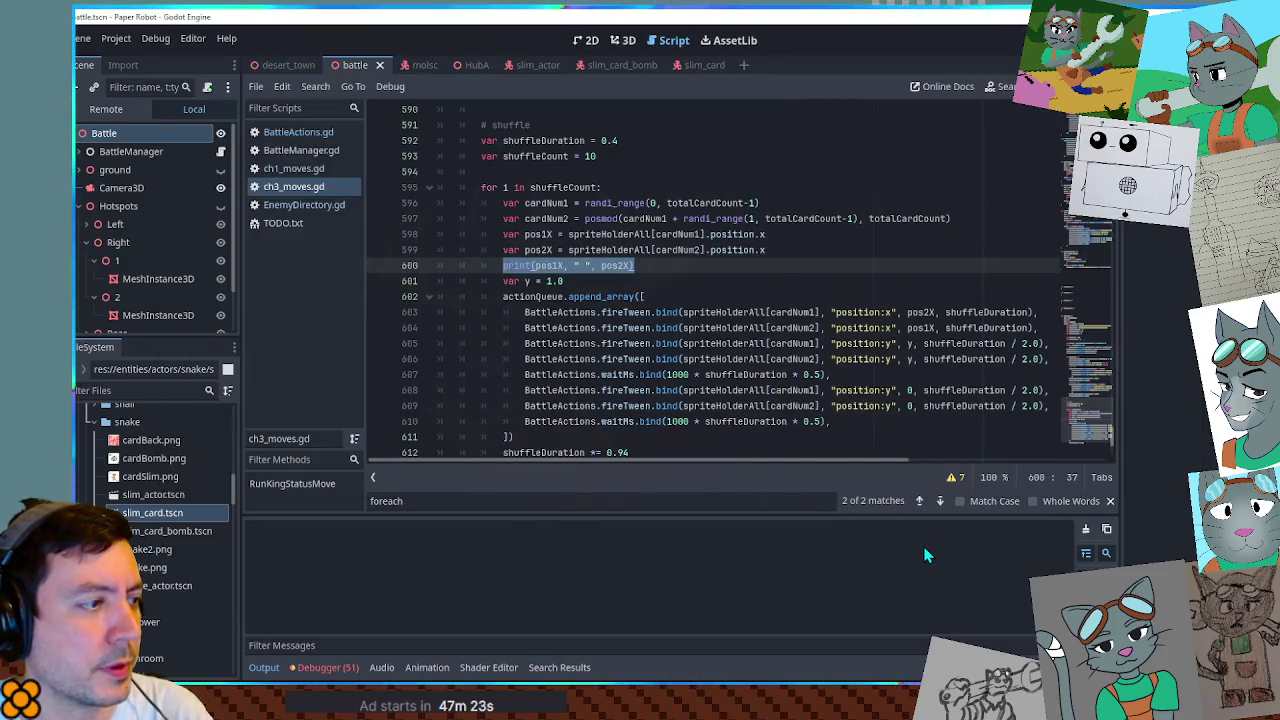
Reselect the print(pos1X, " ", pos2X) statement and save the scene with Ctrl+J.
{"action": "double_click", "coordinate": [543, 265]}
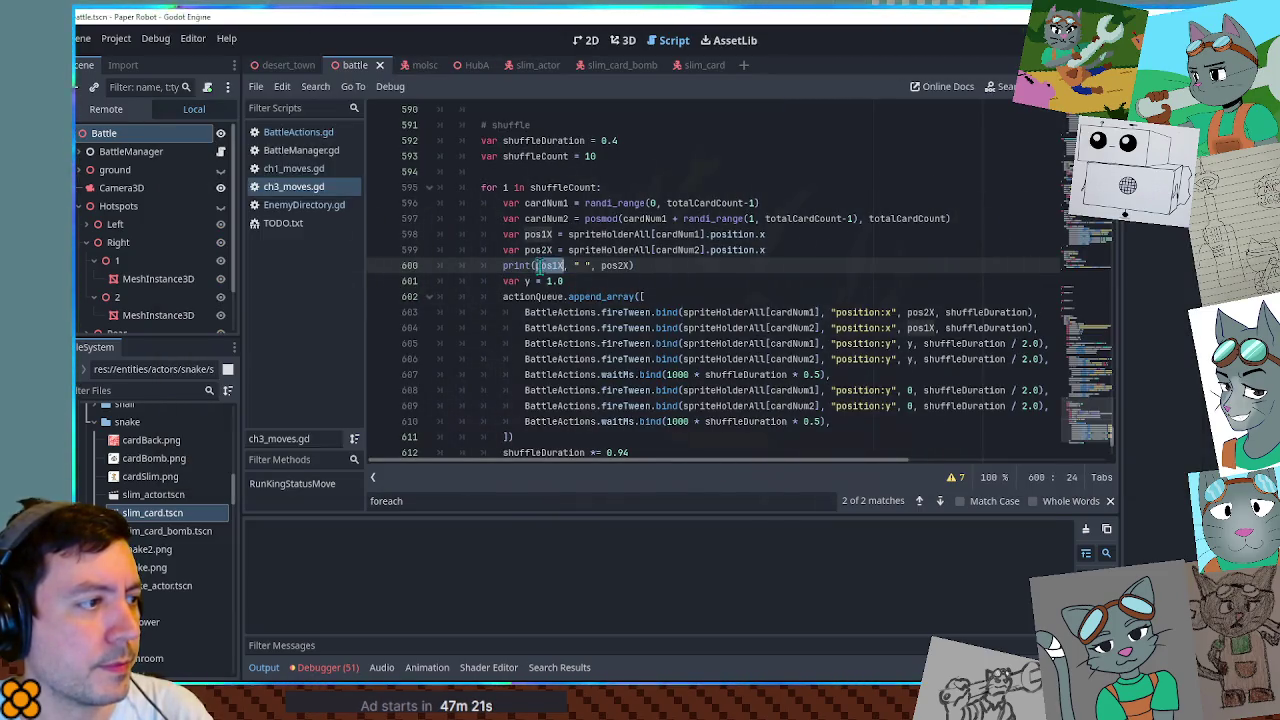
{"action": "left_click_drag", "start_coordinate": [503, 265], "coordinate": [650, 268]}
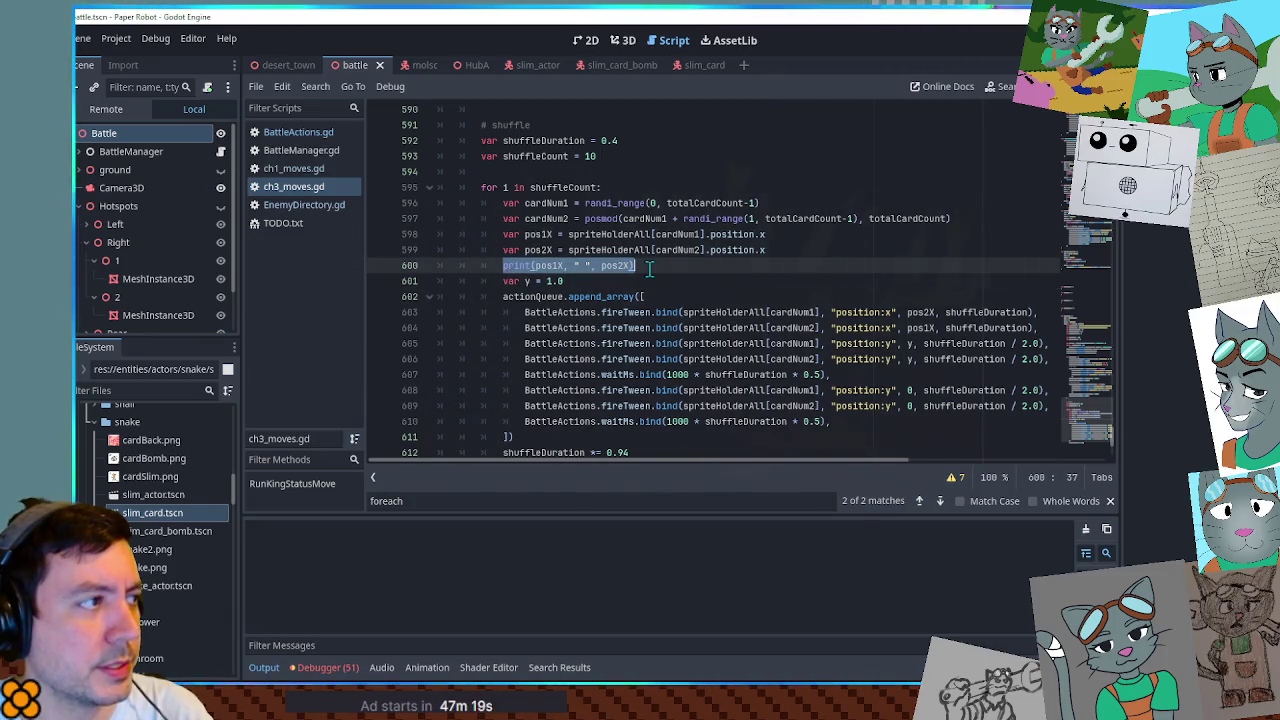
{"action": "scroll", "coordinate": [660, 272], "scroll_direction": "up", "scroll_amount": 2}
{"action": "scroll", "coordinate": [660, 272], "scroll_direction": "down", "scroll_amount": 3}
{"action": "scroll", "coordinate": [665, 274], "scroll_direction": "up", "scroll_amount": 5}
{"action": "scroll", "coordinate": [670, 276], "scroll_direction": "down", "scroll_amount": 3}
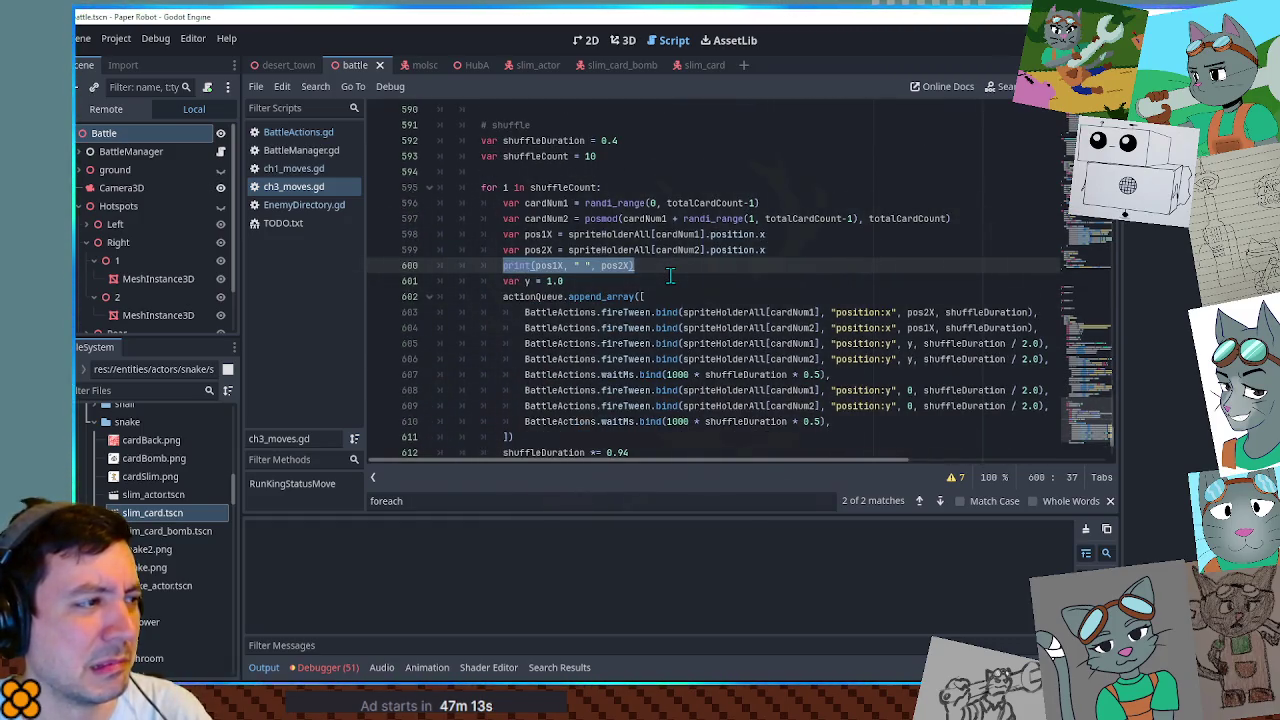
{"action": "key", "text": "ctrl+j"}
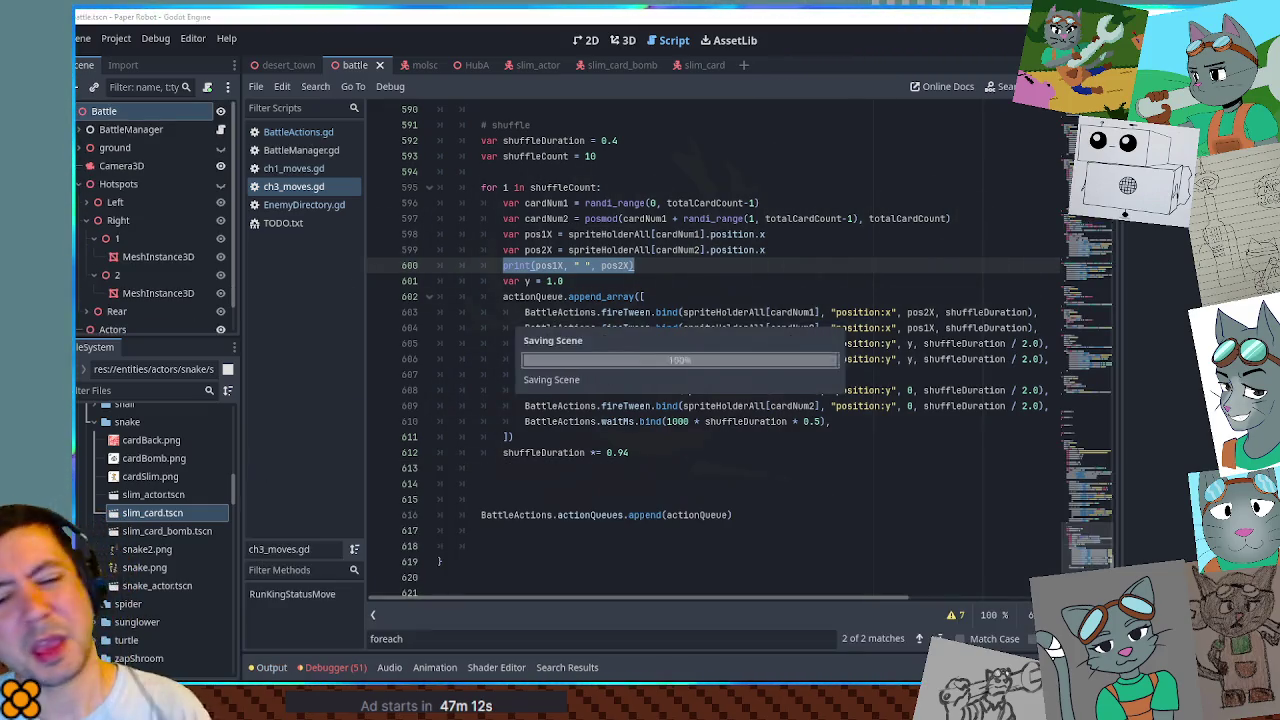
{"action": "key", "text": "F5"}
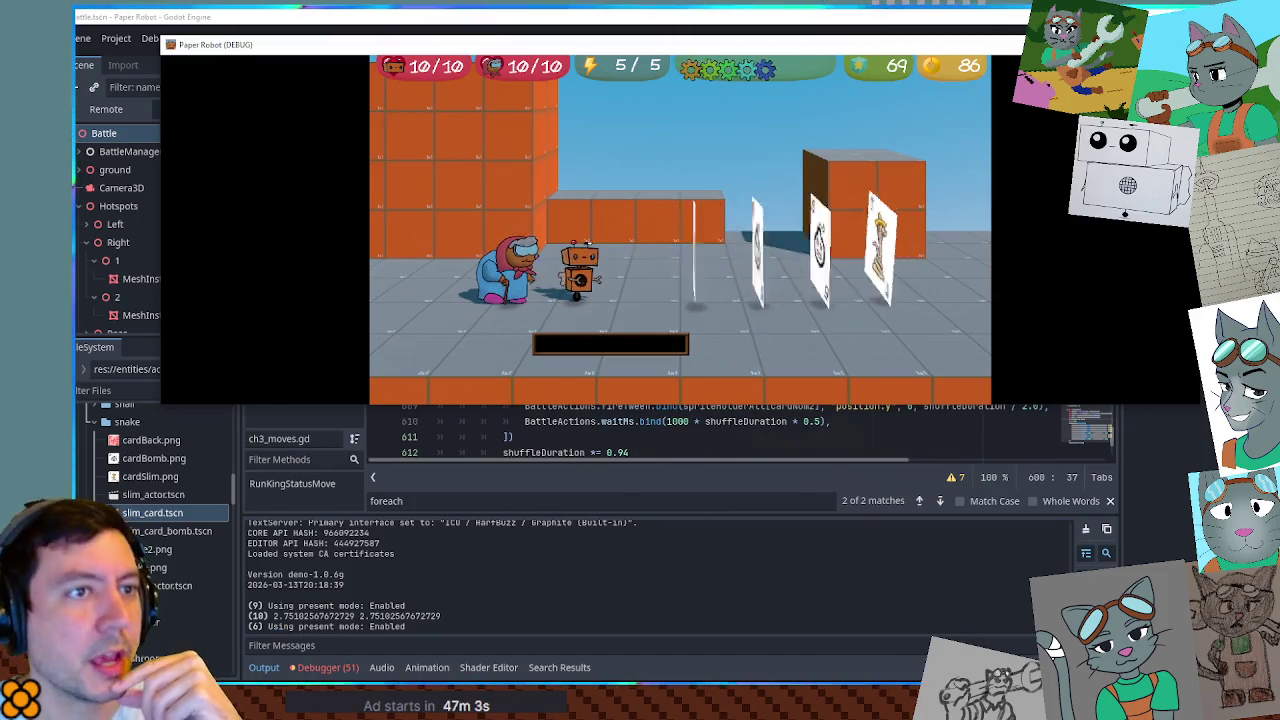
{"action": "key", "text": "F8"}
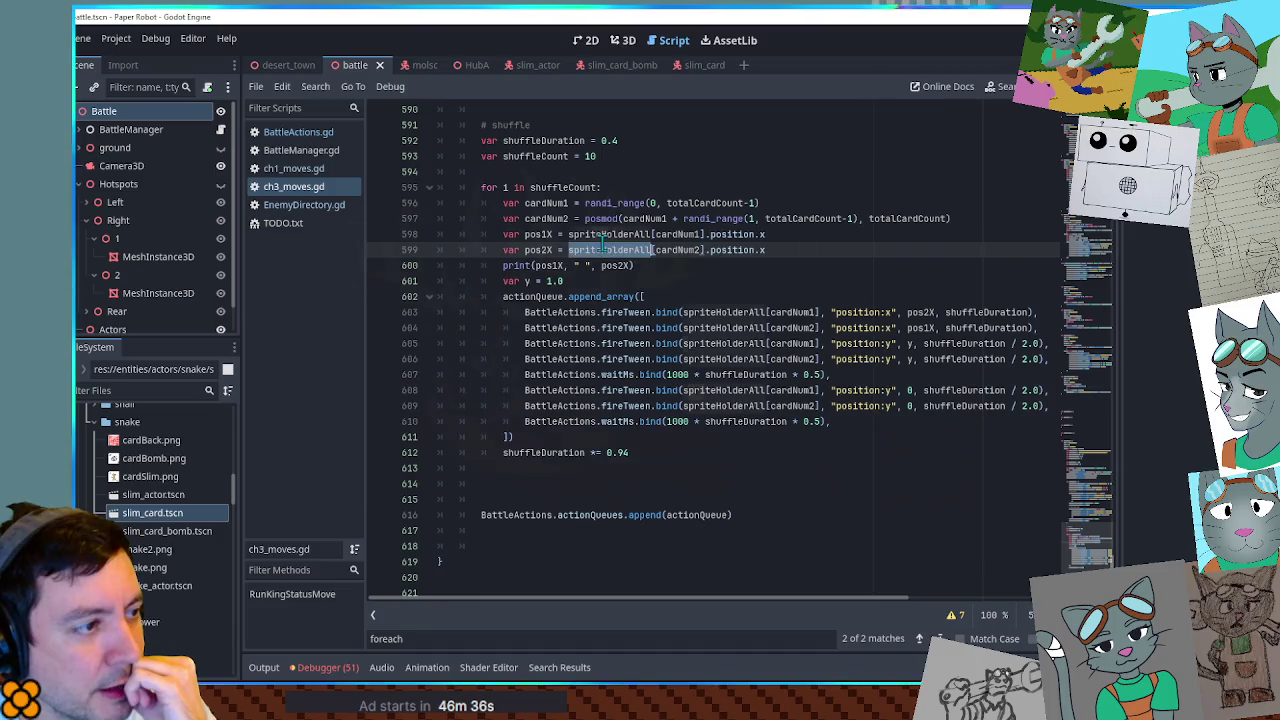
Select 'position' on line 598 and glance at BattleActions.gd before returning to ch3_moves.gd.
{"action": "left_click", "coordinate": [712, 234]}
{"action": "double_click", "coordinate": [724, 234]}
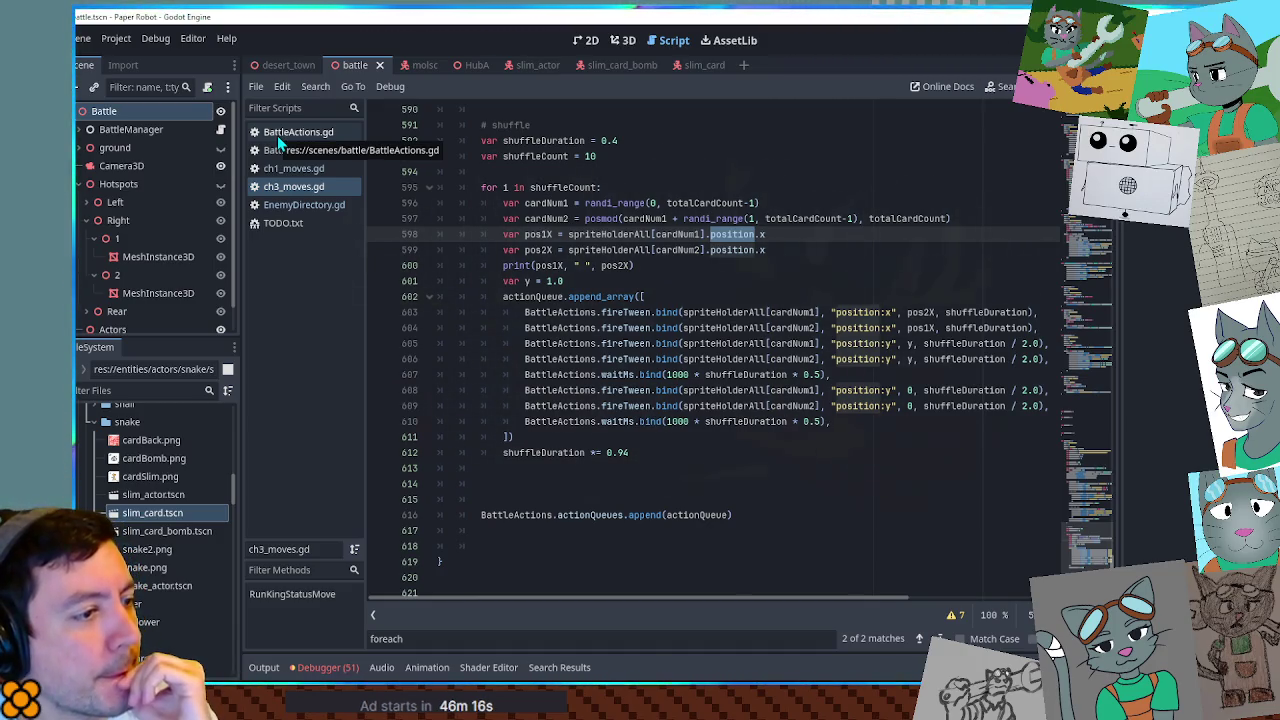
{"action": "left_click", "coordinate": [277, 135]}
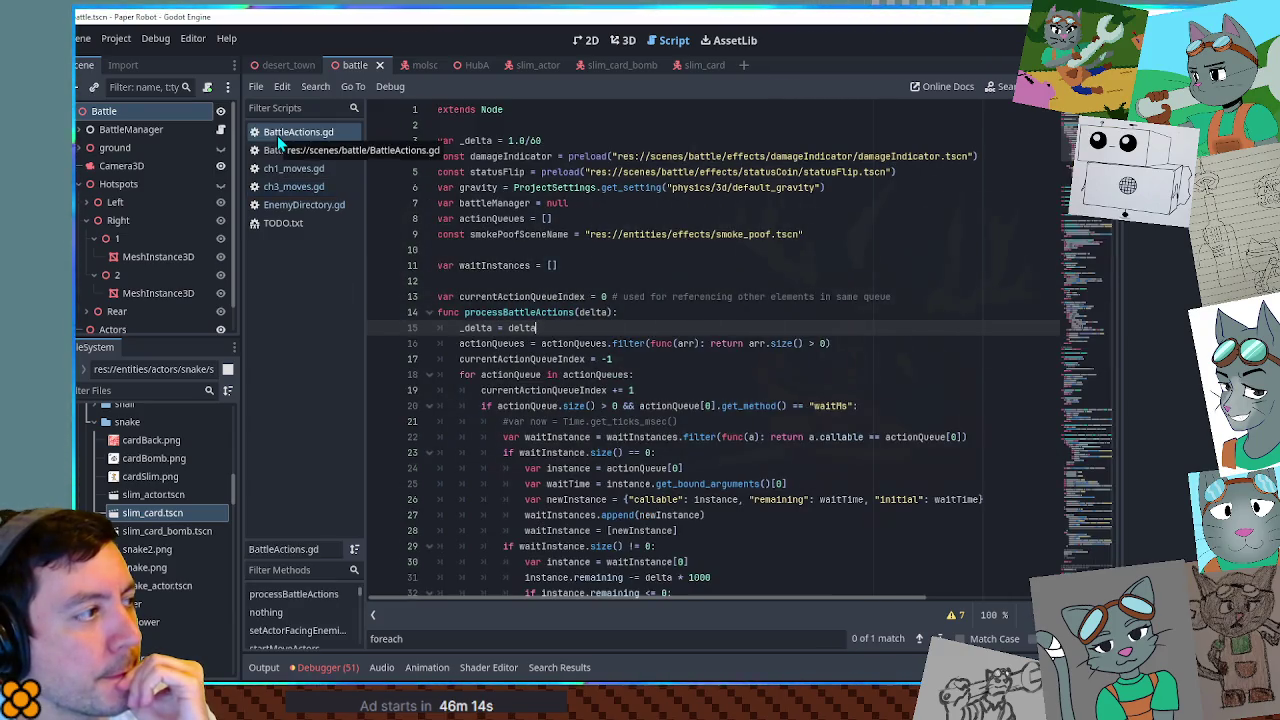
{"action": "left_click", "coordinate": [283, 188]}
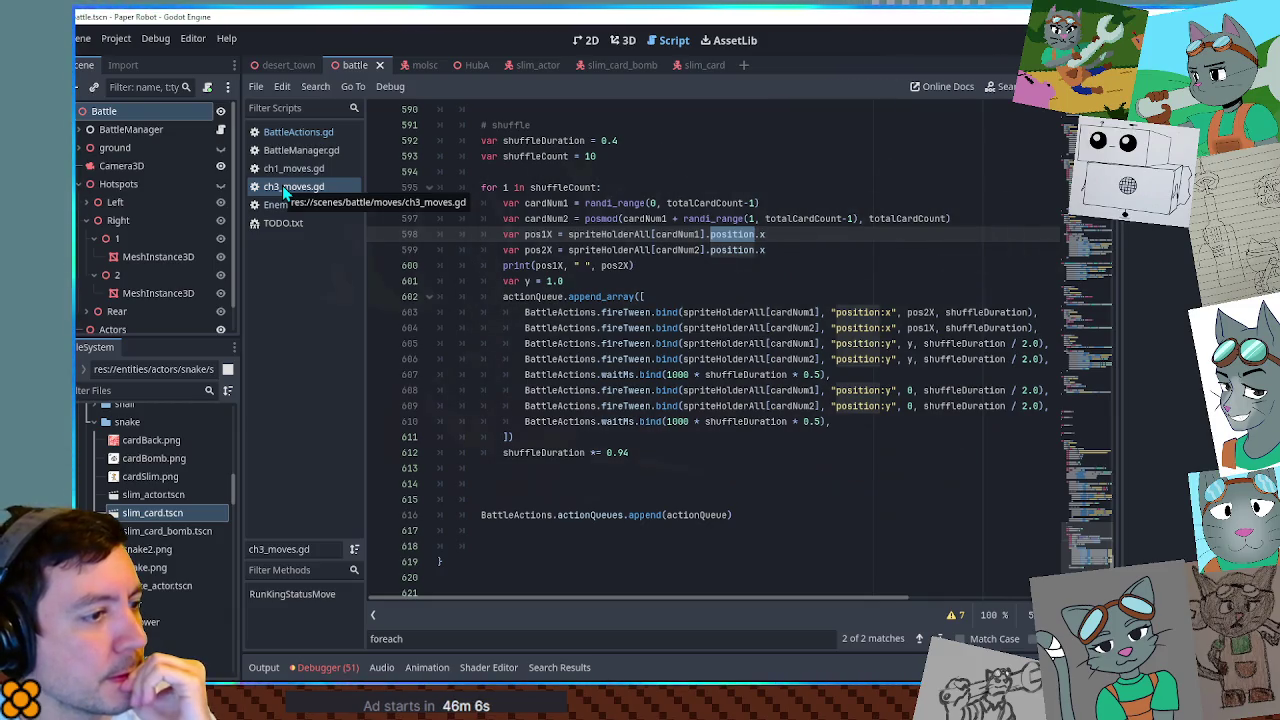
Open BattleActions.gd, fold processBattleActions and scroll down to the fireTween function.
{"action": "left_click", "coordinate": [297, 133]}
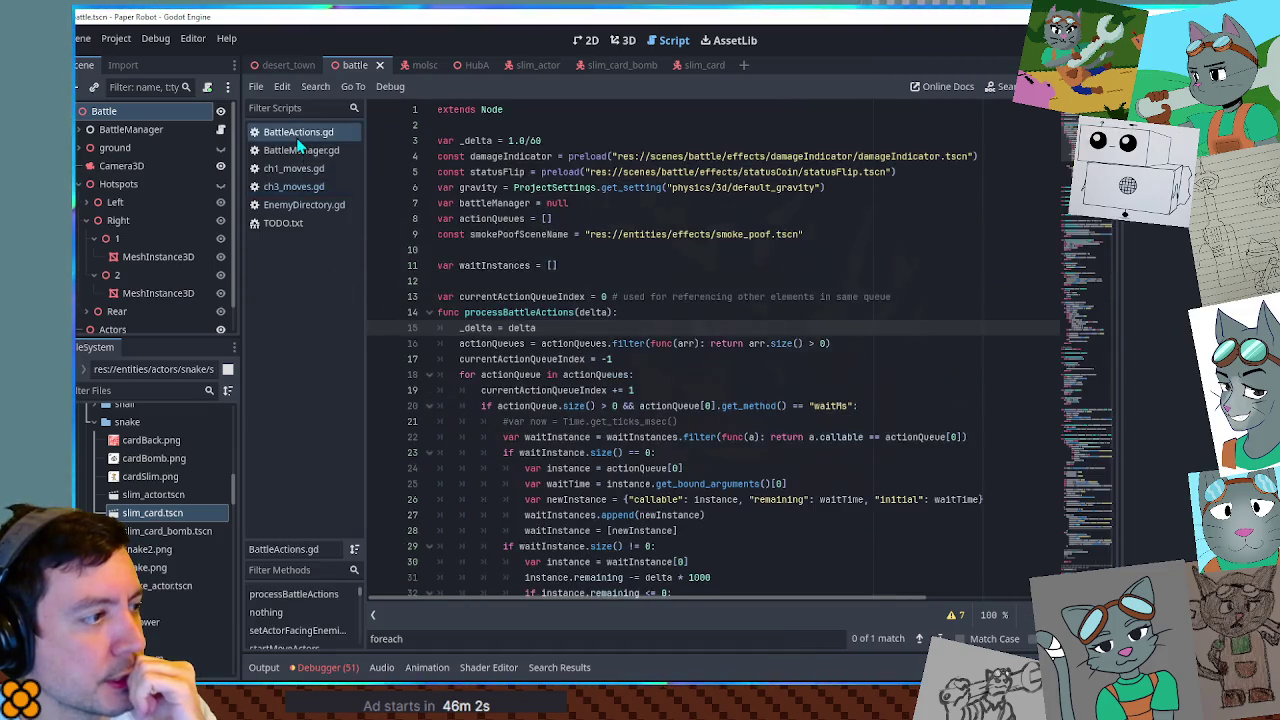
{"action": "left_click", "coordinate": [428, 313]}
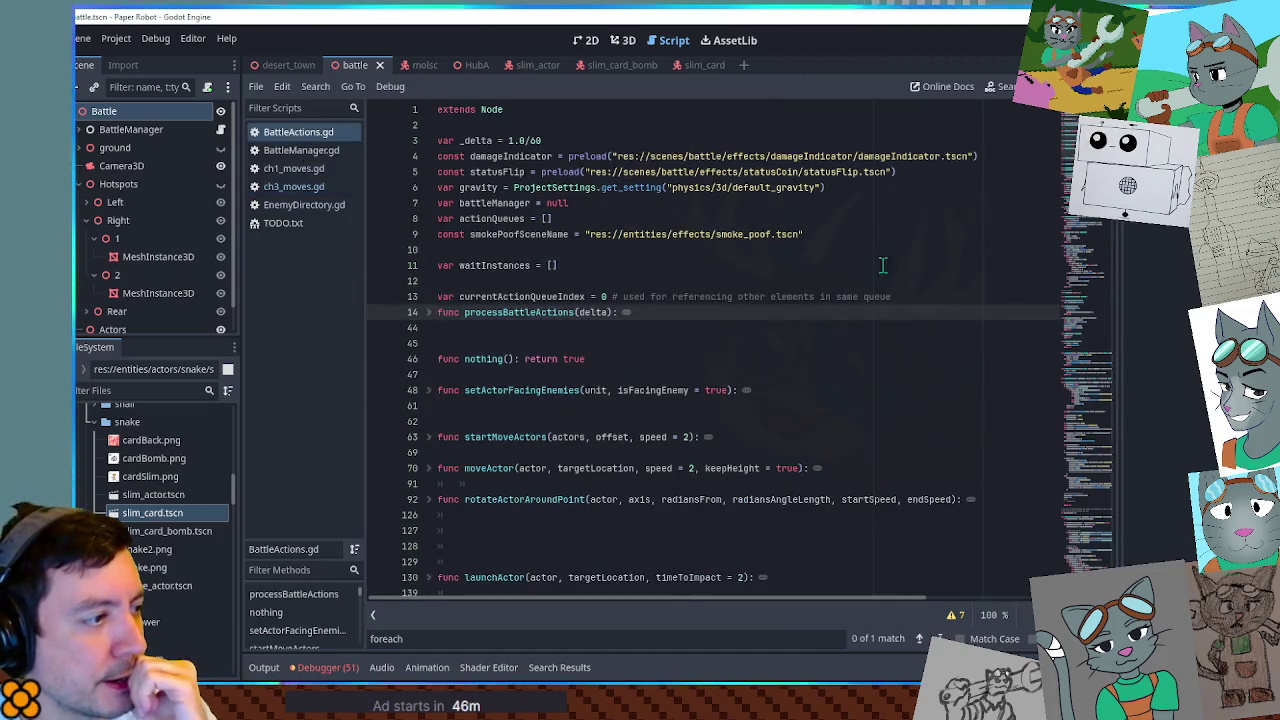
{"action": "left_click_drag", "start_coordinate": [1068, 140], "coordinate": [1101, 283]}
{"action": "scroll", "coordinate": [1101, 283], "scroll_direction": "up", "scroll_amount": 7}
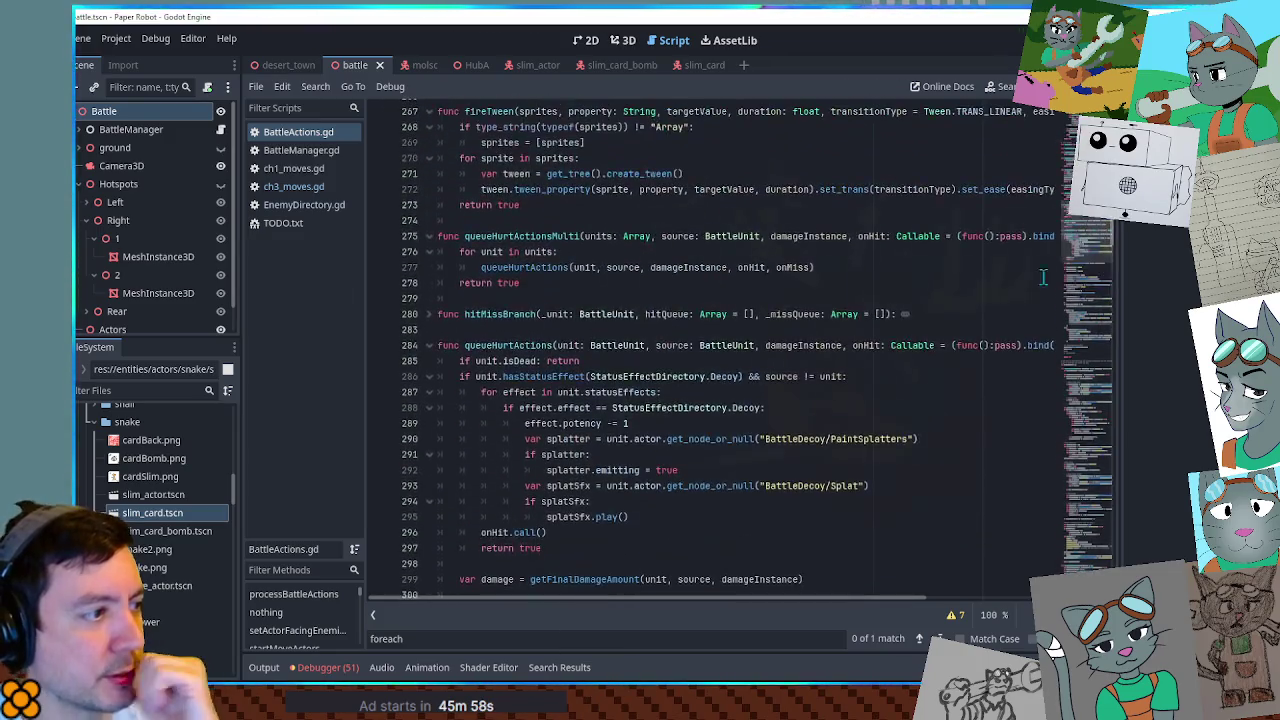
Search BattleActions.gd for 'moveactor' to locate the moveActor function.
{"action": "left_click", "coordinate": [953, 297]}
{"action": "key", "text": "ctrl+f"}
{"action": "type", "text": "move actor"}
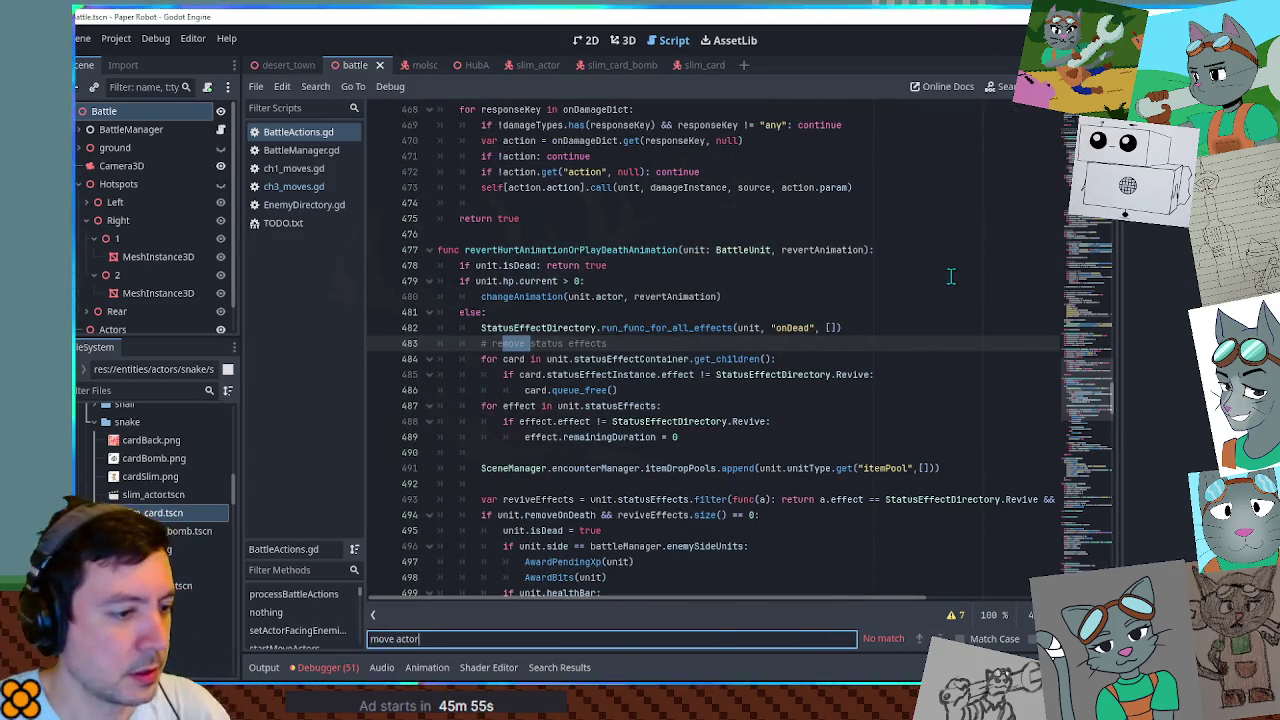
{"action": "key", "text": "ctrl+Left"}
{"action": "key", "text": "BackSpace"}
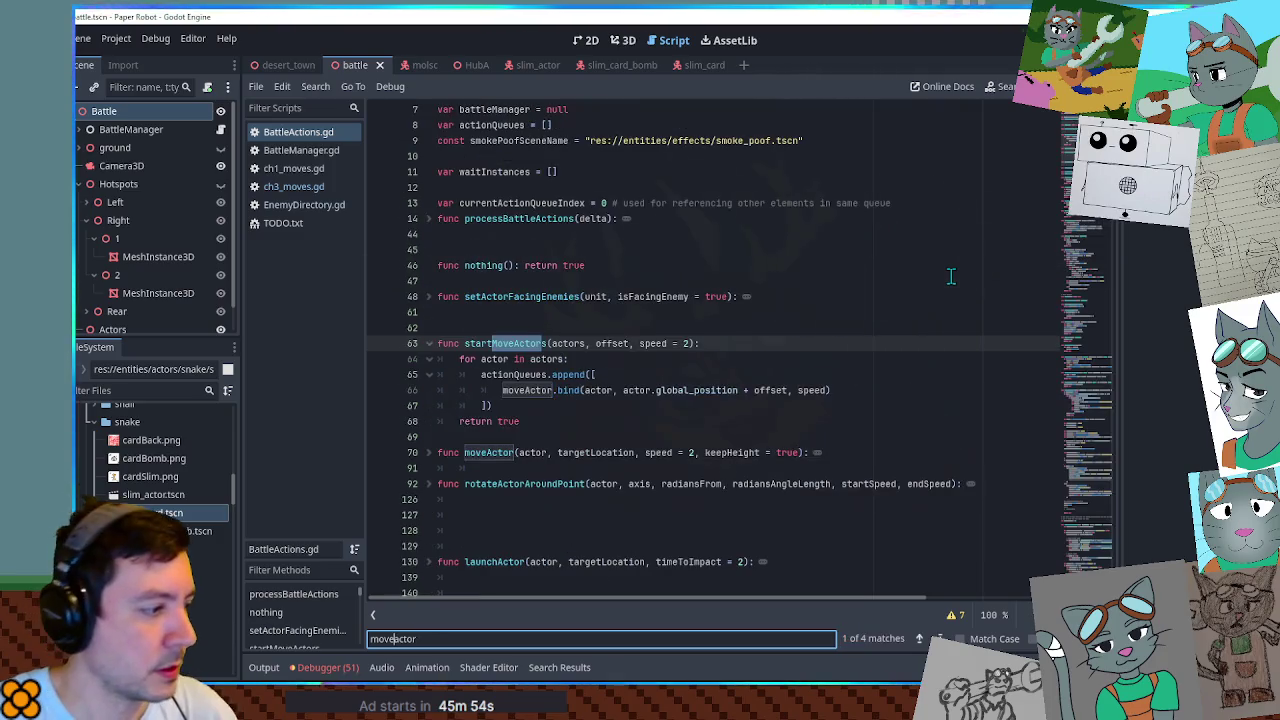
{"action": "scroll", "coordinate": [810, 278], "scroll_direction": "down", "scroll_amount": 3}
{"action": "left_click", "coordinate": [703, 285]}
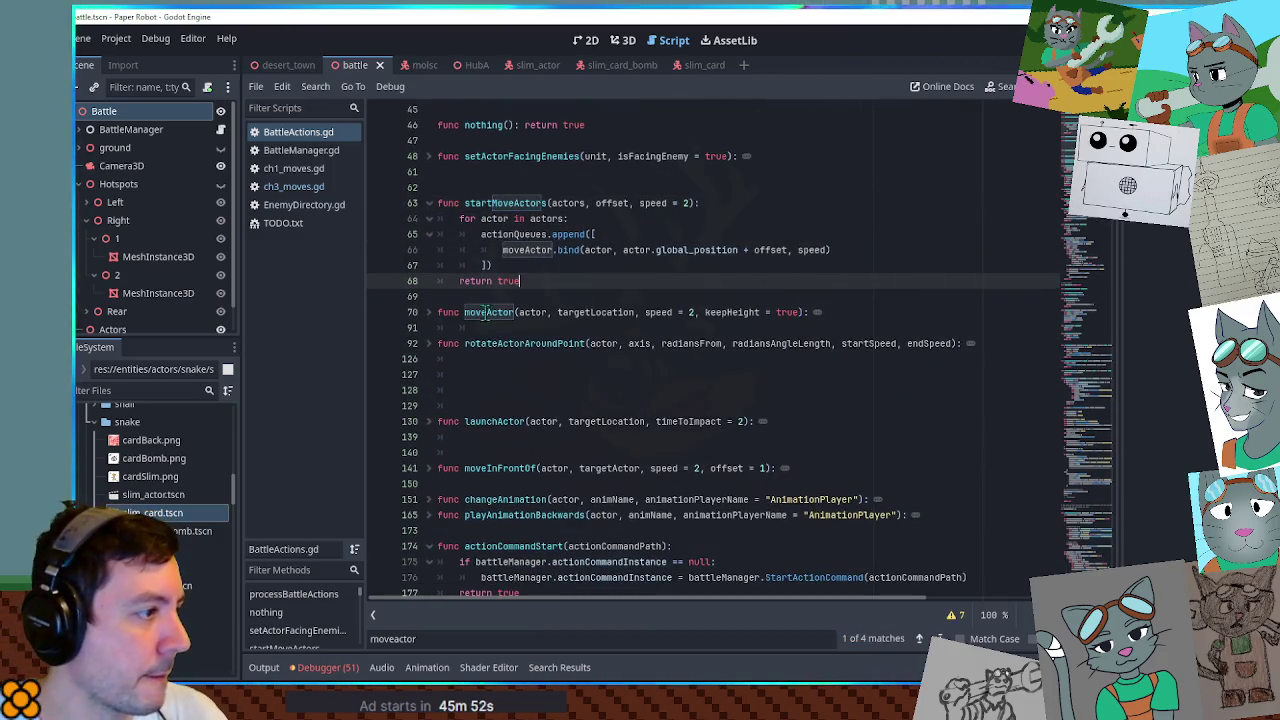
Unfold moveActor, read its isDone logic, and place the caret on empty line 128.
{"action": "left_click", "coordinate": [429, 312]}
{"action": "scroll", "coordinate": [440, 316], "scroll_direction": "down", "scroll_amount": 5}
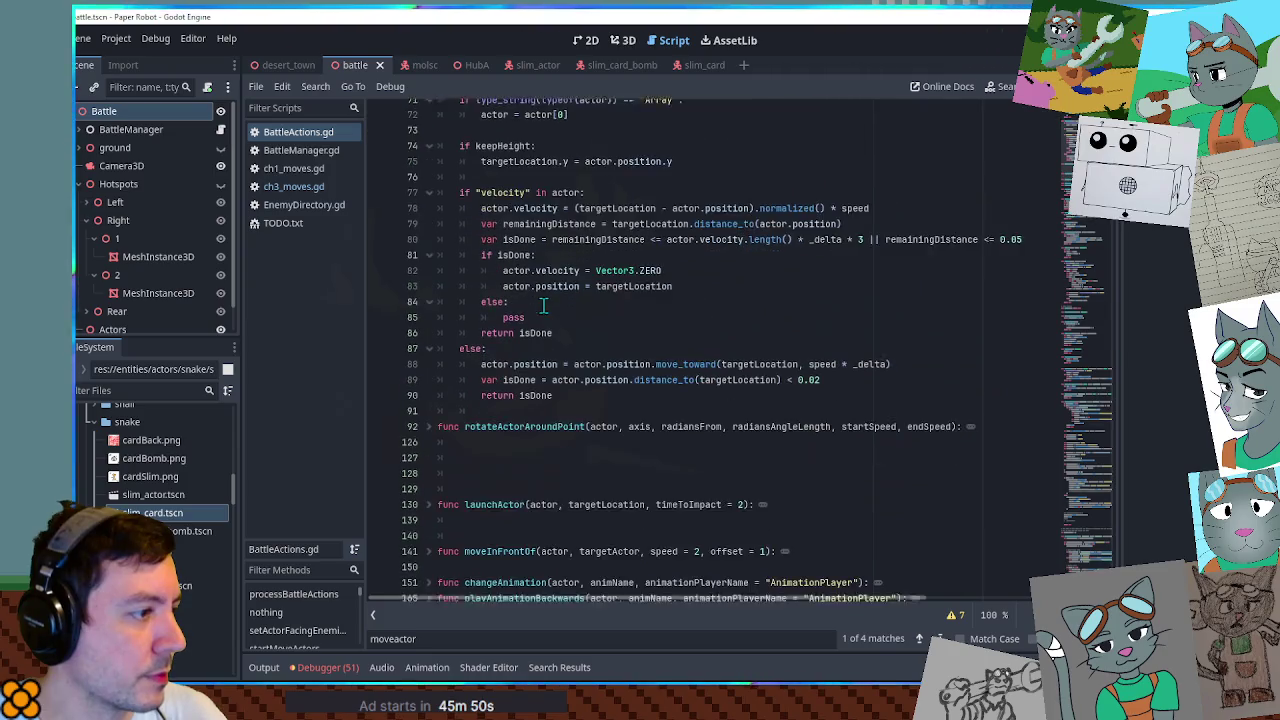
{"action": "double_click", "coordinate": [517, 234]}
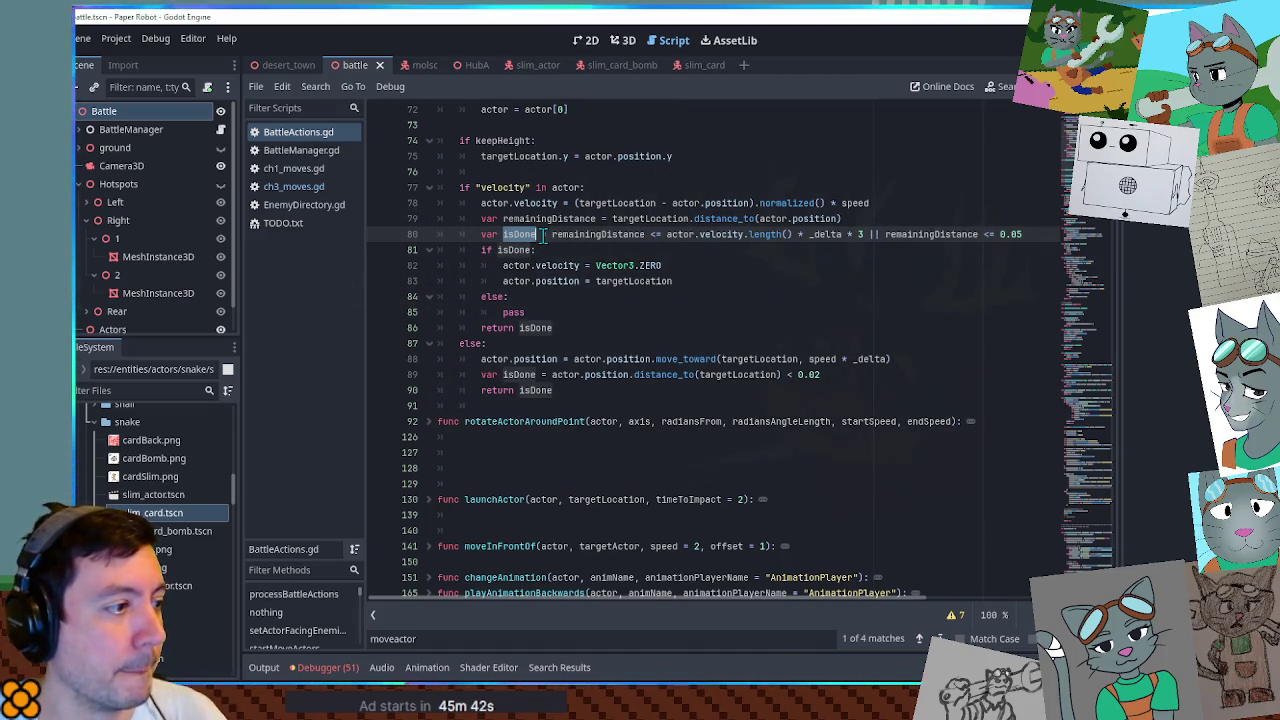
{"action": "scroll", "coordinate": [541, 234], "scroll_direction": "up", "scroll_amount": 3}
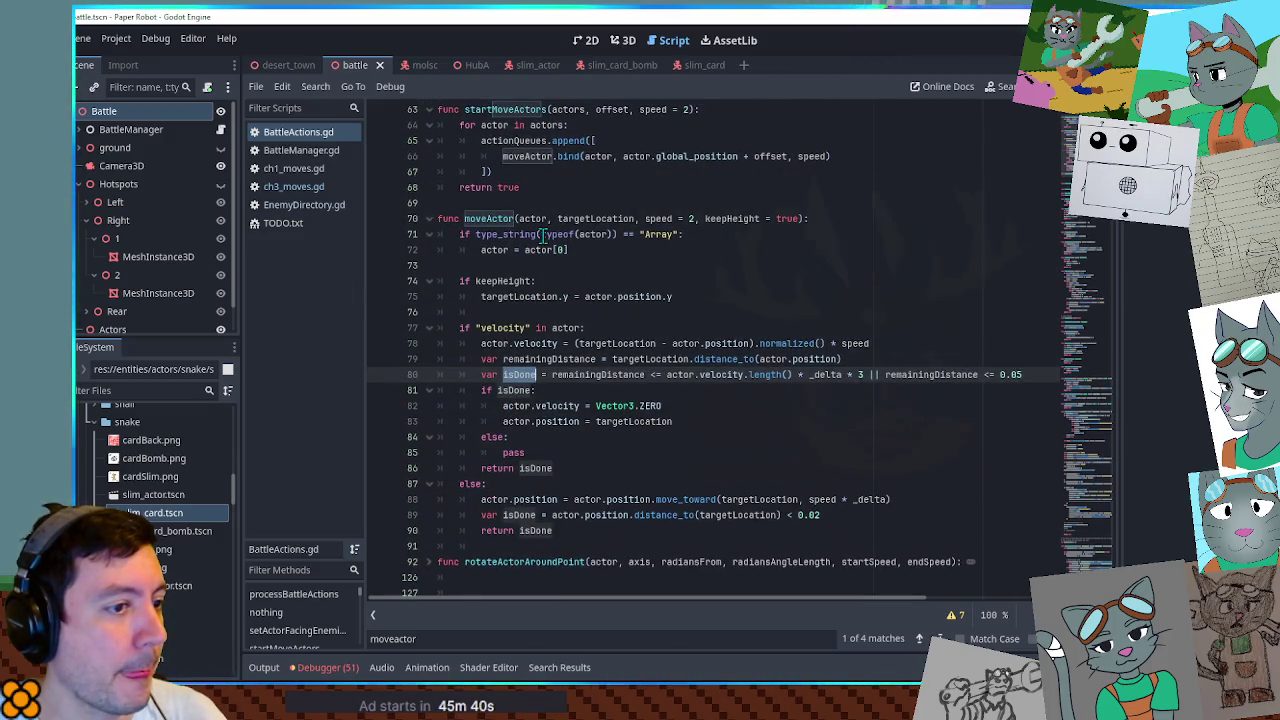
{"action": "scroll", "coordinate": [541, 234], "scroll_direction": "down", "scroll_amount": 5}
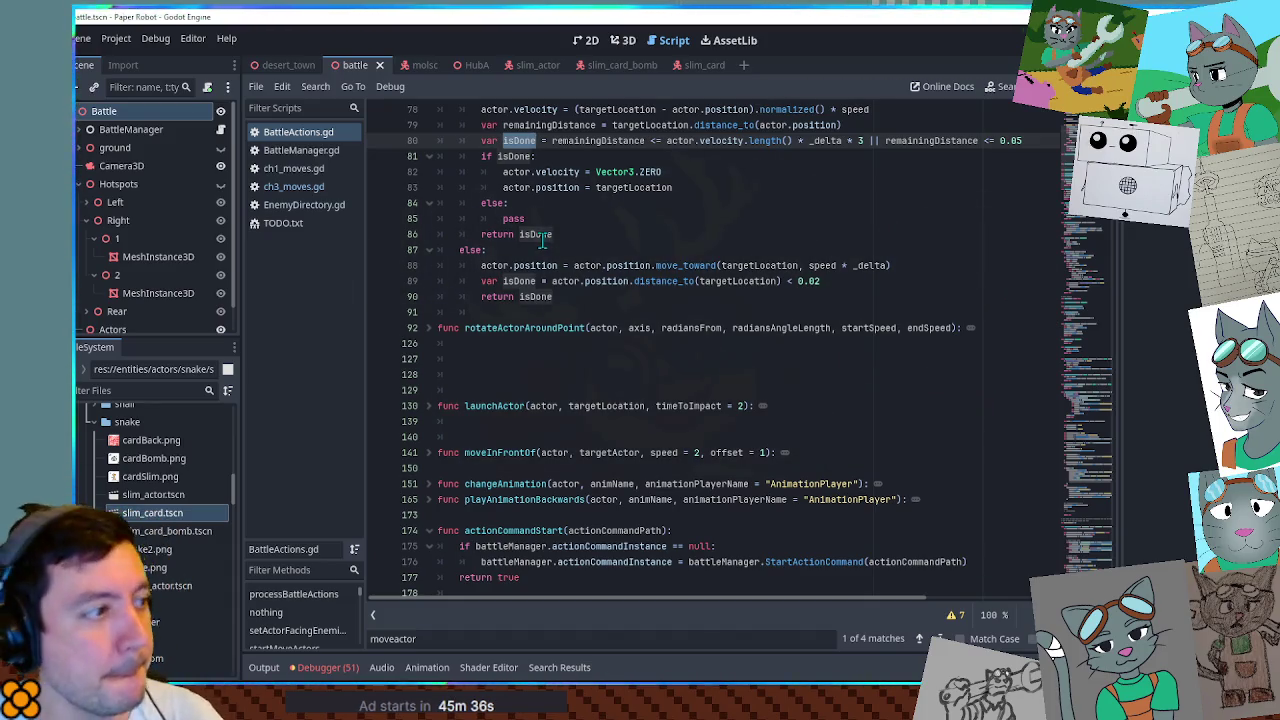
{"action": "scroll", "coordinate": [541, 234], "scroll_direction": "up", "scroll_amount": 3}
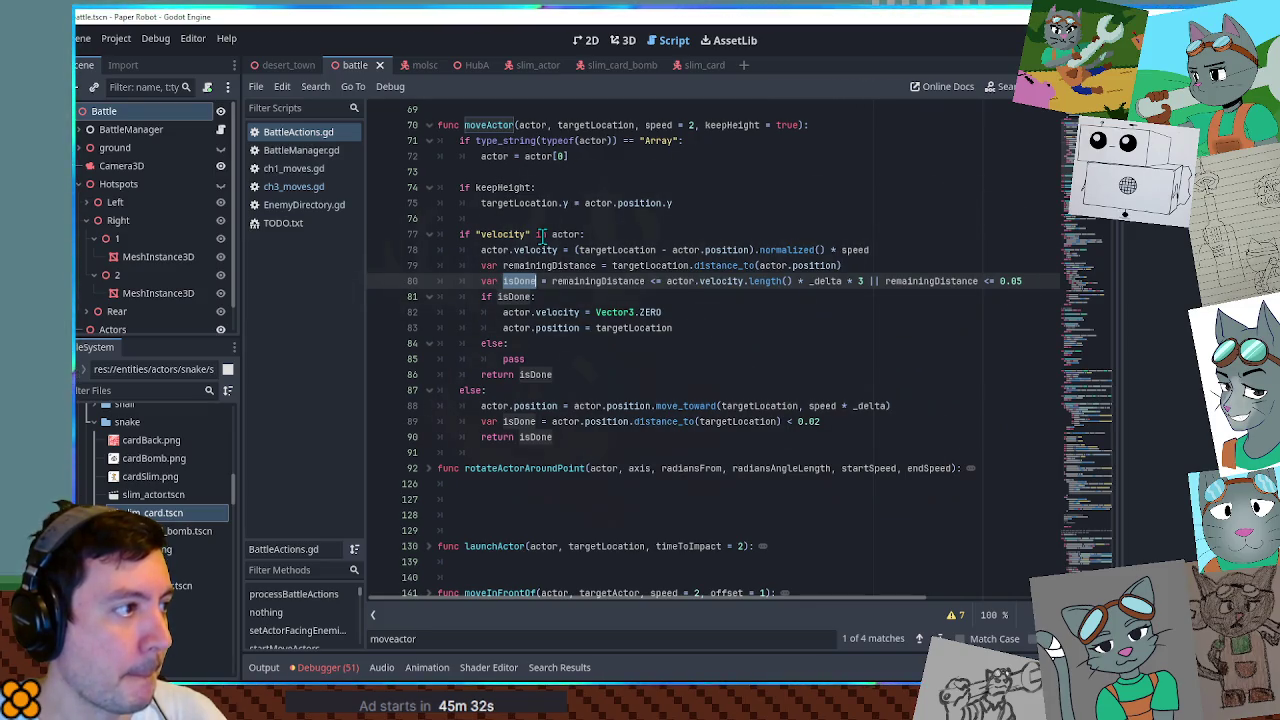
{"action": "scroll", "coordinate": [541, 234], "scroll_direction": "down", "scroll_amount": 4}
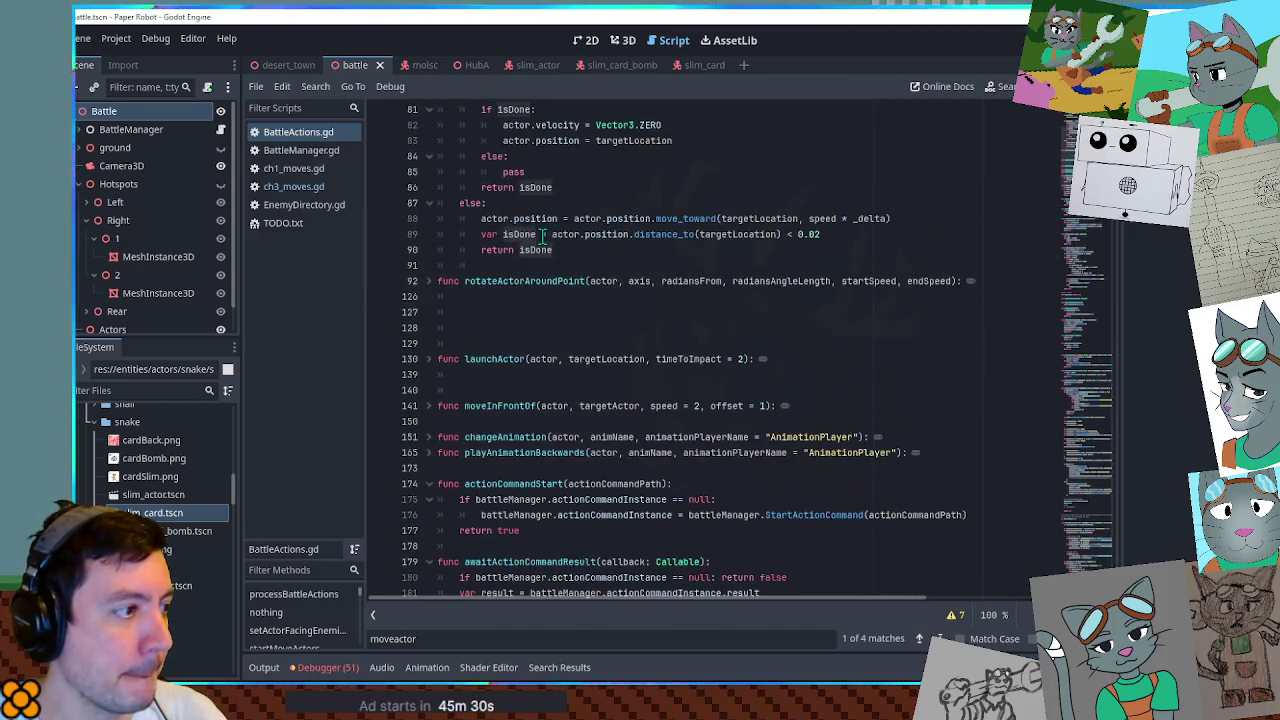
{"action": "left_click", "coordinate": [491, 328]}
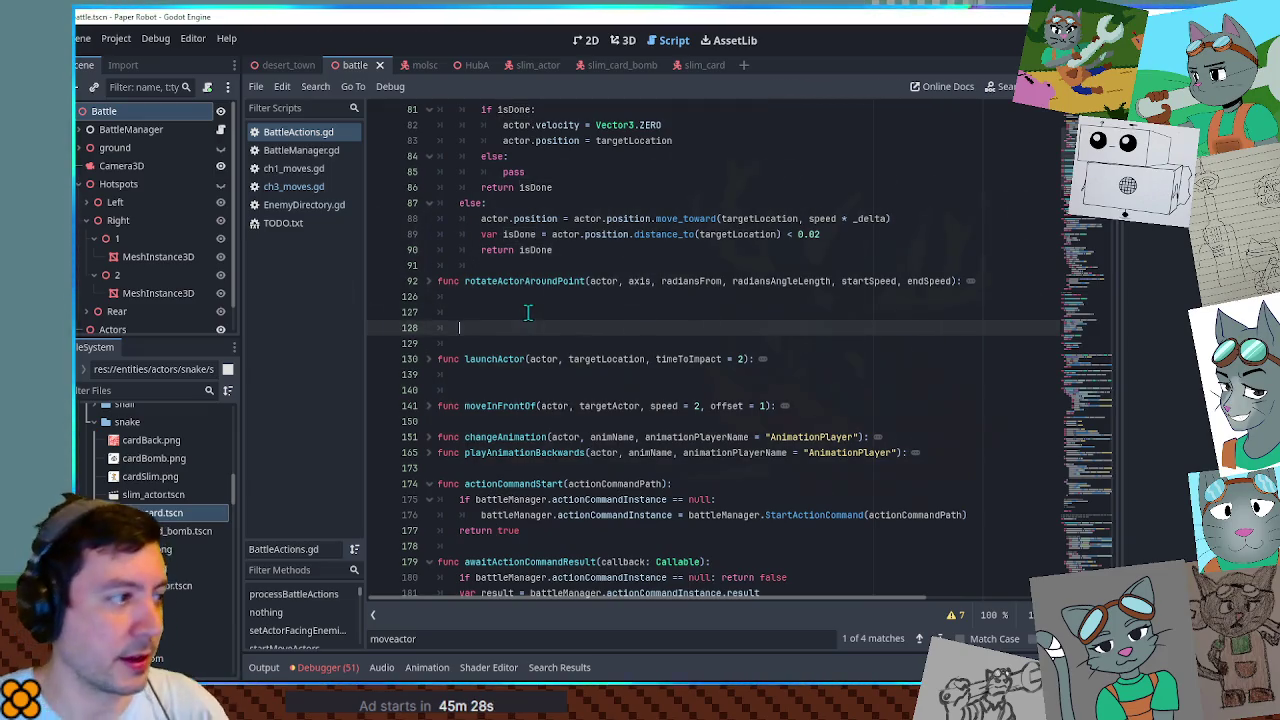
Write the startShuffleActors(actor1, actor2, duration, height) header on line 128, then search for 'tween'.
{"action": "key", "text": "BackSpace"}
{"action": "key", "text": "Return"}
{"action": "type", "text": "func"}
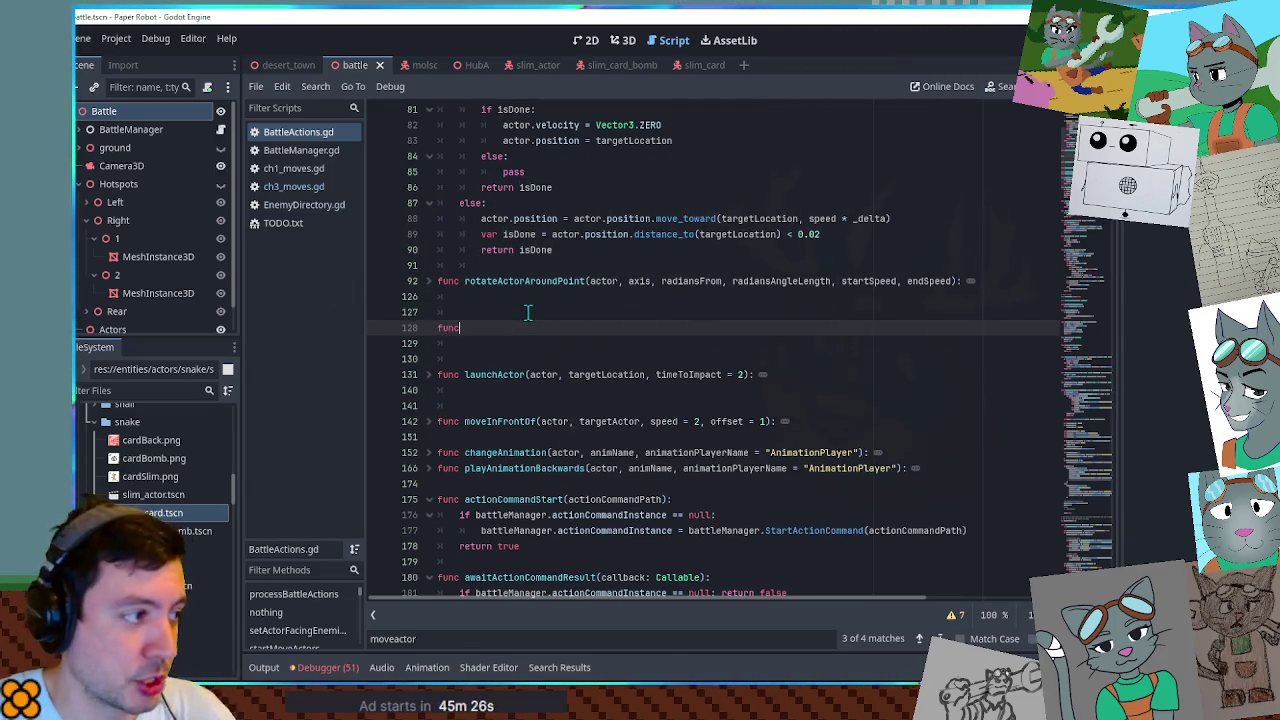
{"action": "type", "text": " startS"}
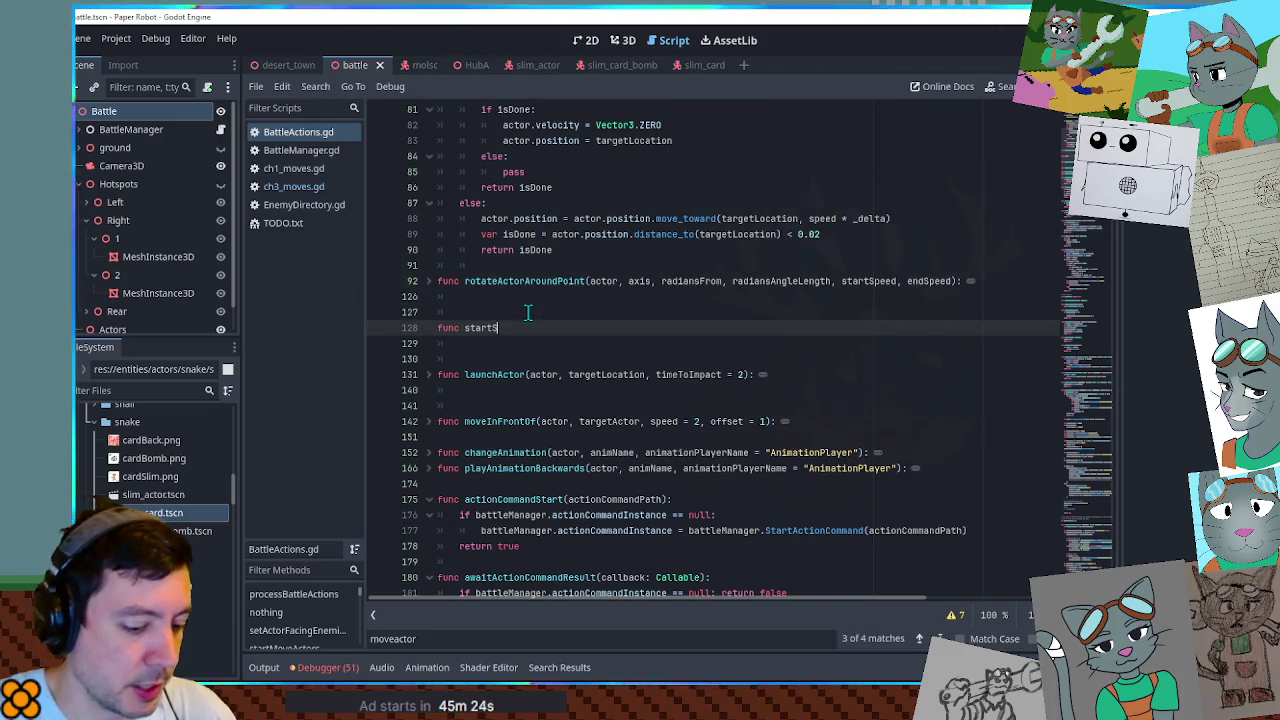
{"action": "key", "text": "BackSpace"}
{"action": "key", "text": "BackSpace"}
{"action": "key", "text": "BackSpace"}
{"action": "type", "text": "huffleAc"}
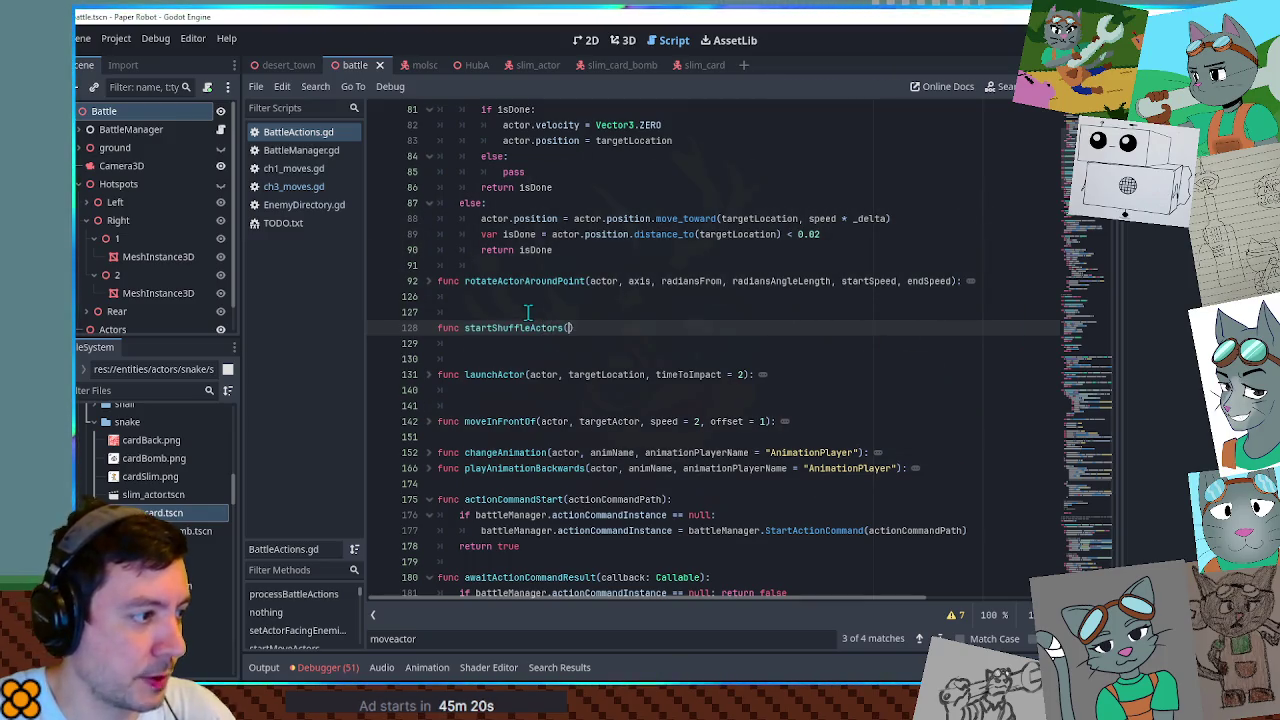
{"action": "type", "text": "tor1"}
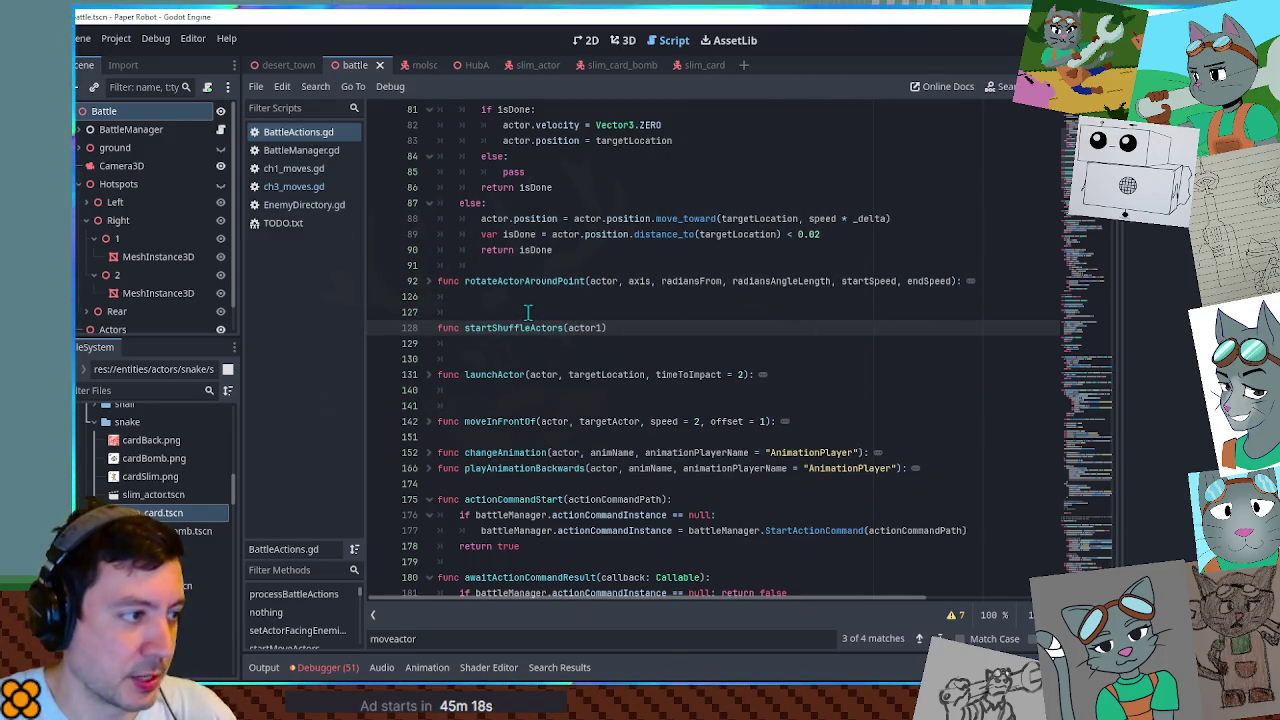
{"action": "type", "text": "actor2"}
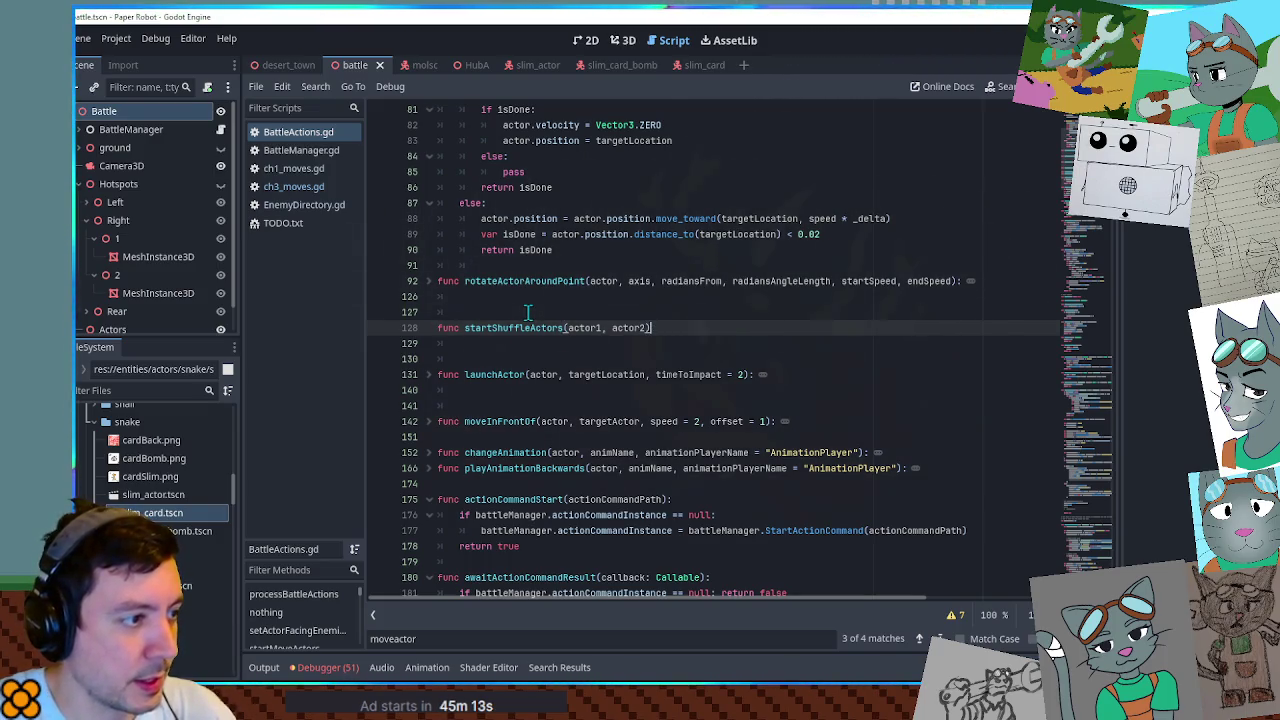
{"action": "type", "text": " durati"}
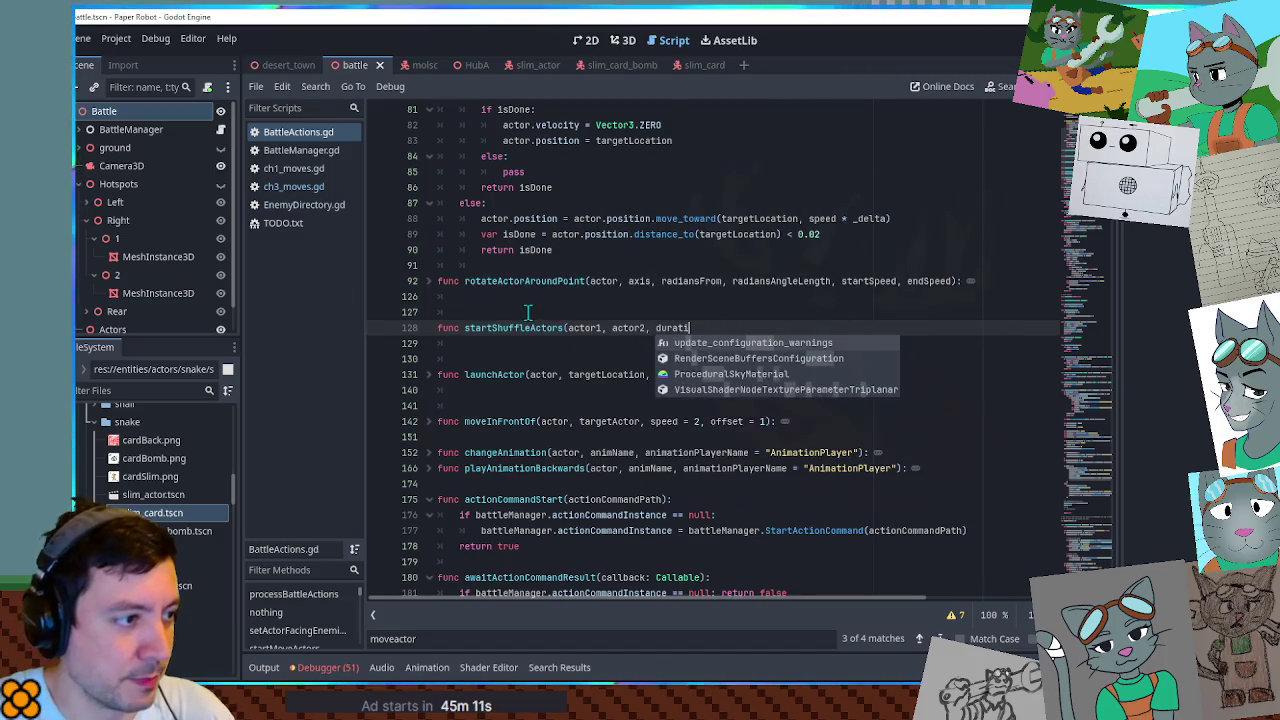
{"action": "type", "text": "on)"}
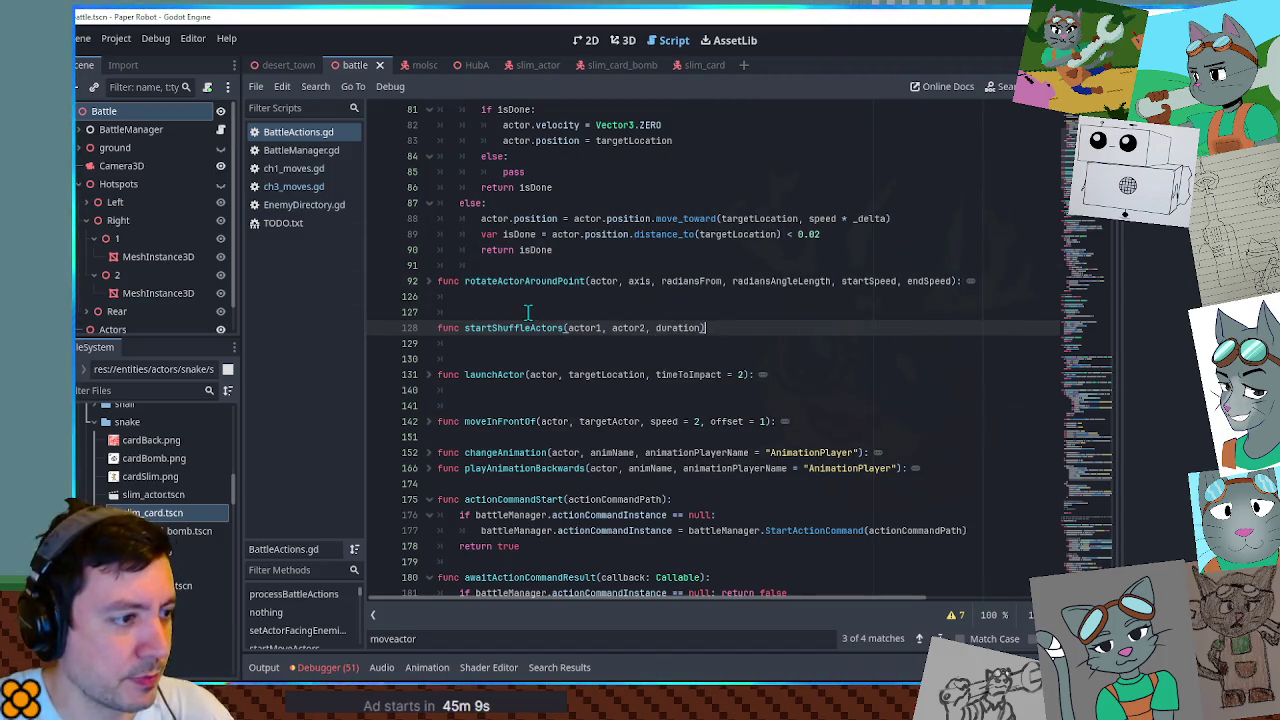
{"action": "type", "text": "height)"}
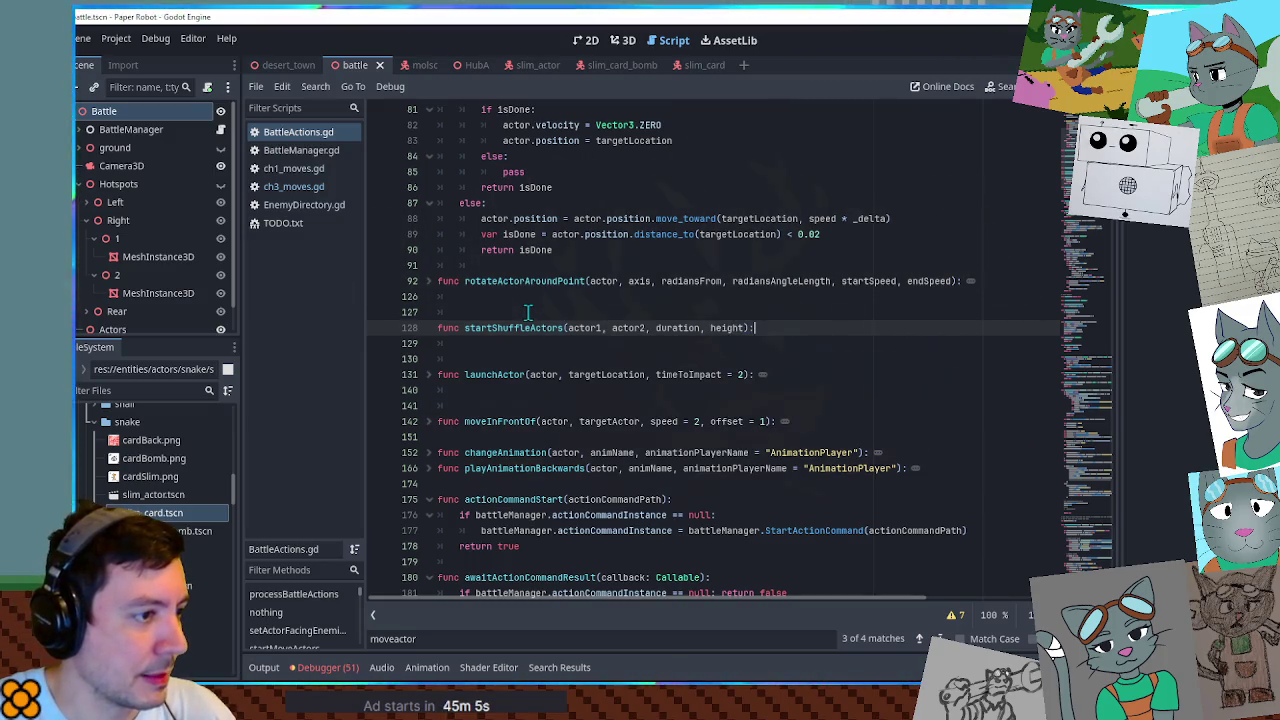
{"action": "key", "text": "Return"}
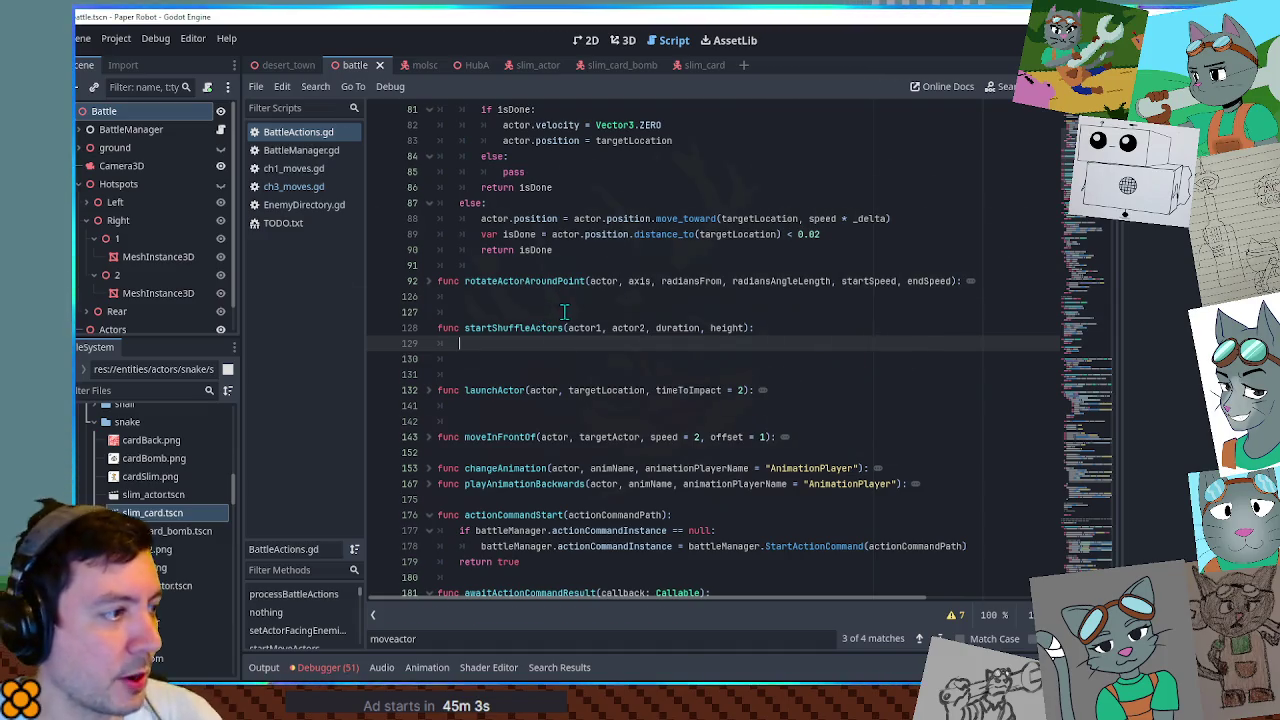
{"action": "key", "text": "ctrl+f"}
{"action": "type", "text": "tween"}
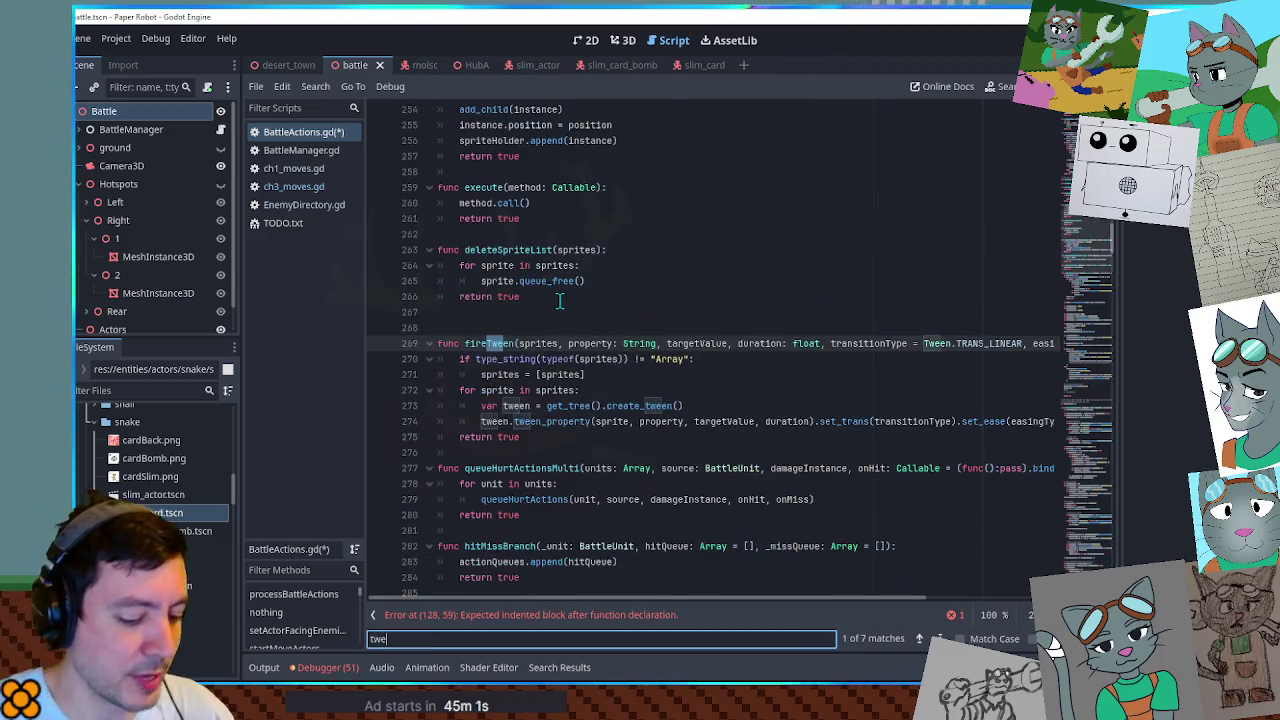
Copy the fireTween signature line and paste it into the startShuffleActors body.
{"action": "double_click", "coordinate": [488, 343]}
{"action": "left_click_drag", "start_coordinate": [488, 343], "coordinate": [1128, 341]}
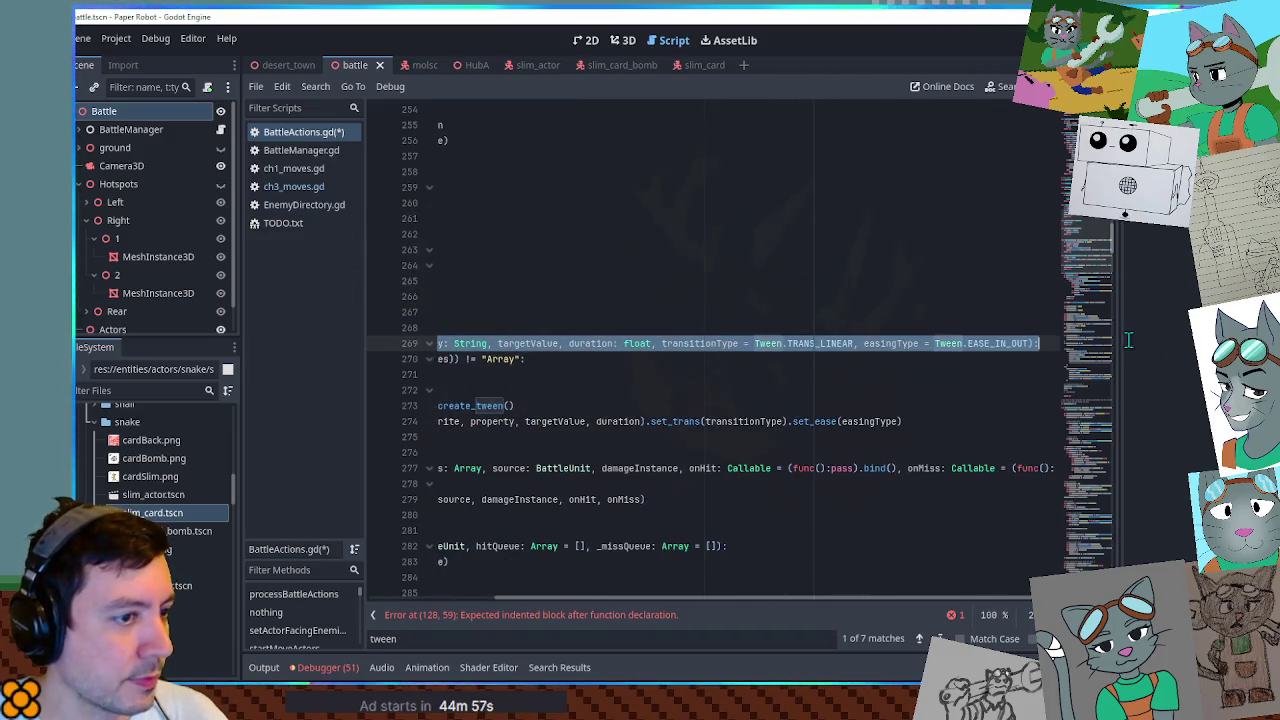
{"action": "left_click", "coordinate": [776, 404]}
{"action": "key", "text": "Up"}
{"action": "key", "text": "Up"}
{"action": "key", "text": "Home"}
{"action": "key", "text": "Home"}
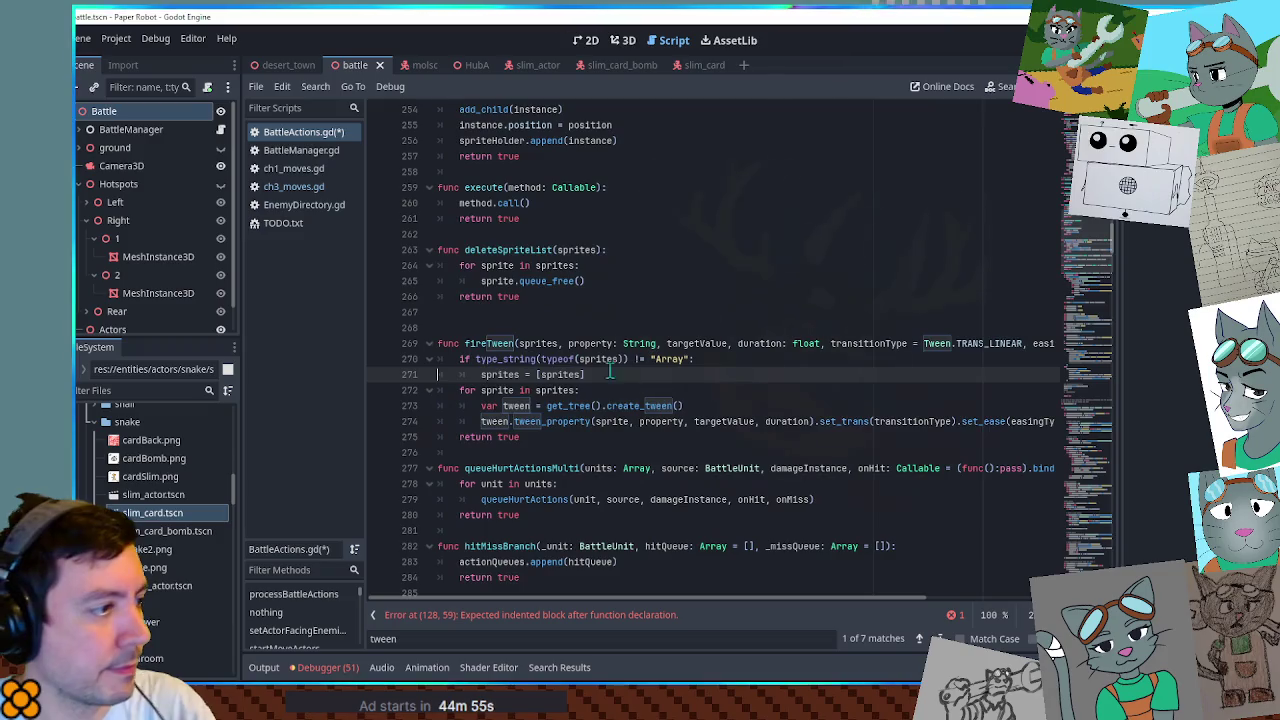
{"action": "mouse_move", "coordinate": [465, 343]}
{"action": "left_mouse_down"}
{"action": "mouse_move", "coordinate": [900, 345]}
{"action": "mouse_move", "coordinate": [1151, 363]}
{"action": "left_mouse_up"}
{"action": "key", "text": "ctrl+c"}
{"action": "key", "text": "ctrl+z"}
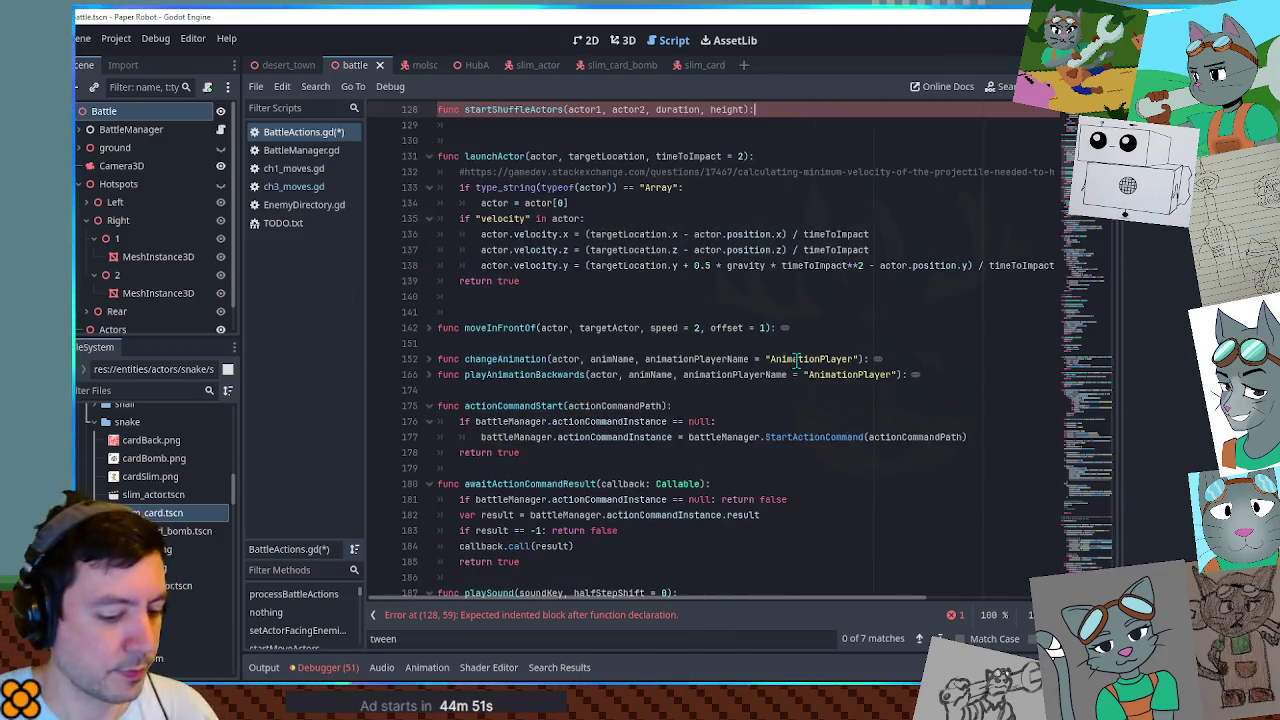
{"action": "key", "text": "ctrl+v"}
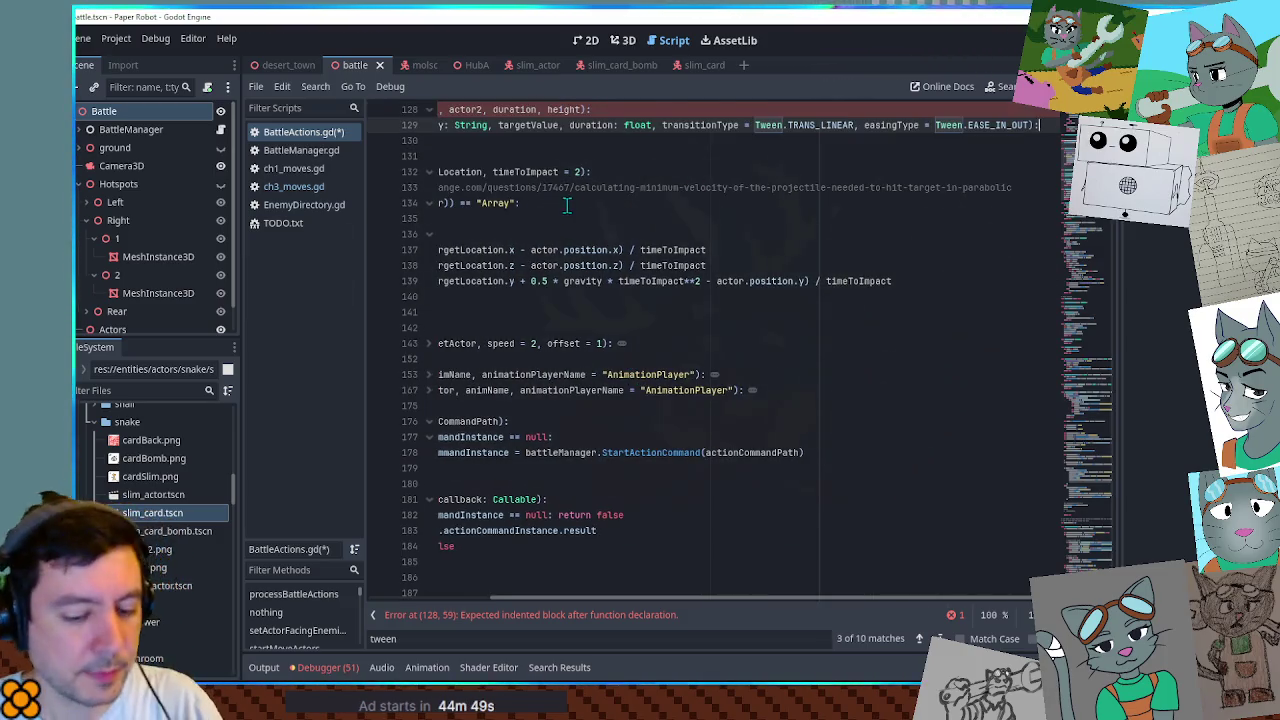
Change the pasted call's sprites to [actor1] and its property to "position:x".
{"action": "key", "text": "Home"}
{"action": "key", "text": "Home"}
{"action": "scroll", "coordinate": [585, 218], "scroll_direction": "up", "scroll_amount": 4}
{"action": "double_click", "coordinate": [587, 297]}
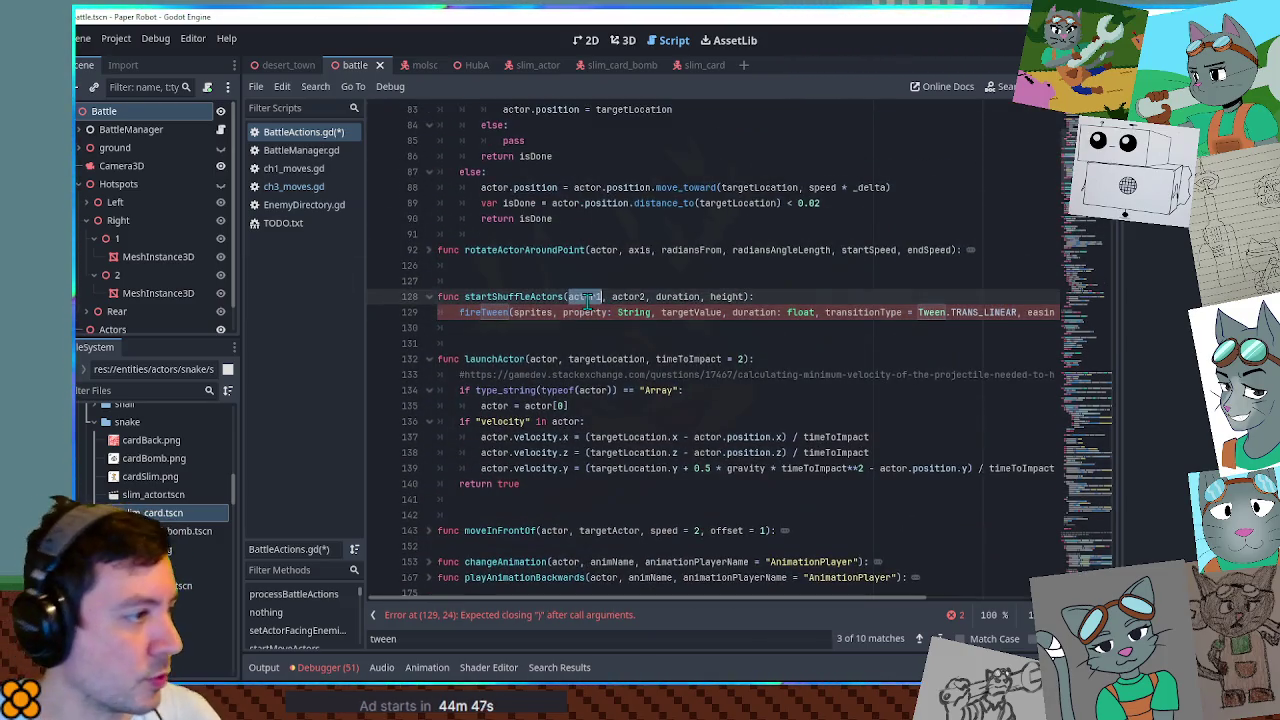
{"action": "left_click", "coordinate": [531, 313]}
{"action": "double_click", "coordinate": [531, 313]}
{"action": "type", "text": "[actor1]"}
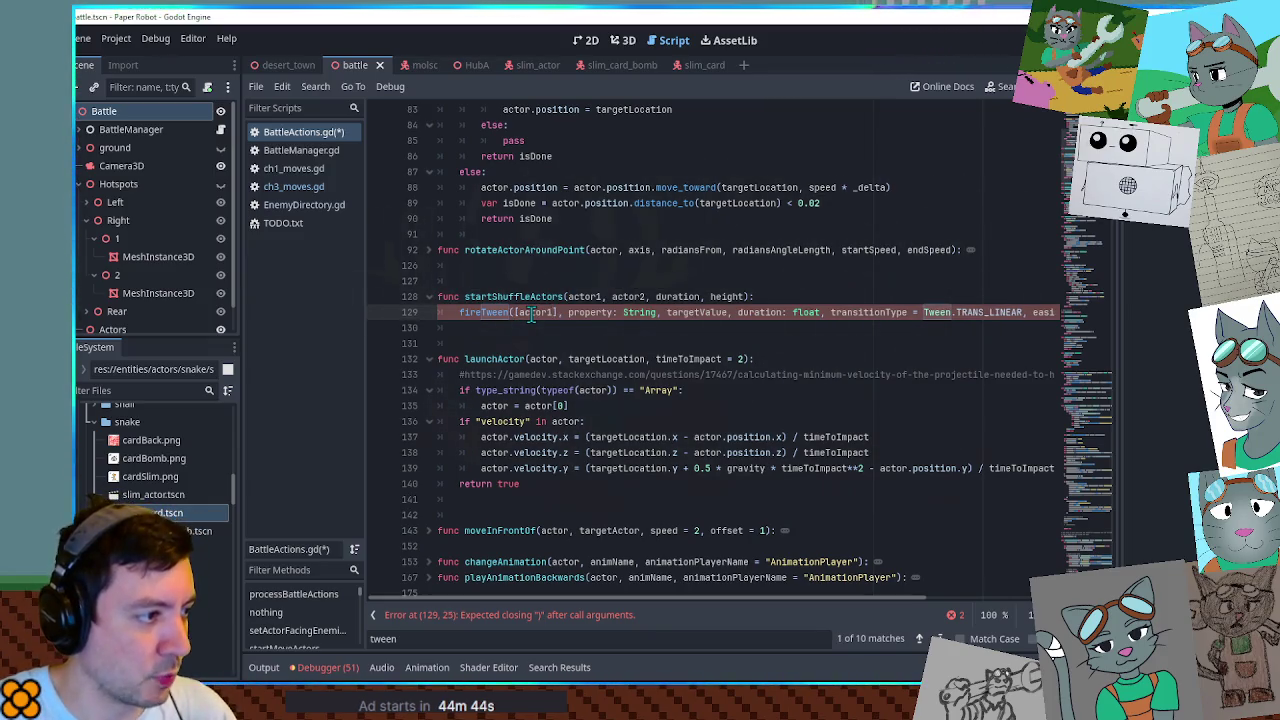
{"action": "left_click_drag", "start_coordinate": [568, 313], "coordinate": [655, 313]}
{"action": "type", "text": "\"position"}
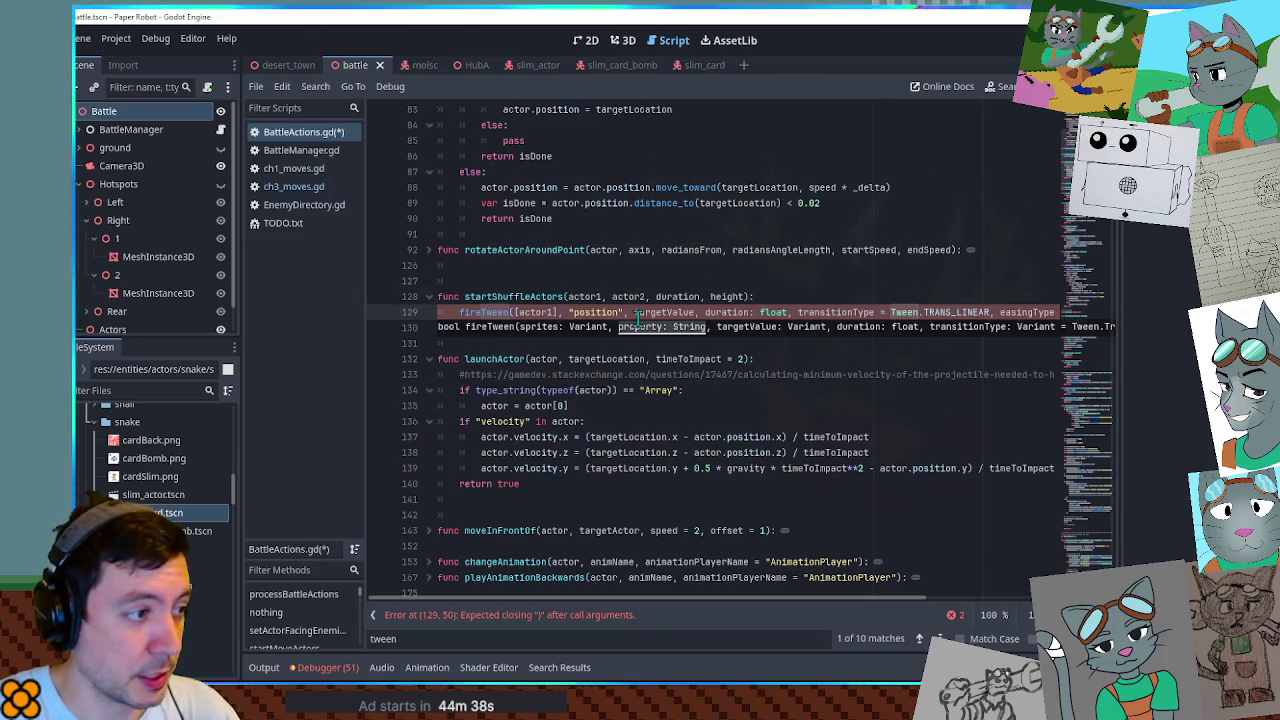
{"action": "type", "text": ":x"}
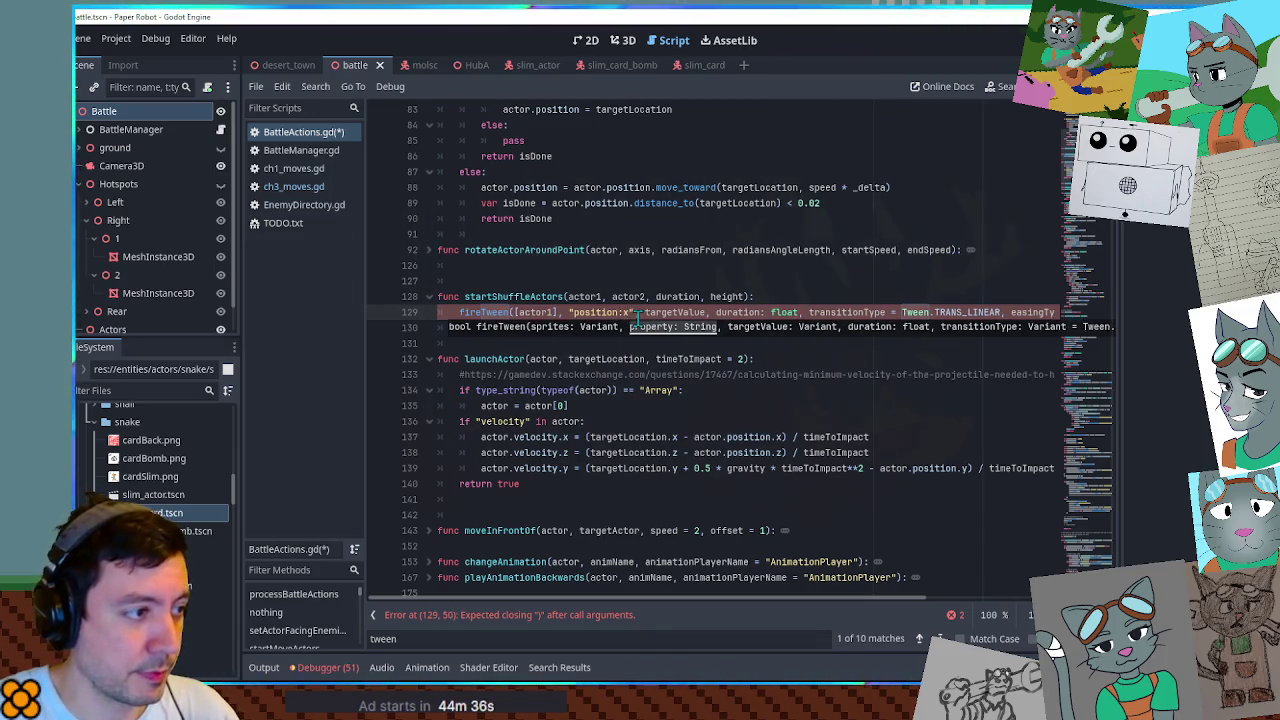
{"action": "left_click", "coordinate": [758, 300]}
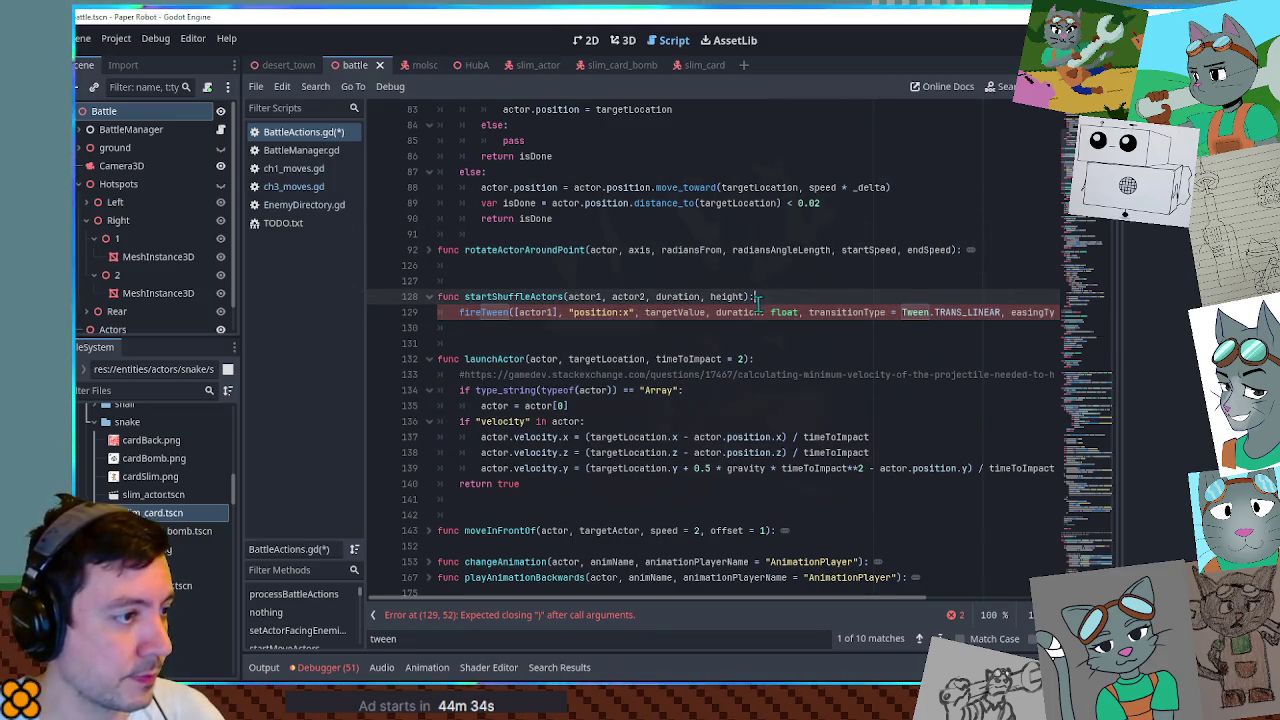
Add var actor1X = actor1.position.x and replace targetValue with actor2X in the fireTween call.
{"action": "key", "text": "Return"}
{"action": "type", "text": "var actor1X = "}
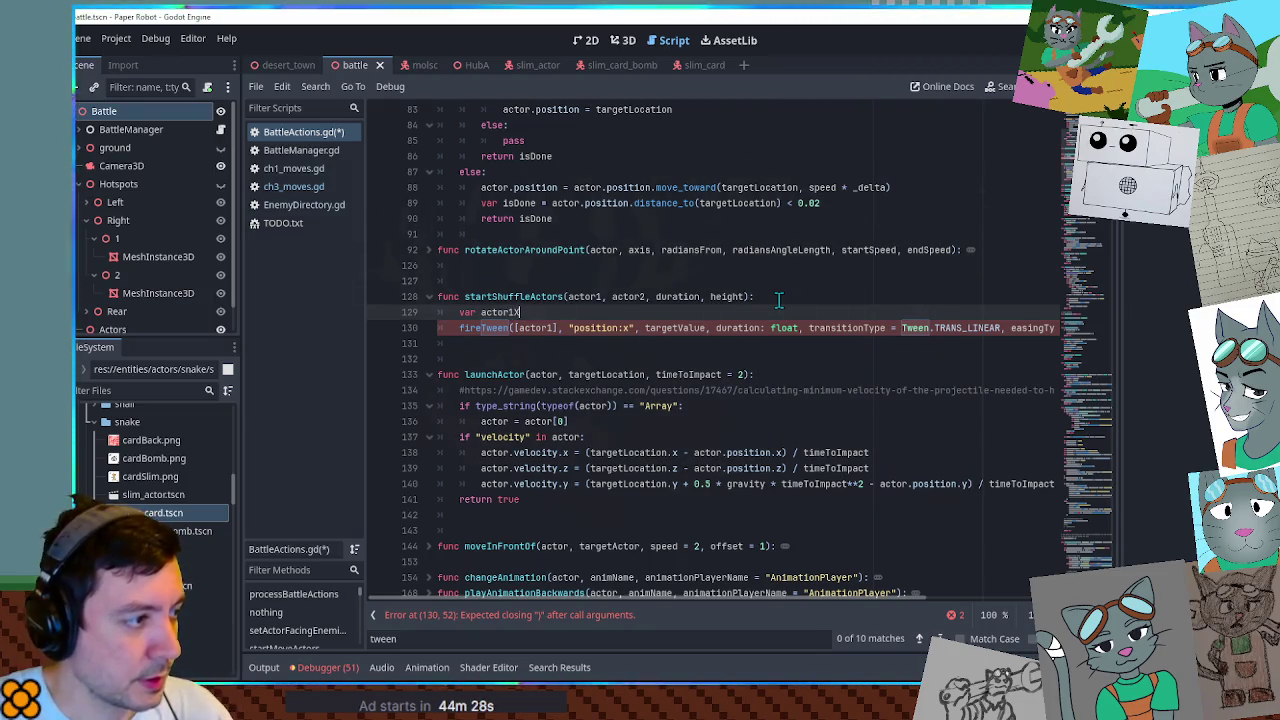
{"action": "type", "text": "actor"}
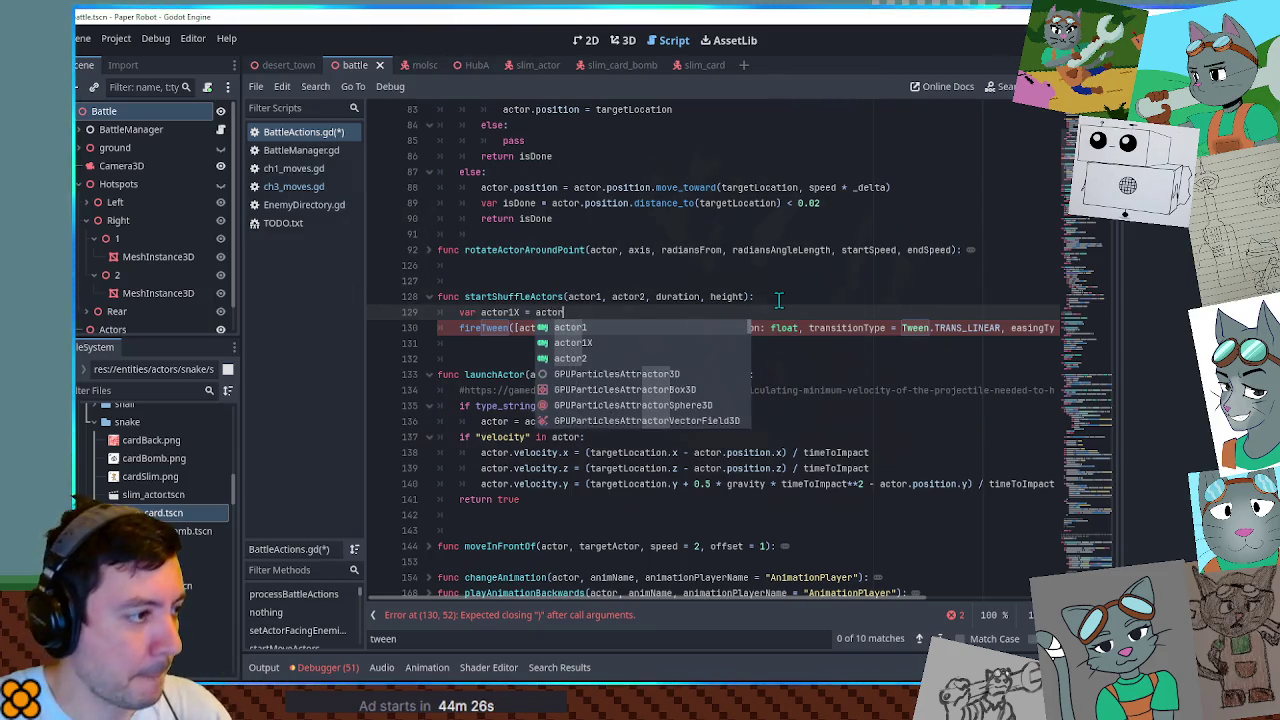
{"action": "type", "text": "1.position.x"}
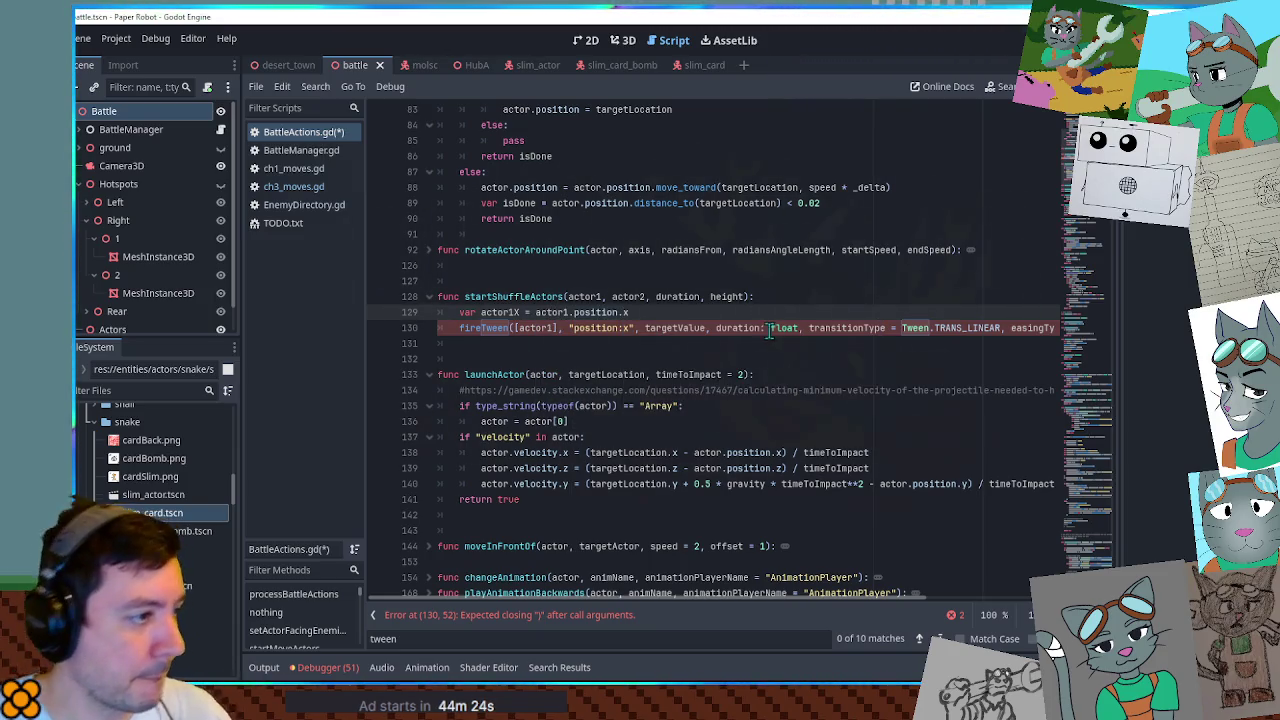
{"action": "double_click", "coordinate": [500, 312]}
{"action": "double_click", "coordinate": [675, 329]}
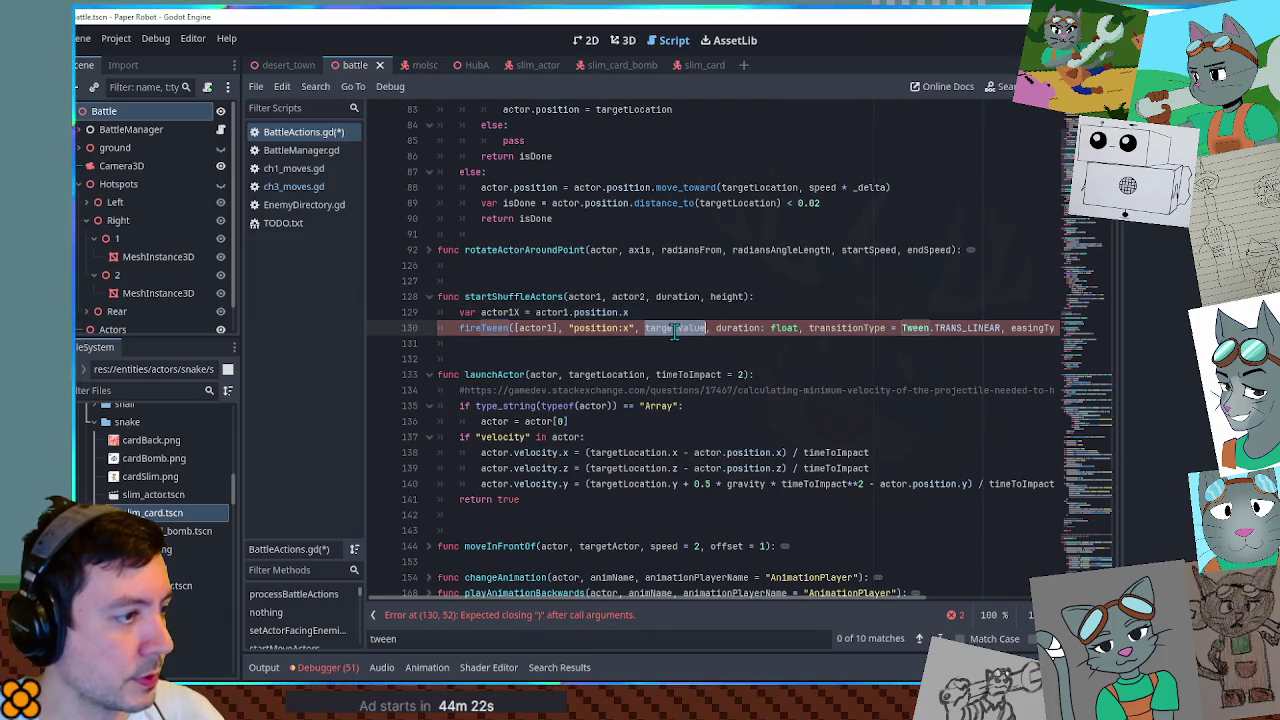
{"action": "type", "text": "actor1X"}
{"action": "key", "text": "BackSpace"}
{"action": "key", "text": "BackSpace"}
{"action": "type", "text": "2X"}
Duplicate the variable line as var actor2X = actor2.position.x.
{"action": "key", "text": "Up"}
{"action": "key", "text": "ctrl+d"}
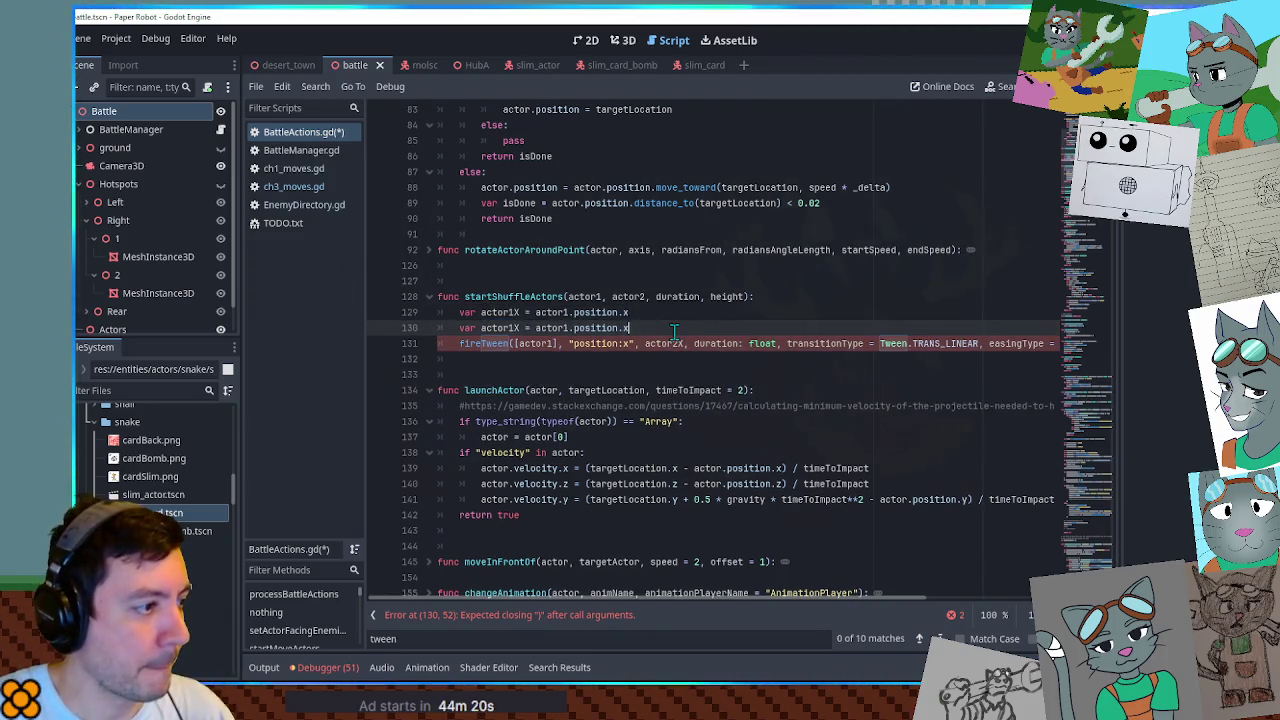
{"action": "key", "text": "ctrl+Right"}
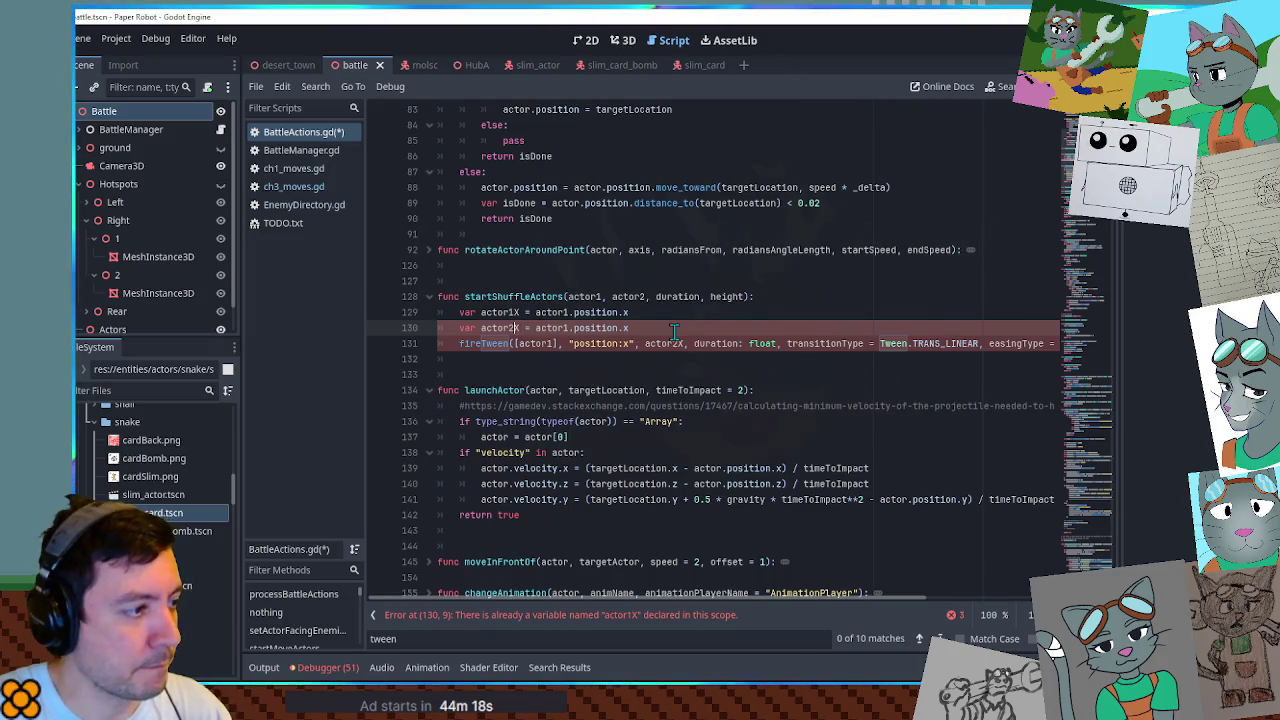
{"action": "key", "text": "Right"}
{"action": "key", "text": "Right"}
{"action": "key", "text": "Right"}
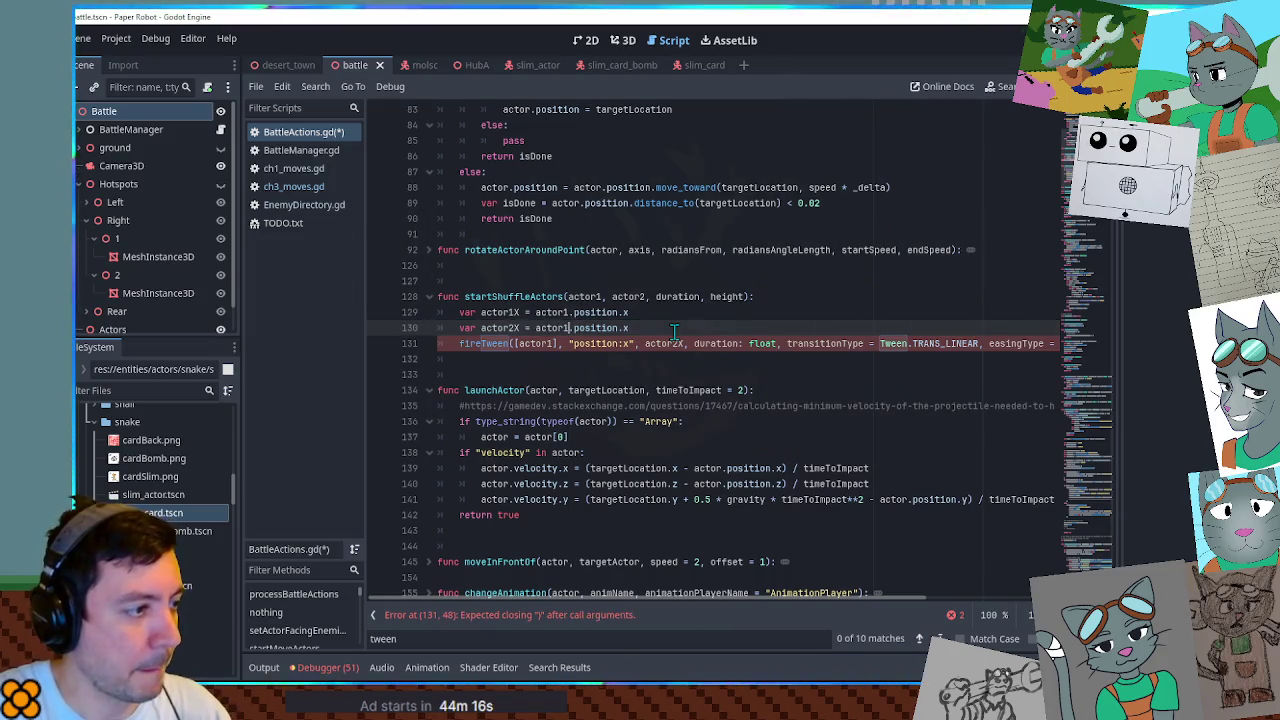
{"action": "key", "text": "BackSpace"}
{"action": "type", "text": "2"}
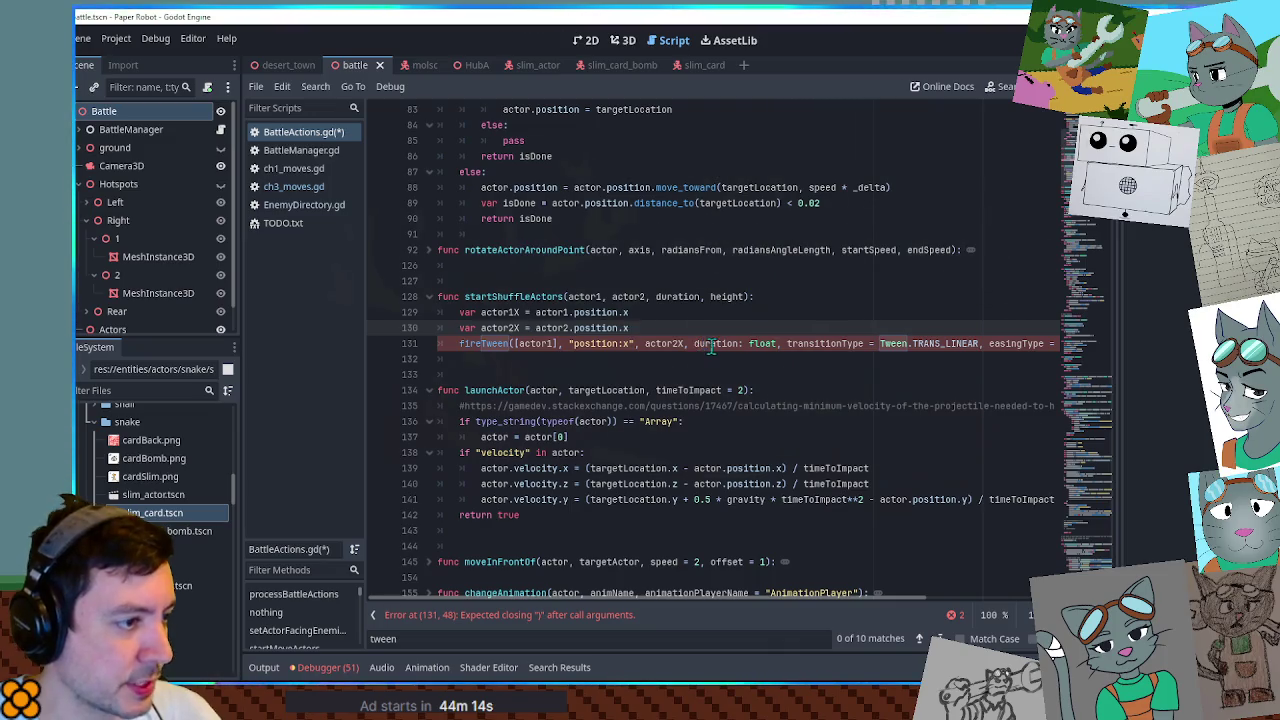
Check the duration argument's type and jump to the fireTween definition.
{"action": "double_click", "coordinate": [712, 343]}
{"action": "left_click_drag", "start_coordinate": [727, 344], "coordinate": [776, 344]}
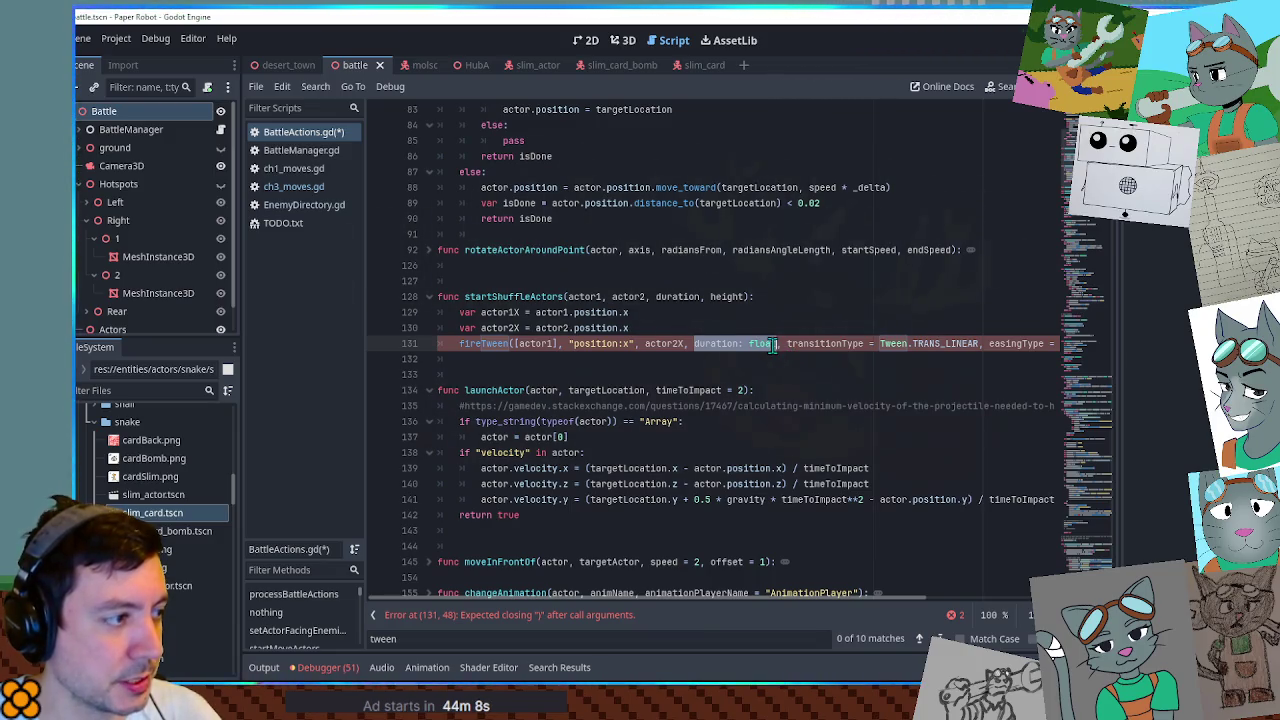
{"action": "double_click", "coordinate": [495, 345]}
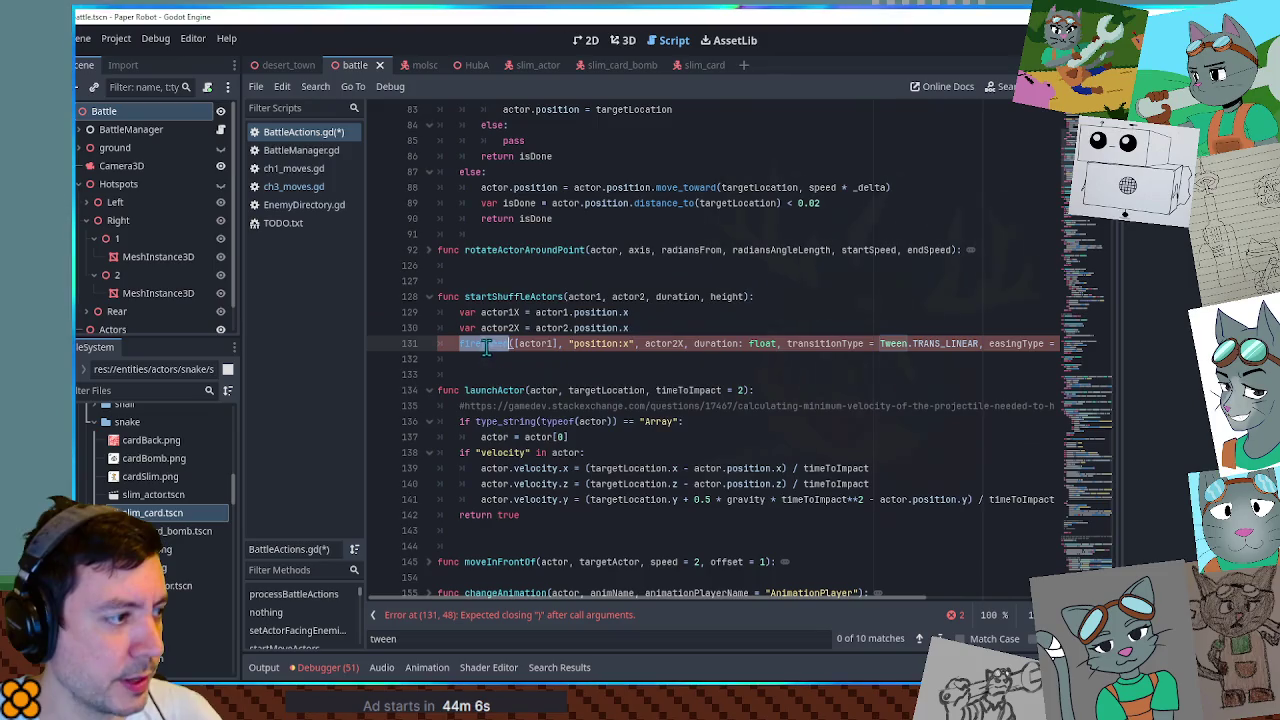
{"action": "left_click", "coordinate": [490, 345], "text": "ctrl"}
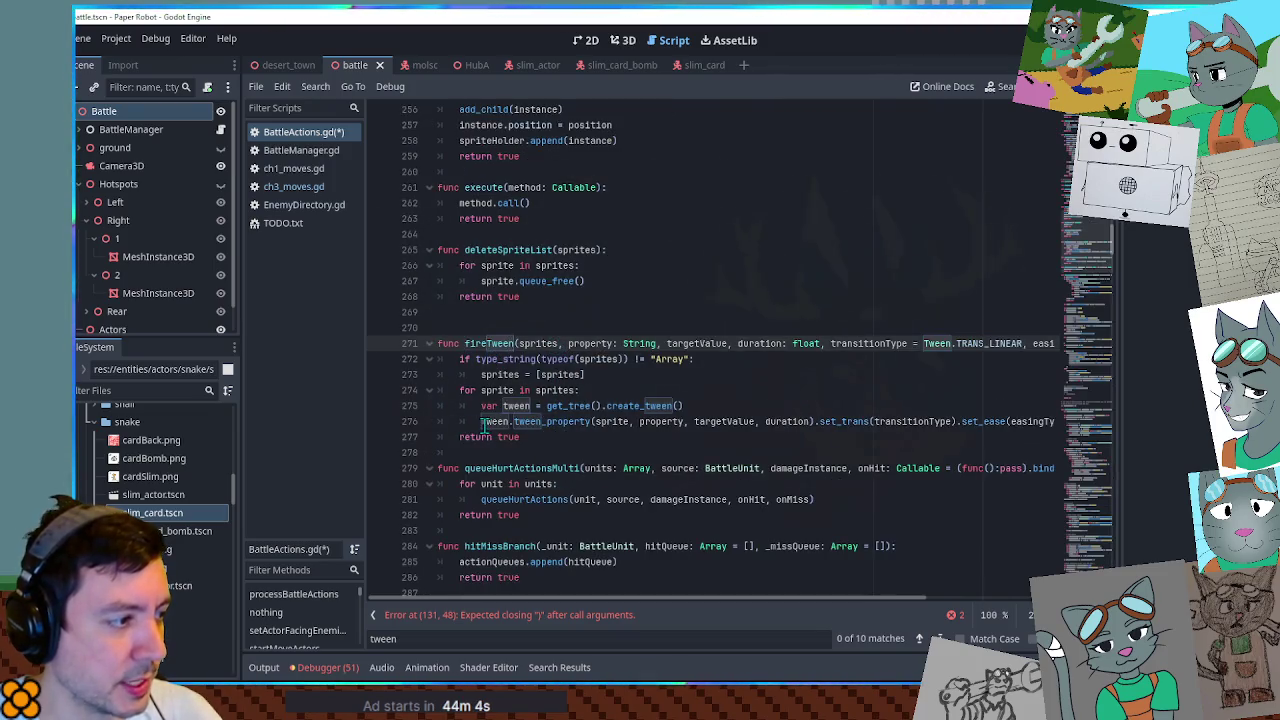
Replace the fireTween call with the copied tween-creation lines, leaving a blank line above.
{"action": "left_click_drag", "start_coordinate": [481, 405], "coordinate": [460, 438]}
{"action": "key", "text": "ctrl+c"}
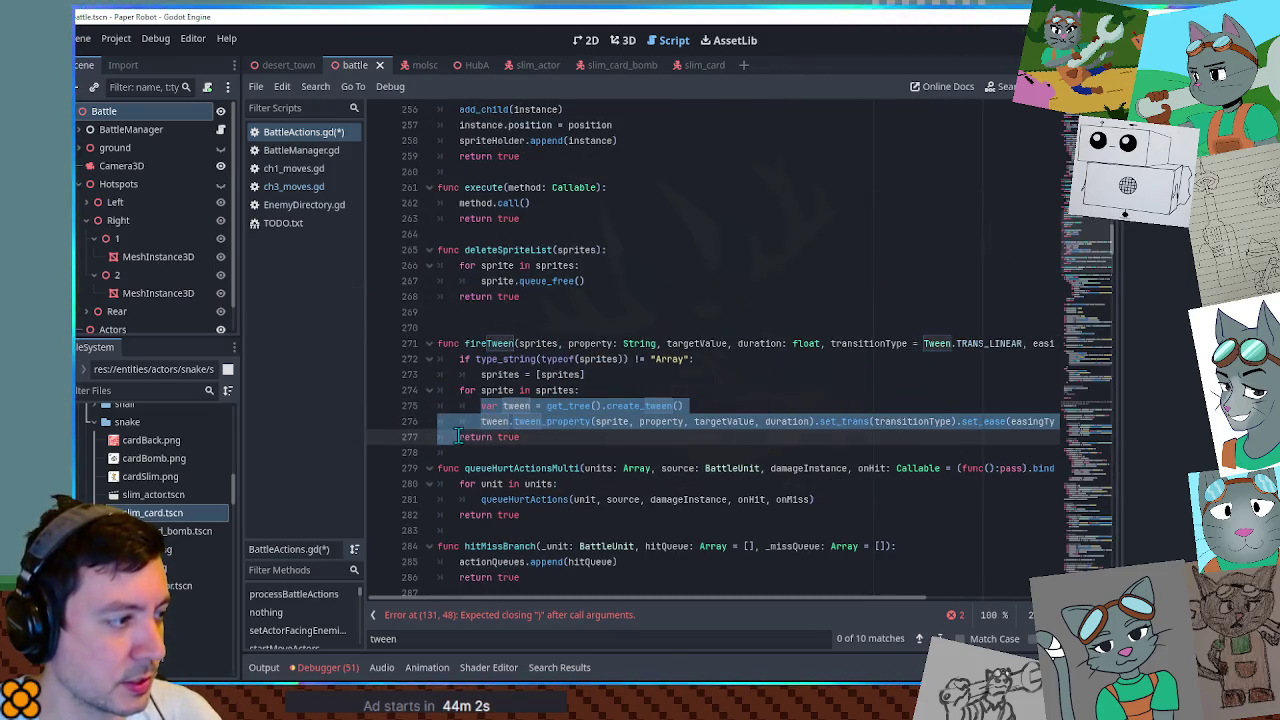
{"action": "scroll", "coordinate": [1086, 234], "scroll_direction": "up", "scroll_amount": 15}
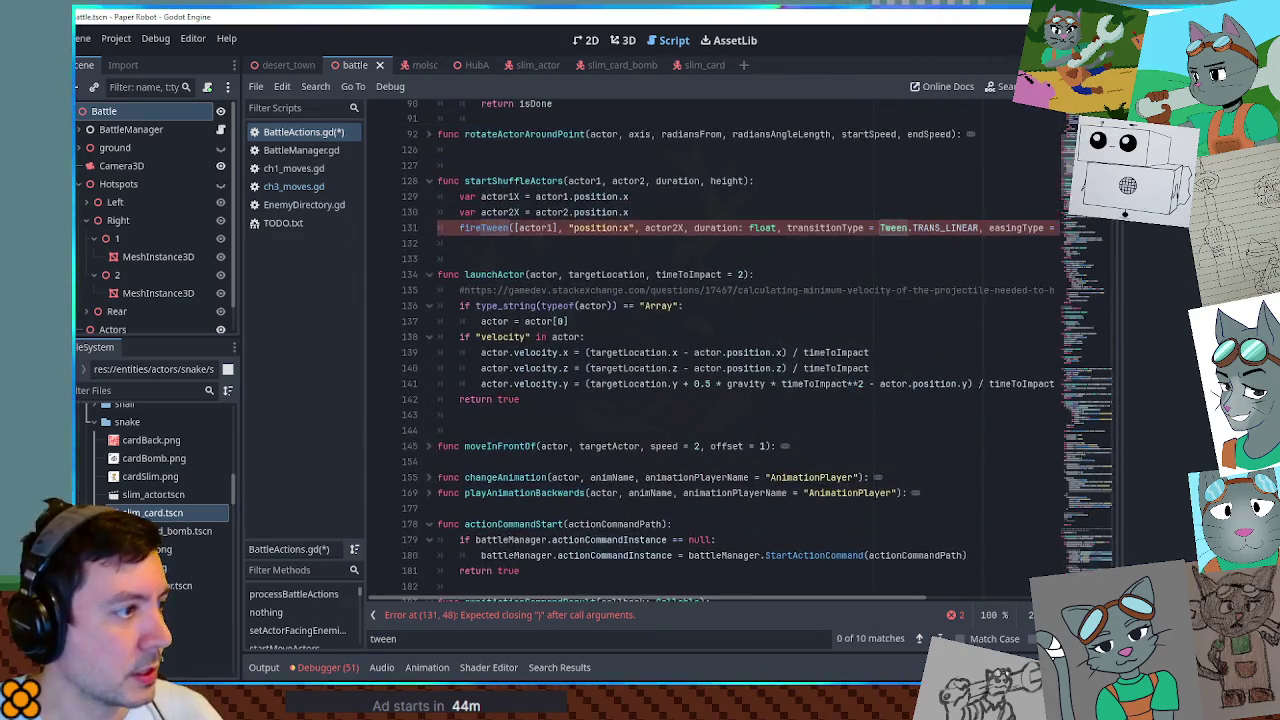
{"action": "triple_click", "coordinate": [462, 228]}
{"action": "key", "text": "ctrl+v"}
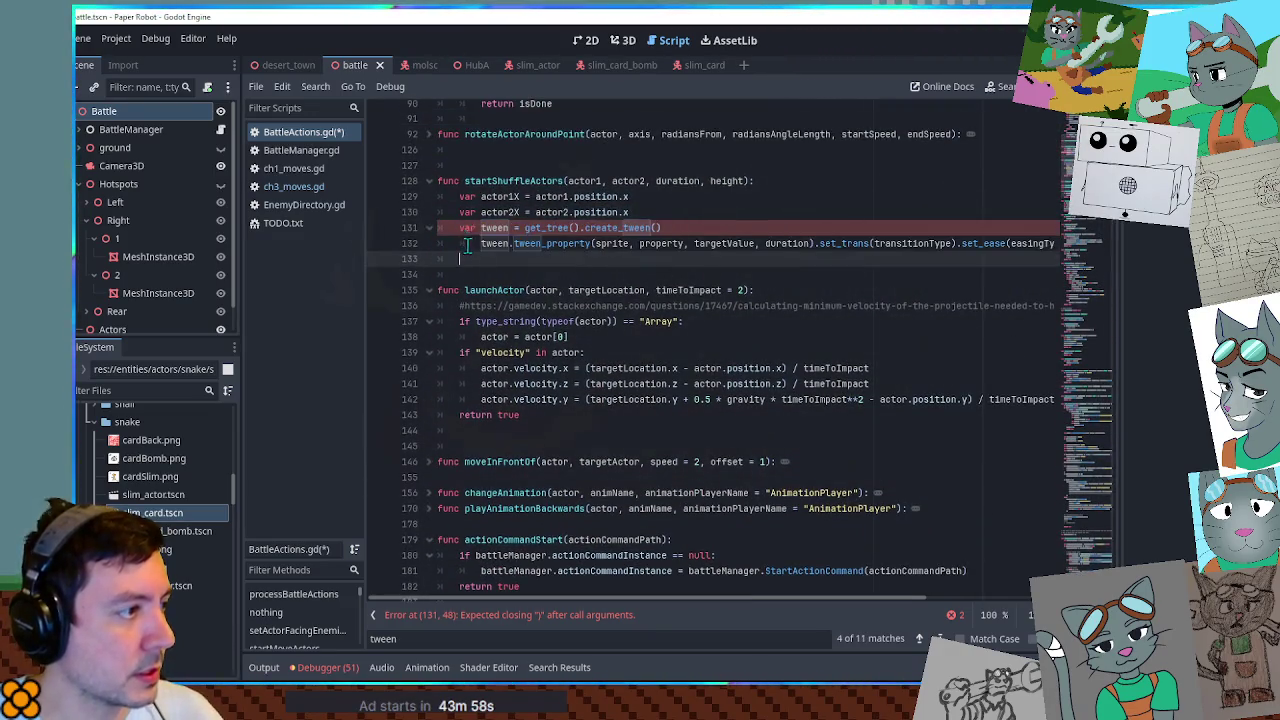
{"action": "key", "text": "BackSpace"}
{"action": "key", "text": "Up"}
{"action": "key", "text": "Return"}
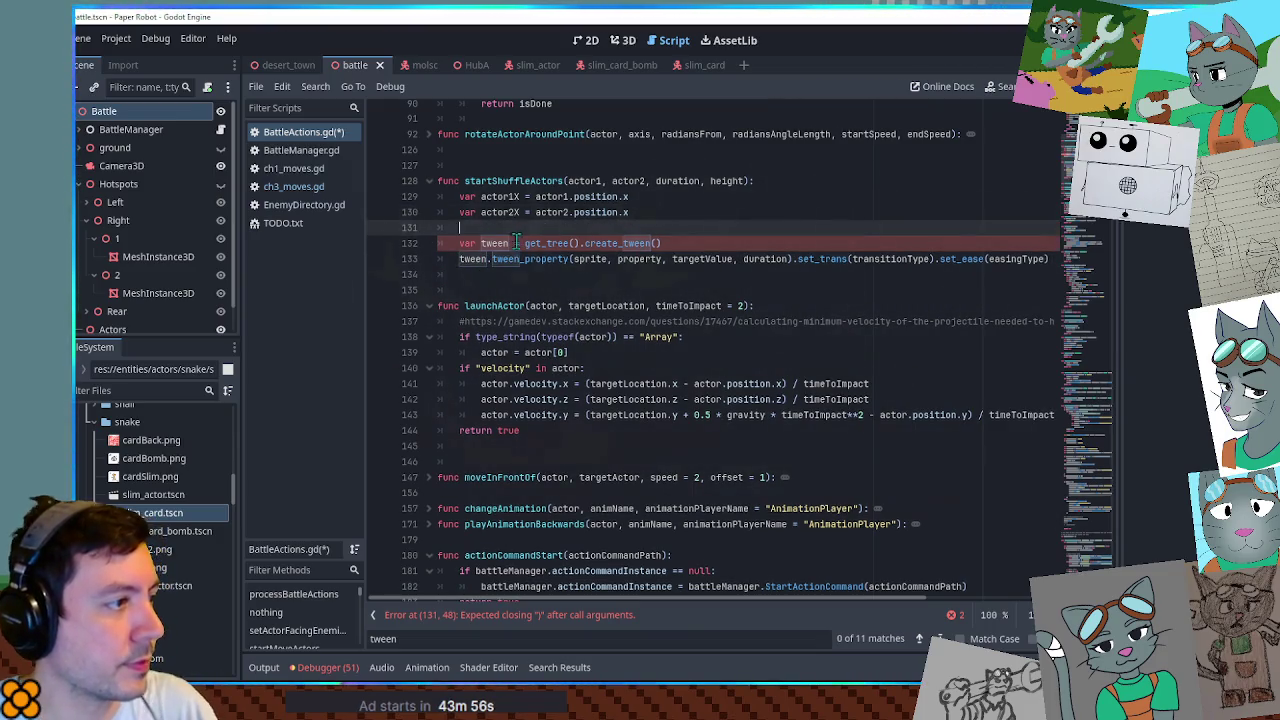
{"action": "type", "text": "1"}
Make tween_property move actor1's "position:x" to actor2X.
{"action": "left_click", "coordinate": [497, 196]}
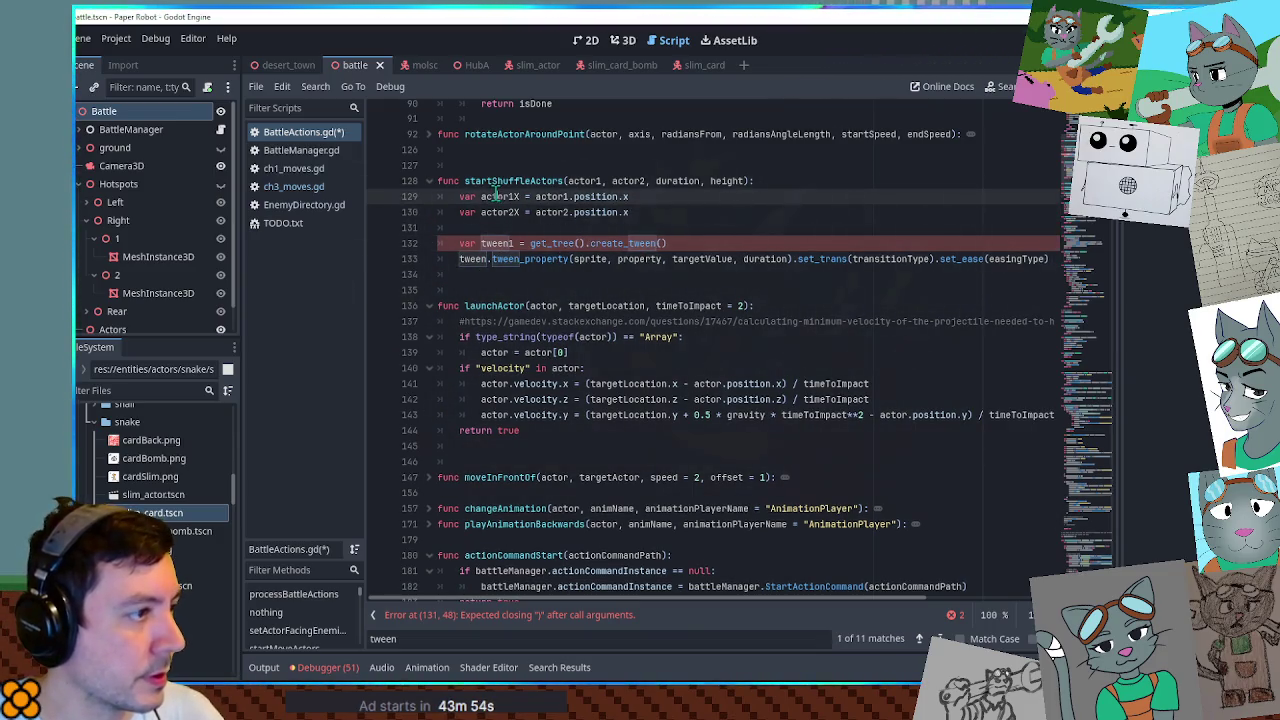
{"action": "double_click", "coordinate": [600, 181]}
{"action": "key", "text": "ctrl+c"}
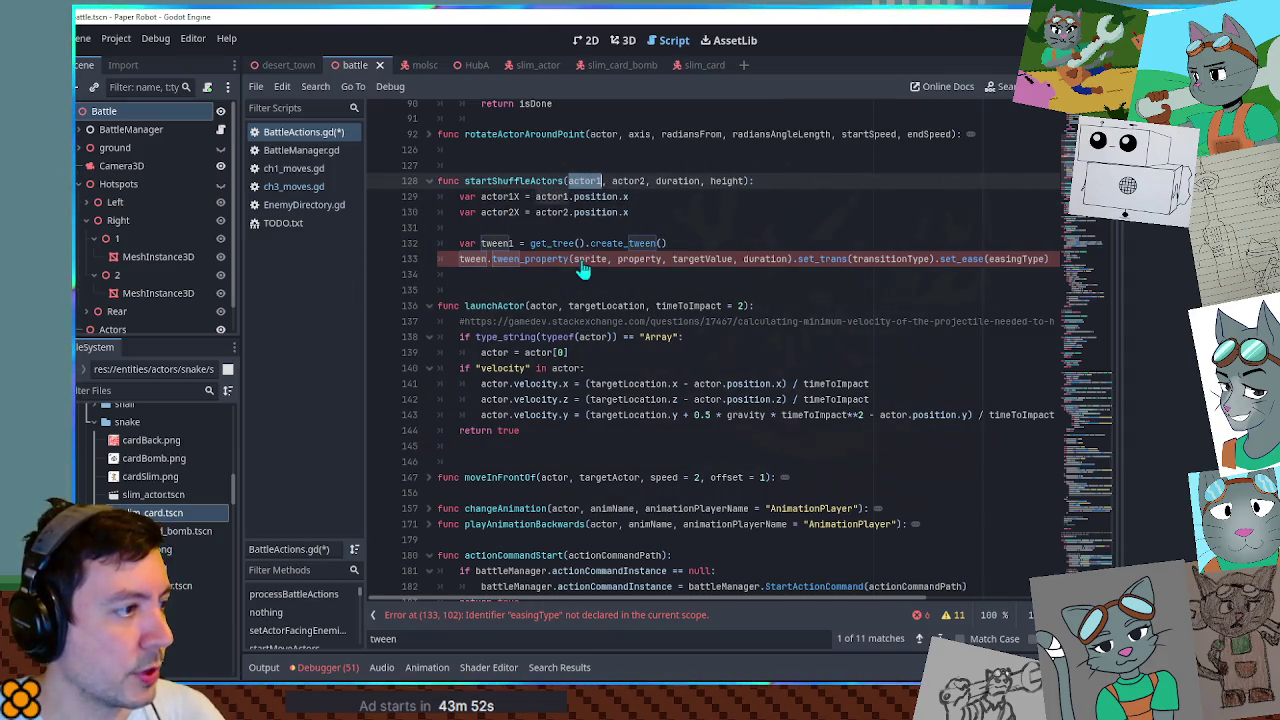
{"action": "double_click", "coordinate": [585, 258]}
{"action": "key", "text": "ctrl+v"}
{"action": "double_click", "coordinate": [630, 258]}
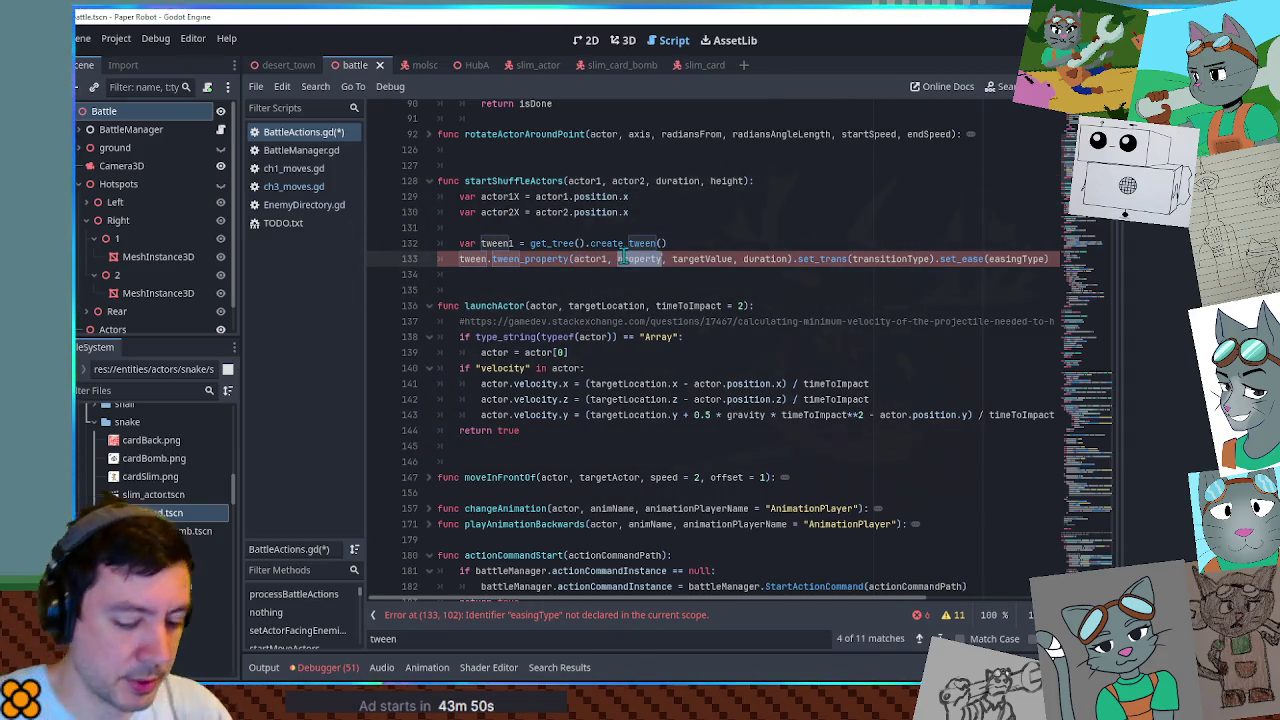
{"action": "type", "text": "\"position:x"}
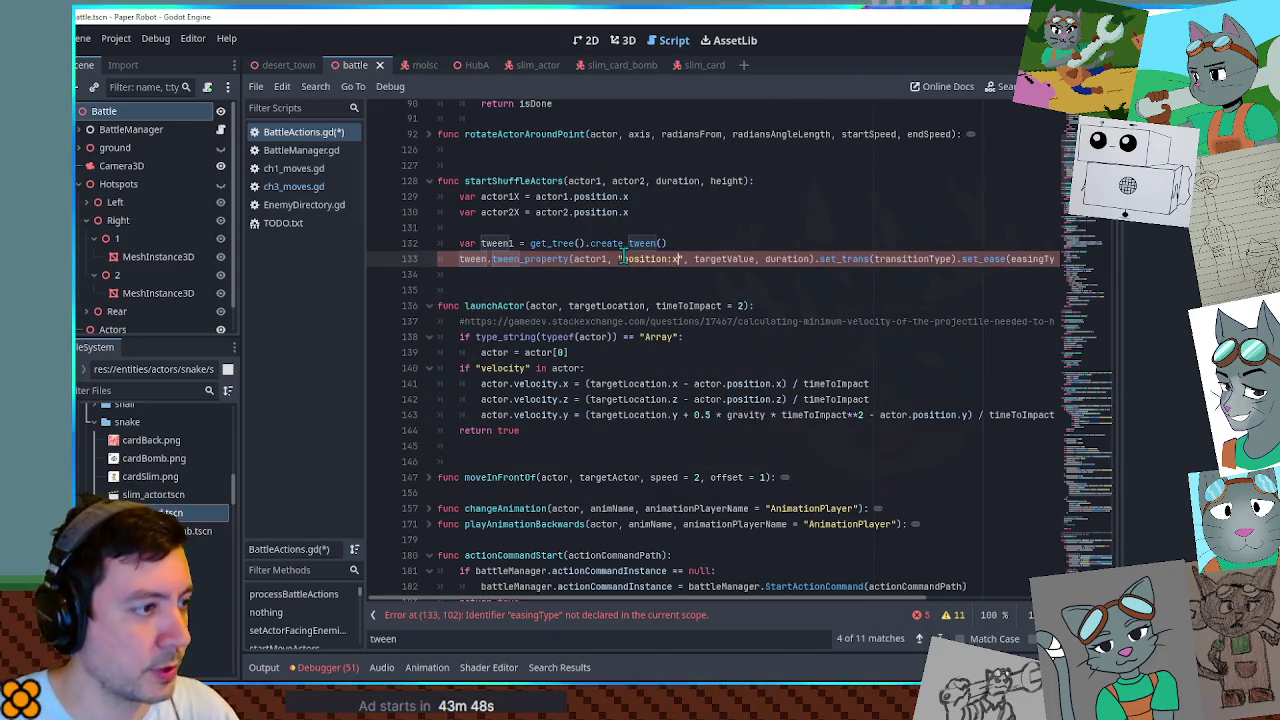
{"action": "double_click", "coordinate": [500, 212]}
{"action": "key", "text": "ctrl+c"}
{"action": "double_click", "coordinate": [725, 258]}
{"action": "key", "text": "ctrl+v"}
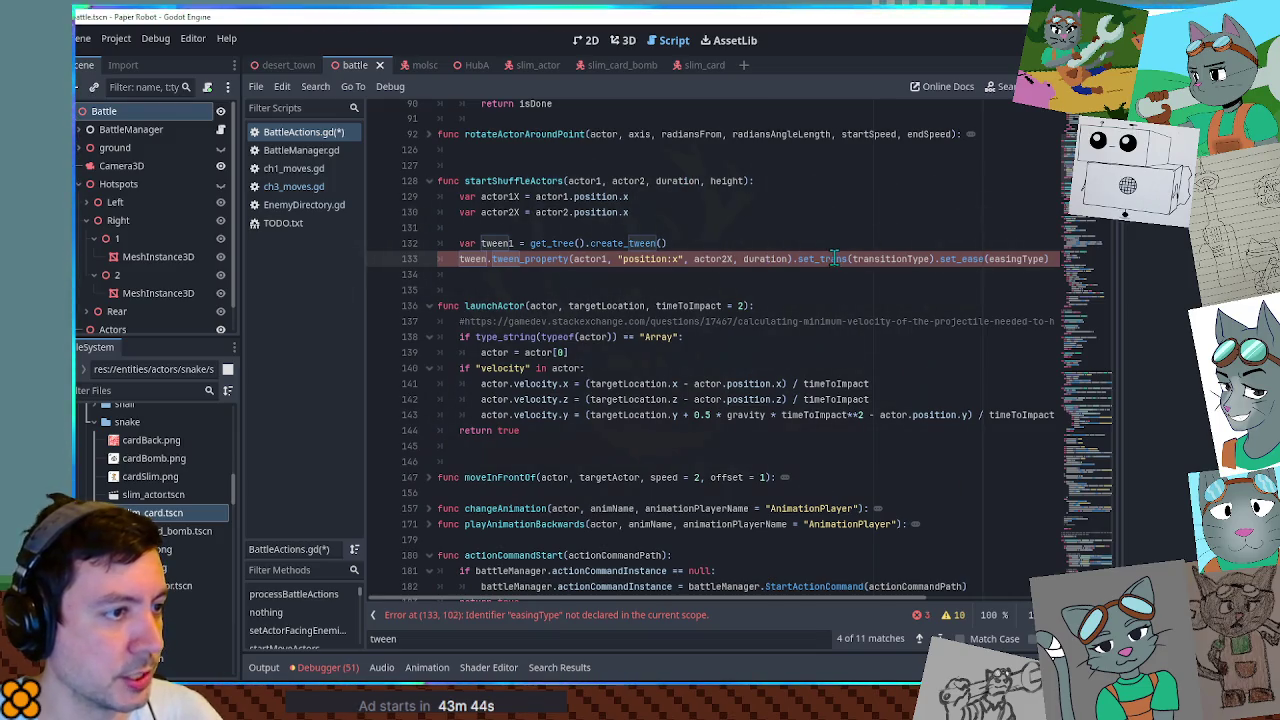
Start typing a TRANS value for the transitionType argument, then clear it.
{"action": "double_click", "coordinate": [876, 258]}
{"action": "type", "text": "Tran"}
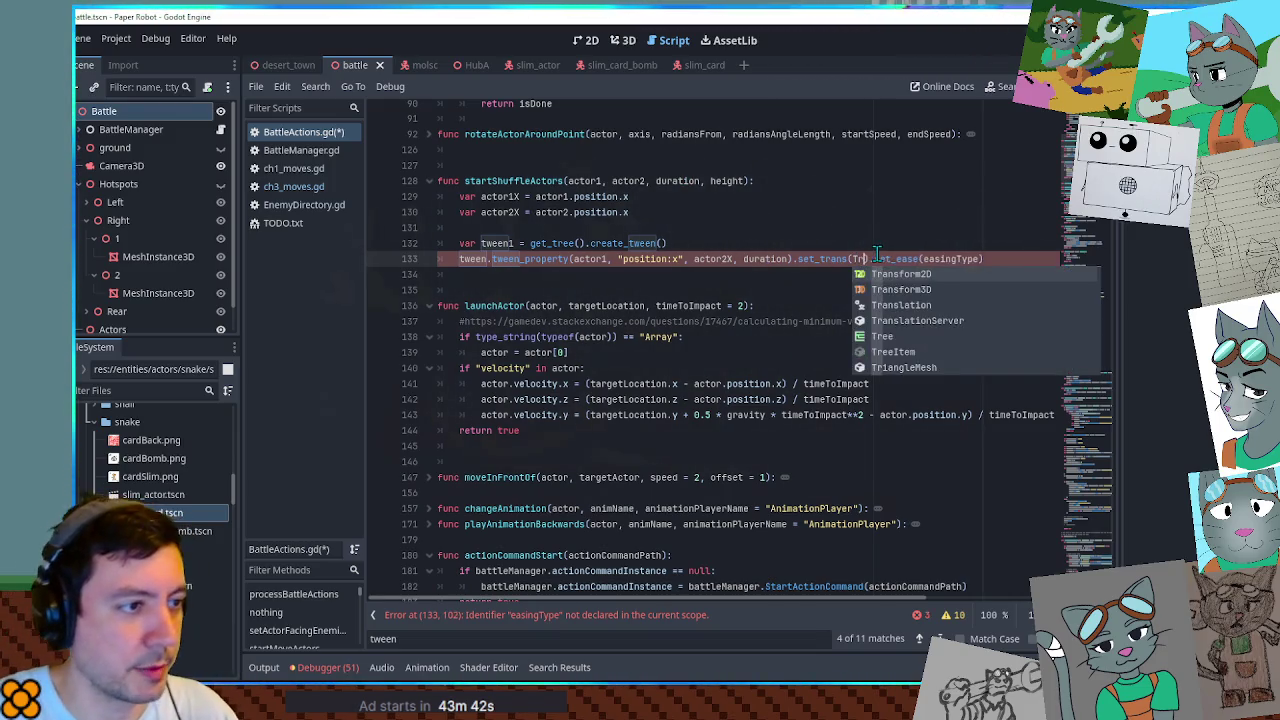
{"action": "key", "text": "BackSpace"}
{"action": "key", "text": "BackSpace"}
{"action": "key", "text": "BackSpace"}
{"action": "type", "text": "TRA"}
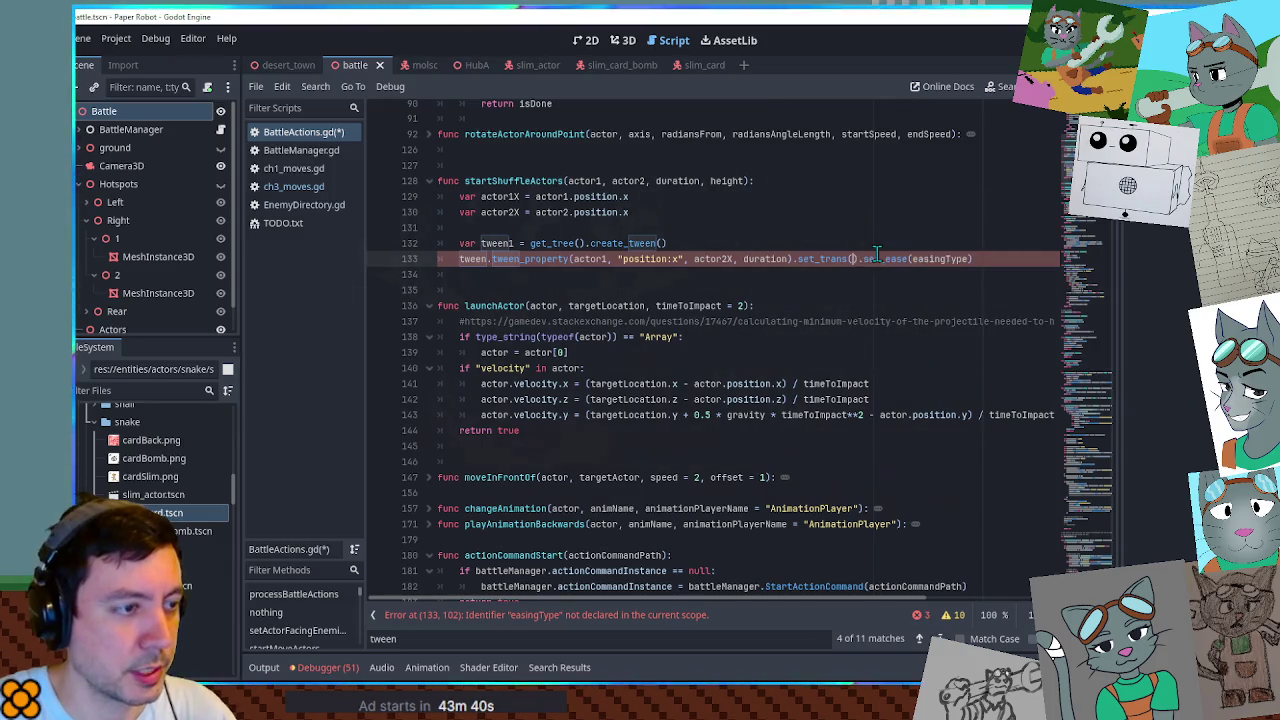
{"action": "type", "text": "NS"}
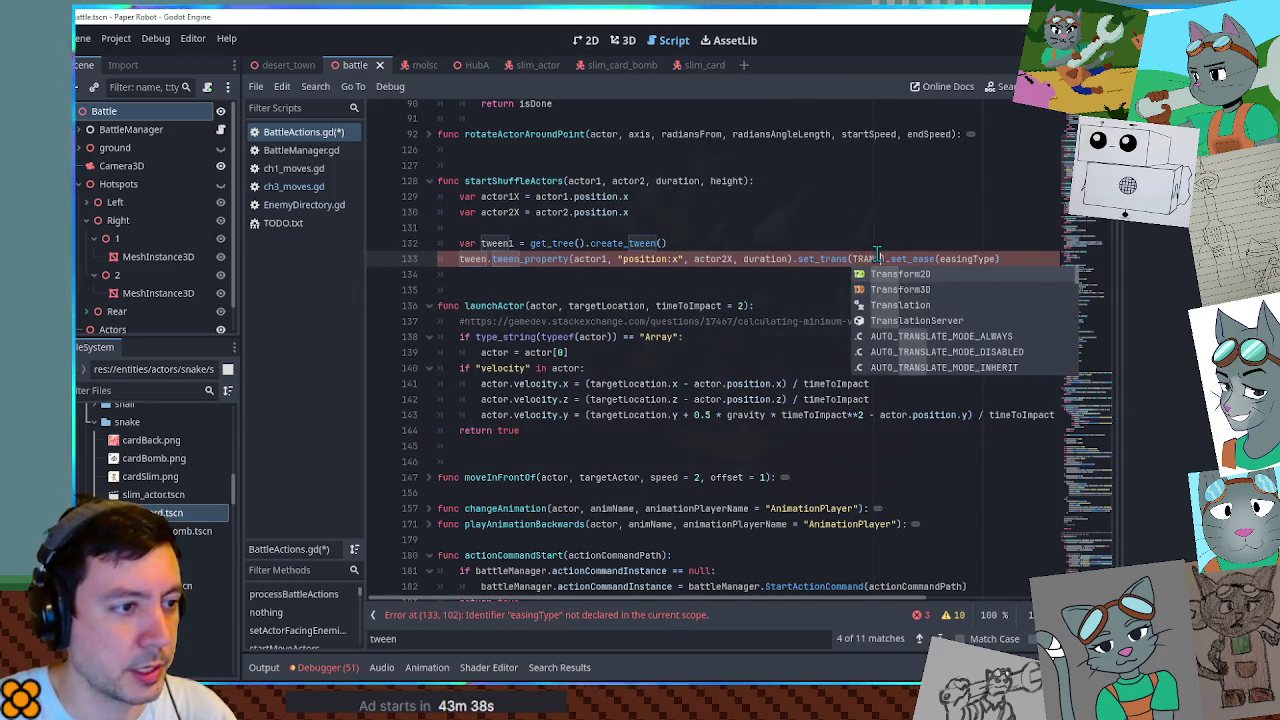
{"action": "key", "text": "Escape"}
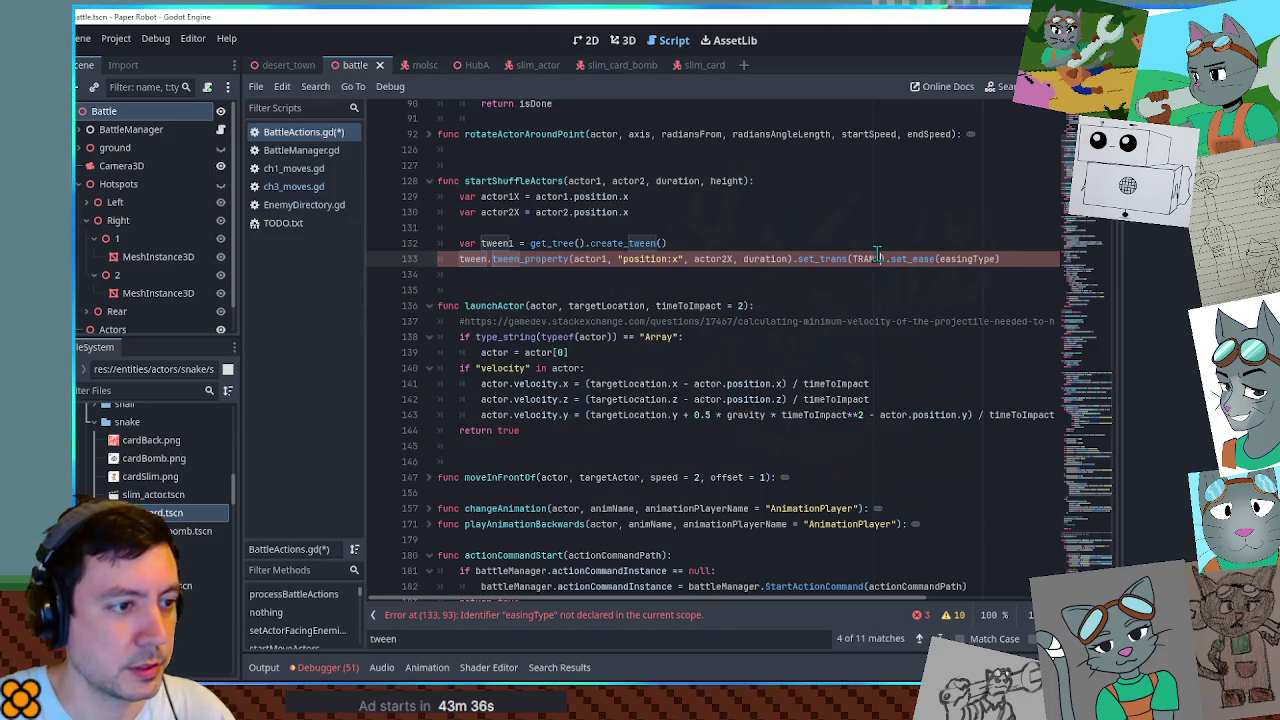
{"action": "key", "text": "BackSpace"}
{"action": "key", "text": "BackSpace"}
{"action": "key", "text": "BackSpace"}
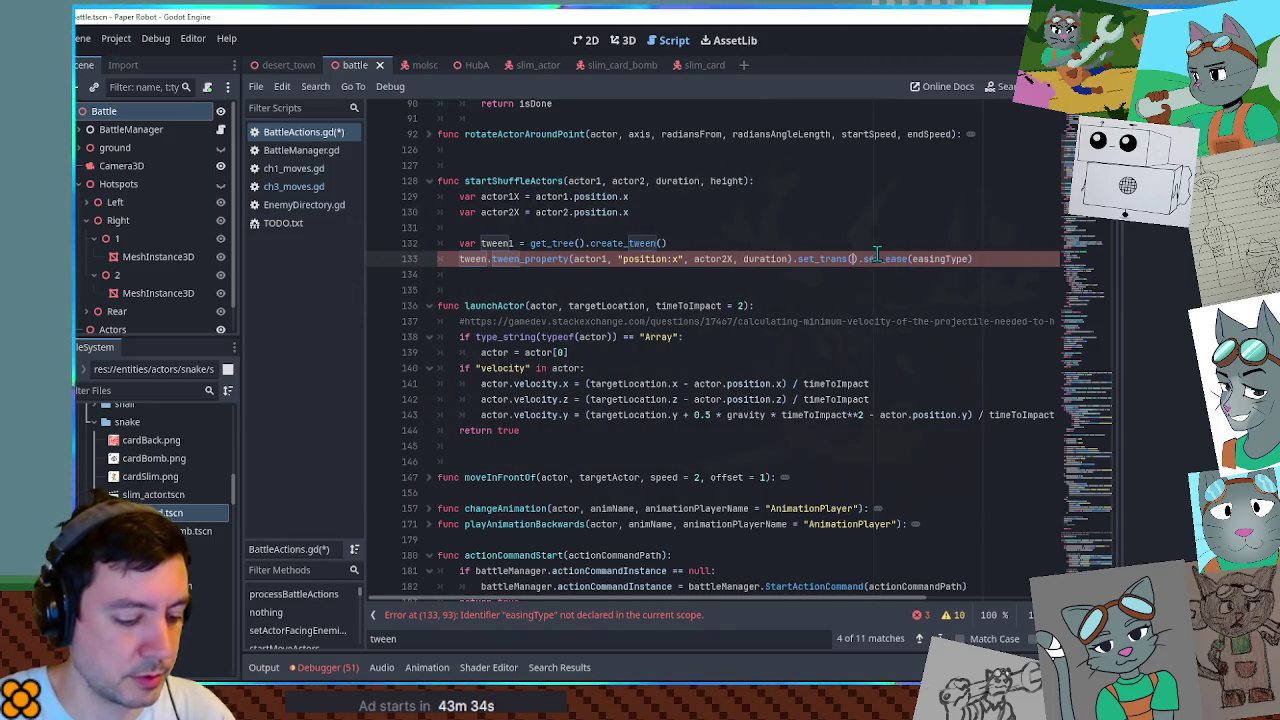
Search the script for the fireTween function.
{"action": "key", "text": "ctrl+f"}
{"action": "type", "text": "firet"}
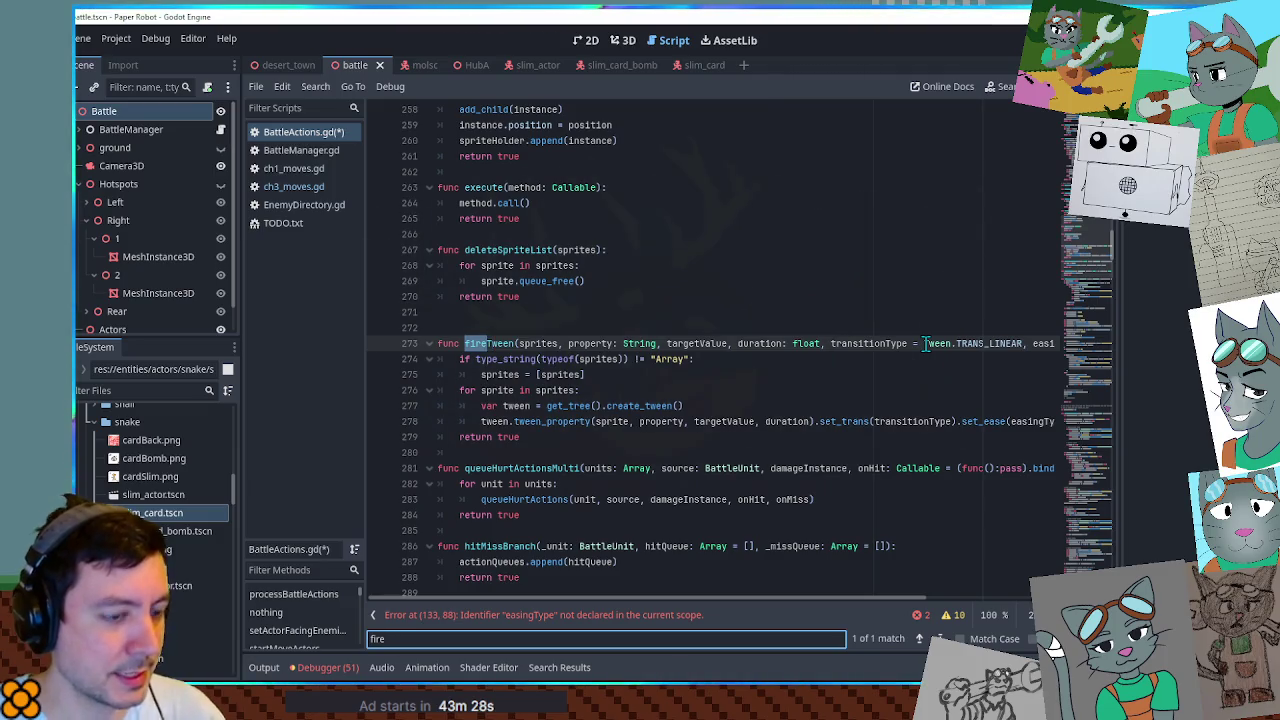
{"action": "key", "text": "BackSpace"}
{"action": "key", "text": "BackSpace"}
{"action": "key", "text": "BackSpace"}
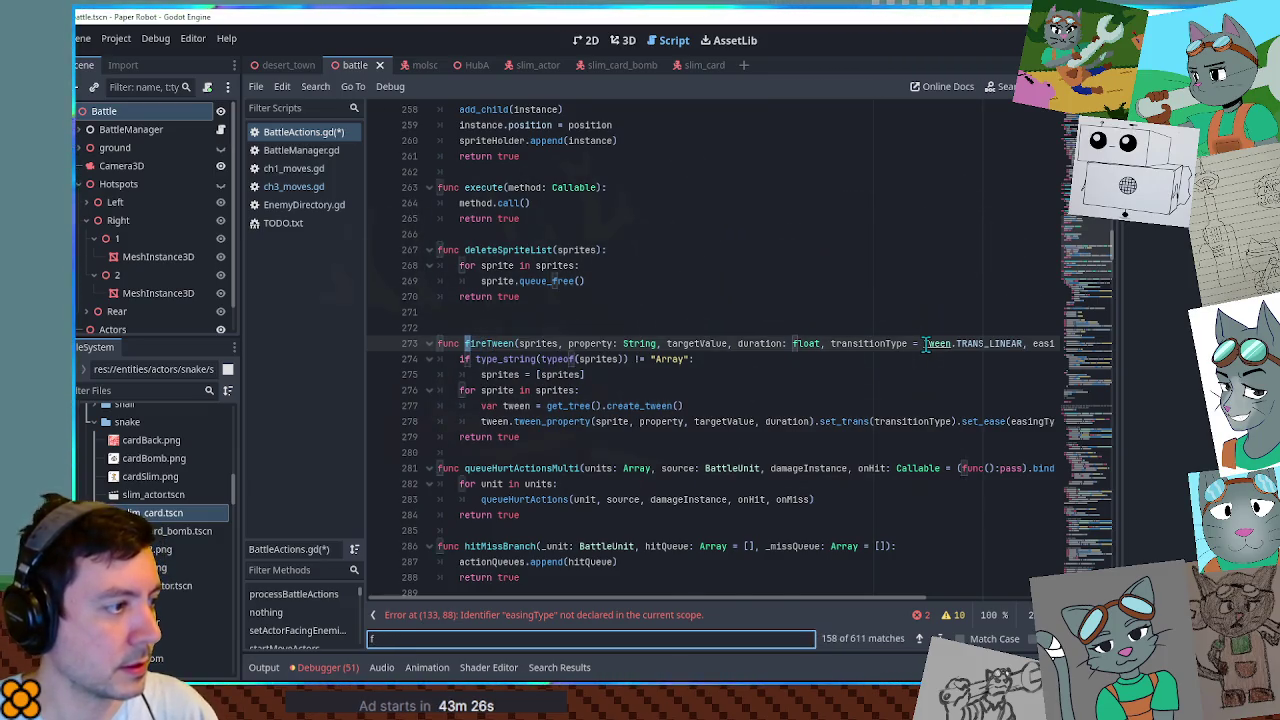
{"action": "type", "text": "r"}
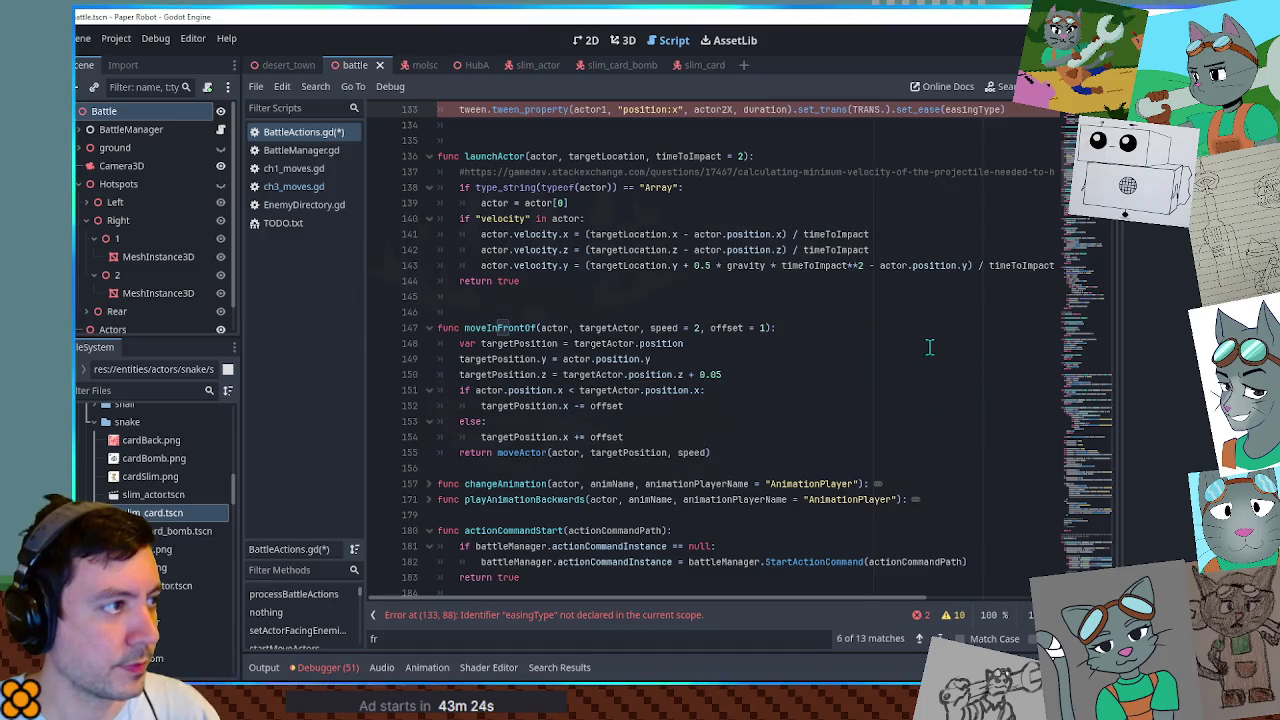
Set the transition to Tween.TRANS_LINEAR in set_trans.
{"action": "left_click_drag", "start_coordinate": [893, 109], "coordinate": [847, 109]}
{"action": "key", "text": "BackSpace"}
{"action": "type", "text": "Tween.Tra"}
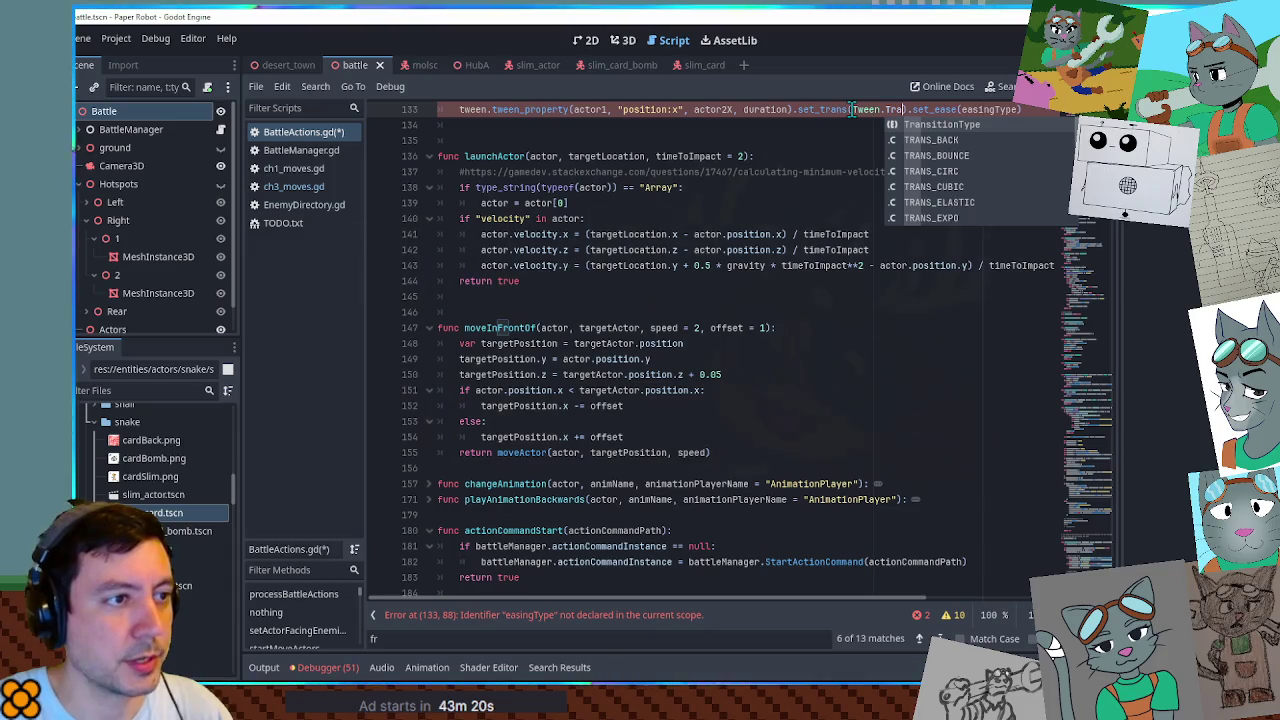
{"action": "key", "text": "Down"}
{"action": "key", "text": "Down"}
{"action": "key", "text": "Down"}
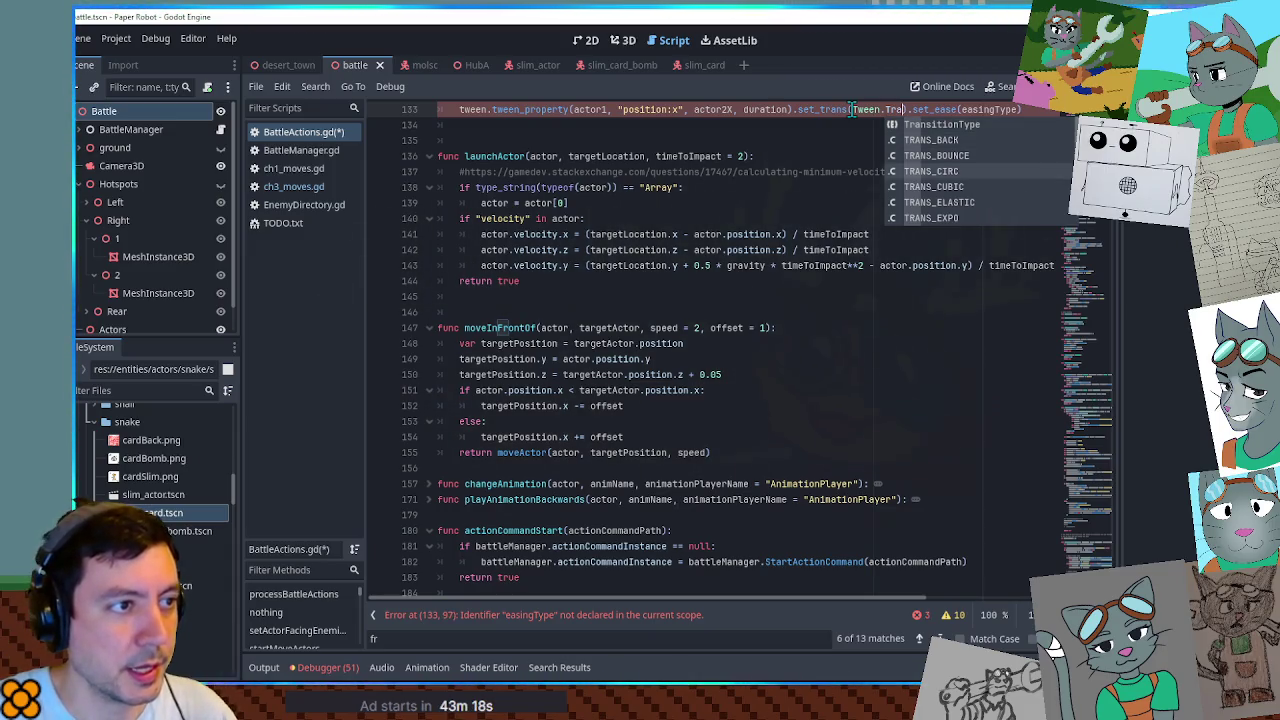
{"action": "type", "text": "ns_l"}
{"action": "key", "text": "Return"}
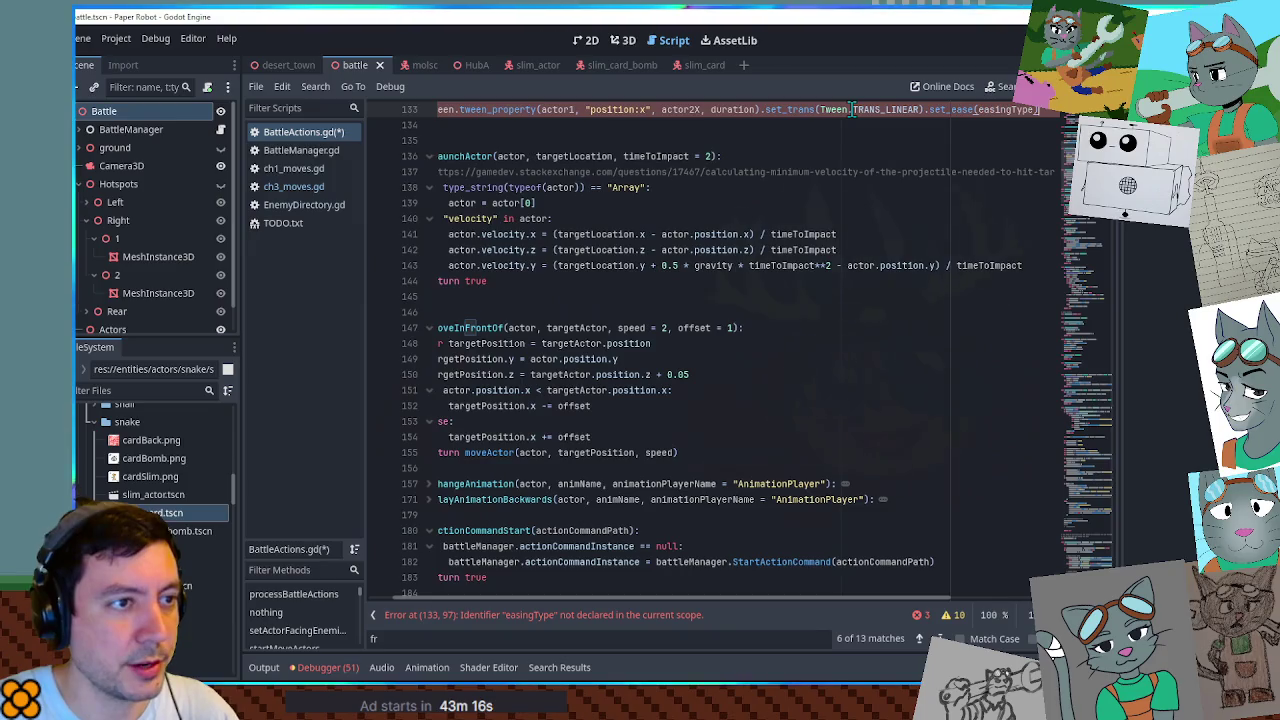
{"action": "type", "text": ")"}
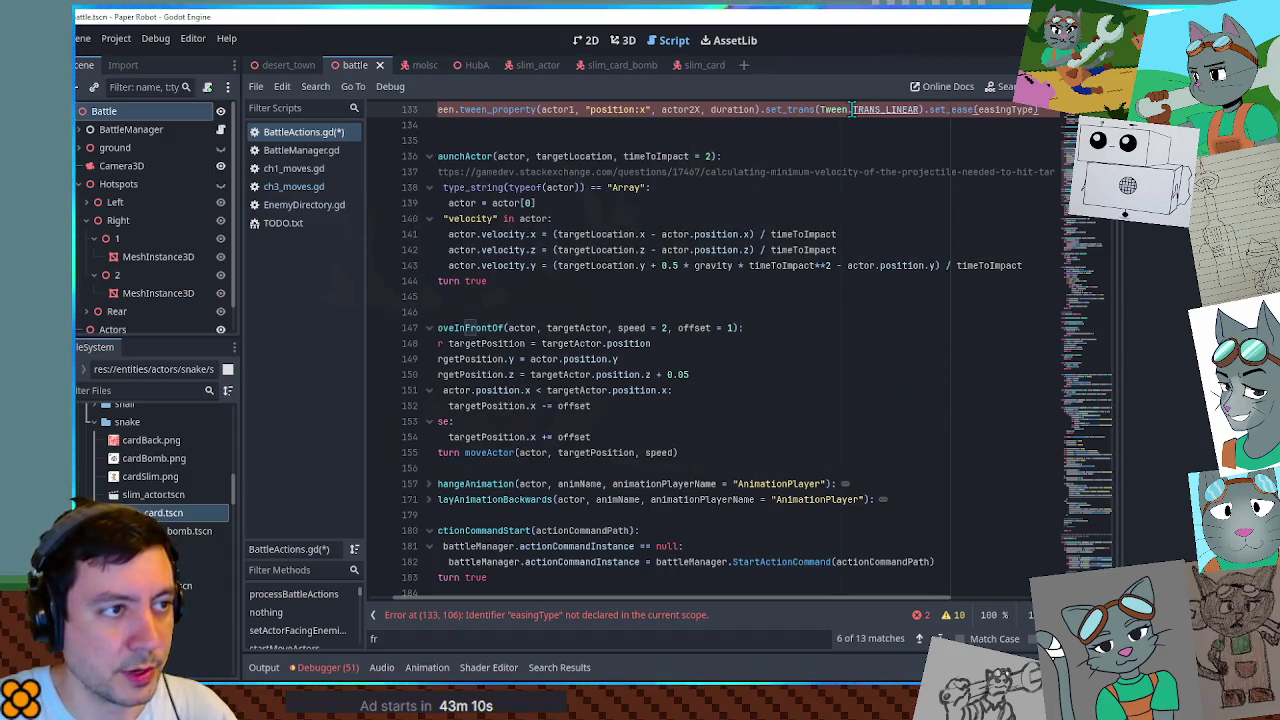
Set the ease to Tween.EASE_IN_OUT and duplicate the tween_property line.
{"action": "key", "text": "ctrl+BackSpace"}
{"action": "type", "text": "E"}
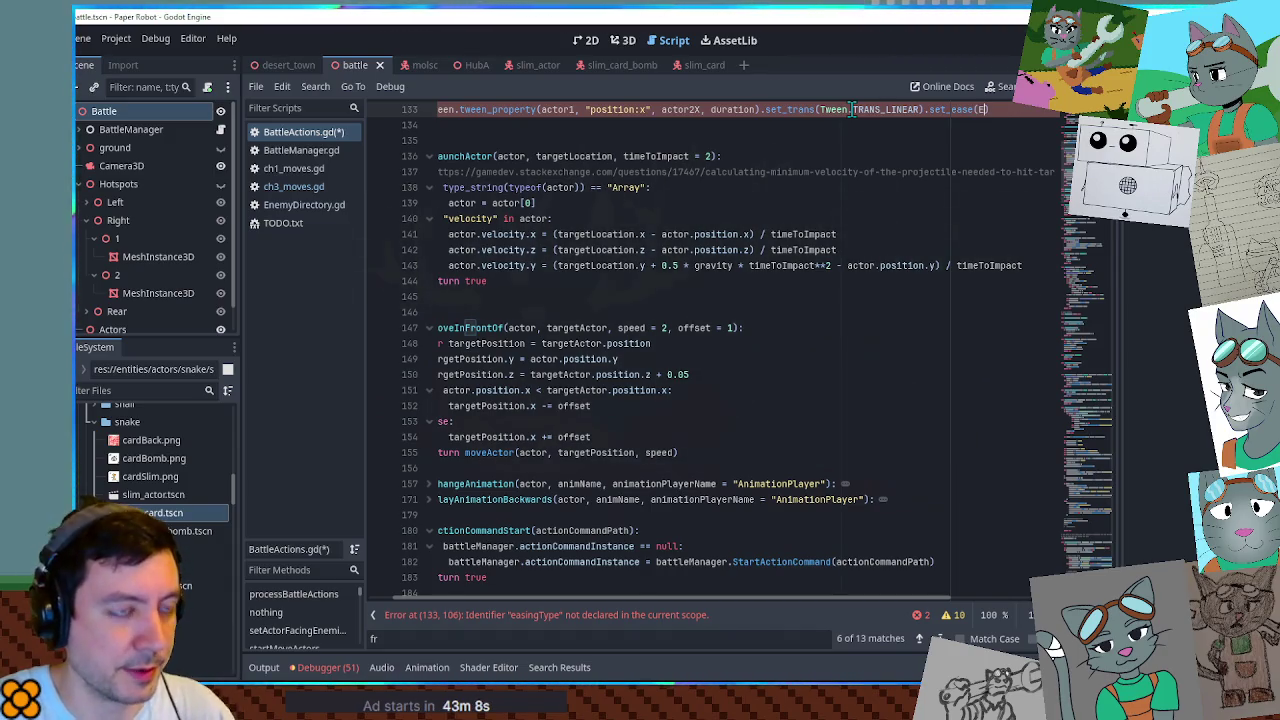
{"action": "key", "text": "BackSpace"}
{"action": "type", "text": "Tween."}
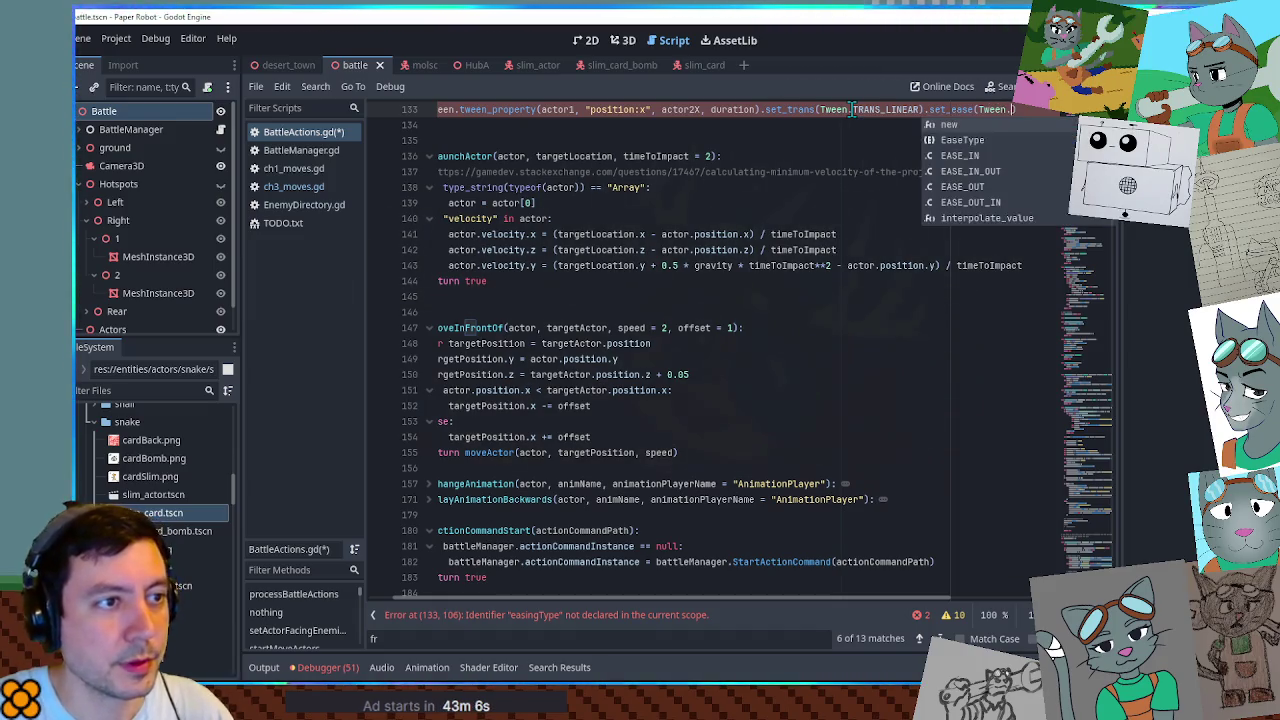
{"action": "key", "text": "Down"}
{"action": "key", "text": "Down"}
{"action": "key", "text": "Down"}
{"action": "key", "text": "Return"}
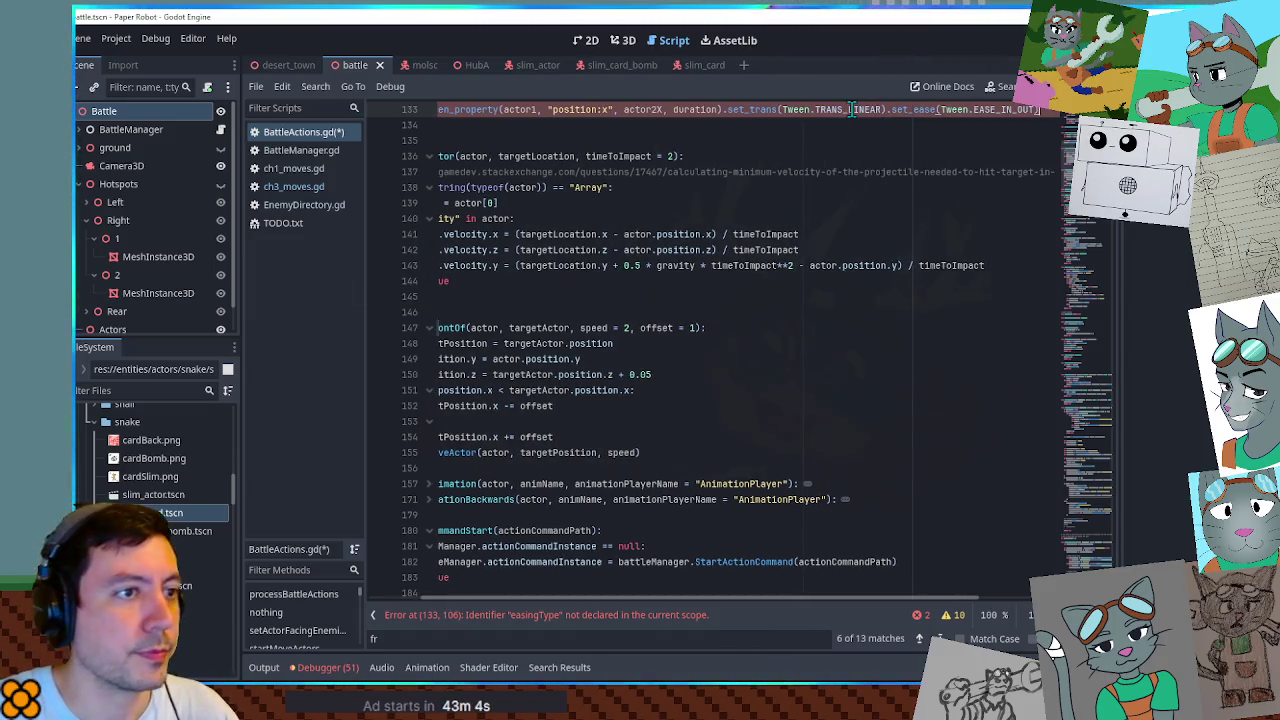
{"action": "key", "text": "ctrl+shift+d"}
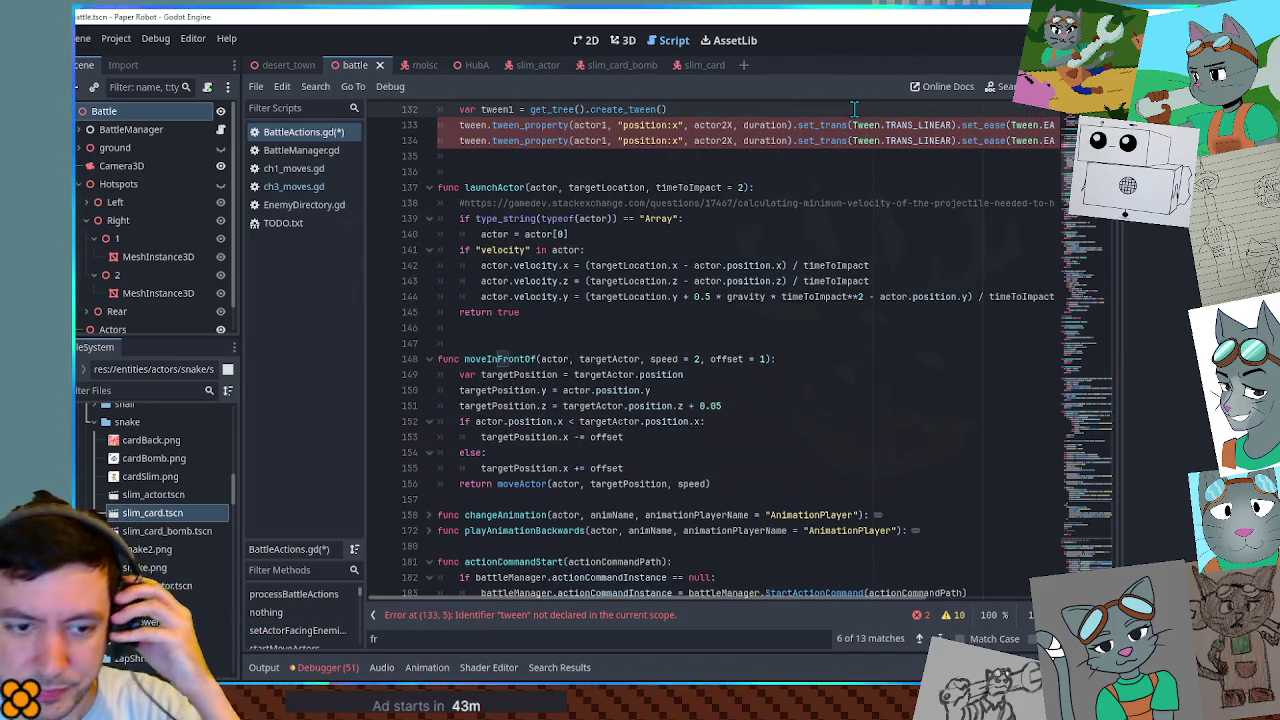
Confirm the declaration on line 132 is named tween1.
{"action": "scroll", "coordinate": [778, 318], "scroll_direction": "up", "scroll_amount": 4}
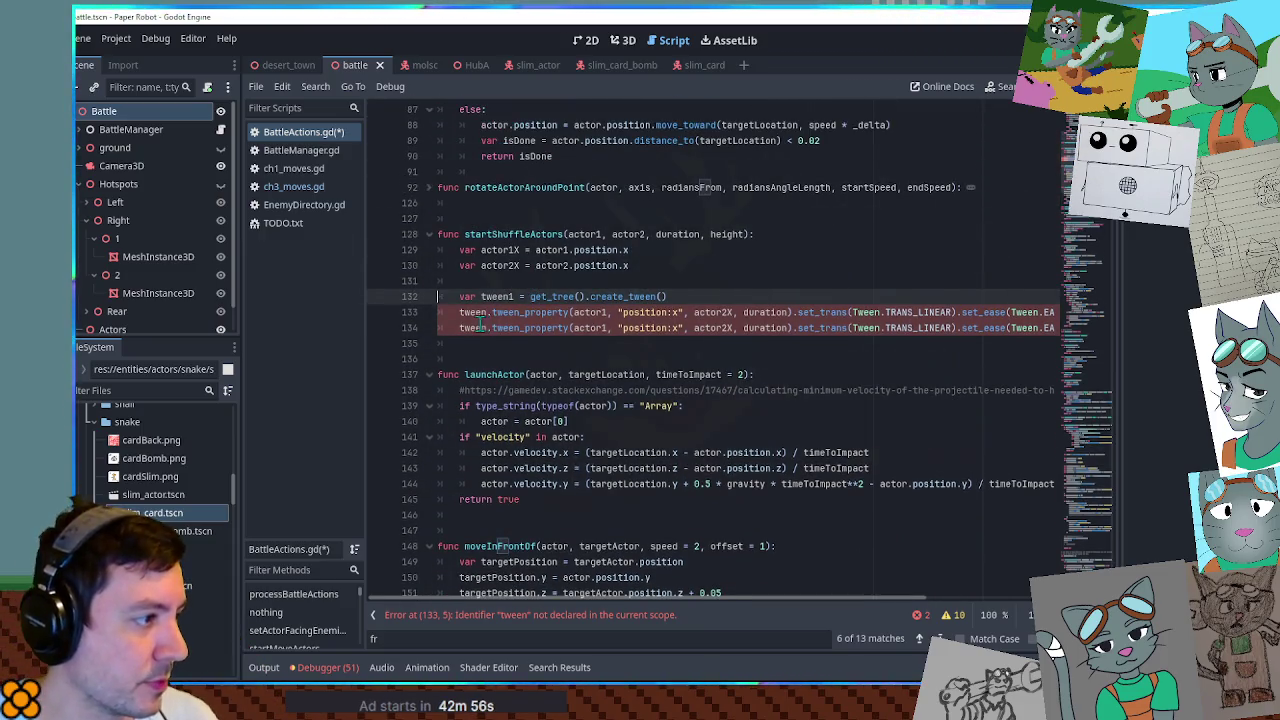
{"action": "left_click", "coordinate": [465, 330]}
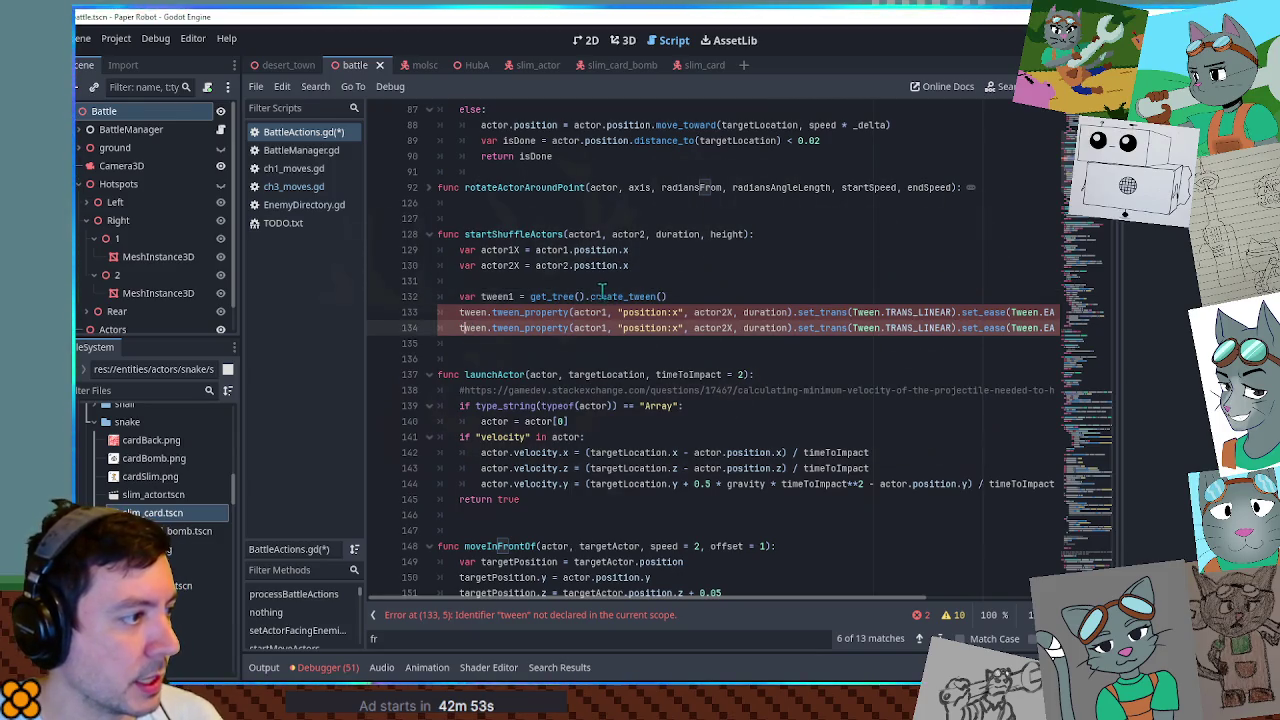
{"action": "left_click", "coordinate": [513, 297]}
{"action": "key", "text": "BackSpace"}
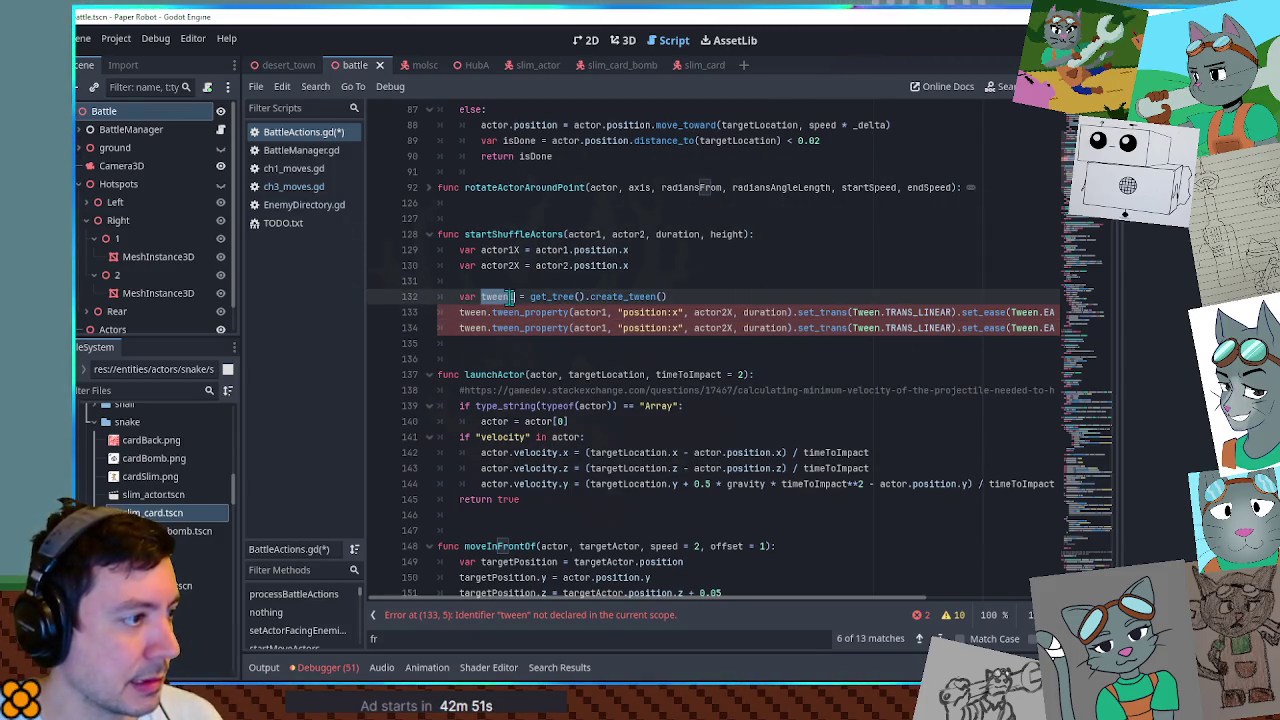
{"action": "type", "text": "1"}
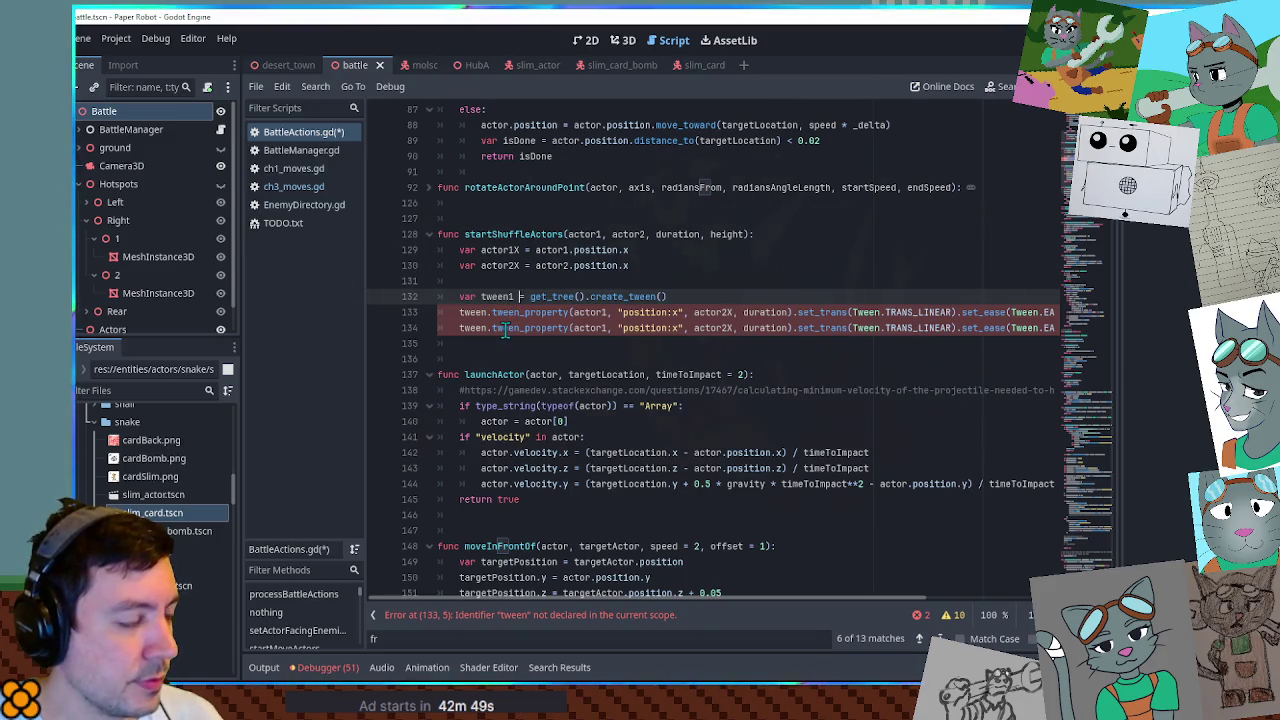
{"action": "double_click", "coordinate": [505, 330]}
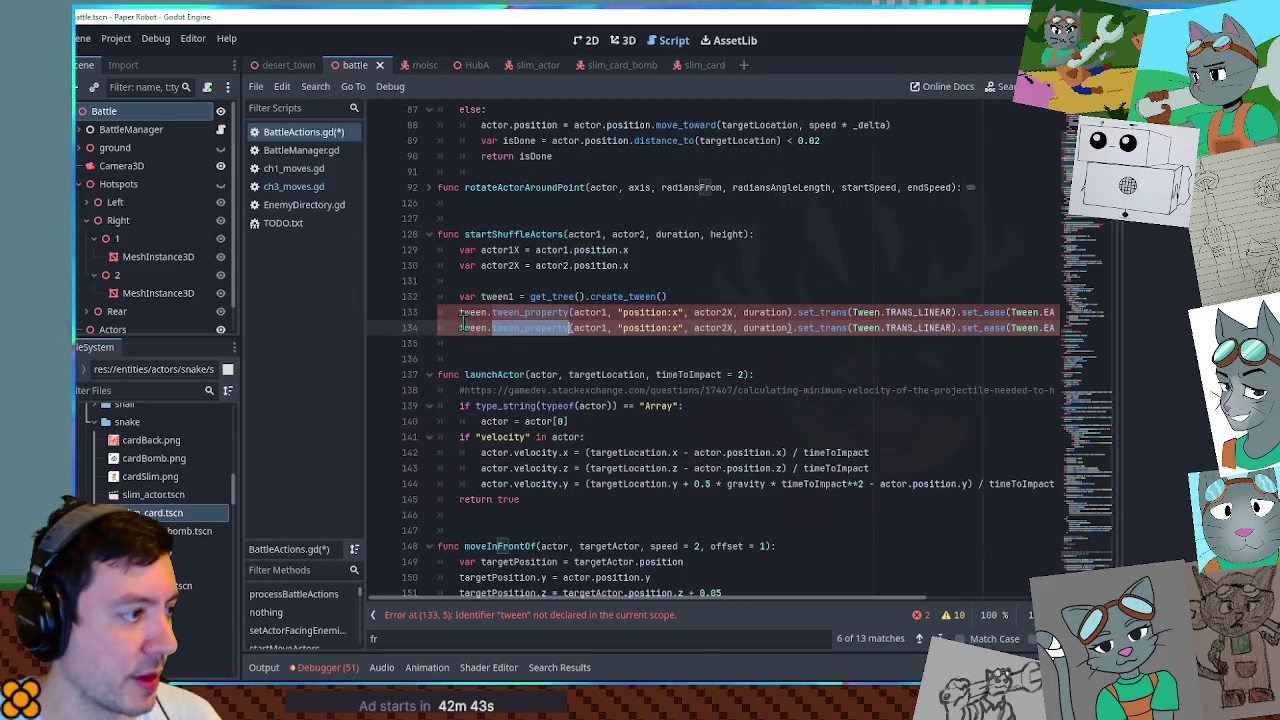
Add a second tween declaration below line 133 and rename the first call to tween1.
{"action": "left_click", "coordinate": [684, 297]}
{"action": "left_click", "coordinate": [690, 313]}
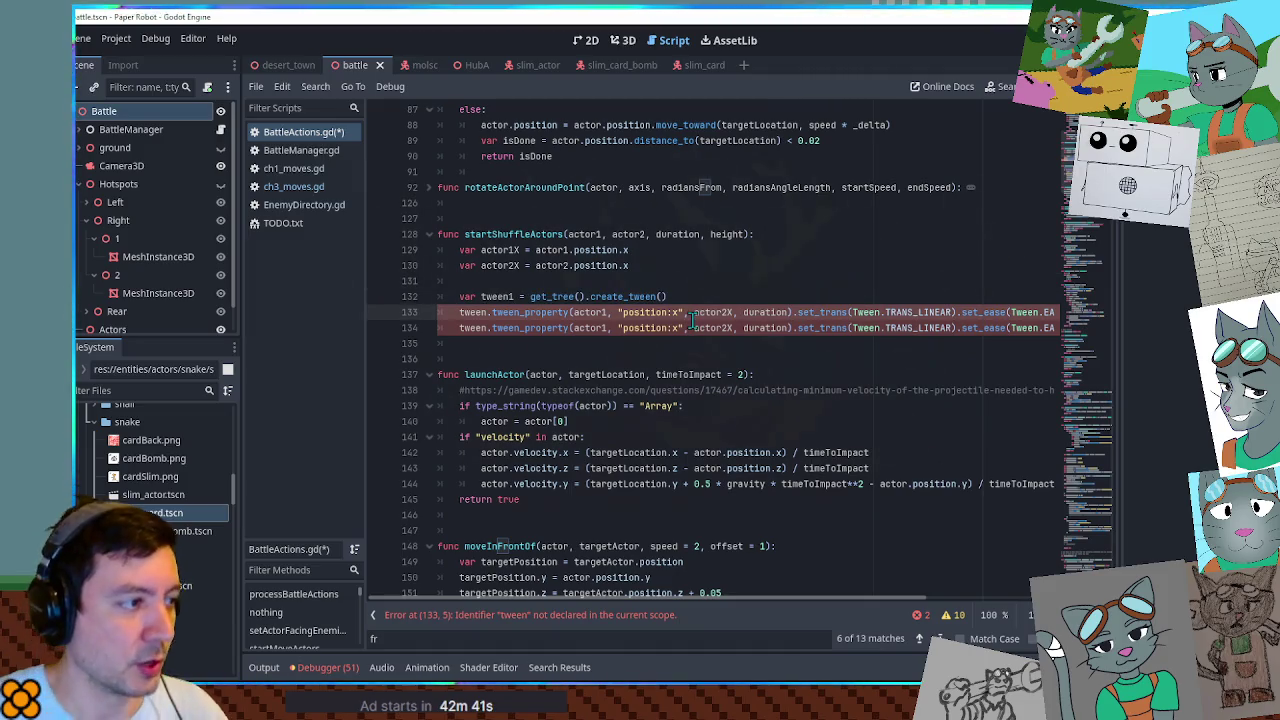
{"action": "key", "text": "End"}
{"action": "key", "text": "Return"}
{"action": "key", "text": "Return"}
{"action": "type", "text": "var tween1 = get_tree().create_tween()"}
{"action": "key", "text": "Up"}
{"action": "key", "text": "Up"}
{"action": "key", "text": "ctrl+Right"}
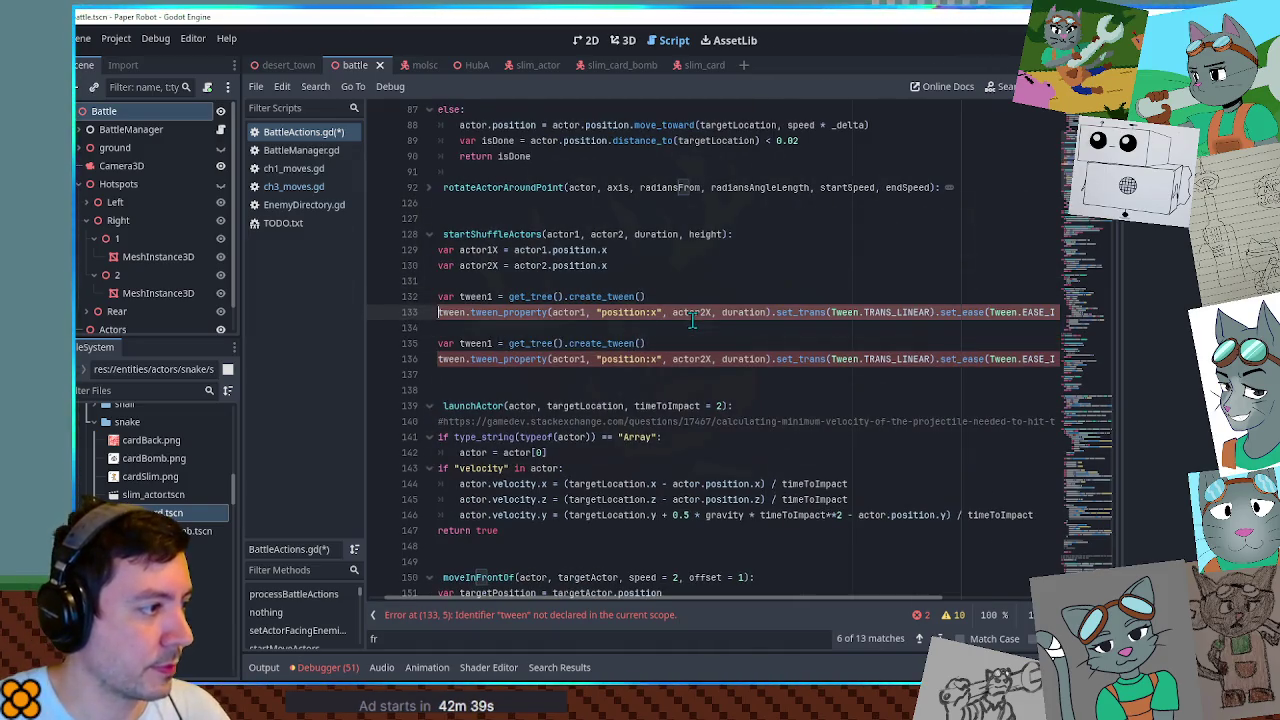
{"action": "type", "text": "1"}
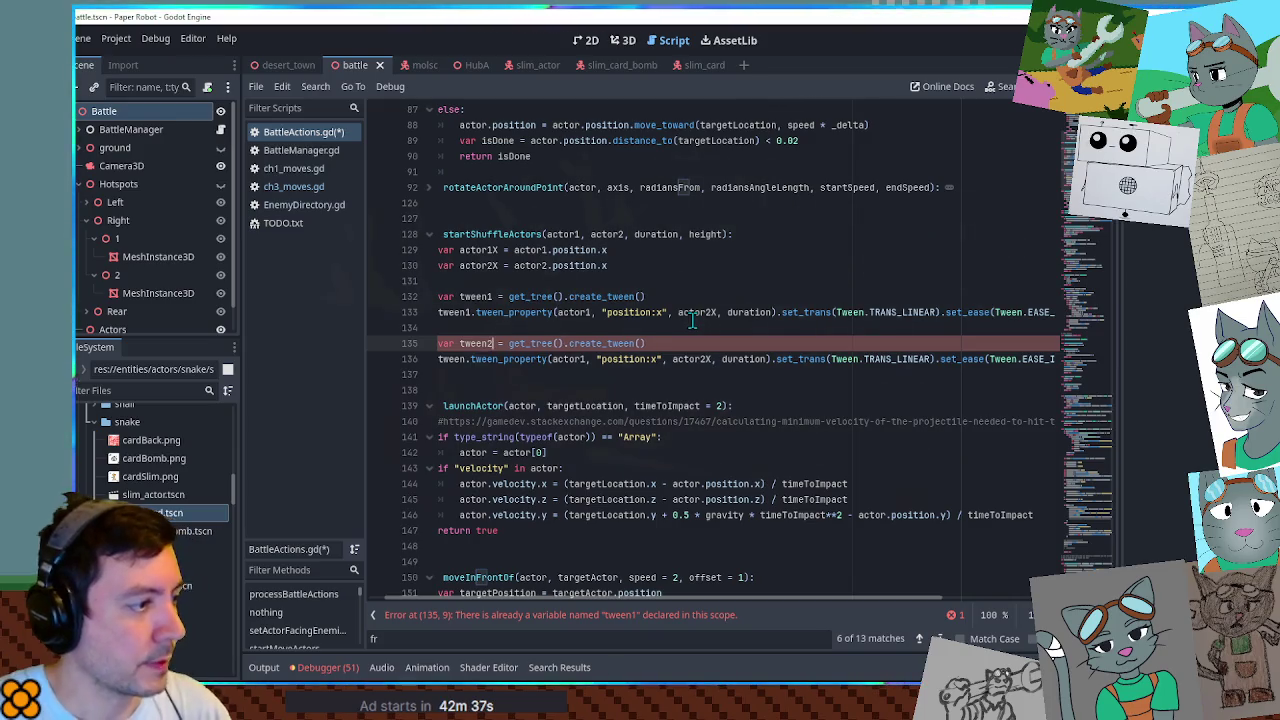
{"action": "key", "text": "Home"}
{"action": "key", "text": "BackSpace"}
Make line 135 use tween2 and move actor2 instead of actor1.
{"action": "key", "text": "Down"}
{"action": "key", "text": "ctrl+Right"}
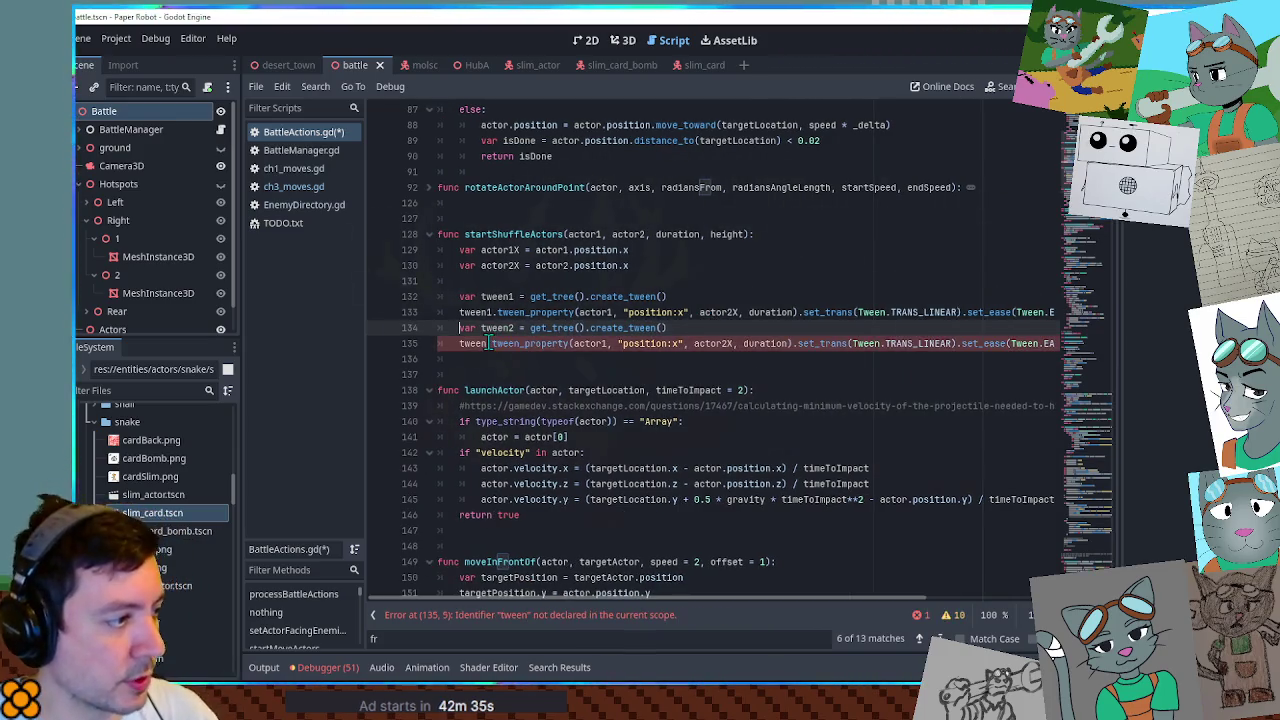
{"action": "type", "text": "2"}
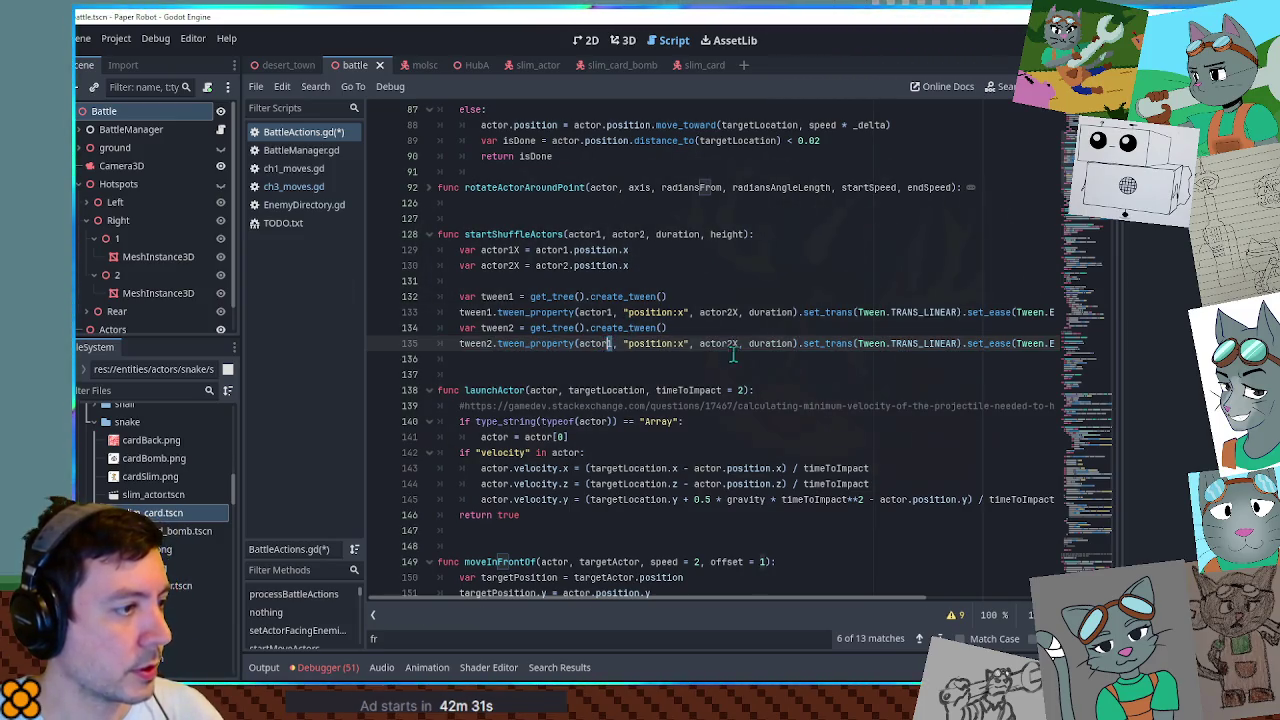
{"action": "key", "text": "BackSpace"}
{"action": "type", "text": "2"}
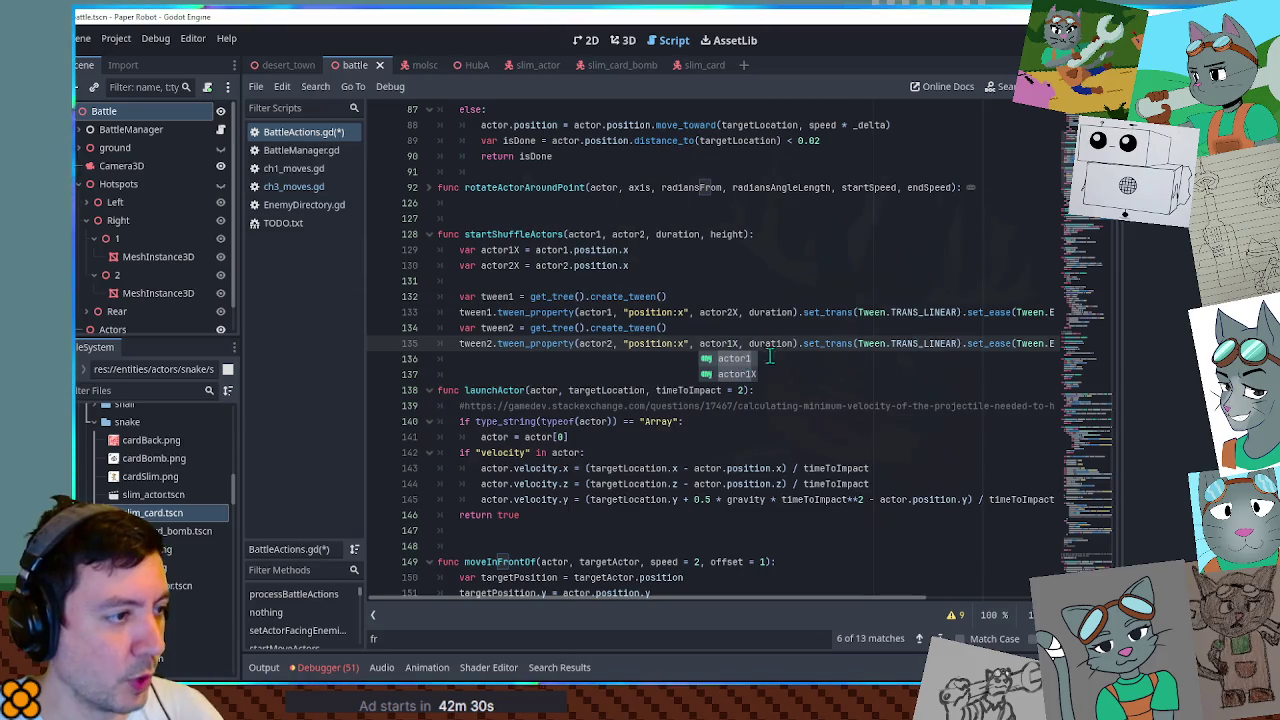
{"action": "left_click", "coordinate": [802, 331]}
Paste a copy of the tween1 declaration and call lines below the tween2 lines.
{"action": "left_click", "coordinate": [793, 313]}
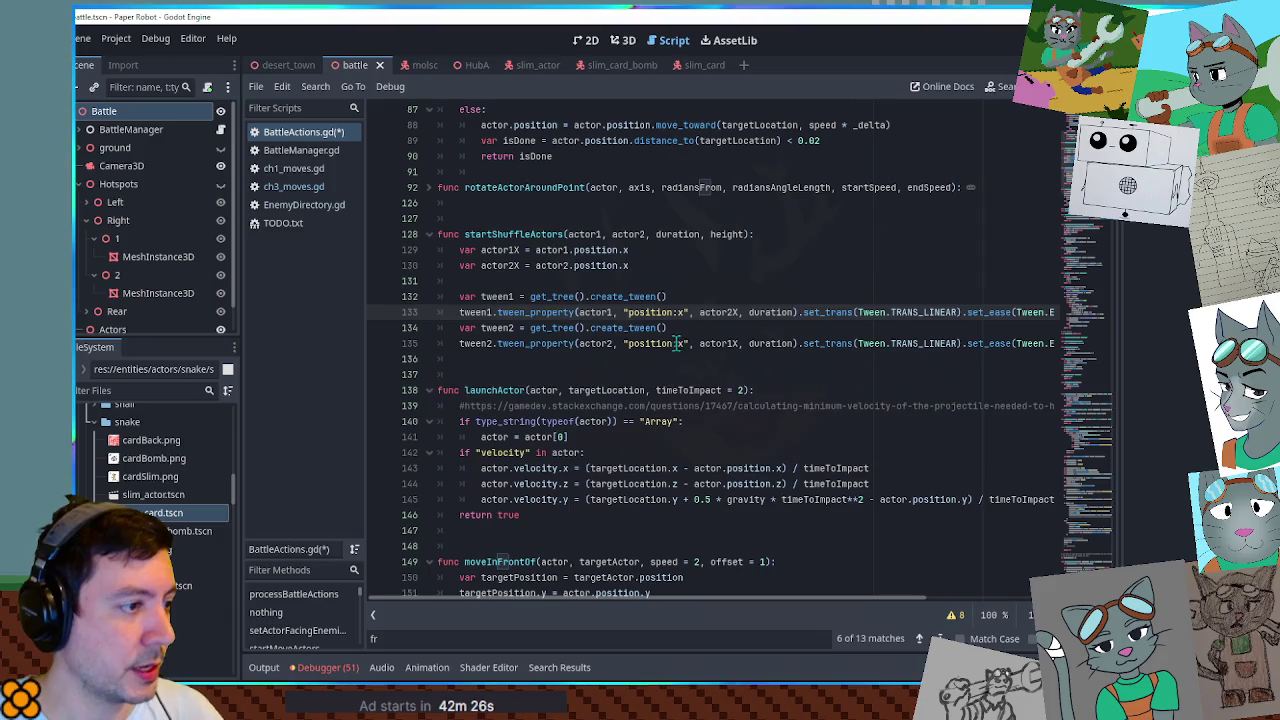
{"action": "left_click_drag", "start_coordinate": [457, 330], "coordinate": [461, 298]}
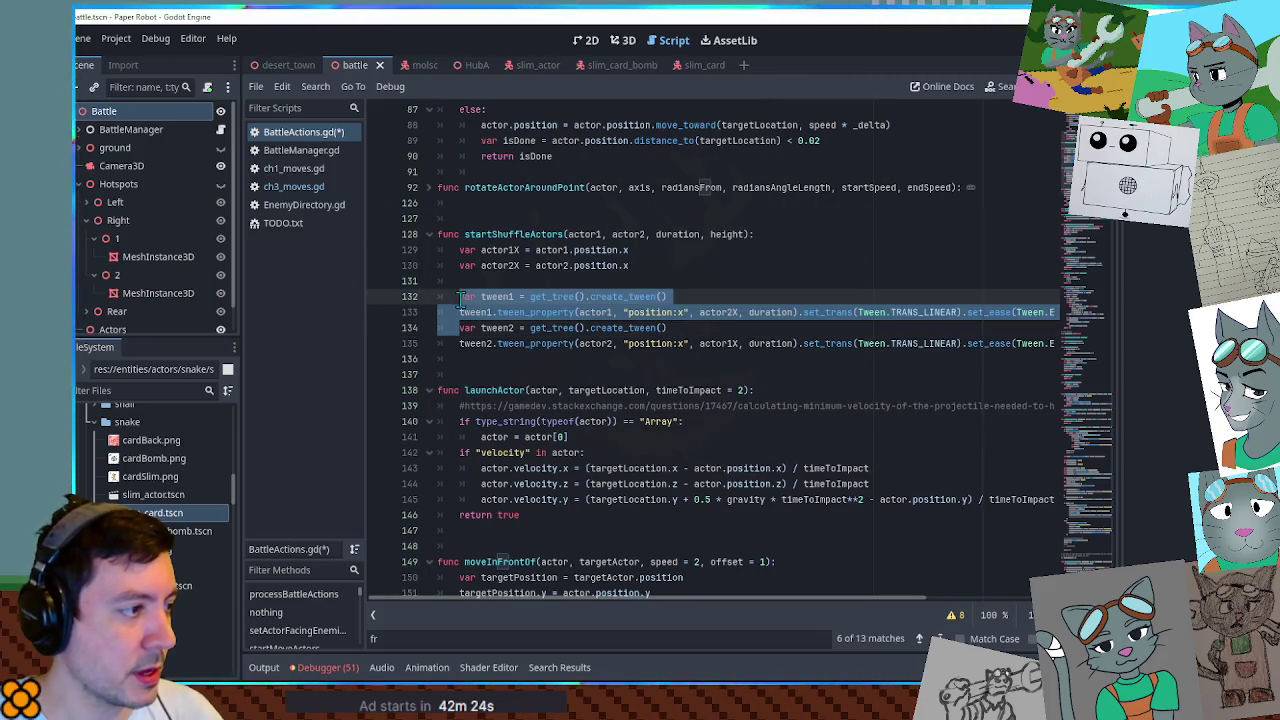
{"action": "key", "text": "ctrl+c"}
{"action": "left_click", "coordinate": [463, 365]}
{"action": "key", "text": "ctrl+v"}
{"action": "left_click", "coordinate": [514, 358]}
Rename the pasted declaration and call to tween3.
{"action": "key", "text": "BackSpace"}
{"action": "type", "text": "3"}
{"action": "left_click", "coordinate": [493, 375]}
{"action": "key", "text": "BackSpace"}
{"action": "type", "text": "3"}
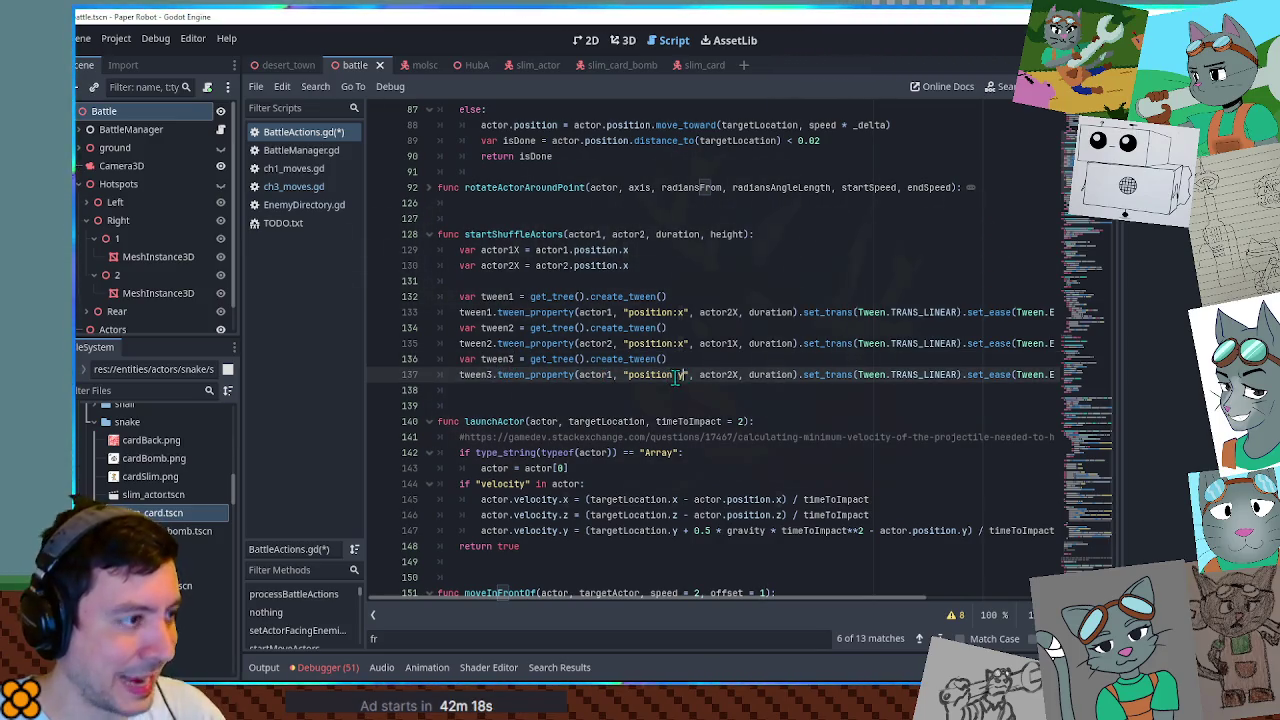
Make the tween3 line target height, add / 2.0, and use TRANS_QUAD.
{"action": "double_click", "coordinate": [727, 234]}
{"action": "key", "text": "ctrl+c"}
{"action": "double_click", "coordinate": [716, 375]}
{"action": "key", "text": "ctrl+v"}
{"action": "type", "text": "/ 2.0"}
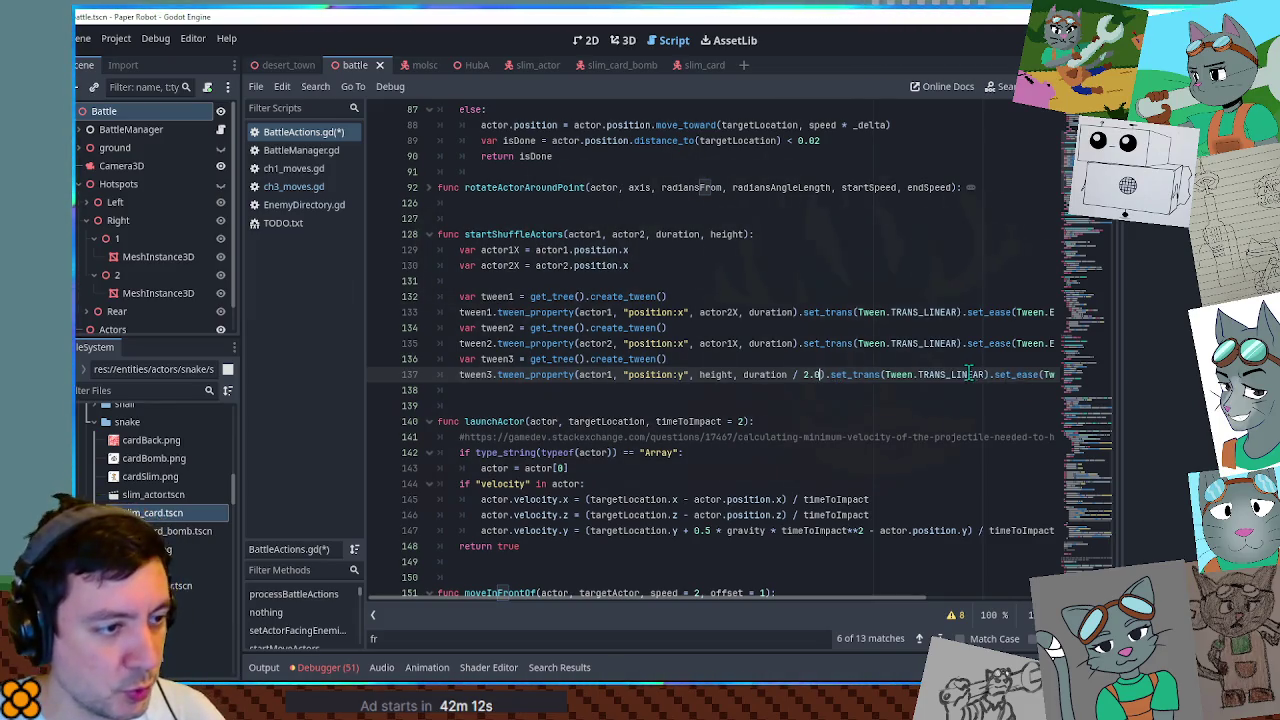
{"action": "left_click_drag", "start_coordinate": [954, 374], "coordinate": [974, 374]}
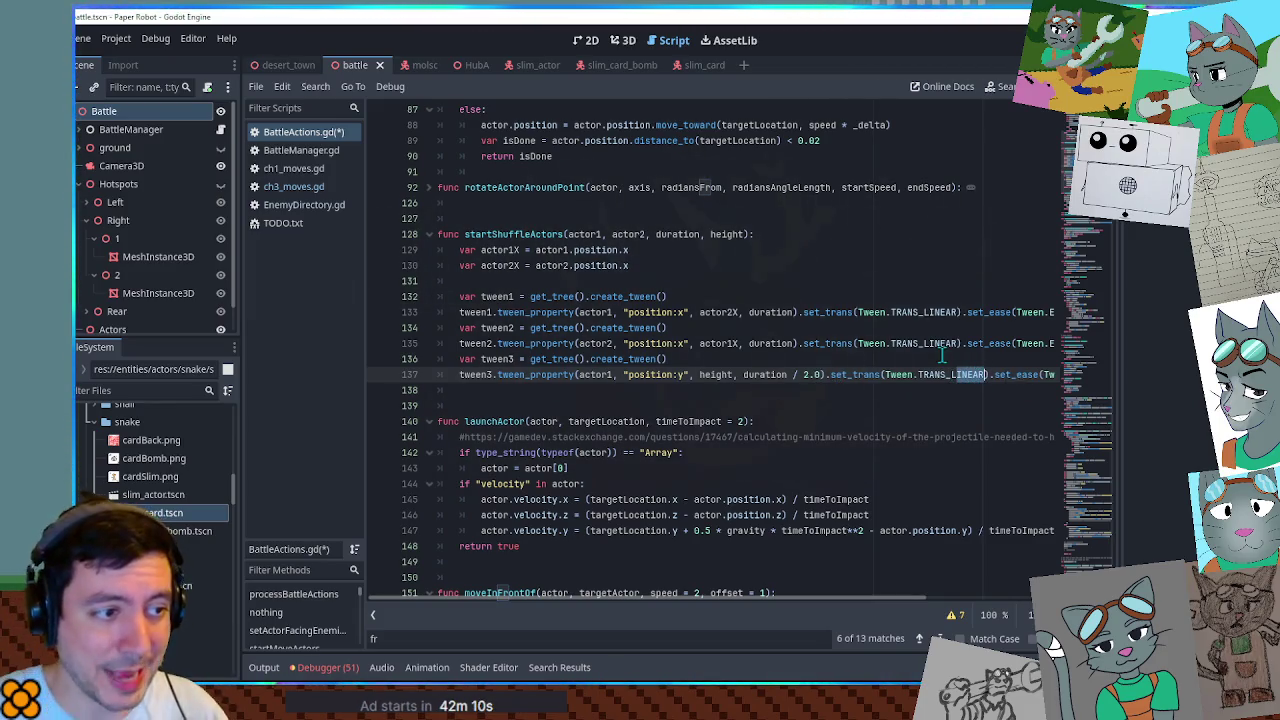
{"action": "type", "text": "QUAD"}
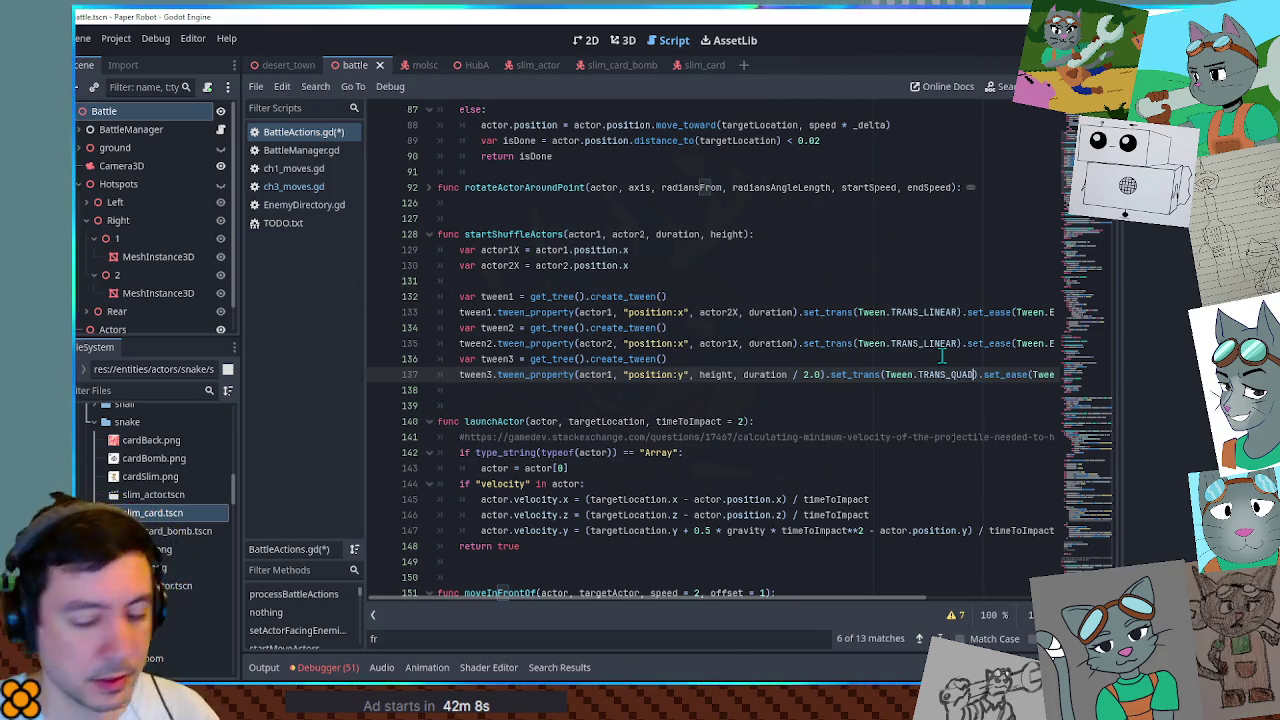
Duplicate the upward hop line as a return hop targeting 0.
{"action": "key", "text": "End"}
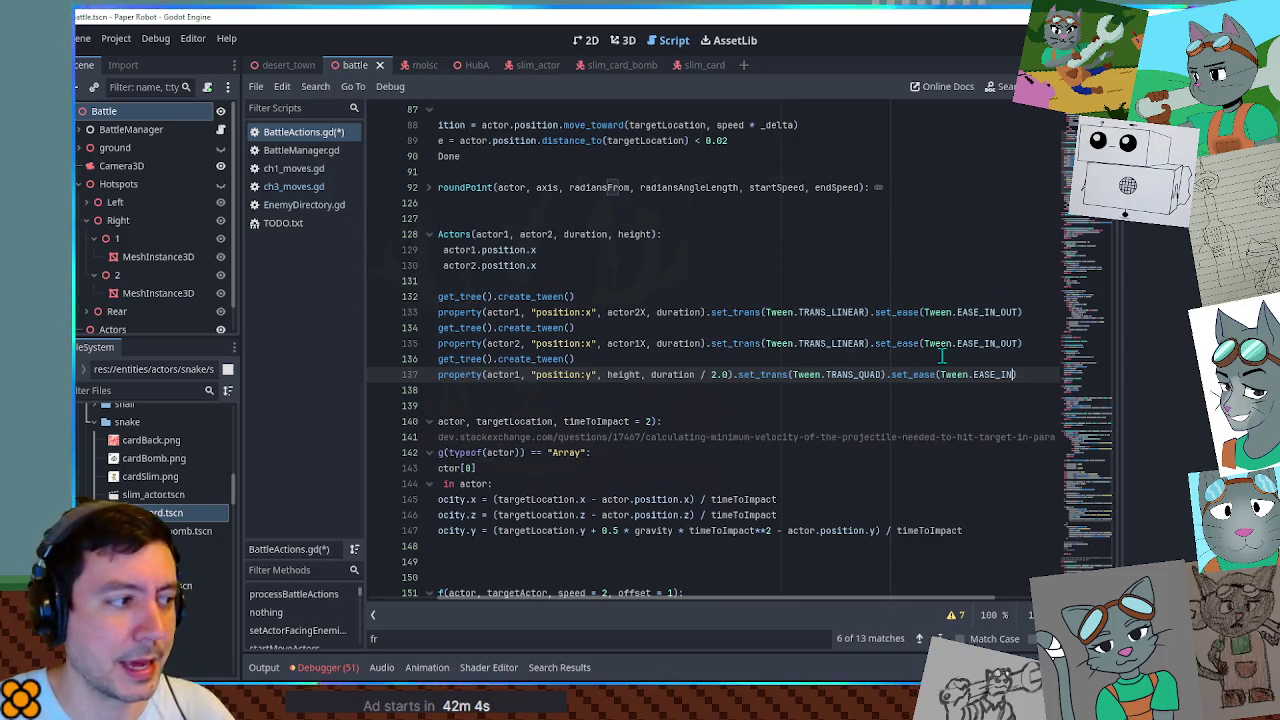
{"action": "key", "text": "ctrl+c"}
{"action": "key", "text": "ctrl+v"}
{"action": "double_click", "coordinate": [733, 391]}
{"action": "type", "text": "0"}
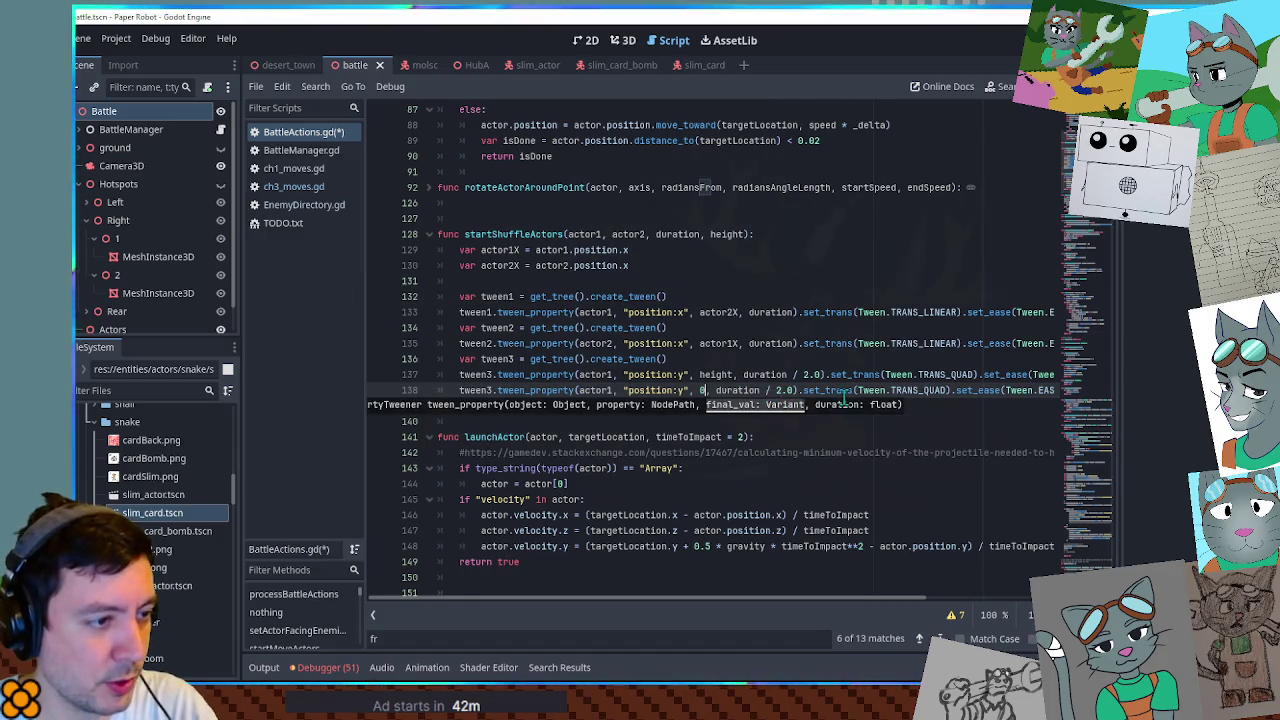
{"action": "left_click", "coordinate": [1030, 391]}
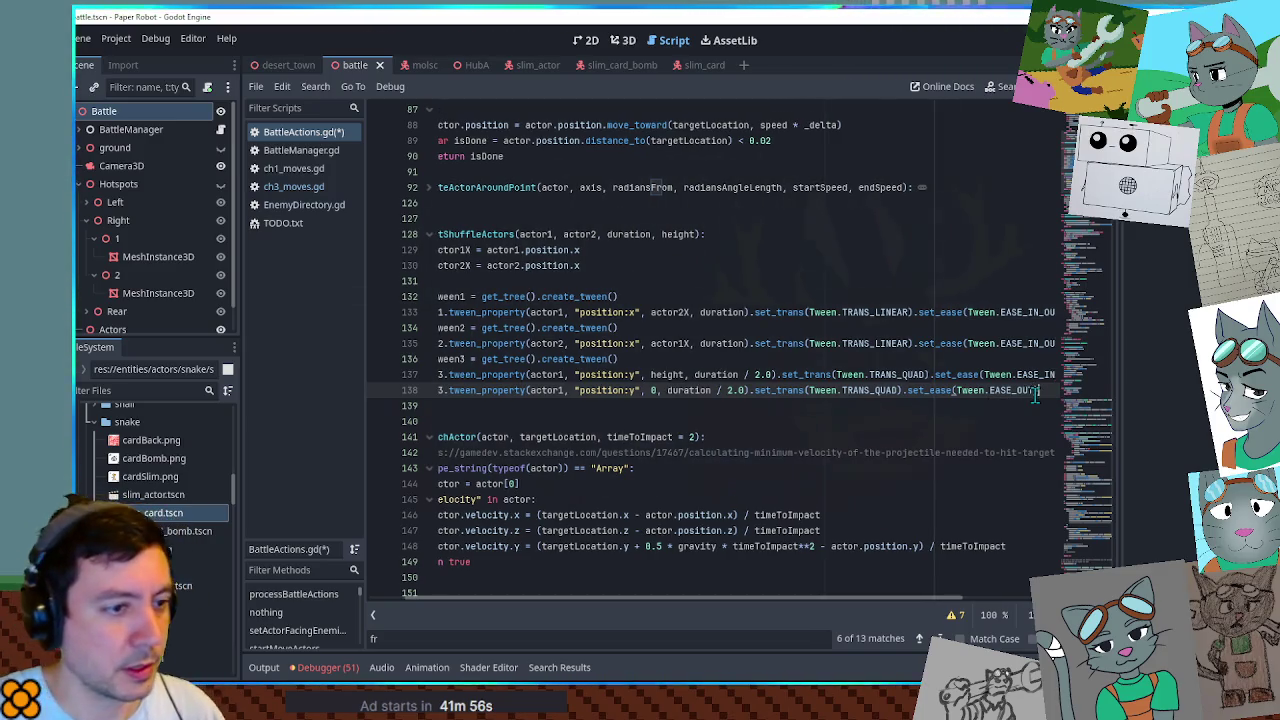
Duplicate the tween3 block for the second actor and rename it tween4.
{"action": "key", "text": "shift+Up"}
{"action": "key", "text": "shift+Up"}
{"action": "key", "text": "shift+Up"}
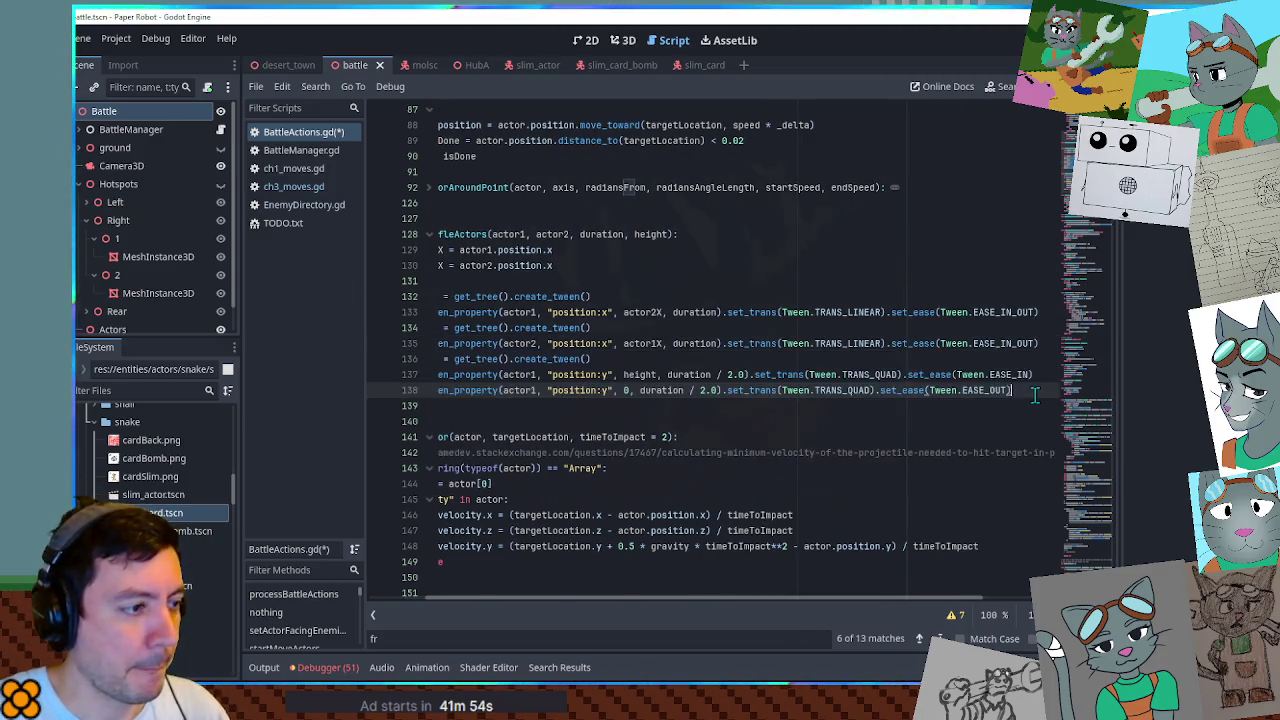
{"action": "key", "text": "ctrl+shift+d"}
{"action": "scroll", "coordinate": [1035, 398], "scroll_direction": "up", "scroll_amount": 1}
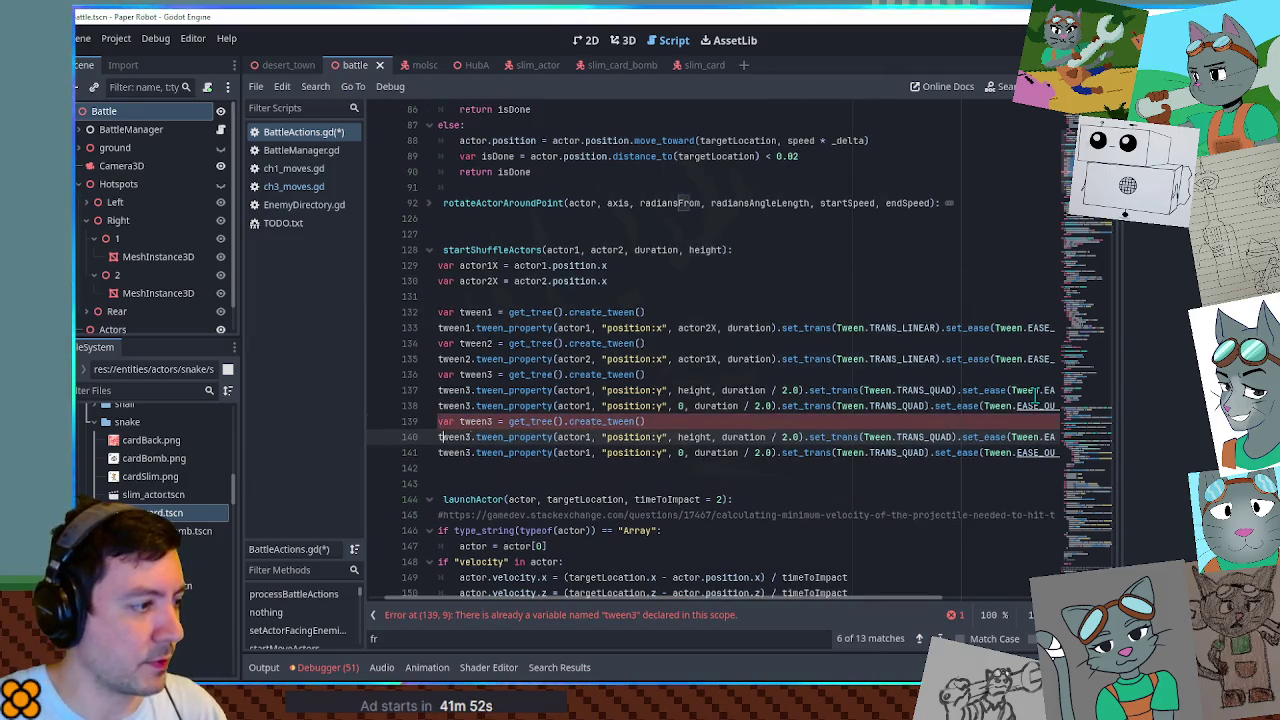
{"action": "key", "text": "Up"}
{"action": "key", "text": "Down"}
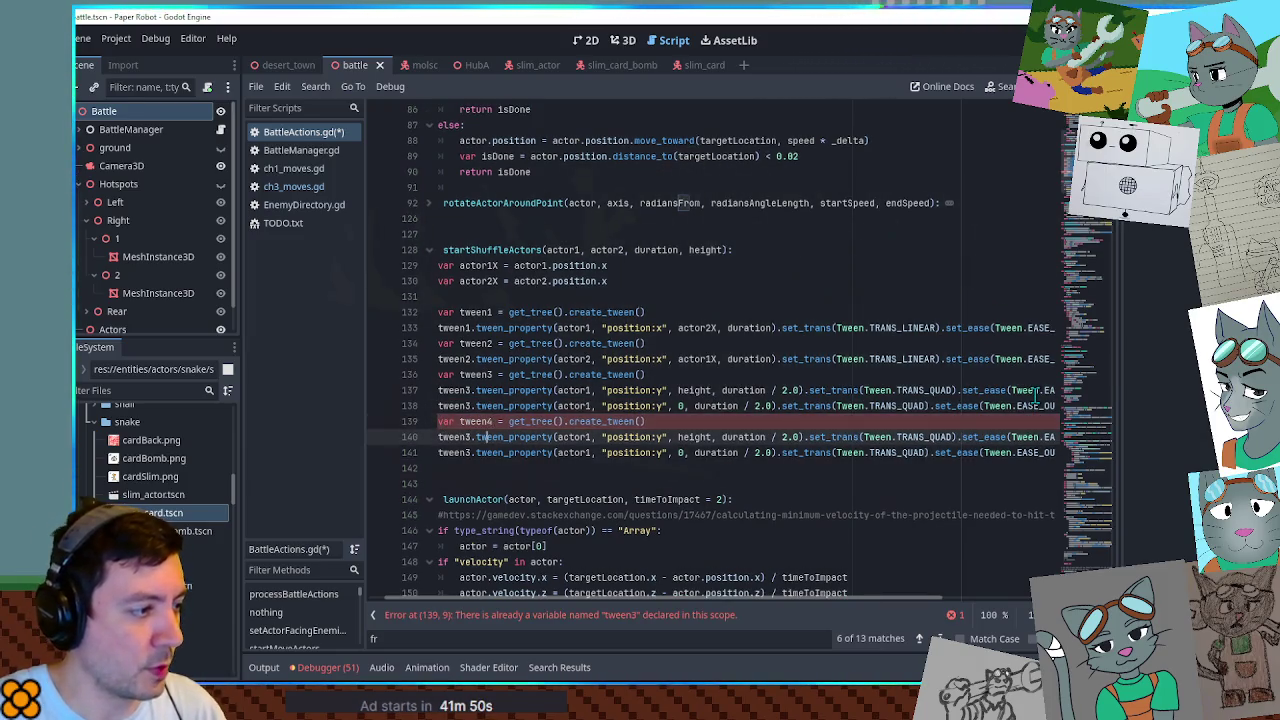
{"action": "key", "text": "BackSpace"}
{"action": "type", "text": "4"}
{"action": "key", "text": "Down"}
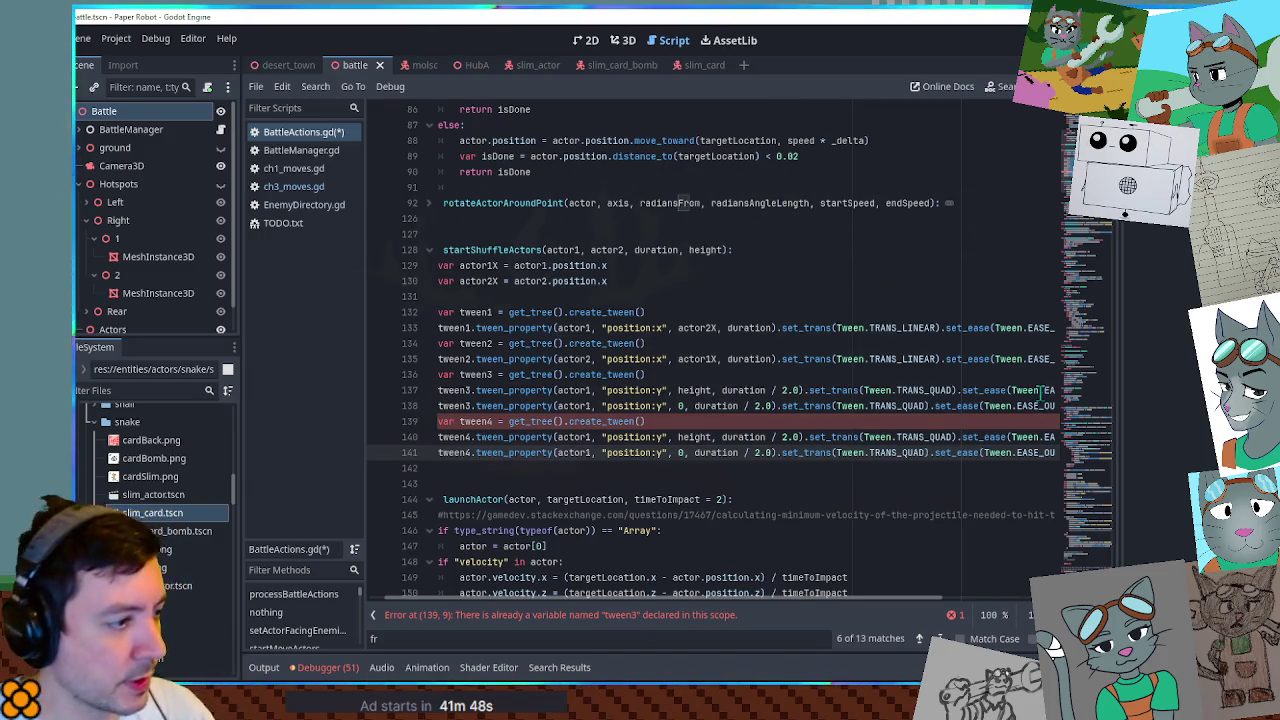
Change actor1 to actor2 on both tween4 hop lines.
{"action": "left_click", "coordinate": [591, 437]}
{"action": "key", "text": "BackSpace"}
{"action": "type", "text": "22"}
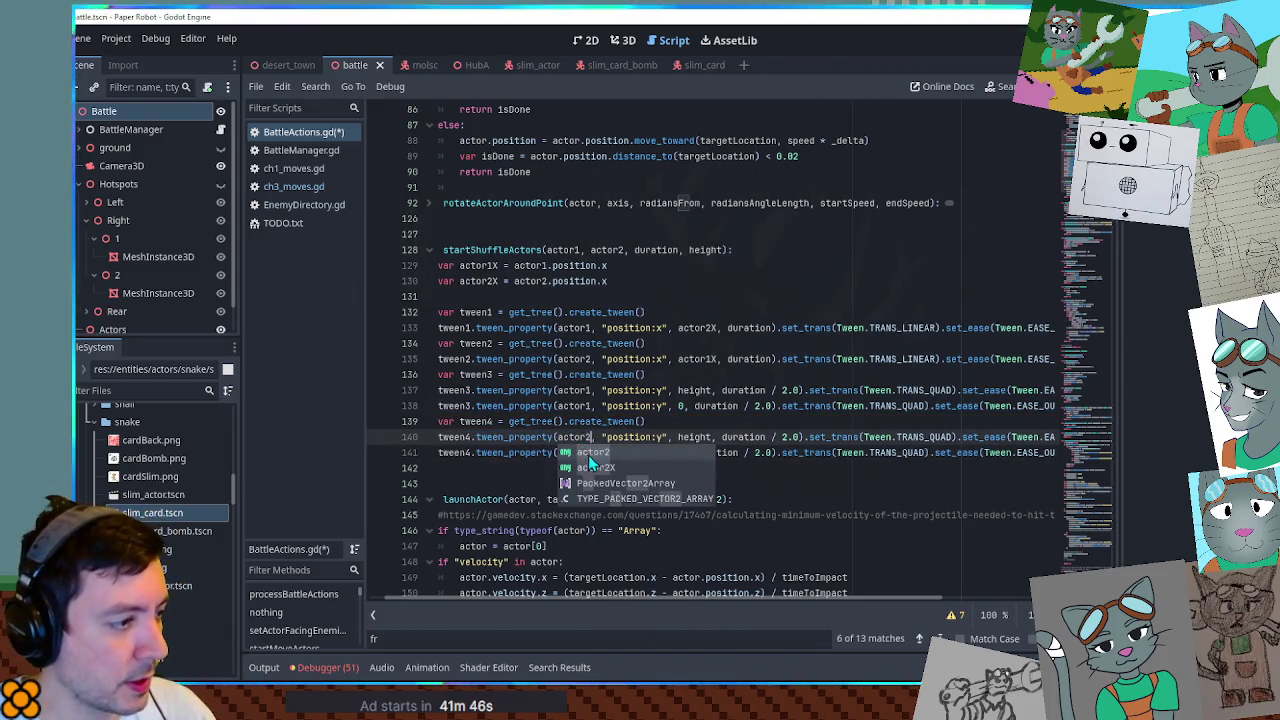
{"action": "left_click", "coordinate": [588, 453]}
{"action": "key", "text": "ctrl+z"}
{"action": "left_click", "coordinate": [588, 453]}
{"action": "key", "text": "BackSpace"}
{"action": "type", "text": "2"}
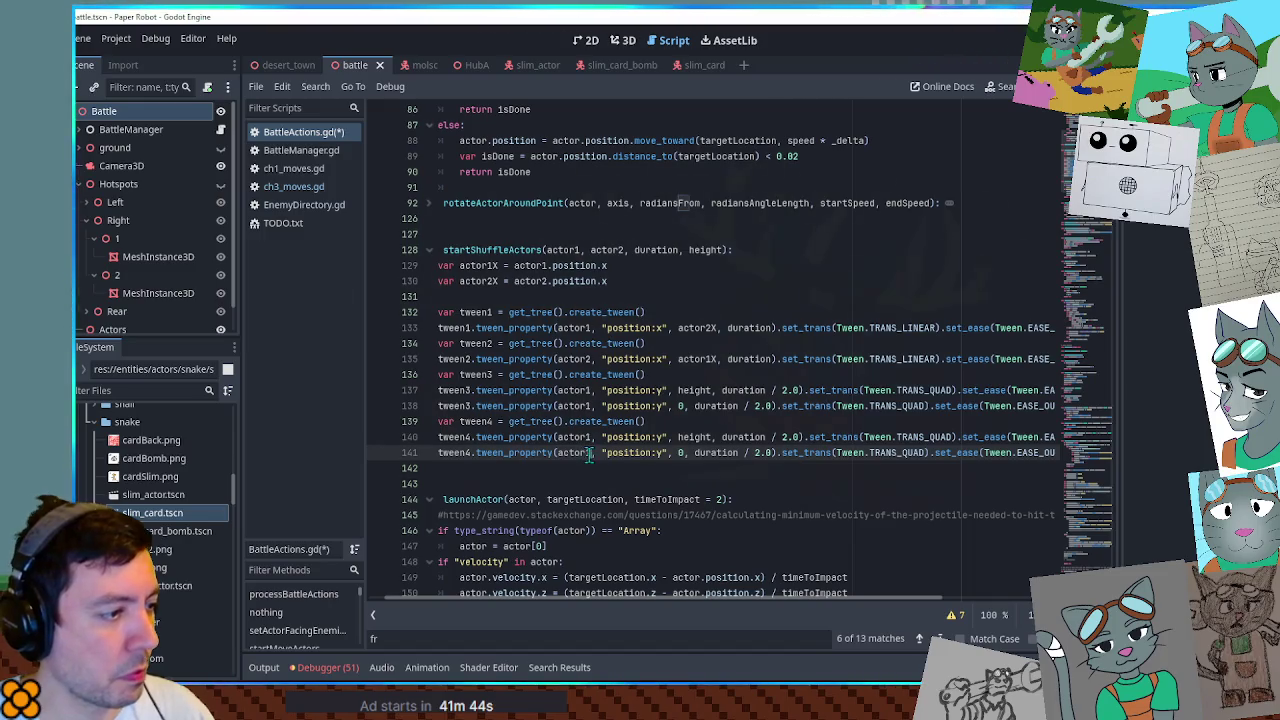
{"action": "left_click", "coordinate": [591, 437]}
{"action": "key", "text": "BackSpace"}
{"action": "type", "text": "2"}
{"action": "key", "text": "Home"}
{"action": "double_click", "coordinate": [540, 249]}
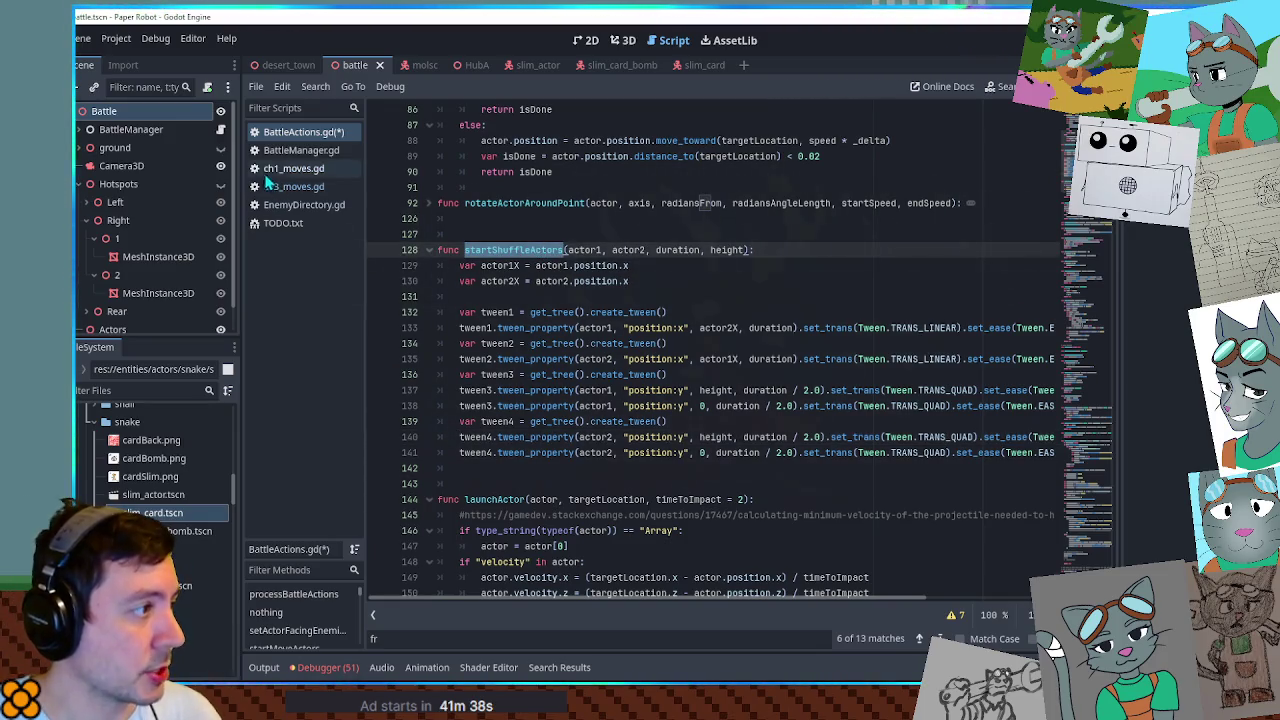
Save BattleActions.gd and paste the startShuffleActors signature into ch3_moves.gd after line 602.
{"action": "key", "text": "ctrl+s"}
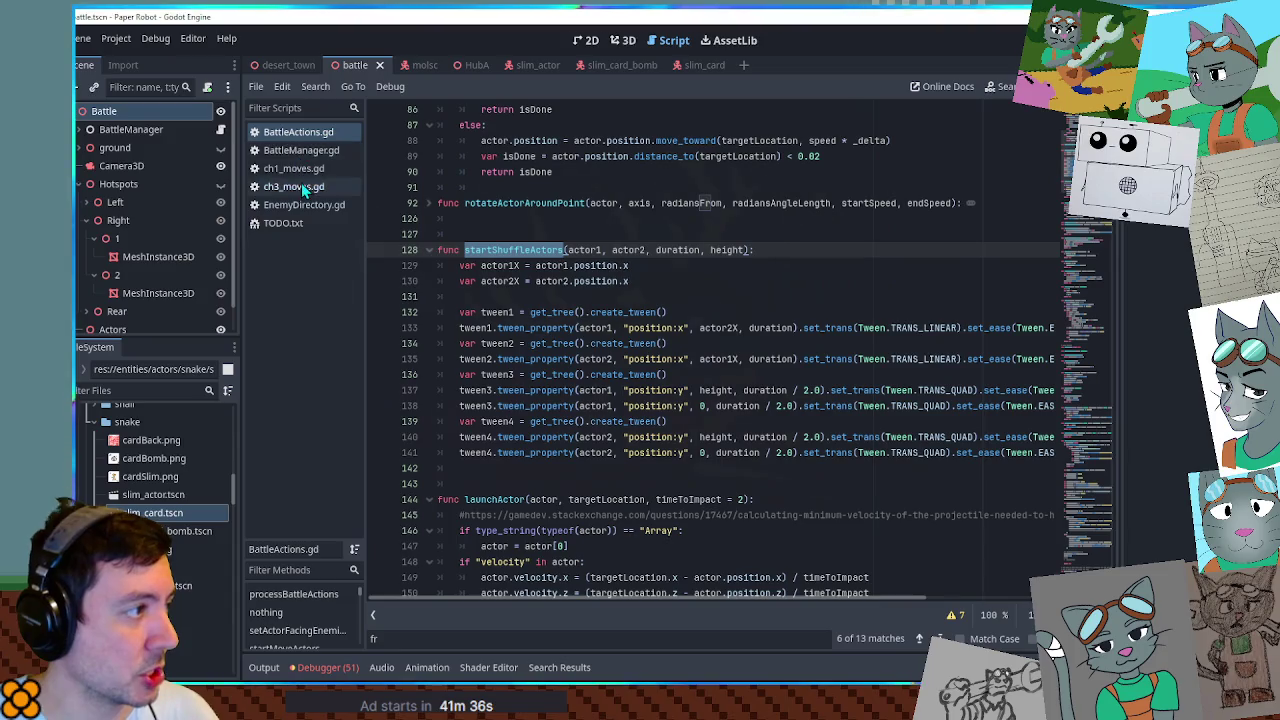
{"action": "left_click_drag", "start_coordinate": [464, 250], "coordinate": [795, 255]}
{"action": "key", "text": "ctrl+c"}
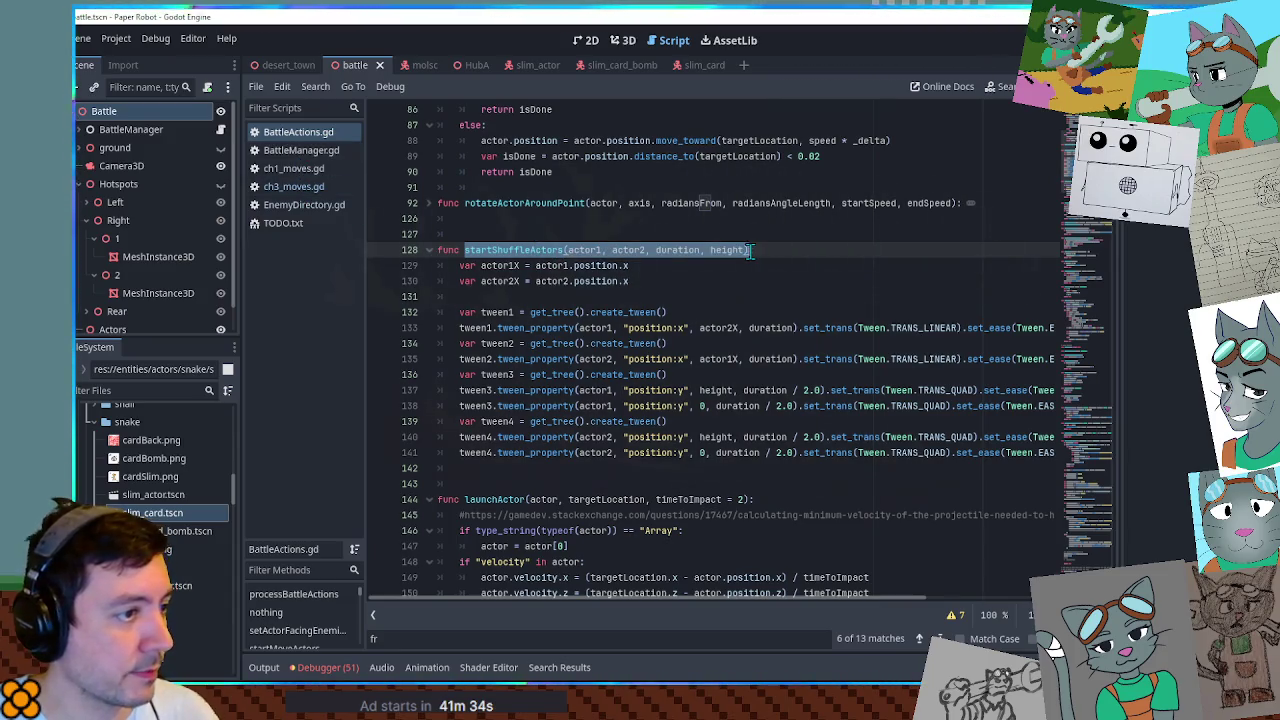
{"action": "left_click", "coordinate": [294, 186]}
{"action": "left_click", "coordinate": [730, 297]}
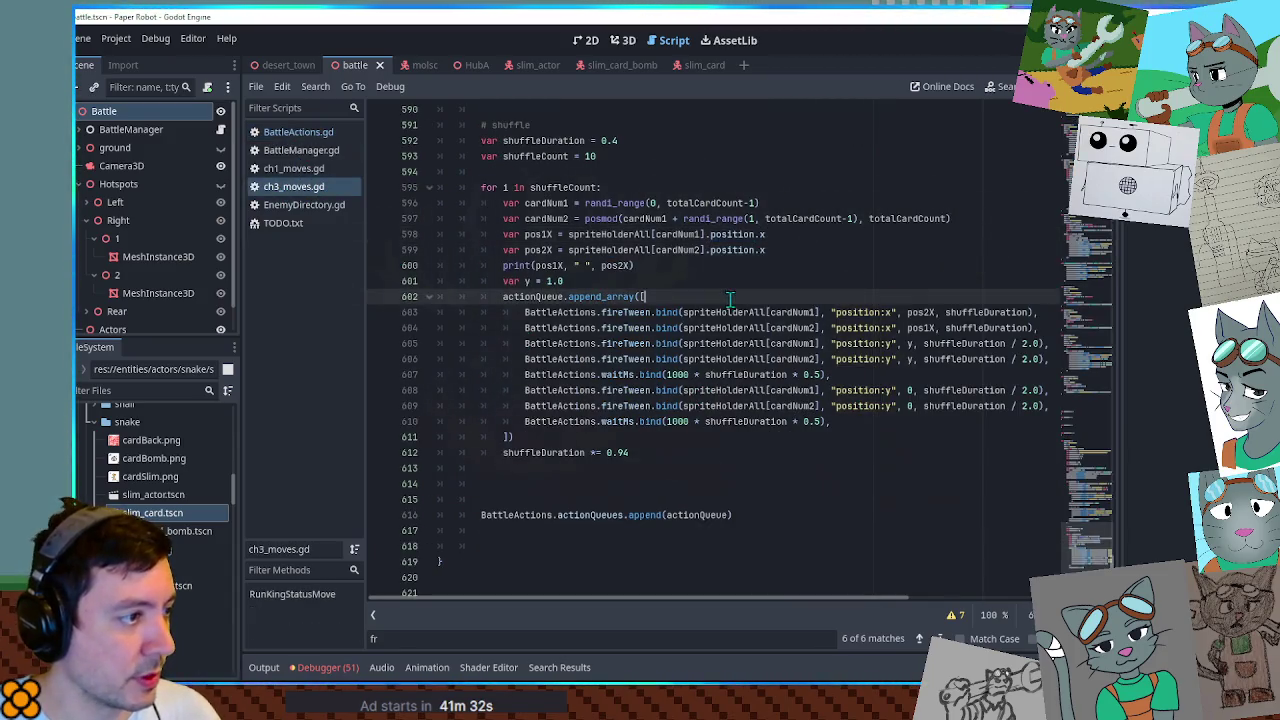
{"action": "key", "text": "Return"}
{"action": "key", "text": "ctrl+v"}
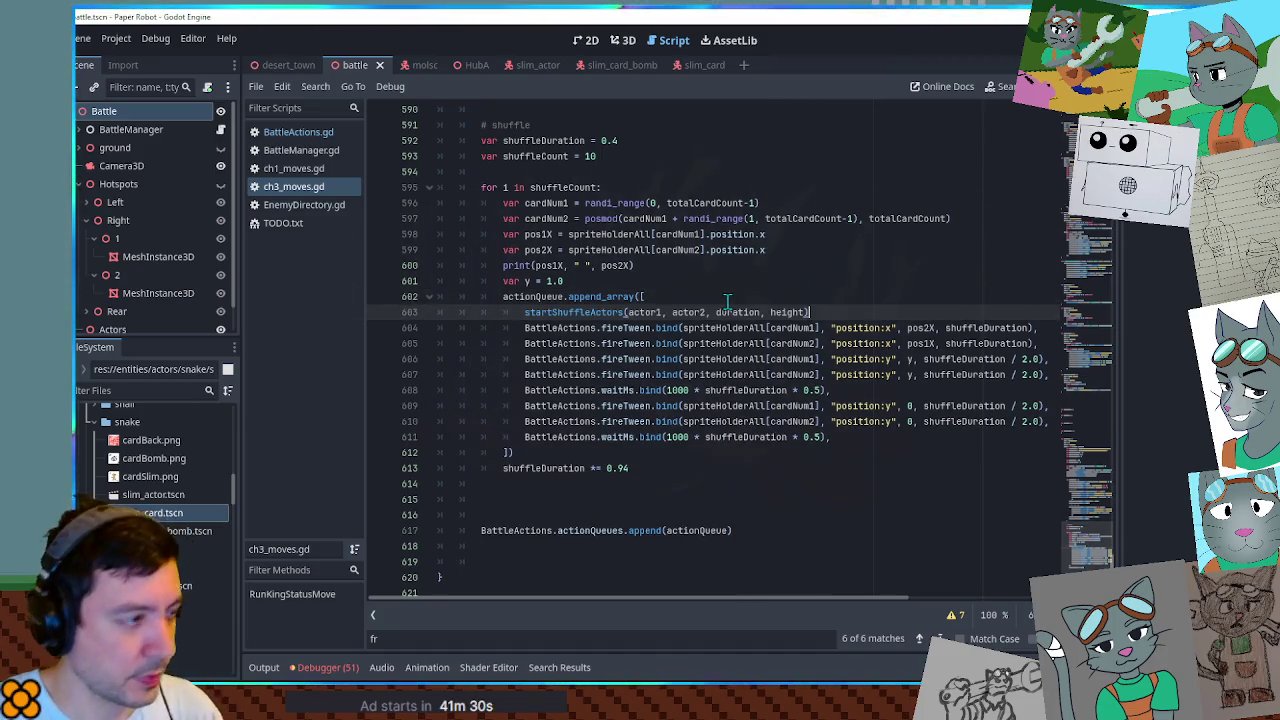
Turn the pasted call into BattleActions.startShuffleActors.bind(...).
{"action": "double_click", "coordinate": [598, 328]}
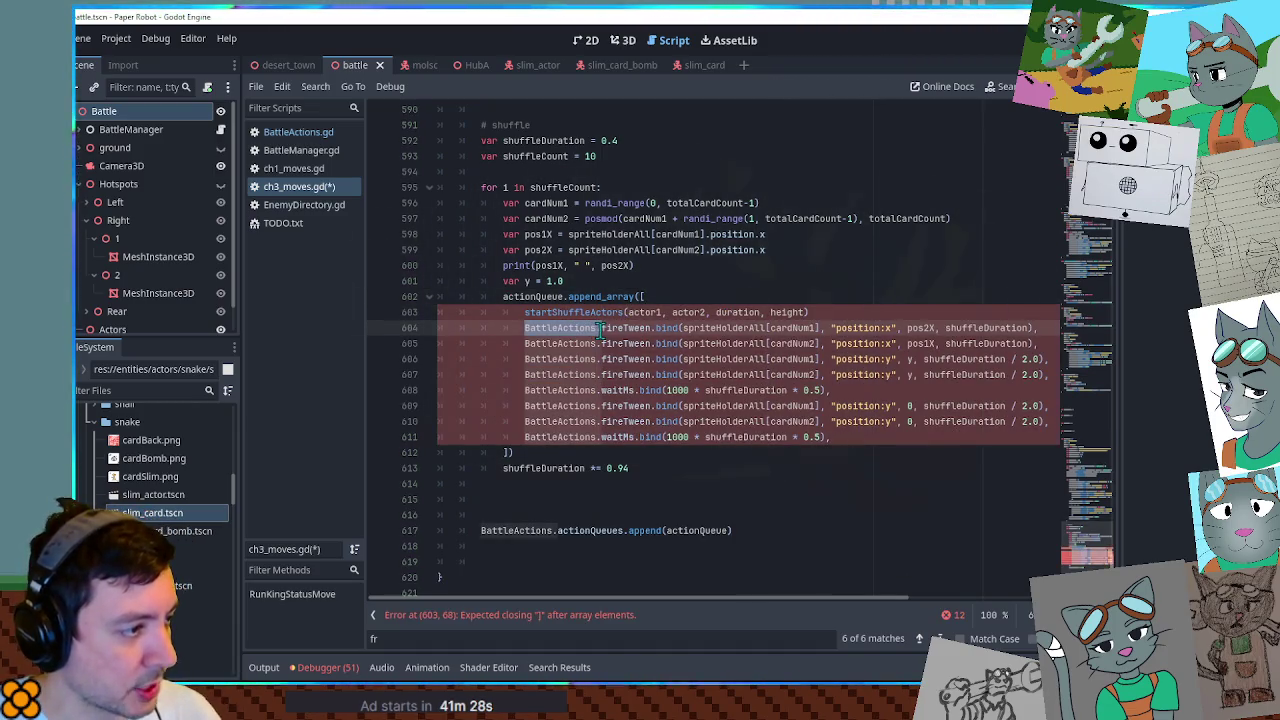
{"action": "key", "text": "ctrl+c"}
{"action": "left_click", "coordinate": [527, 312]}
{"action": "key", "text": "ctrl+v"}
{"action": "double_click", "coordinate": [667, 328]}
{"action": "key", "text": "ctrl+c"}
{"action": "left_click", "coordinate": [700, 312]}
{"action": "type", "text": "."}
{"action": "key", "text": "ctrl+v"}
Pass spriteHolderAll[cardNum1] and spriteHolderAll[cardNum2] as the actors, with height argument 1.
{"action": "left_click_drag", "start_coordinate": [568, 234], "coordinate": [703, 236]}
{"action": "key", "text": "ctrl+c"}
{"action": "double_click", "coordinate": [750, 312]}
{"action": "key", "text": "ctrl+v"}
{"action": "double_click", "coordinate": [897, 312]}
{"action": "key", "text": "ctrl+v"}
{"action": "key", "text": "BackSpace"}
{"action": "type", "text": "2"}
{"action": "key", "text": "End"}
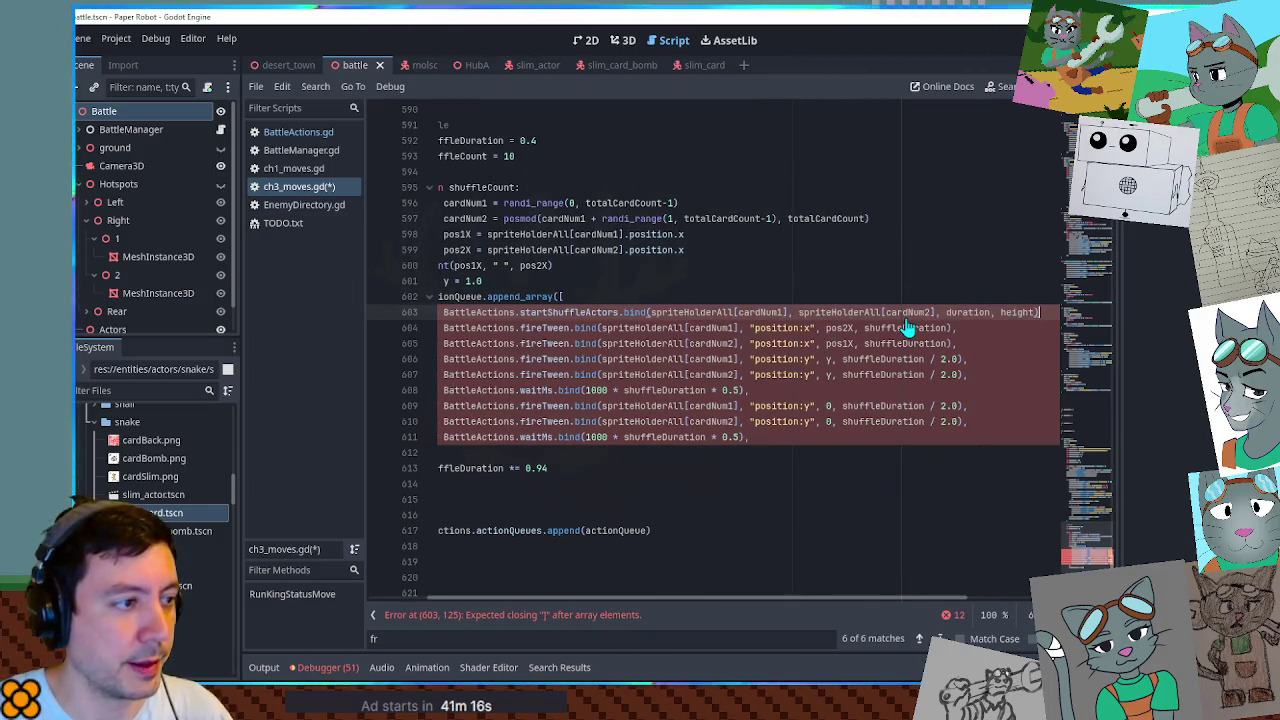
{"action": "key", "text": "Left"}
{"action": "key", "text": "ctrl+BackSpace"}
{"action": "type", "text": "1"}
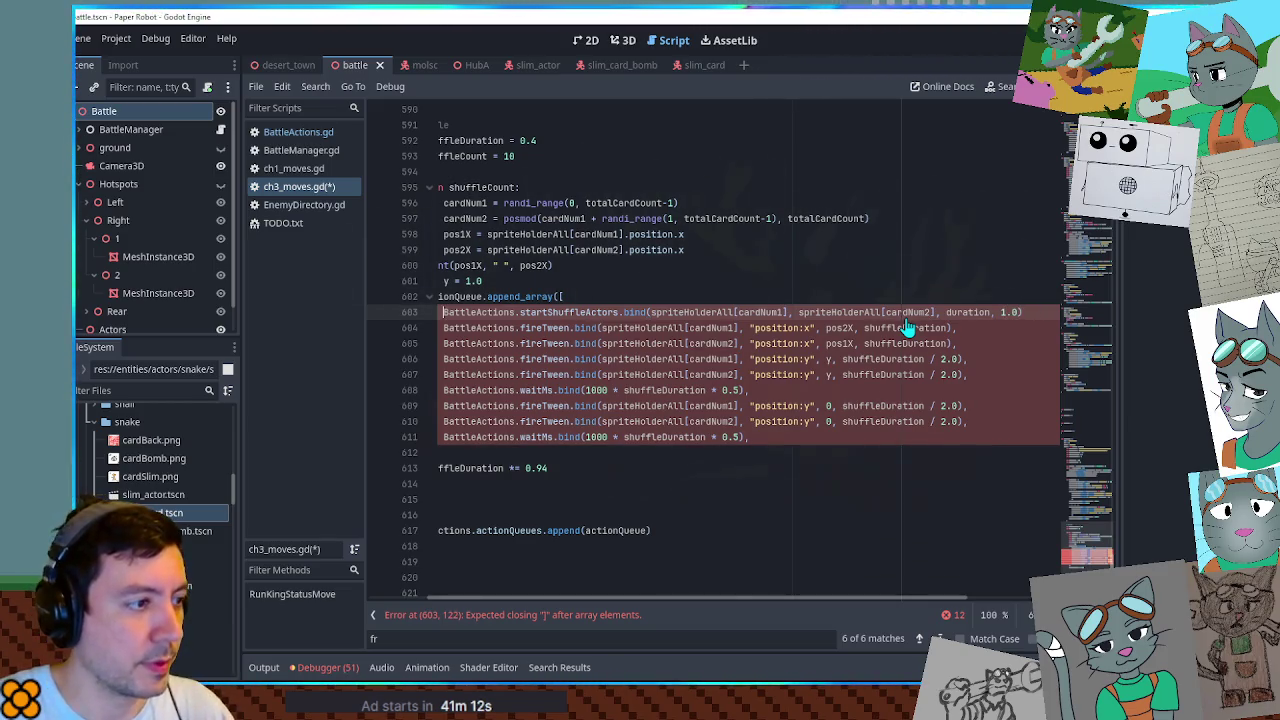
Delete the old per-card fireTween and waitMs lines from the shuffle loop.
{"action": "key", "text": "Down"}
{"action": "key", "text": "ctrl+x"}
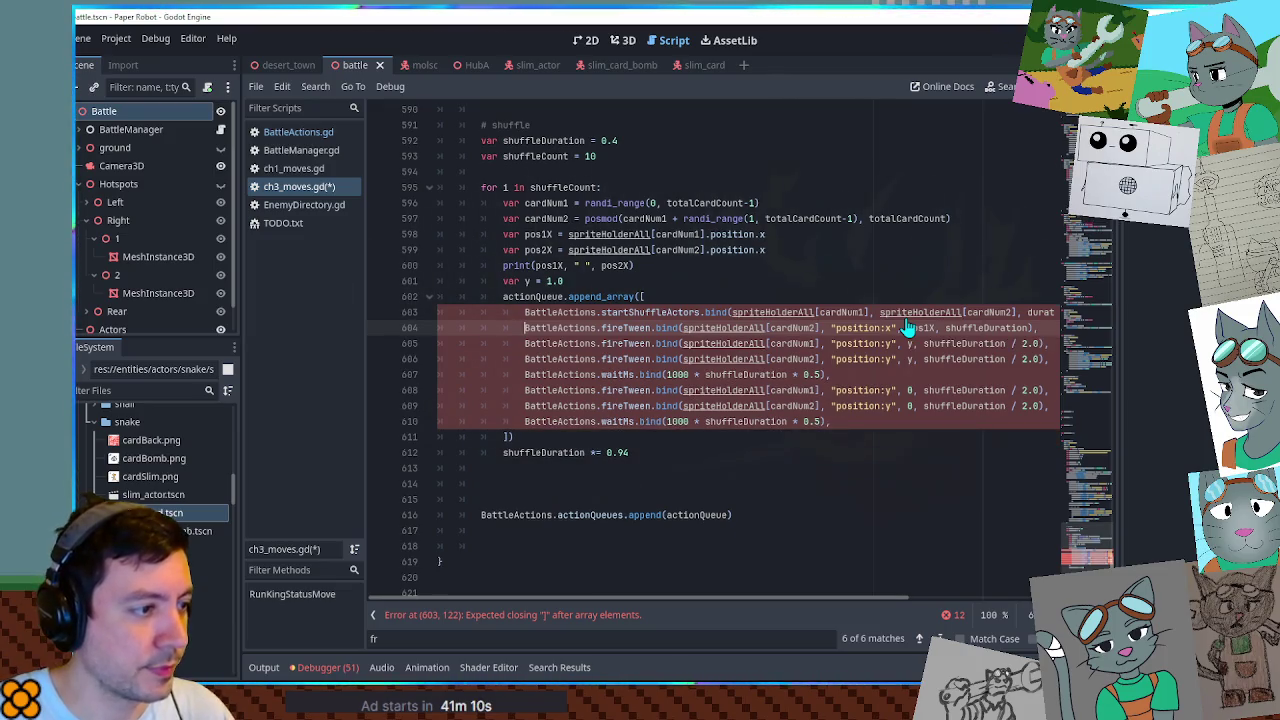
{"action": "key", "text": "ctrl+x"}
{"action": "key", "text": "ctrl+x"}
{"action": "key", "text": "ctrl+x"}
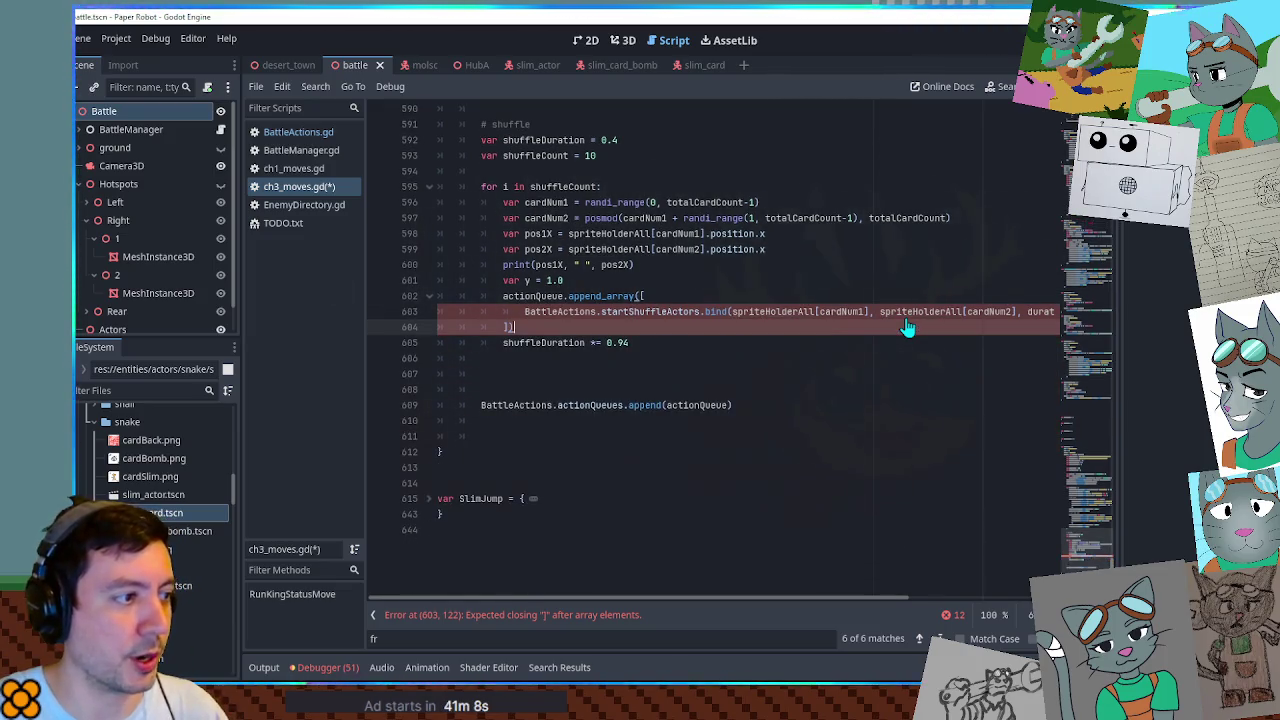
{"action": "key", "text": "Home"}
{"action": "key", "text": "Up"}
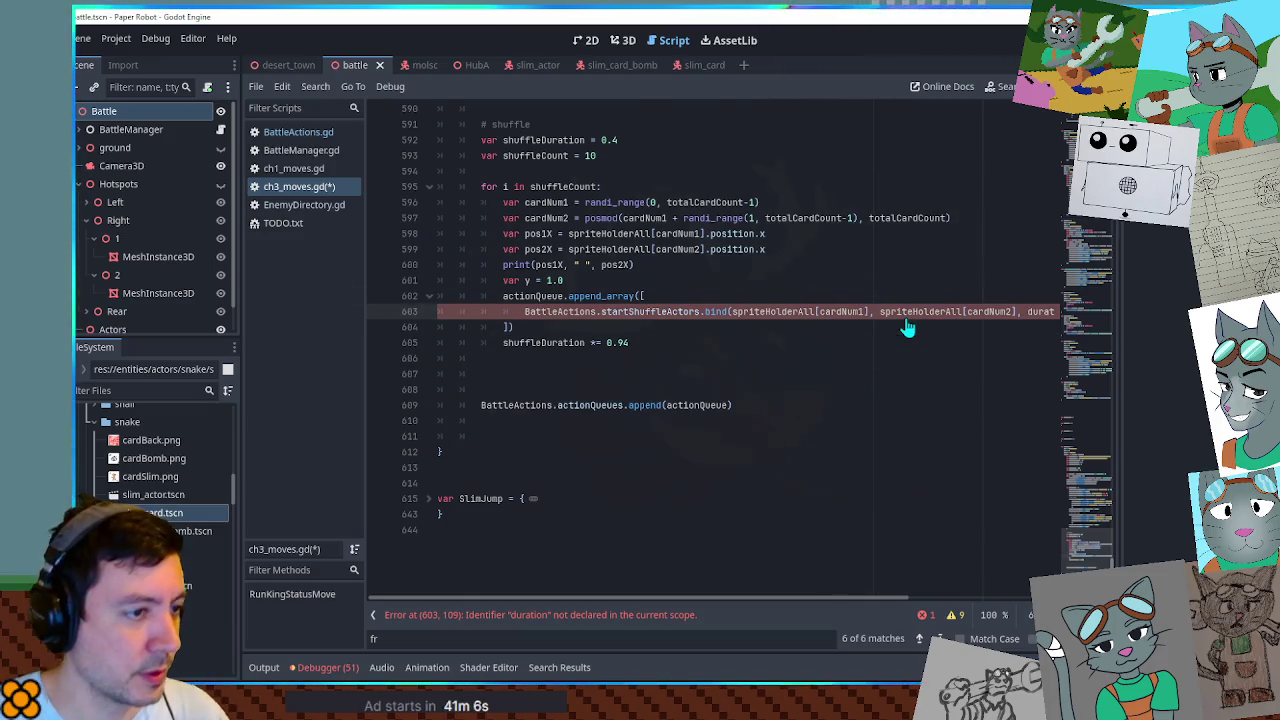
{"action": "left_click", "coordinate": [902, 314]}
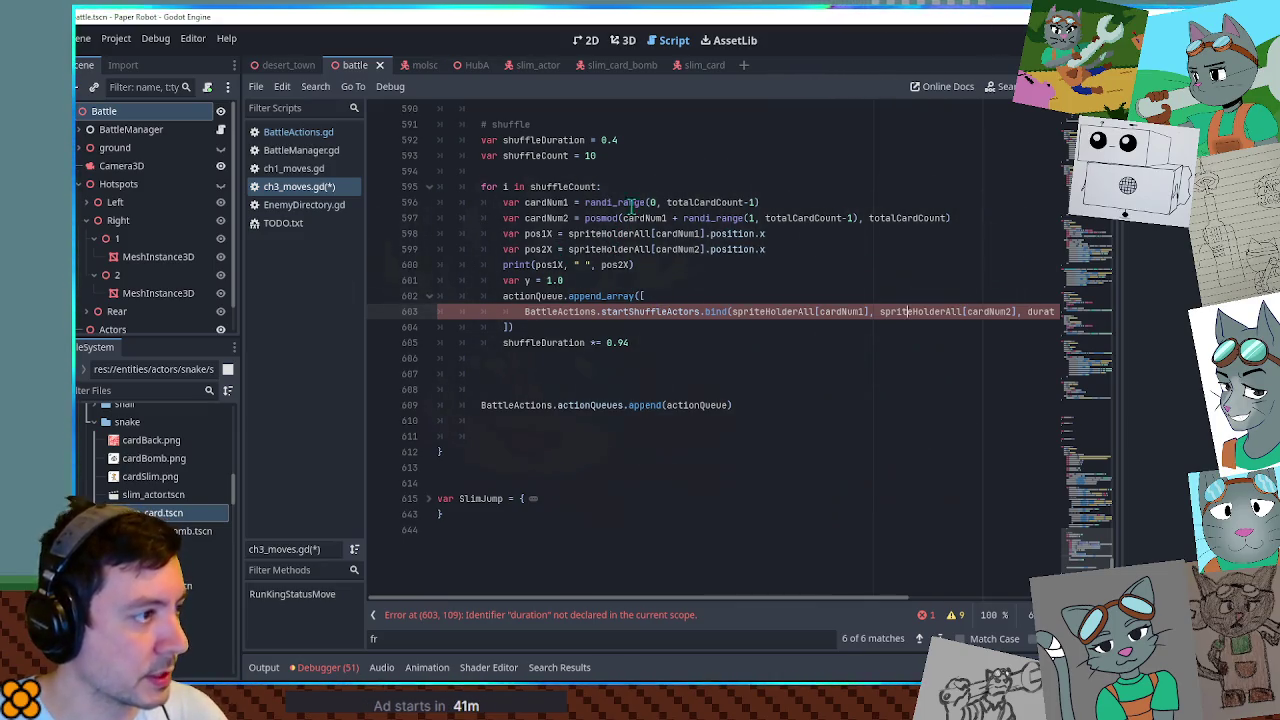
Replace the duration argument with shuffleDuration, save ch3_moves.gd, and launch the game.
{"action": "double_click", "coordinate": [540, 140]}
{"action": "left_click", "coordinate": [709, 311]}
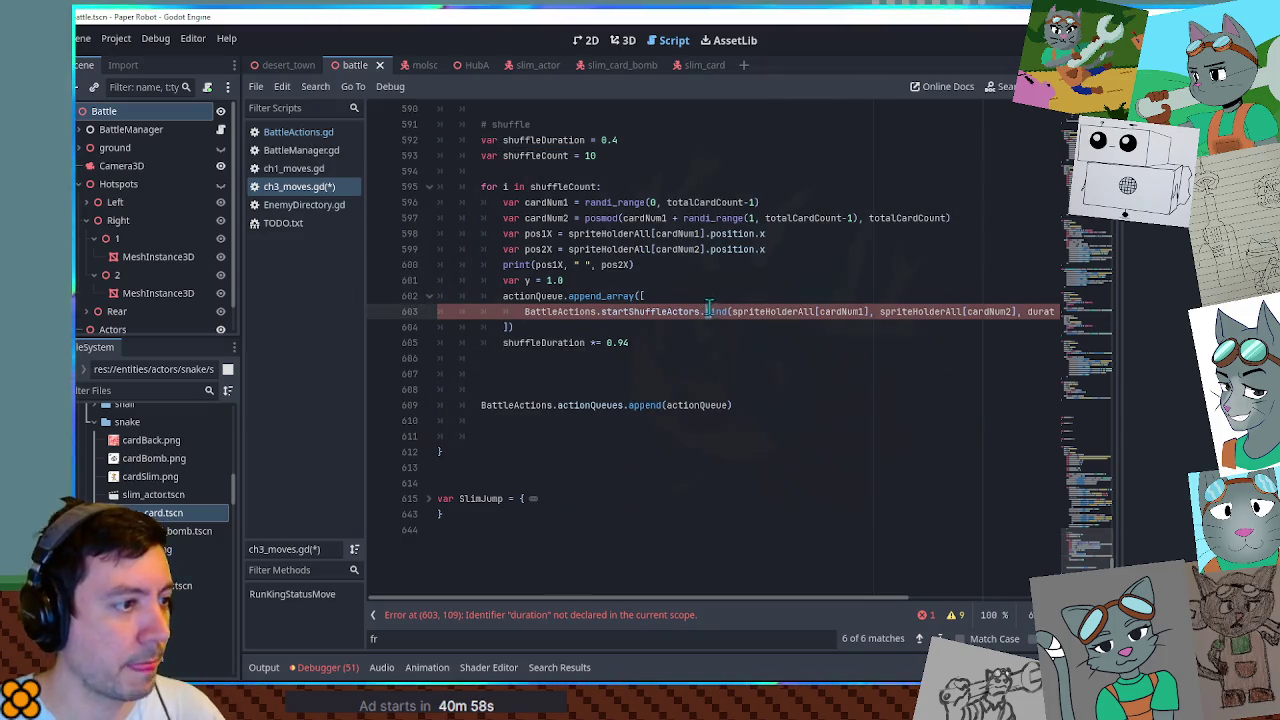
{"action": "key", "text": "End"}
{"action": "key", "text": "ctrl+BackSpace"}
{"action": "type", "text": "shuffleDuration"}
{"action": "key", "text": "Home"}
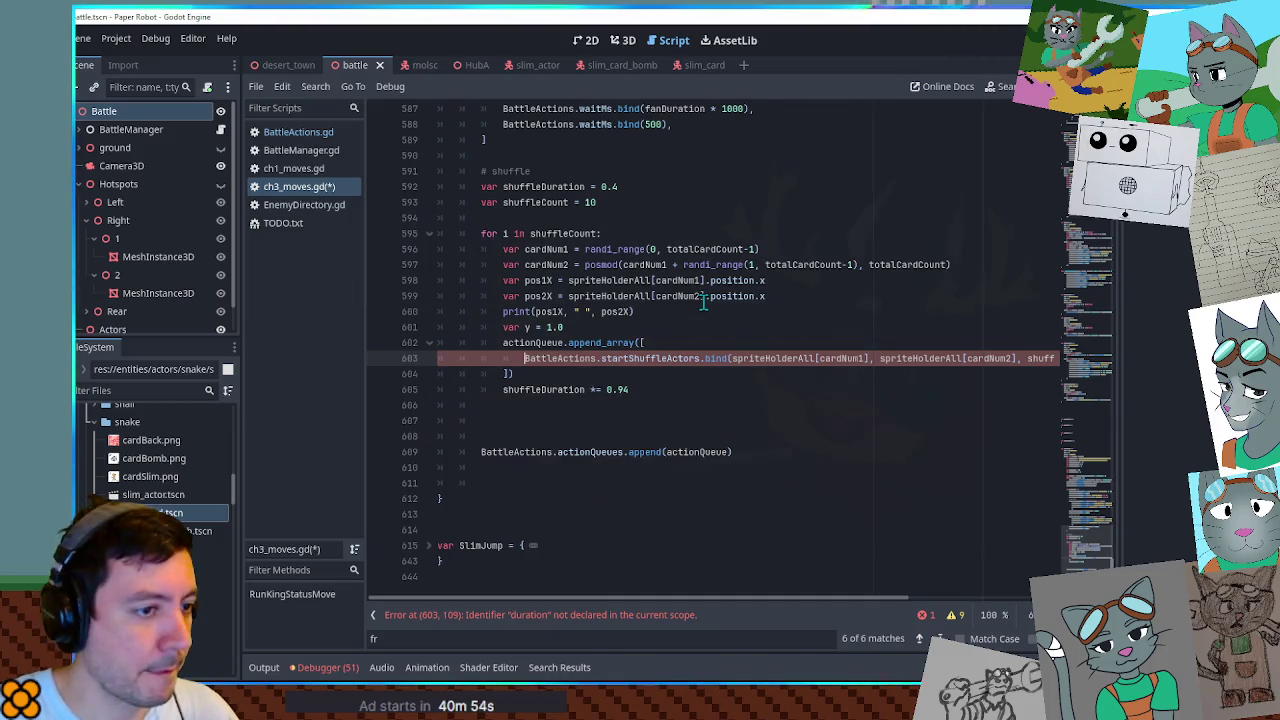
{"action": "key", "text": "ctrl+s"}
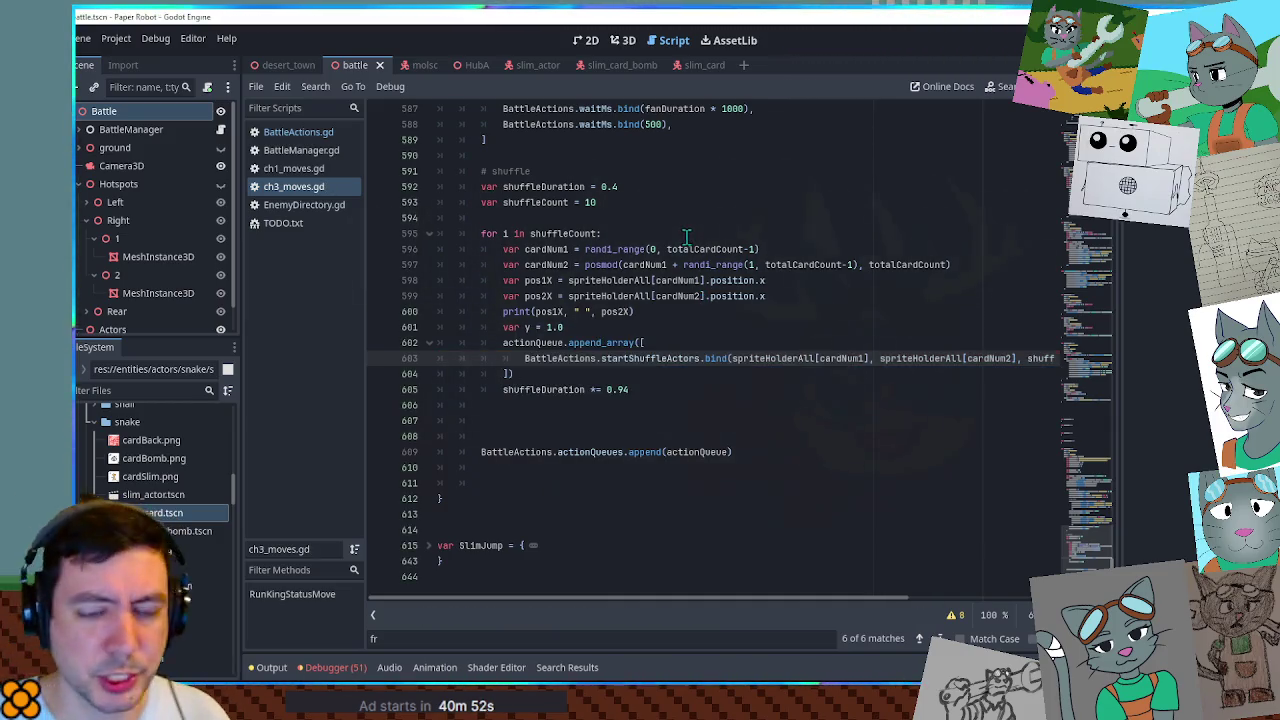
{"action": "key", "text": "F5"}
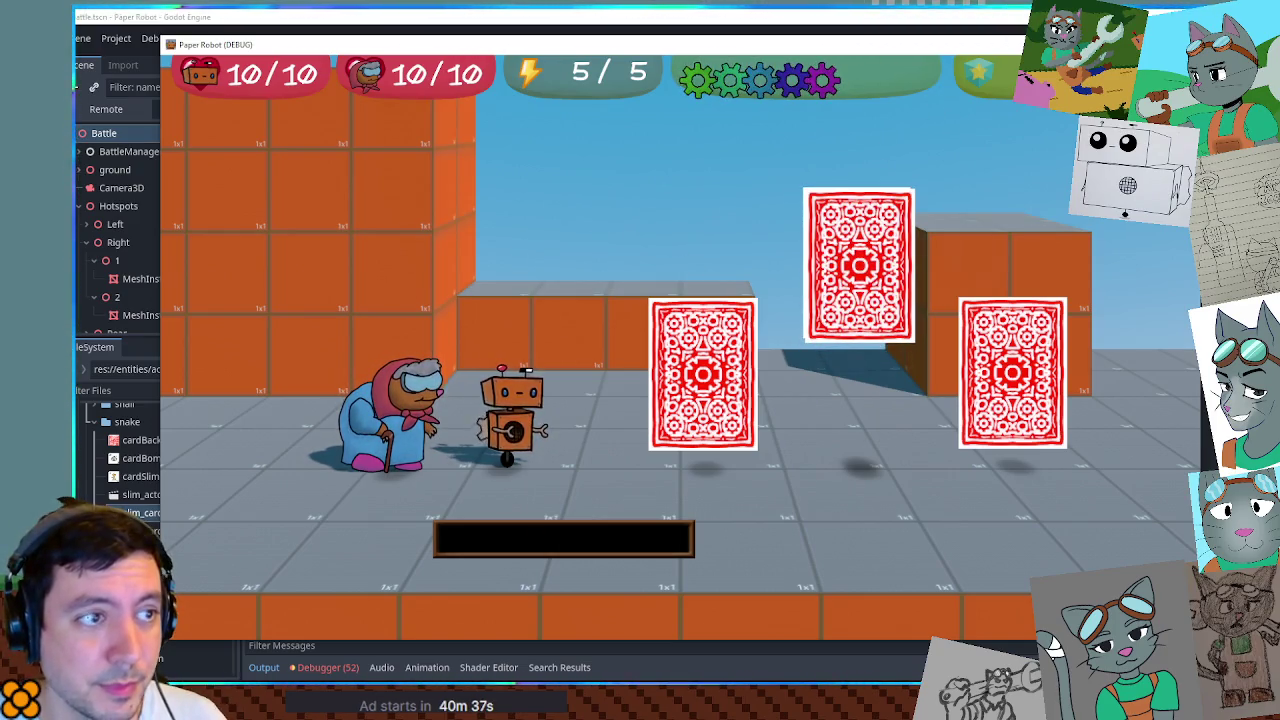
Close the running game and return to the BattleActions.gd script.
{"action": "key", "text": "alt+F4"}
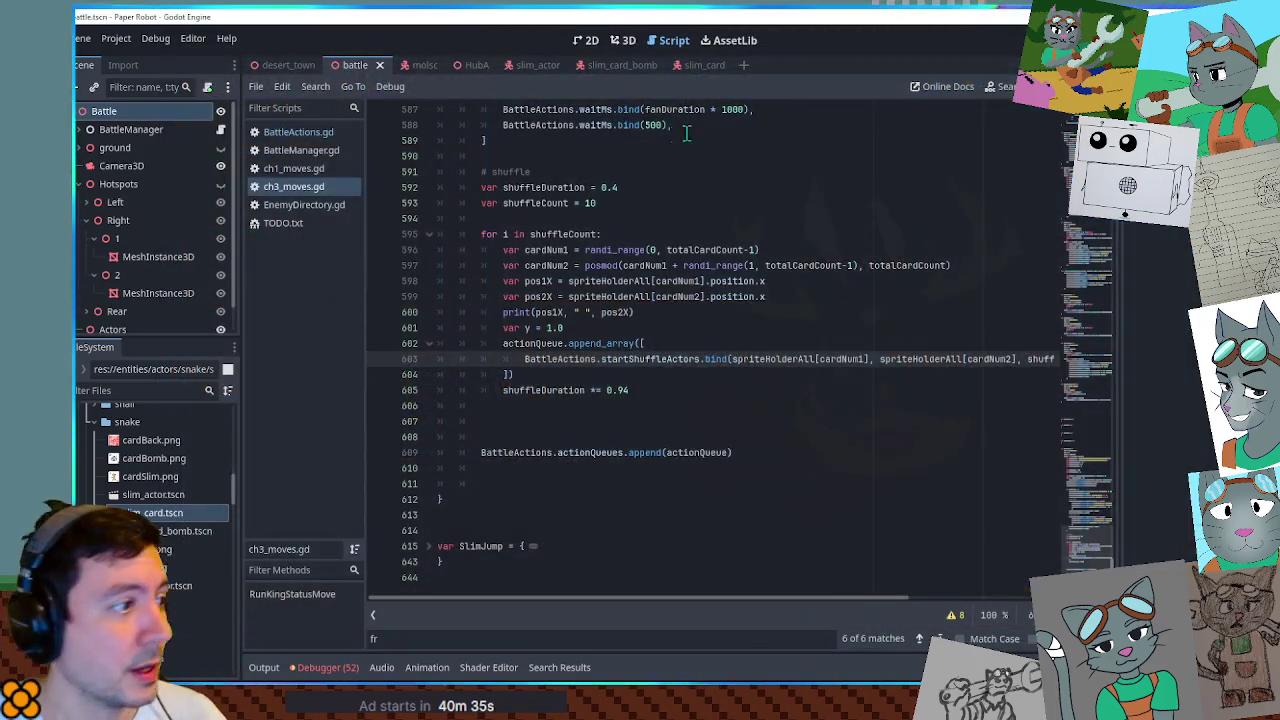
{"action": "left_click", "coordinate": [298, 133]}
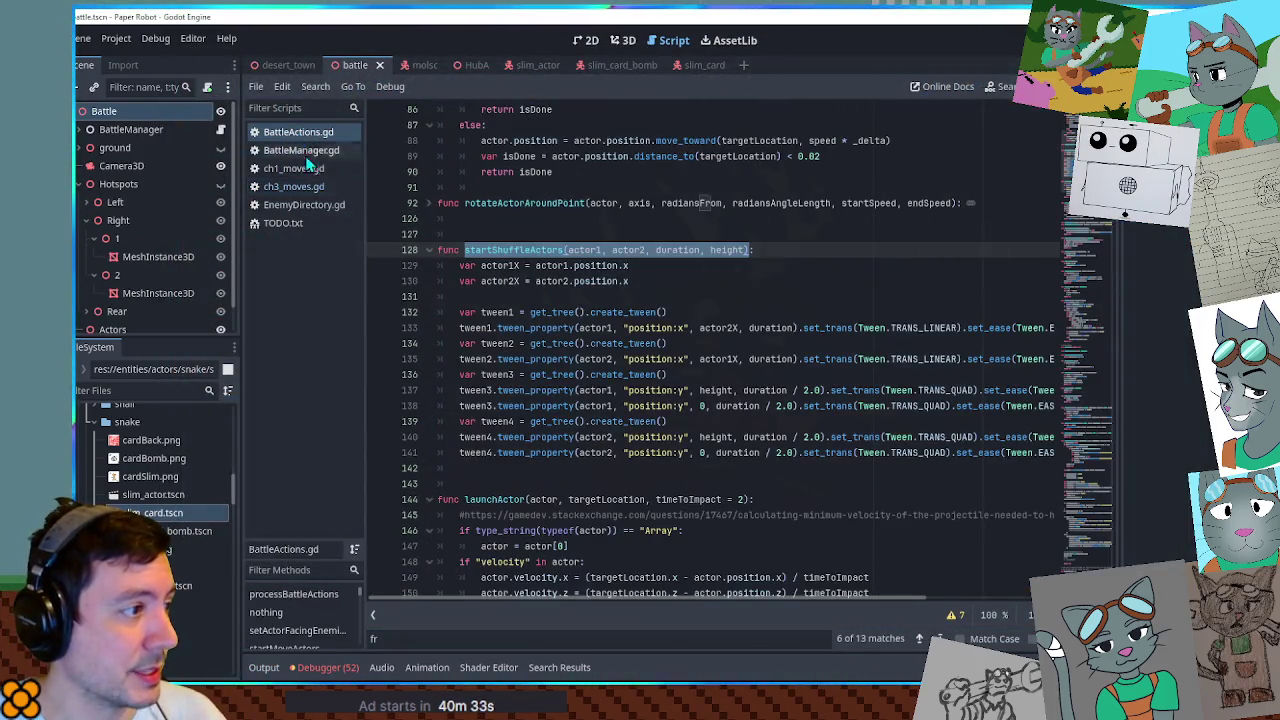
Delete the stray blank line above tween1 in startShuffleActors.
{"action": "left_click", "coordinate": [500, 464]}
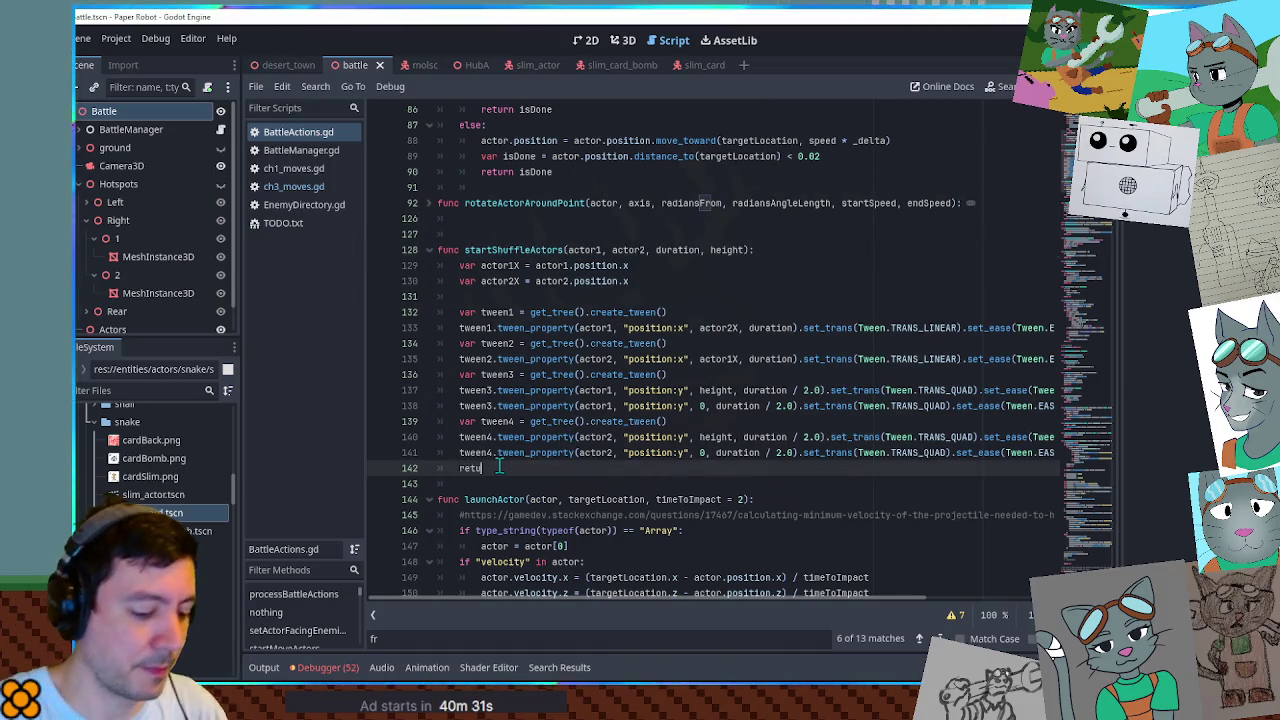
{"action": "left_click", "coordinate": [525, 297]}
{"action": "key", "text": "Delete"}
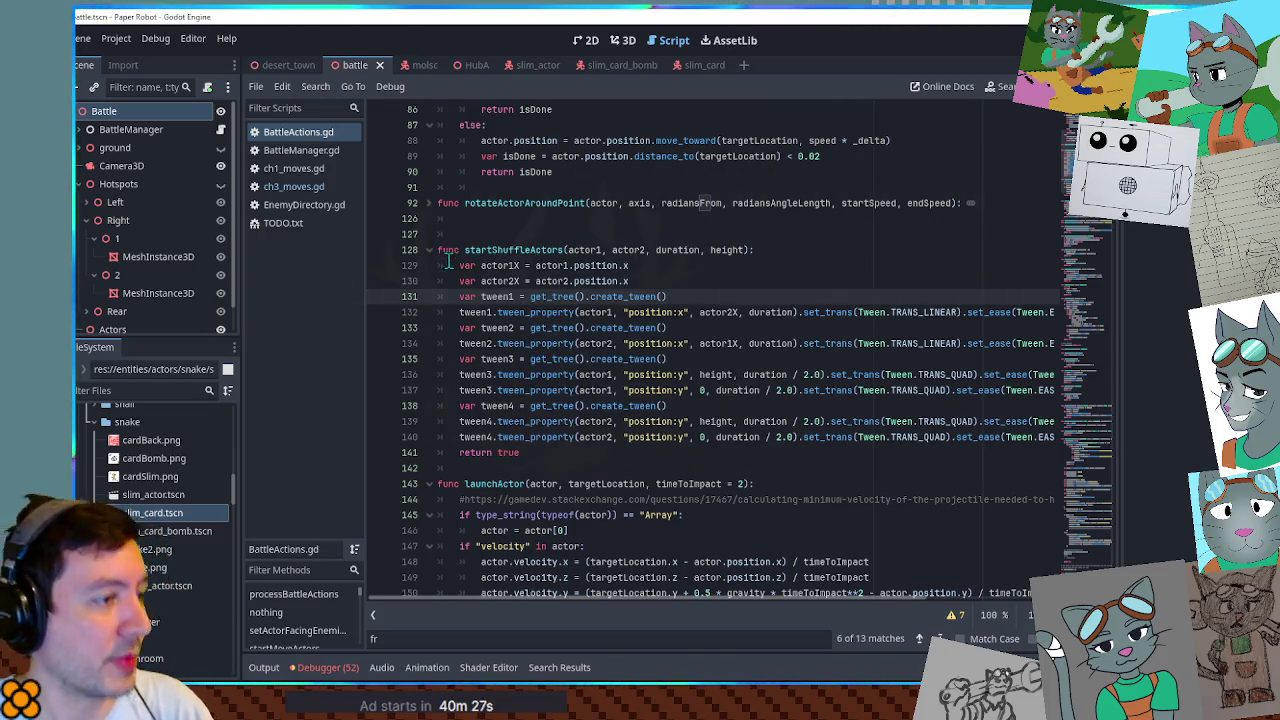
Test-run the game, stop it, and bring up ch3_moves.gd.
{"action": "key", "text": "F6"}
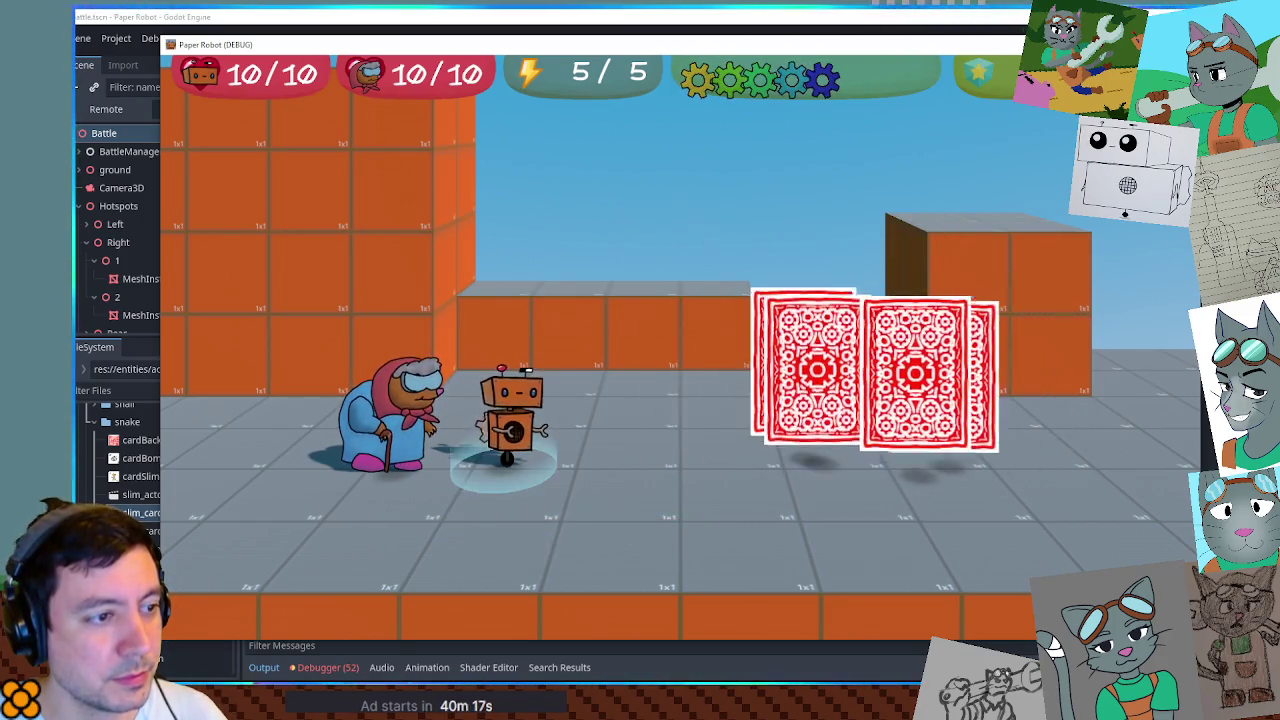
{"action": "key", "text": "F8"}
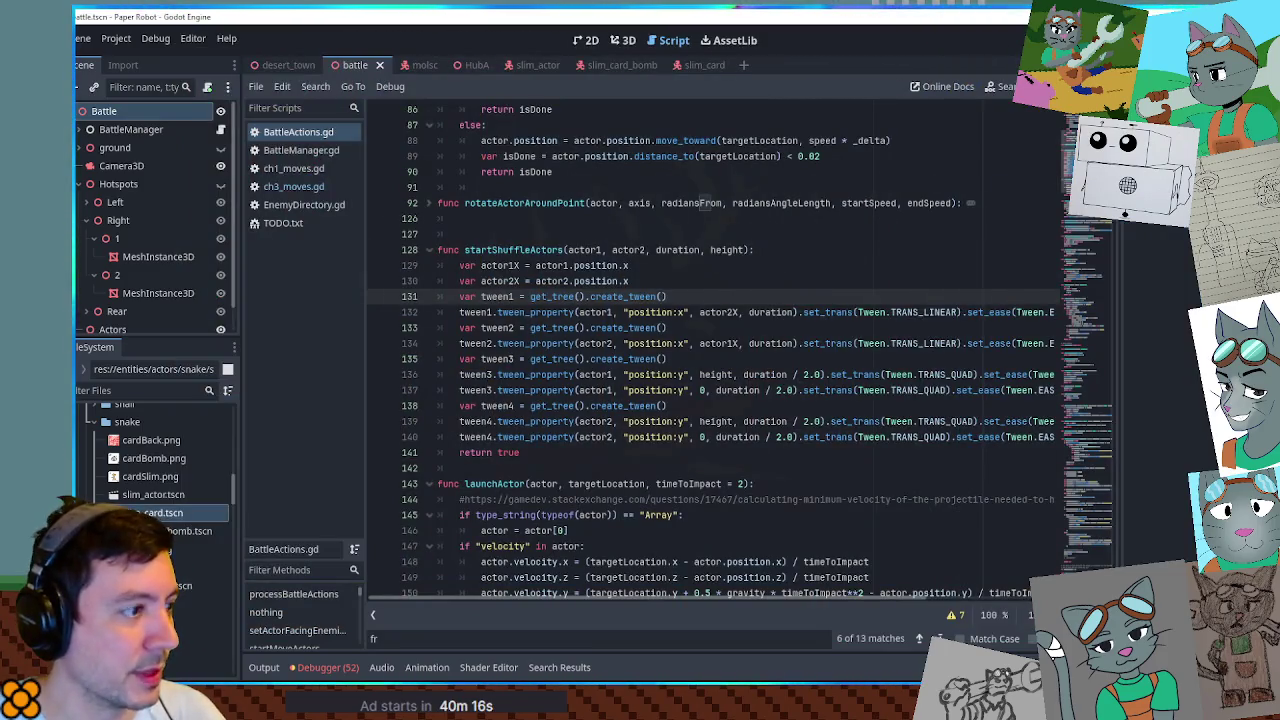
{"action": "left_click", "coordinate": [293, 186]}
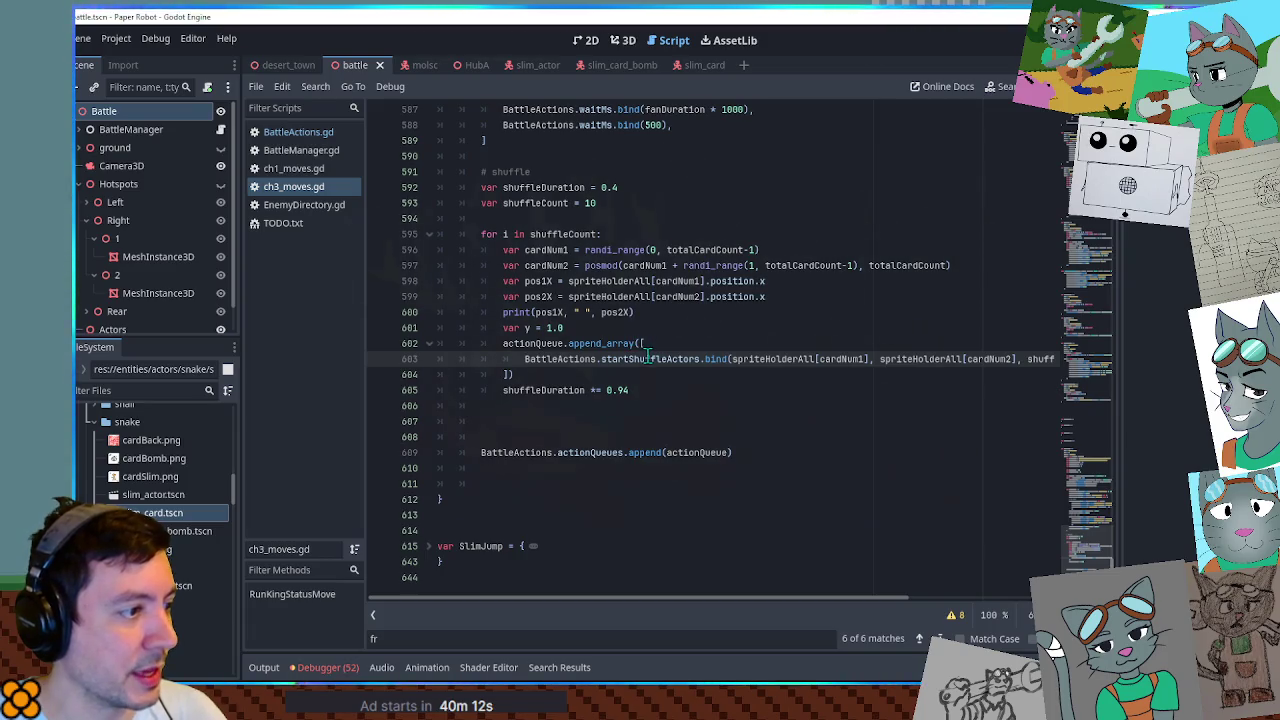
Paste a waitMs.bind(500) line below the startShuffleActors call in the loop.
{"action": "scroll", "coordinate": [633, 340], "scroll_direction": "up", "scroll_amount": 1}
{"action": "left_click", "coordinate": [789, 171]}
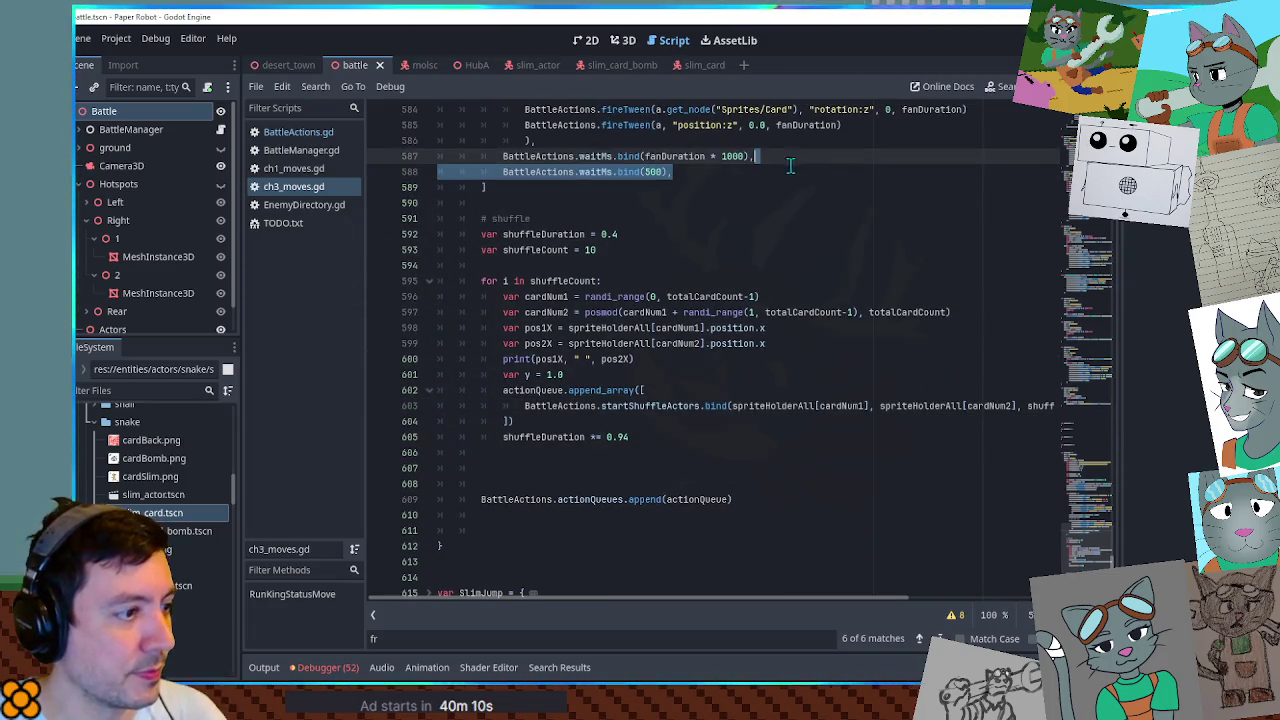
{"action": "left_click", "coordinate": [689, 407]}
{"action": "key", "text": "End"}
{"action": "key", "text": "Return"}
{"action": "type", "text": "BattleActions.waitMs.bind(500),"}
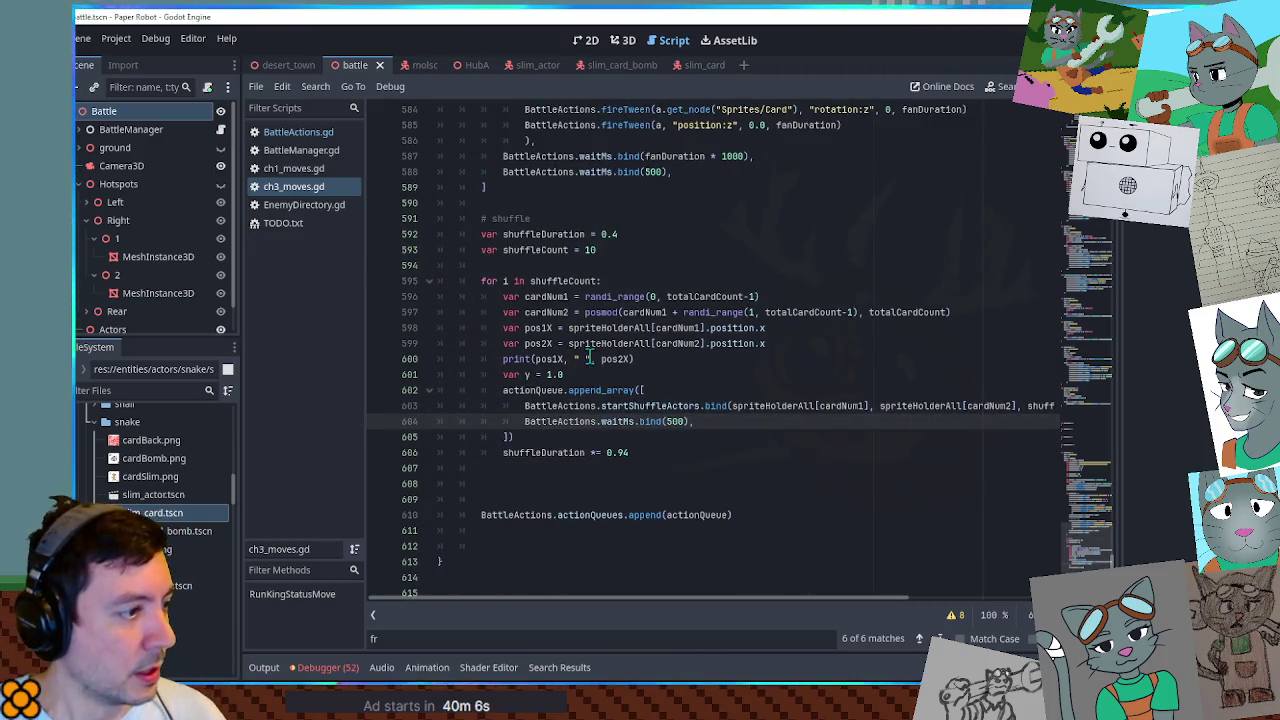
{"action": "left_click", "coordinate": [717, 406]}
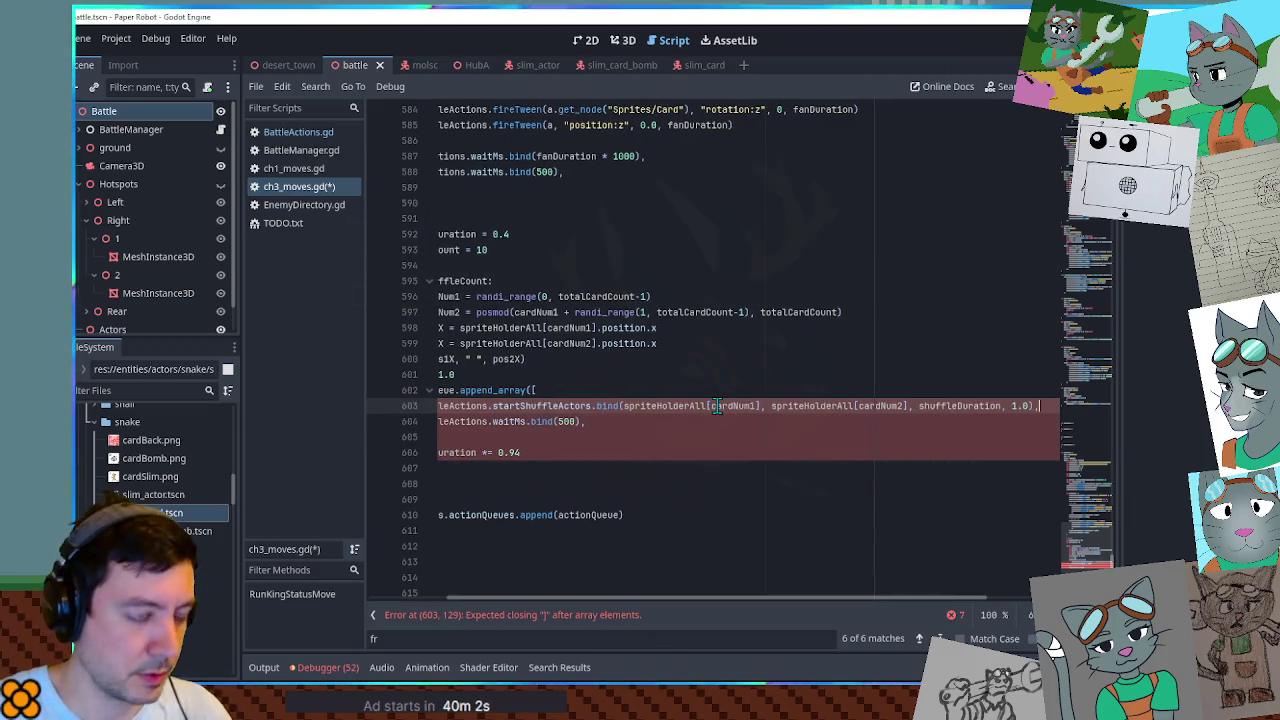
{"action": "key", "text": "Home"}
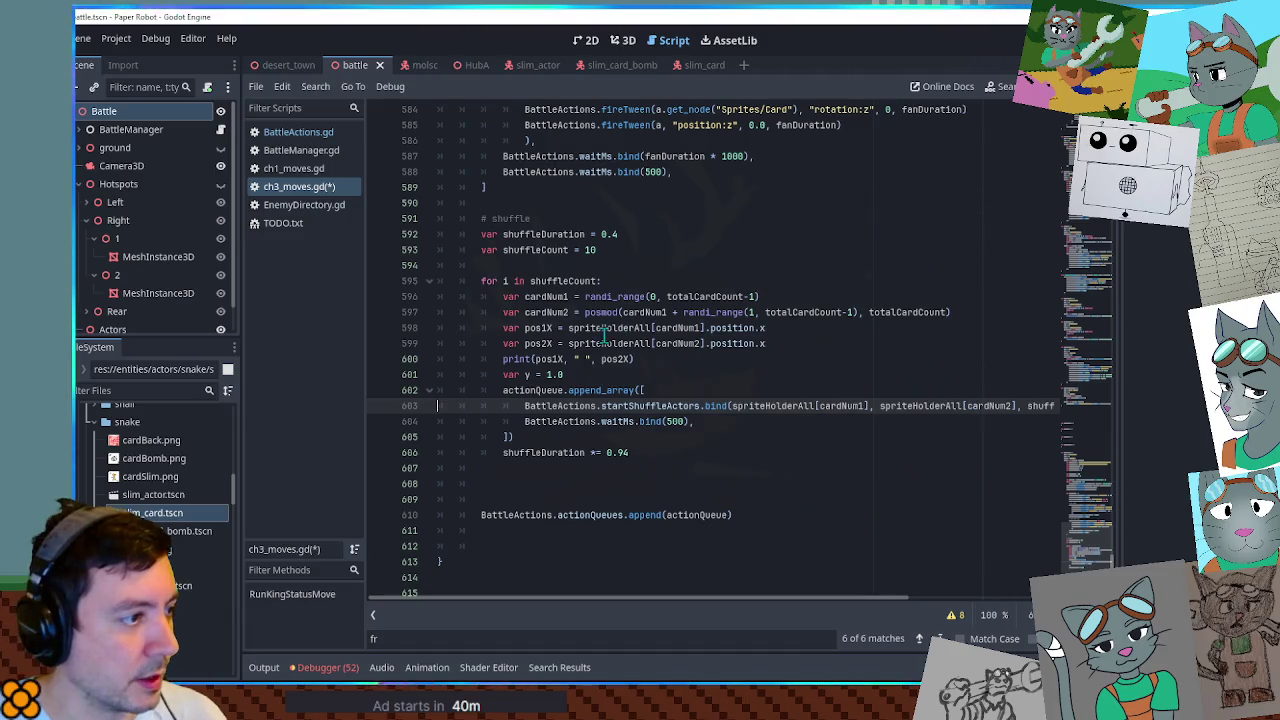
Change the wait's 500 to shuffleDuration * 1000, save, and test-run the game.
{"action": "double_click", "coordinate": [540, 234]}
{"action": "key", "text": "ctrl+c"}
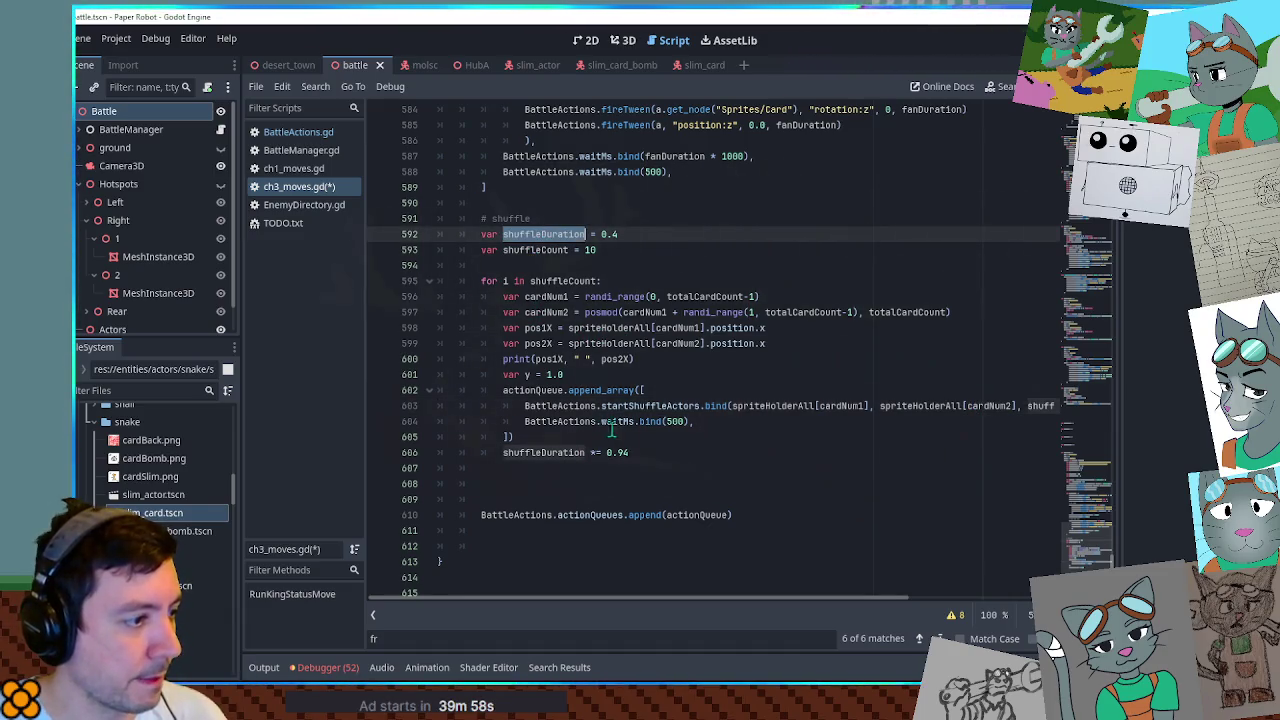
{"action": "double_click", "coordinate": [676, 421]}
{"action": "key", "text": "ctrl+v"}
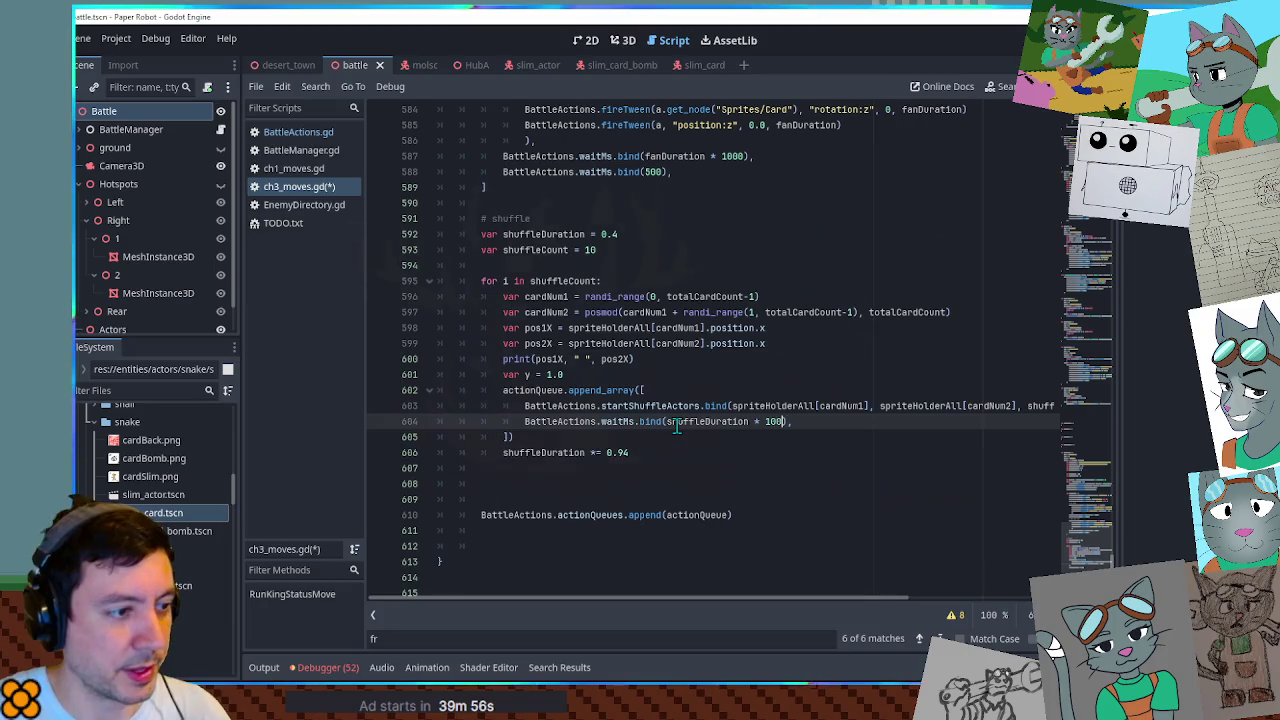
{"action": "type", "text": "0"}
{"action": "key", "text": "ctrl+s"}
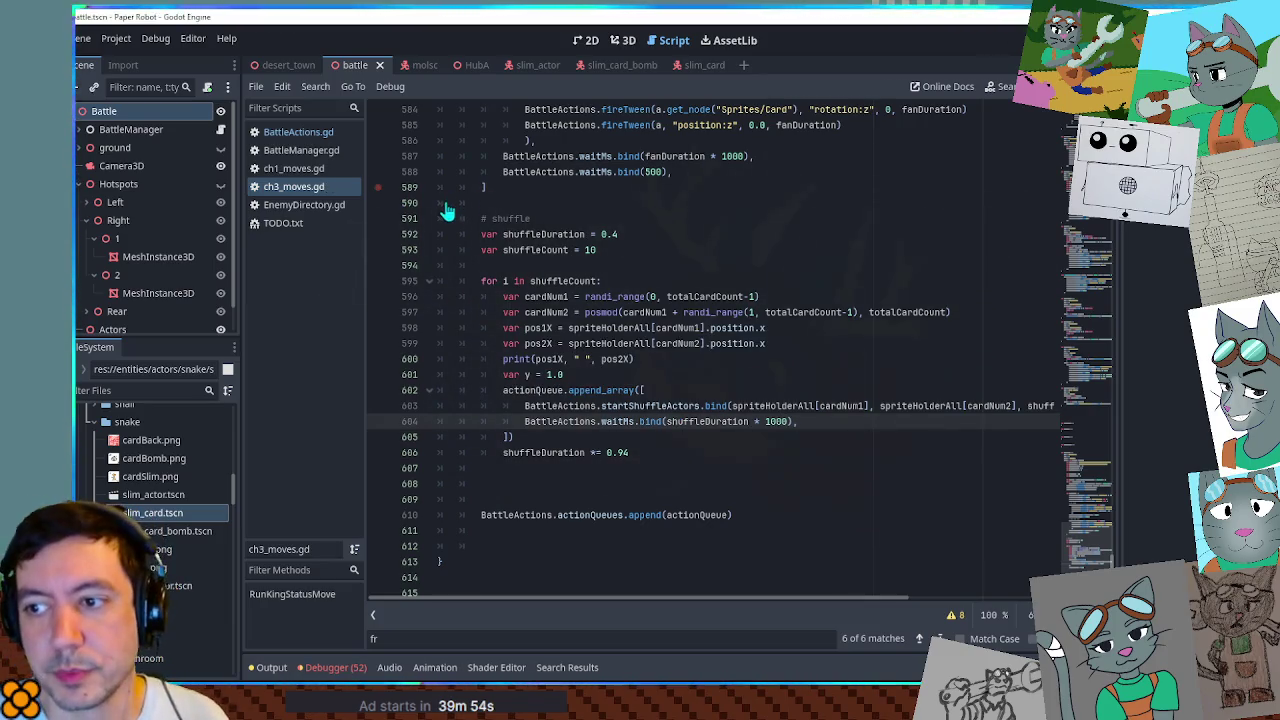
{"action": "key", "text": "F5"}
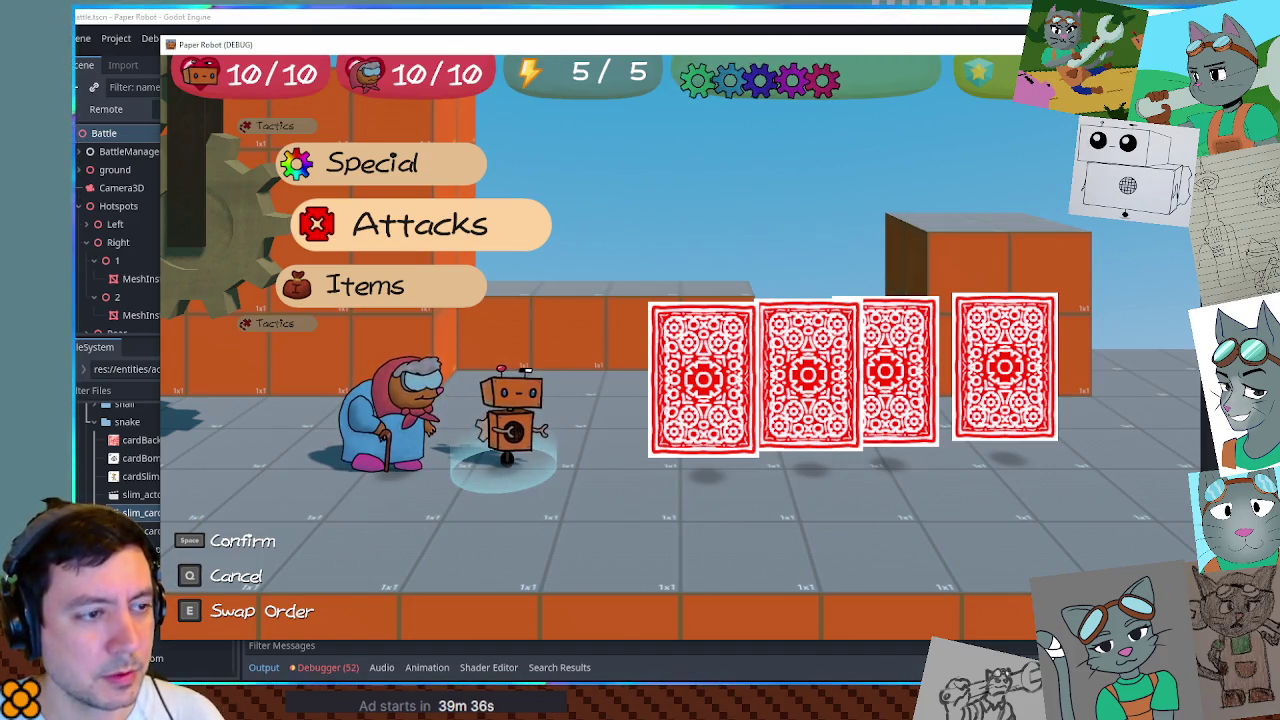
{"action": "key", "text": "F8"}
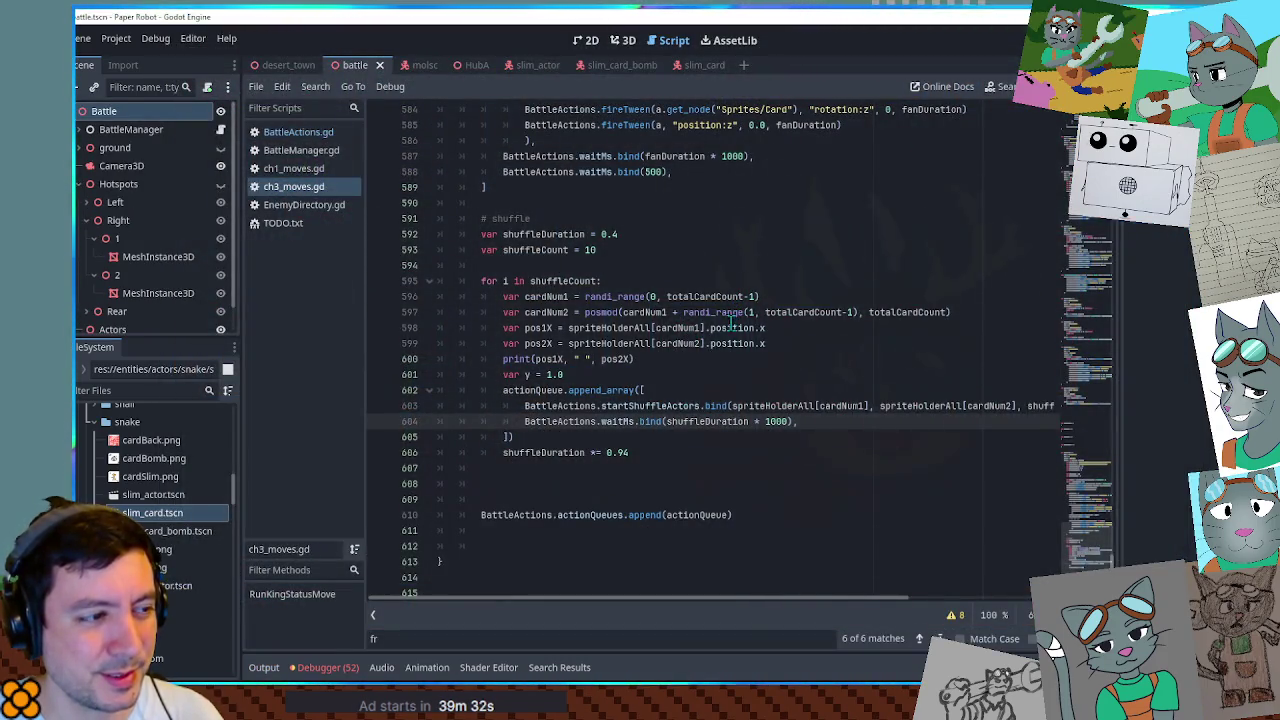
Delete the debug print, var y, pos1X and pos2X lines and save.
{"action": "left_click", "coordinate": [730, 387]}
{"action": "left_click", "coordinate": [705, 358]}
{"action": "key", "text": "ctrl+x"}
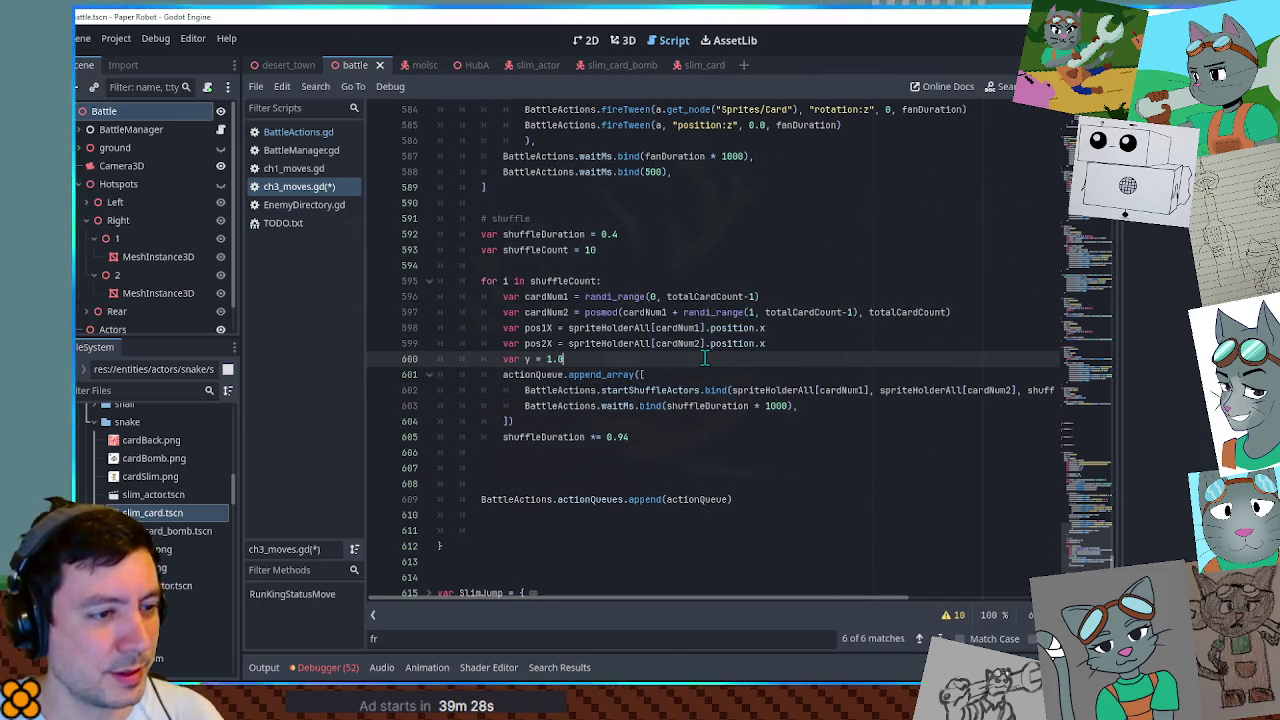
{"action": "left_click_drag", "start_coordinate": [817, 597], "coordinate": [950, 603]}
{"action": "key", "text": "ctrl+x"}
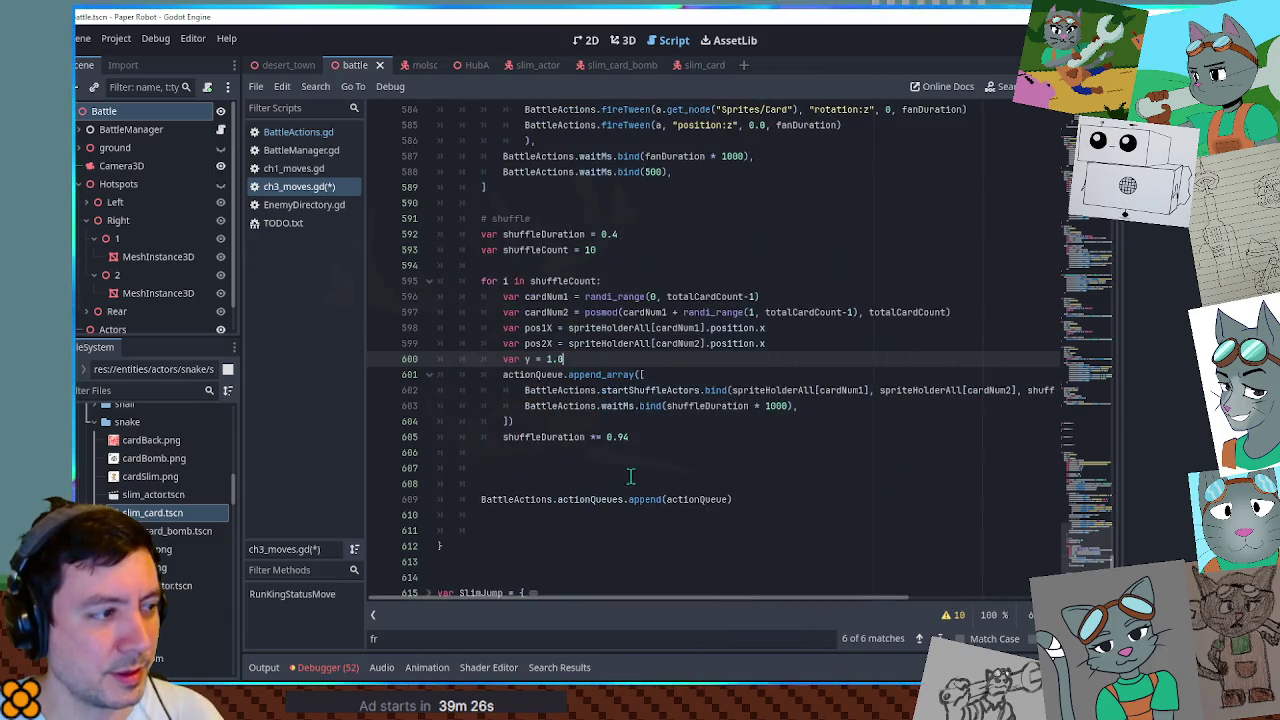
{"action": "key", "text": "ctrl+x"}
{"action": "key", "text": "ctrl+x"}
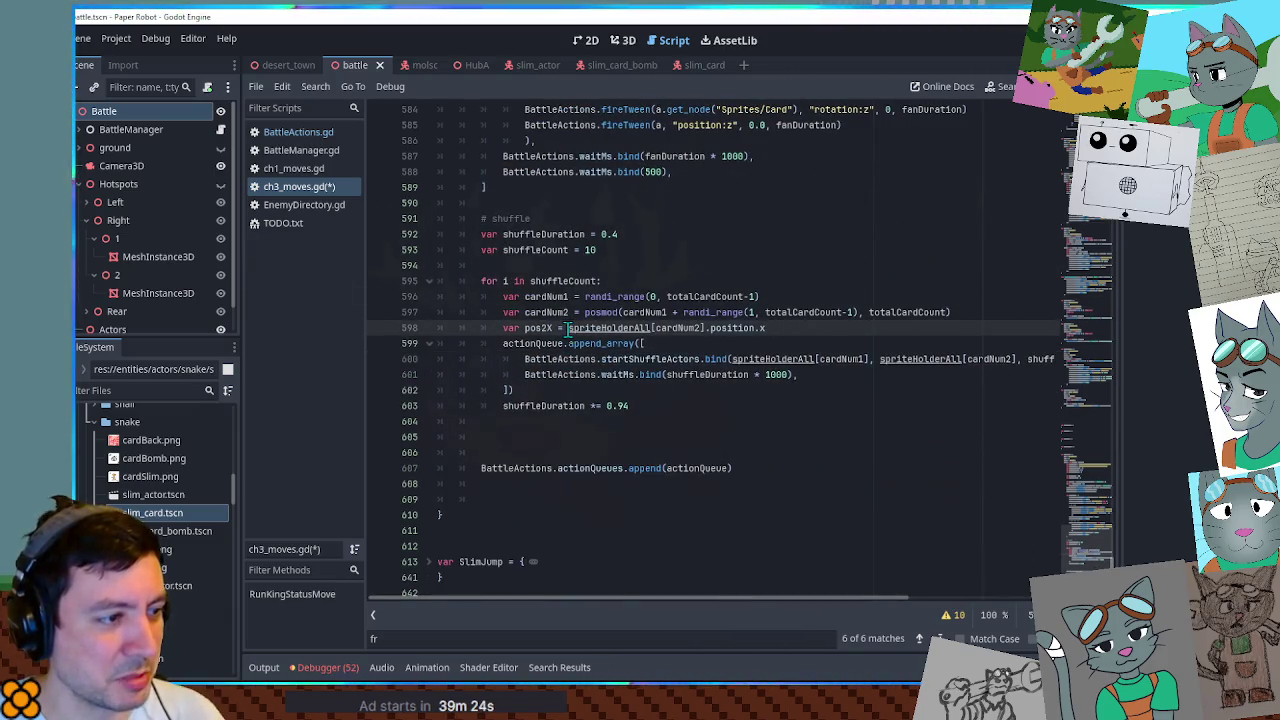
{"action": "left_click", "coordinate": [726, 266]}
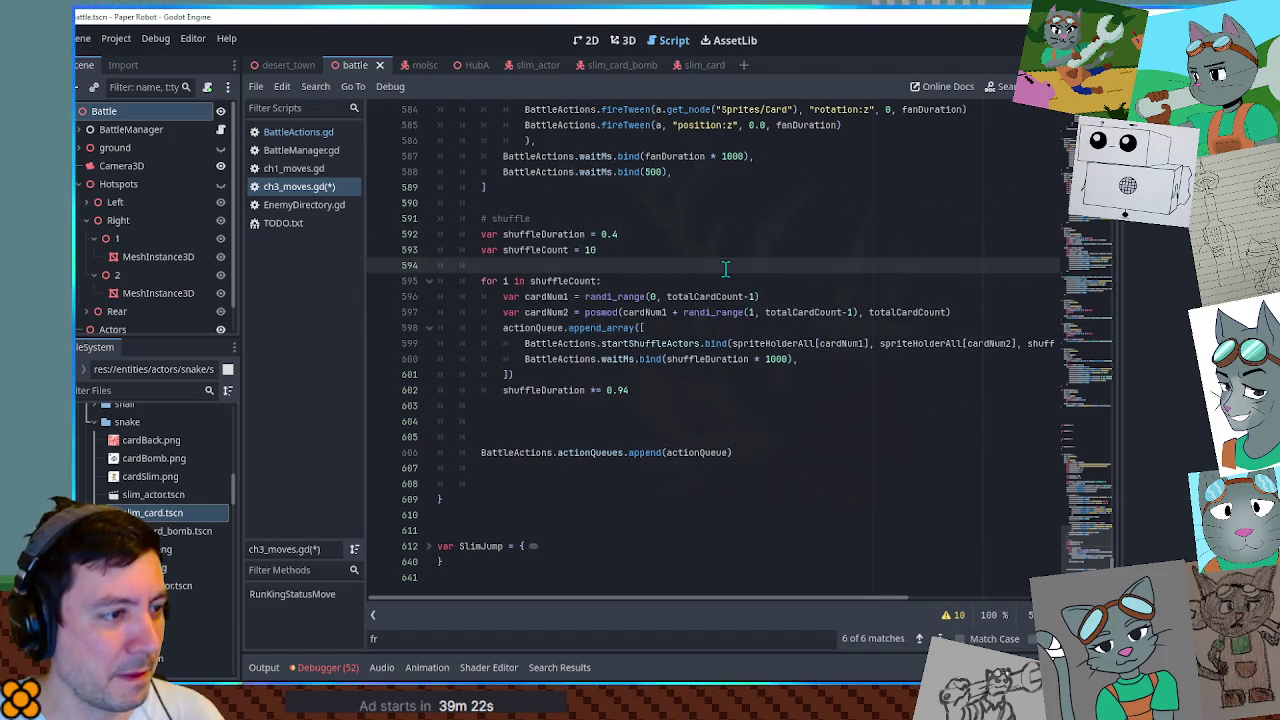
{"action": "double_click", "coordinate": [832, 343]}
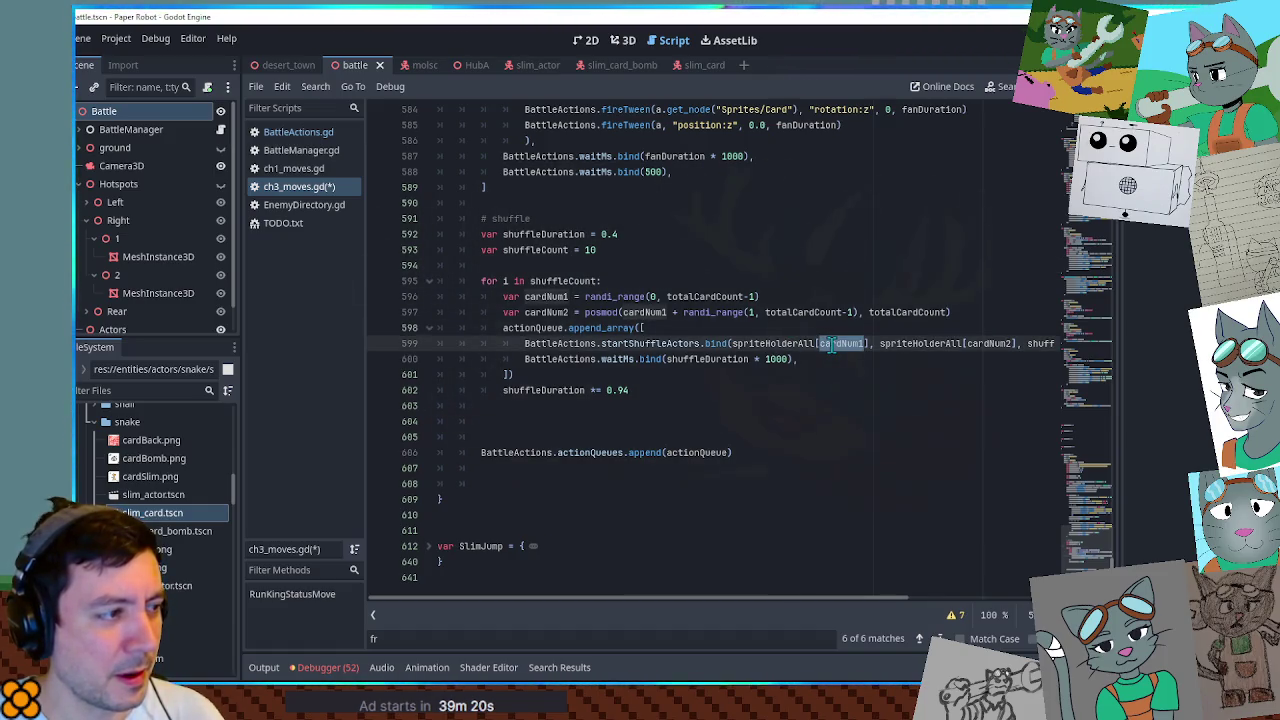
{"action": "key", "text": "ctrl+s"}
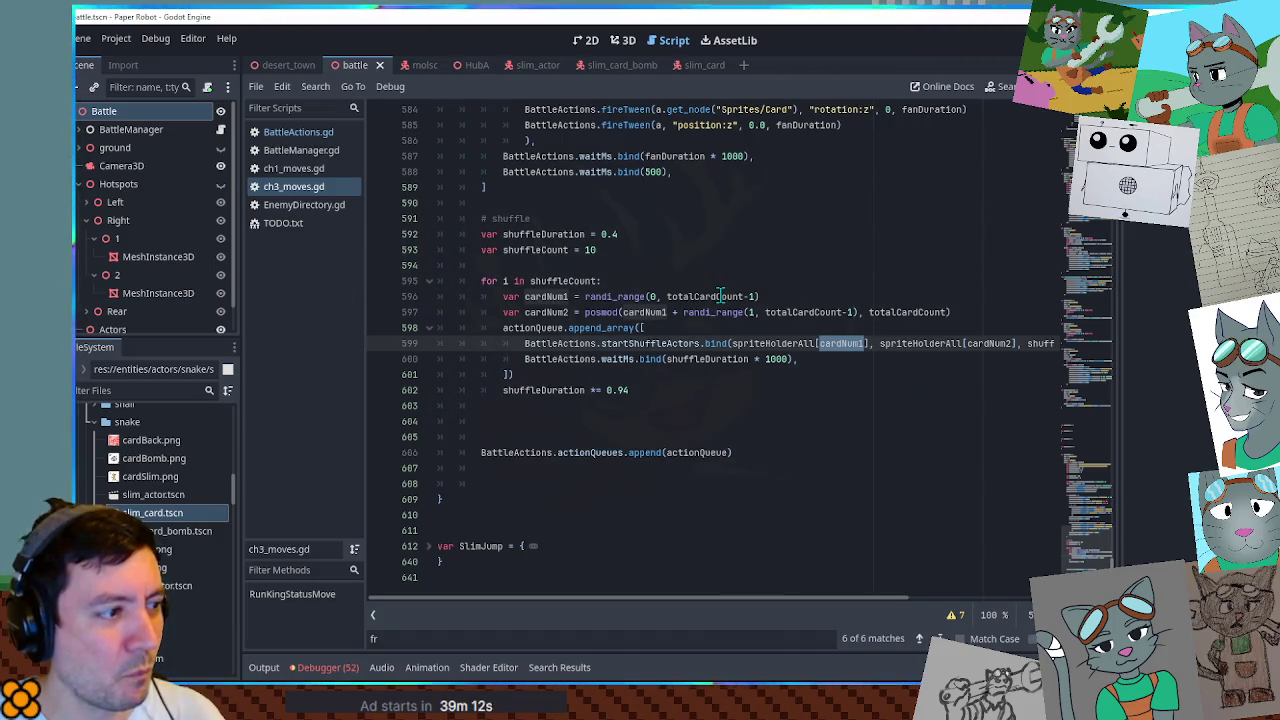
Change the shuffleDuration multiplier from 0.94 to 0.5 and save.
{"action": "left_click", "coordinate": [533, 390]}
{"action": "double_click", "coordinate": [533, 390]}
{"action": "left_click", "coordinate": [533, 391]}
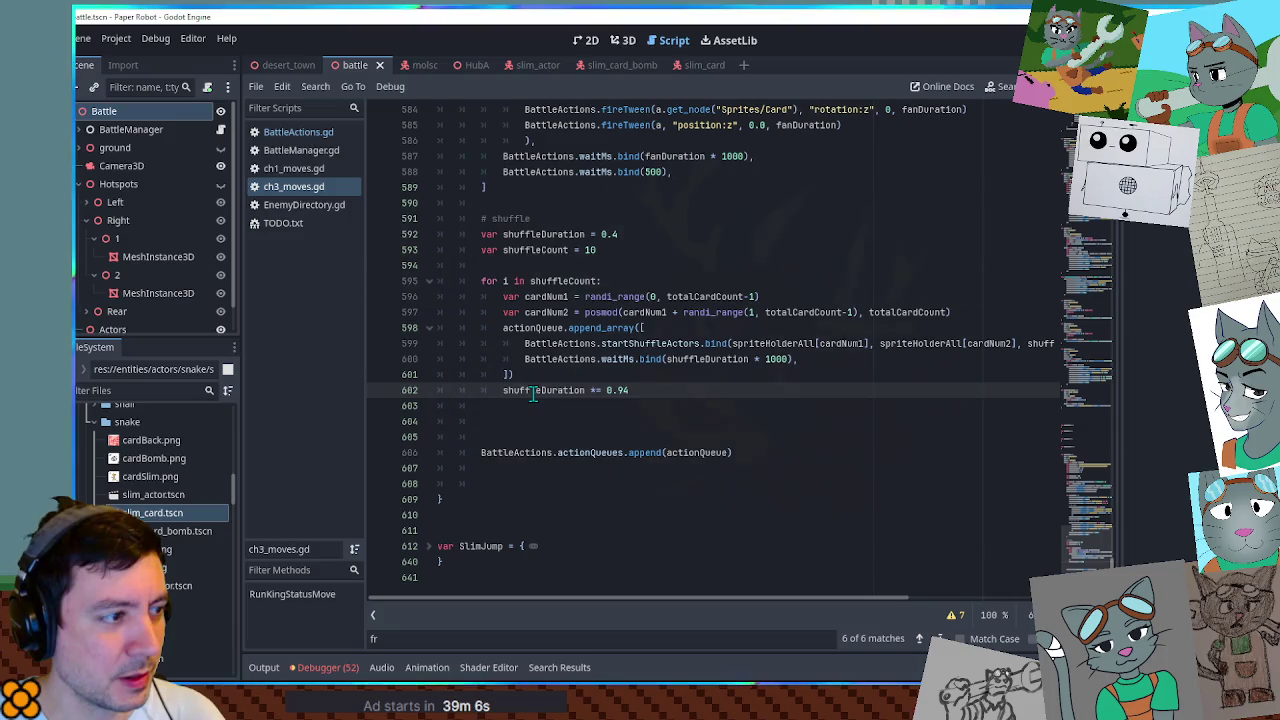
{"action": "mouse_move", "coordinate": [790, 598]}
{"action": "left_mouse_down"}
{"action": "mouse_move", "coordinate": [927, 604]}
{"action": "mouse_move", "coordinate": [680, 608]}
{"action": "left_mouse_up"}
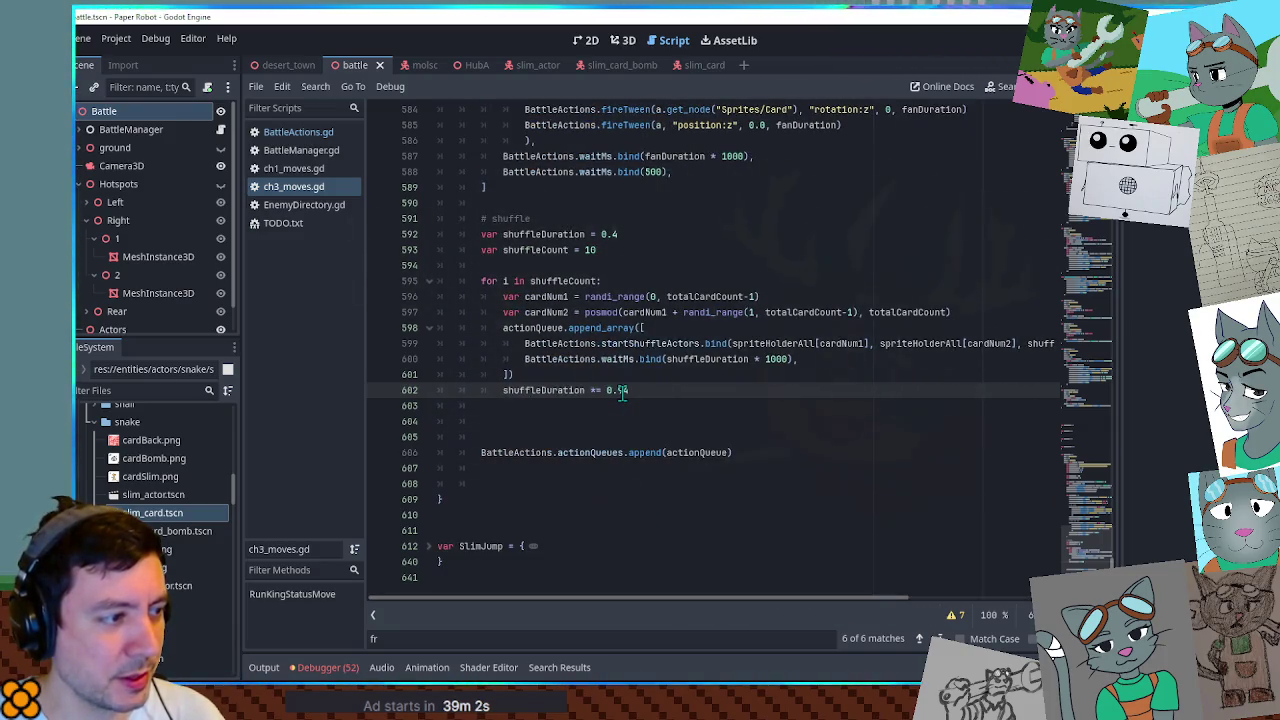
{"action": "key", "text": "ctrl+s"}
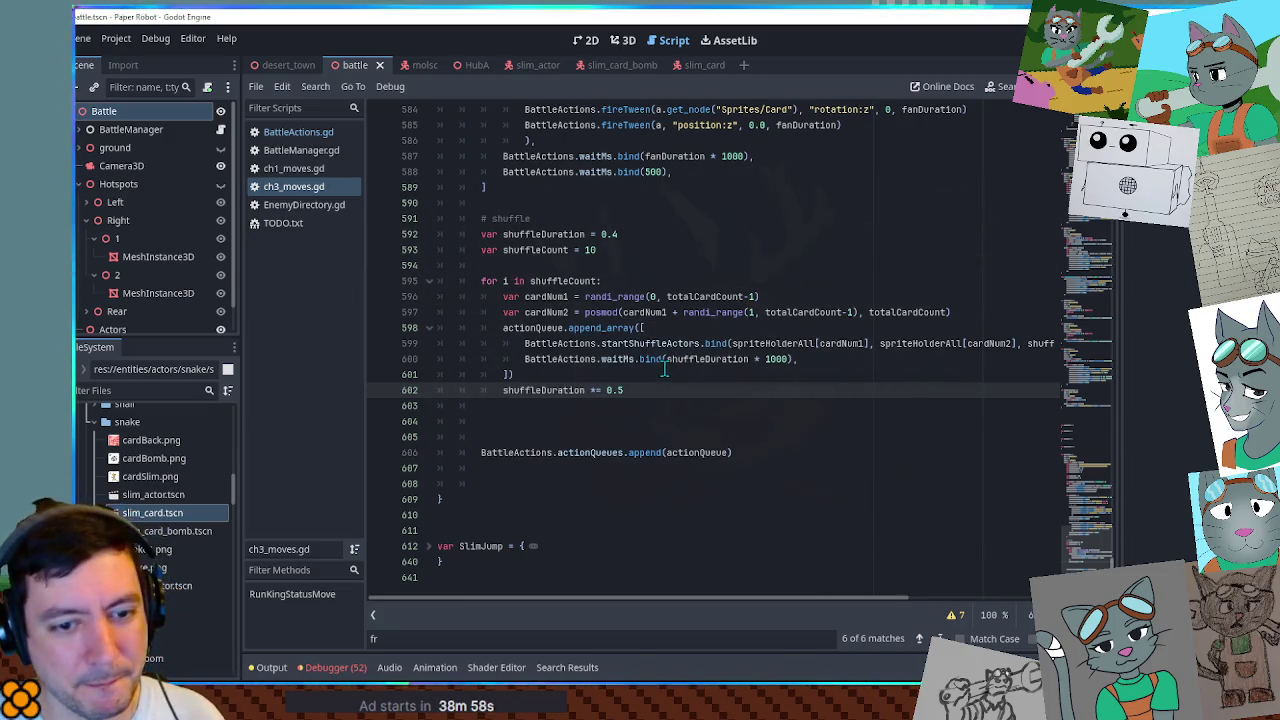
Test the 0.5 multiplier, change it to 0.92, save, and relaunch the game.
{"action": "key", "text": "F5"}
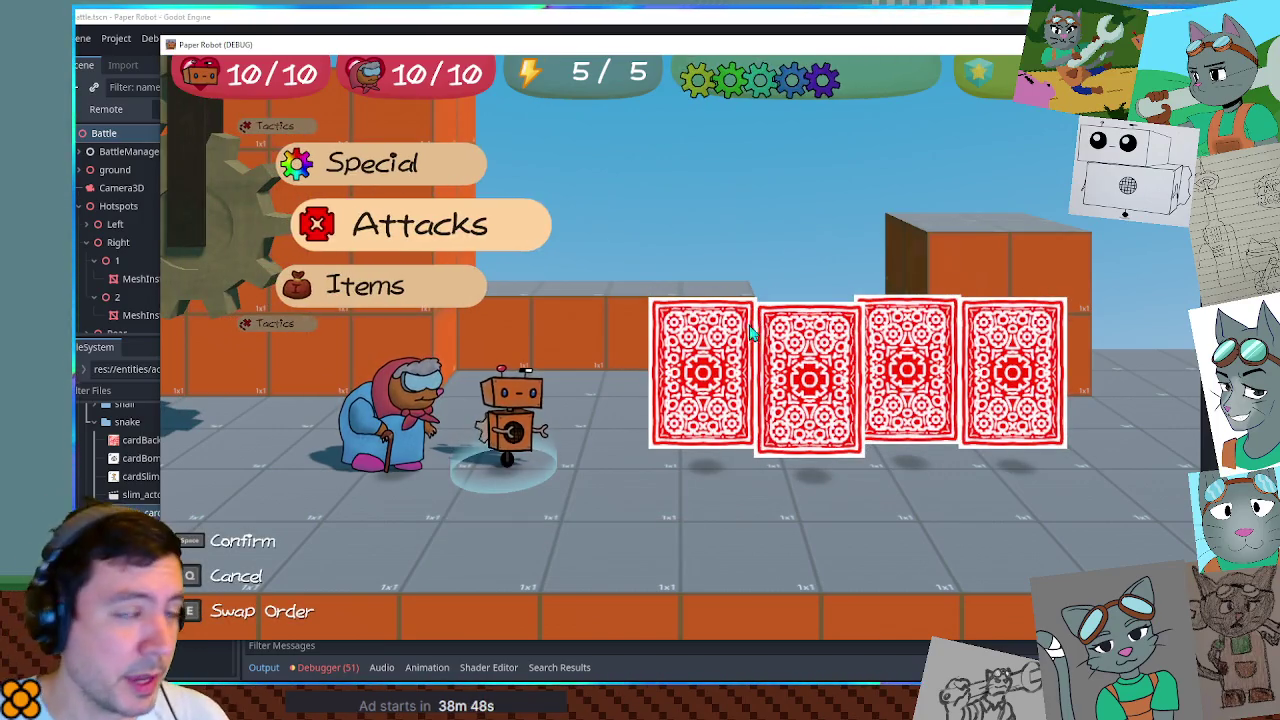
{"action": "key", "text": "F8"}
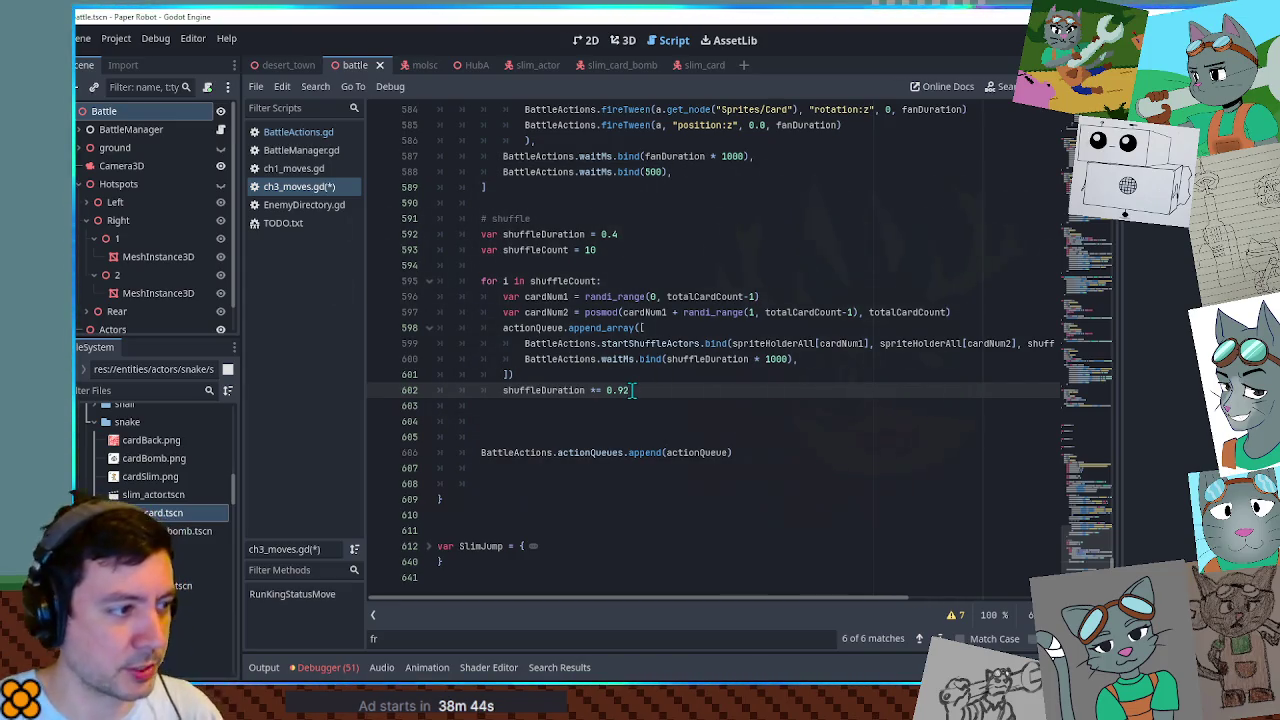
{"action": "key", "text": "ctrl+s"}
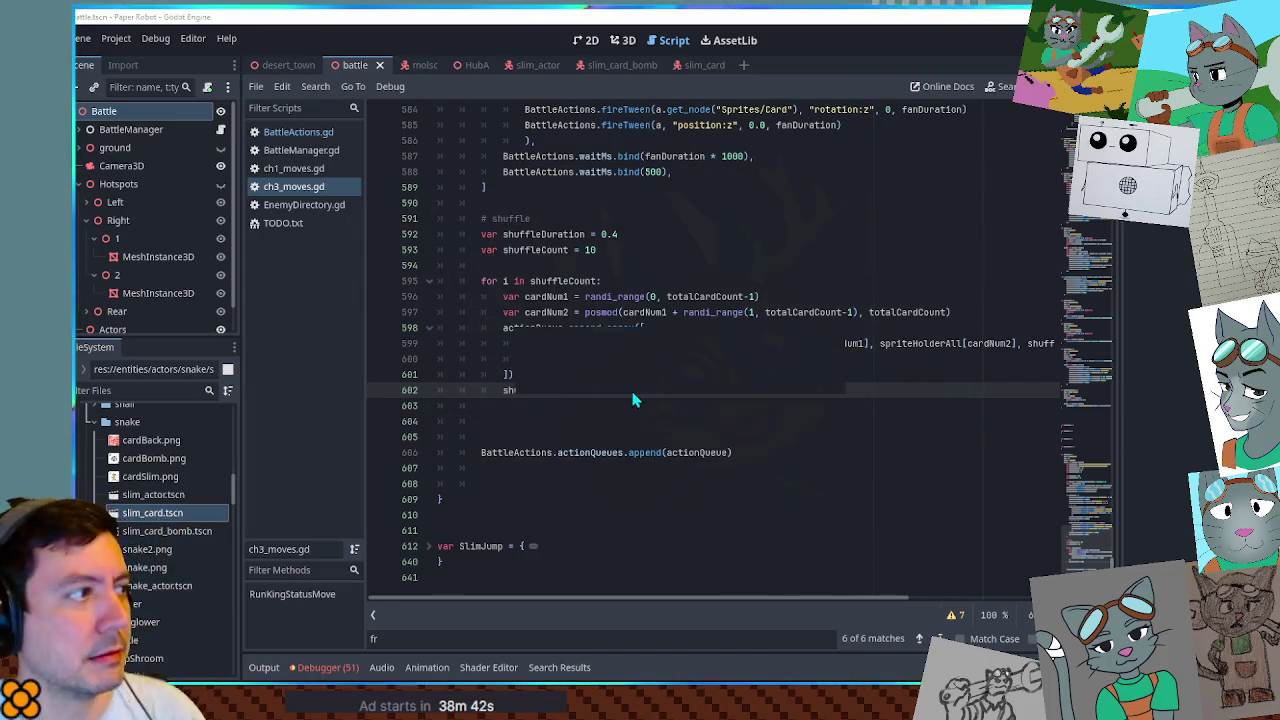
{"action": "key", "text": "F5"}
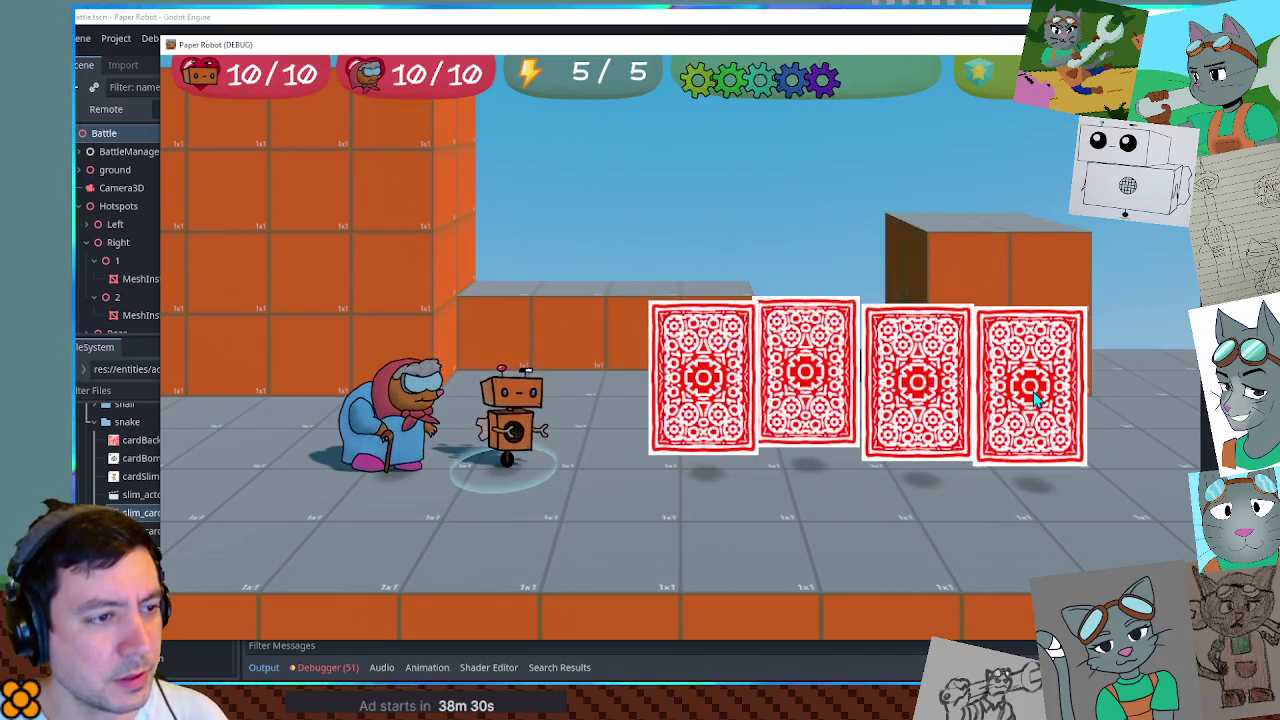
{"action": "key", "text": "F8"}
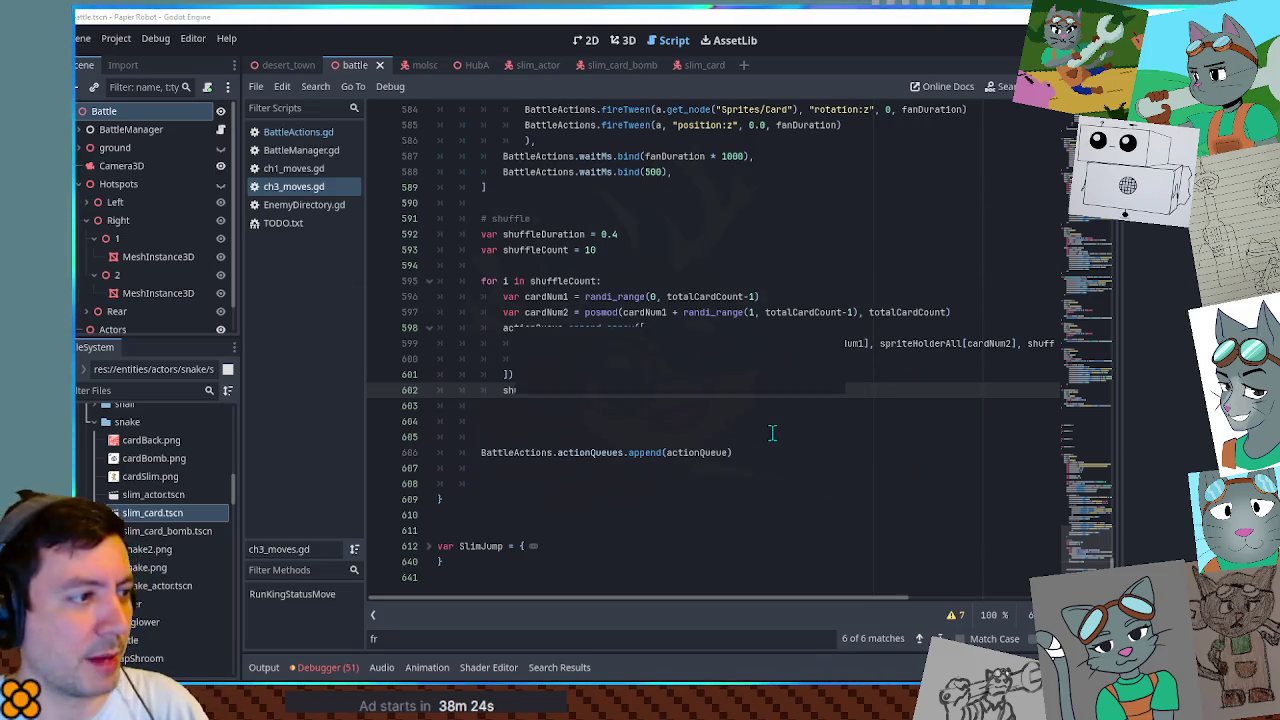
{"action": "key", "text": "F5"}
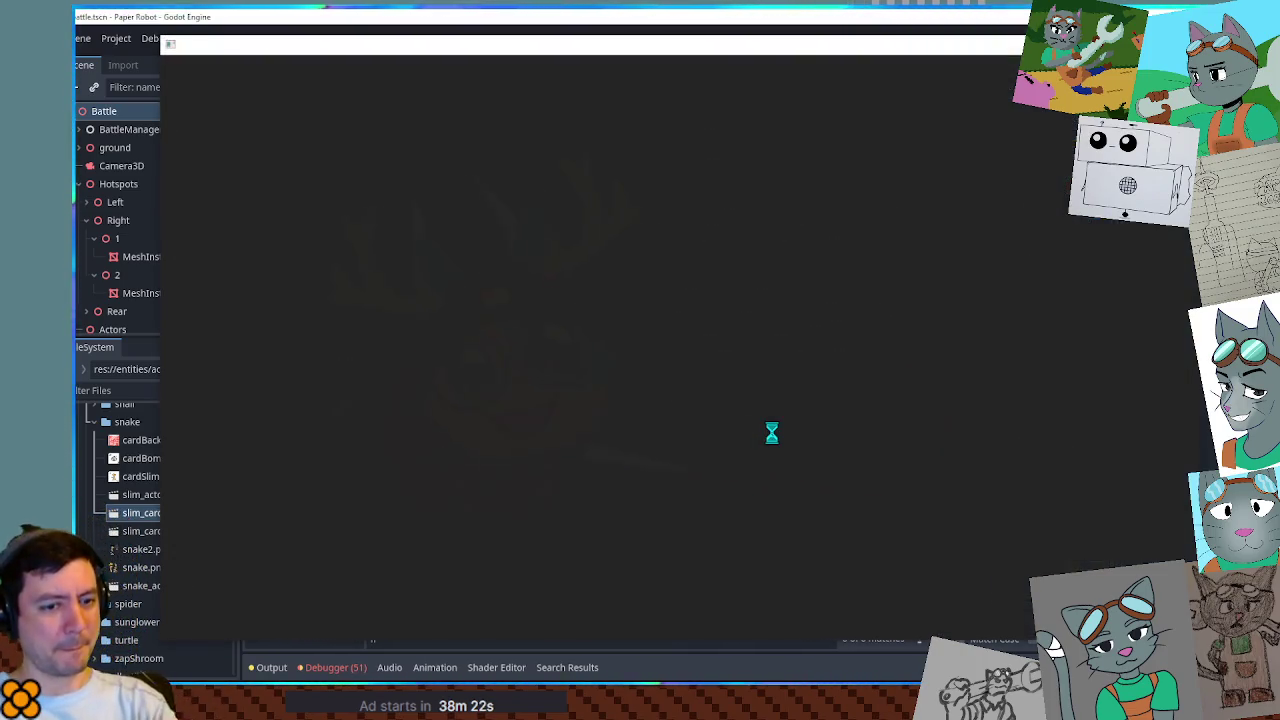
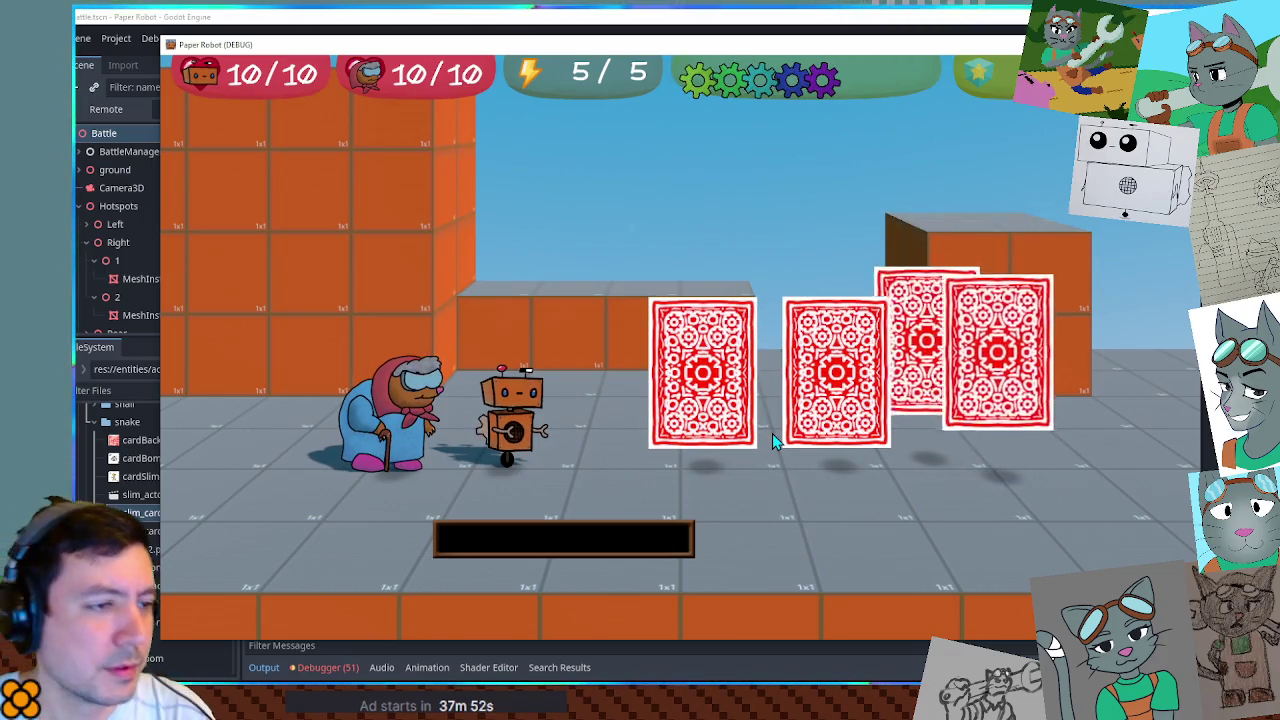
Stop the game, then in BattleActions.gd set line 136 to Tween.EASE_OUT and line 137 to Tween.EASE_IN.
{"action": "key", "text": "F8"}
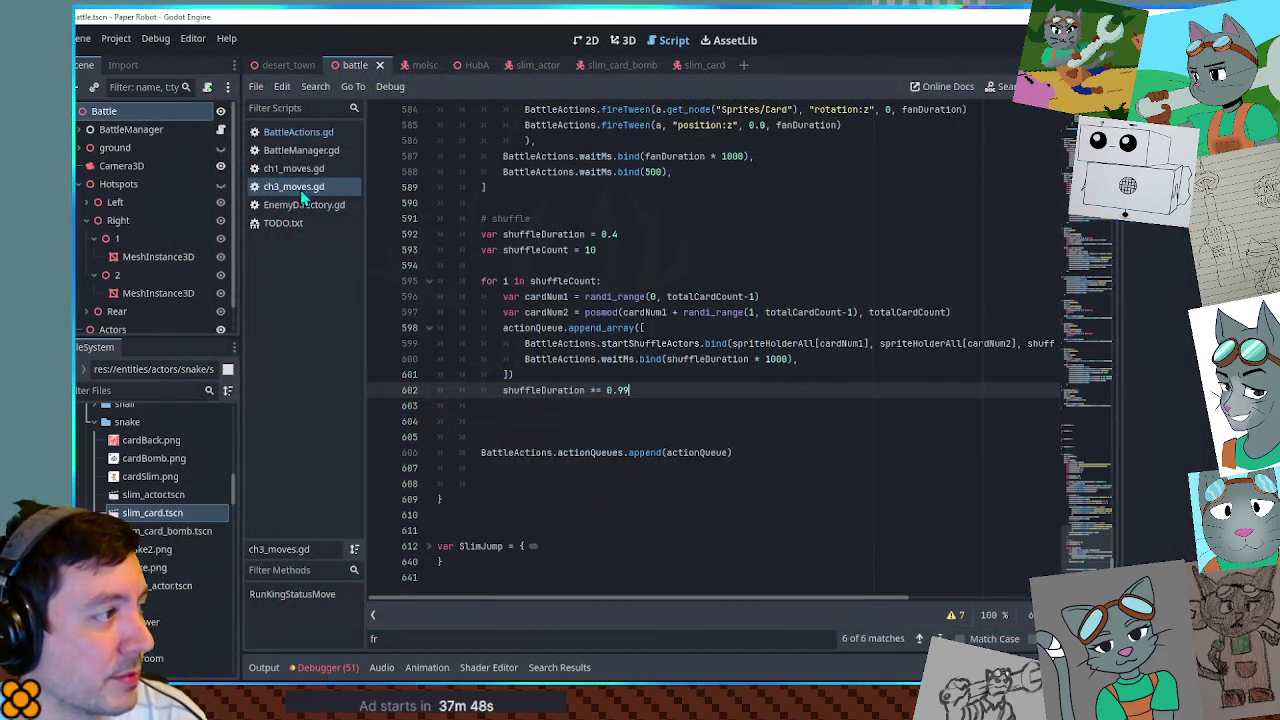
{"action": "left_click", "coordinate": [298, 132]}
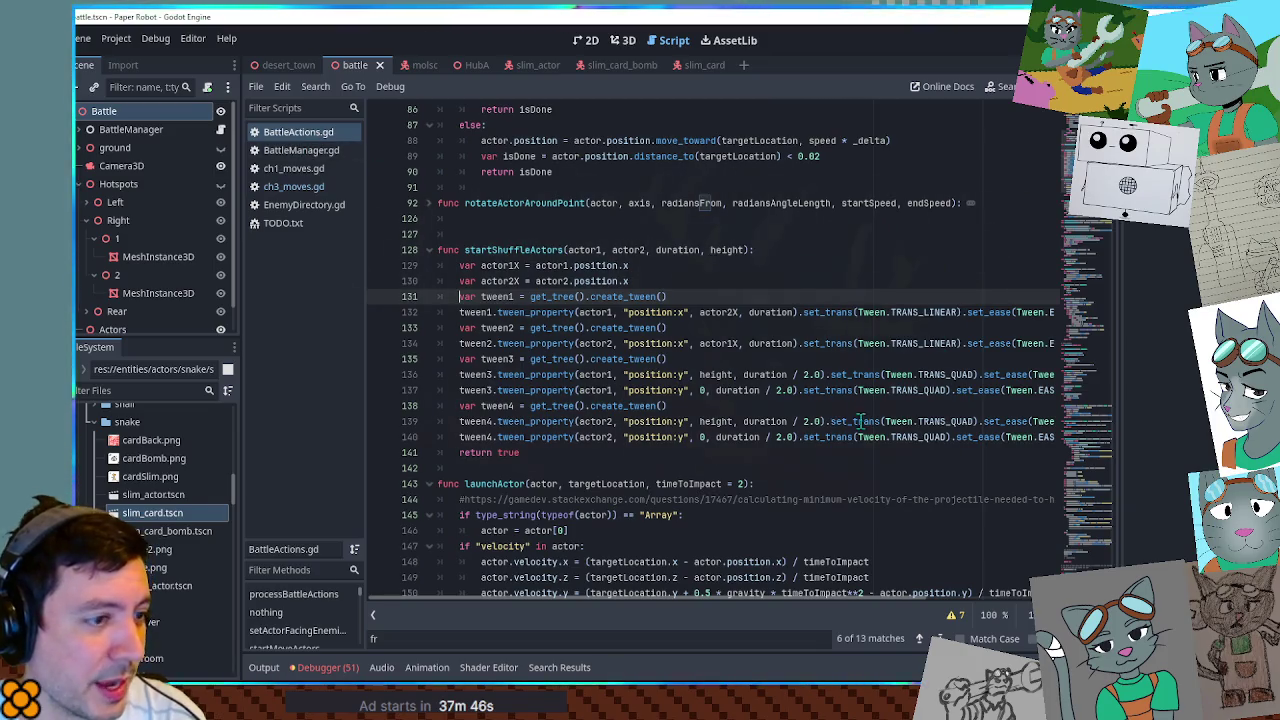
{"action": "left_click", "coordinate": [904, 437]}
{"action": "key", "text": "End"}
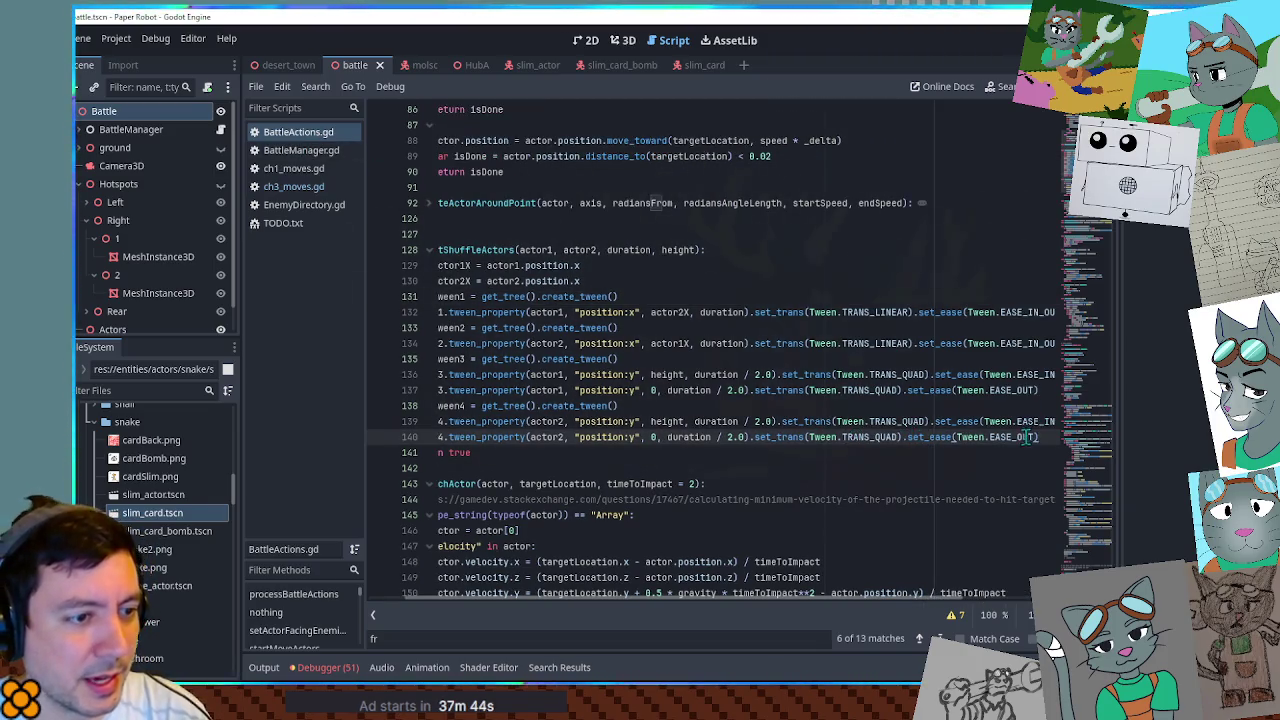
{"action": "double_click", "coordinate": [1027, 437]}
{"action": "key", "text": "ctrl+c"}
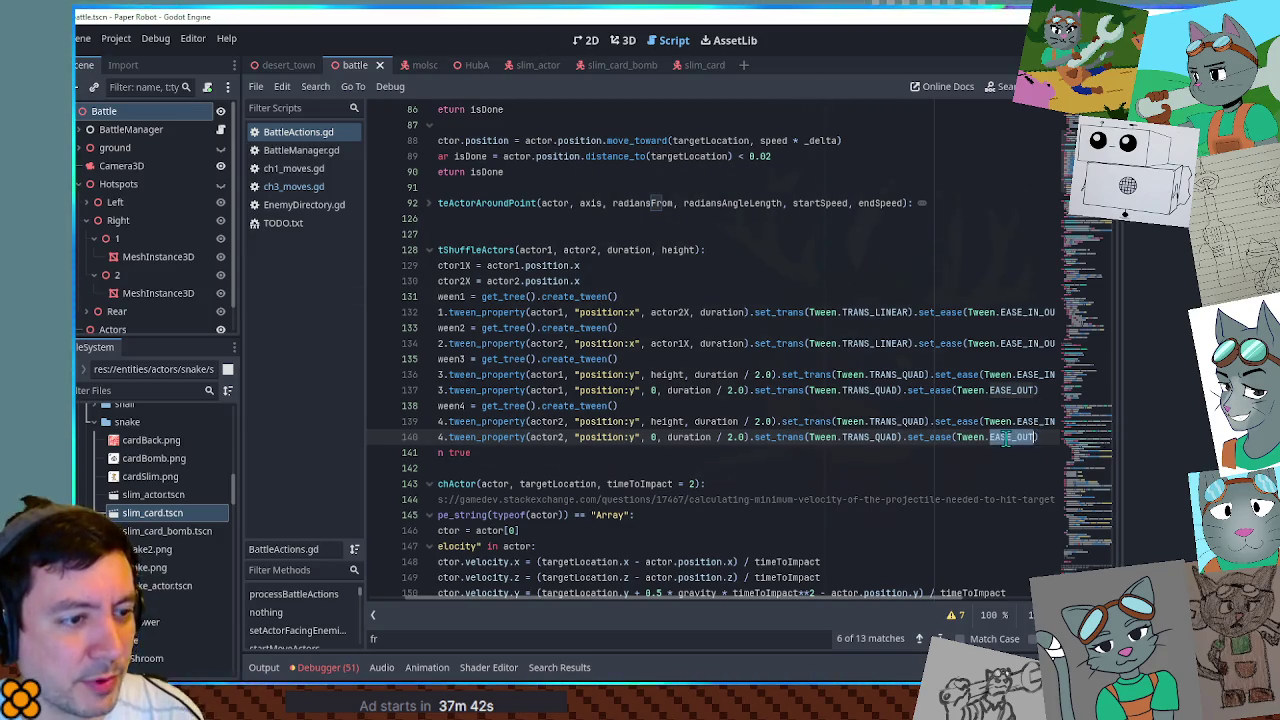
{"action": "double_click", "coordinate": [1030, 375]}
{"action": "key", "text": "ctrl+v"}
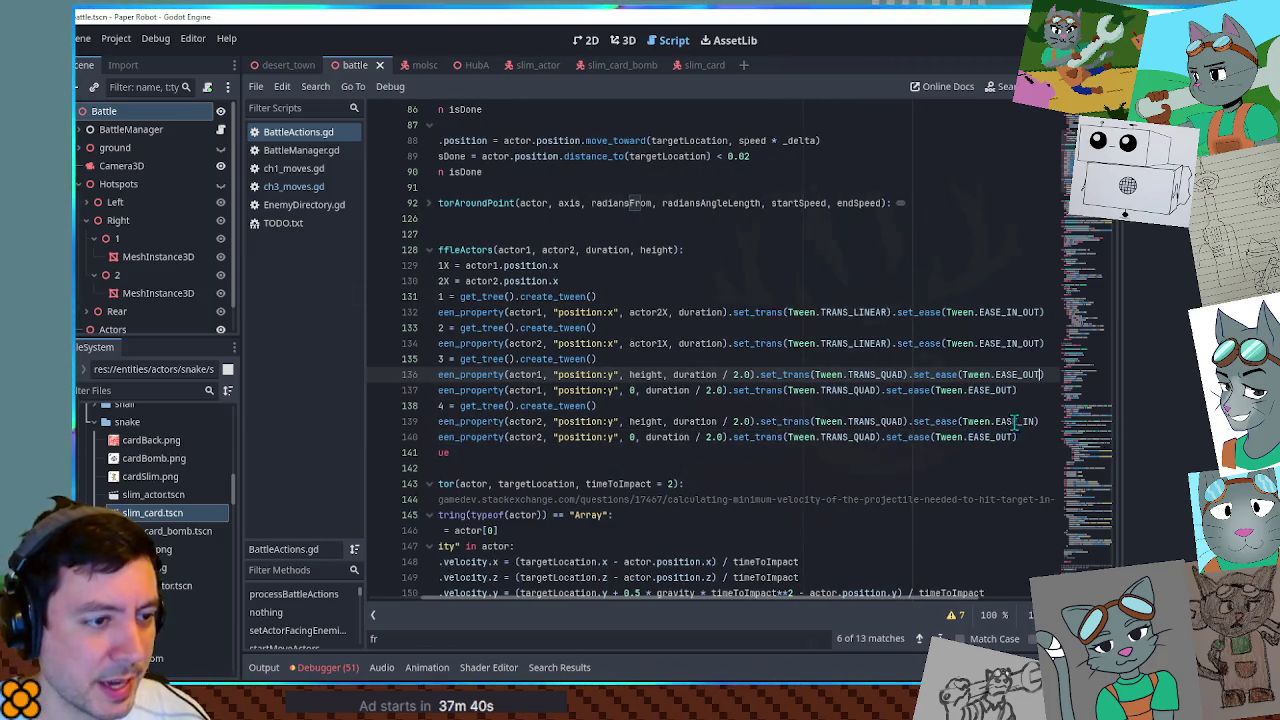
{"action": "double_click", "coordinate": [1014, 421]}
{"action": "key", "text": "ctrl+c"}
{"action": "double_click", "coordinate": [1005, 390]}
{"action": "key", "text": "ctrl+v"}
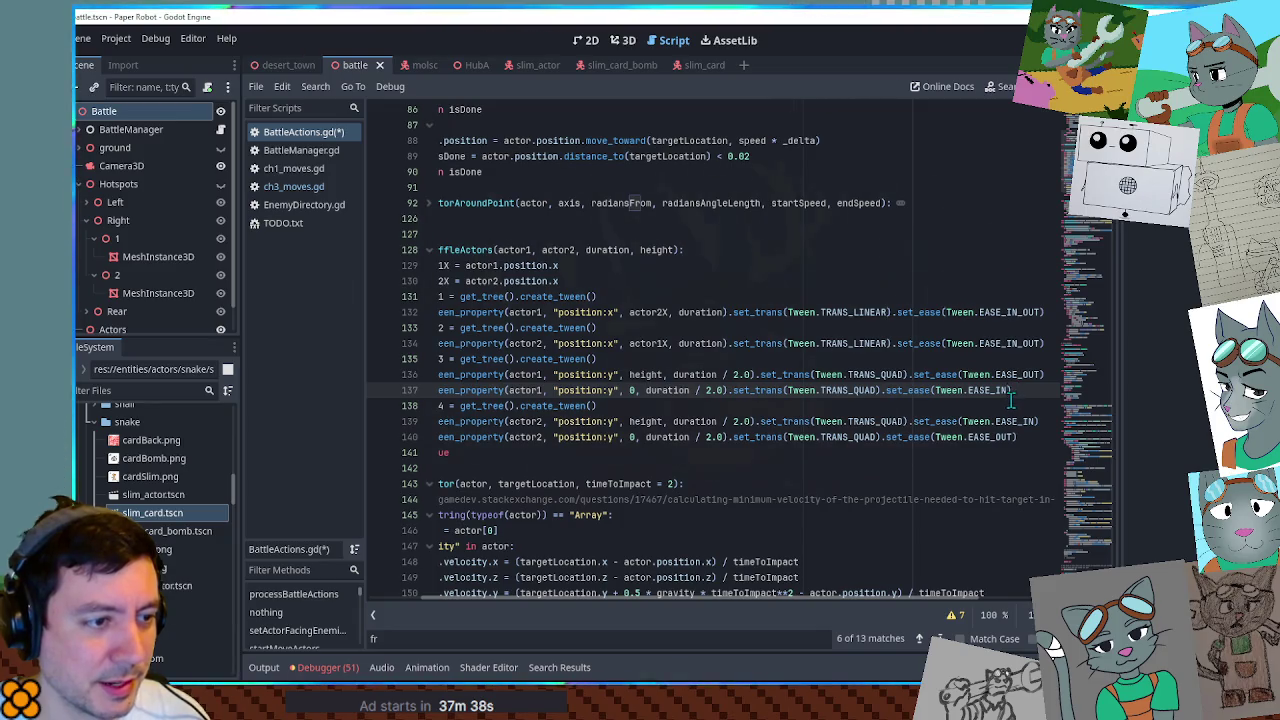
Set line 140 to Tween.EASE_IN and line 139 to Tween.EASE_OUT, then save BattleActions.gd.
{"action": "double_click", "coordinate": [1000, 437]}
{"action": "key", "text": "ctrl+v"}
{"action": "double_click", "coordinate": [1015, 374]}
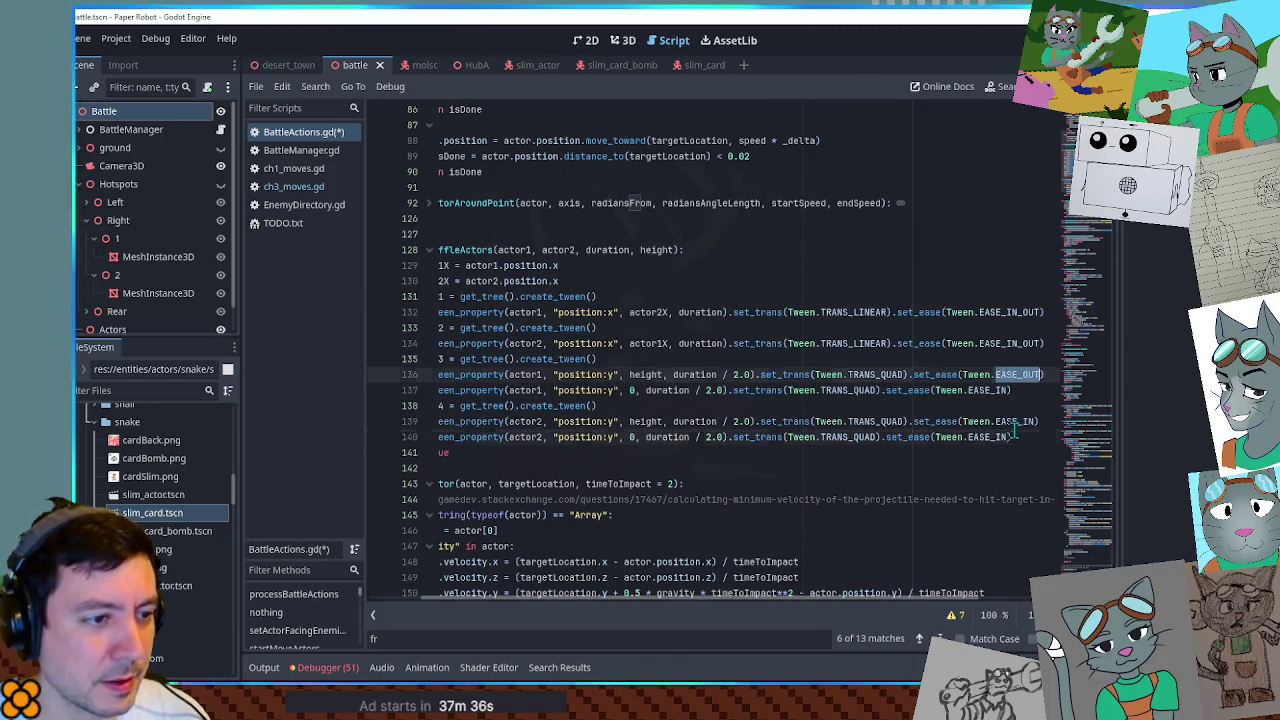
{"action": "double_click", "coordinate": [1013, 422]}
{"action": "double_click", "coordinate": [1003, 420]}
{"action": "left_click", "coordinate": [1023, 437]}
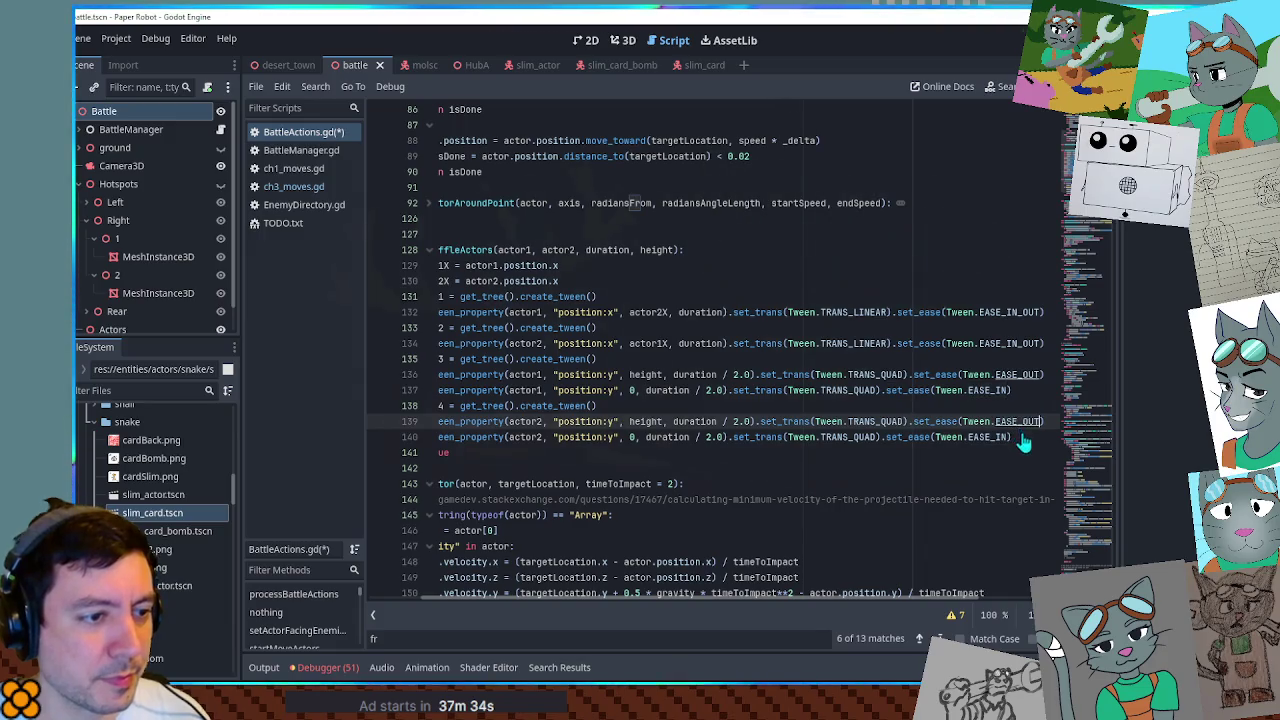
{"action": "key", "text": "ctrl+s"}
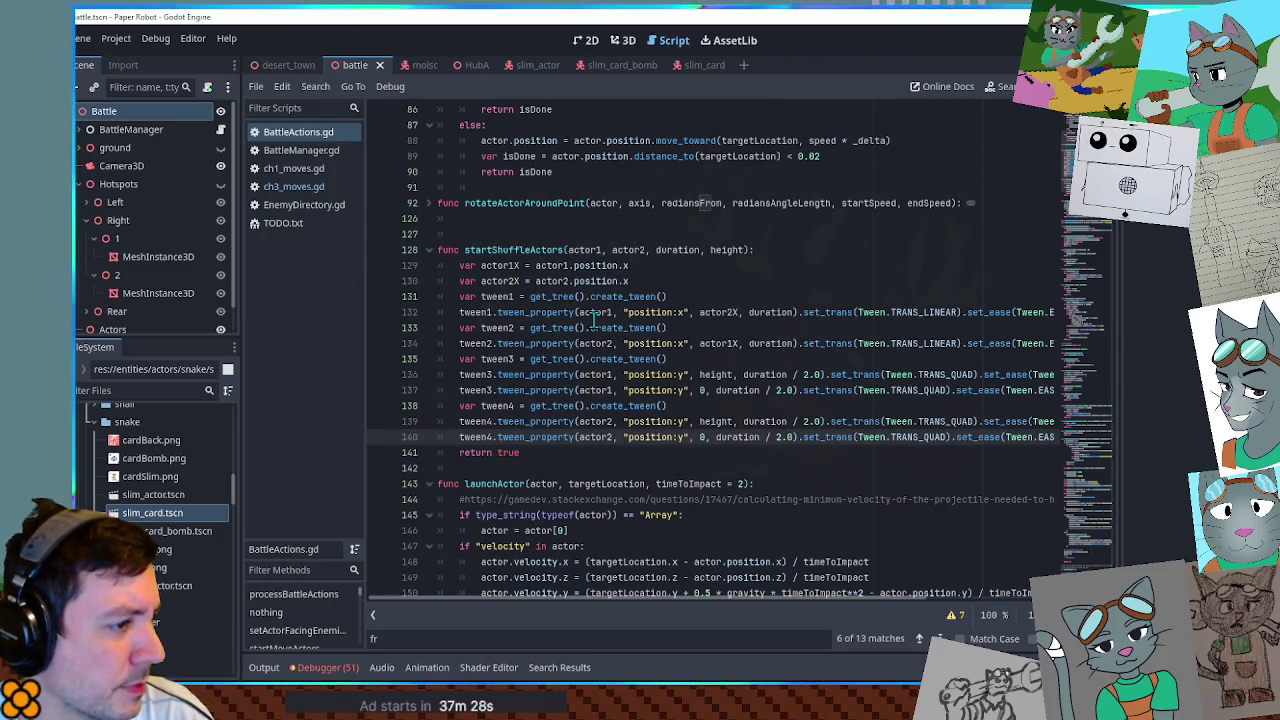
Highlight actor2X on line 132 to see its uses, then bring up ch3_moves.gd's shuffle code.
{"action": "left_click", "coordinate": [735, 313]}
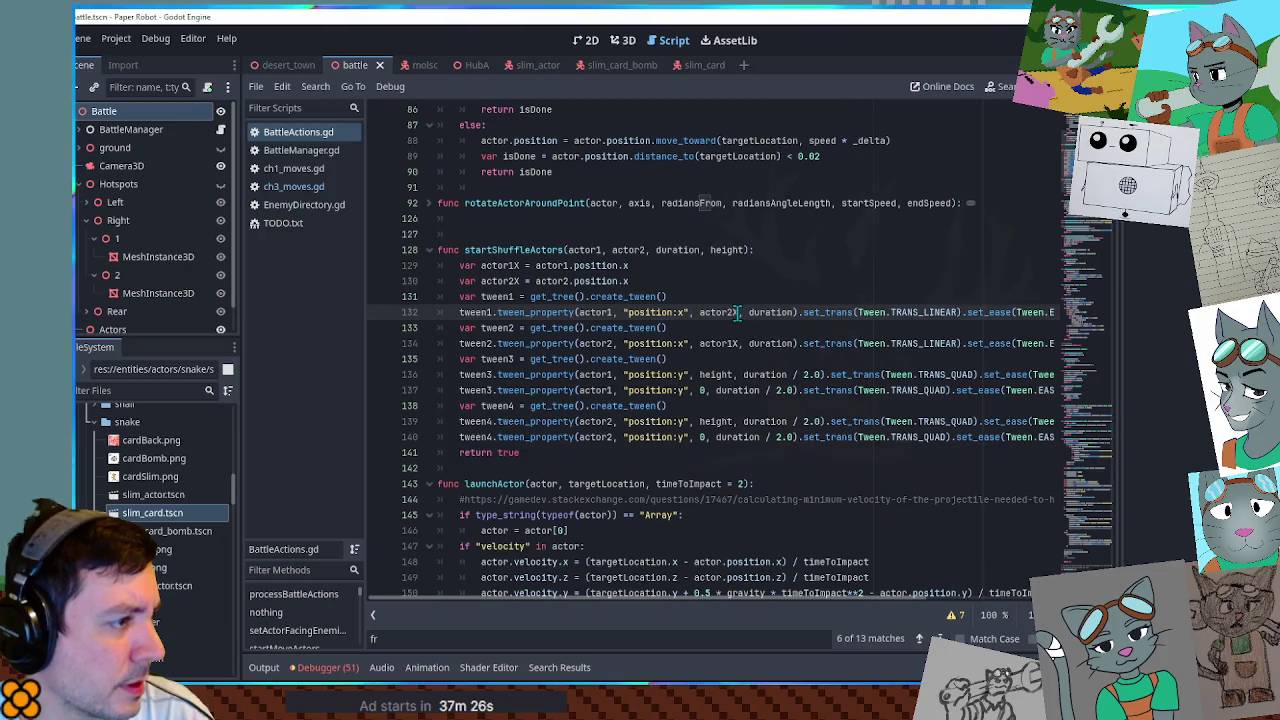
{"action": "double_click", "coordinate": [727, 313]}
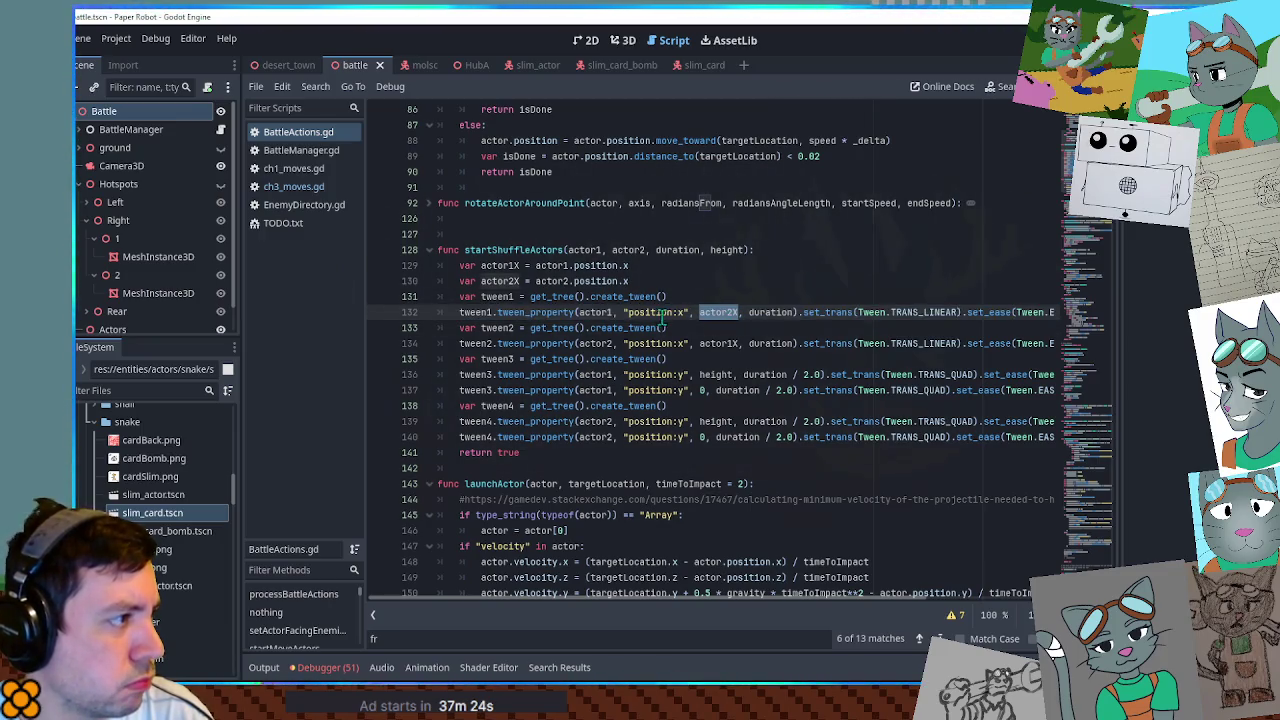
{"action": "left_click", "coordinate": [299, 188]}
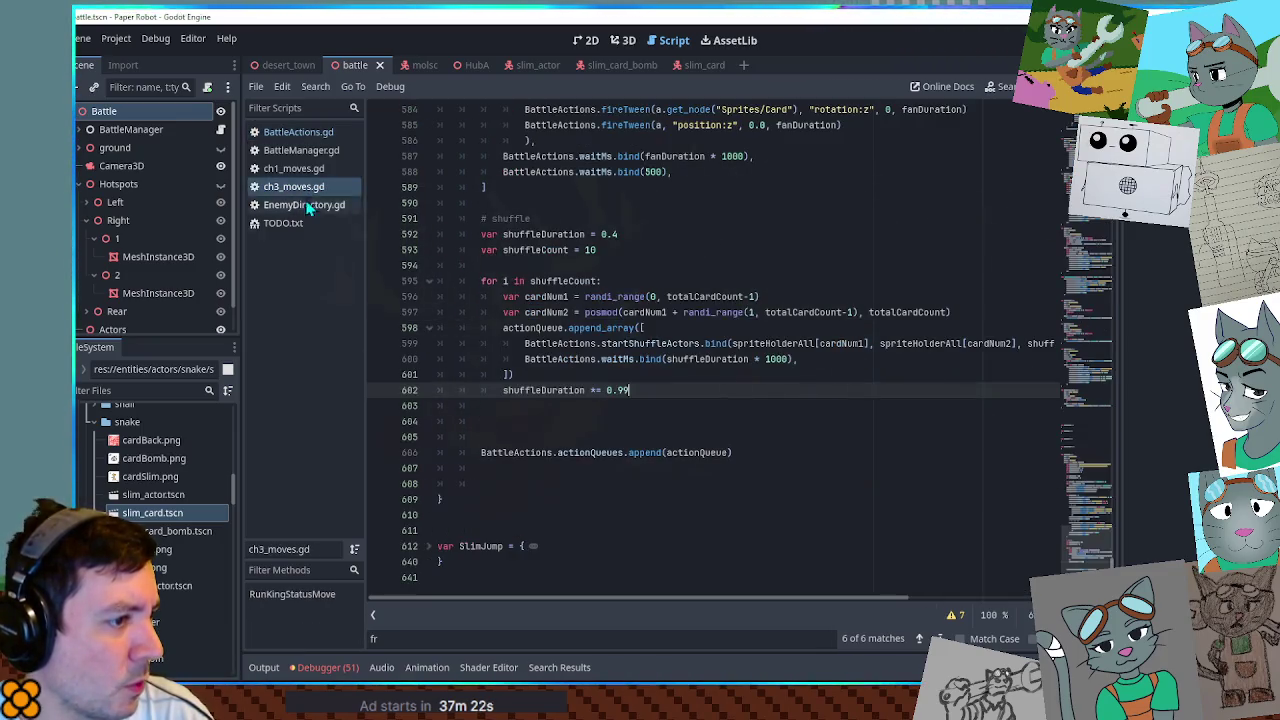
Change line 600's waitMs to shuffleDuration * 1000 + 100, save ch3_moves.gd, and run the game.
{"action": "left_click", "coordinate": [787, 361]}
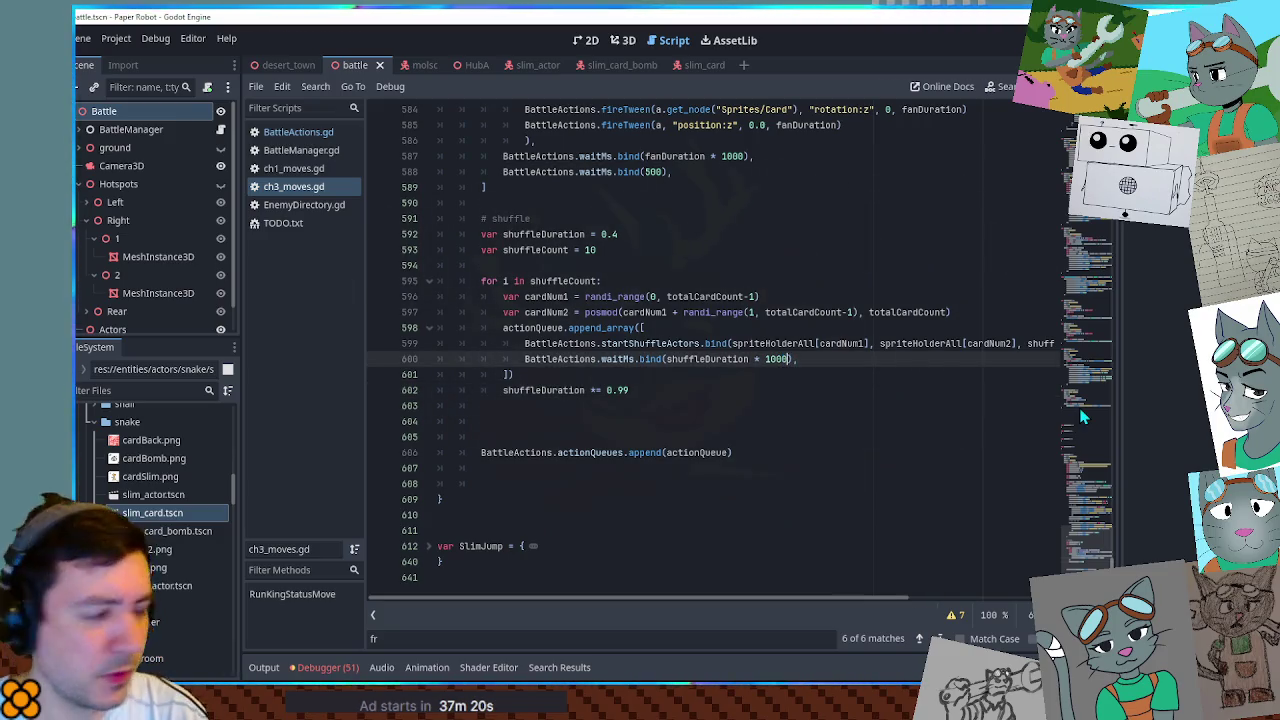
{"action": "type", "text": "+ 10"}
{"action": "key", "text": "ctrl+s"}
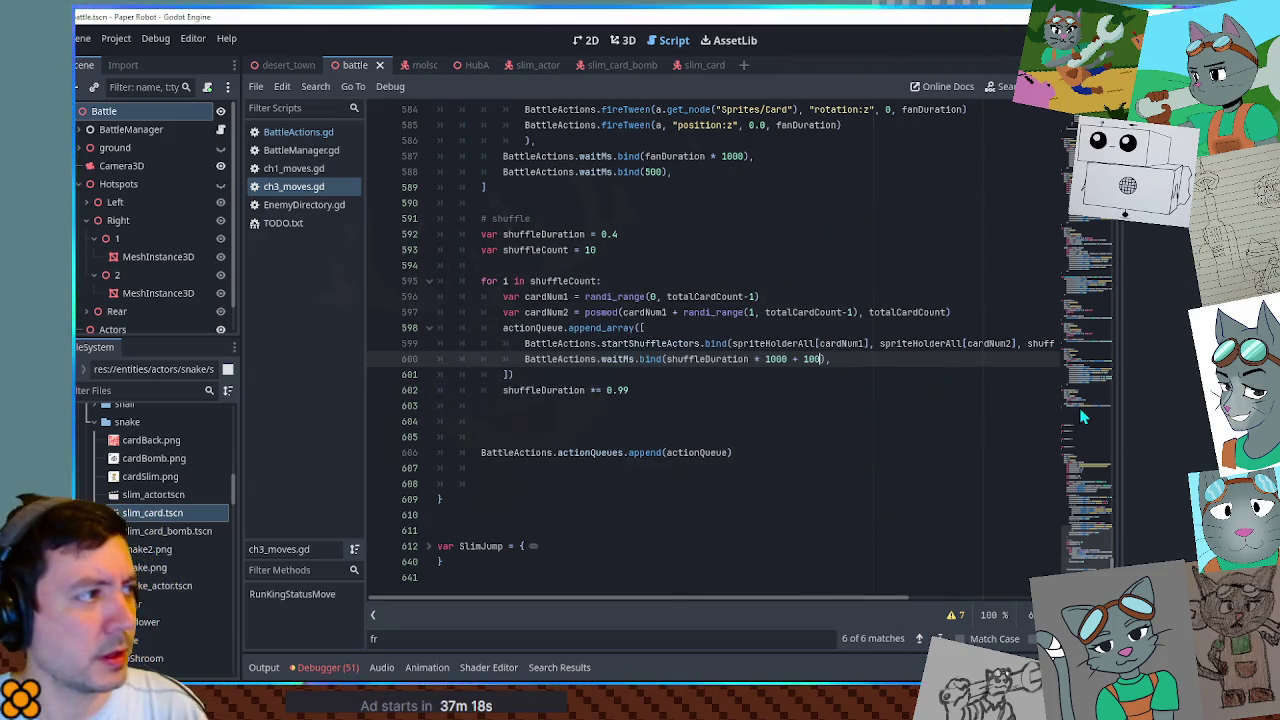
{"action": "key", "text": "F5"}
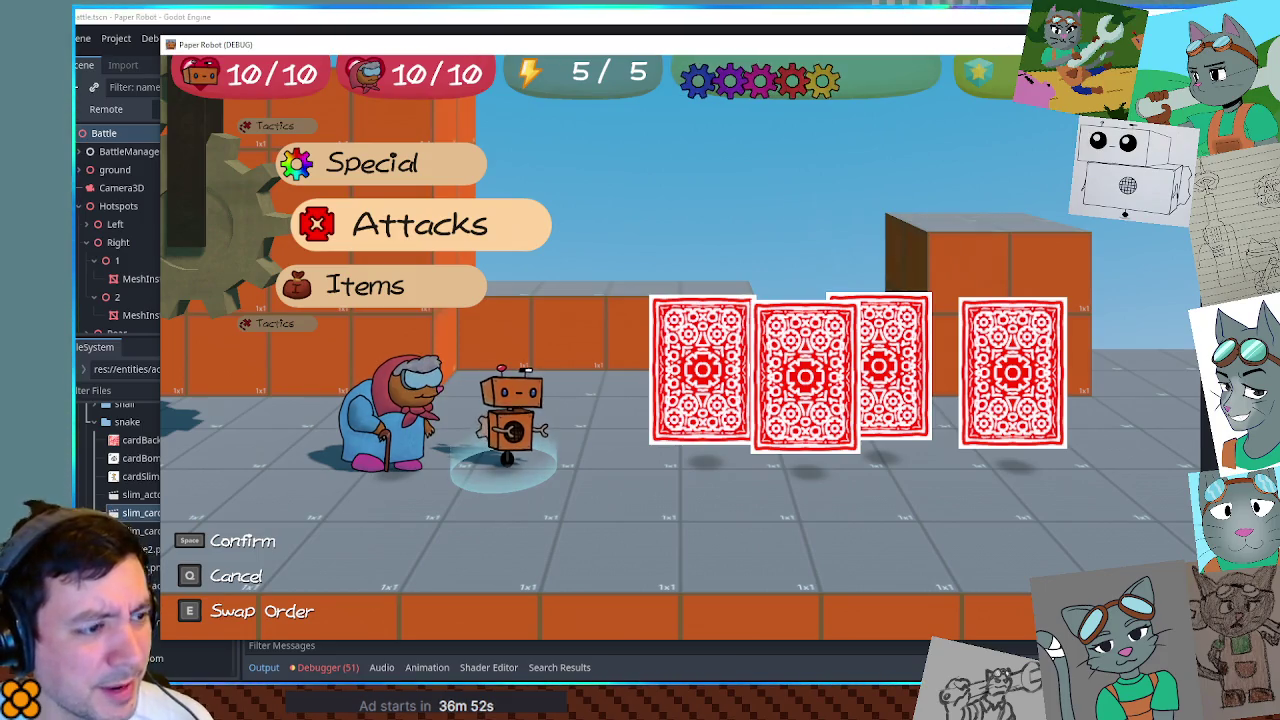
Watch the Slim's four-card shuffle in the debug window, then stop the game and return to the script.
{"action": "key", "text": "F8"}
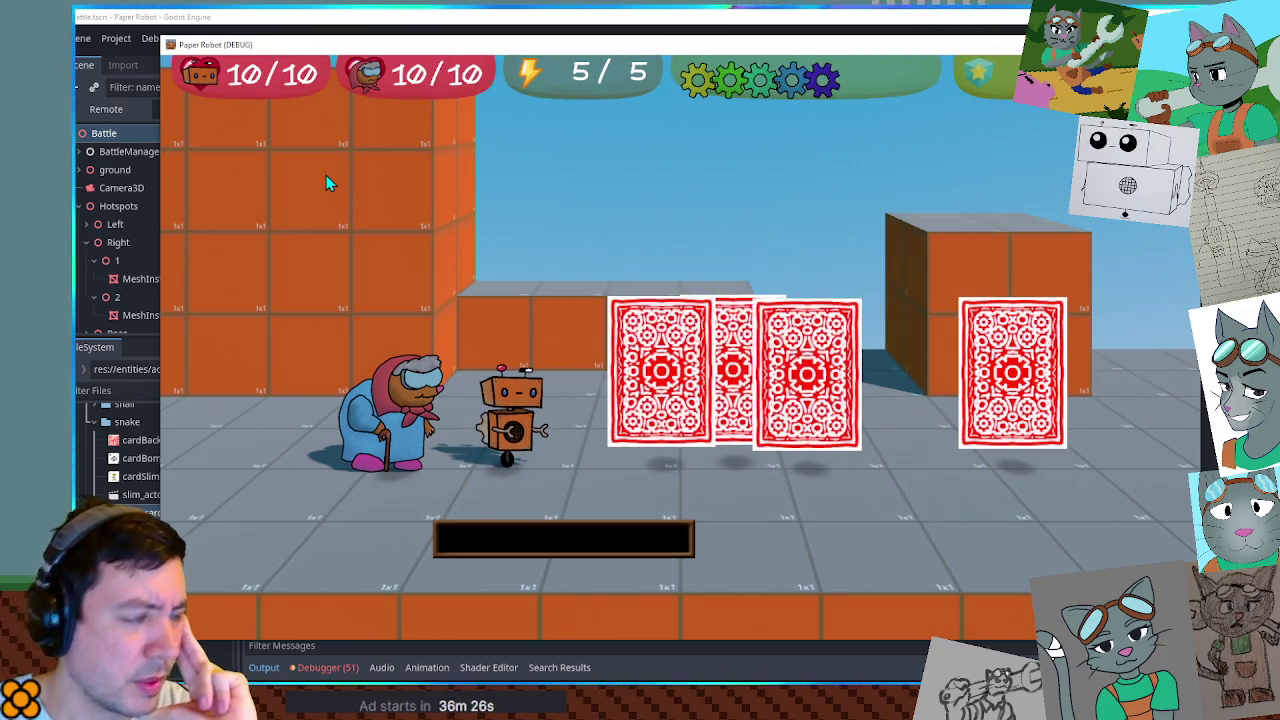
{"action": "key", "text": "F8"}
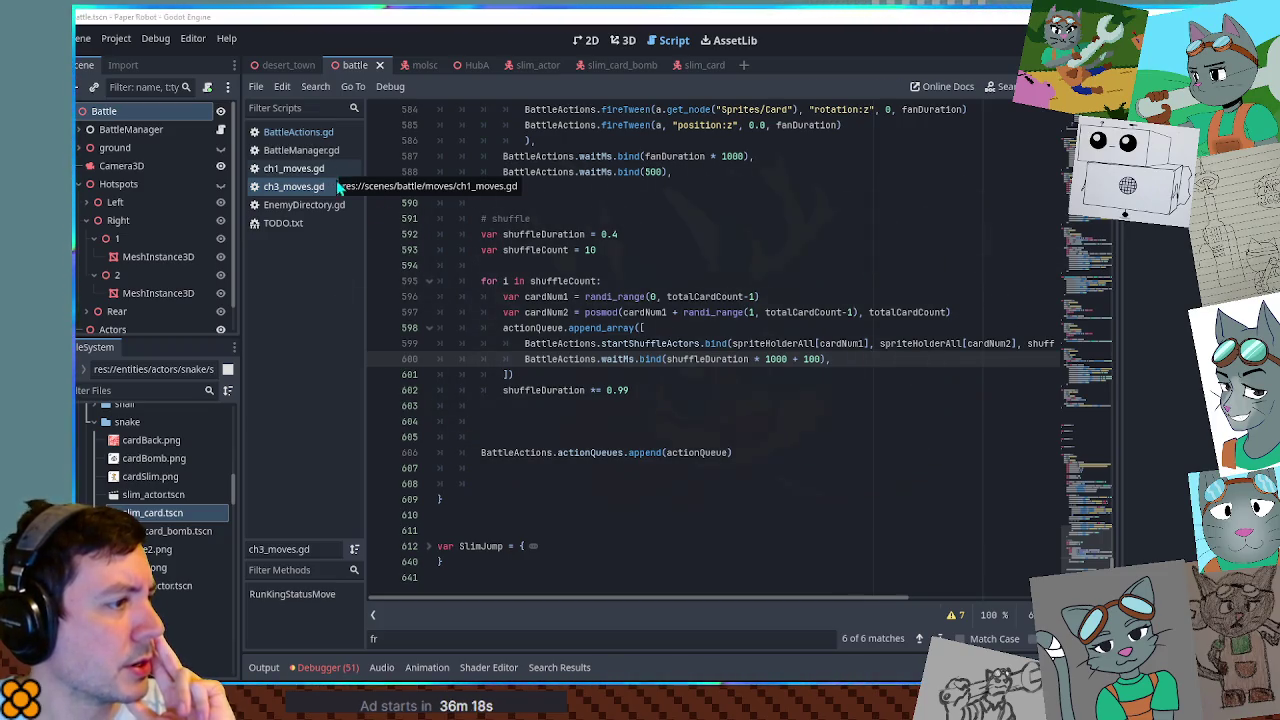
Take createSprite from line 563 and search BattleActions.gd for its definition at line 262.
{"action": "scroll", "coordinate": [775, 300], "scroll_direction": "up", "scroll_amount": 4}
{"action": "scroll", "coordinate": [775, 303], "scroll_direction": "up", "scroll_amount": 15}
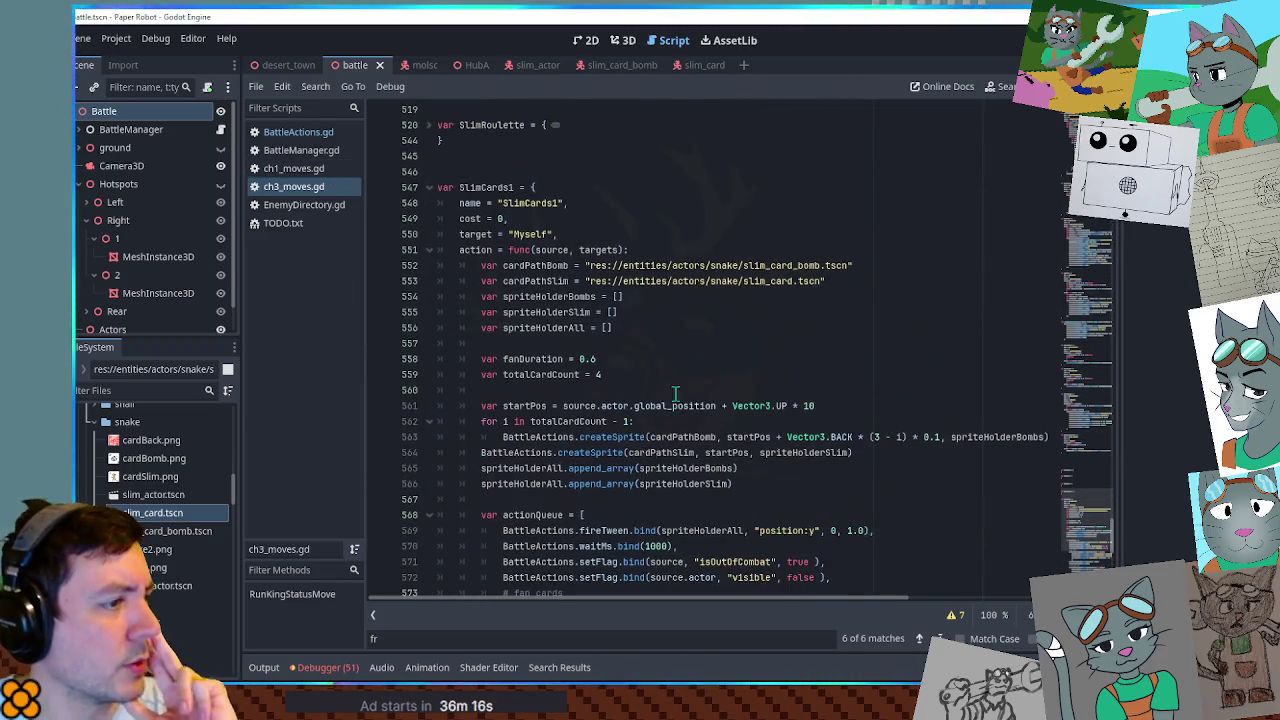
{"action": "double_click", "coordinate": [612, 437]}
{"action": "key", "text": "ctrl+c"}
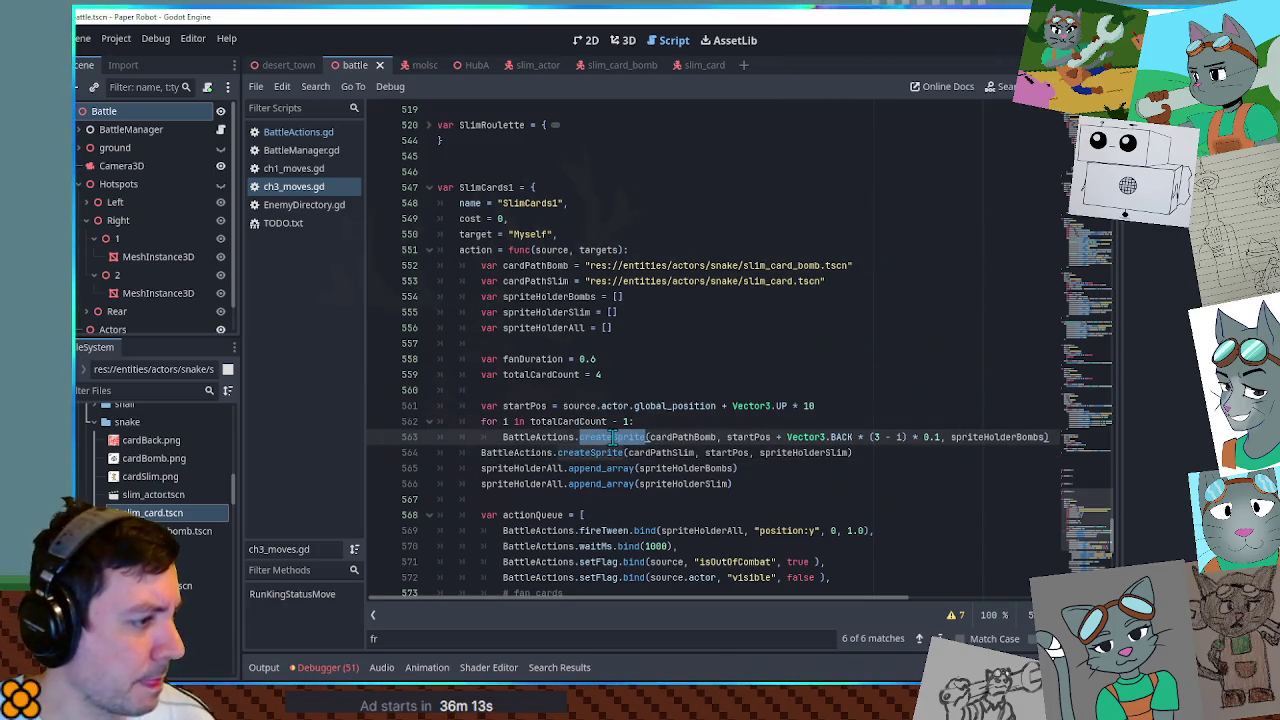
{"action": "left_click", "coordinate": [298, 131]}
{"action": "key", "text": "ctrl+f"}
{"action": "key", "text": "ctrl+v"}
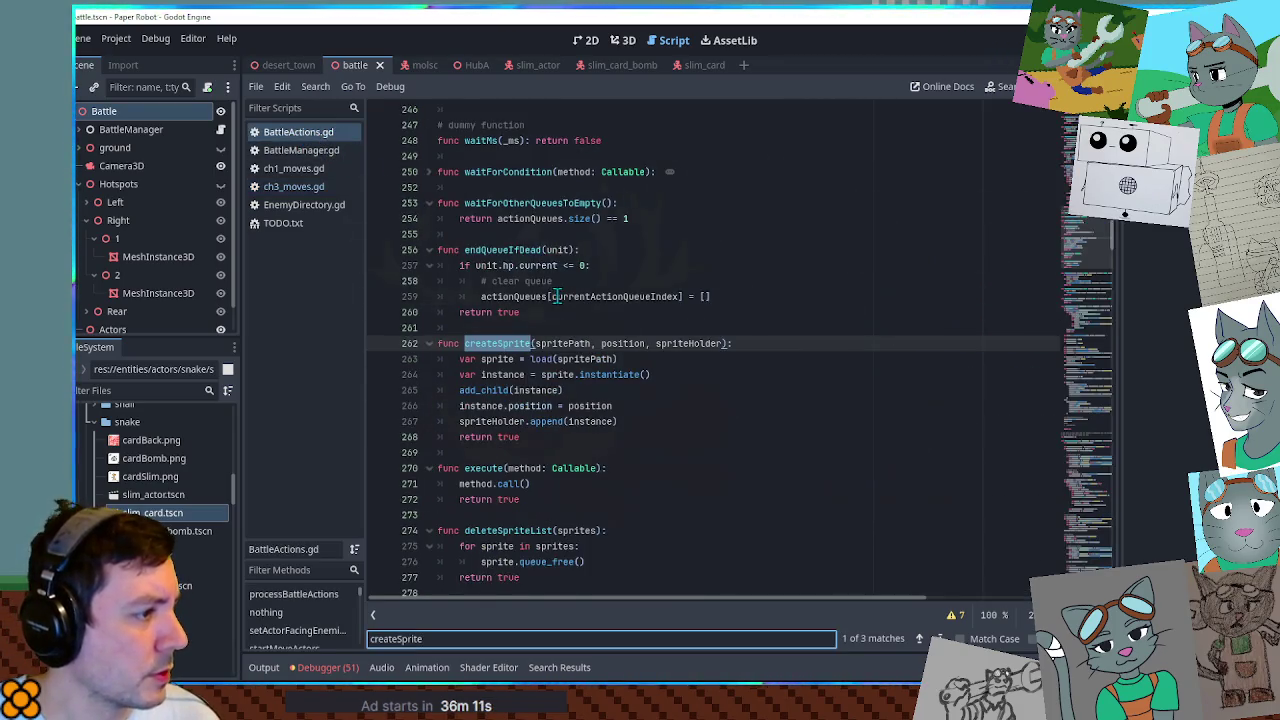
{"action": "left_click", "coordinate": [760, 281]}
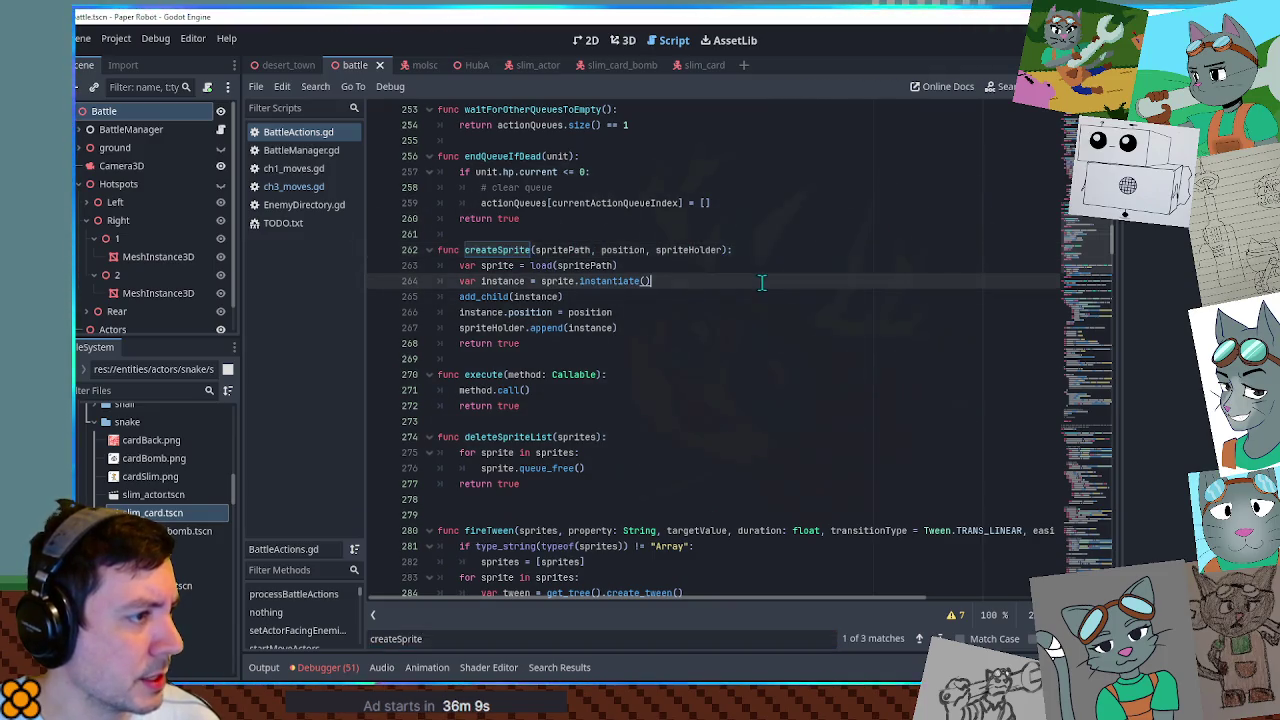
{"action": "left_click", "coordinate": [738, 235]}
{"action": "double_click", "coordinate": [518, 251]}
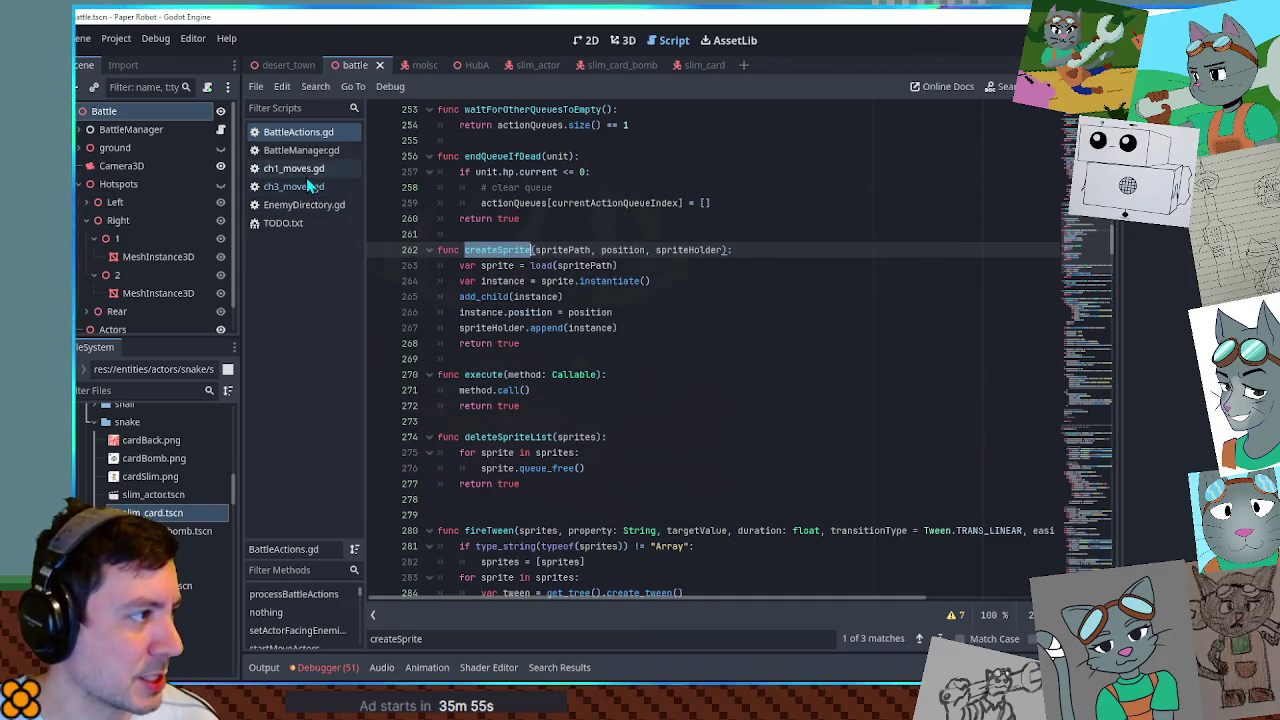
{"action": "left_click", "coordinate": [143, 390]}
Find the CreateUnit call on line 548 of ch2_moves.gd and copy the whole line.
{"action": "type", "text": "ch2"}
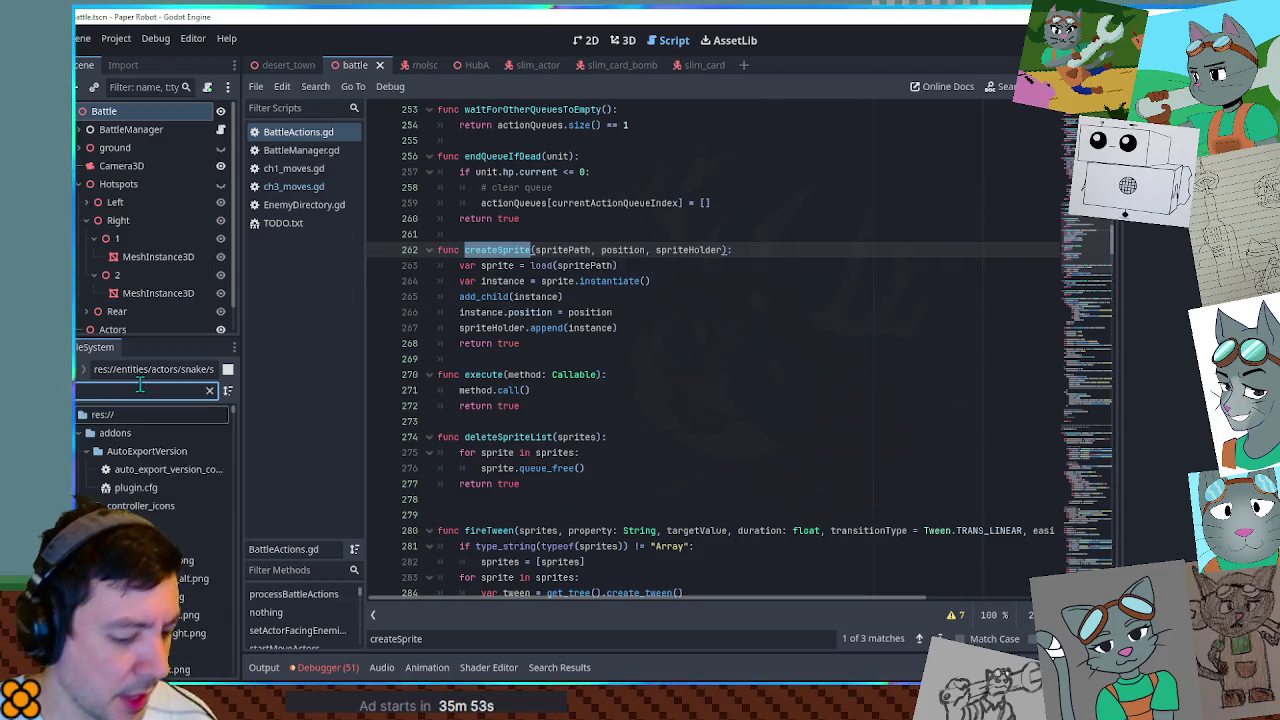
{"action": "scroll", "coordinate": [165, 527], "scroll_direction": "down", "scroll_amount": 2}
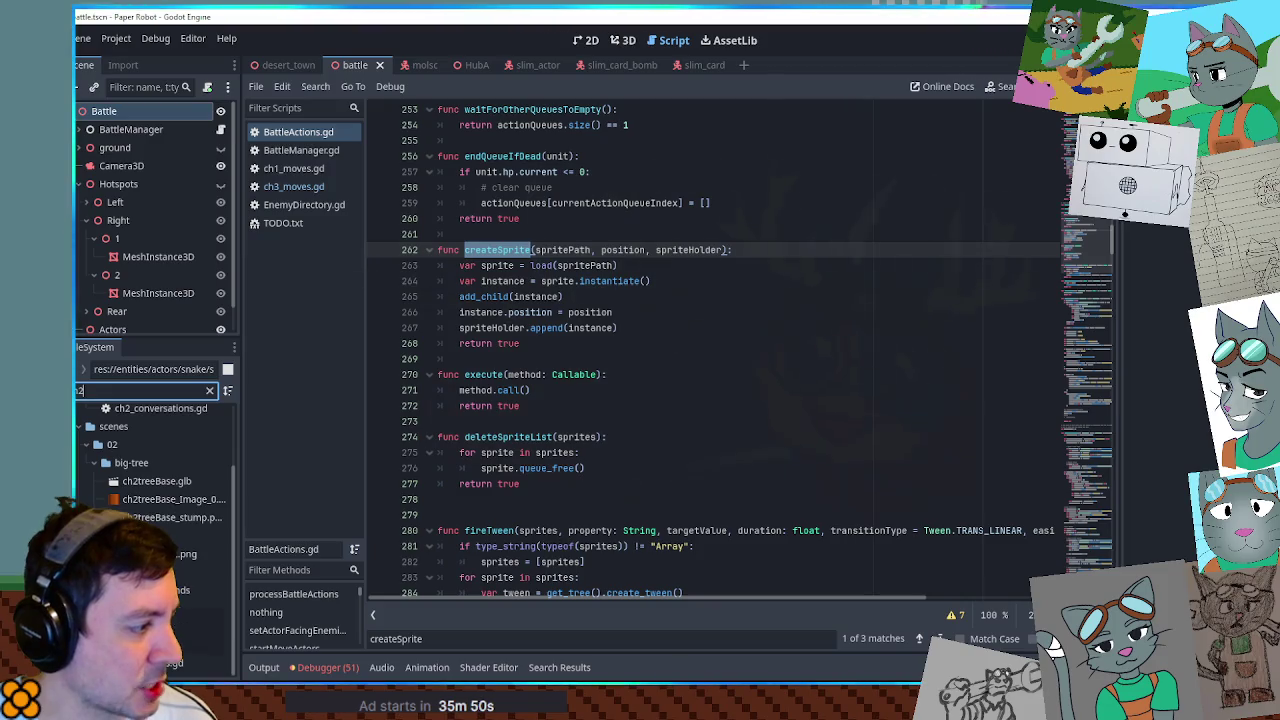
{"action": "double_click", "coordinate": [175, 663]}
{"action": "left_click", "coordinate": [793, 358]}
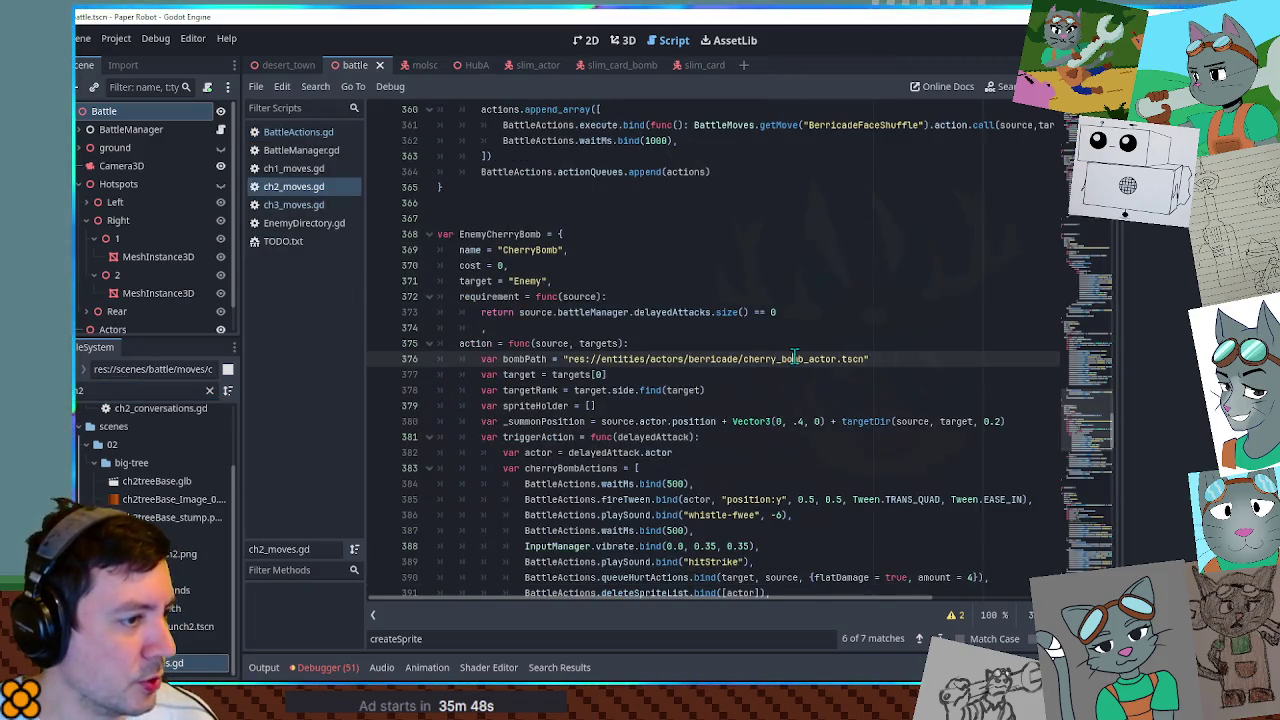
{"action": "key", "text": "ctrl+f"}
{"action": "type", "text": "createu"}
{"action": "left_click", "coordinate": [628, 343]}
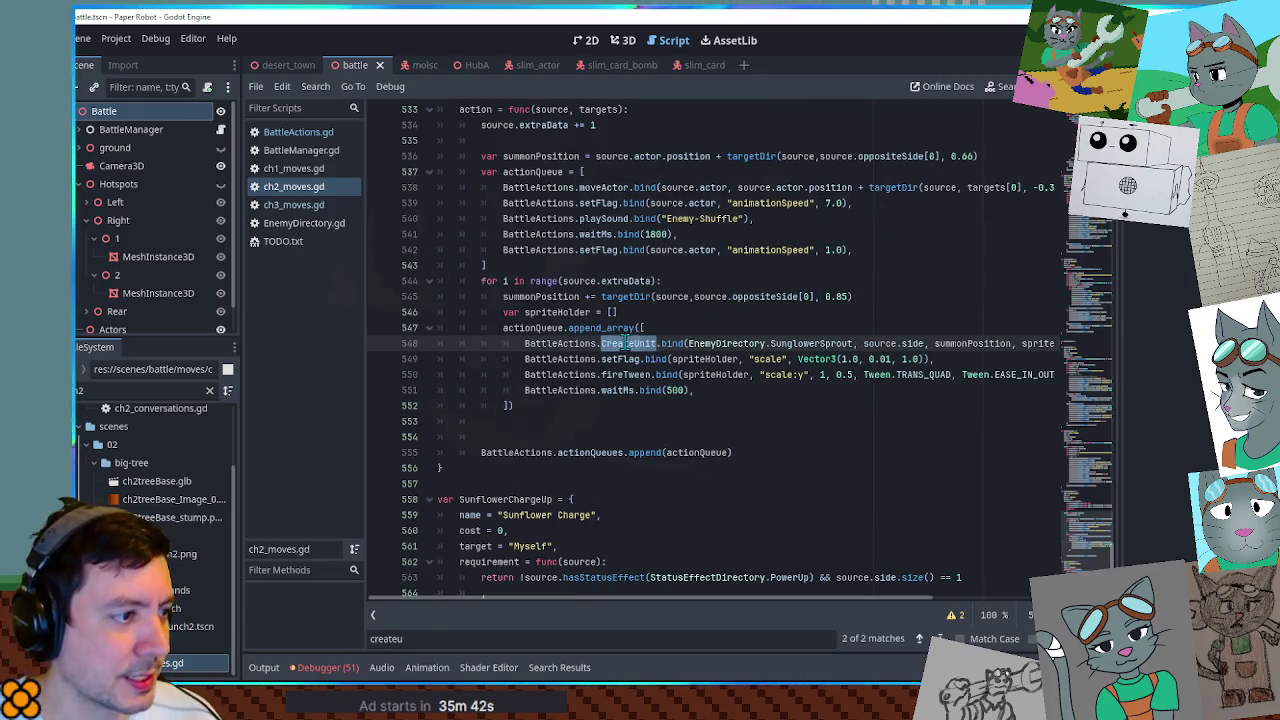
{"action": "key", "text": "Home"}
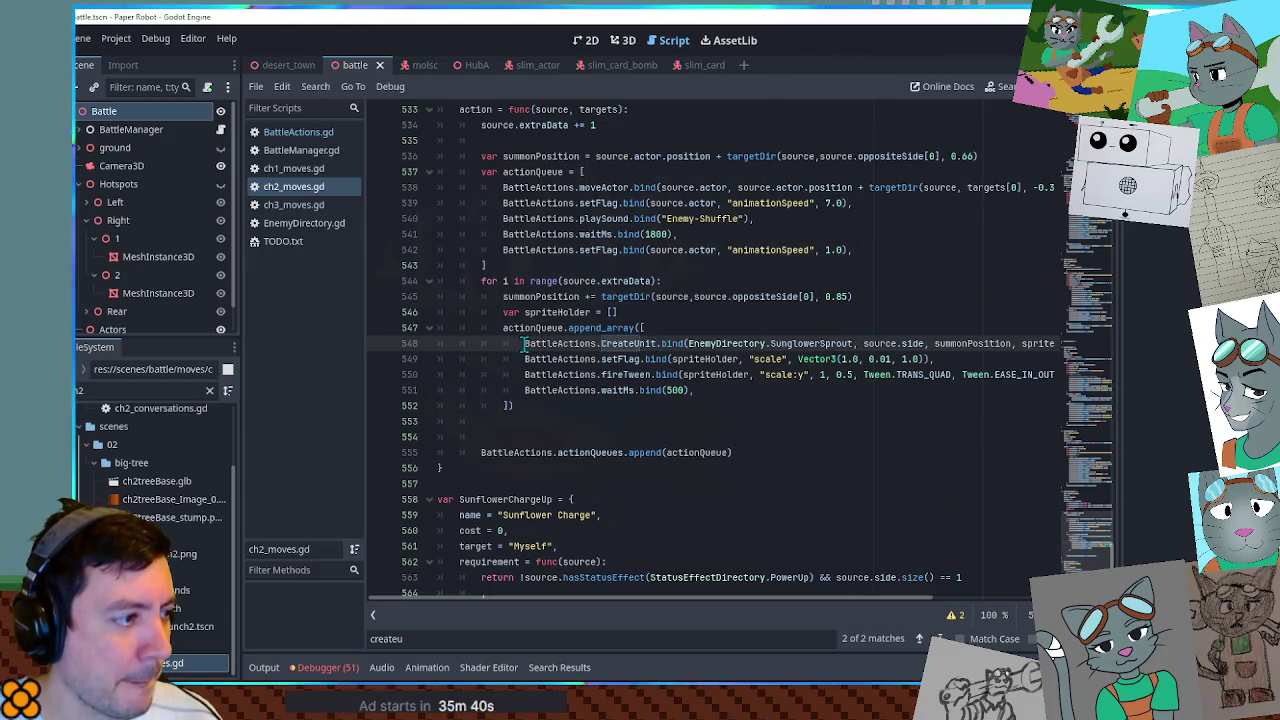
{"action": "key", "text": "shift+Down"}
Paste the CreateUnit call into ch3_moves.gd's card loop on its own line, removing empty line 564.
{"action": "left_click", "coordinate": [294, 204]}
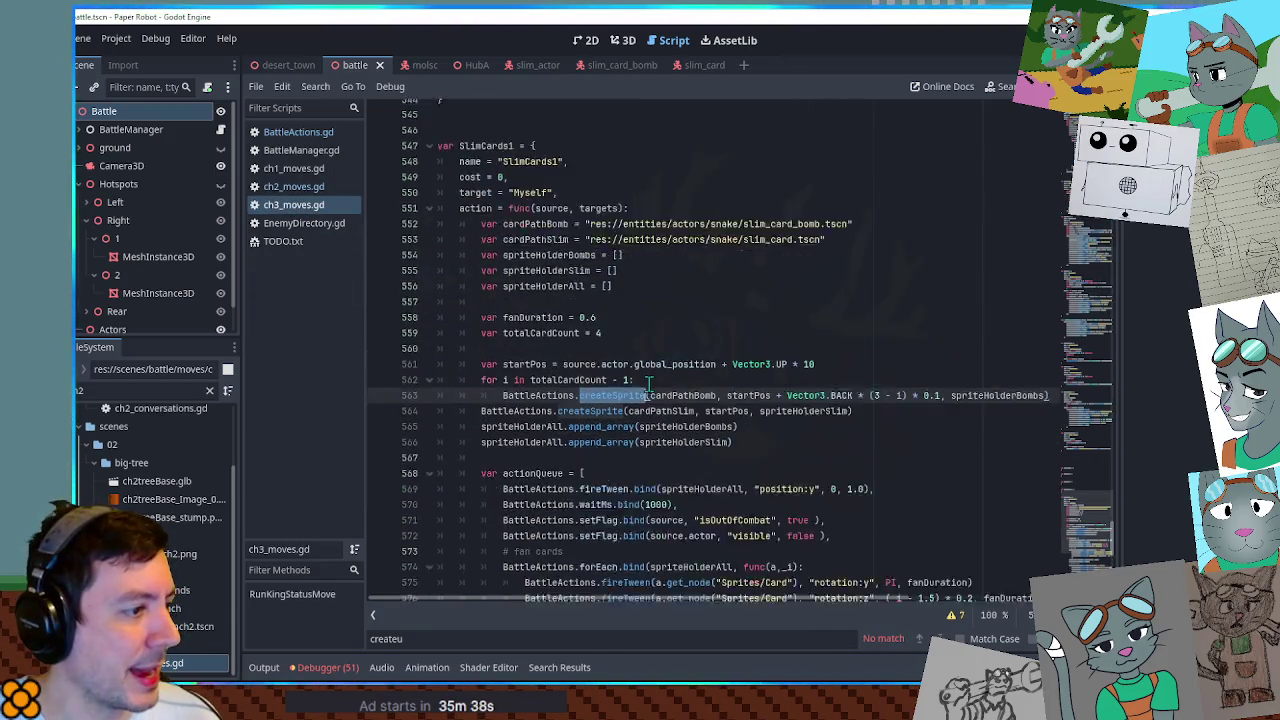
{"action": "left_click", "coordinate": [633, 281]}
{"action": "key", "text": "ctrl+v"}
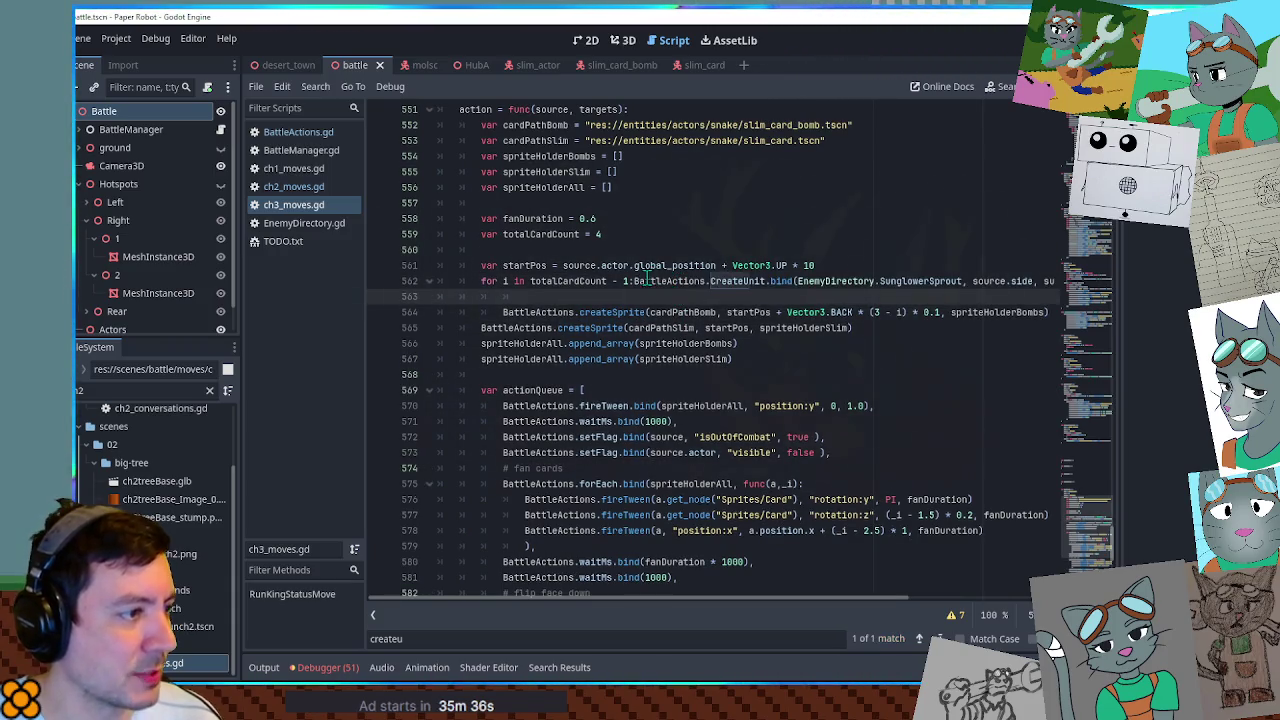
{"action": "key", "text": "Return"}
{"action": "left_click", "coordinate": [625, 312]}
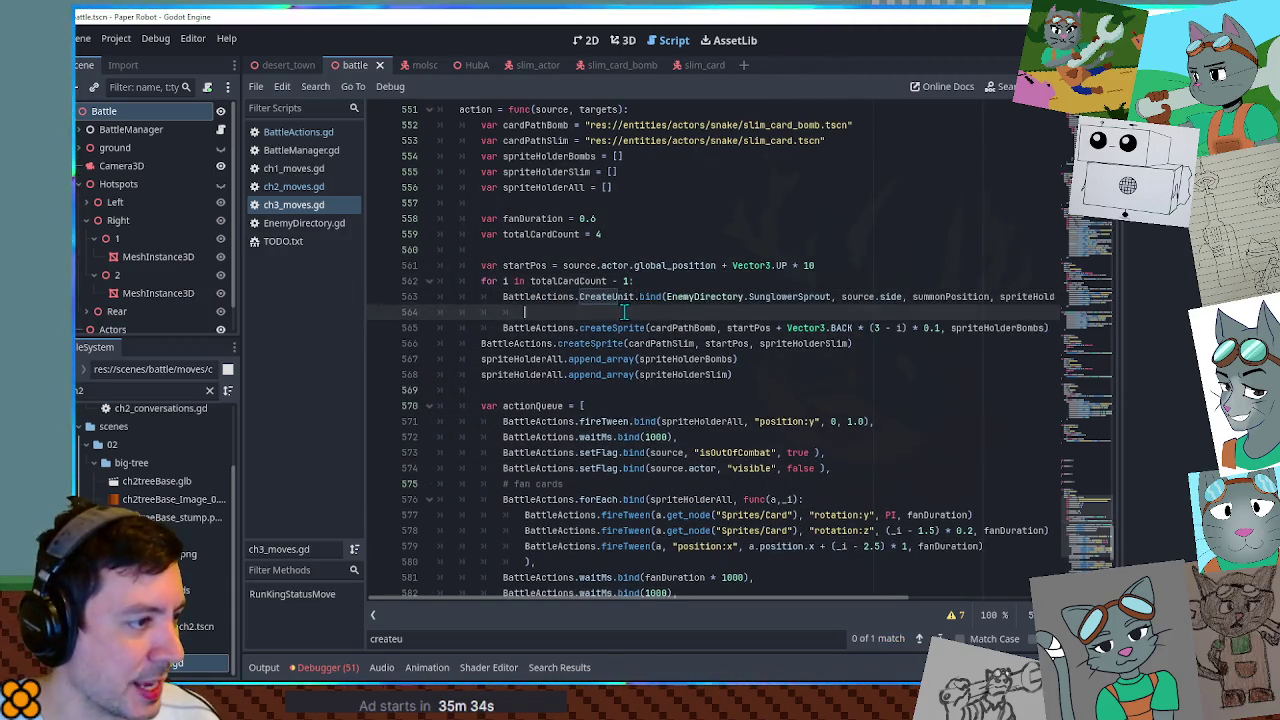
{"action": "key", "text": "BackSpace"}
{"action": "key", "text": "BackSpace"}
{"action": "key", "text": "BackSpace"}
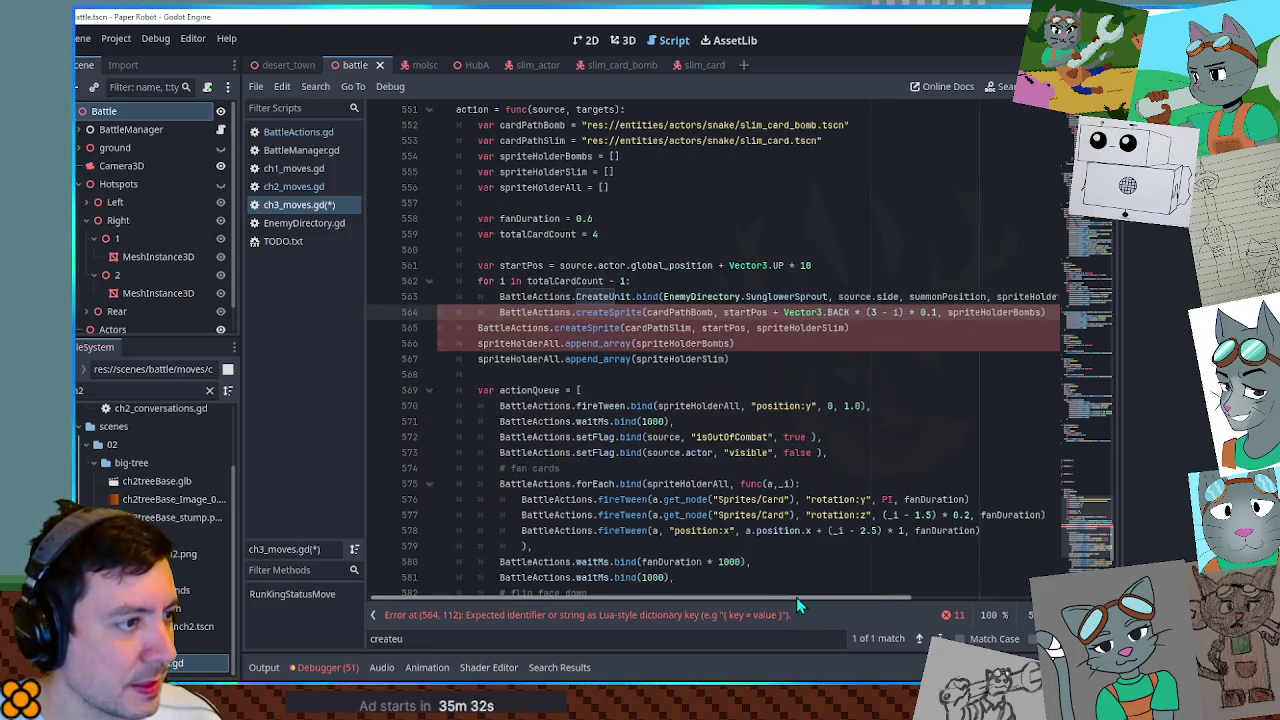
Select the SunglowerSprout reference on line 563 and switch to EnemyDirectory.gd.
{"action": "scroll", "coordinate": [704, 268], "scroll_direction": "up", "scroll_amount": 1}
{"action": "double_click", "coordinate": [743, 343]}
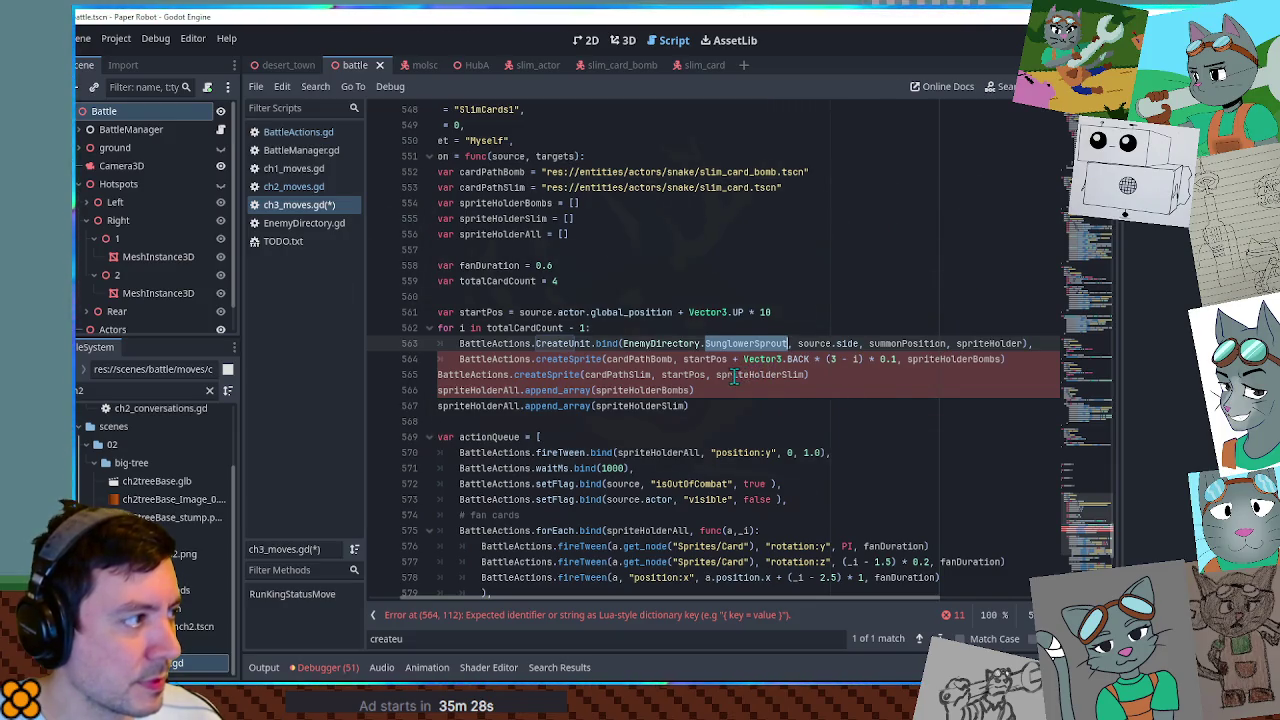
{"action": "left_click", "coordinate": [308, 228]}
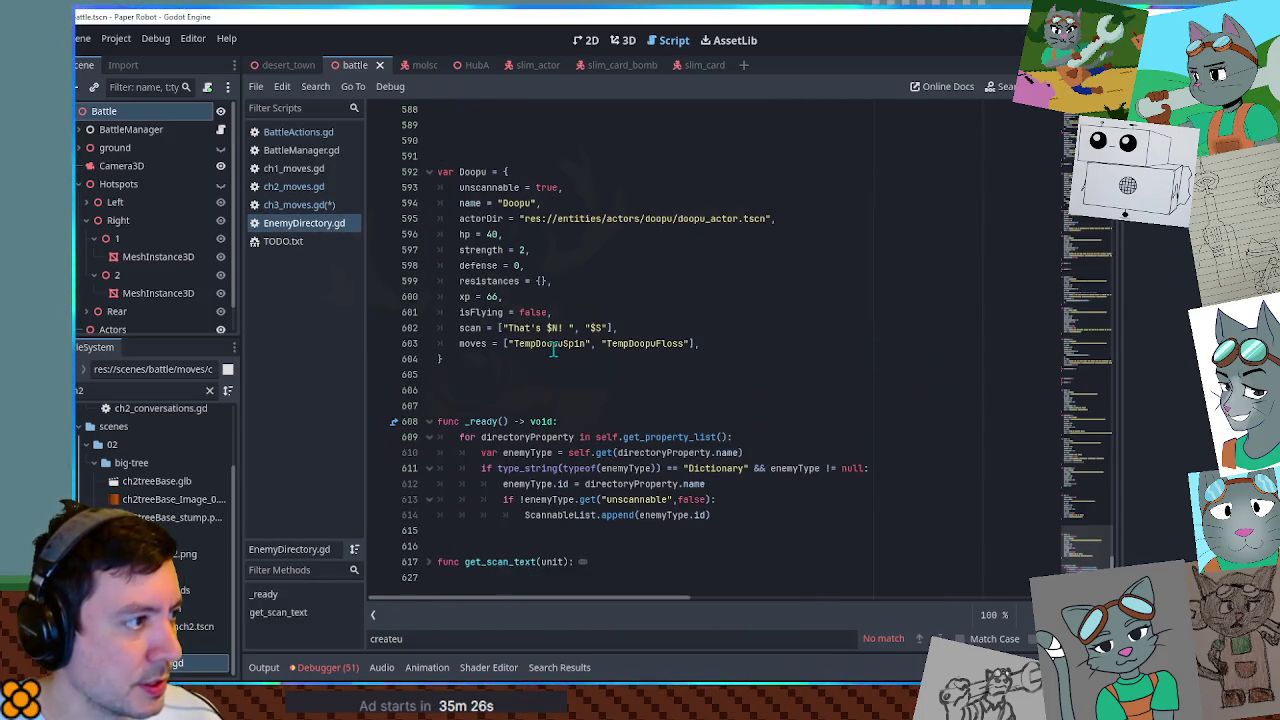
In EnemyDirectory.gd, duplicate the SlimCardBomb entry as SlimCard using slim_card.tscn, and save.
{"action": "scroll", "coordinate": [548, 355], "scroll_direction": "up", "scroll_amount": 8}
{"action": "scroll", "coordinate": [548, 355], "scroll_direction": "up", "scroll_amount": 3}
{"action": "left_click", "coordinate": [474, 357]}
{"action": "left_click", "coordinate": [468, 182], "text": "shift"}
{"action": "key", "text": "ctrl+shift+d"}
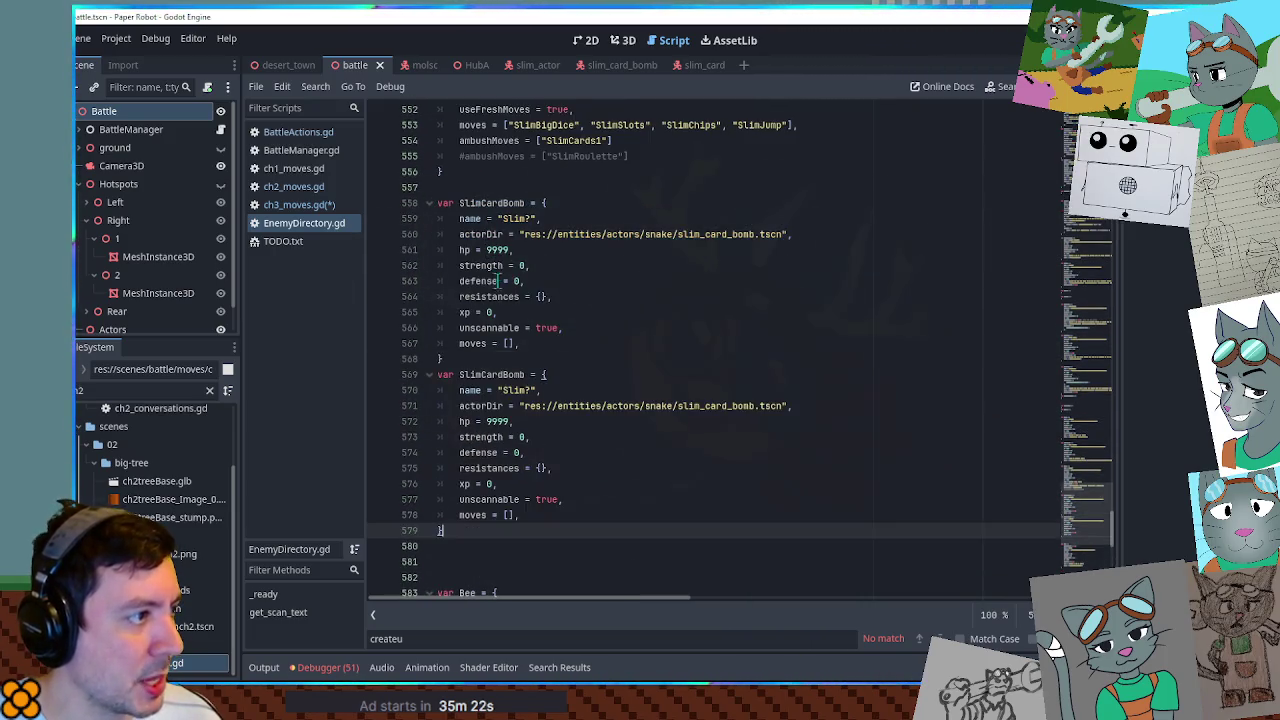
{"action": "left_click", "coordinate": [508, 372]}
{"action": "left_click_drag", "start_coordinate": [508, 374], "coordinate": [525, 374]}
{"action": "key", "text": "BackSpace"}
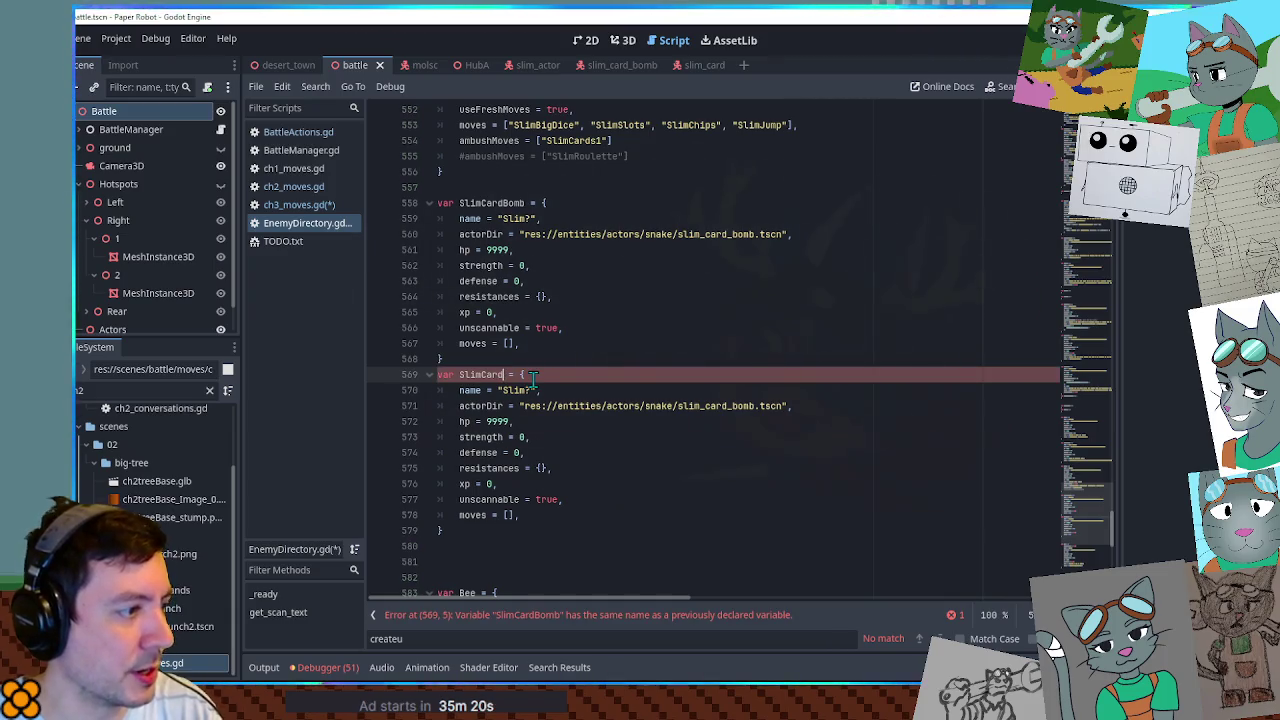
{"action": "left_click_drag", "start_coordinate": [734, 404], "coordinate": [760, 406]}
{"action": "key", "text": "BackSpace"}
{"action": "key", "text": "BackSpace"}
{"action": "left_click", "coordinate": [788, 343]}
{"action": "key", "text": "ctrl+s"}
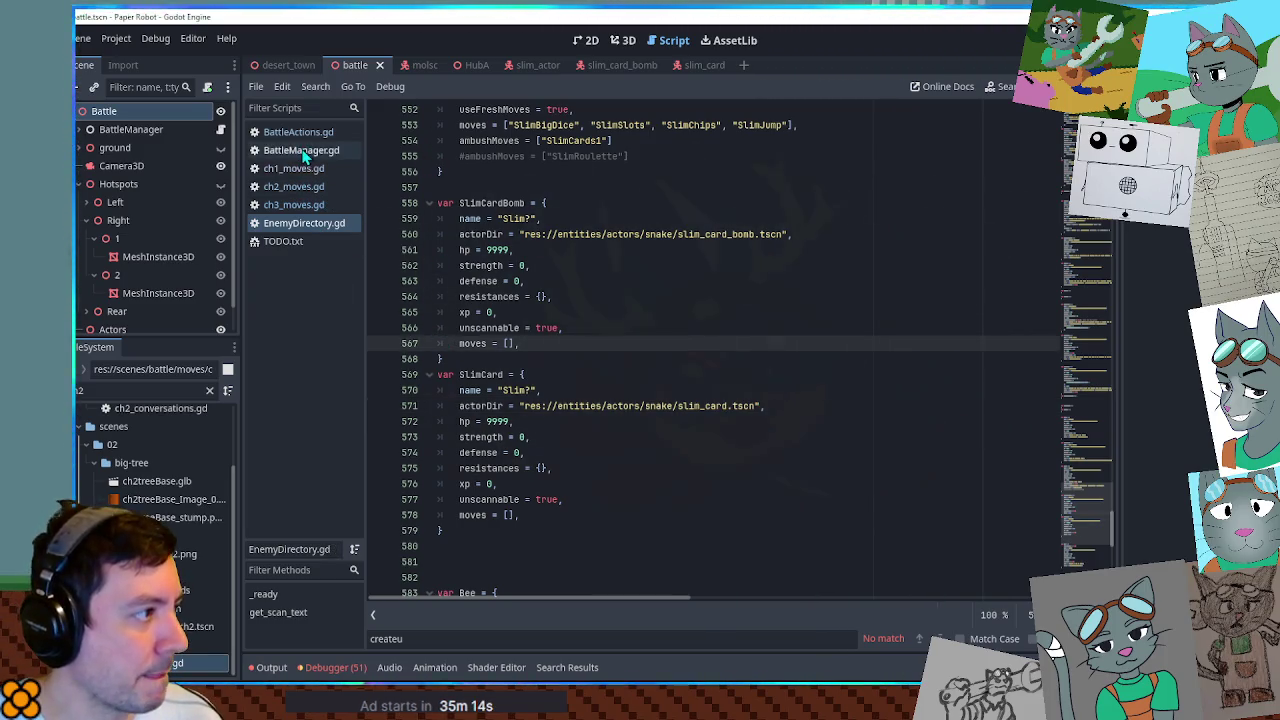
In ch3_moves.gd, make the CreateUnit call spawn SlimCardBomb at the bomb card's back-offset position.
{"action": "left_click", "coordinate": [303, 204]}
{"action": "type", "text": "SlimCar"}
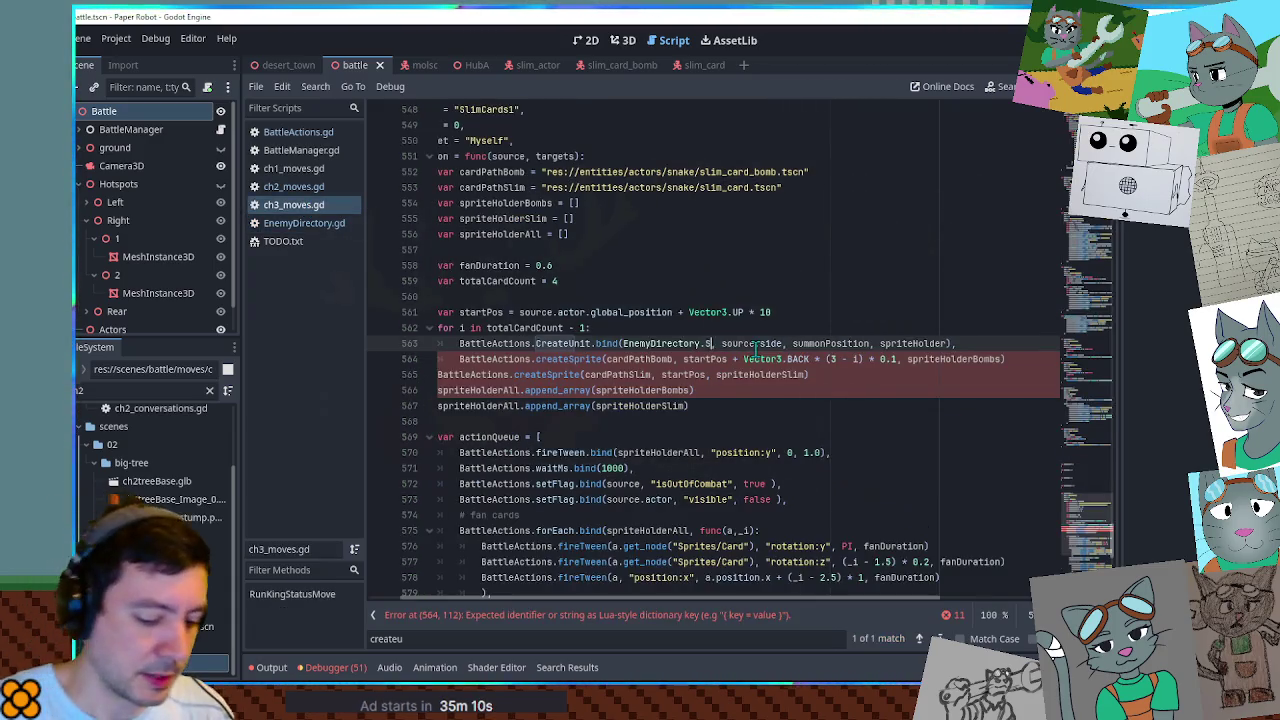
{"action": "key", "text": "Down"}
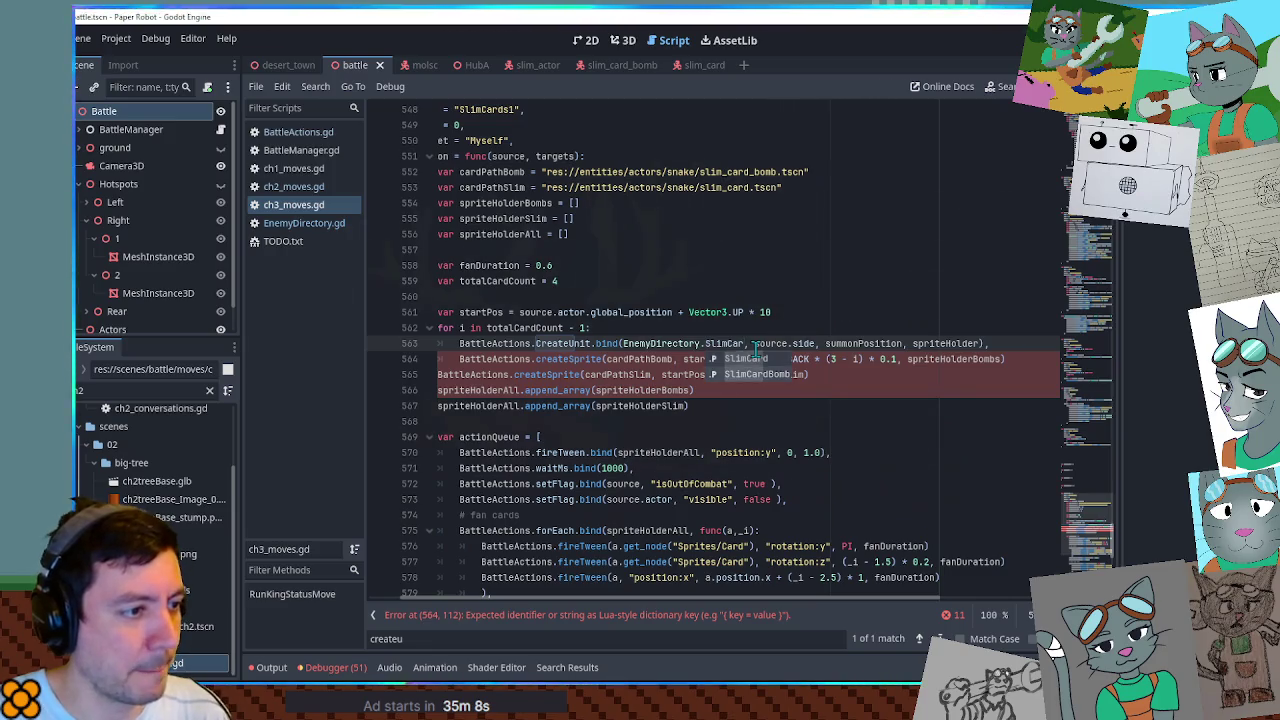
{"action": "key", "text": "Return"}
{"action": "double_click", "coordinate": [832, 344]}
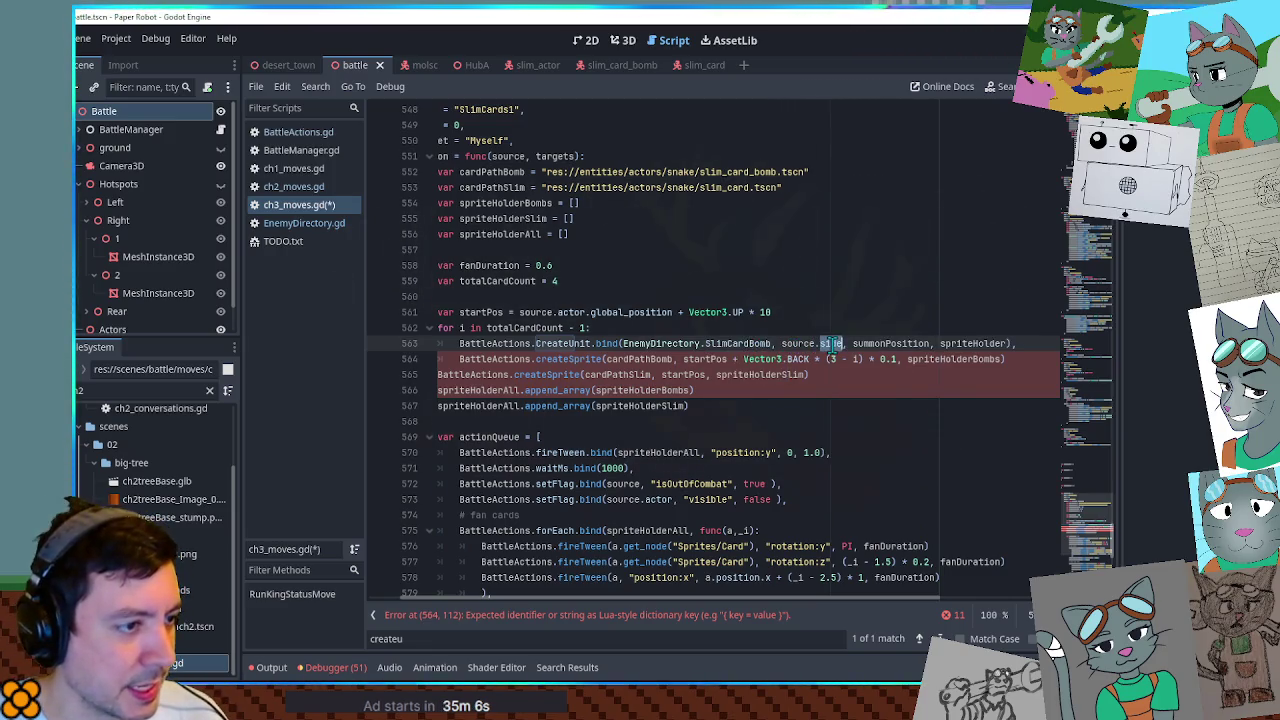
{"action": "left_click", "coordinate": [684, 358]}
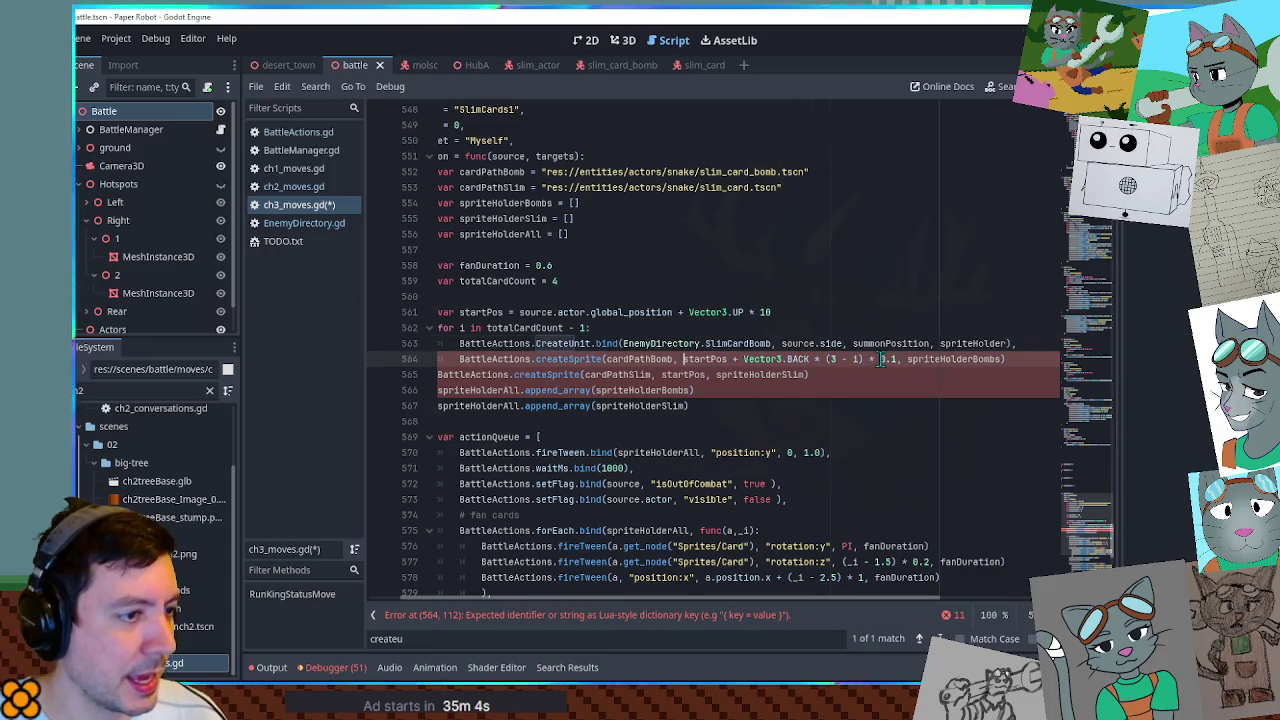
{"action": "left_click", "coordinate": [895, 359], "text": "shift"}
{"action": "key", "text": "ctrl+x"}
{"action": "double_click", "coordinate": [893, 343]}
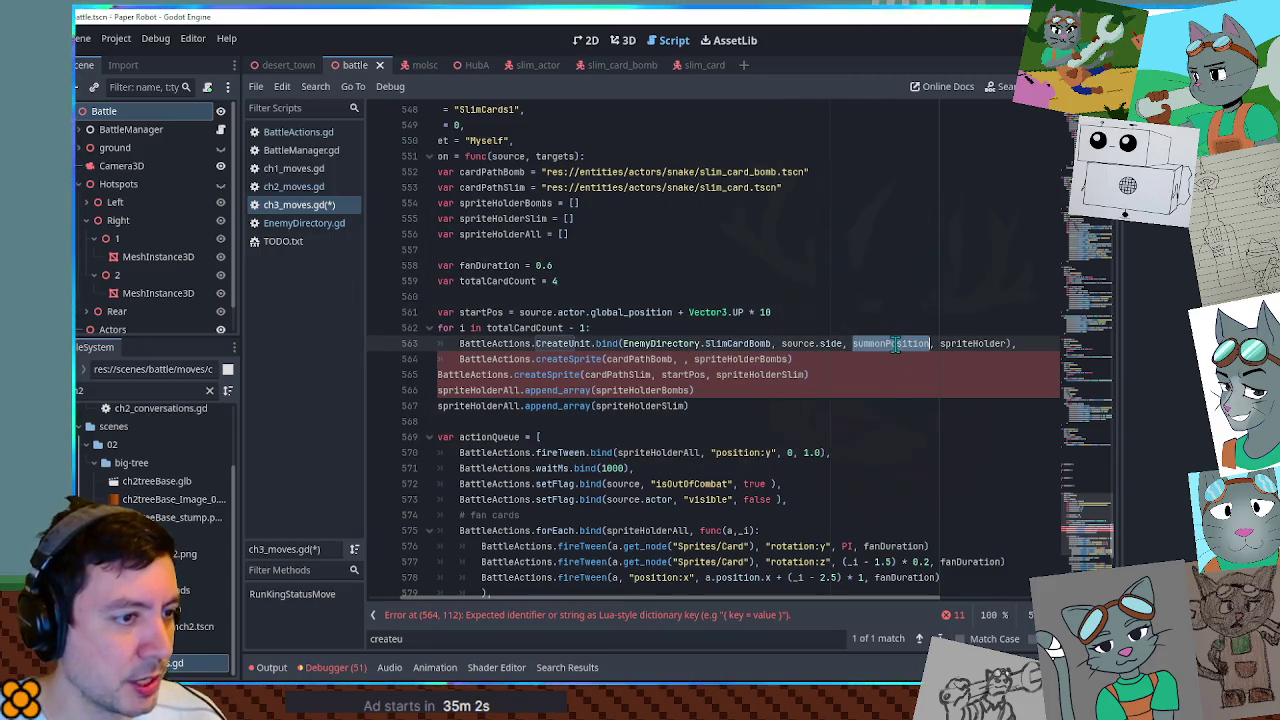
{"action": "key", "text": "ctrl+v"}
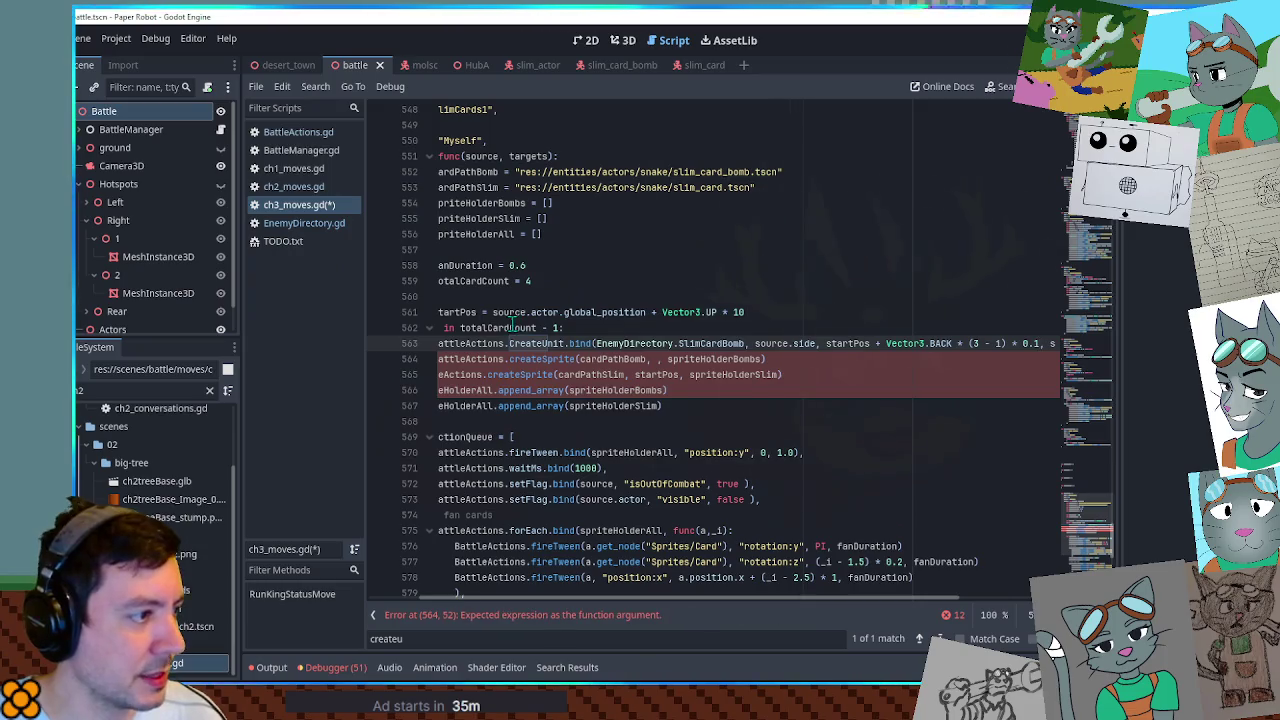
Replace the old bomb createSprite line with a copy of the CreateUnit call creating SlimCard.
{"action": "key", "text": "End"}
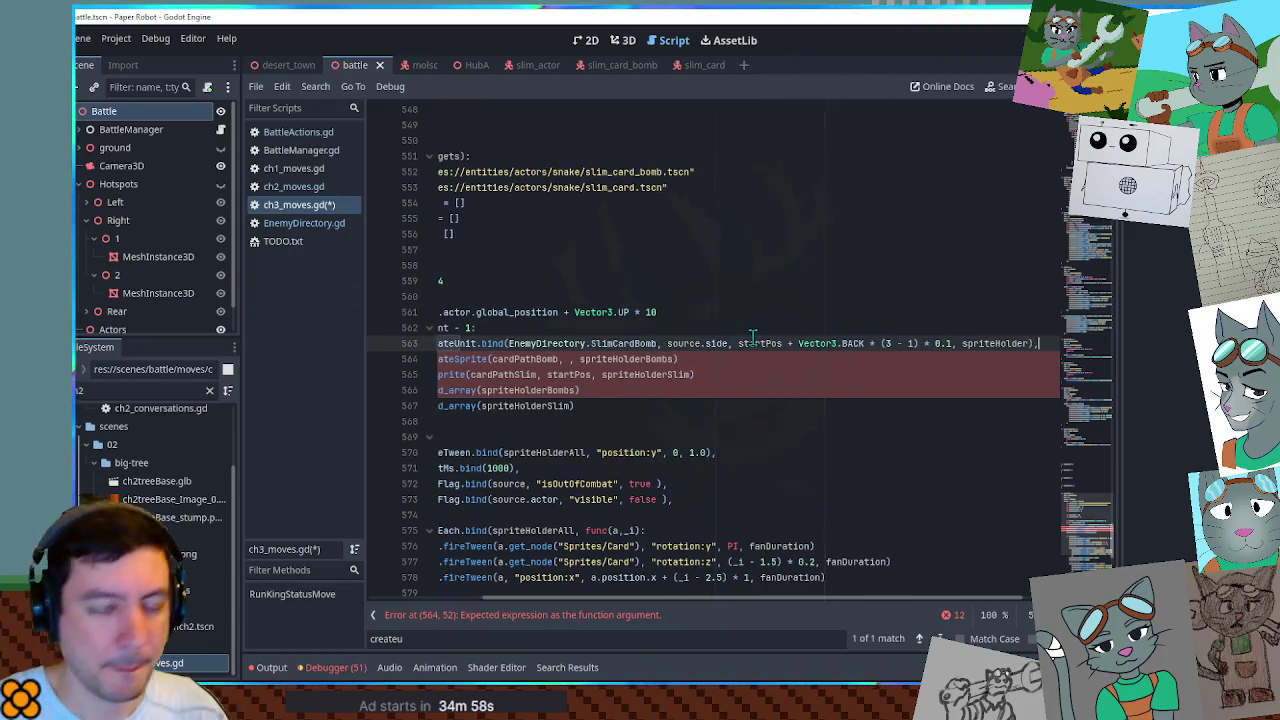
{"action": "key", "text": "Home"}
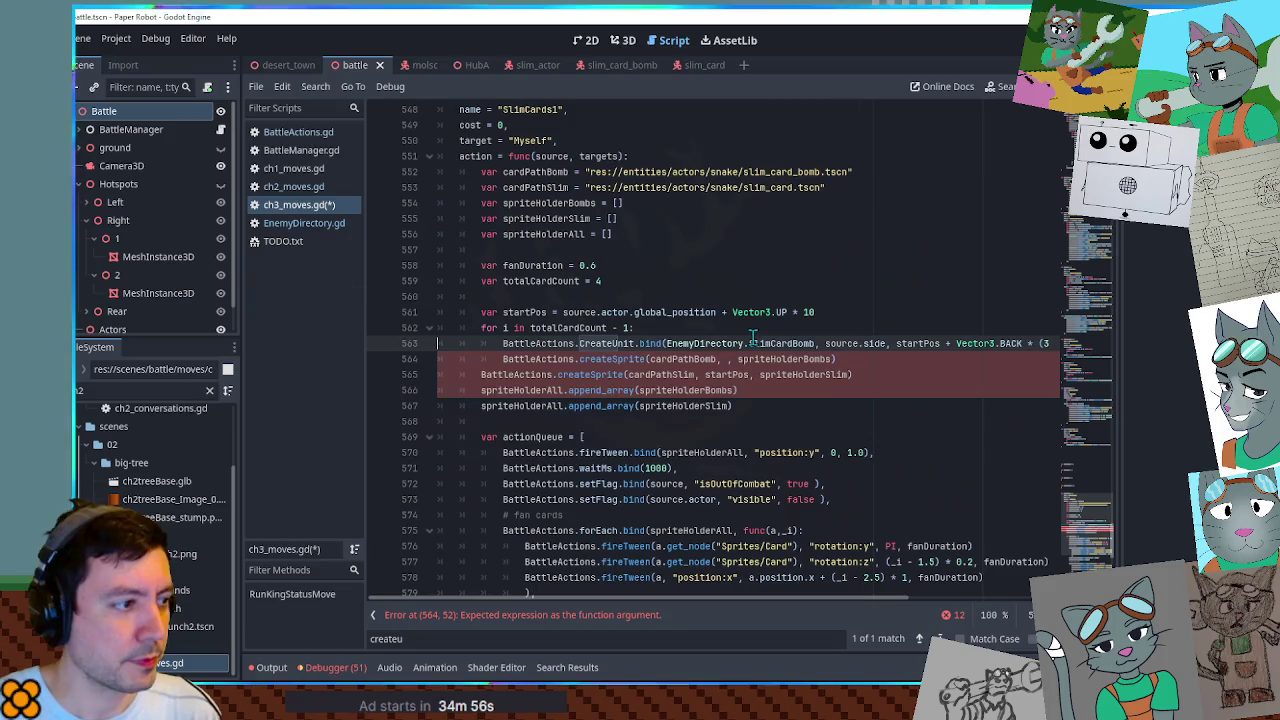
{"action": "key", "text": "Down"}
{"action": "key", "text": "ctrl+shift+k"}
{"action": "key", "text": "Up"}
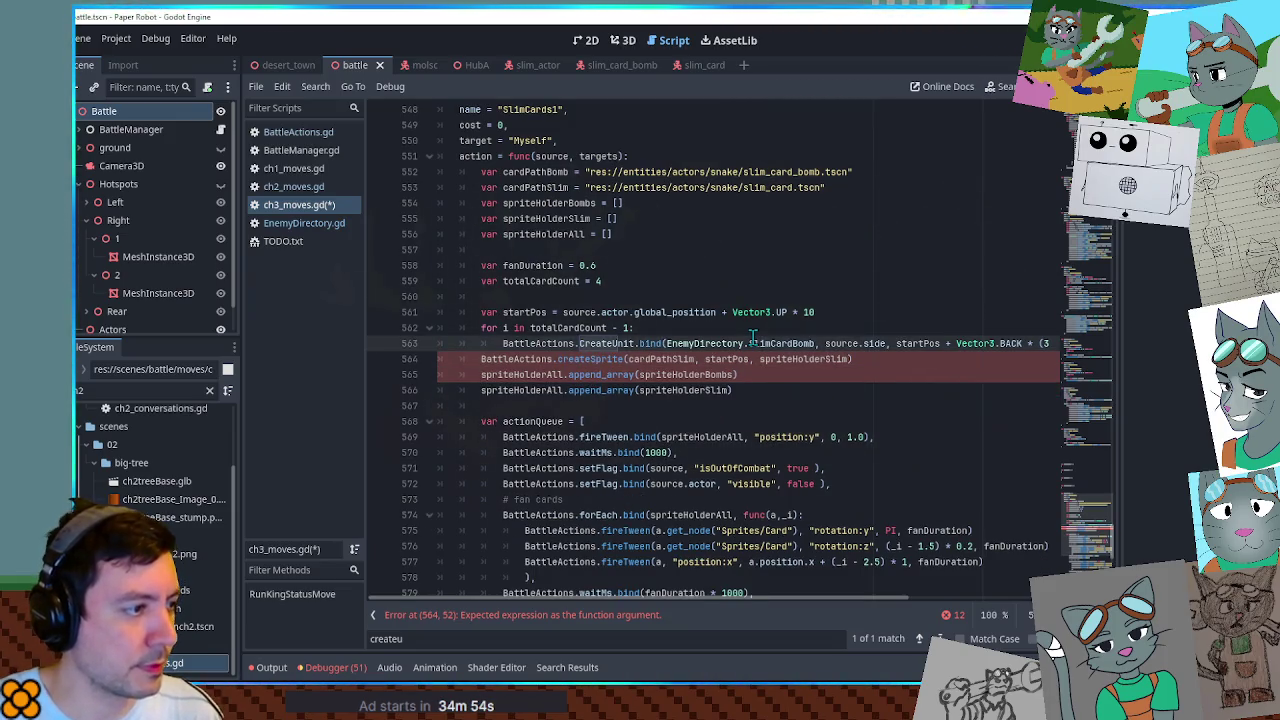
{"action": "key", "text": "ctrl+v"}
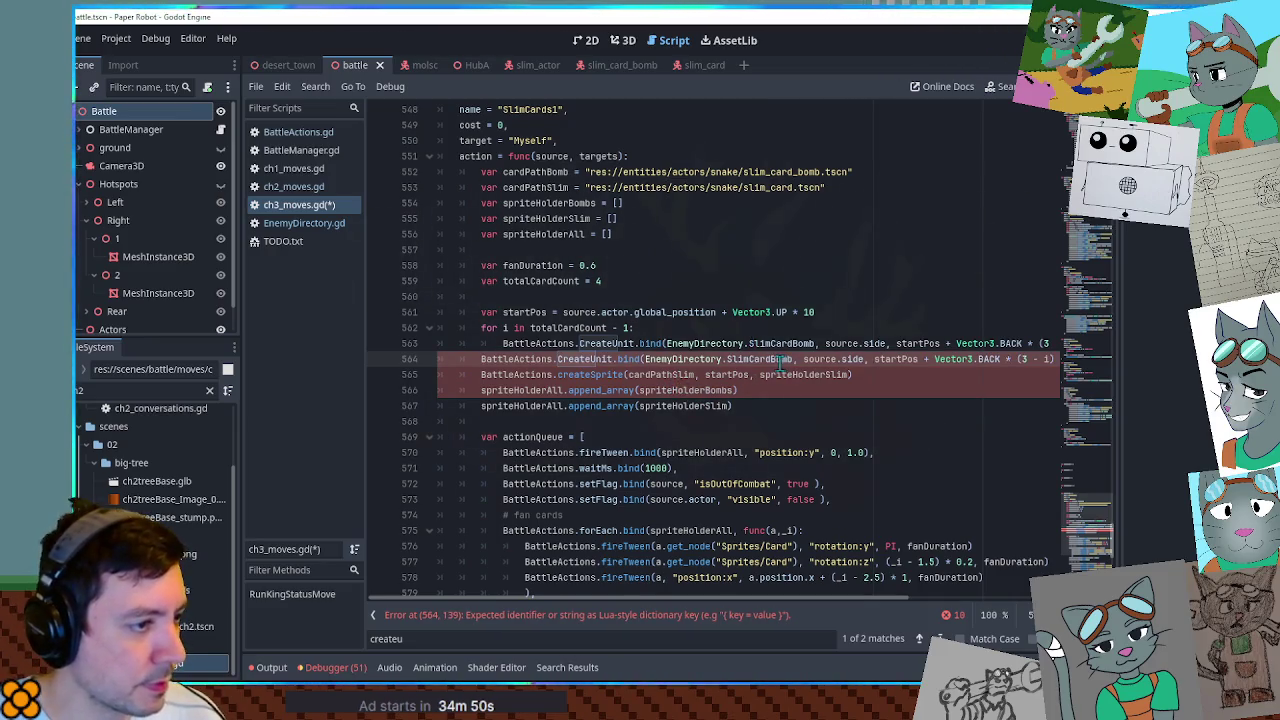
{"action": "key", "text": "BackSpace"}
{"action": "key", "text": "BackSpace"}
{"action": "key", "text": "BackSpace"}
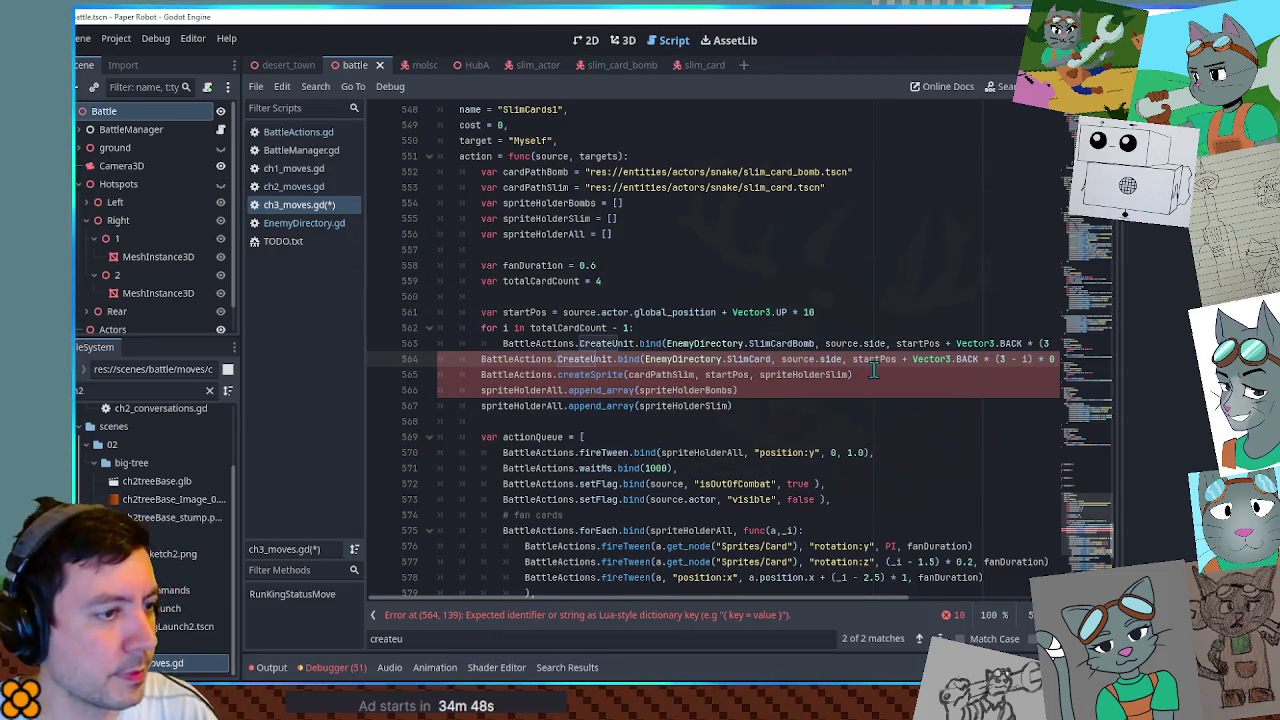
Make the SlimCard call use startPos and spriteHolderSlim, and delete the old slim createSprite line.
{"action": "double_click", "coordinate": [726, 375]}
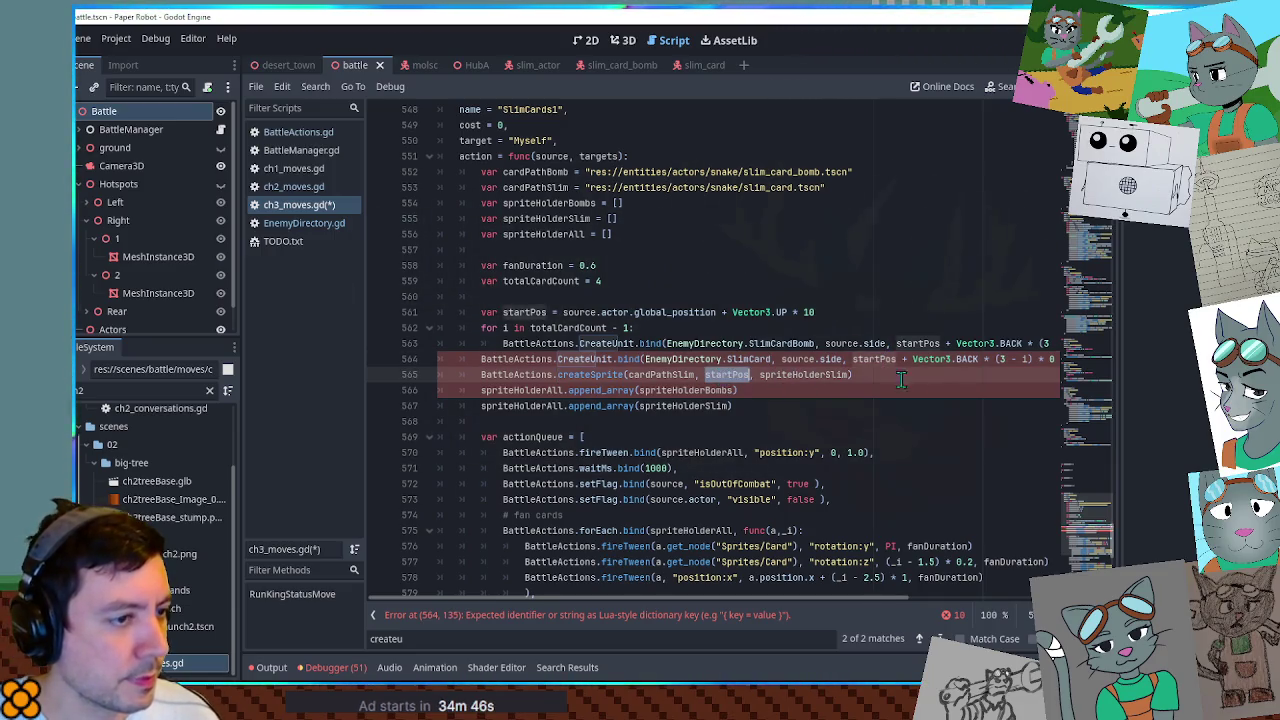
{"action": "mouse_move", "coordinate": [902, 359]}
{"action": "left_mouse_down"}
{"action": "mouse_move", "coordinate": [1040, 365]}
{"action": "mouse_move", "coordinate": [921, 362]}
{"action": "left_mouse_up"}
{"action": "key", "text": "BackSpace"}
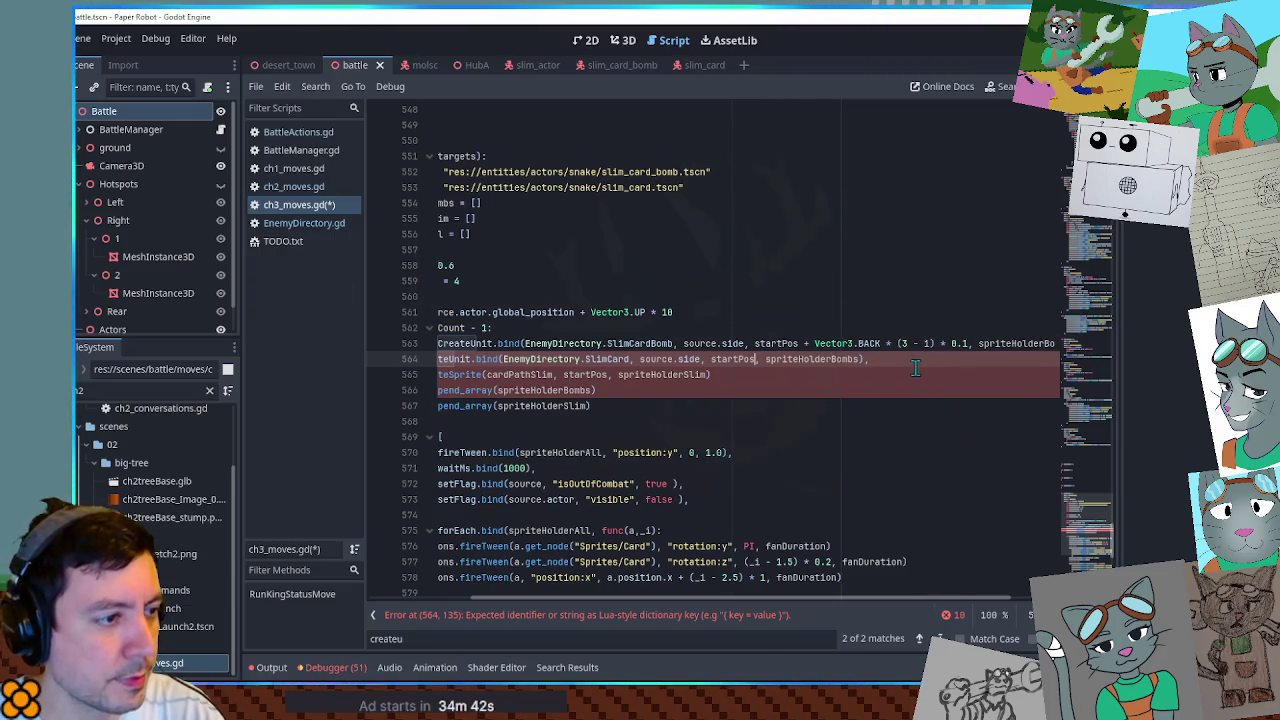
{"action": "double_click", "coordinate": [656, 374]}
{"action": "key", "text": "ctrl+c"}
{"action": "double_click", "coordinate": [822, 358]}
{"action": "key", "text": "ctrl+v"}
{"action": "left_click", "coordinate": [790, 373]}
{"action": "key", "text": "ctrl+x"}
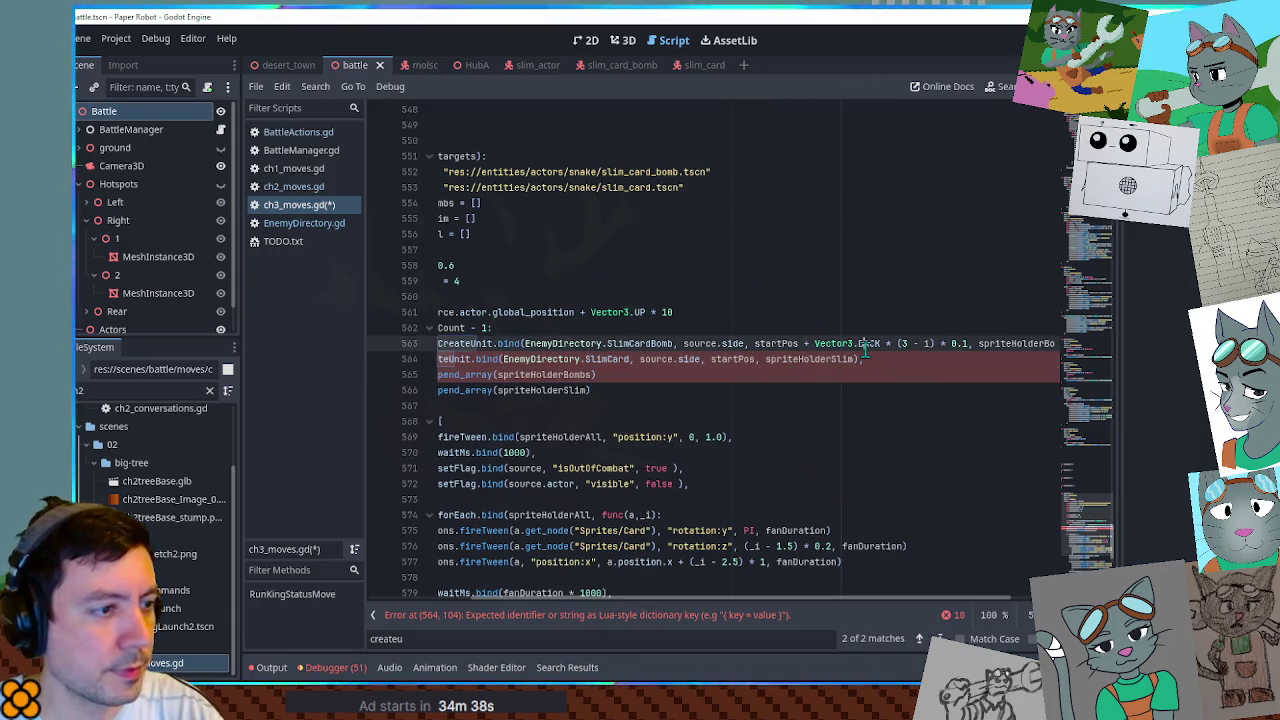
{"action": "key", "text": "shift+Home"}
{"action": "key", "text": "shift+Down"}
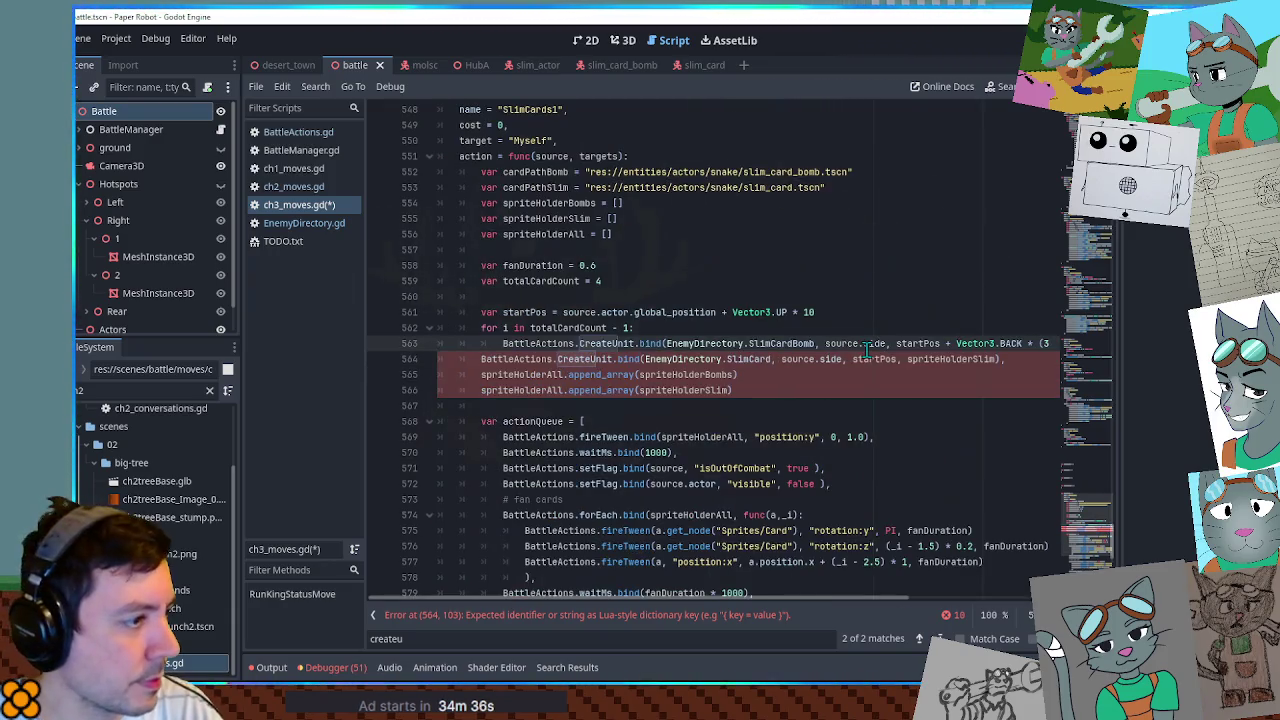
Strip .bind from both CreateUnit calls on lines 563 and 564, then save ch3_moves.gd.
{"action": "key", "text": "Up"}
{"action": "key", "text": "End"}
{"action": "key", "text": "Down"}
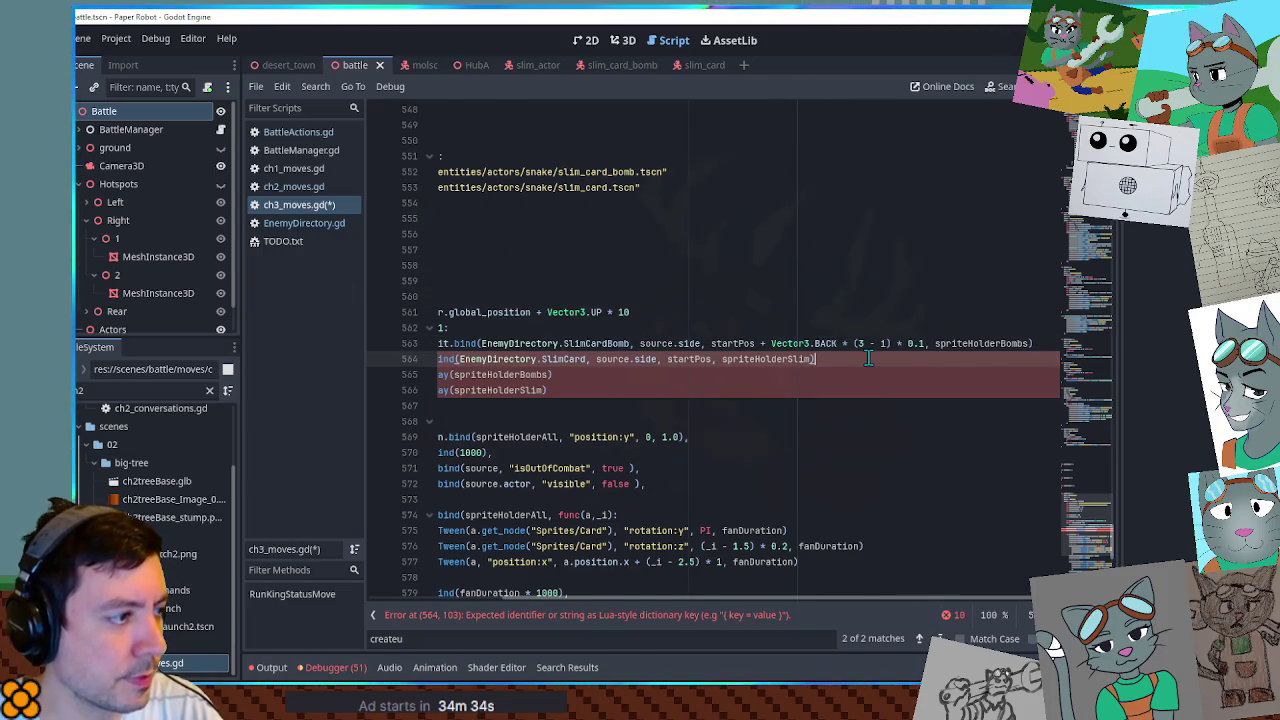
{"action": "key", "text": "Home"}
{"action": "double_click", "coordinate": [650, 343]}
{"action": "key", "text": "BackSpace"}
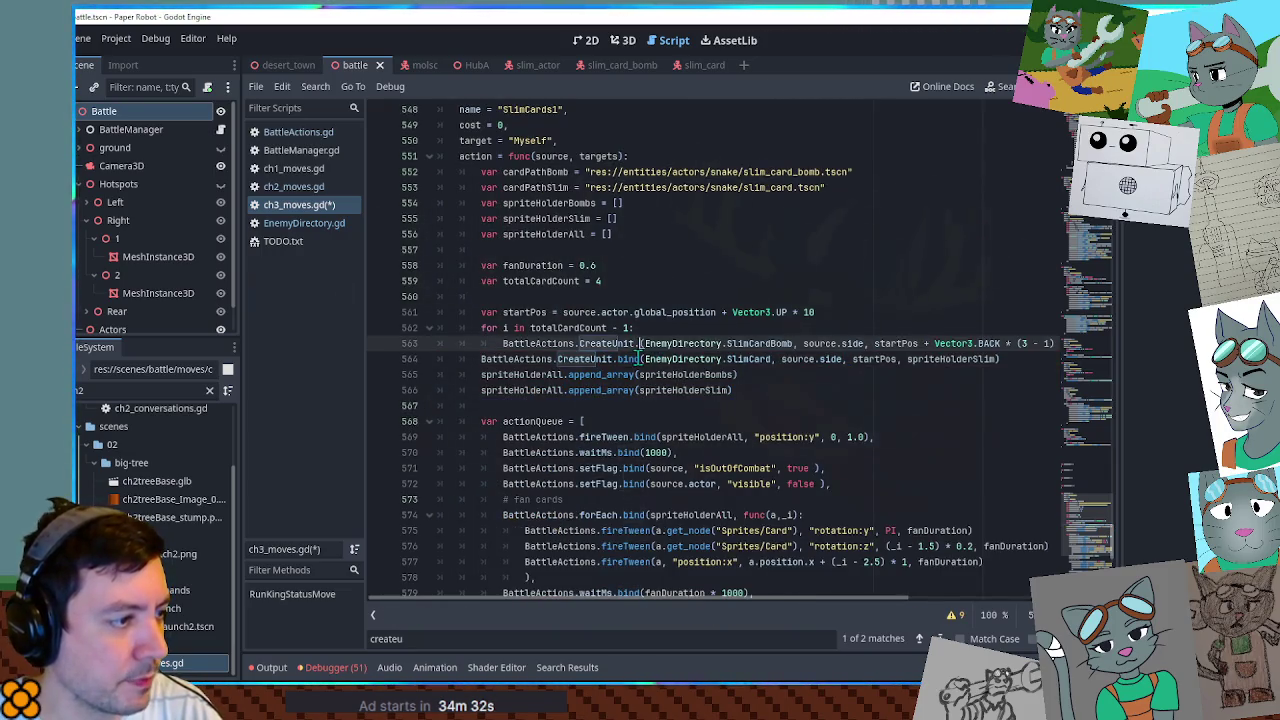
{"action": "double_click", "coordinate": [628, 359]}
{"action": "key", "text": "BackSpace"}
{"action": "key", "text": "BackSpace"}
{"action": "left_click", "coordinate": [638, 343]}
{"action": "key", "text": "BackSpace"}
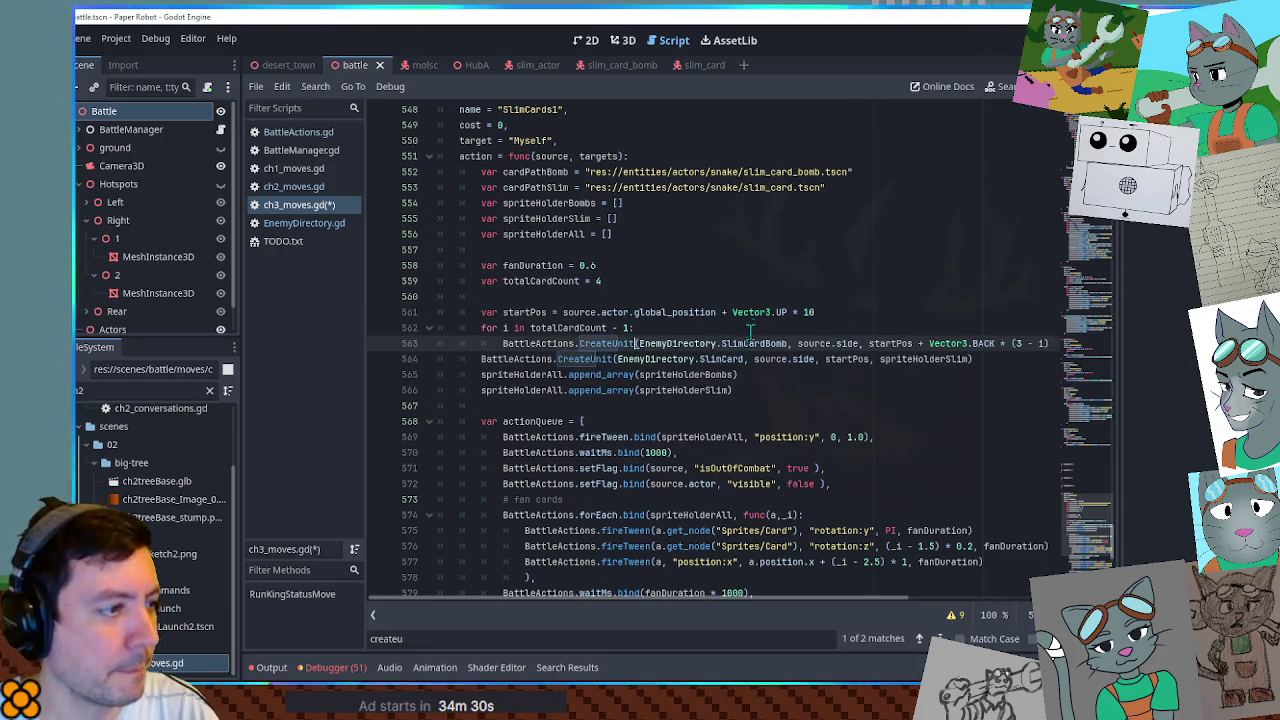
{"action": "left_click", "coordinate": [742, 330]}
{"action": "key", "text": "ctrl+s"}
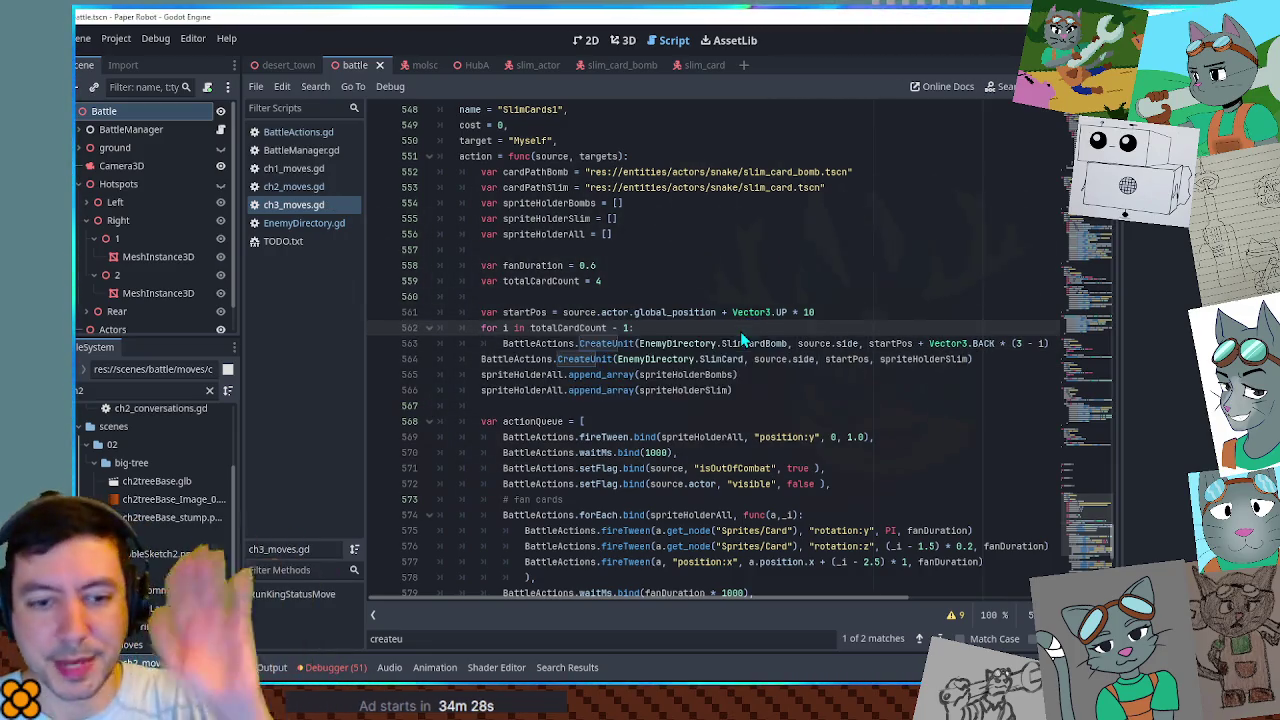
{"action": "key", "text": "F5"}
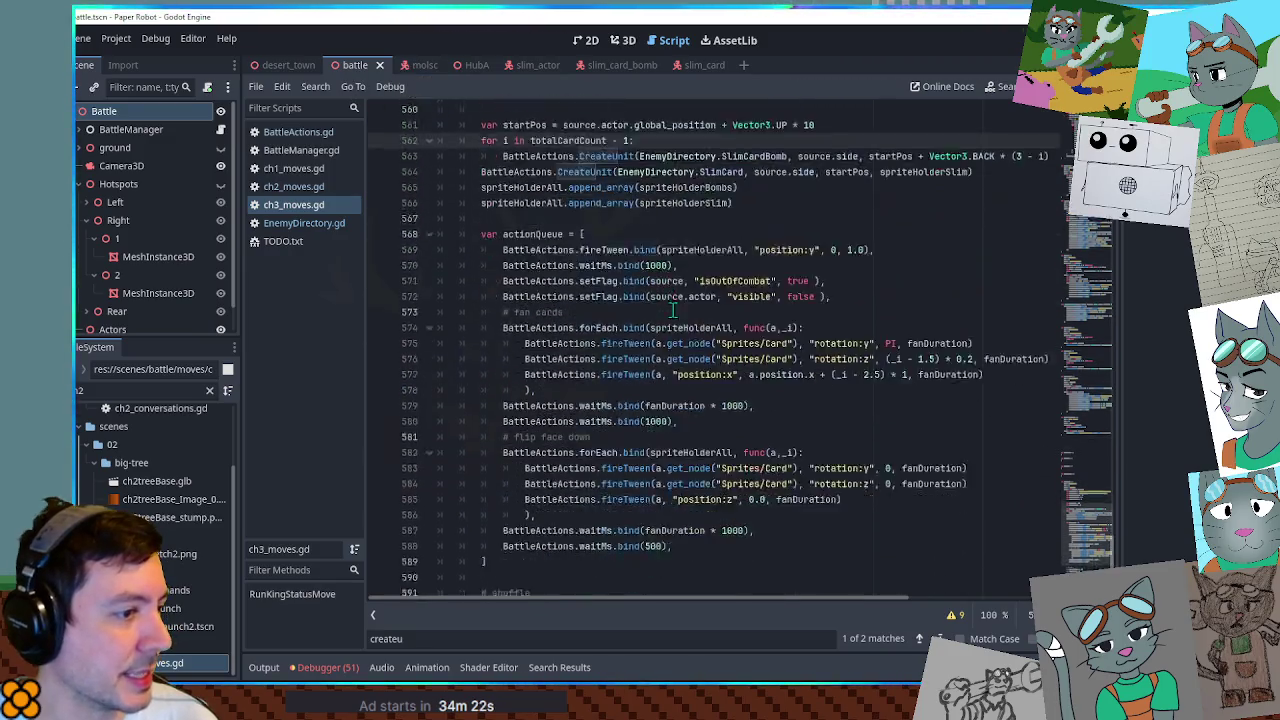
{"action": "scroll", "coordinate": [673, 310], "scroll_direction": "down", "scroll_amount": 7}
{"action": "left_click", "coordinate": [812, 406]}
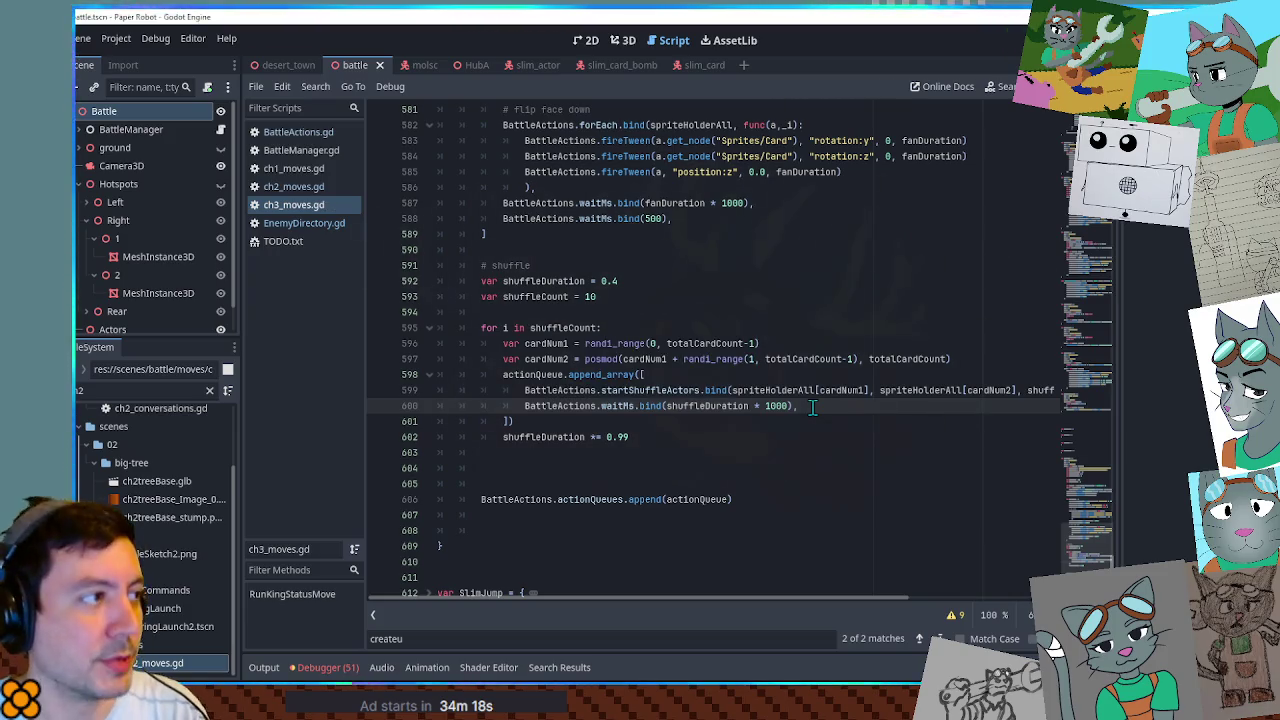
{"action": "key", "text": "F5"}
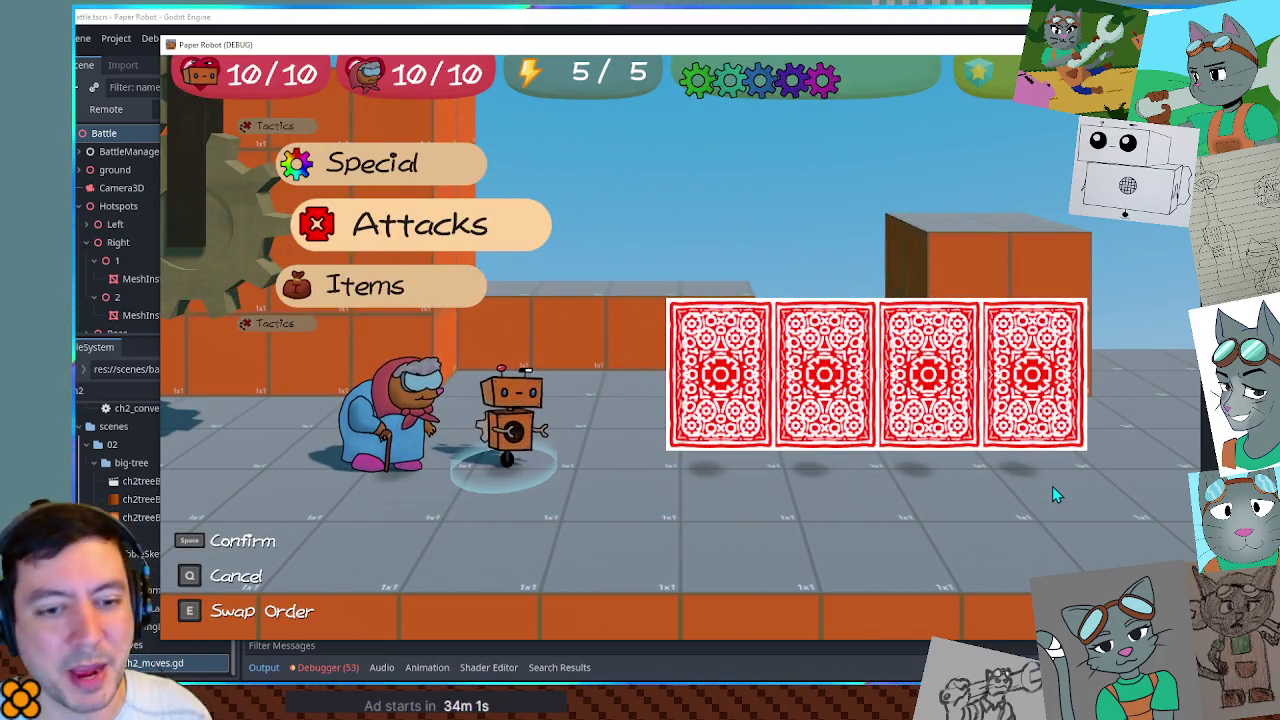
{"action": "key", "text": "F8"}
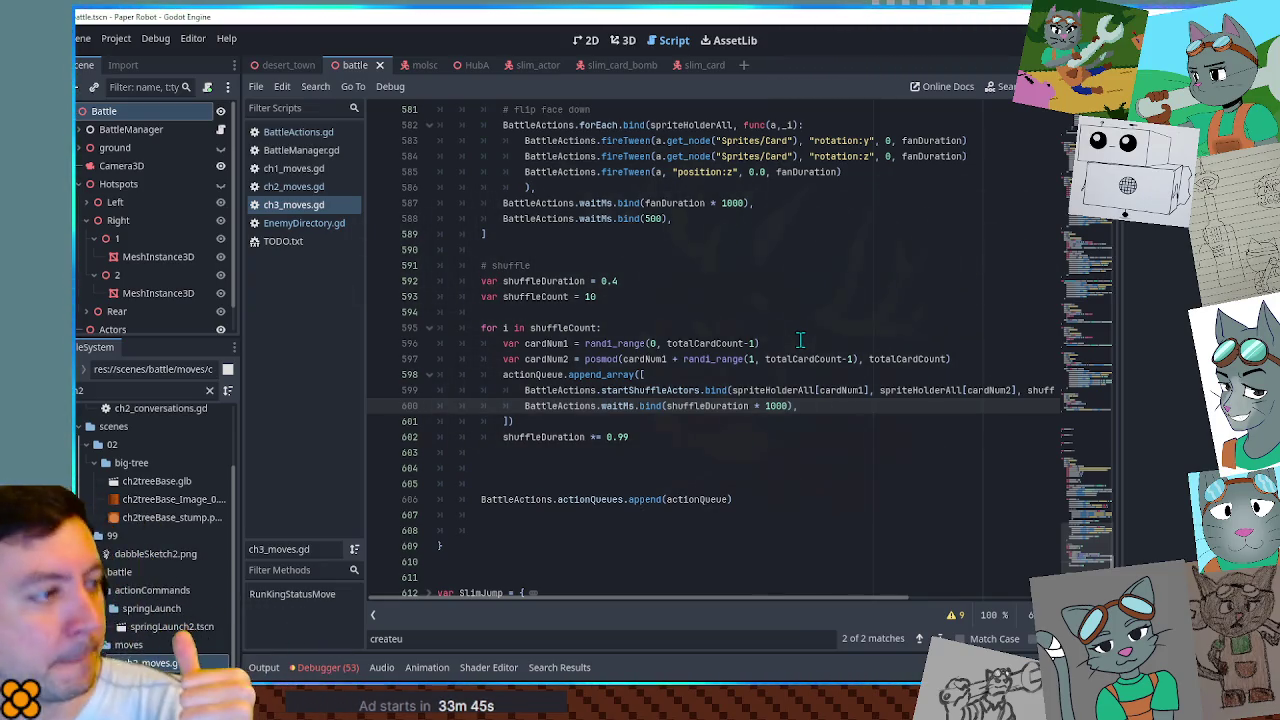
{"action": "double_click", "coordinate": [840, 390]}
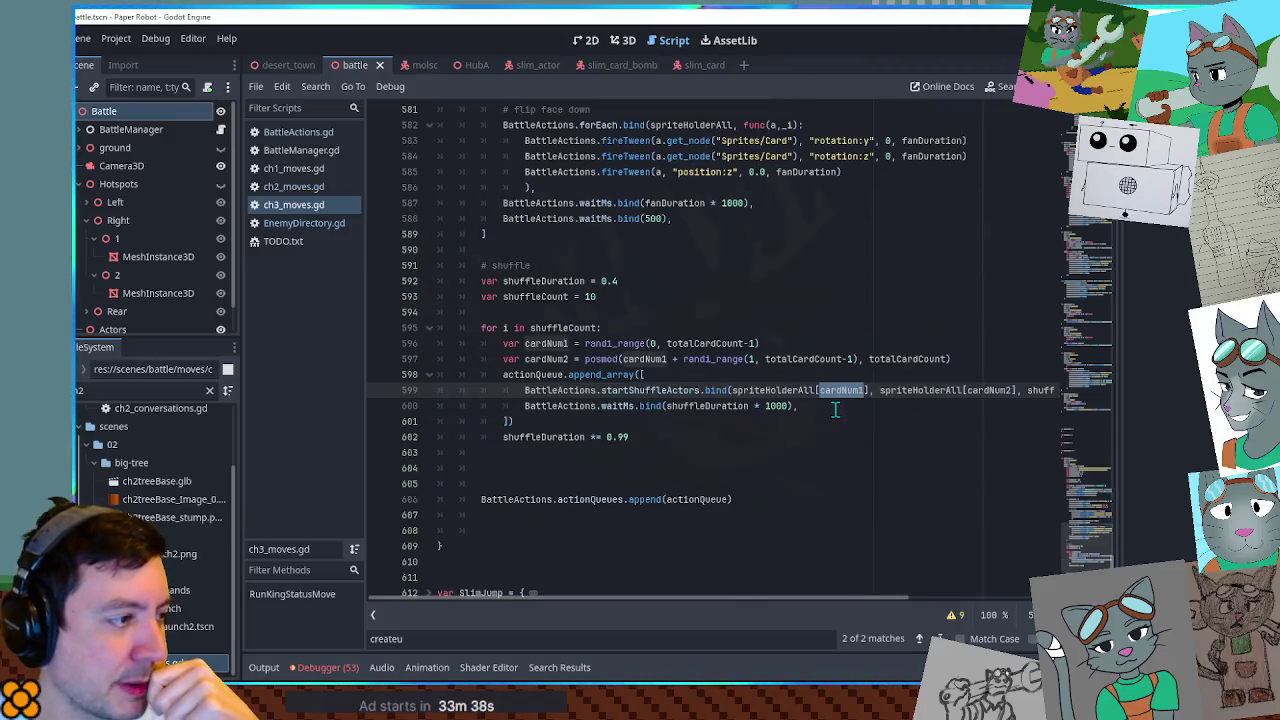
Add print(cardNum1) below the cardNum2 line in the shuffle loop and launch the game.
{"action": "left_click", "coordinate": [975, 358]}
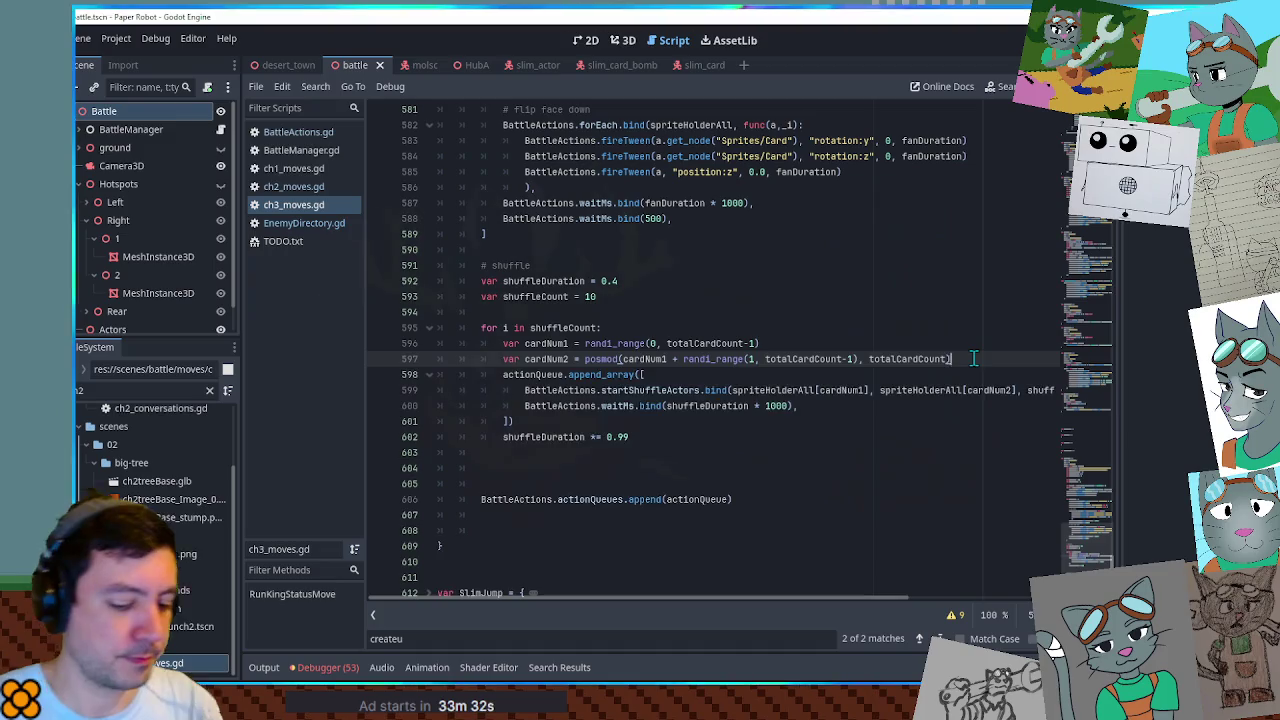
{"action": "key", "text": "Return"}
{"action": "type", "text": "print(cardNum1"}
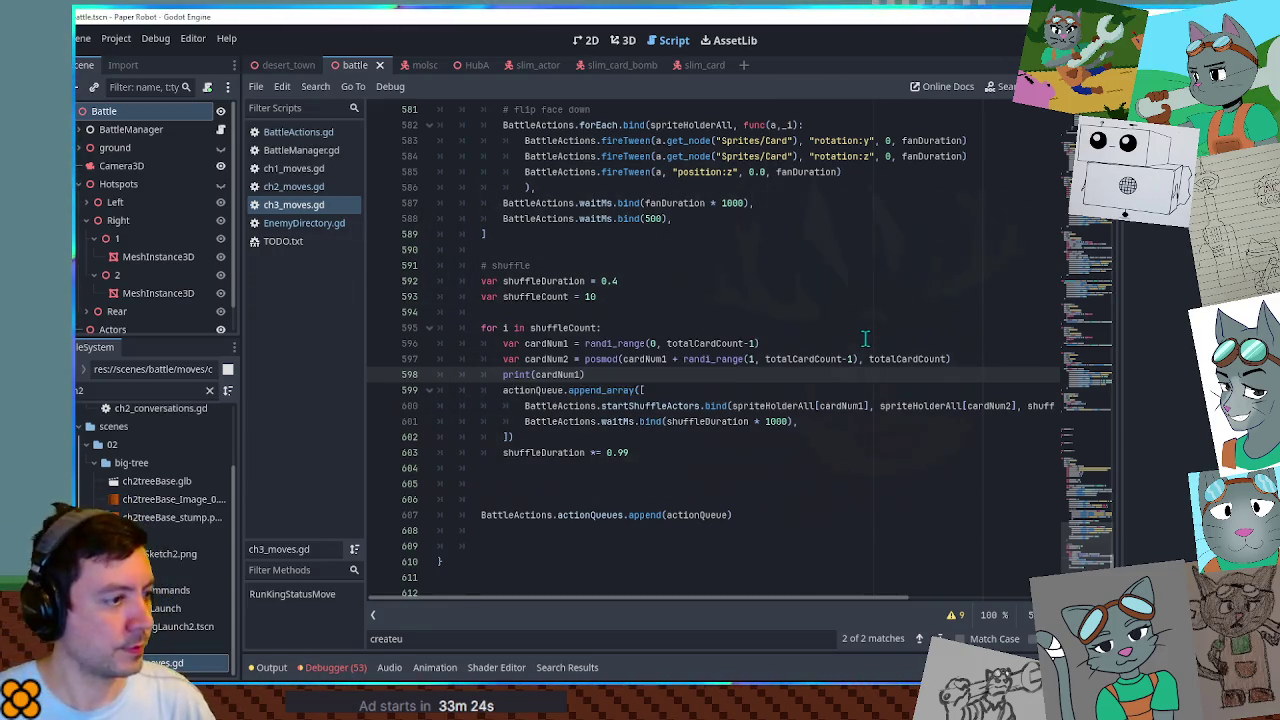
{"action": "key", "text": "F5"}
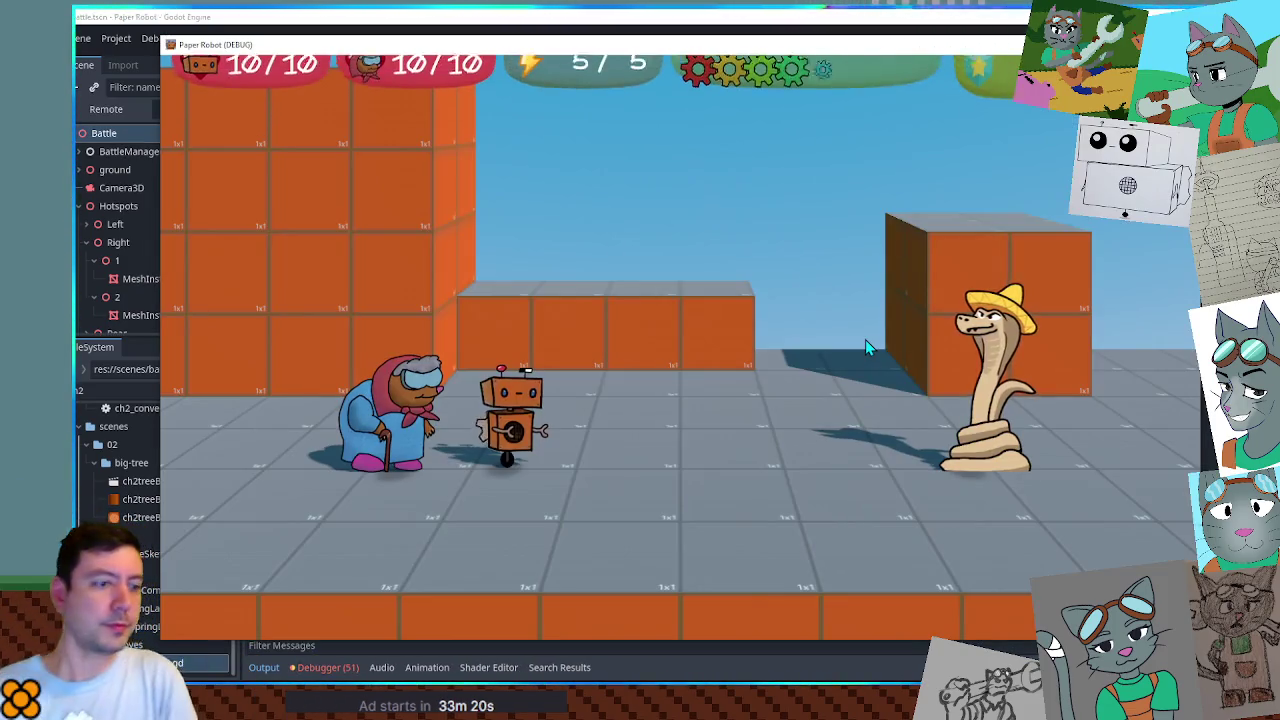
Enlarge the Output panel, watch the four face-down cards get laid out, then stop the game.
{"action": "left_click_drag", "start_coordinate": [875, 645], "coordinate": [870, 513]}
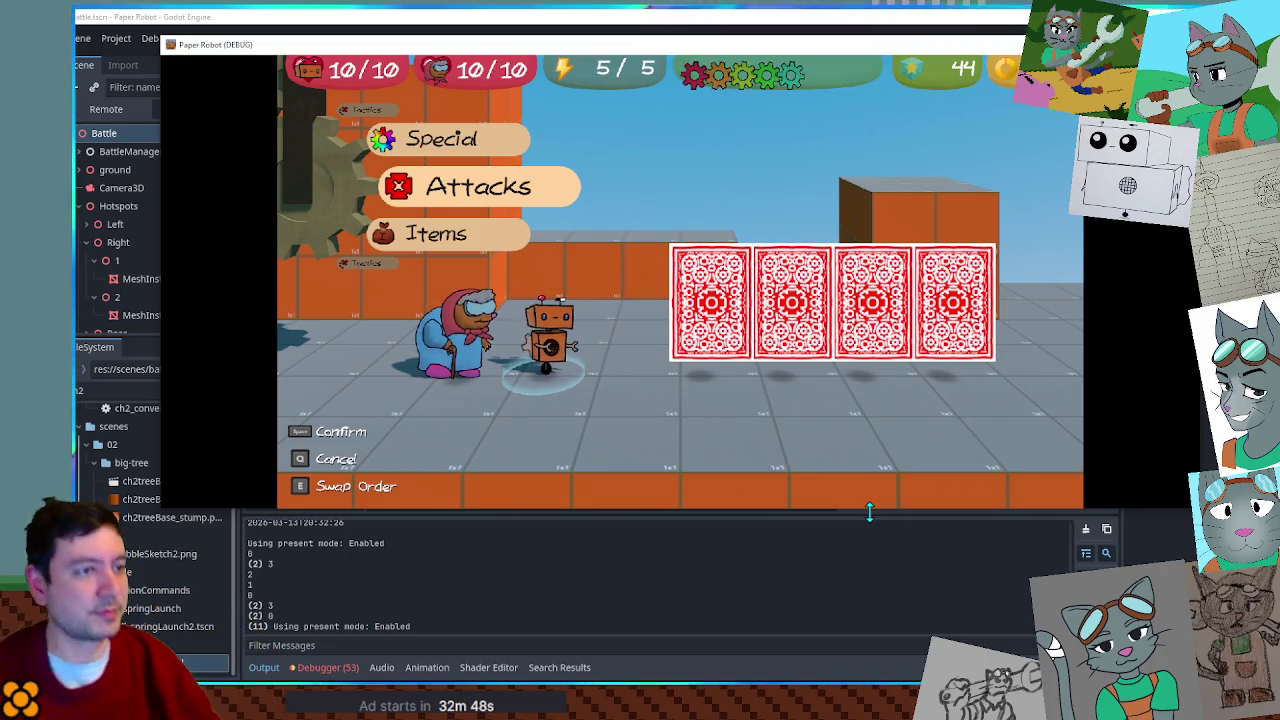
{"action": "key", "text": "F8"}
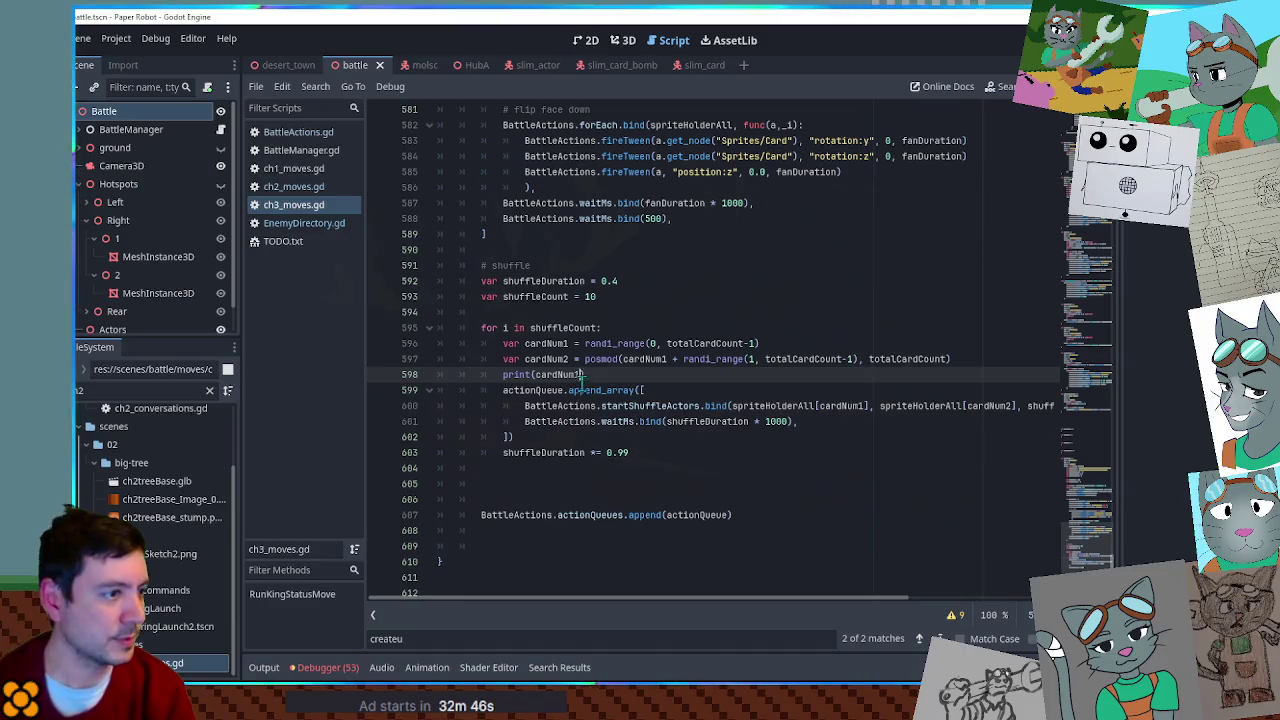
Change line 598 to print(cardNum1, " ", cardNum2), run the game, and check the logged card pairs.
{"action": "type", "text": ", \" \", "}
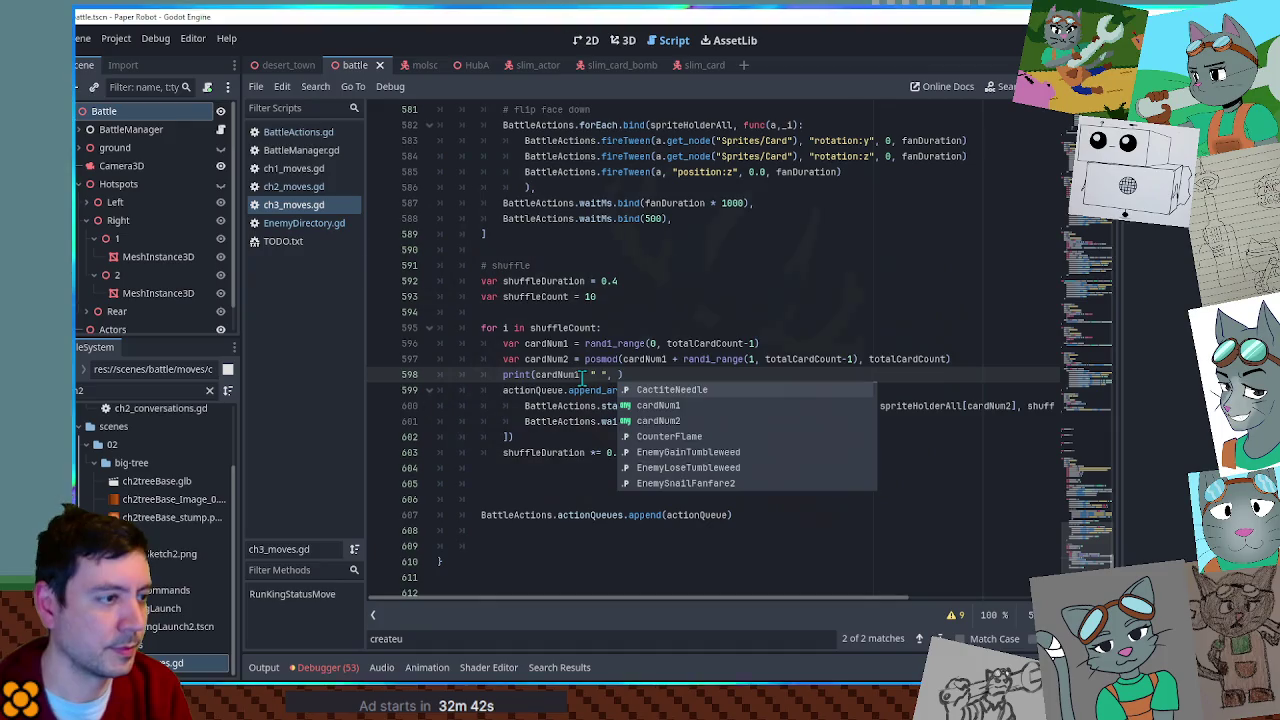
{"action": "type", "text": "cardN"}
{"action": "left_click", "coordinate": [581, 374]}
{"action": "type", "text": ","}
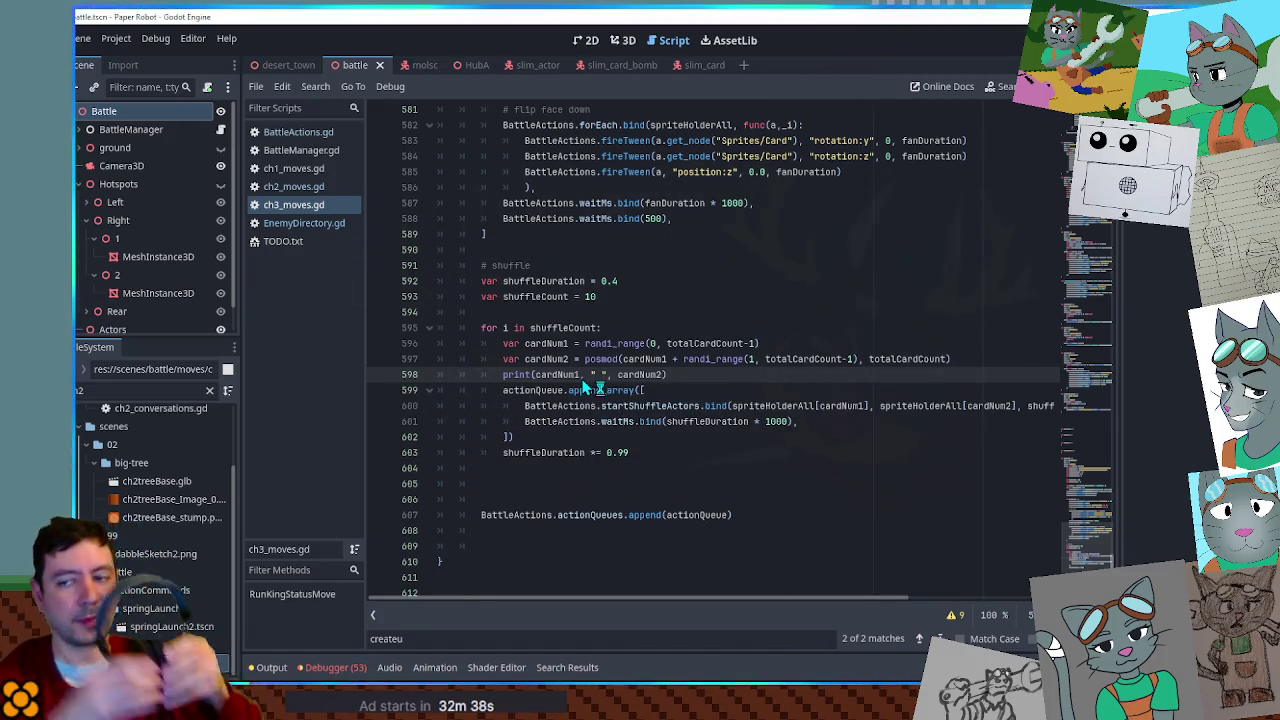
{"action": "key", "text": "F5"}
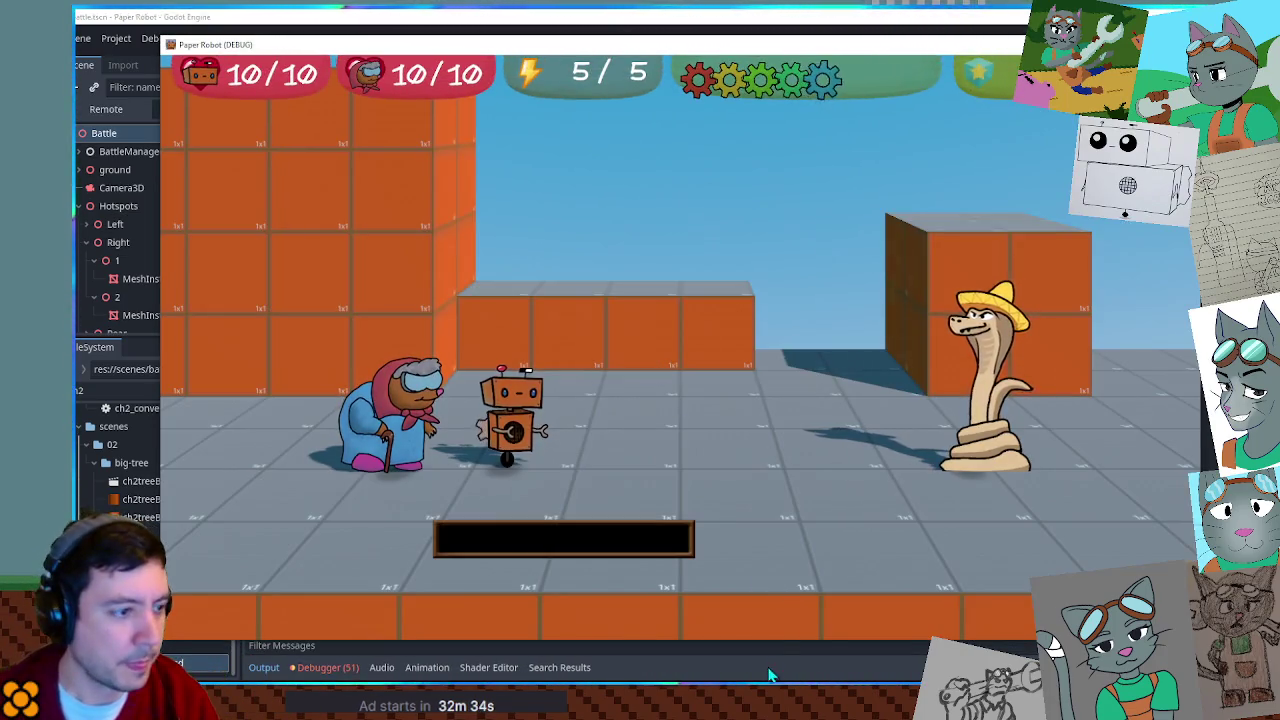
{"action": "left_click_drag", "start_coordinate": [763, 641], "coordinate": [713, 400]}
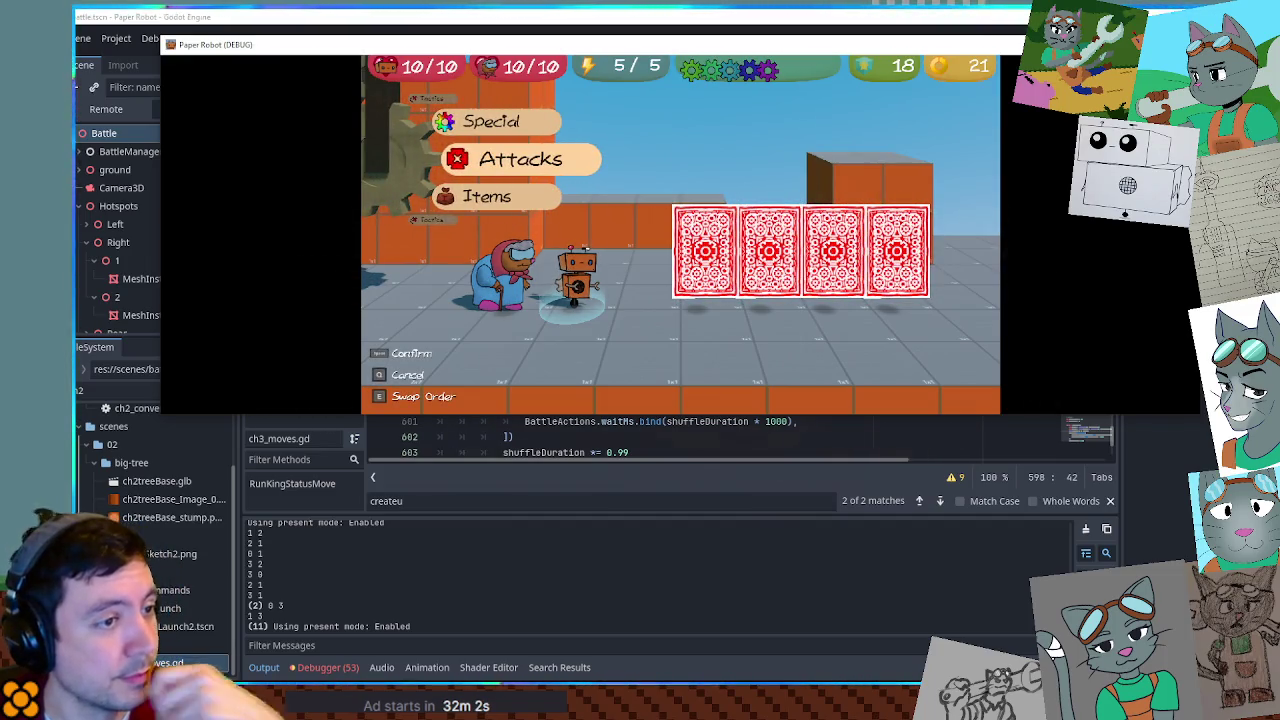
{"action": "key", "text": "F8"}
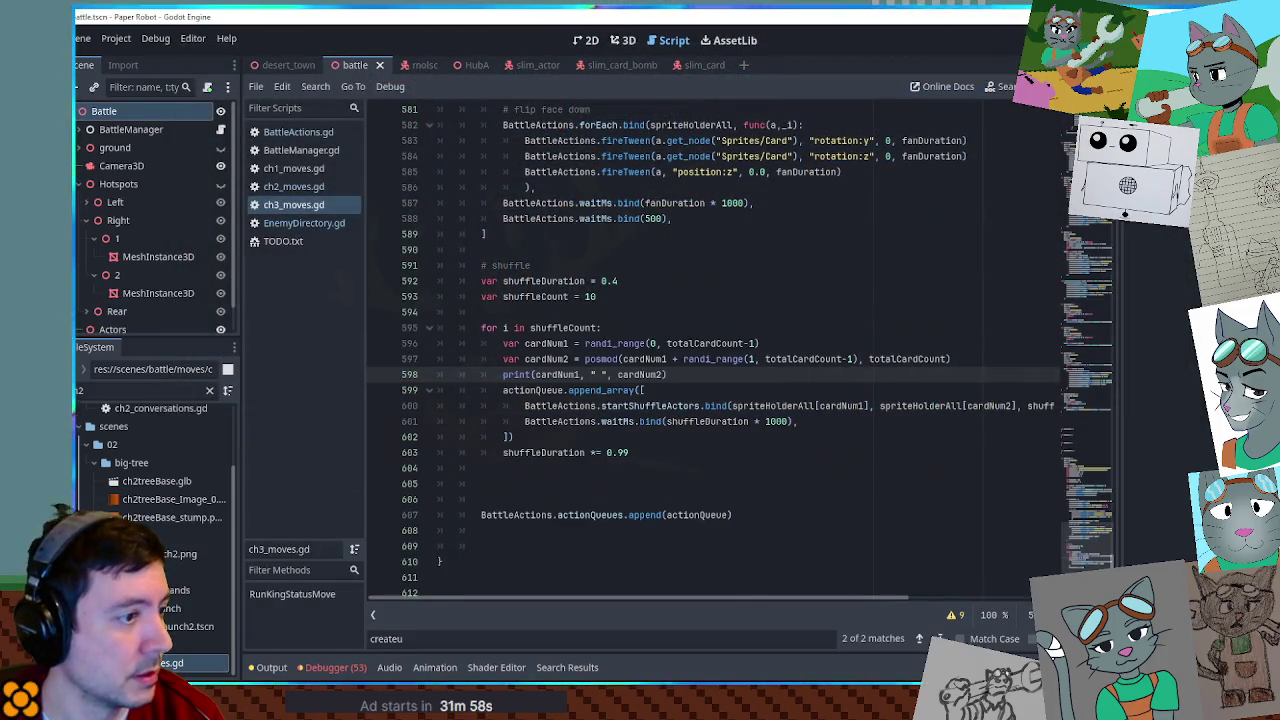
Run one more shuffle test, leave the game, and delete the cardNum1/cardNum2 print line.
{"action": "key", "text": "F5"}
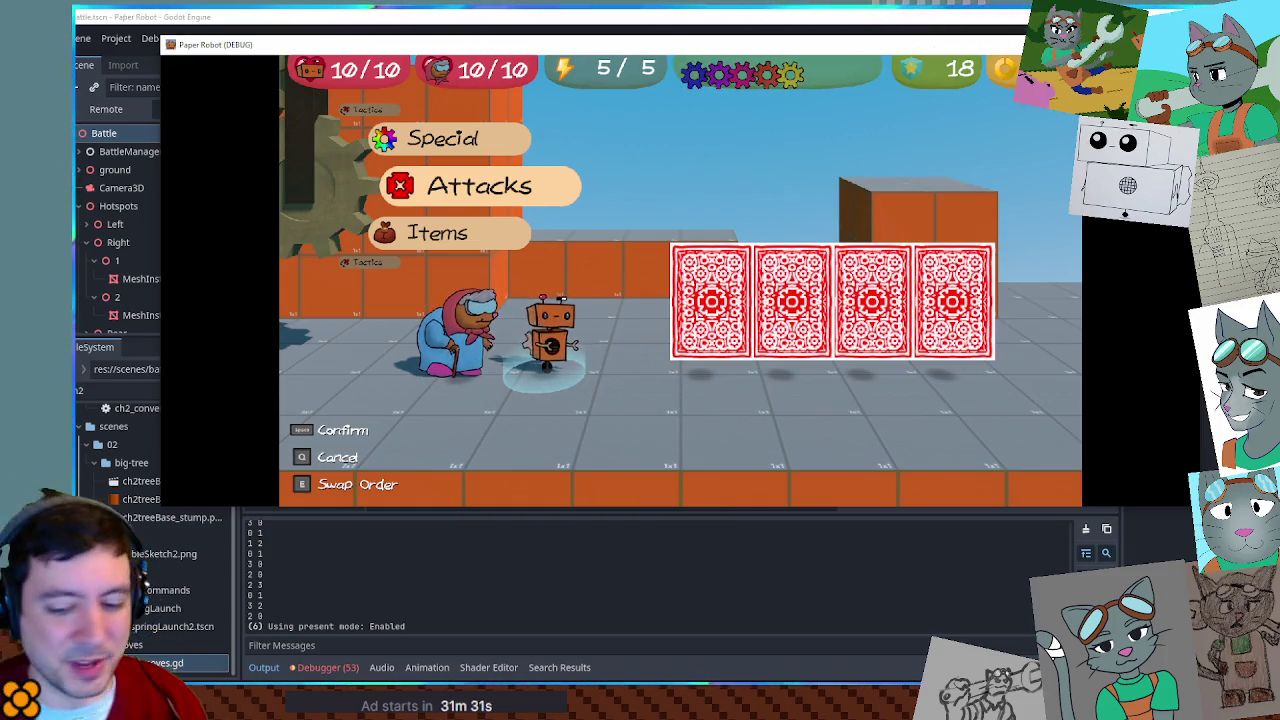
{"action": "key", "text": "alt+Tab"}
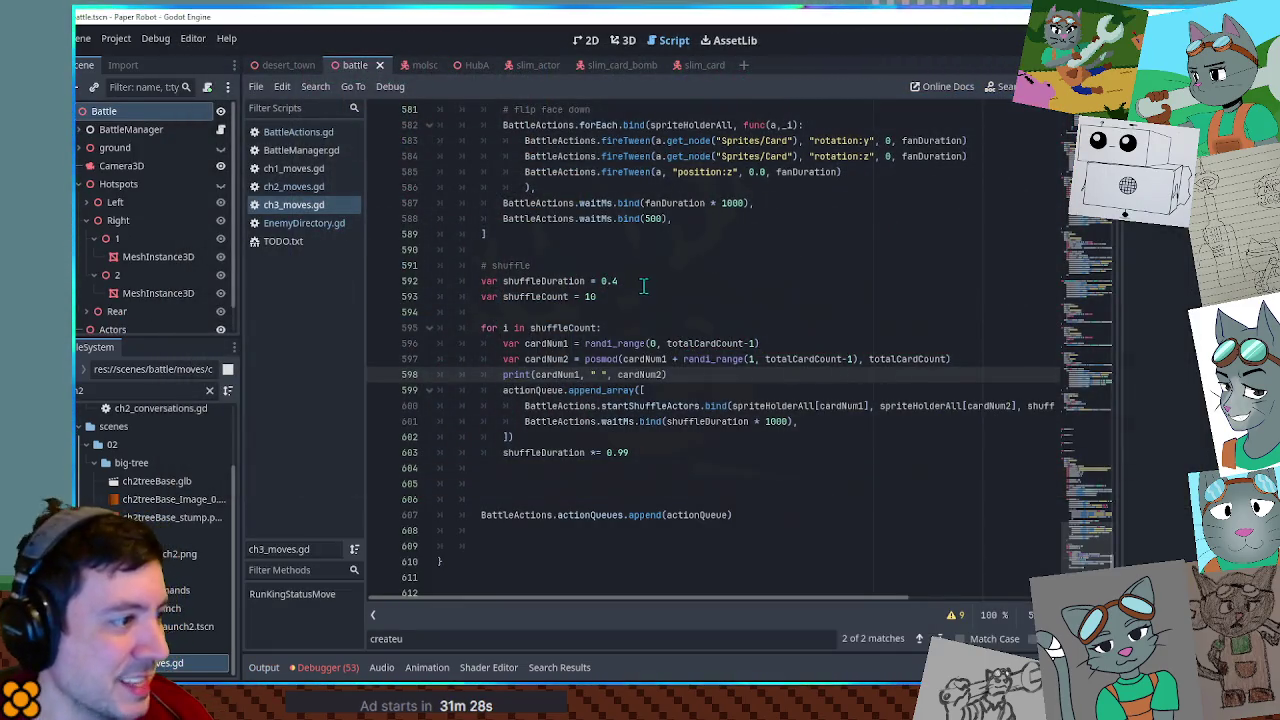
{"action": "key", "text": "ctrl+shift+k"}
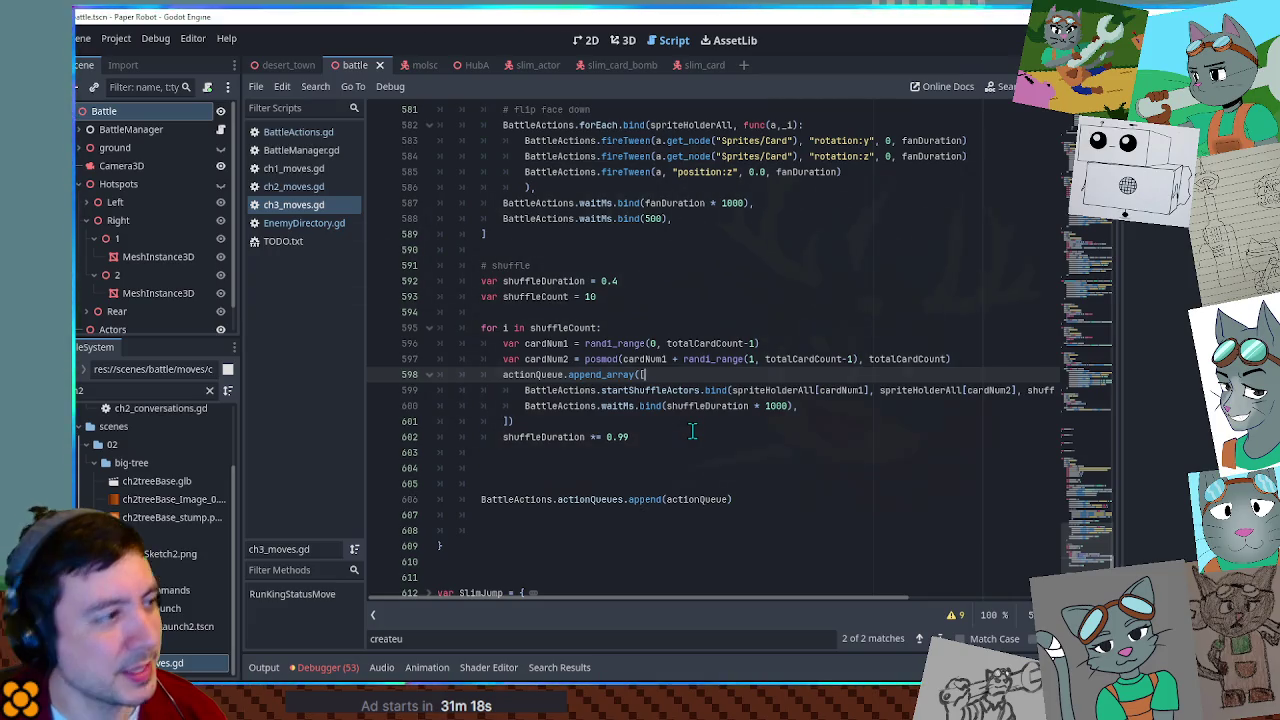
Review the face-down flip and fan code in ch3_moves.gd, then run the game with F5.
{"action": "scroll", "coordinate": [692, 431], "scroll_direction": "up", "scroll_amount": 2}
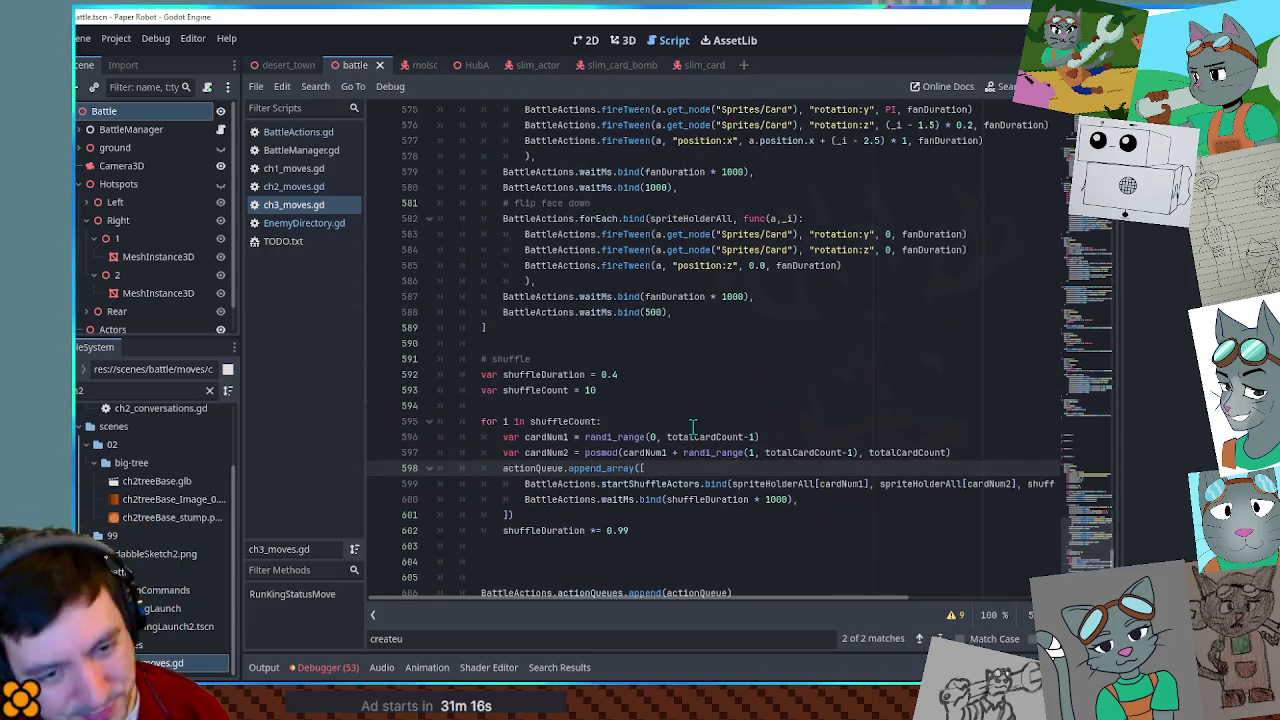
{"action": "left_click", "coordinate": [661, 281]}
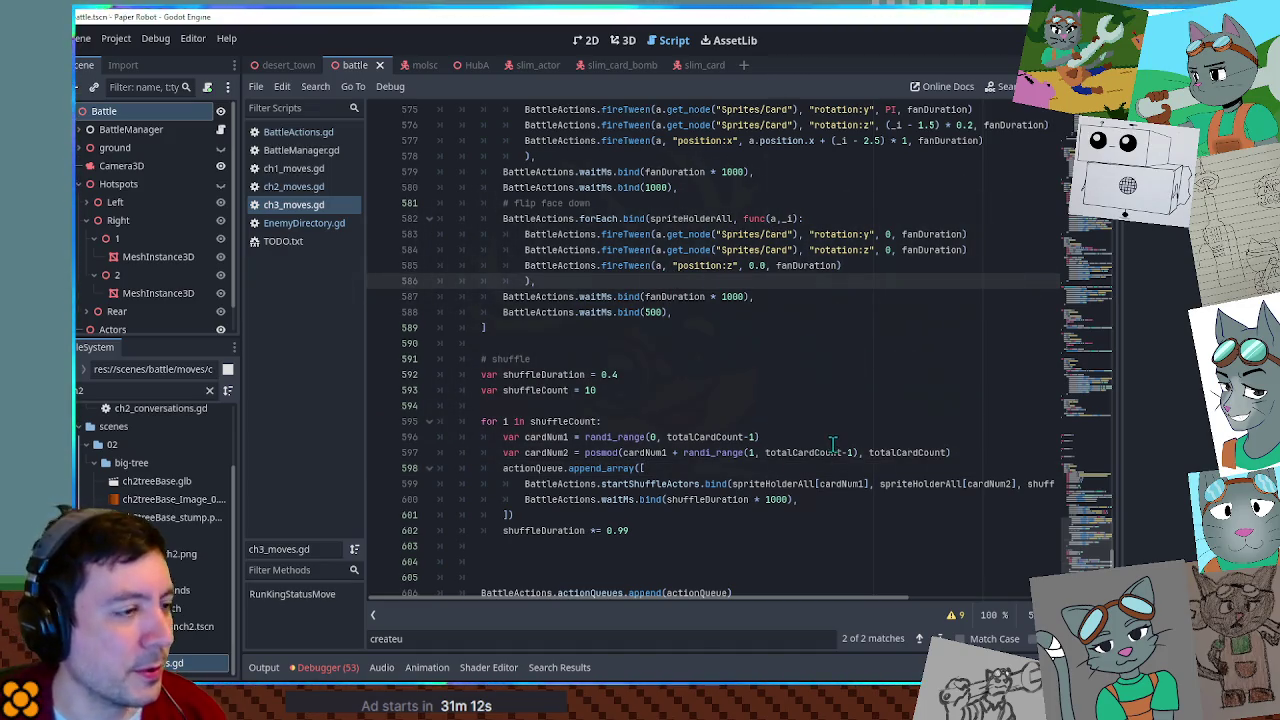
{"action": "left_click", "coordinate": [804, 408]}
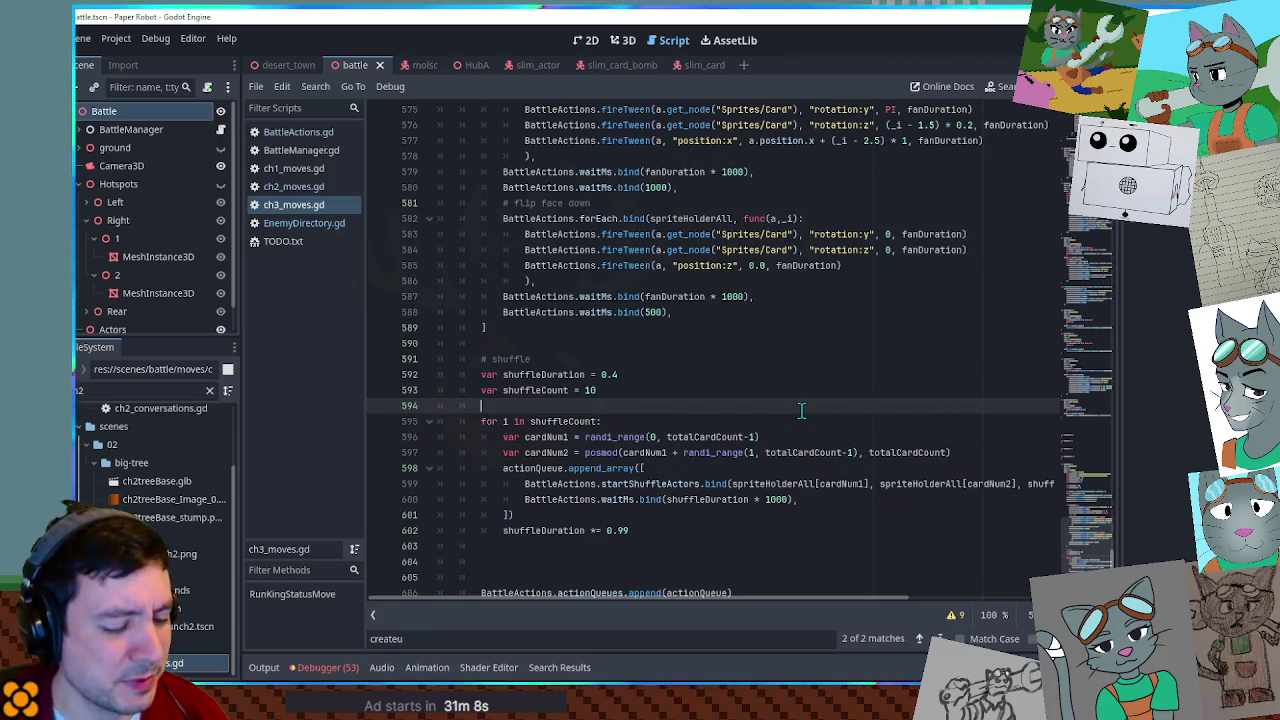
{"action": "scroll", "coordinate": [801, 410], "scroll_direction": "down", "scroll_amount": 2}
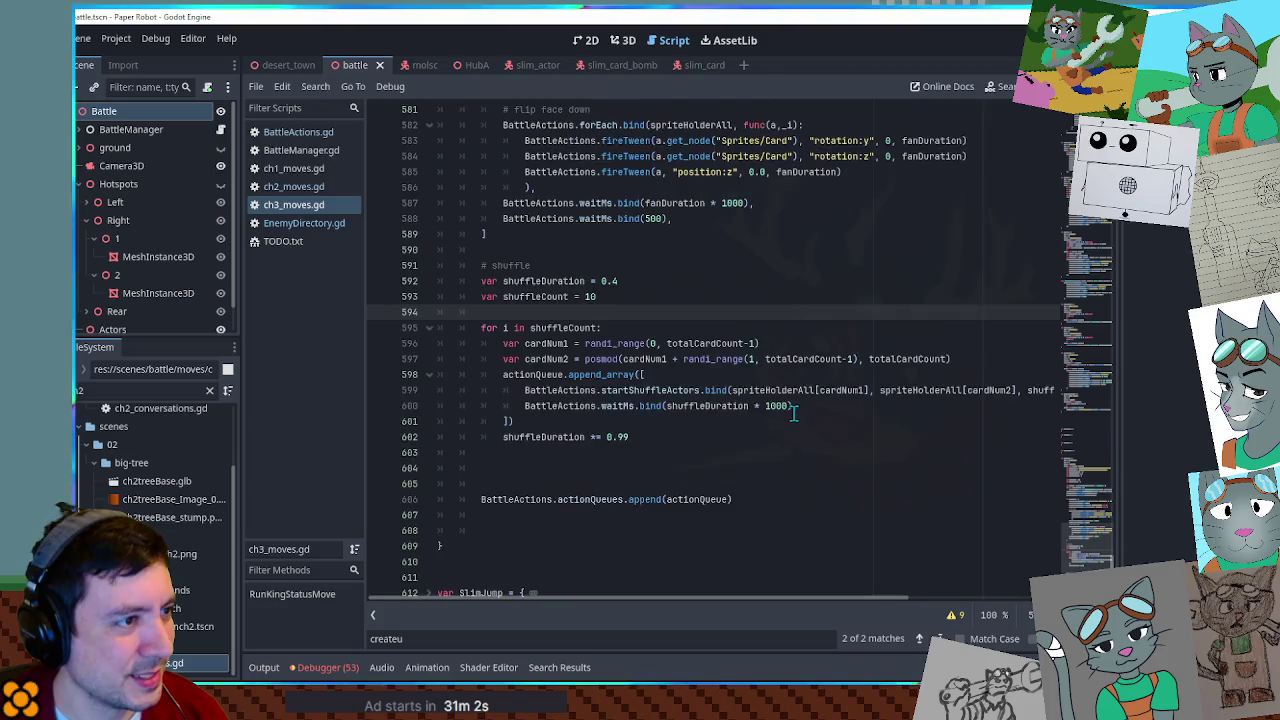
{"action": "scroll", "coordinate": [793, 413], "scroll_direction": "up", "scroll_amount": 3}
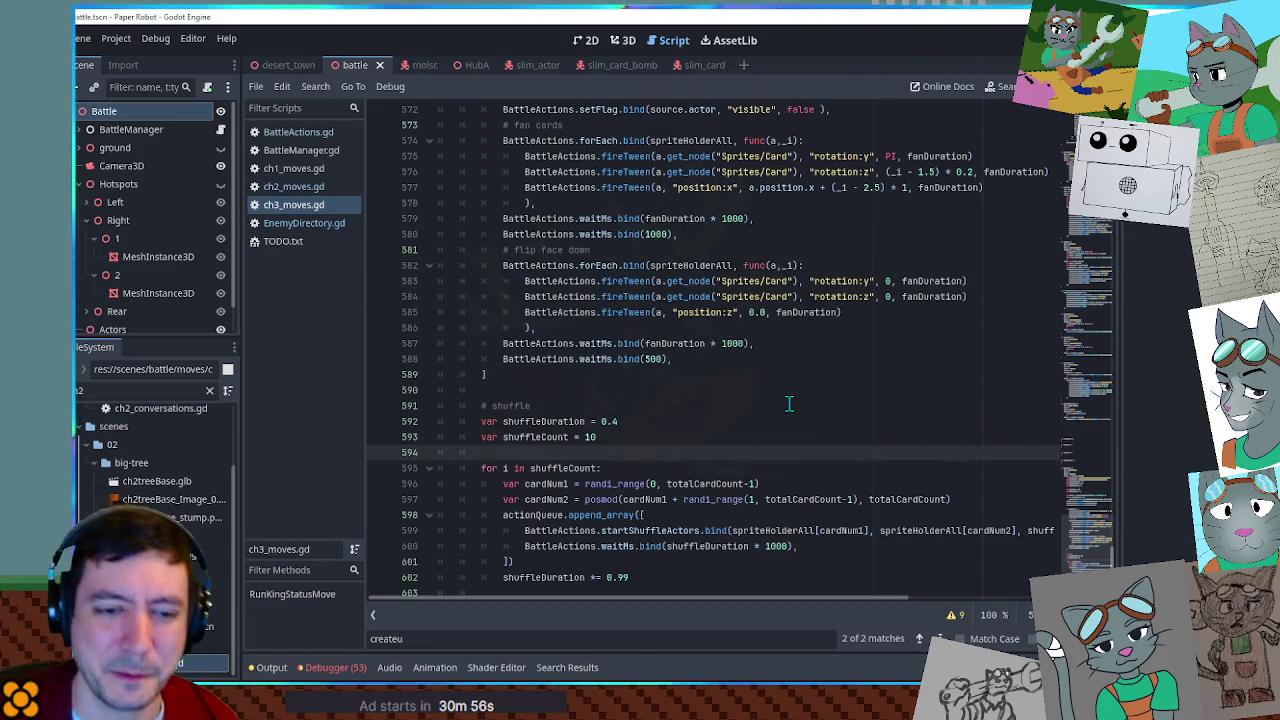
{"action": "key", "text": "F5"}
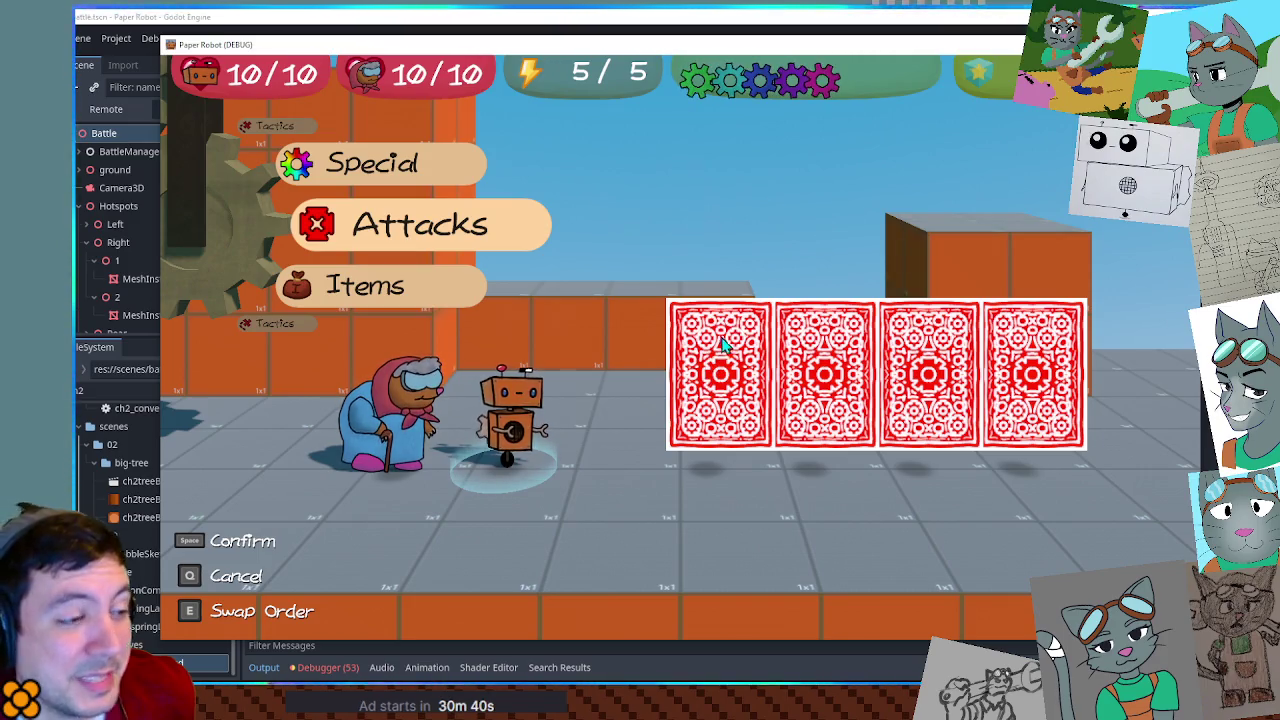
Inspect the live Battle > Actors > SlimCardBomb > Sprites > Card node remotely, then stop the game.
{"action": "left_click_drag", "start_coordinate": [972, 45], "coordinate": [1279, 50]}
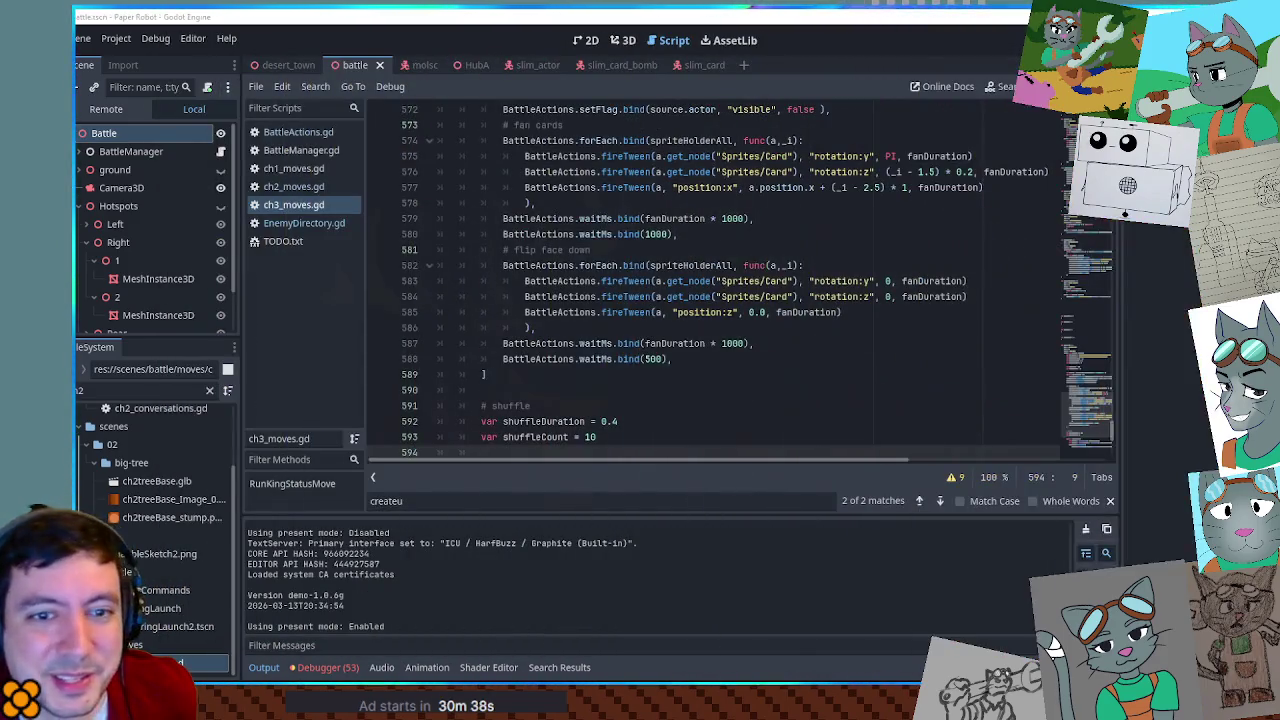
{"action": "left_click", "coordinate": [107, 112]}
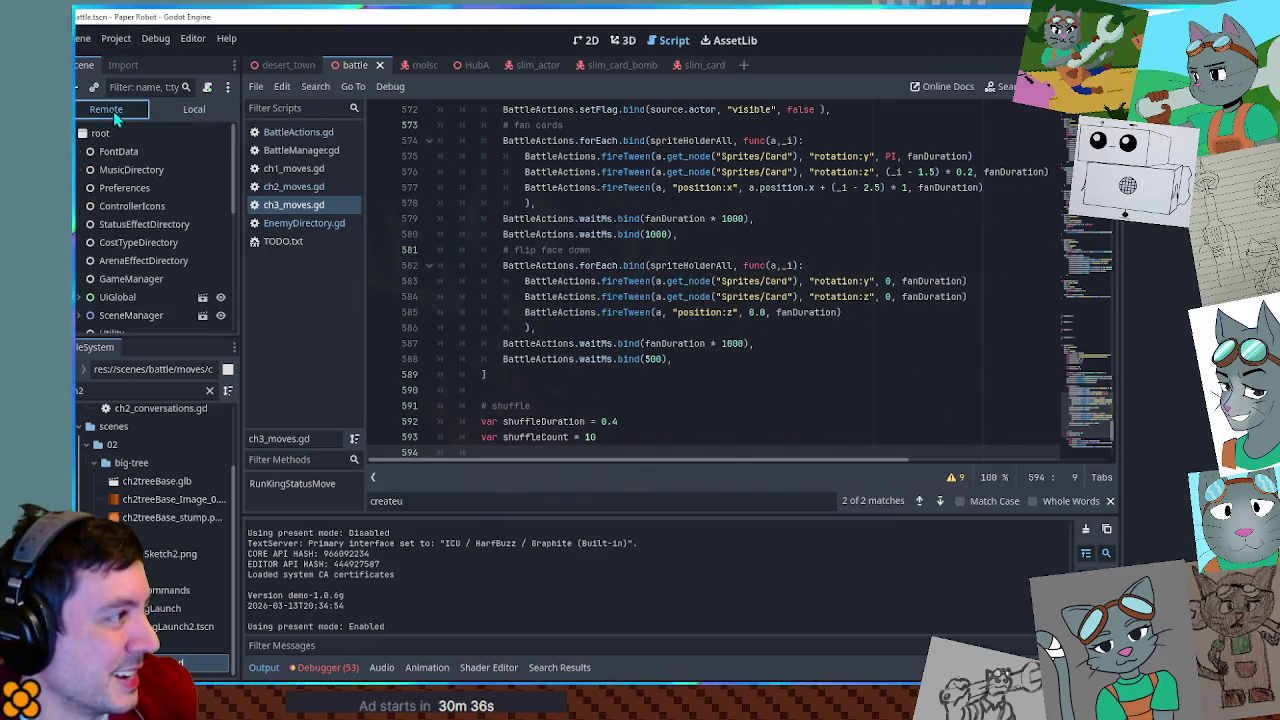
{"action": "left_click", "coordinate": [80, 321]}
{"action": "left_click", "coordinate": [86, 304]}
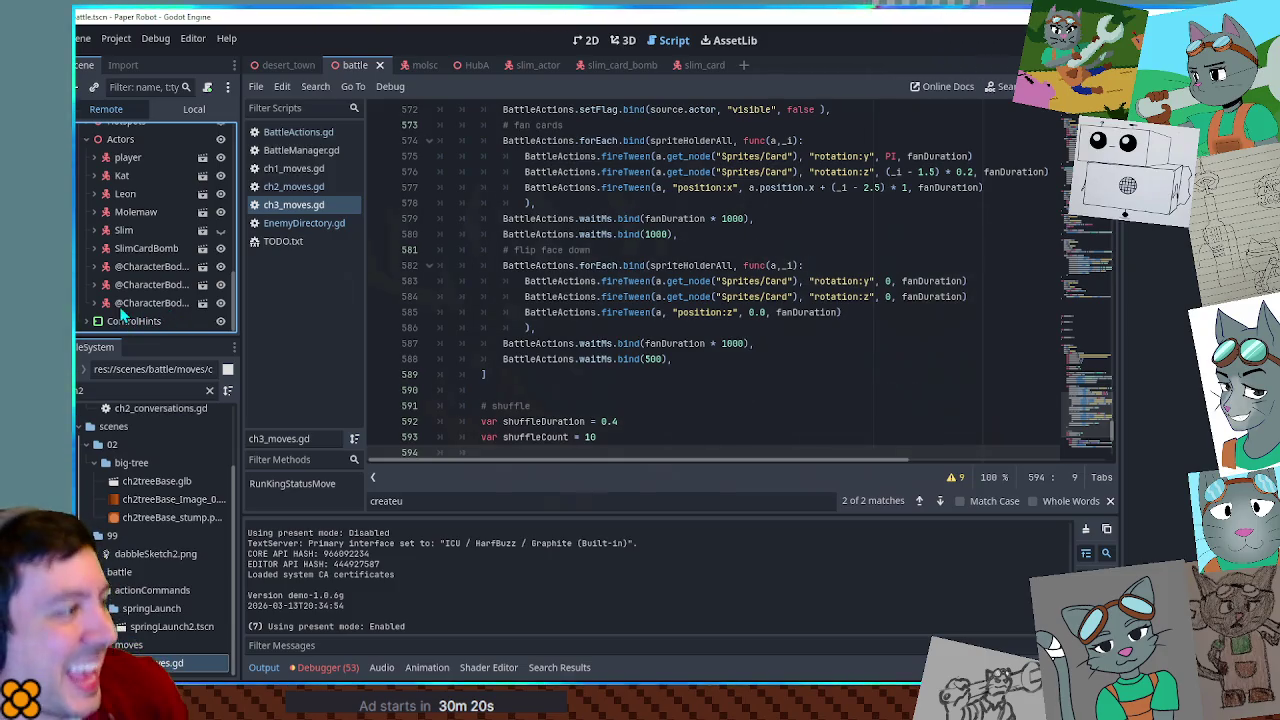
{"action": "left_click", "coordinate": [95, 249]}
{"action": "scroll", "coordinate": [98, 250], "scroll_direction": "down", "scroll_amount": 1}
{"action": "left_click", "coordinate": [101, 233]}
{"action": "left_click", "coordinate": [118, 270]}
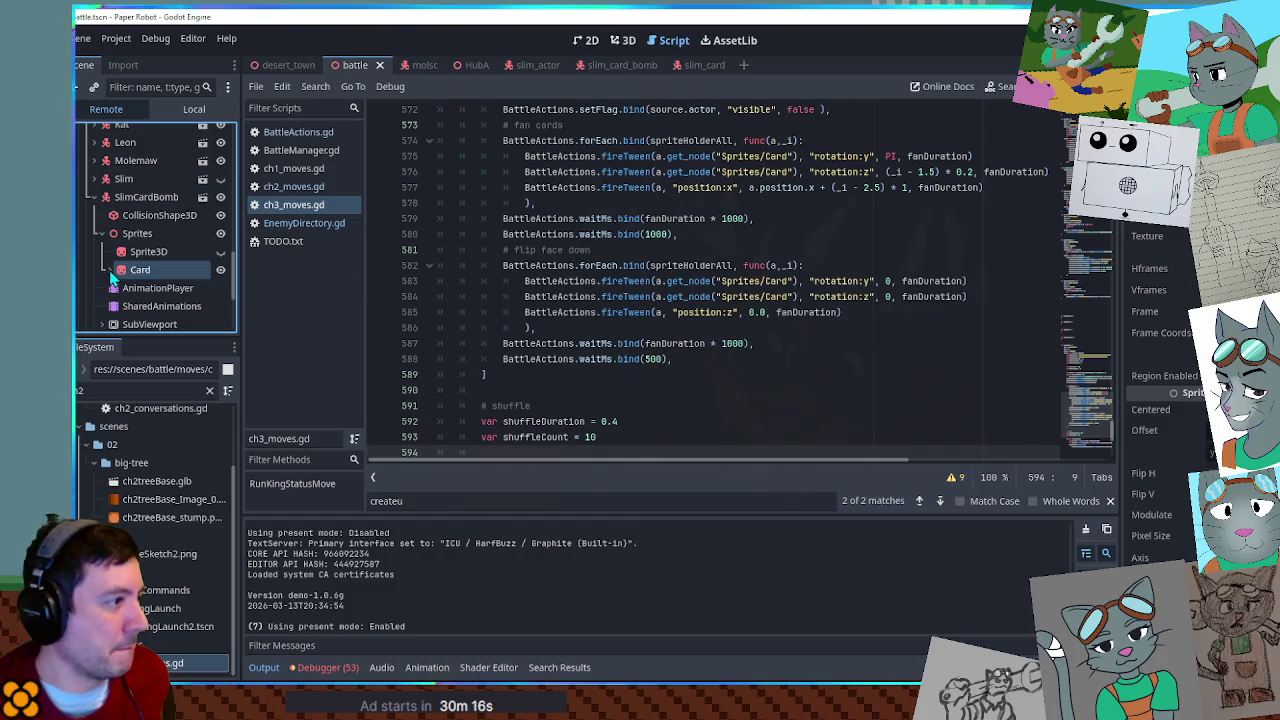
{"action": "scroll", "coordinate": [1186, 549], "scroll_direction": "down", "scroll_amount": 5}
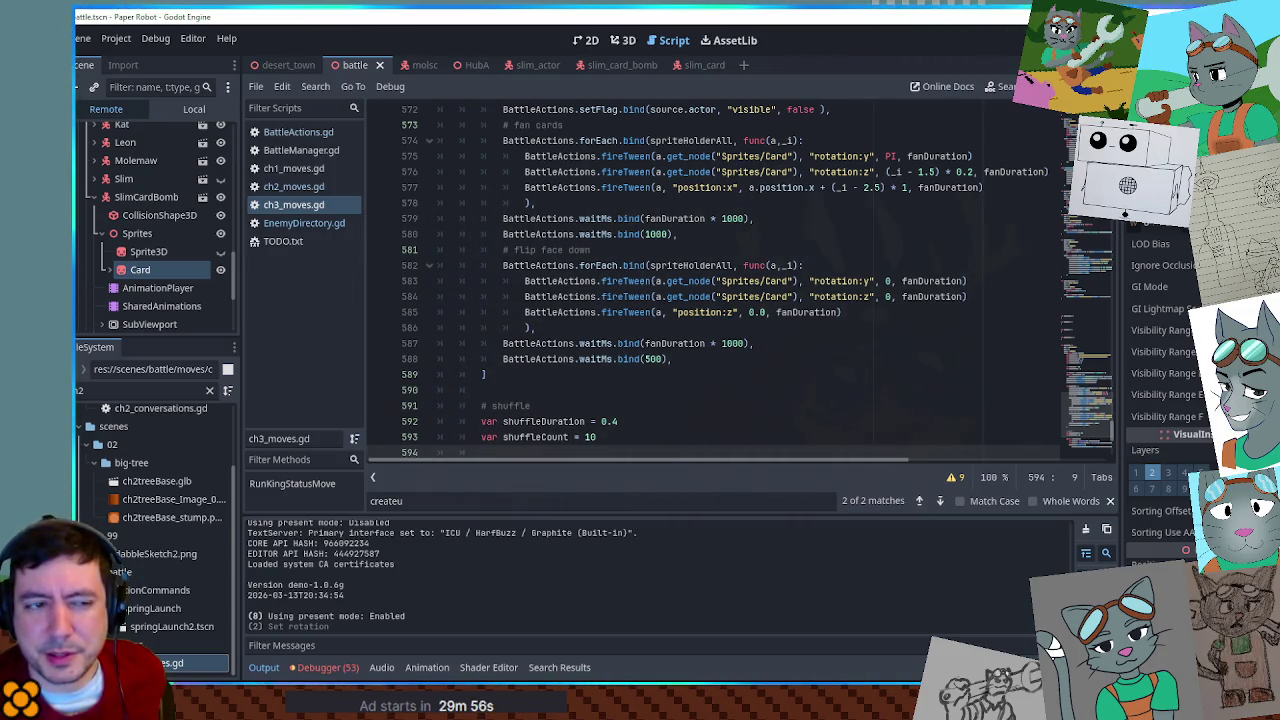
{"action": "key", "text": "F8"}
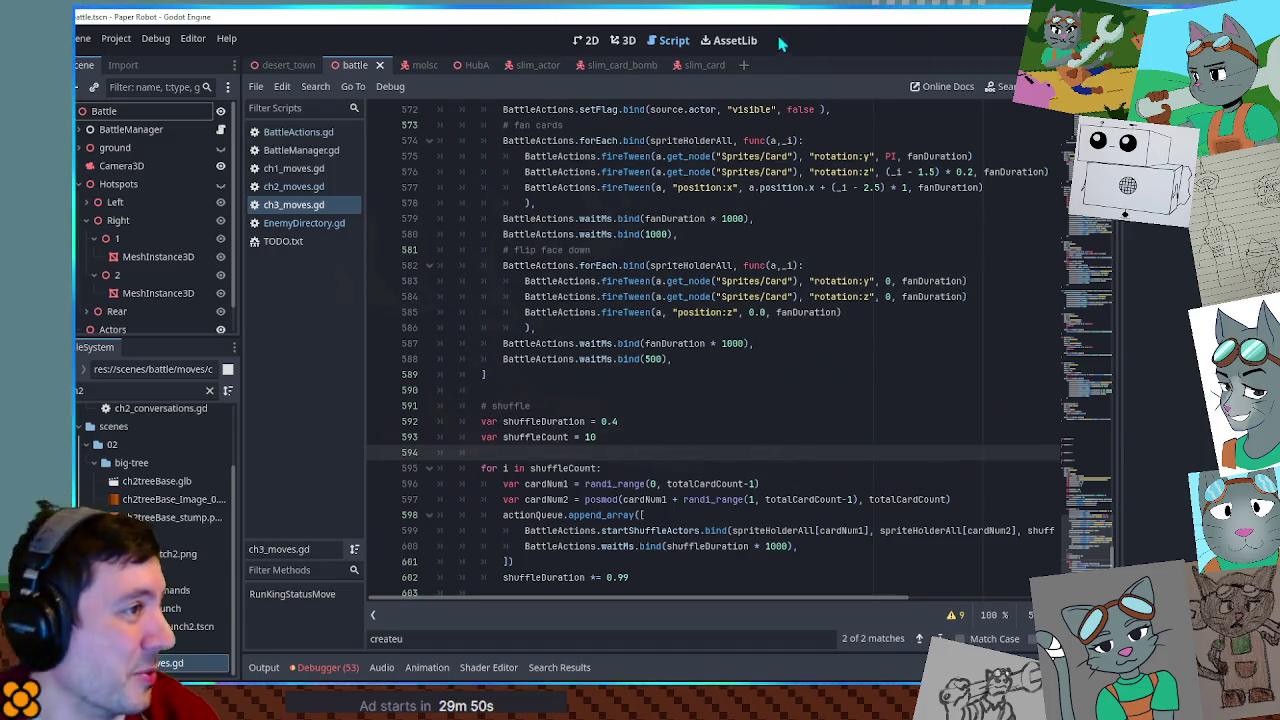
In slim_card's 3D view, add a Sprite3D under Card textured with the ch2treeBase image.
{"action": "left_click", "coordinate": [690, 68]}
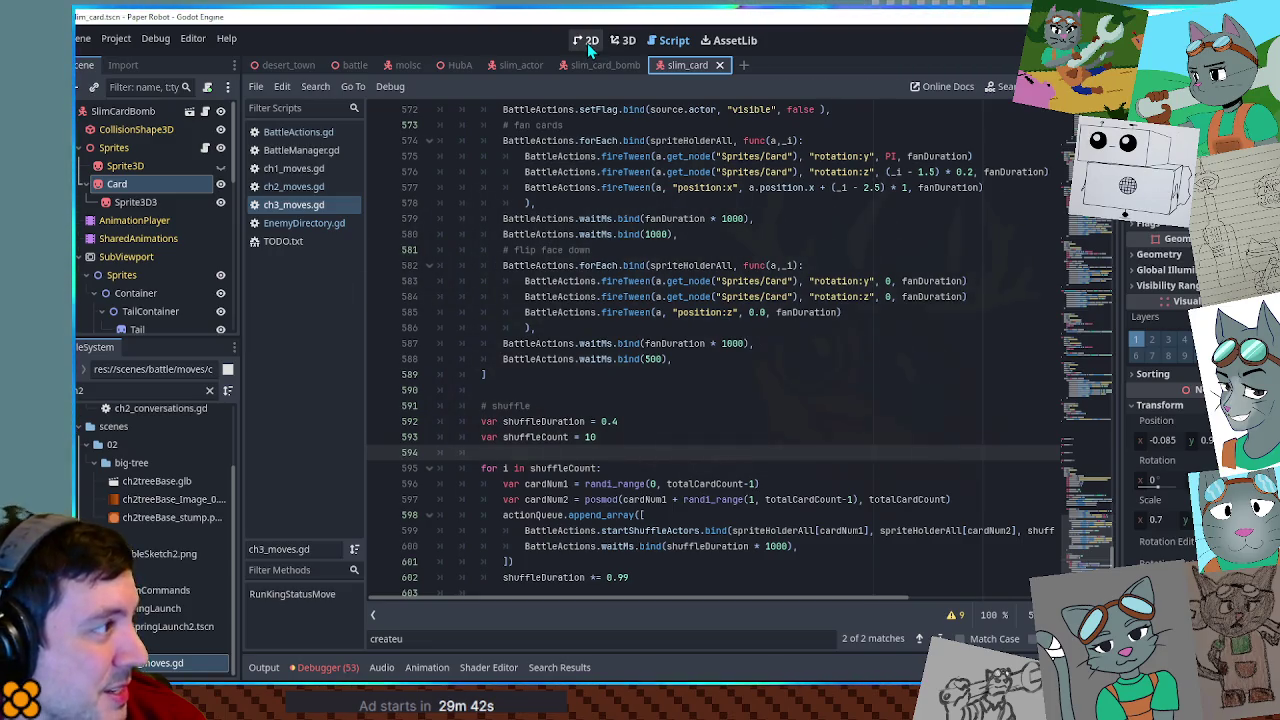
{"action": "left_click", "coordinate": [636, 40]}
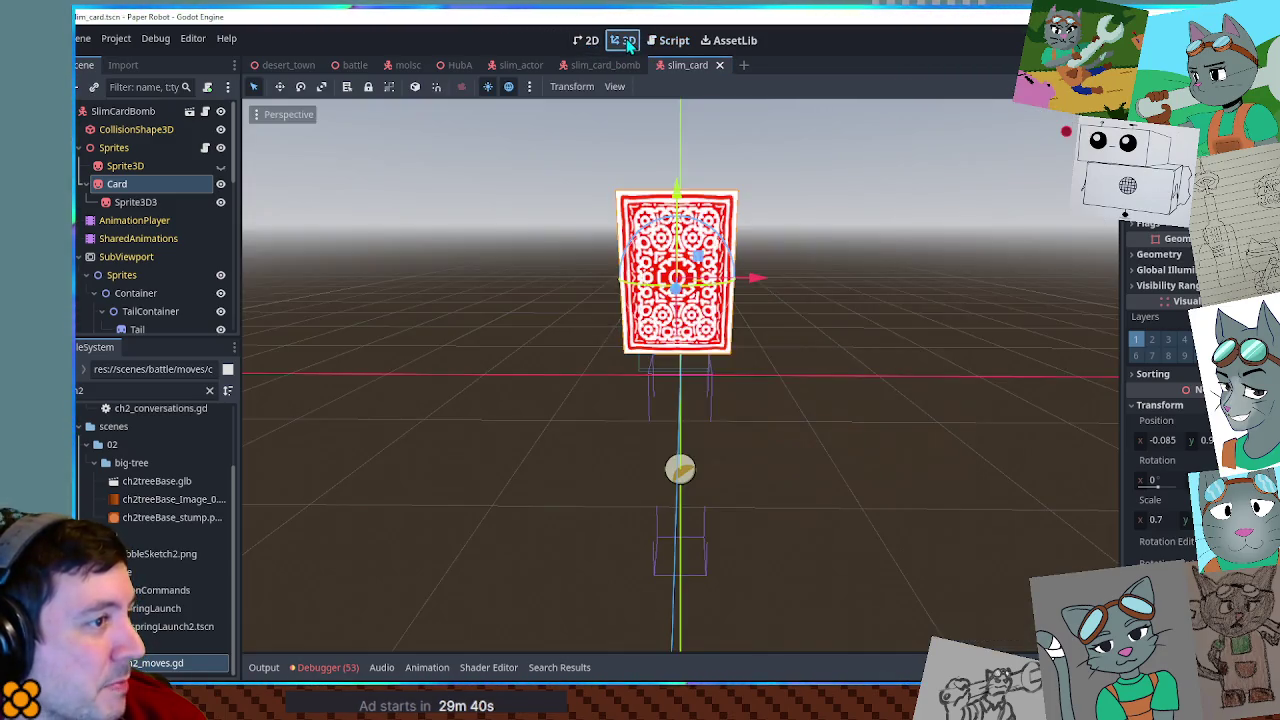
{"action": "scroll", "coordinate": [780, 177], "scroll_direction": "up", "scroll_amount": 3}
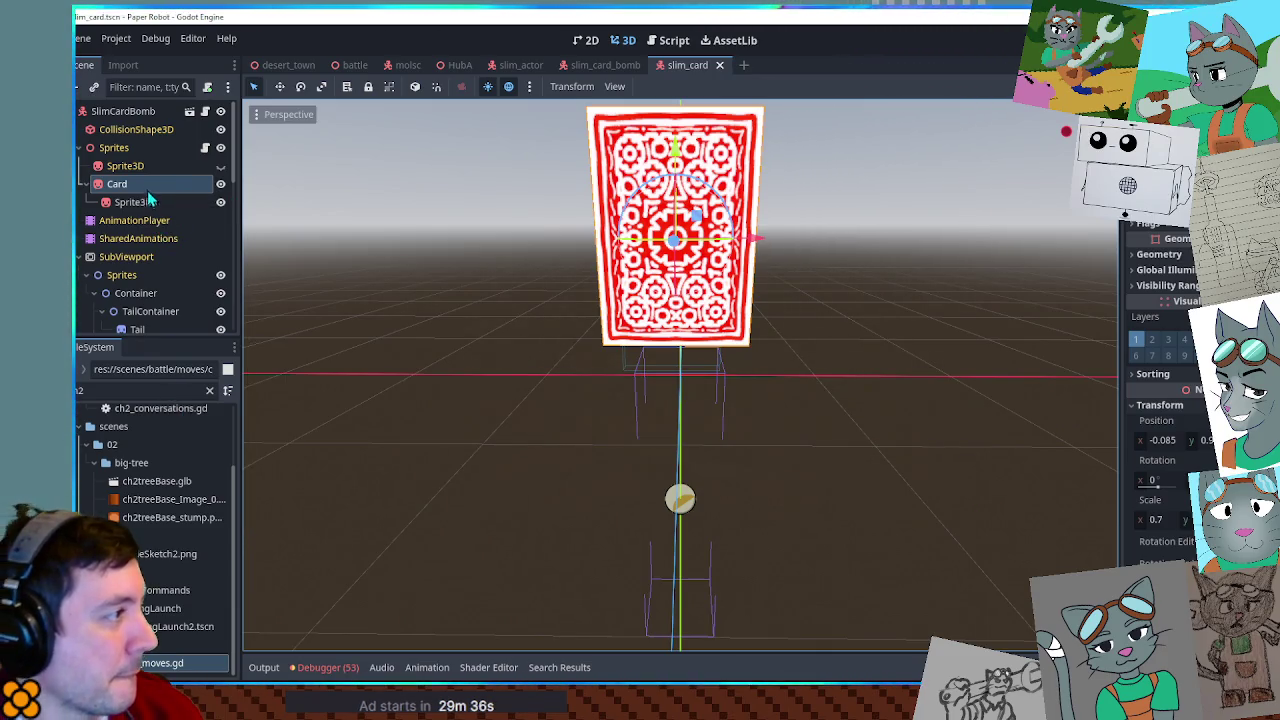
{"action": "key", "text": "ctrl+a"}
{"action": "type", "text": "sprite3d"}
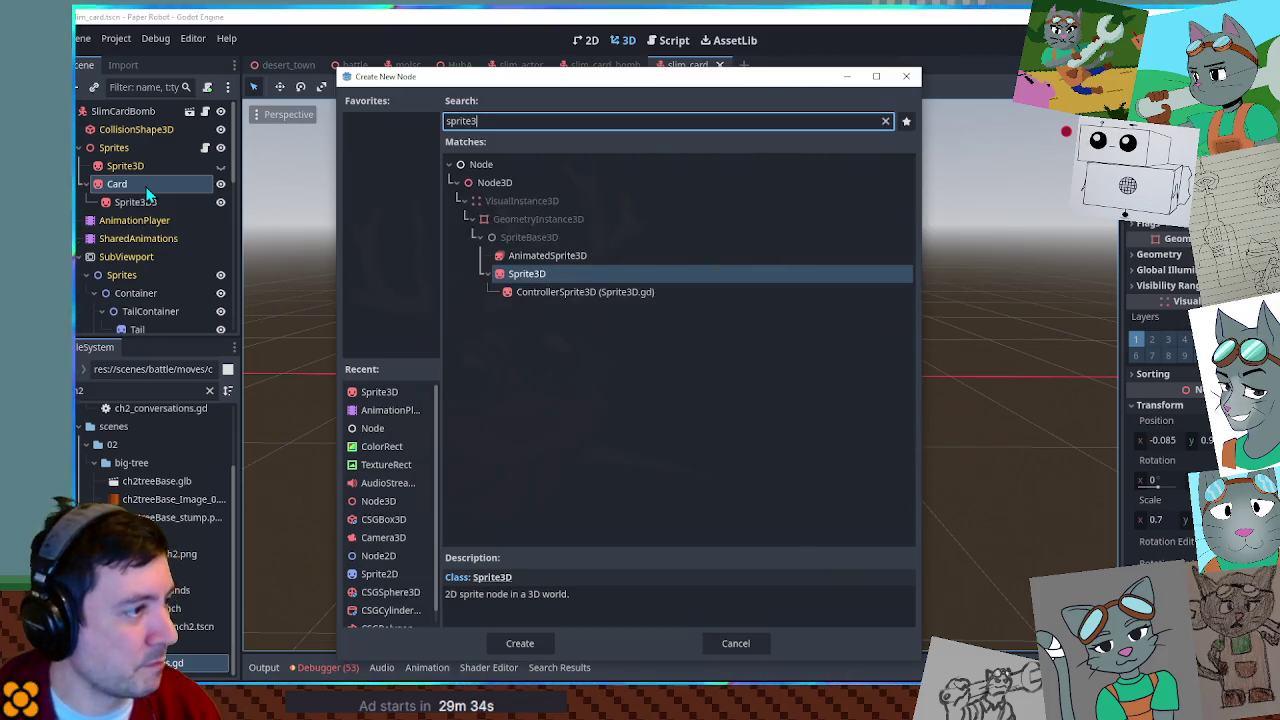
{"action": "key", "text": "Return"}
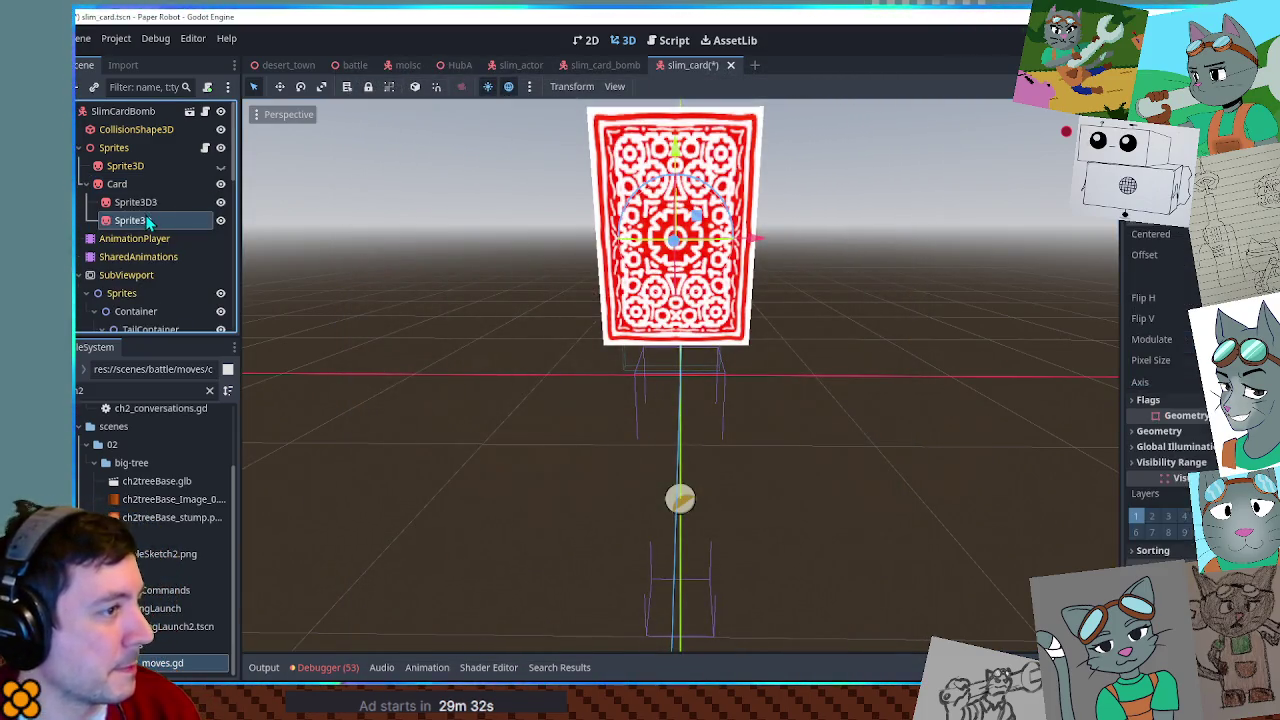
{"action": "left_click_drag", "start_coordinate": [750, 238], "coordinate": [843, 243]}
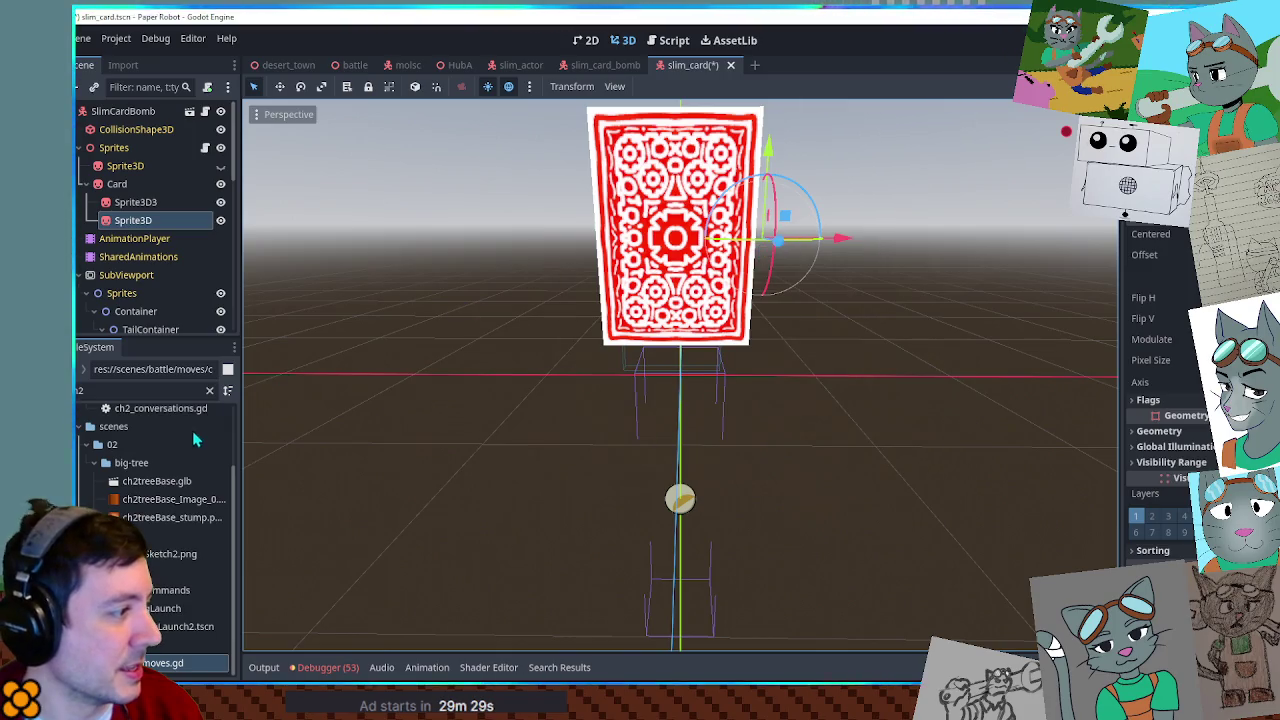
{"action": "left_click_drag", "start_coordinate": [165, 499], "coordinate": [290, 462]}
{"action": "left_click_drag", "start_coordinate": [943, 224], "coordinate": [1029, 203]}
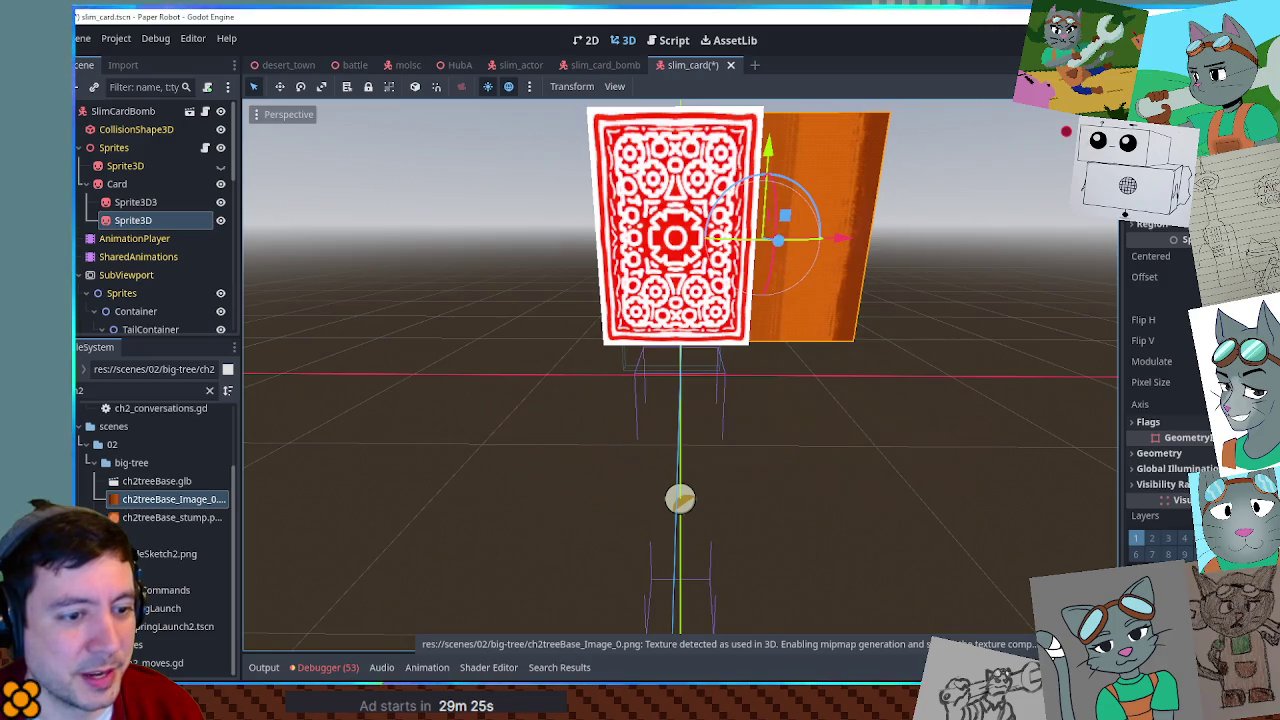
Shrink the orange sprite to 0.38 scale and move it over the card's top at x 0.362.
{"action": "scroll", "coordinate": [1170, 460], "scroll_direction": "down", "scroll_amount": 5}
{"action": "left_click_drag", "start_coordinate": [1155, 520], "coordinate": [1140, 520]}
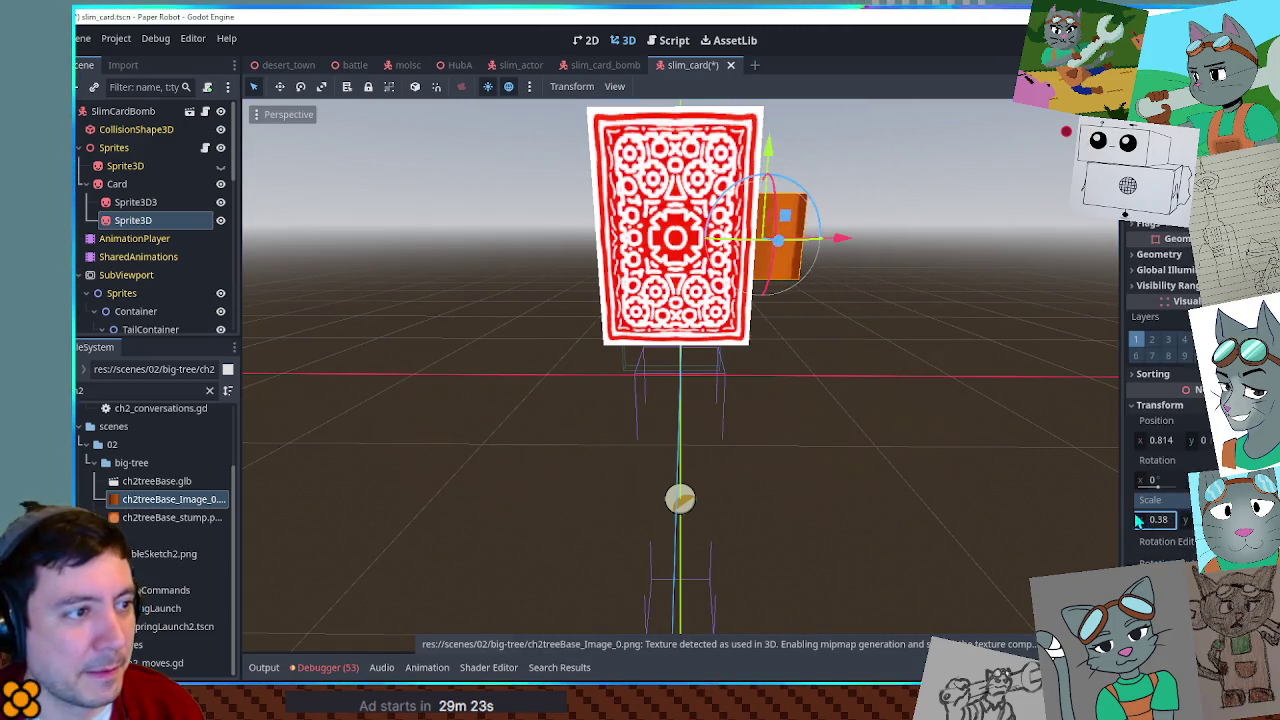
{"action": "left_click_drag", "start_coordinate": [808, 309], "coordinate": [943, 357]}
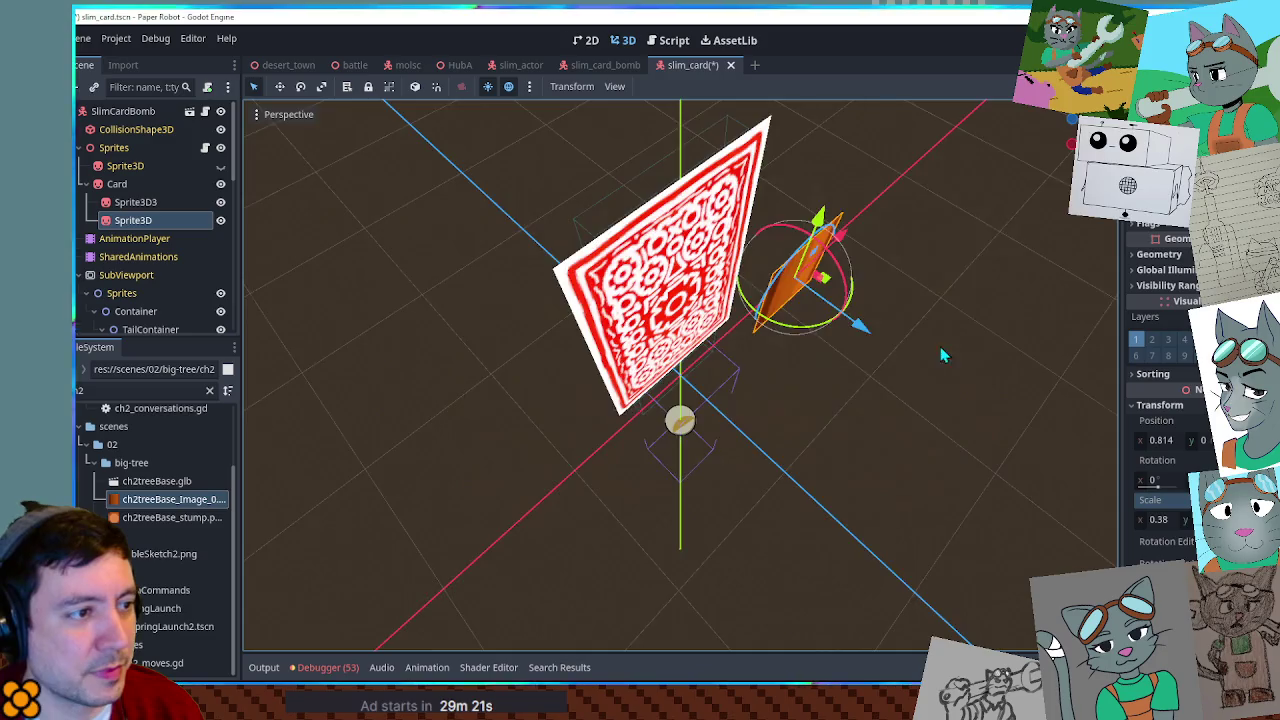
{"action": "left_click_drag", "start_coordinate": [760, 230], "coordinate": [742, 165]}
{"action": "mouse_move", "coordinate": [724, 132]}
{"action": "left_mouse_down"}
{"action": "mouse_move", "coordinate": [814, 143]}
{"action": "mouse_move", "coordinate": [789, 134]}
{"action": "mouse_move", "coordinate": [680, 300]}
{"action": "mouse_move", "coordinate": [587, 226]}
{"action": "mouse_move", "coordinate": [625, 204]}
{"action": "mouse_move", "coordinate": [822, 165]}
{"action": "left_mouse_up"}
{"action": "left_click_drag", "start_coordinate": [726, 178], "coordinate": [744, 190]}
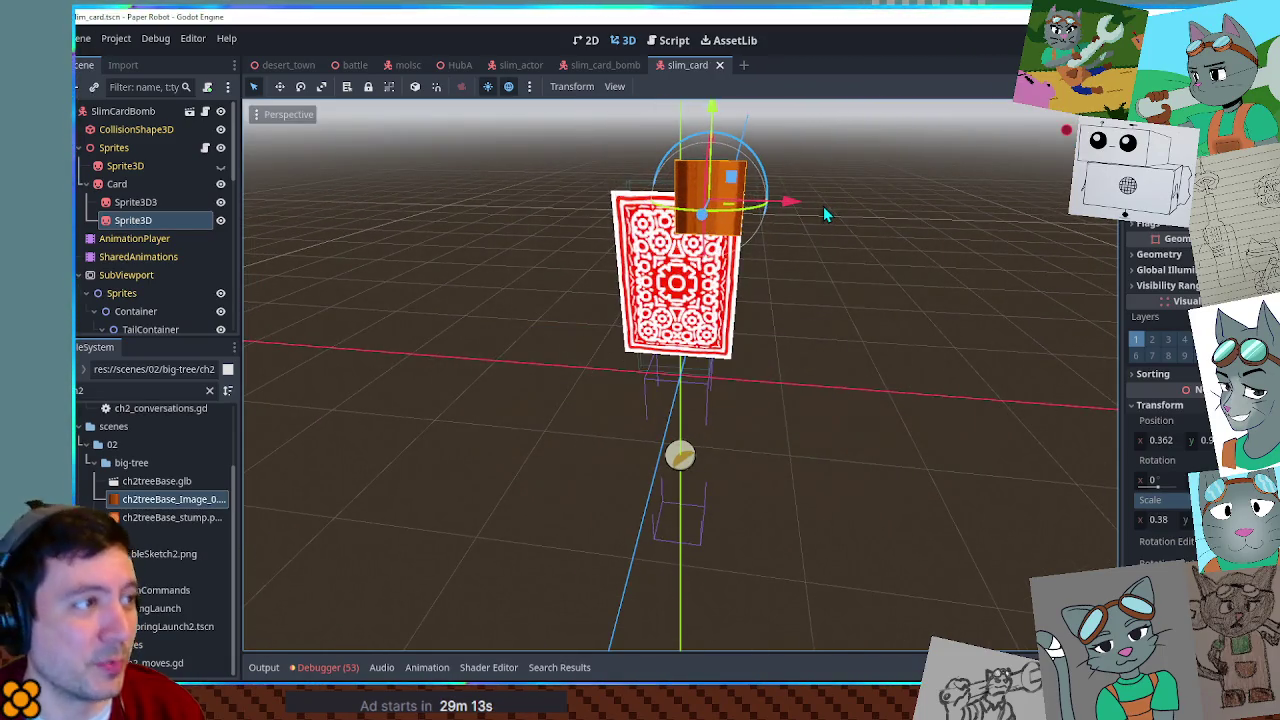
{"action": "left_click", "coordinate": [350, 66]}
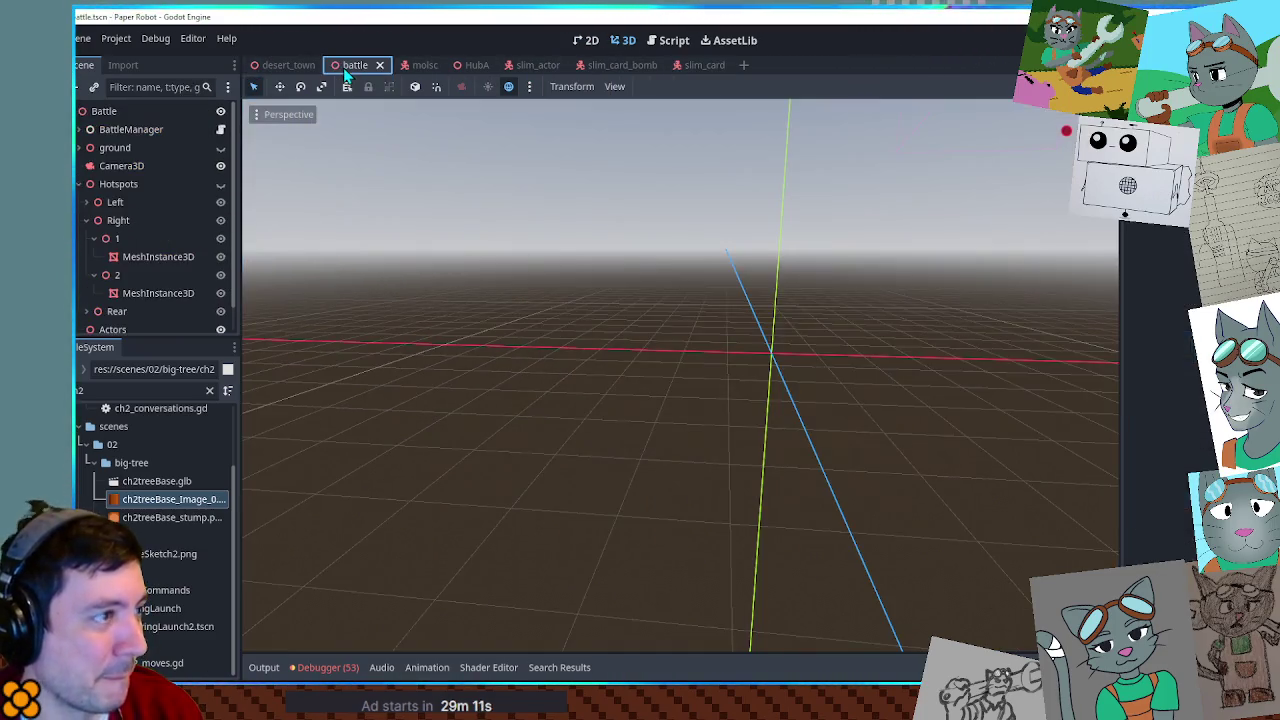
Save and play-test the battle to check the Slim's four face-down cards, then stop the game.
{"action": "key", "text": "ctrl+s"}
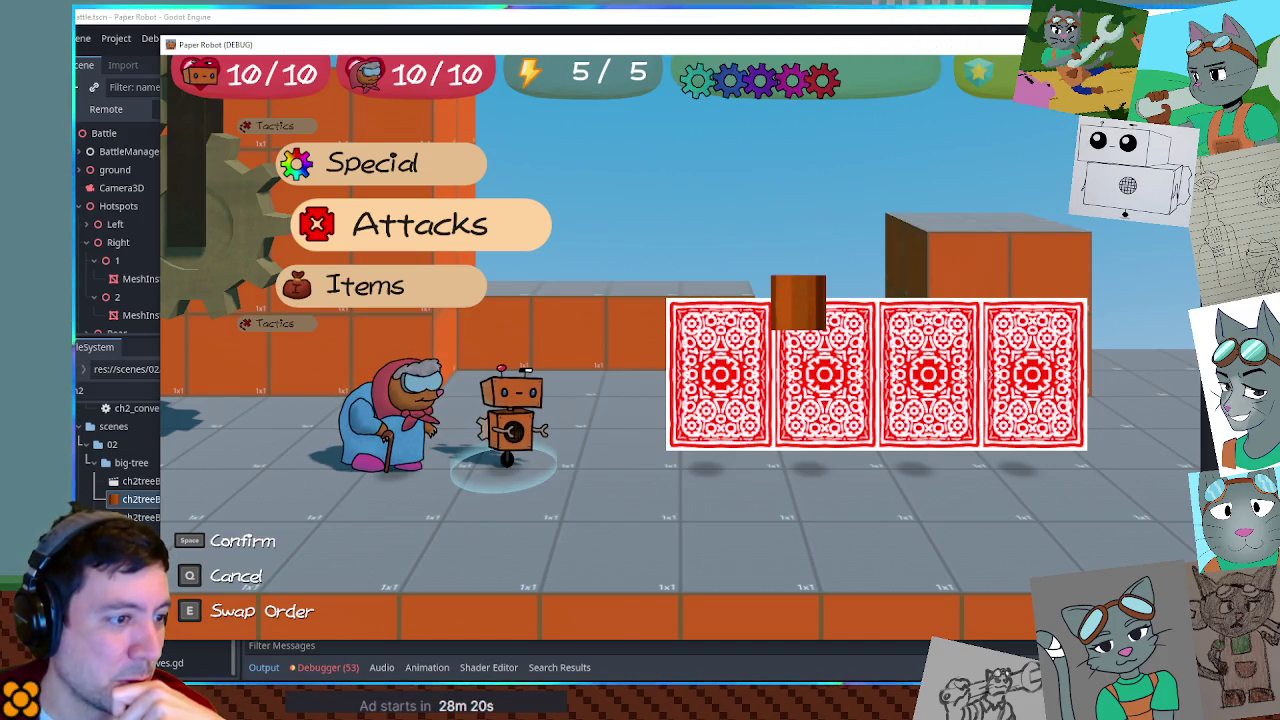
{"action": "key", "text": "F8"}
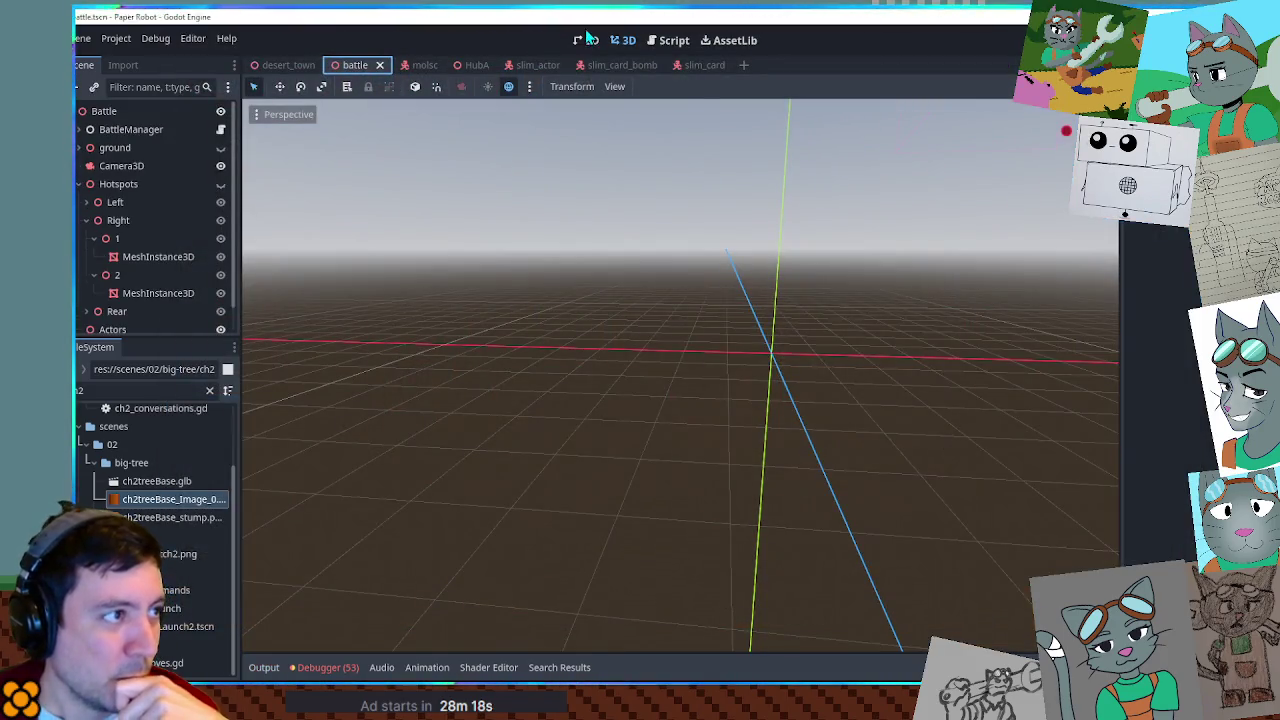
Hide the Decal in slim_card_bomb, saving it, and in slim_card.
{"action": "left_click", "coordinate": [615, 65]}
{"action": "scroll", "coordinate": [175, 265], "scroll_direction": "down", "scroll_amount": 5}
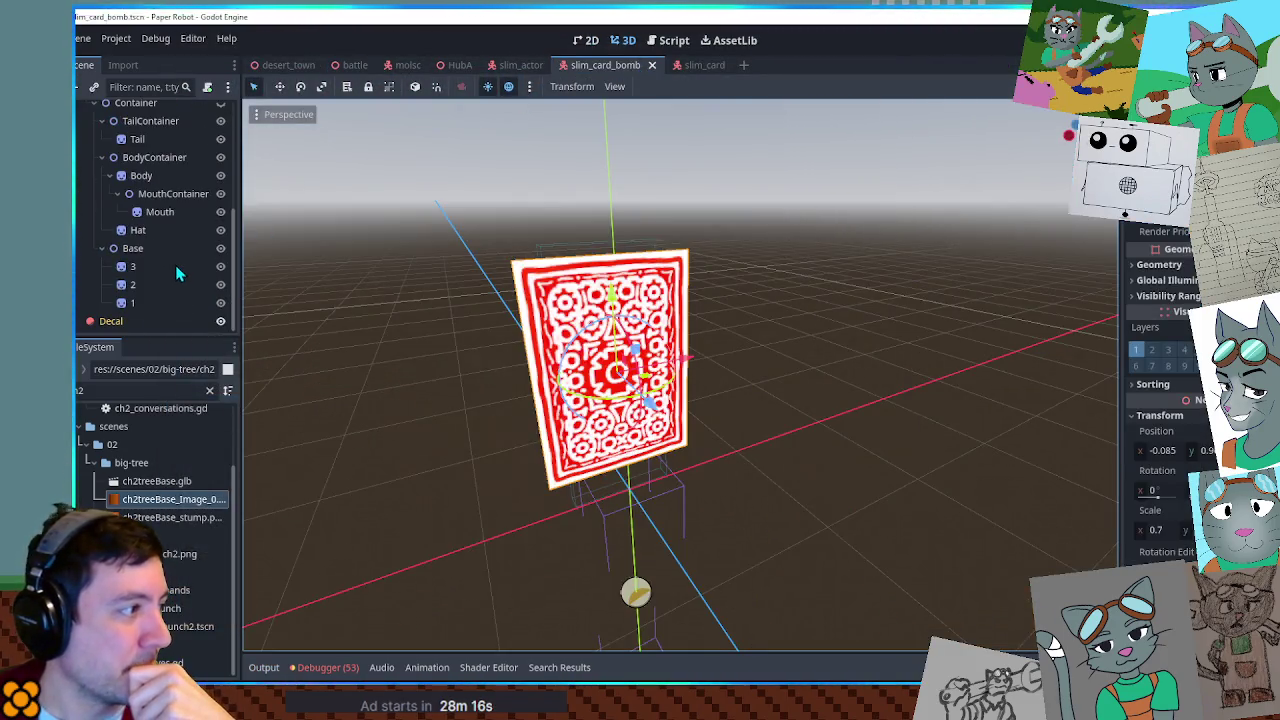
{"action": "left_click", "coordinate": [221, 320]}
{"action": "key", "text": "ctrl+s"}
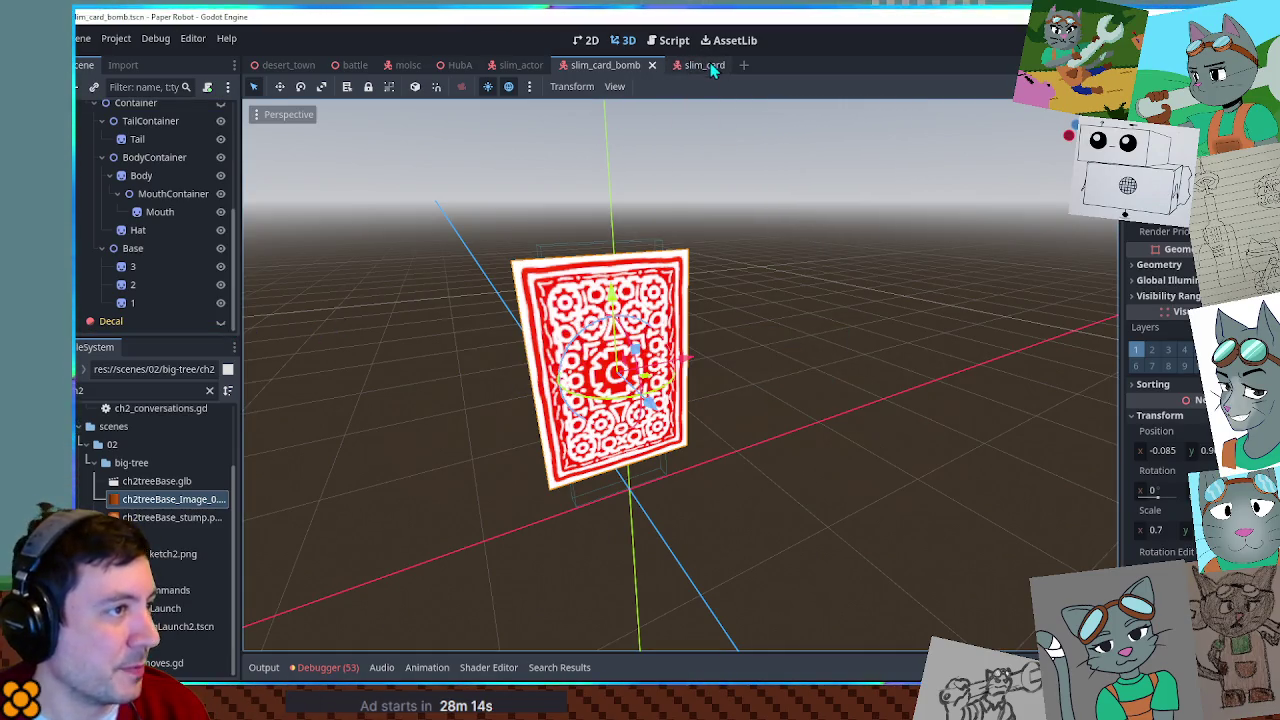
{"action": "left_click", "coordinate": [705, 65]}
{"action": "scroll", "coordinate": [160, 220], "scroll_direction": "down", "scroll_amount": 5}
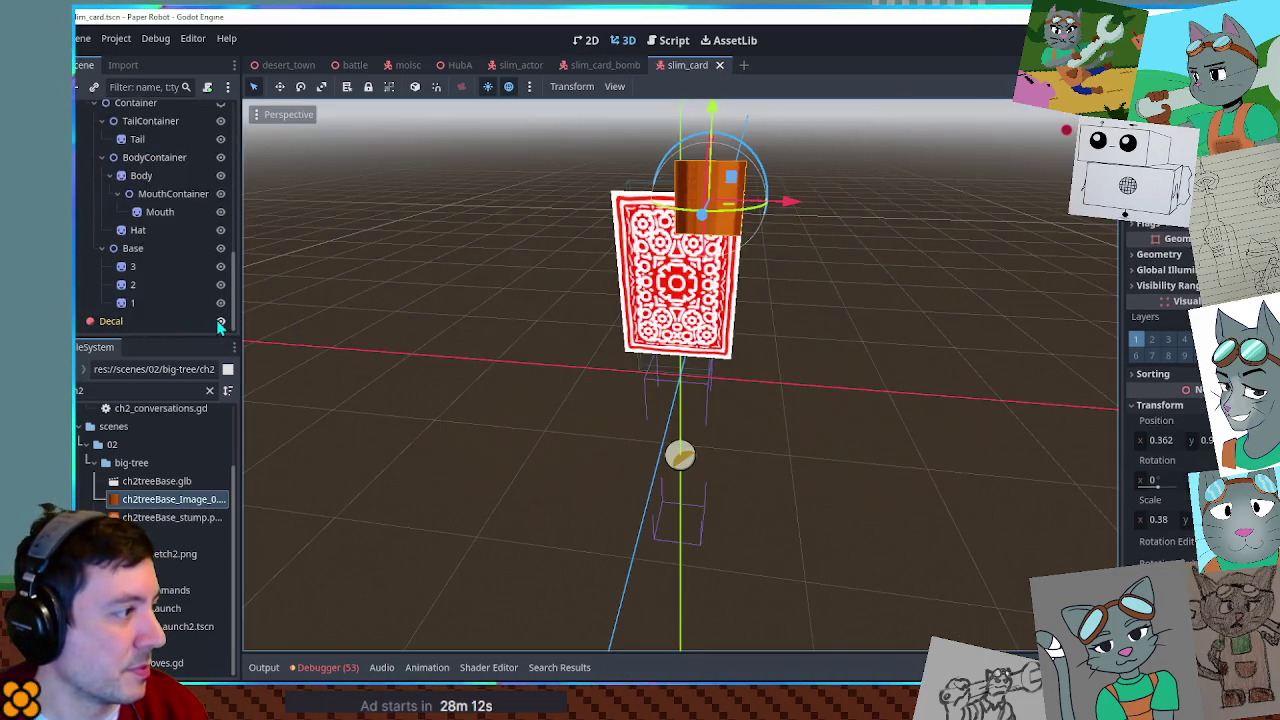
{"action": "left_click", "coordinate": [221, 321]}
{"action": "scroll", "coordinate": [543, 312], "scroll_direction": "up", "scroll_amount": 5}
{"action": "scroll", "coordinate": [369, 191], "scroll_direction": "down", "scroll_amount": 2}
{"action": "scroll", "coordinate": [735, 238], "scroll_direction": "up", "scroll_amount": 2}
{"action": "scroll", "coordinate": [735, 238], "scroll_direction": "down", "scroll_amount": 3}
Delete slim_card's orange Sprite3D and save the scene.
{"action": "left_click", "coordinate": [745, 185]}
{"action": "key", "text": "Delete"}
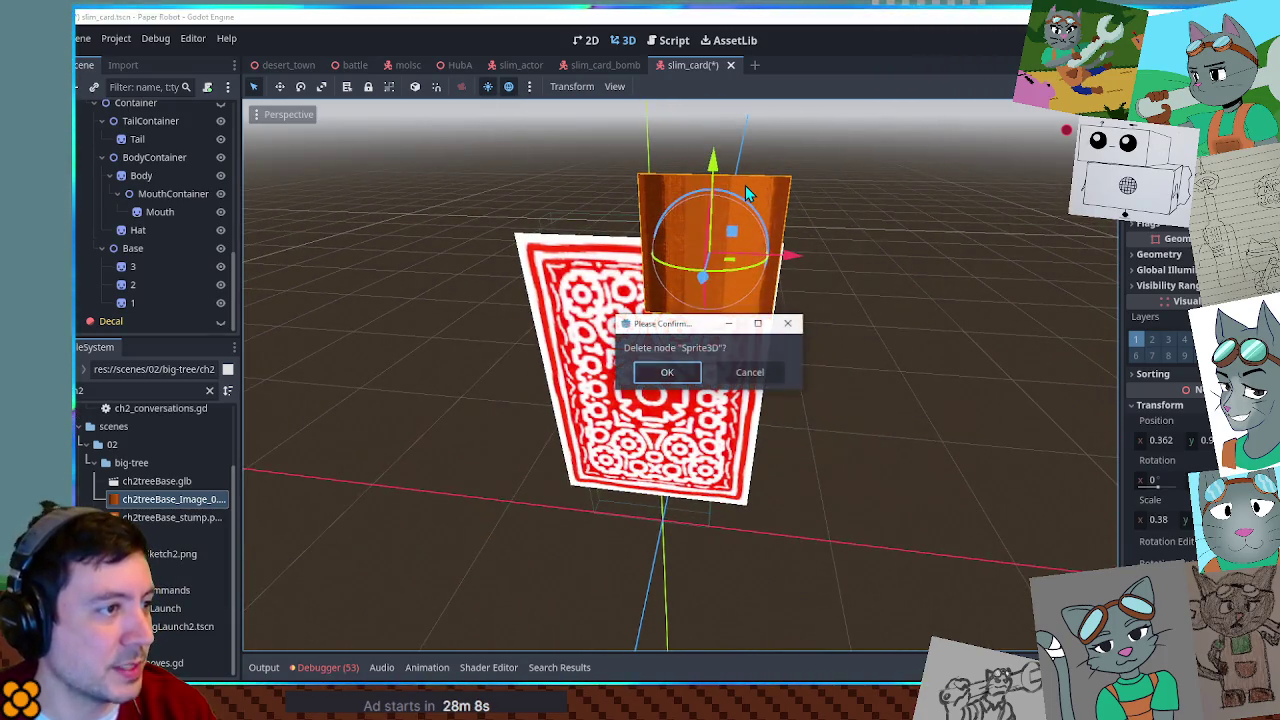
{"action": "left_click", "coordinate": [667, 372]}
{"action": "scroll", "coordinate": [173, 209], "scroll_direction": "up", "scroll_amount": 3}
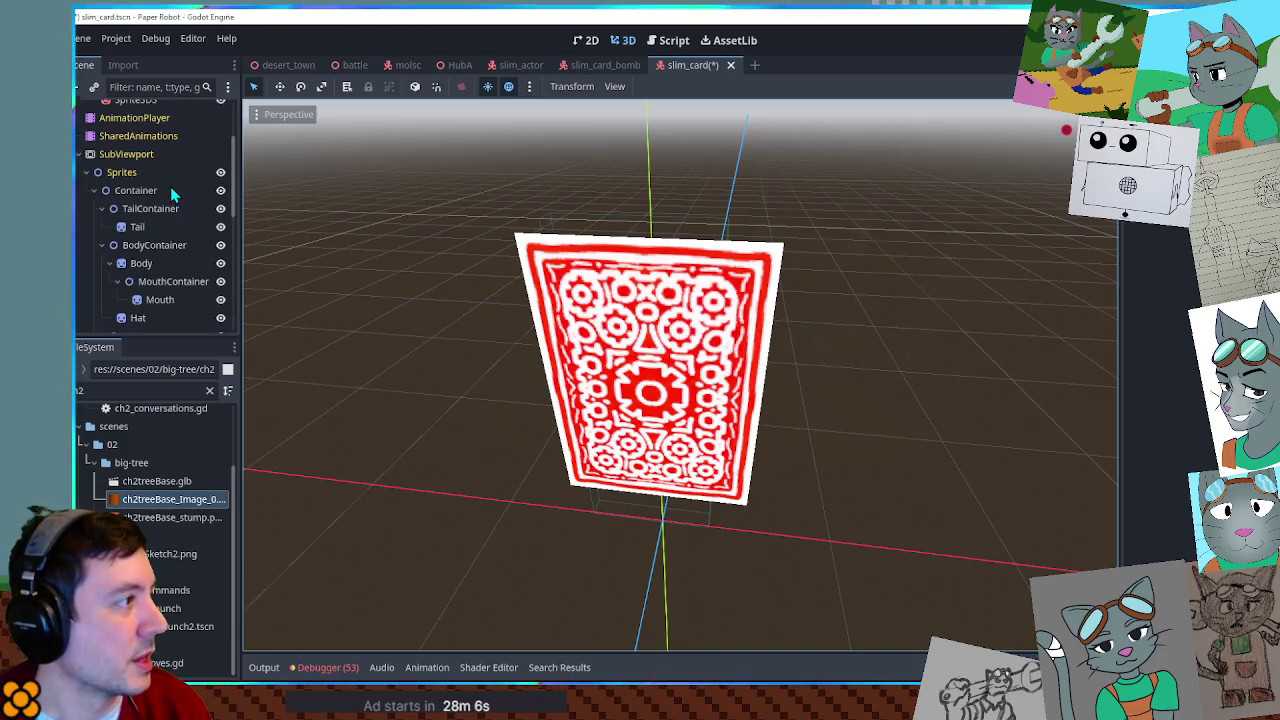
{"action": "key", "text": "ctrl+s"}
{"action": "scroll", "coordinate": [171, 188], "scroll_direction": "up", "scroll_amount": 3}
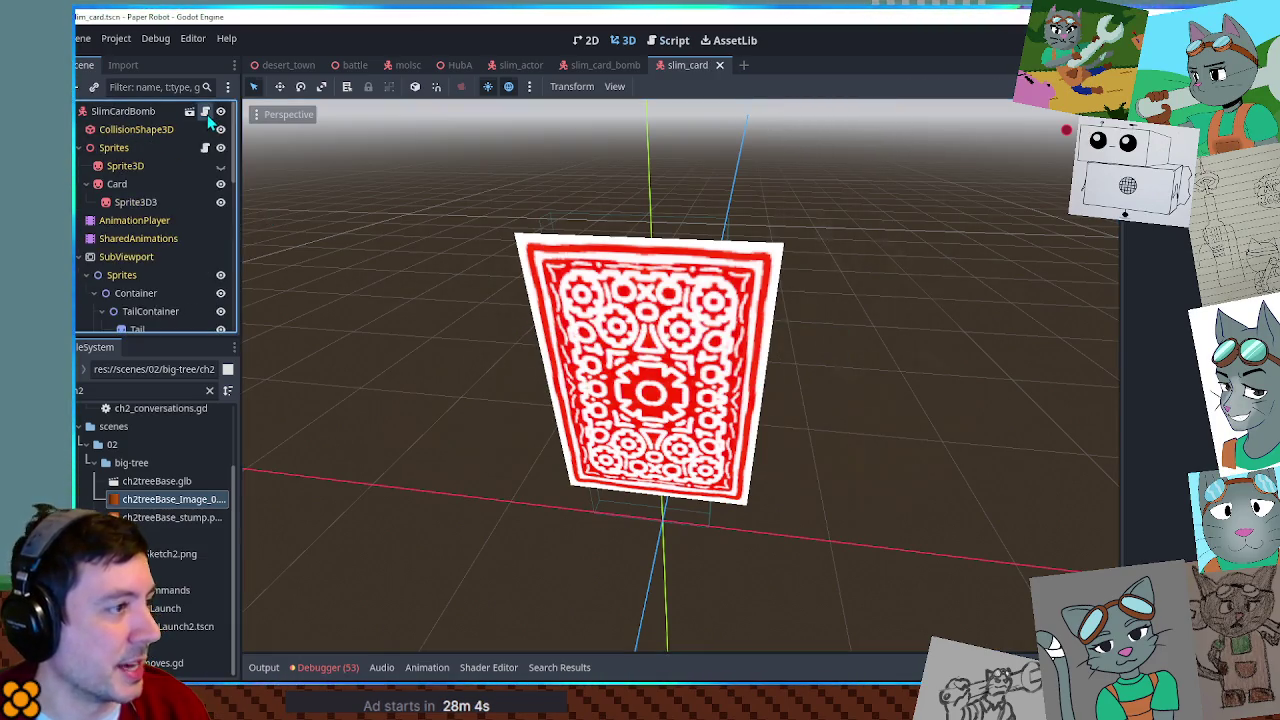
{"action": "left_click", "coordinate": [205, 112]}
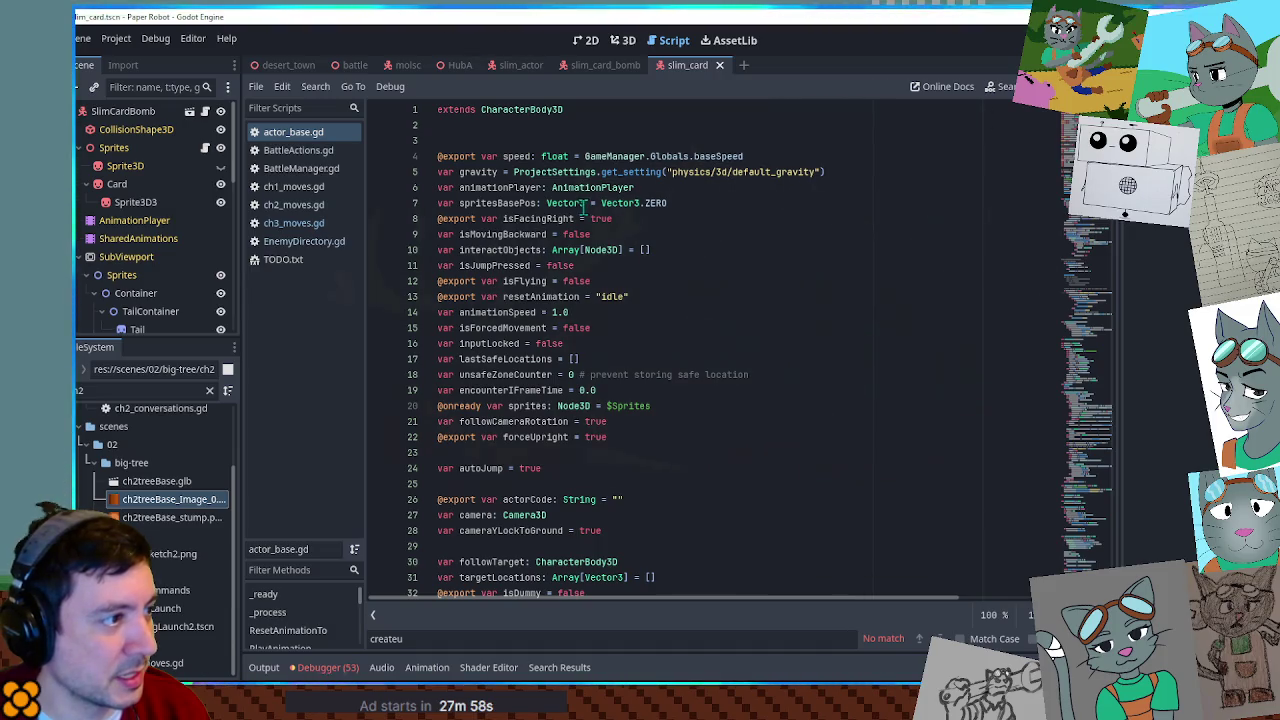
Open BattleEvents.gd via a 'battle event' FileSystem filter and search it for 'facing'.
{"action": "double_click", "coordinate": [532, 218]}
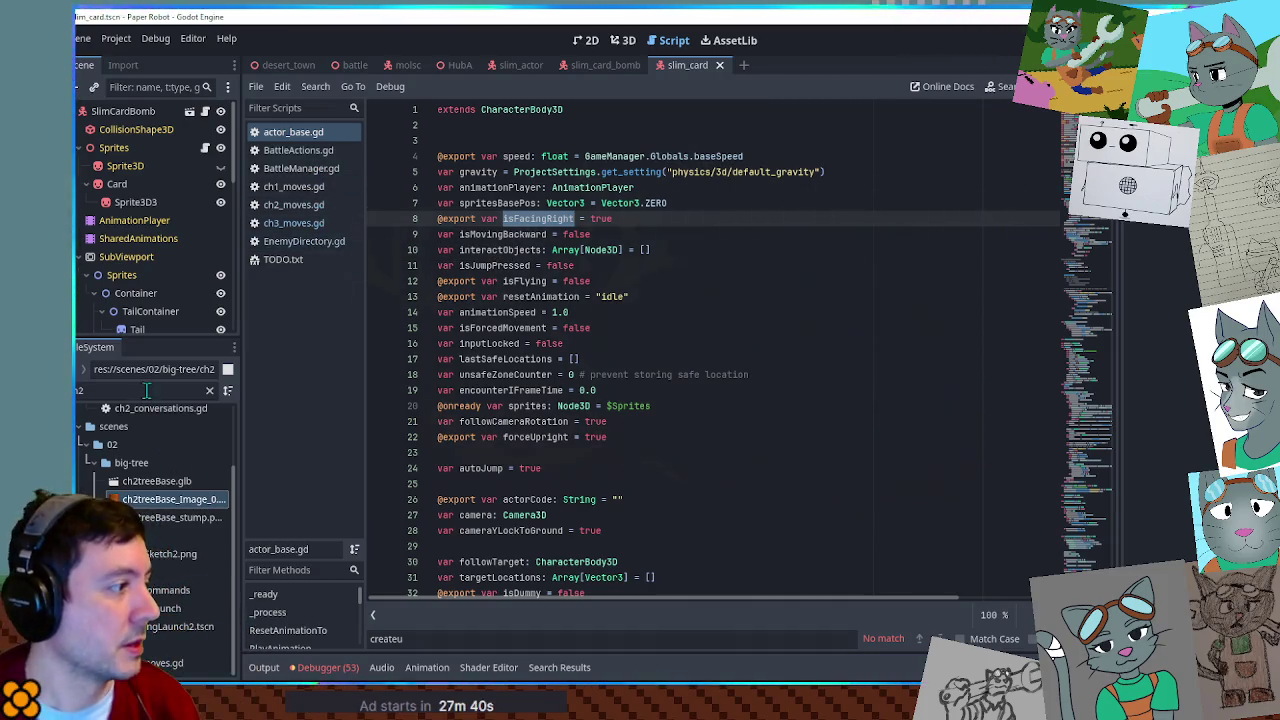
{"action": "type", "text": "battle even"}
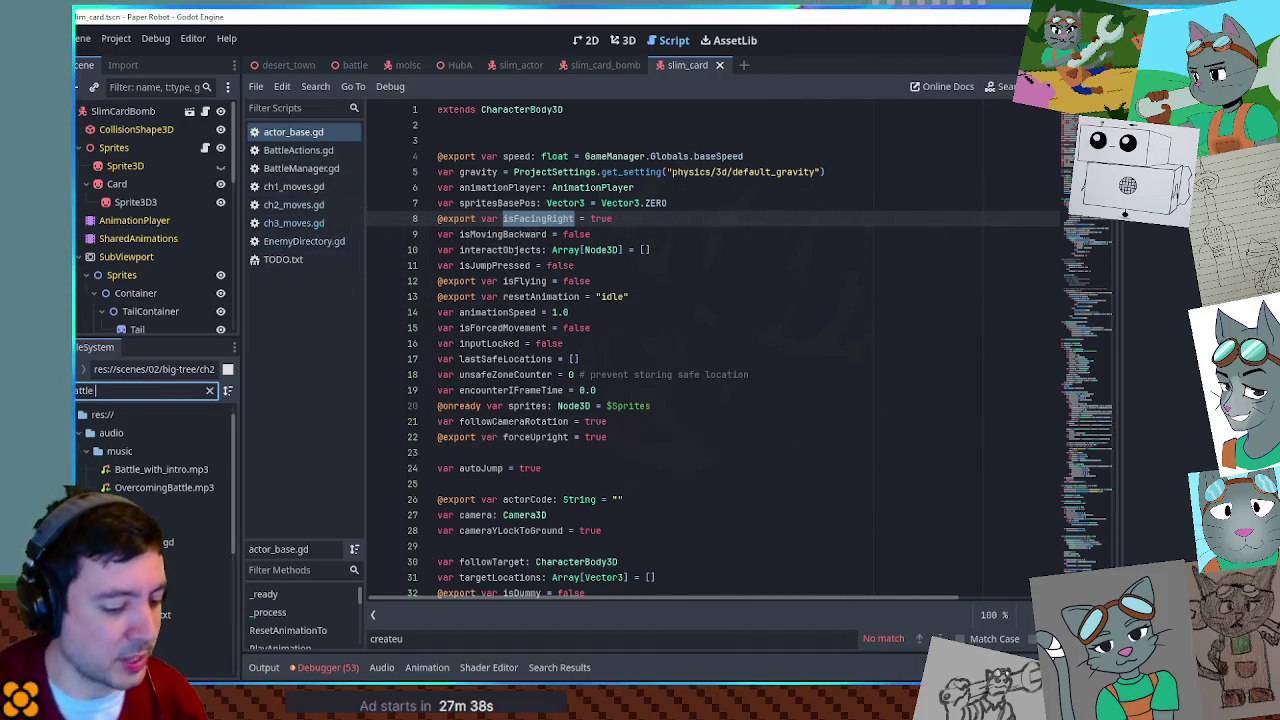
{"action": "type", "text": "t"}
{"action": "double_click", "coordinate": [139, 486]}
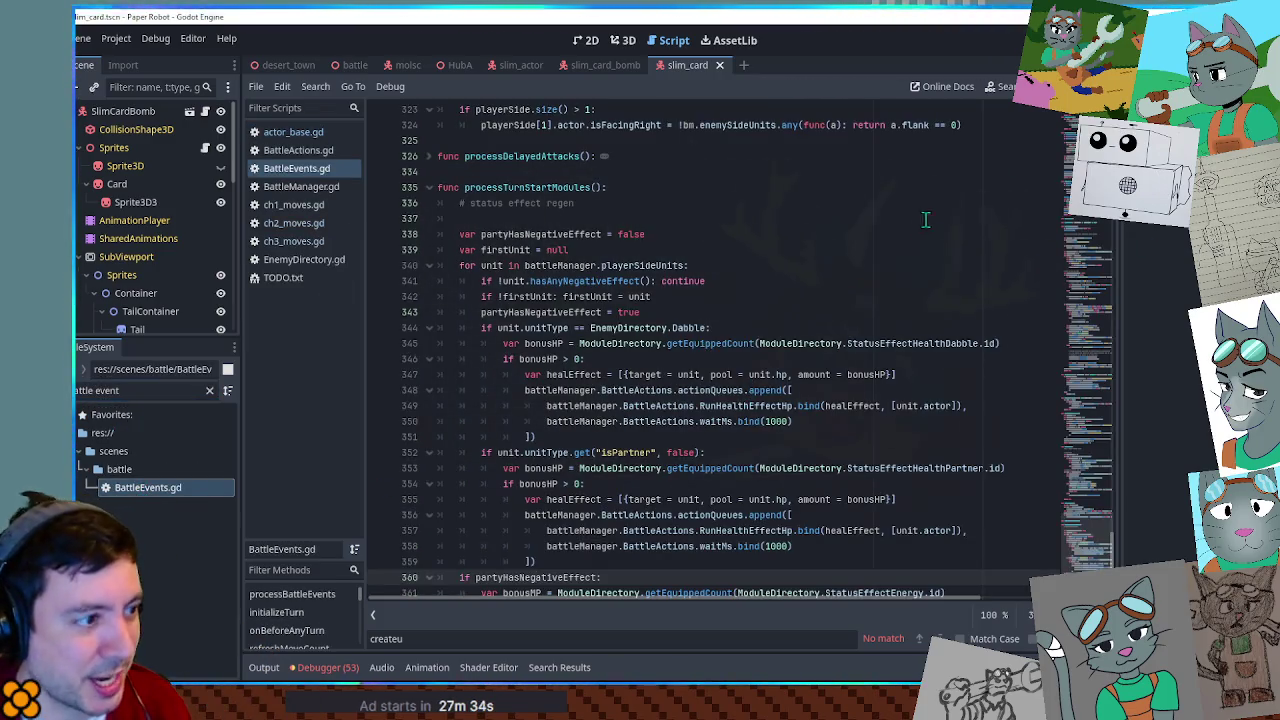
{"action": "left_click", "coordinate": [916, 232]}
{"action": "key", "text": "ctrl+f"}
{"action": "type", "text": "facing"}
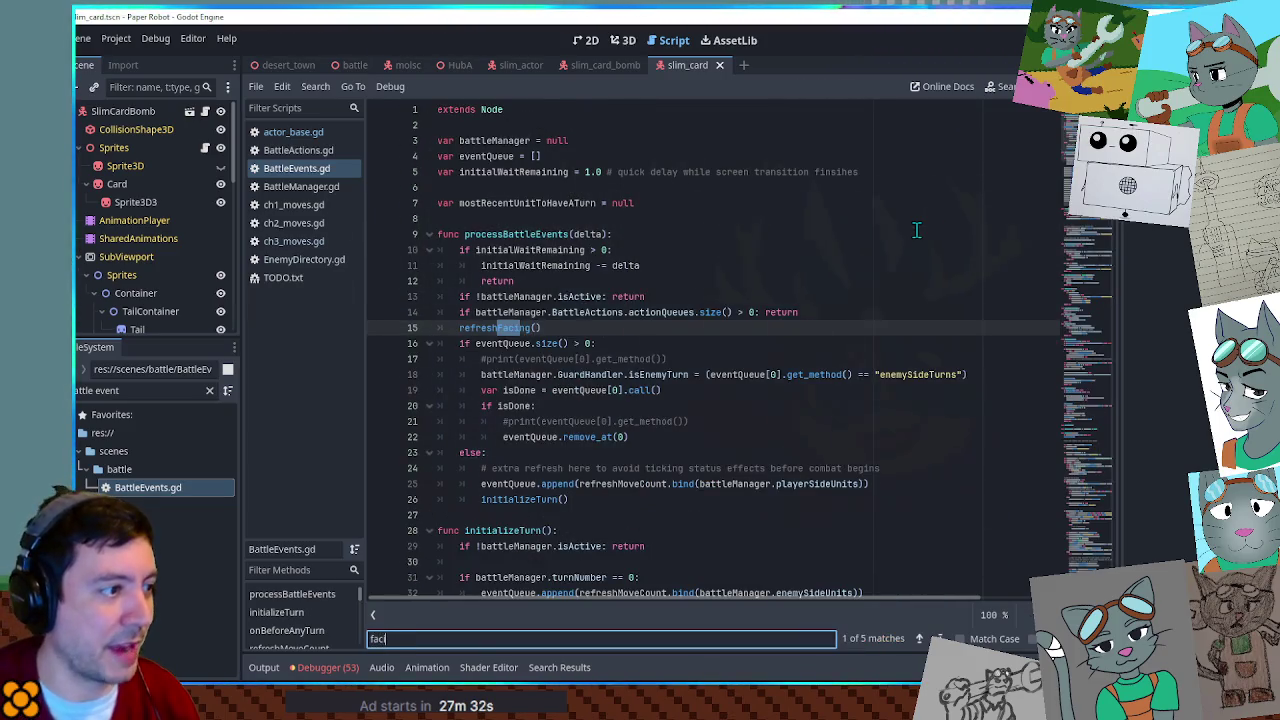
Examine refreshFacing's enemySideUnits loop that sets unit.actor.isFacingRight.
{"action": "left_click", "coordinate": [500, 328], "text": "ctrl"}
{"action": "scroll", "coordinate": [500, 332], "scroll_direction": "down", "scroll_amount": 4}
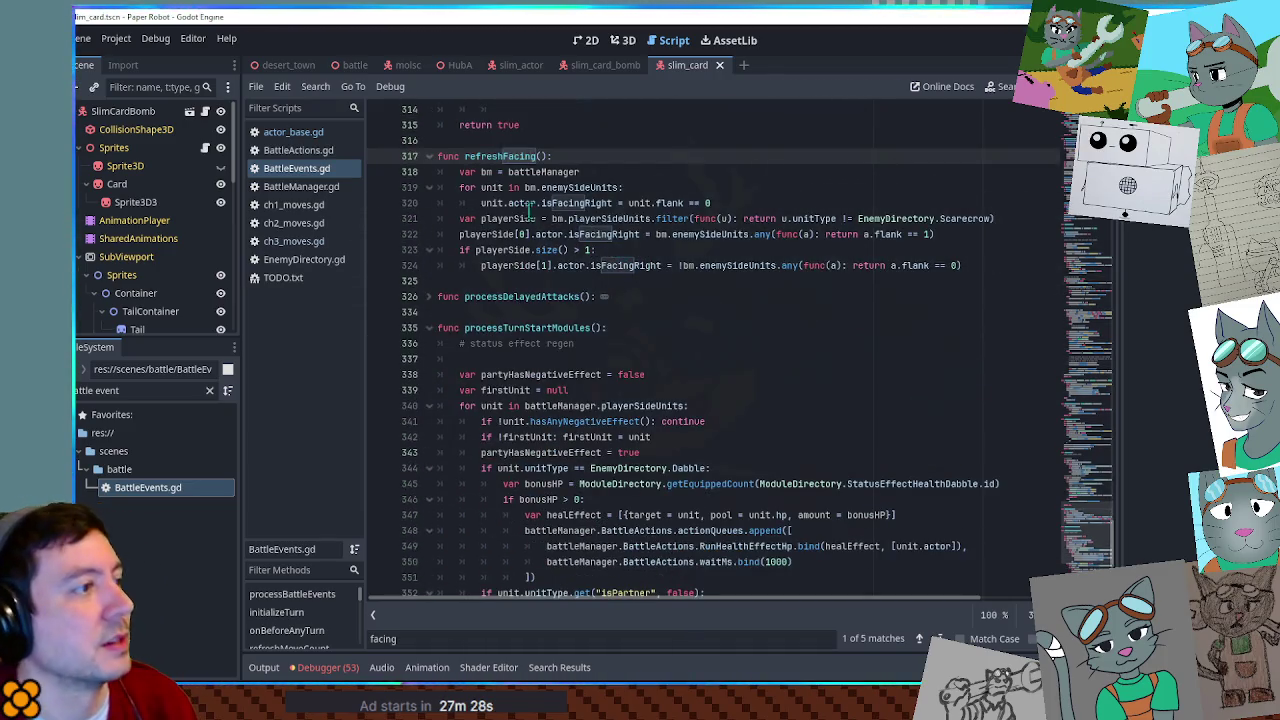
{"action": "left_click", "coordinate": [503, 188]}
{"action": "left_click_drag", "start_coordinate": [503, 188], "coordinate": [614, 188]}
{"action": "left_click", "coordinate": [612, 188]}
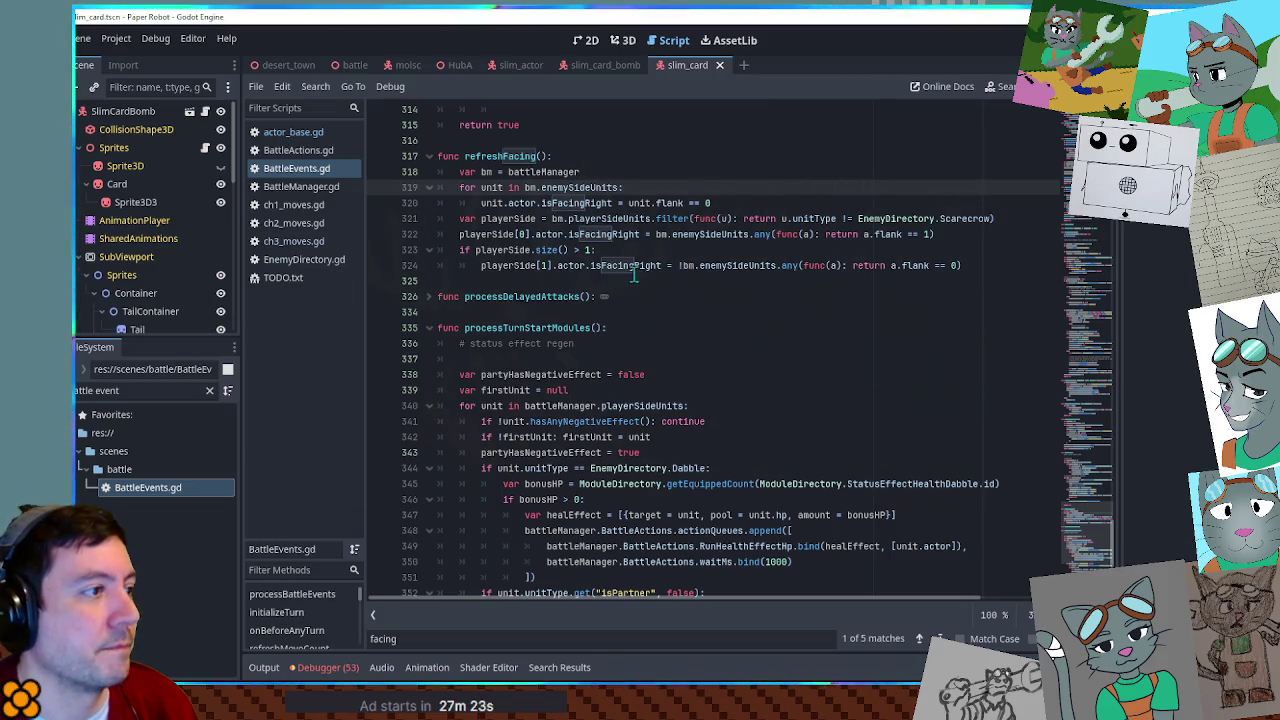
{"action": "left_click_drag", "start_coordinate": [481, 203], "coordinate": [613, 203]}
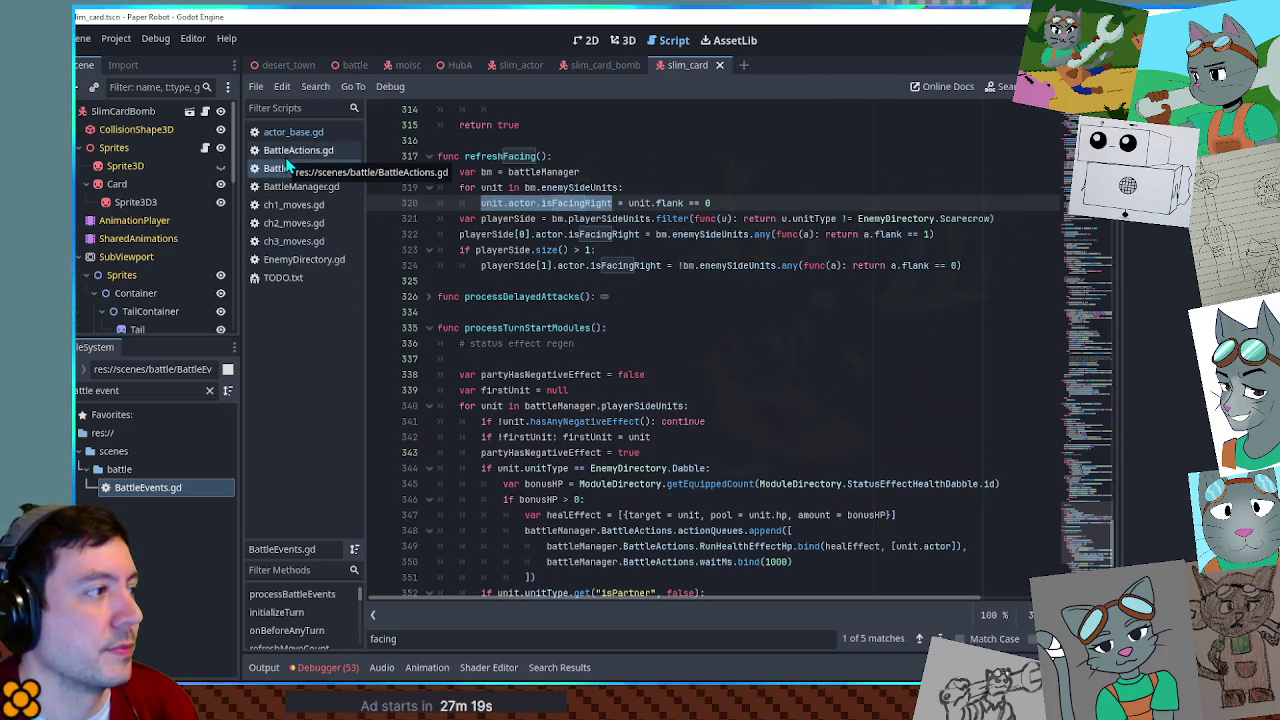
{"action": "left_click", "coordinate": [296, 186]}
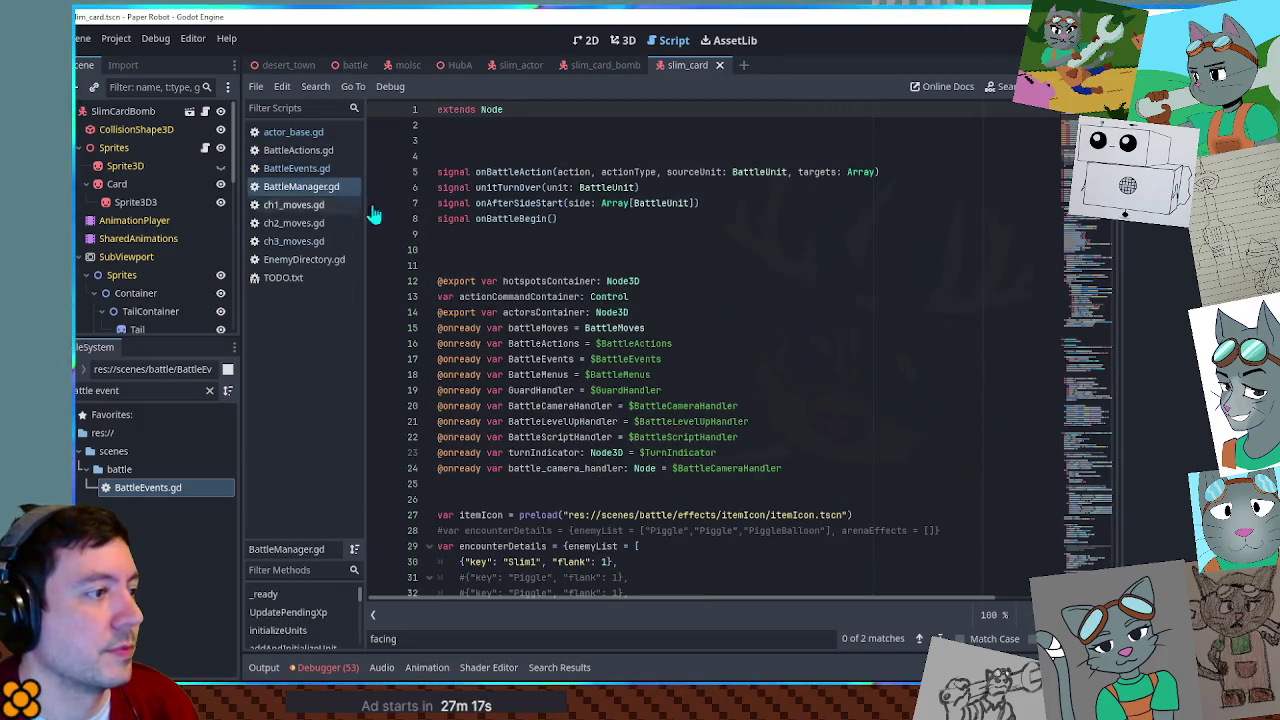
Search BattleManager.gd for 'fac' and step through the facing matches.
{"action": "left_click", "coordinate": [1097, 226]}
{"action": "left_click_drag", "start_coordinate": [1097, 227], "coordinate": [1114, 348]}
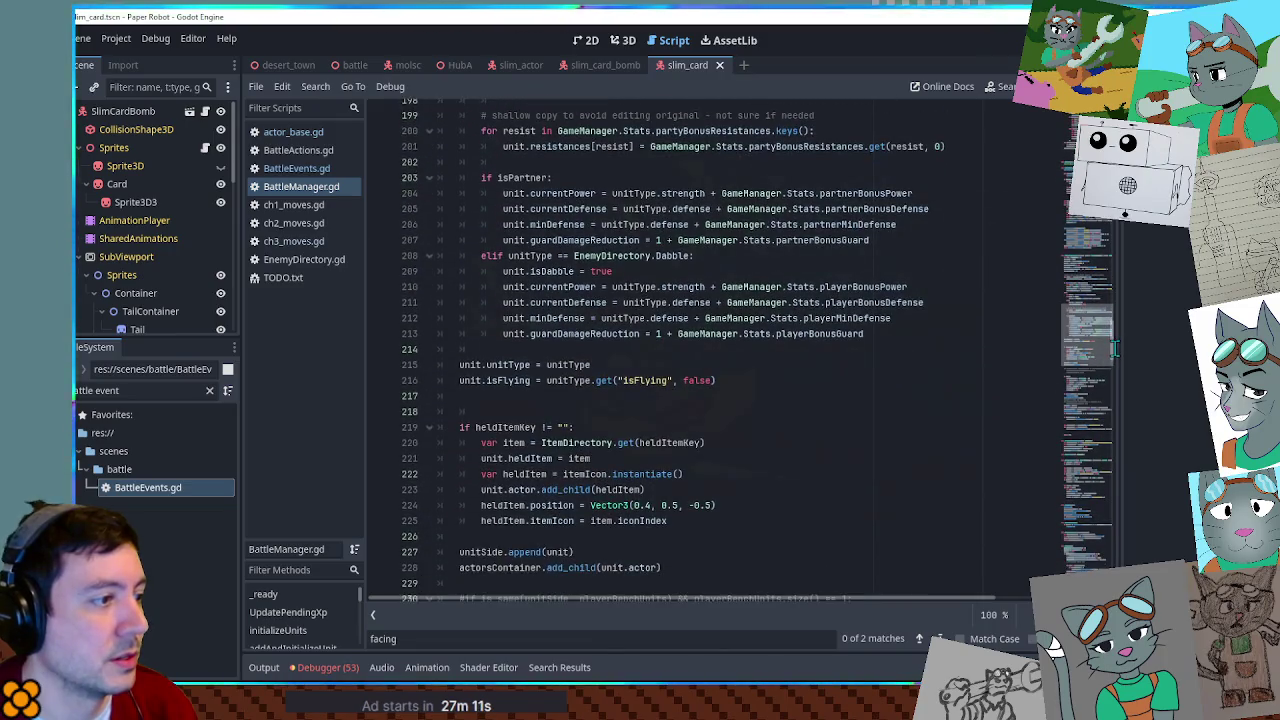
{"action": "left_click", "coordinate": [930, 376]}
{"action": "key", "text": "ctrl+f"}
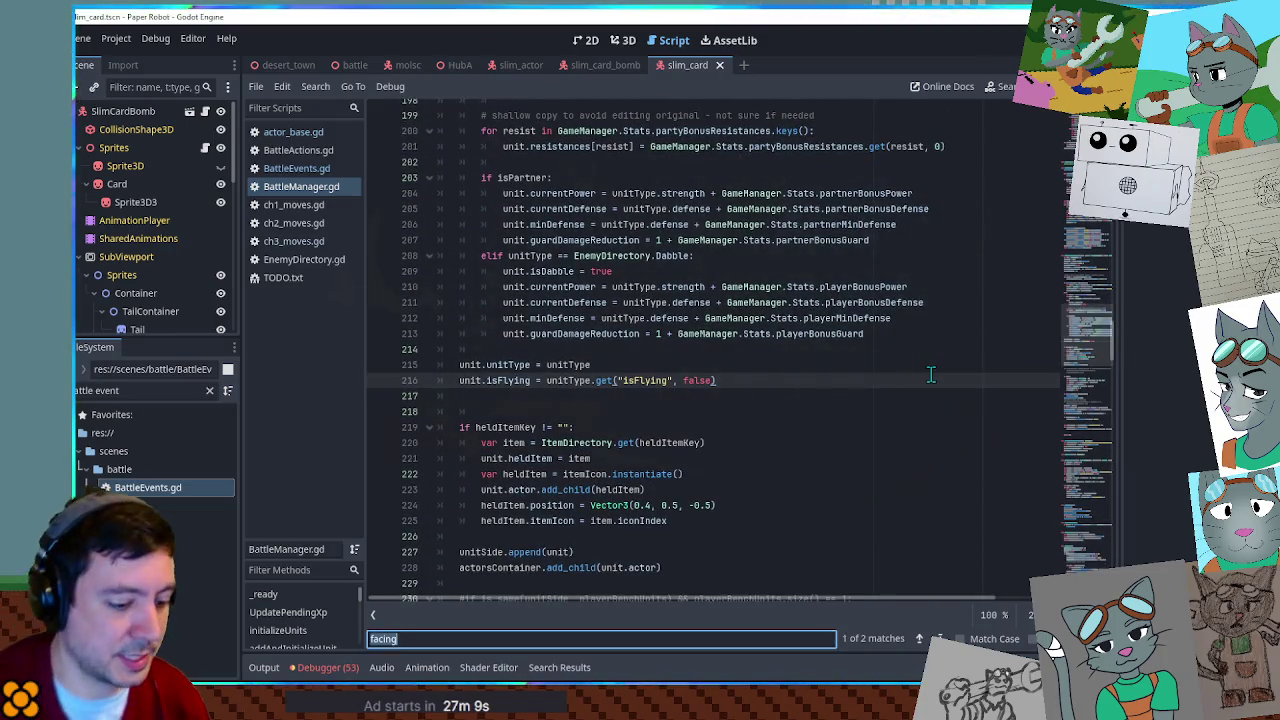
{"action": "type", "text": "fac"}
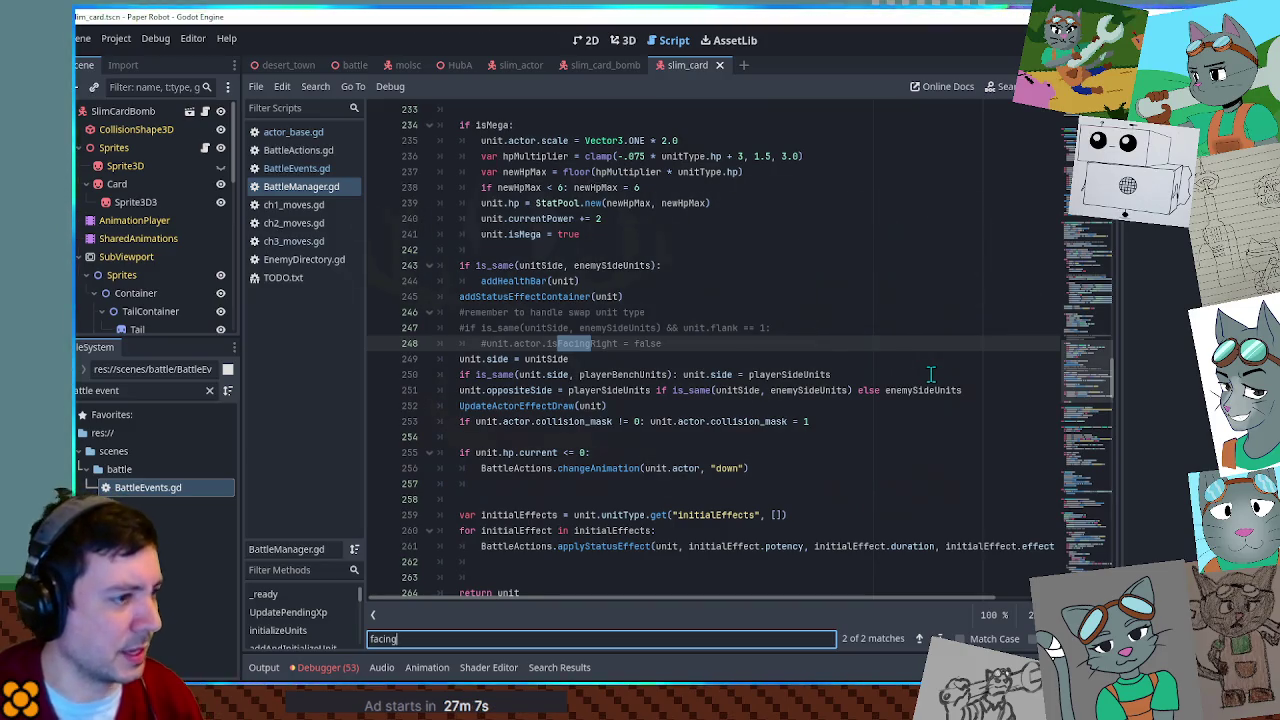
{"action": "key", "text": "Return"}
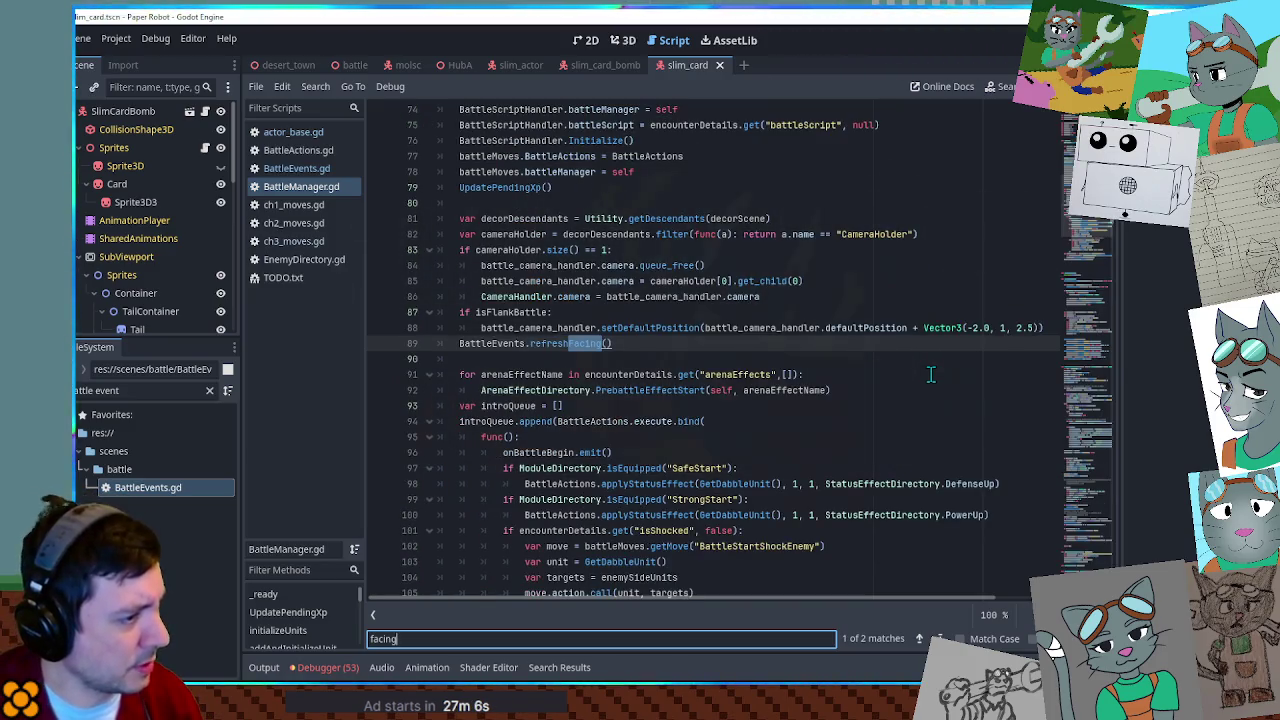
{"action": "scroll", "coordinate": [433, 295], "scroll_direction": "up", "scroll_amount": 8}
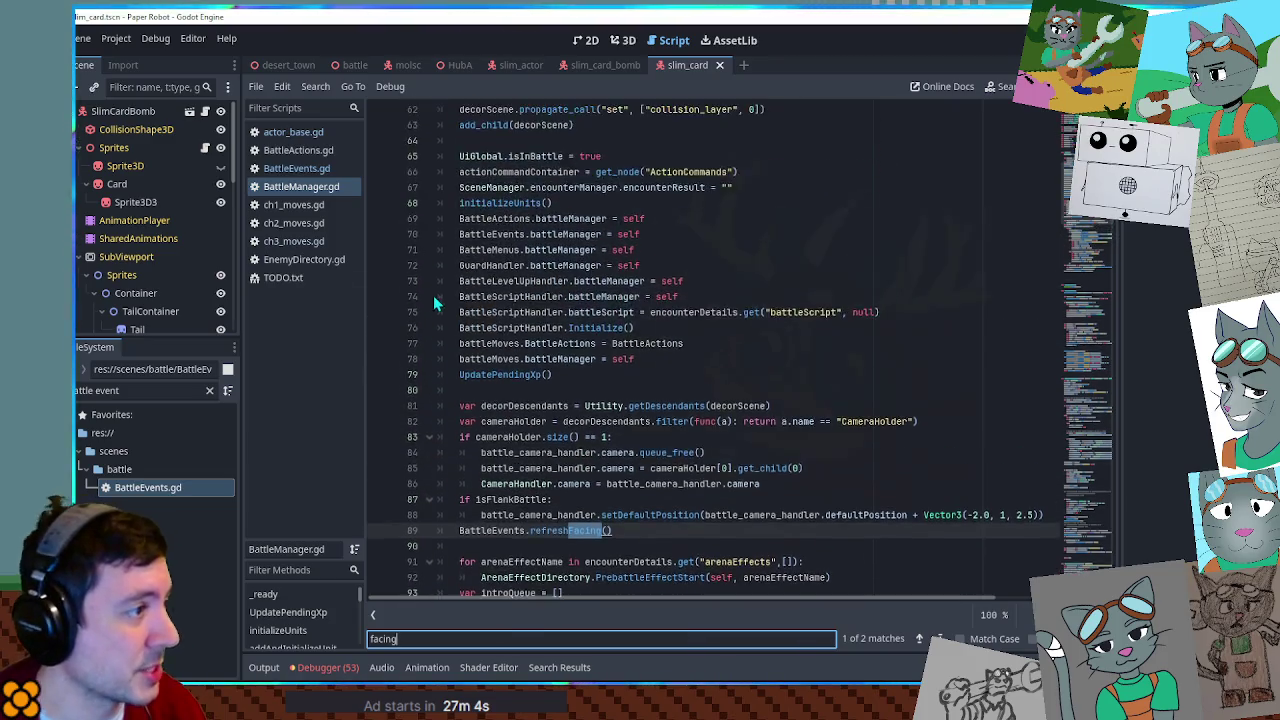
{"action": "scroll", "coordinate": [480, 273], "scroll_direction": "down", "scroll_amount": 8}
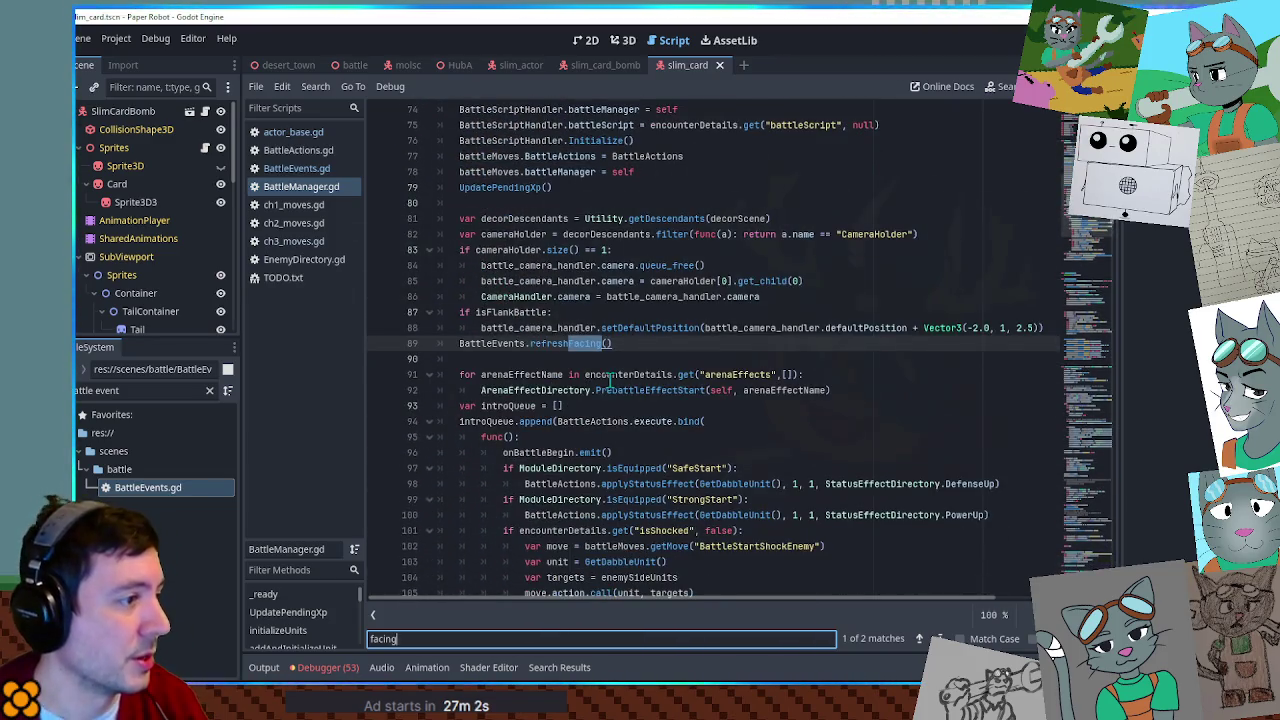
{"action": "key", "text": "Return"}
{"action": "key", "text": "Return"}
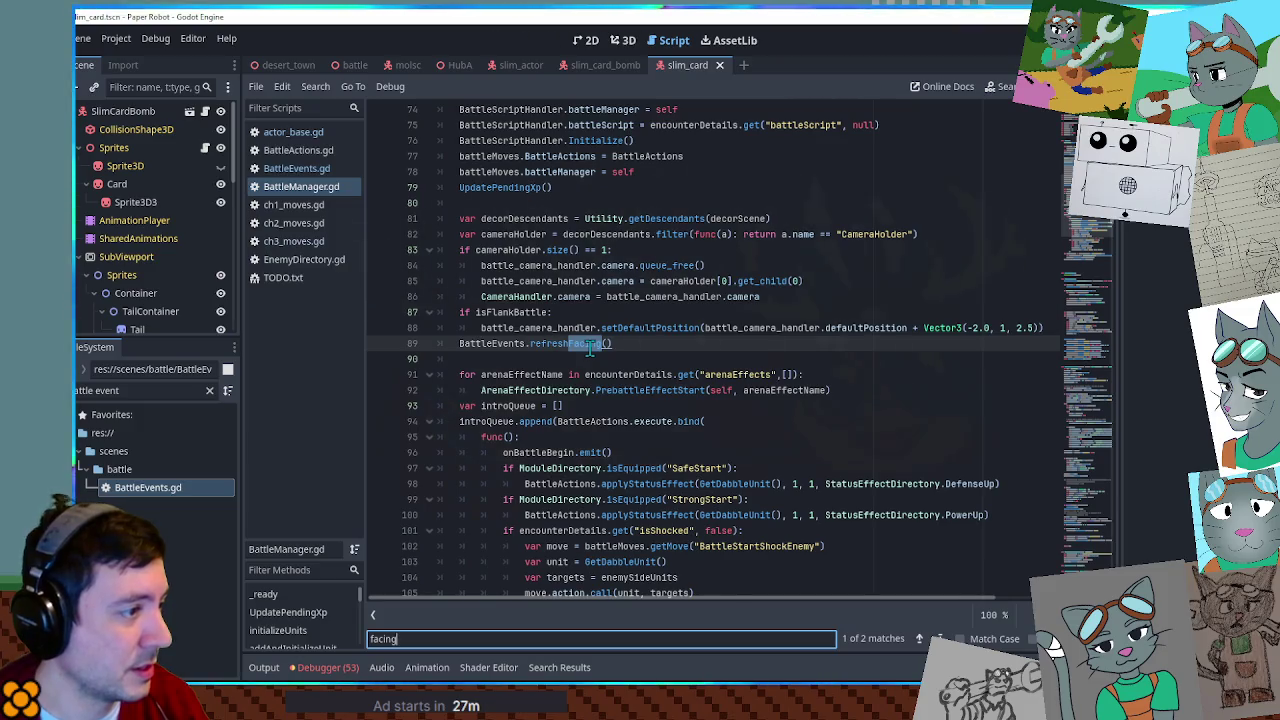
Locate and select the refreshFacing call on BattleManager.gd line 89.
{"action": "scroll", "coordinate": [590, 345], "scroll_direction": "up", "scroll_amount": 8}
{"action": "scroll", "coordinate": [577, 345], "scroll_direction": "down", "scroll_amount": 7}
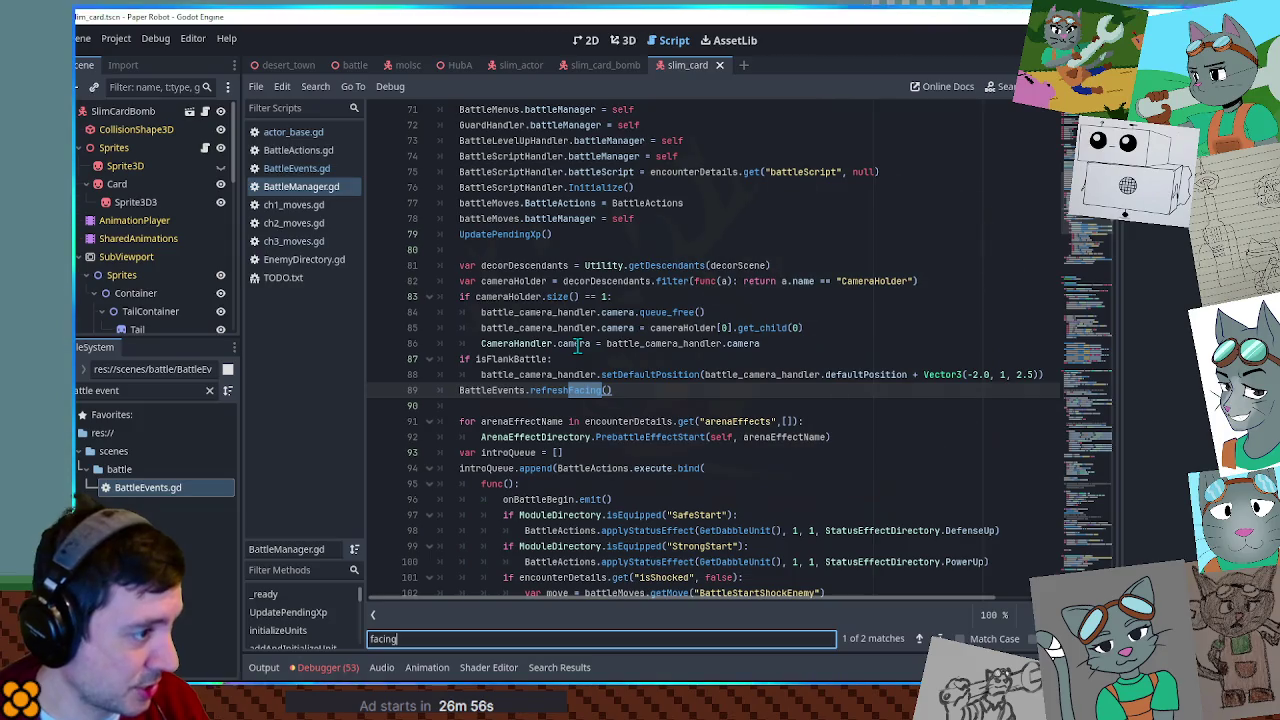
{"action": "scroll", "coordinate": [515, 240], "scroll_direction": "up", "scroll_amount": 4}
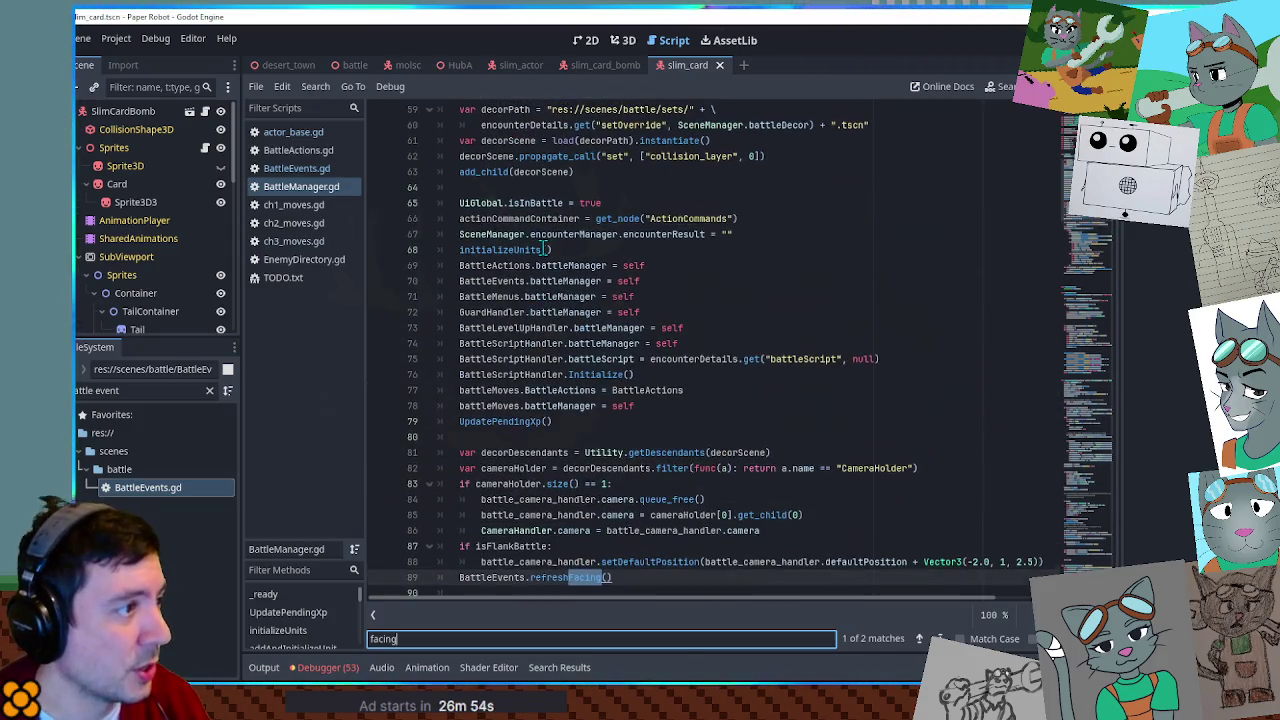
{"action": "left_click", "coordinate": [515, 250]}
{"action": "scroll", "coordinate": [540, 300], "scroll_direction": "down", "scroll_amount": 5}
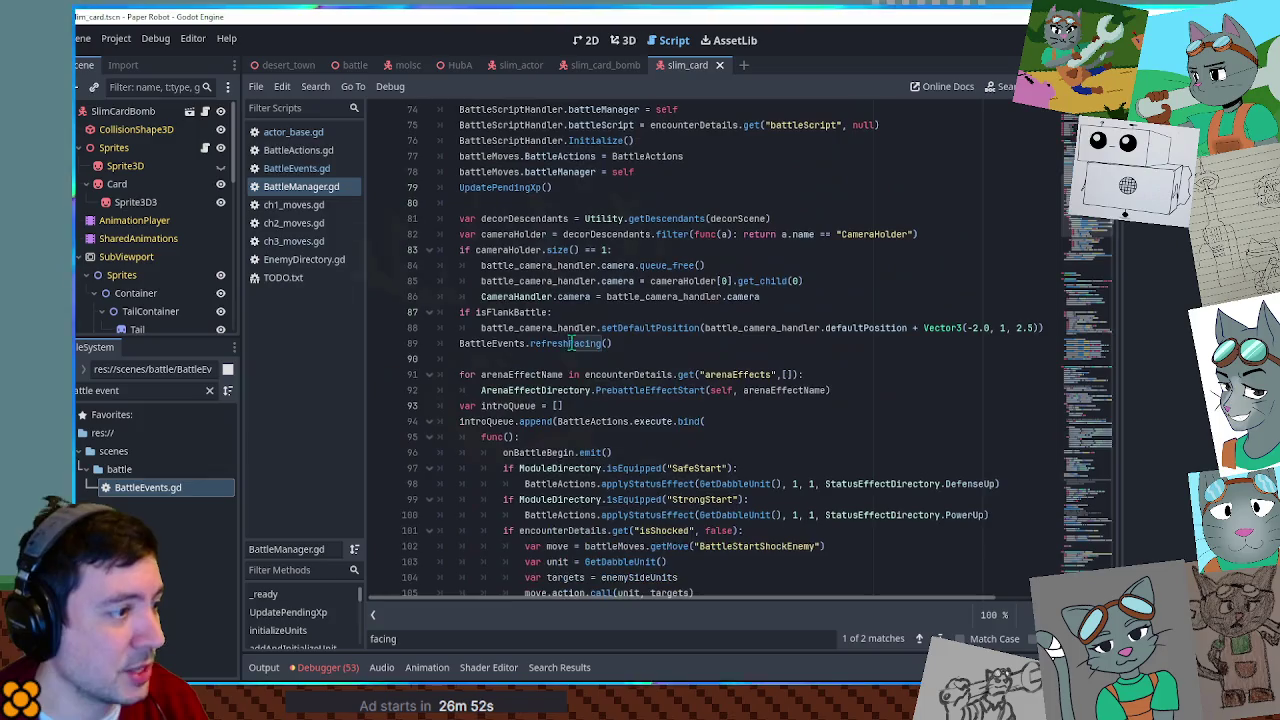
{"action": "double_click", "coordinate": [568, 343]}
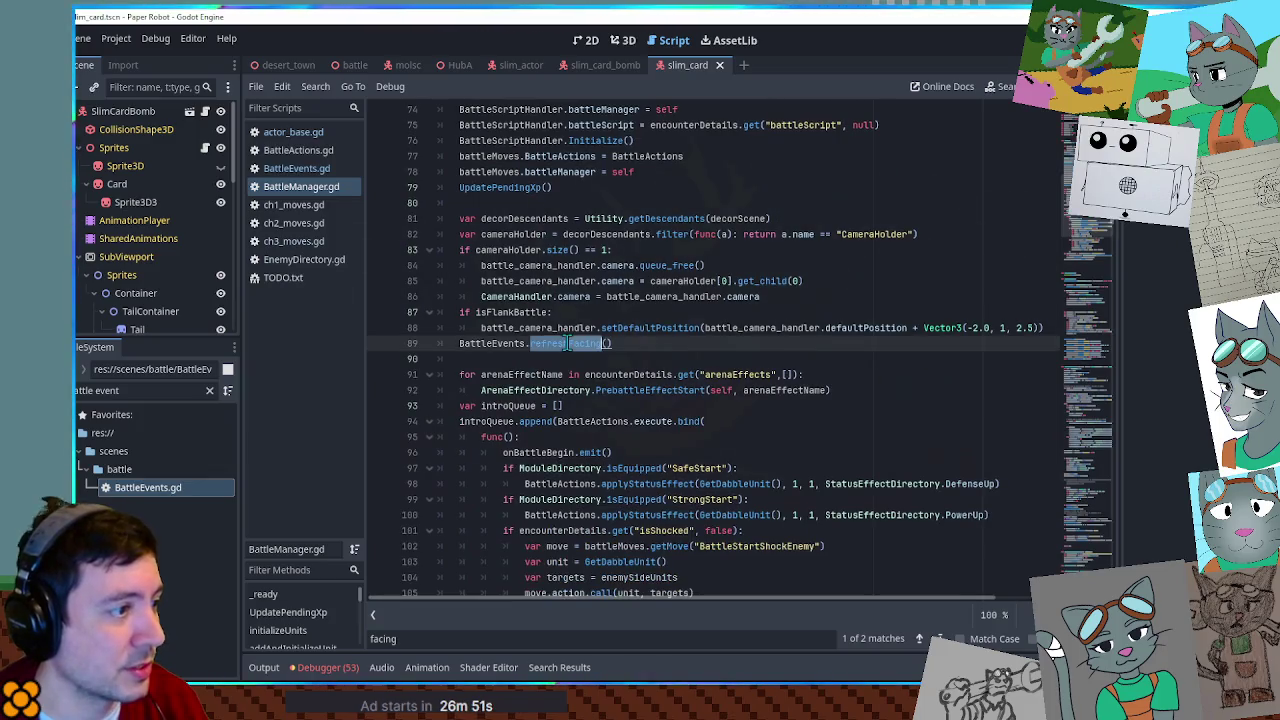
In BattleActions.gd, find 'urit(' and select CreateUnit's addAndInitializeUnit call.
{"action": "left_click", "coordinate": [300, 151]}
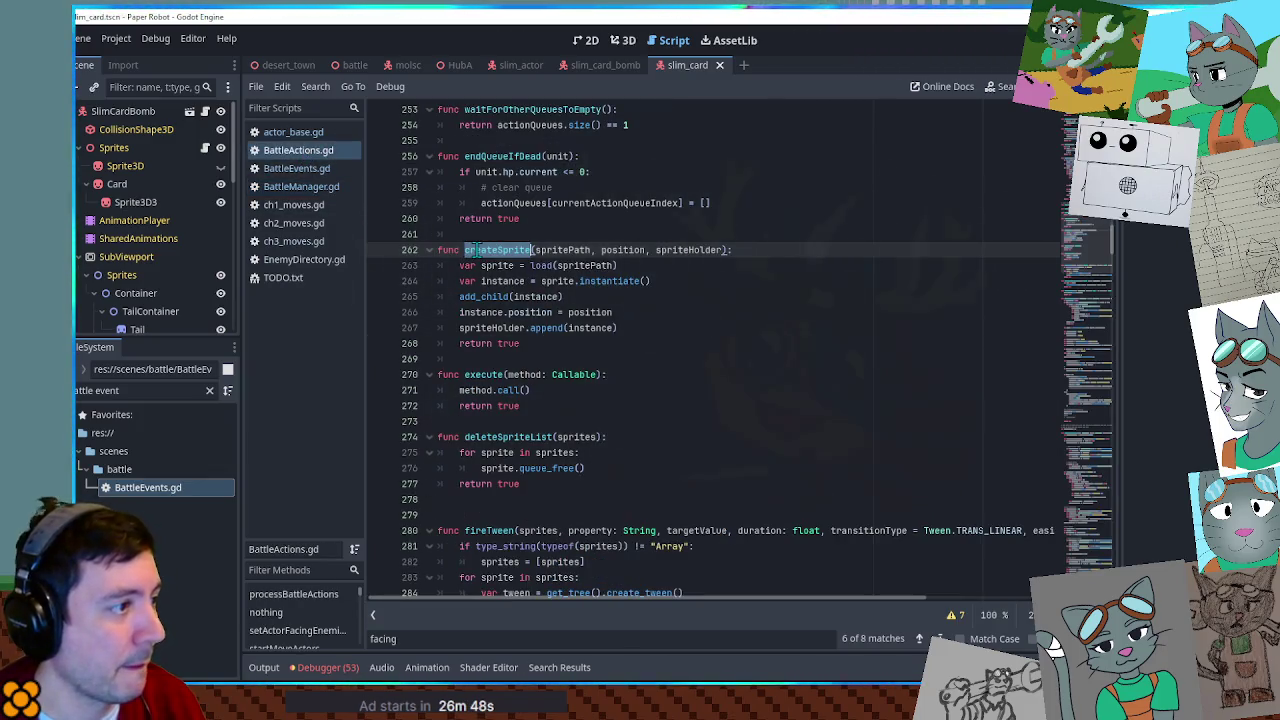
{"action": "scroll", "coordinate": [600, 260], "scroll_direction": "down", "scroll_amount": 1}
{"action": "left_click", "coordinate": [757, 271]}
{"action": "key", "text": "ctrl+f"}
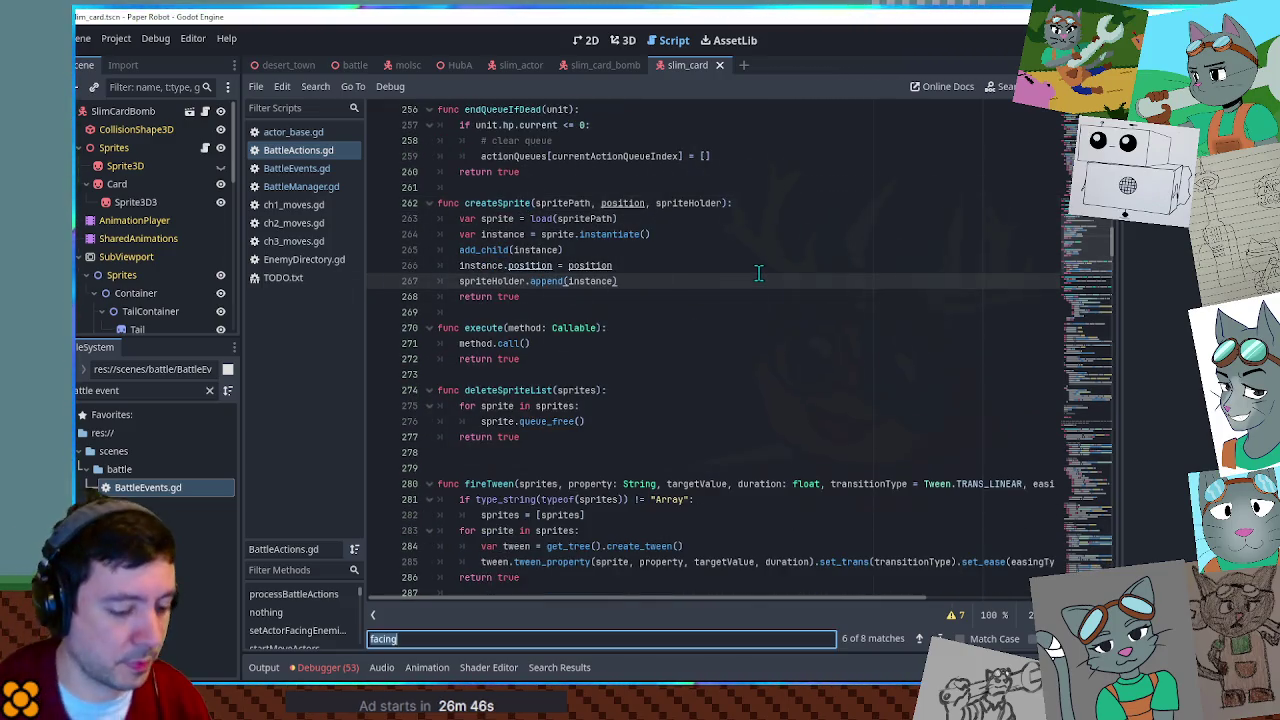
{"action": "type", "text": "urit"}
{"action": "key", "text": "Return"}
{"action": "key", "text": "Return"}
{"action": "key", "text": "Return"}
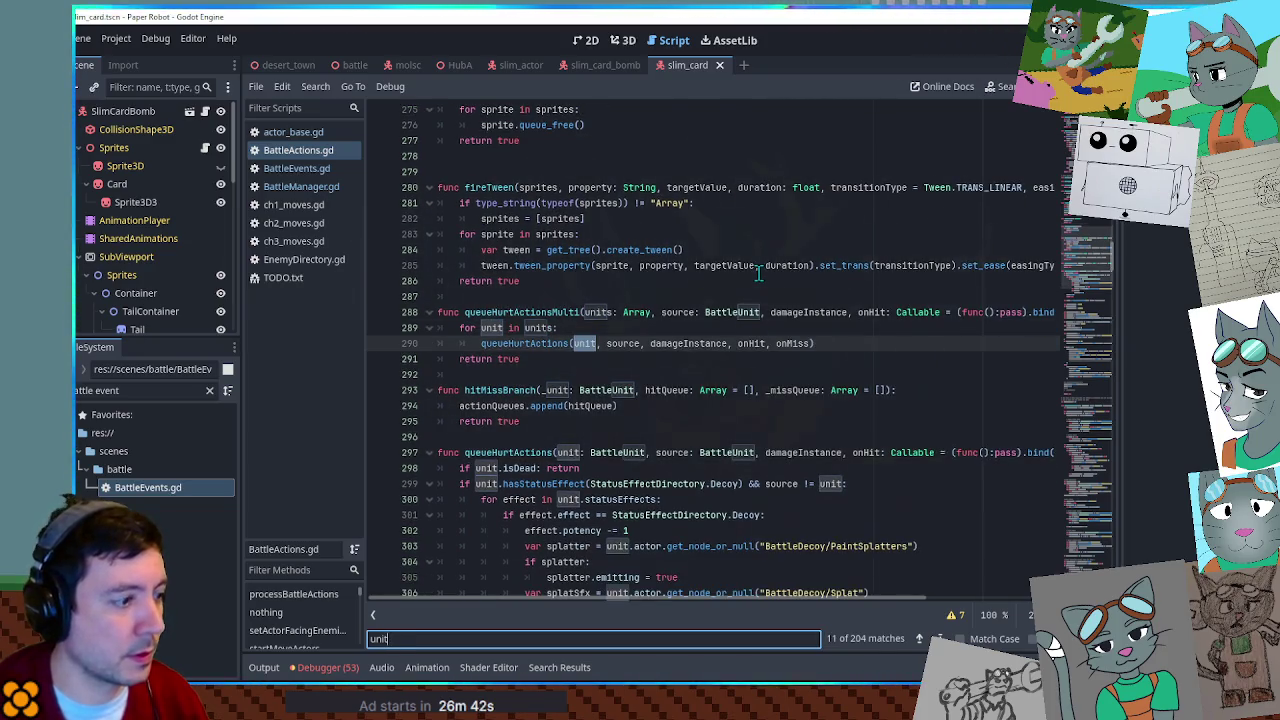
{"action": "type", "text": "("}
{"action": "key", "text": "Escape"}
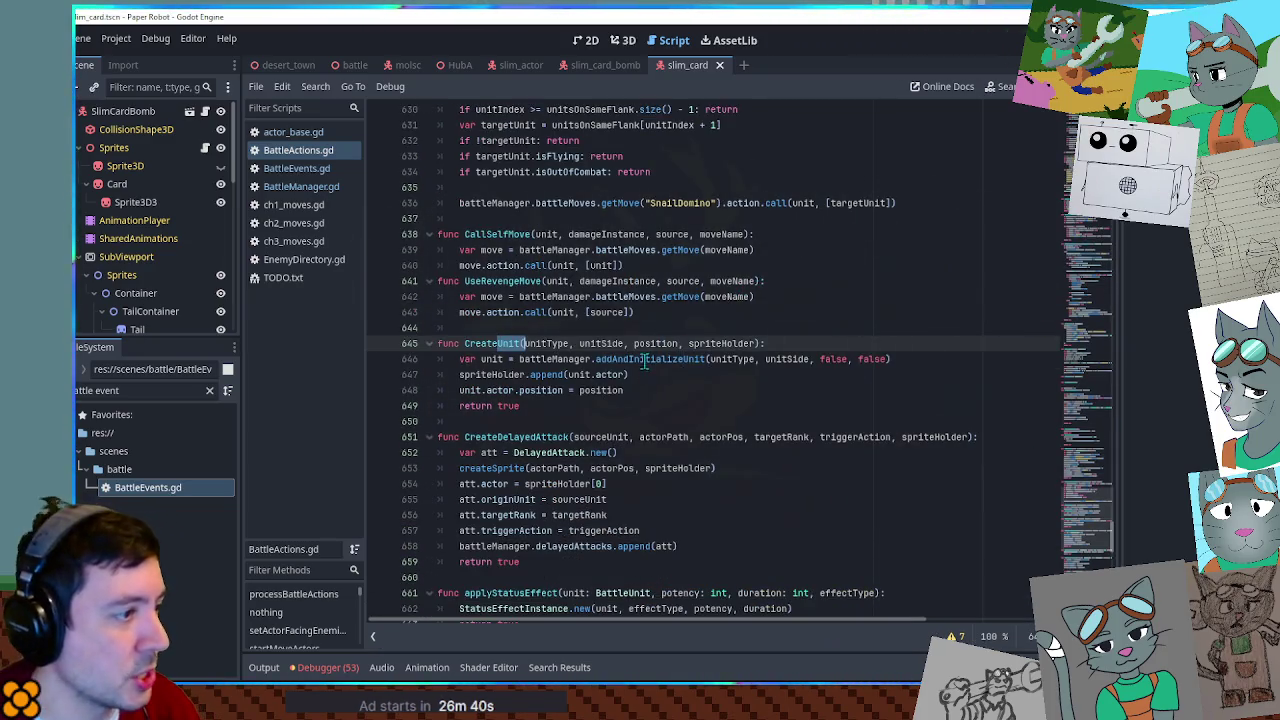
{"action": "double_click", "coordinate": [645, 360]}
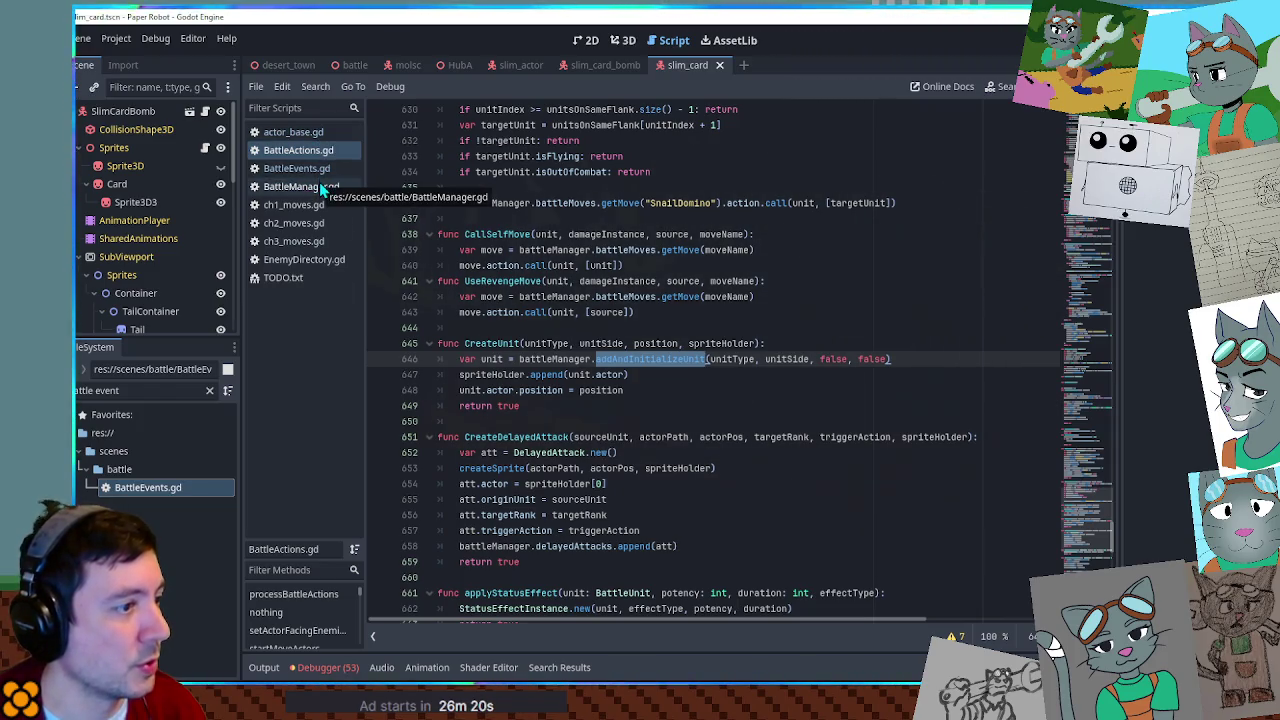
Review addAndInitializeUnit in BattleManager.gd and remove the extra blank line before return unit.
{"action": "left_click", "coordinate": [319, 182]}
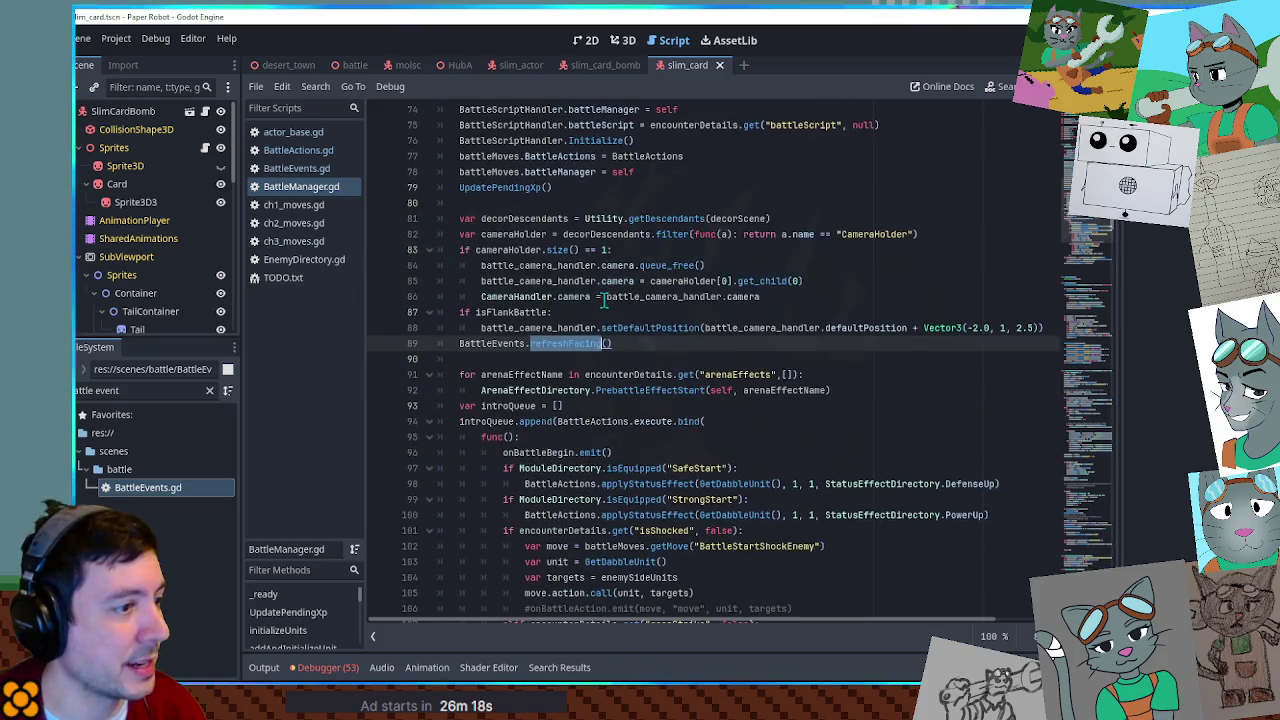
{"action": "scroll", "coordinate": [620, 225], "scroll_direction": "up", "scroll_amount": 4}
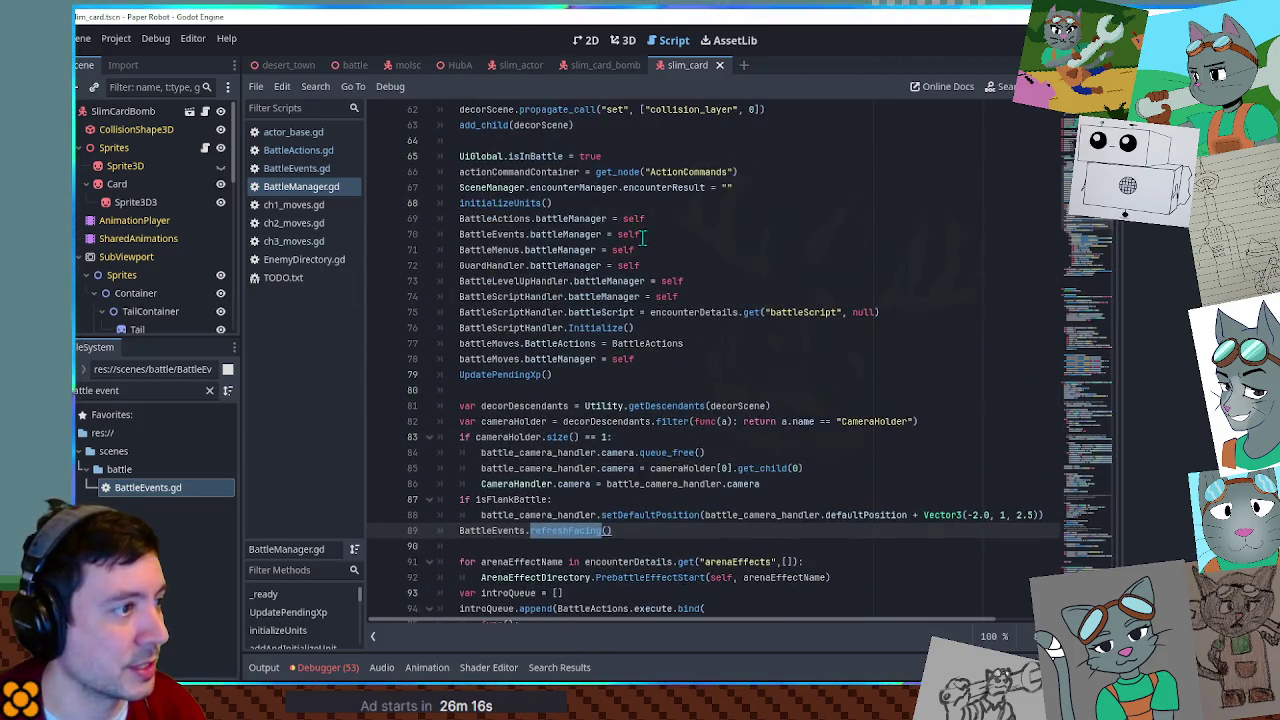
{"action": "left_click", "coordinate": [519, 210], "text": "ctrl"}
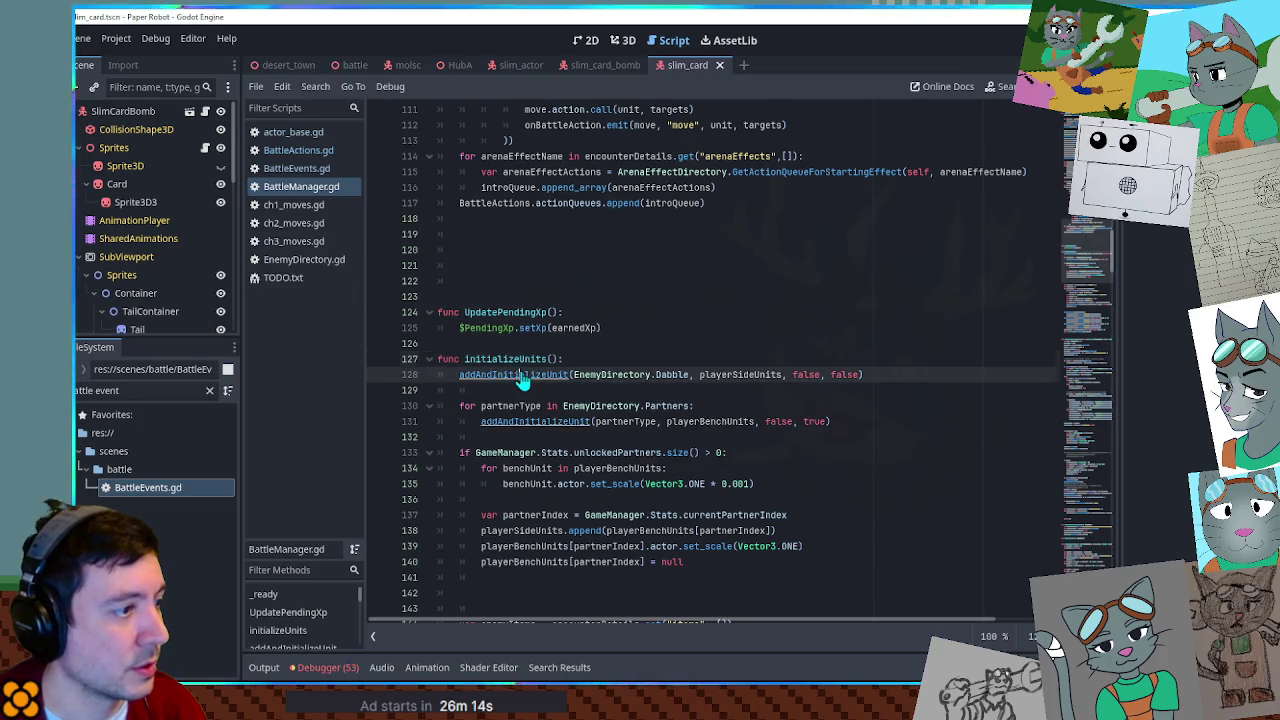
{"action": "left_click", "coordinate": [519, 374], "text": "ctrl"}
{"action": "scroll", "coordinate": [614, 333], "scroll_direction": "down", "scroll_amount": 14}
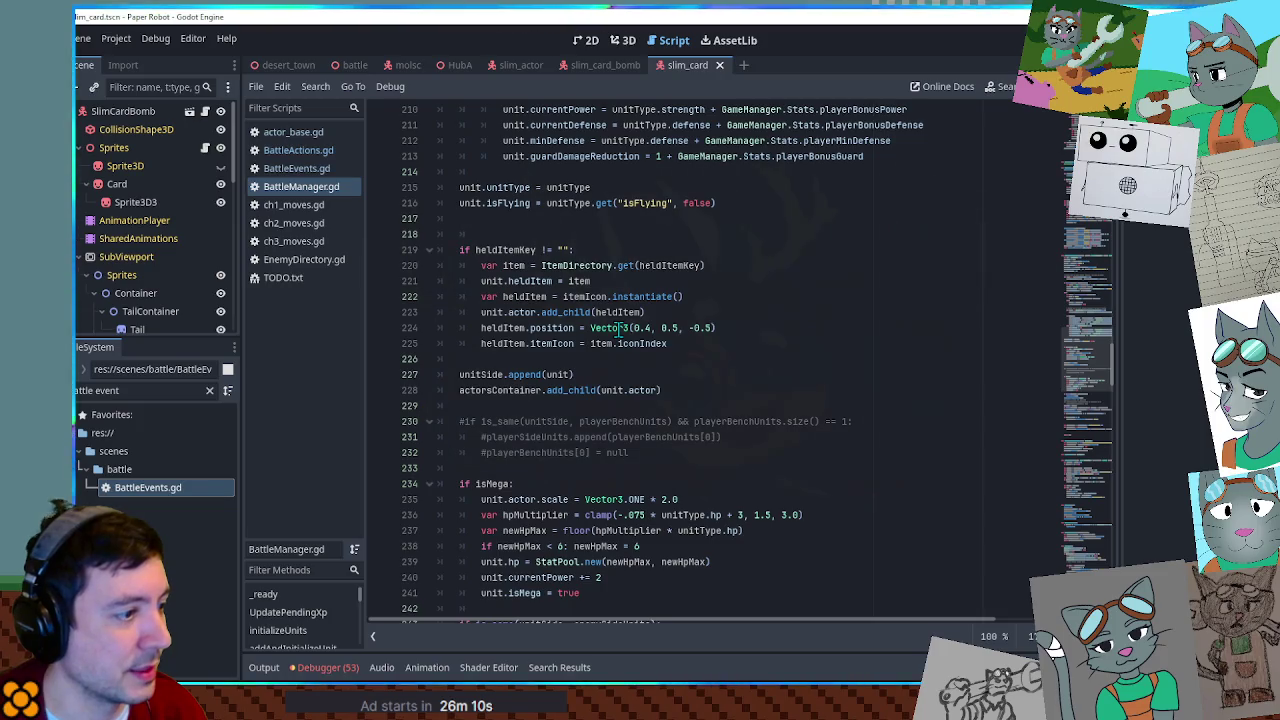
{"action": "scroll", "coordinate": [618, 330], "scroll_direction": "down", "scroll_amount": 5}
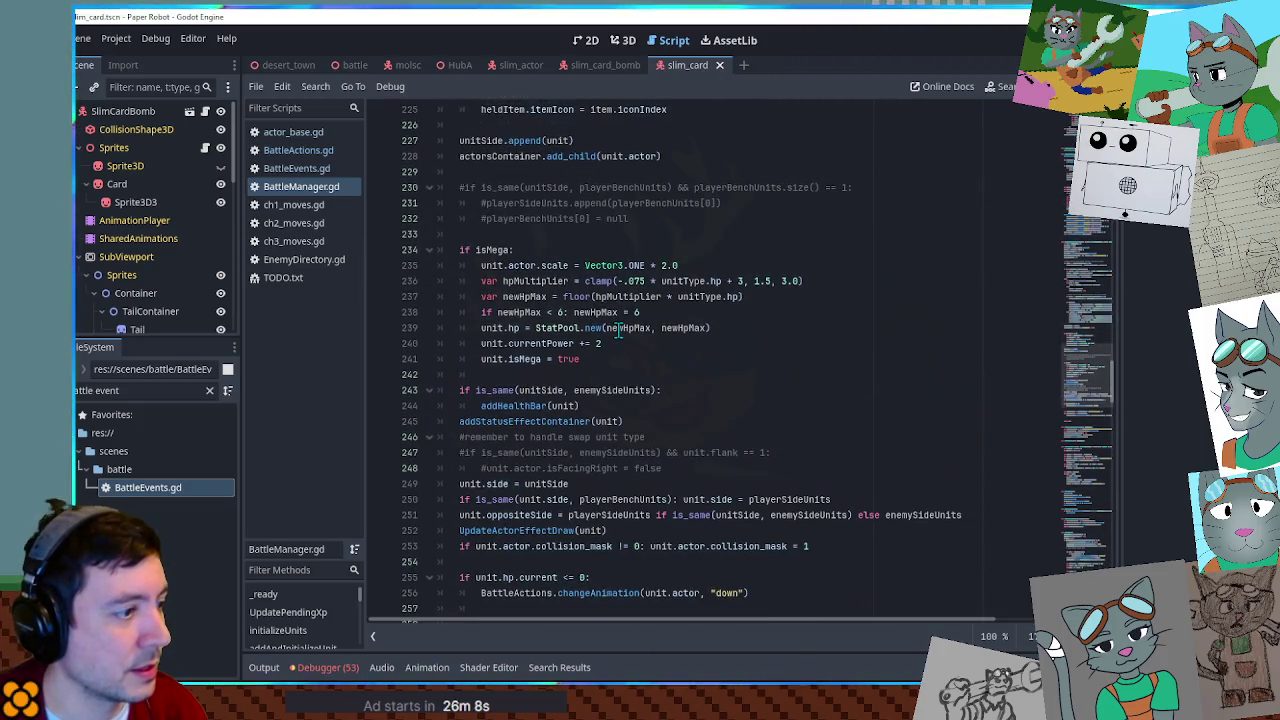
{"action": "scroll", "coordinate": [618, 330], "scroll_direction": "down", "scroll_amount": 3}
{"action": "scroll", "coordinate": [618, 330], "scroll_direction": "down", "scroll_amount": 2}
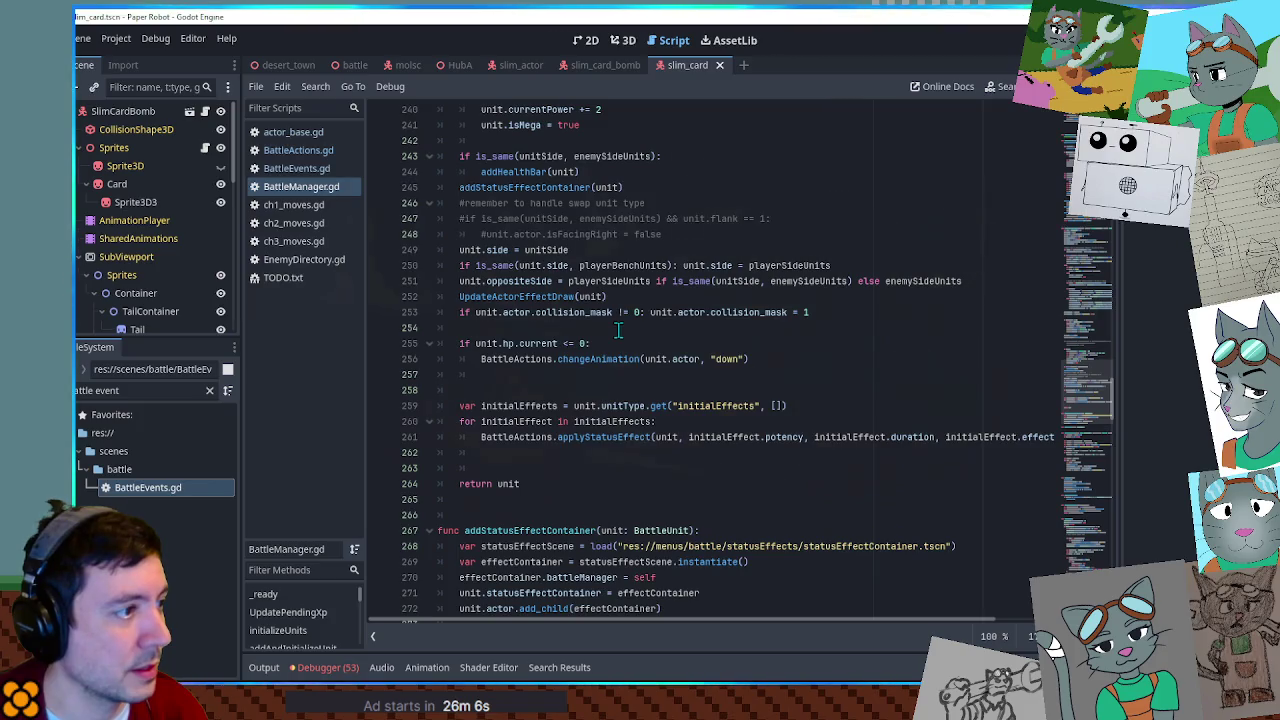
{"action": "left_click_drag", "start_coordinate": [461, 222], "coordinate": [701, 234]}
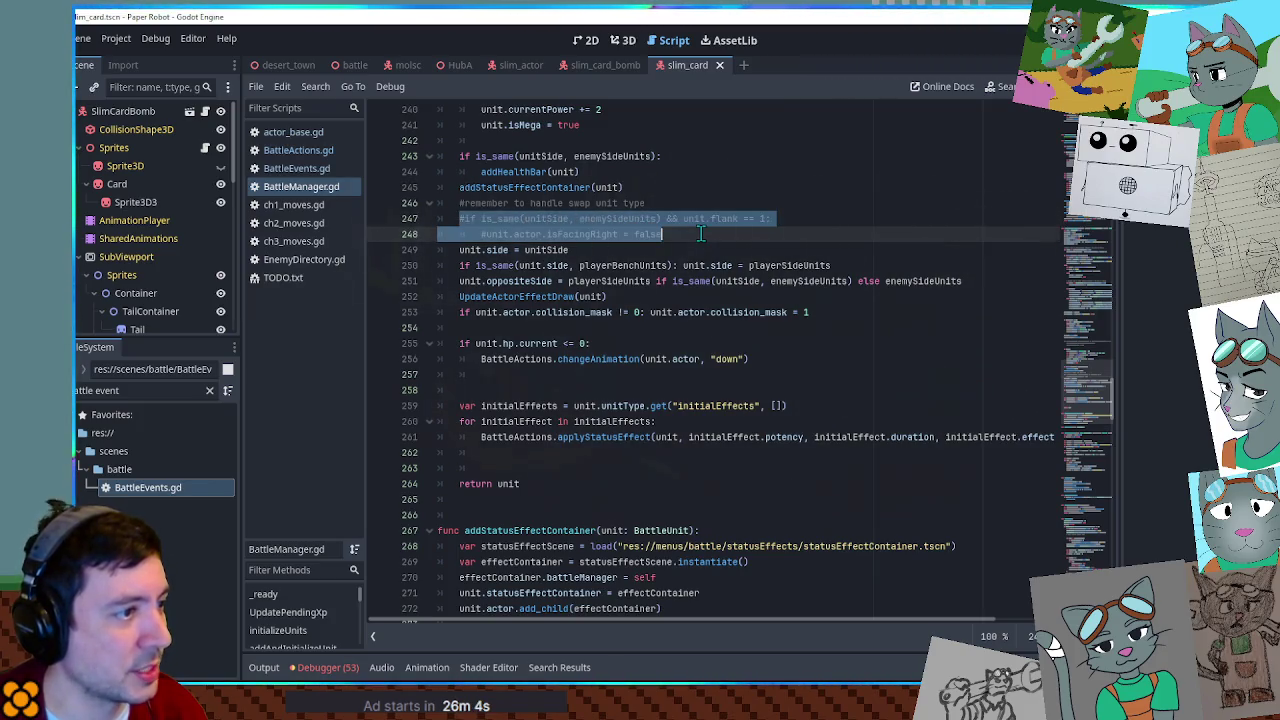
{"action": "left_click", "coordinate": [701, 234]}
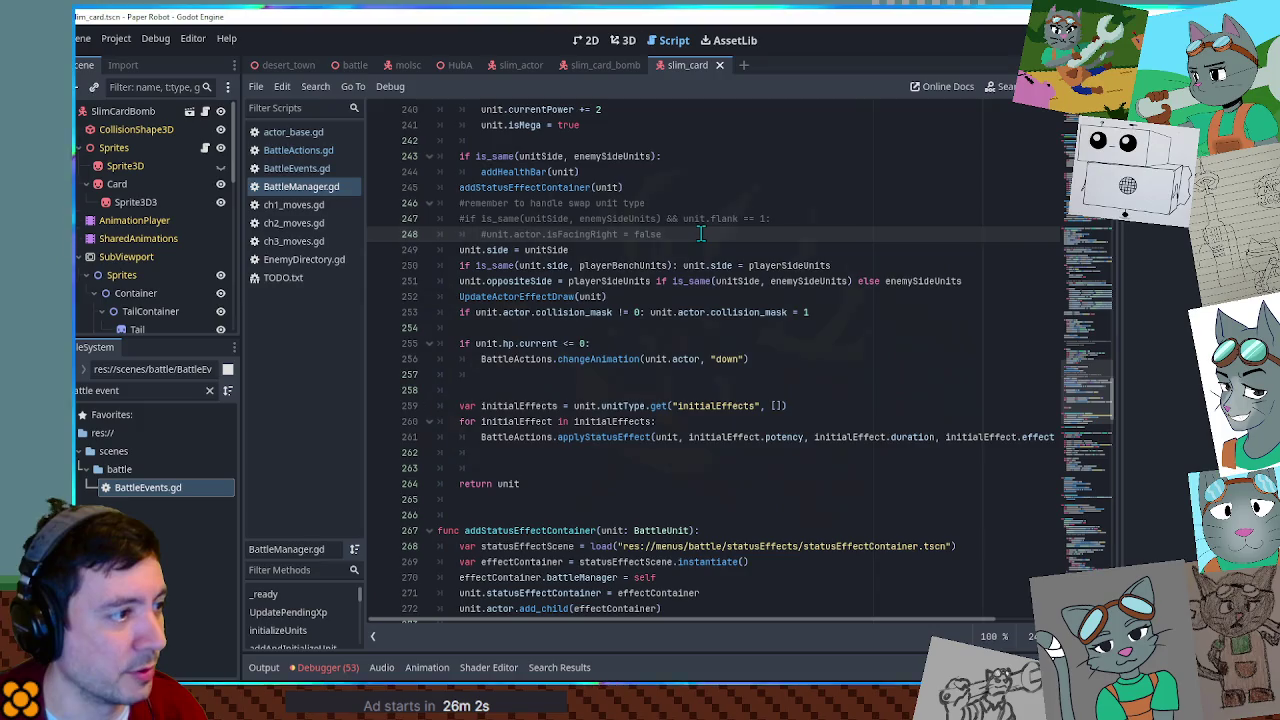
{"action": "left_click", "coordinate": [521, 455]}
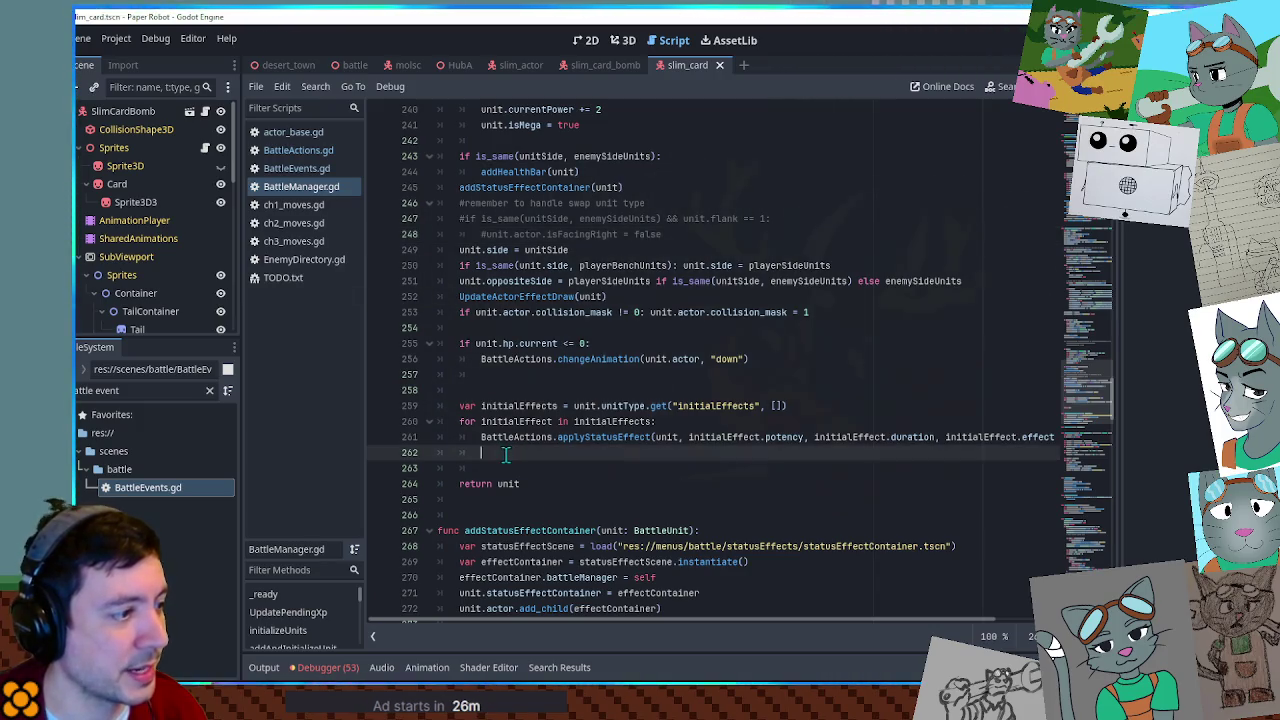
{"action": "key", "text": "Delete"}
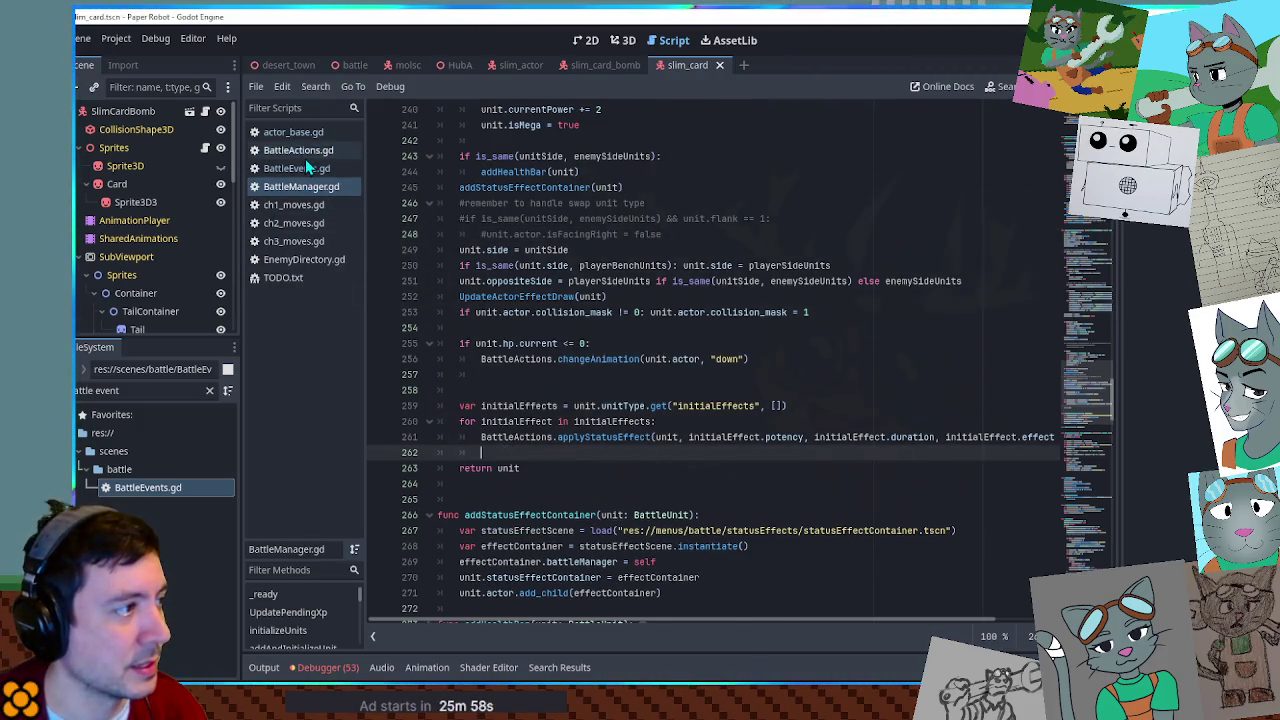
Compare CreateUnit's position assignment with BattleEvents.gd's refreshFacing body and select refreshFacing.
{"action": "left_click", "coordinate": [305, 157]}
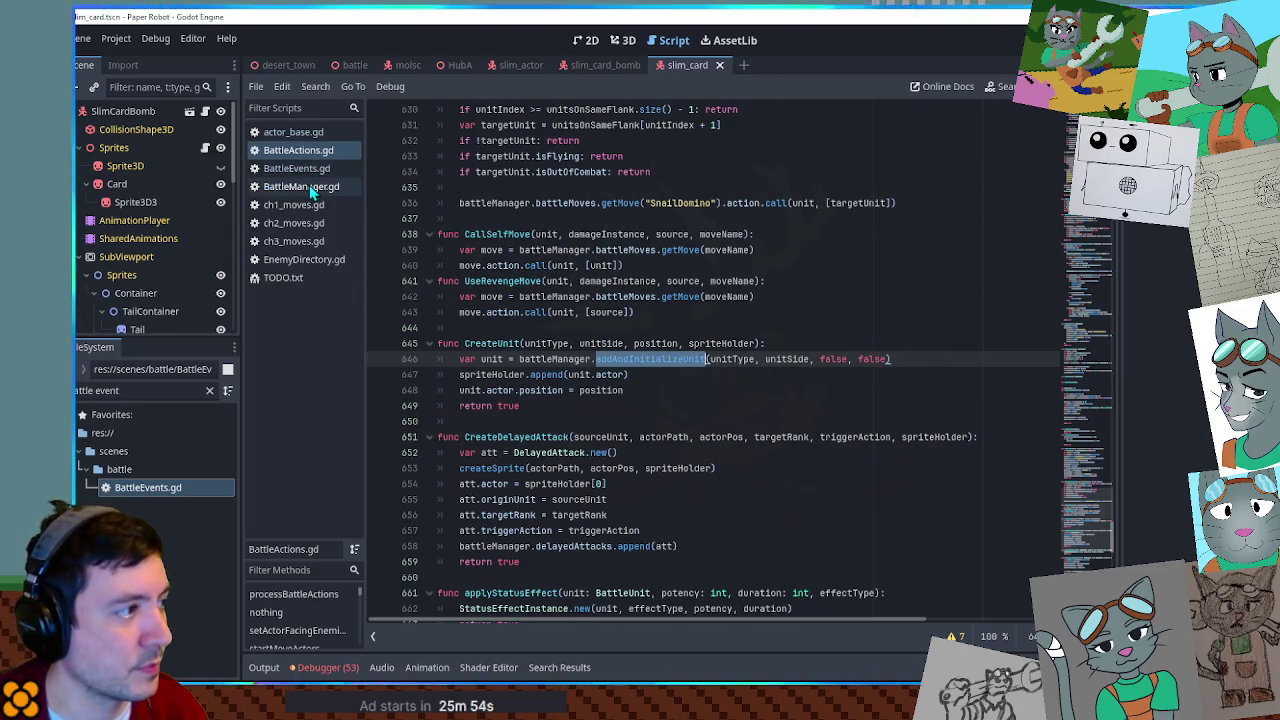
{"action": "left_click", "coordinate": [309, 170]}
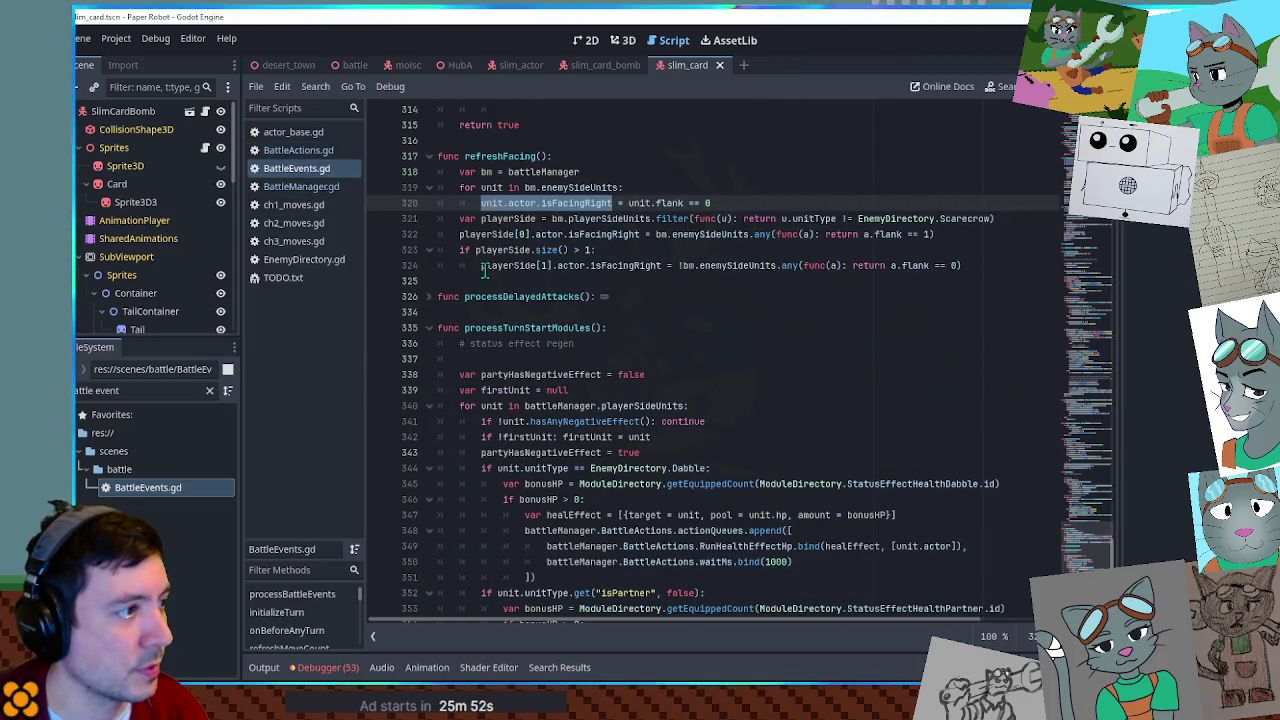
{"action": "double_click", "coordinate": [540, 157]}
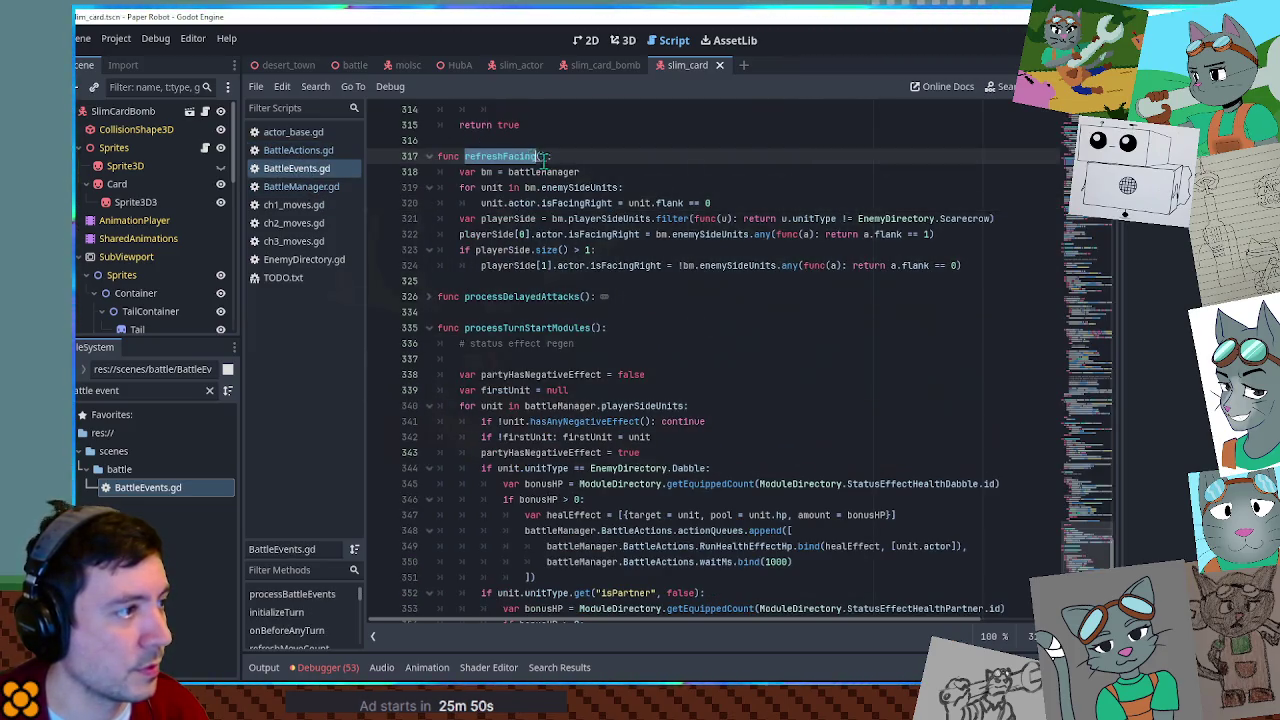
{"action": "left_click", "coordinate": [295, 152]}
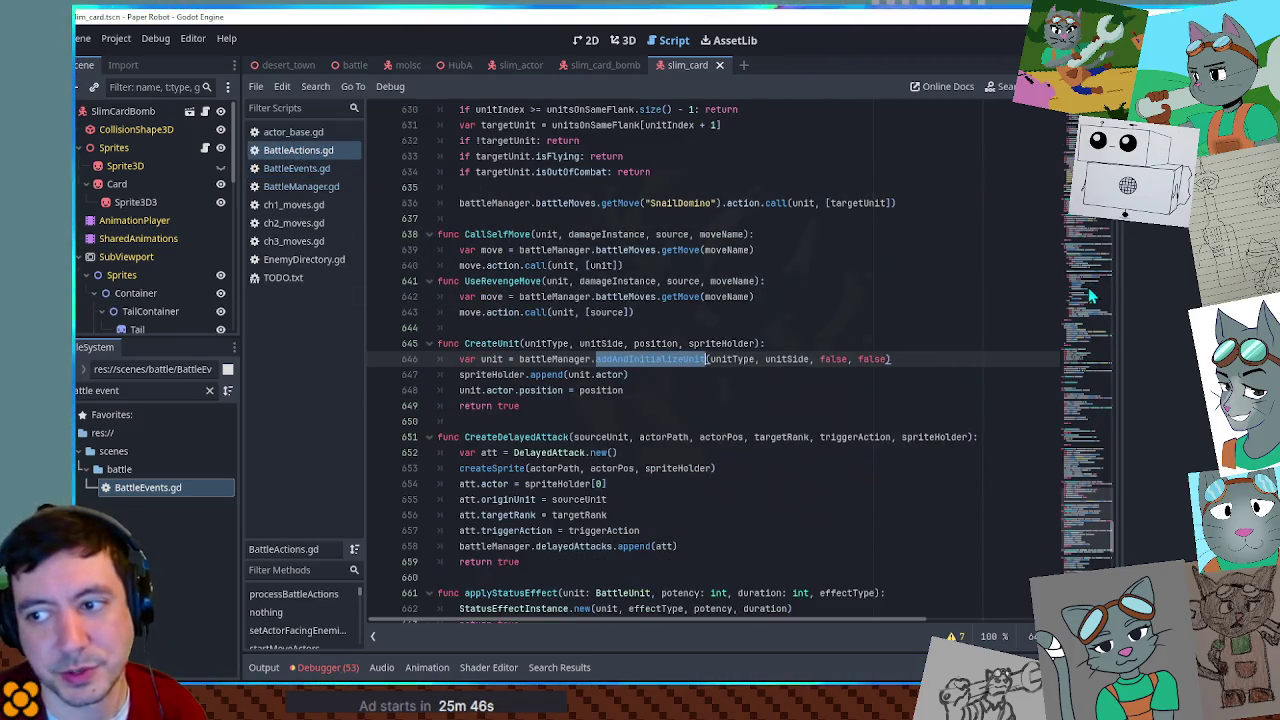
{"action": "left_click", "coordinate": [650, 391]}
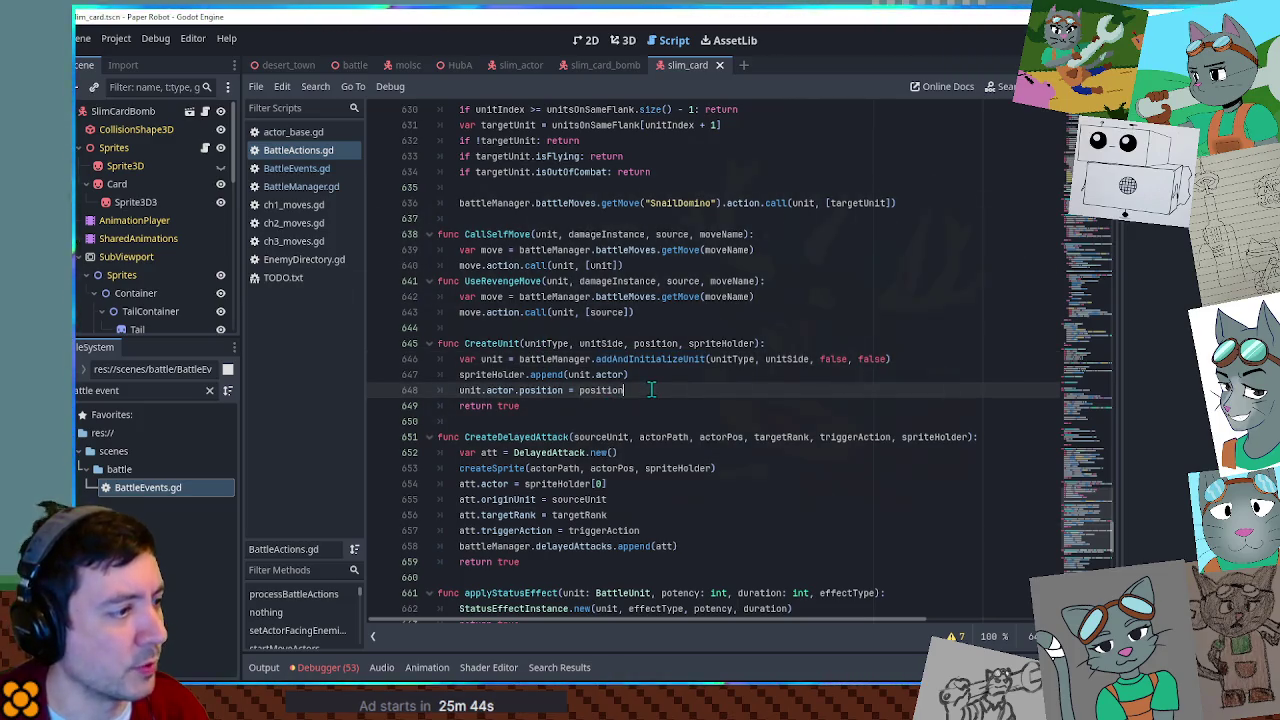
{"action": "left_click", "coordinate": [295, 169]}
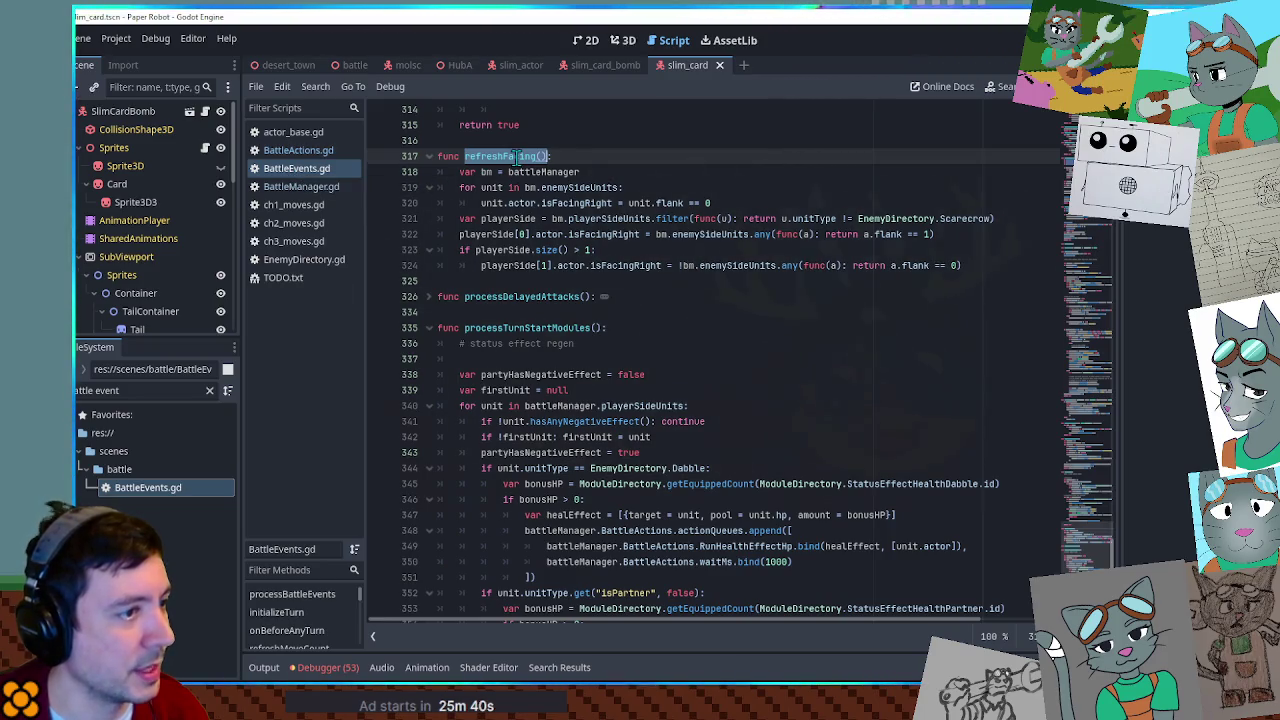
{"action": "left_click_drag", "start_coordinate": [463, 172], "coordinate": [647, 268]}
{"action": "left_click", "coordinate": [646, 268]}
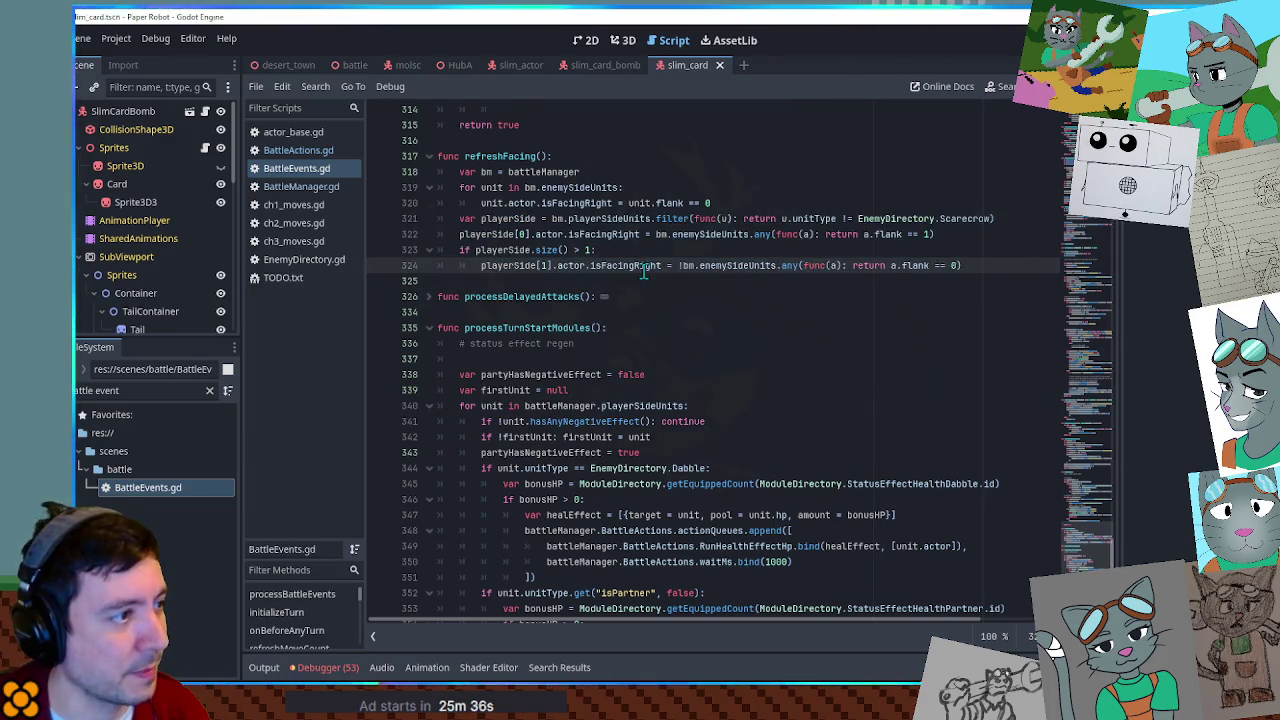
{"action": "double_click", "coordinate": [494, 157]}
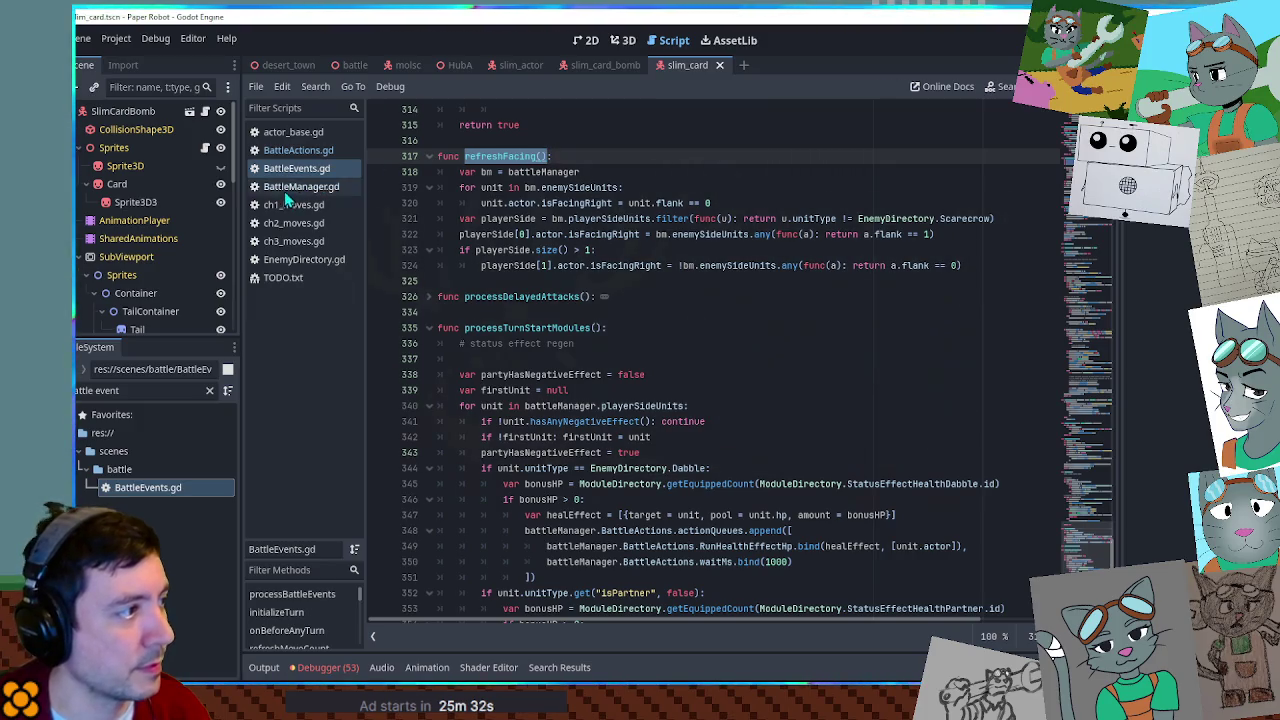
Add battleManager.battleEvents.refreshFacing() under unit.actor.position = position in CreateUnit.
{"action": "left_click", "coordinate": [296, 152]}
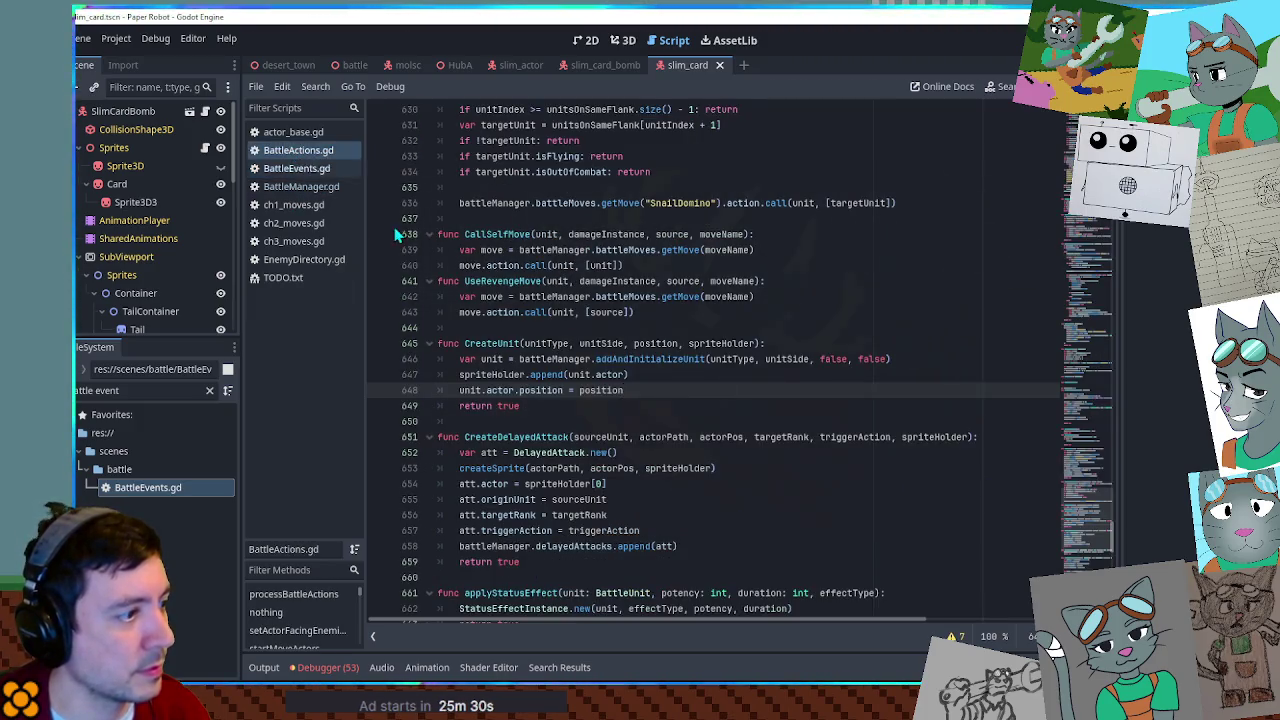
{"action": "key", "text": "Return"}
{"action": "type", "text": "refreshFacing()"}
{"action": "key", "text": "ctrl+z"}
{"action": "type", "text": "bat"}
{"action": "key", "text": "Return"}
{"action": "type", "text": ".battleEvents.refreshFacing()"}
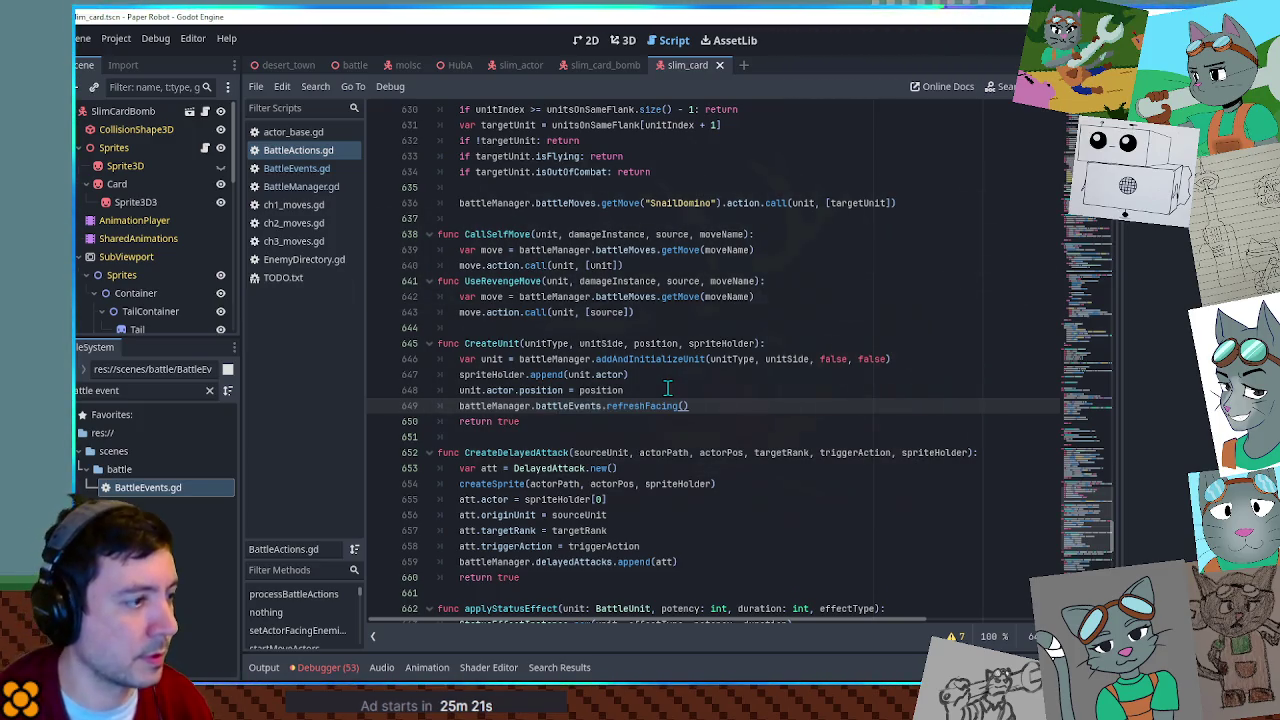
Check the other battleEvents matches in BattleActions.gd and save the script.
{"action": "double_click", "coordinate": [564, 406]}
{"action": "key", "text": "ctrl+f"}
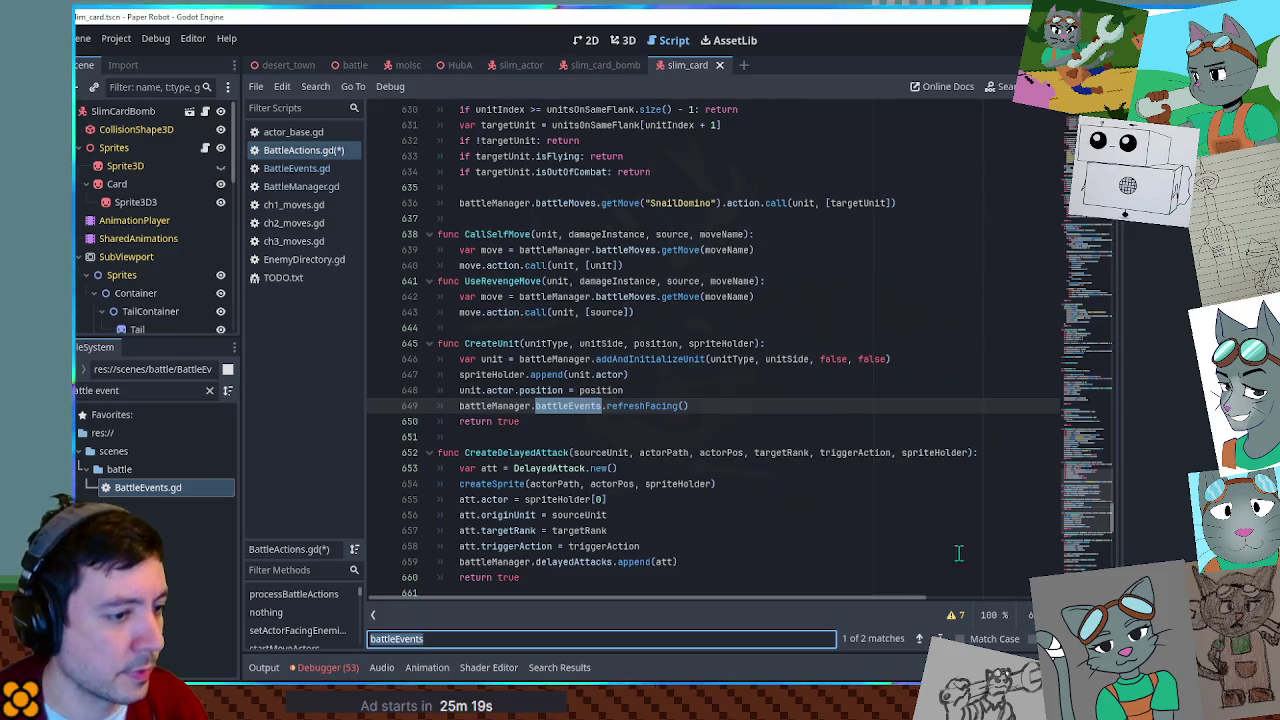
{"action": "left_click", "coordinate": [938, 638]}
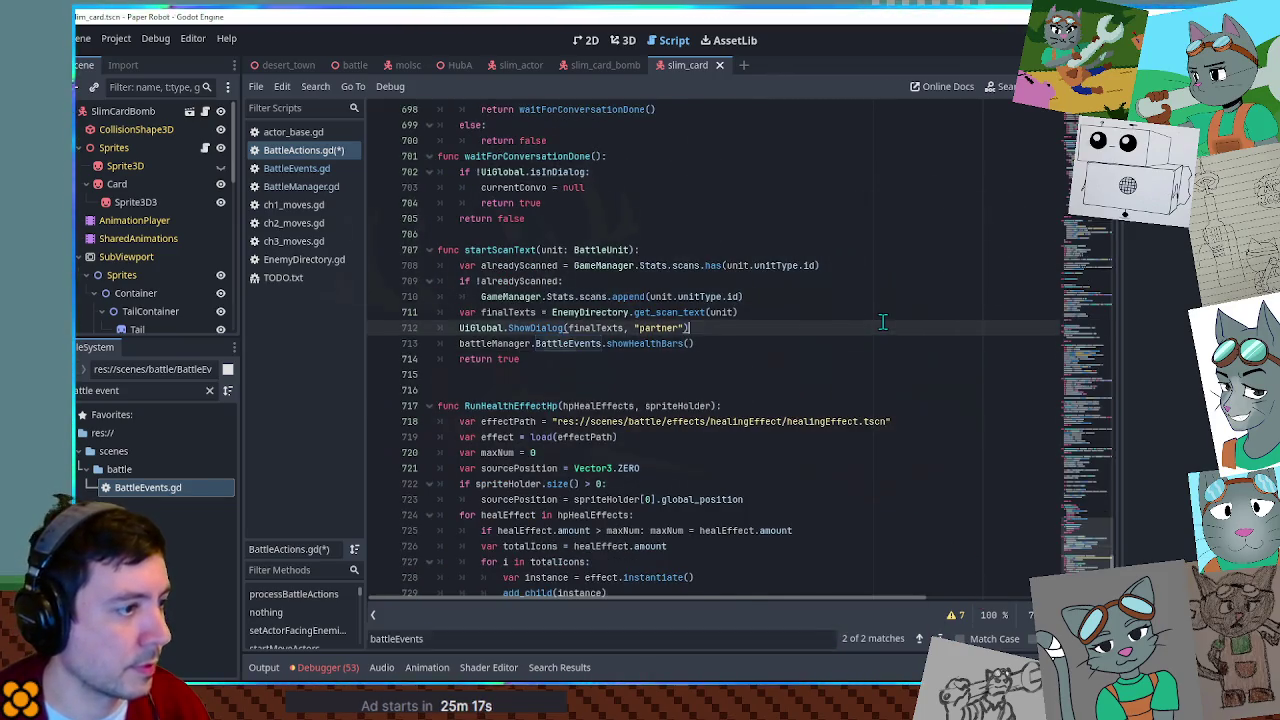
{"action": "key", "text": "Escape"}
{"action": "key", "text": "ctrl+s"}
{"action": "left_click", "coordinate": [355, 66]}
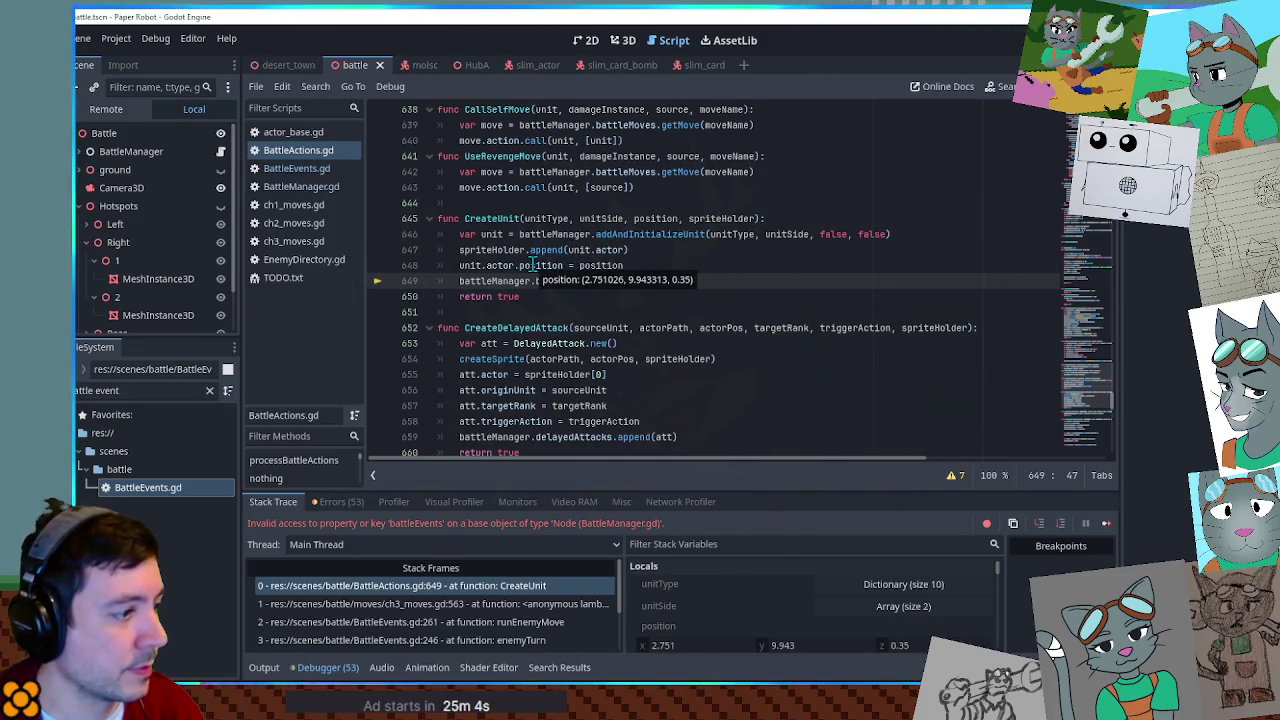
Guard line 649's refreshFacing call with 'if battleManager:', save, and rerun the game.
{"action": "double_click", "coordinate": [495, 281]}
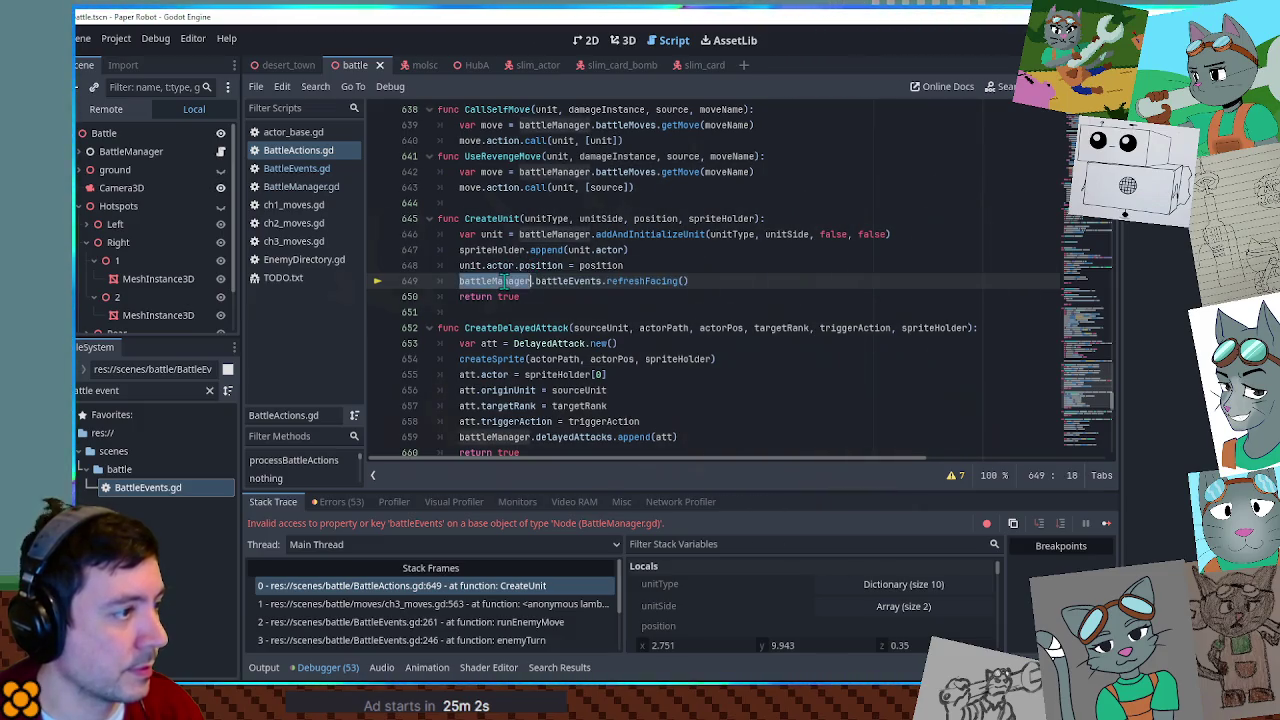
{"action": "double_click", "coordinate": [555, 281]}
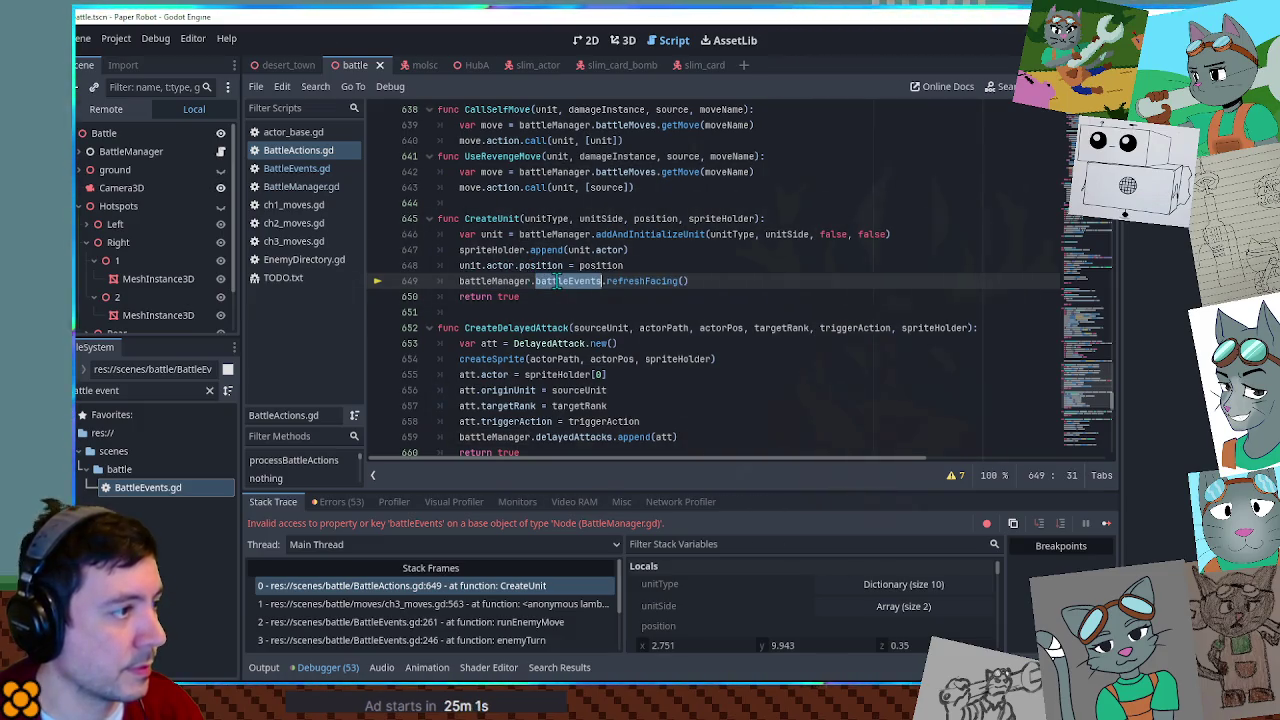
{"action": "left_click", "coordinate": [462, 282]}
{"action": "type", "text": "if battle"}
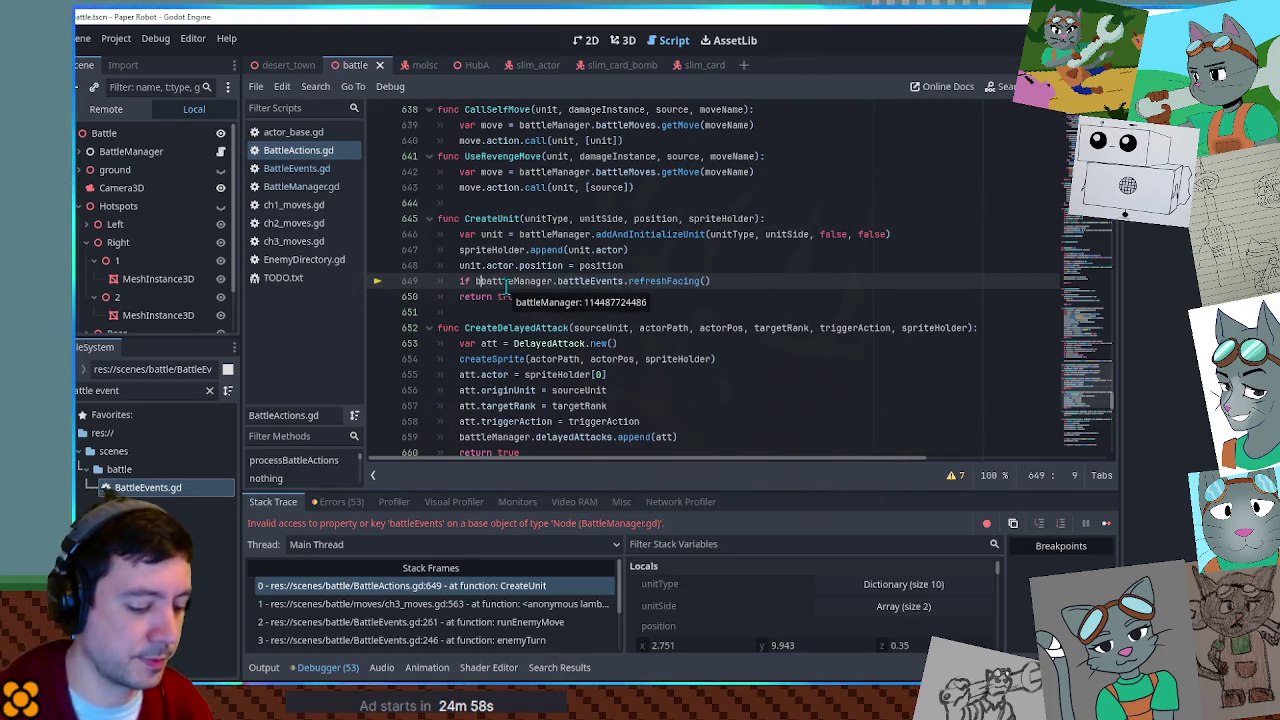
{"action": "type", "text": "Manager:"}
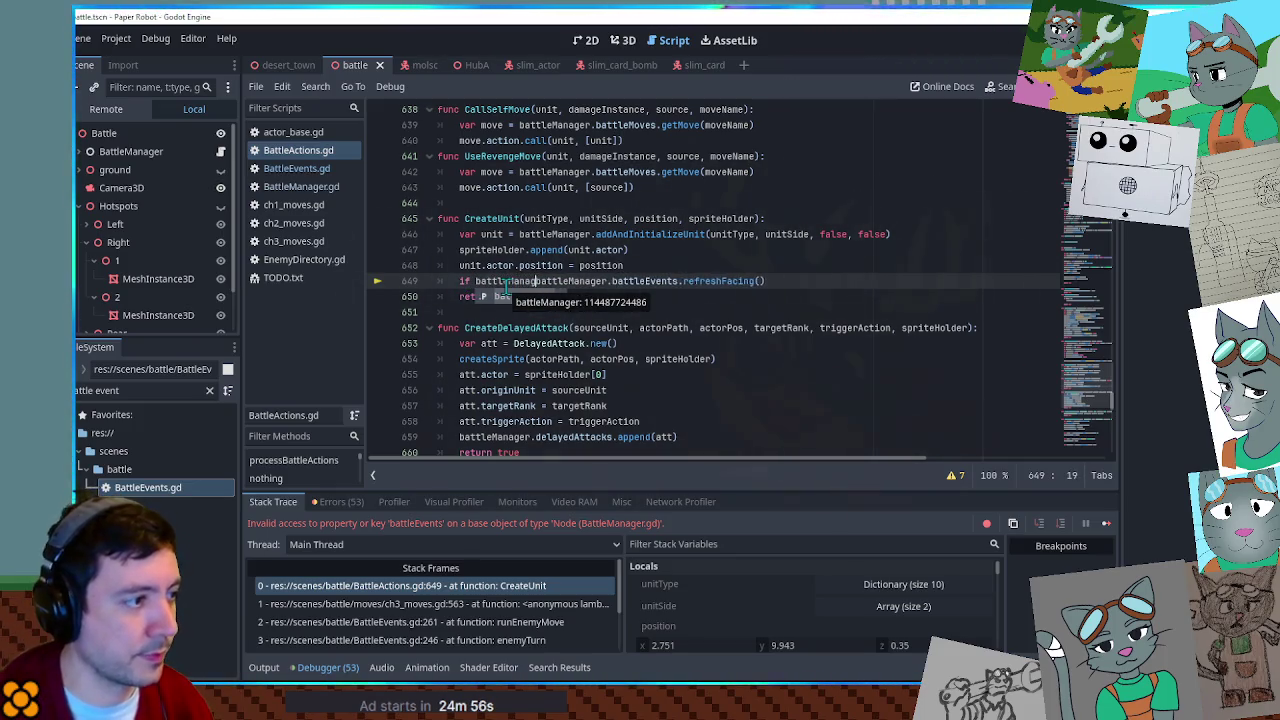
{"action": "key", "text": "ctrl+s"}
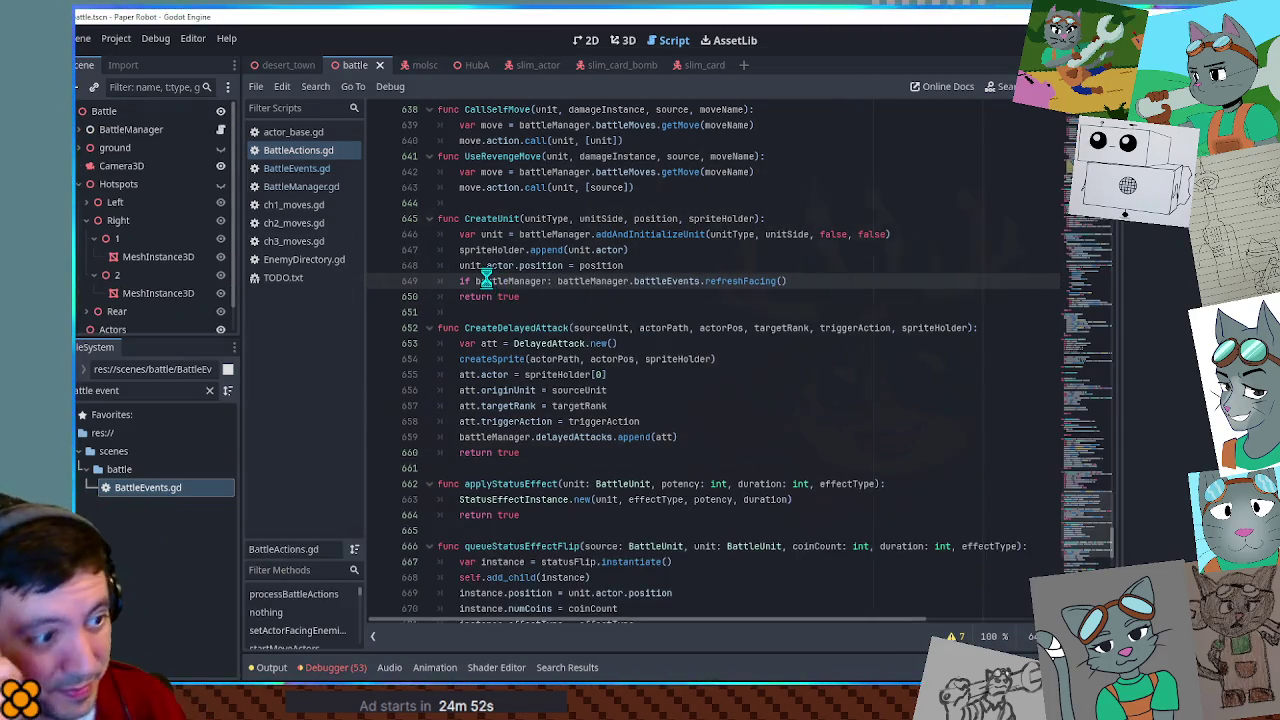
{"action": "key", "text": "F5"}
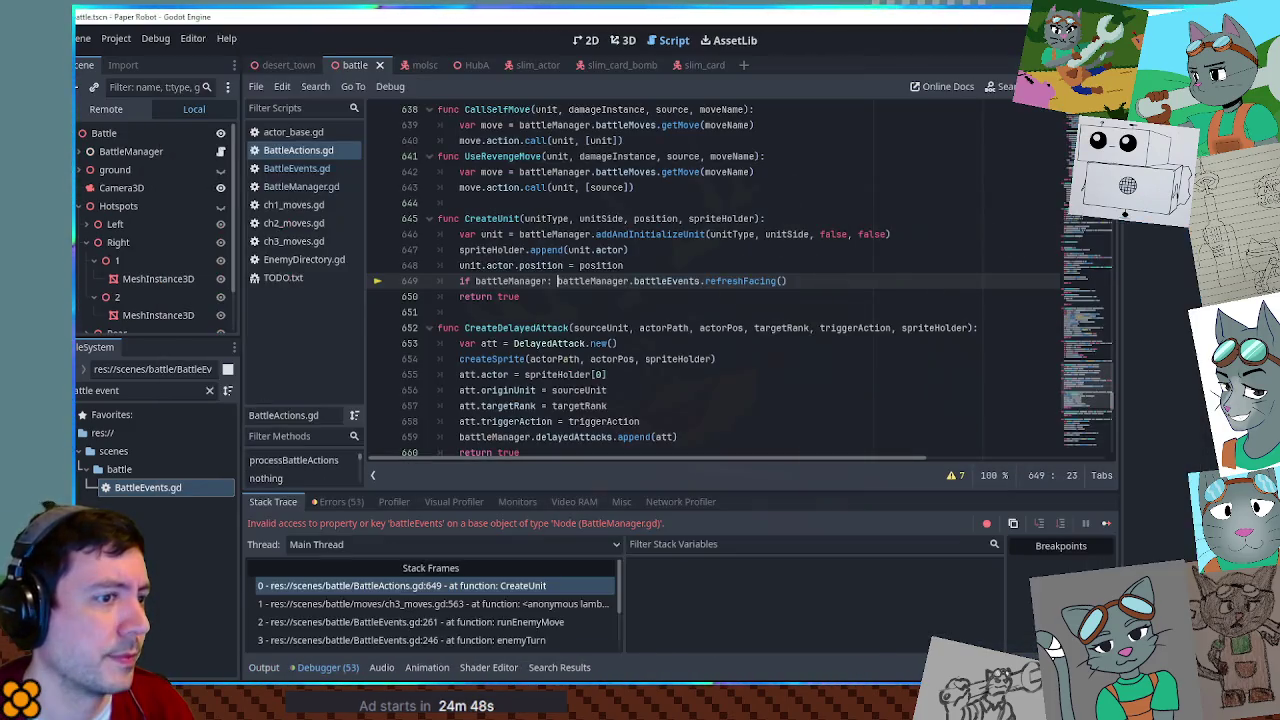
Inspect the failing line 649 and search the script for battleEvents references.
{"action": "left_click", "coordinate": [673, 234]}
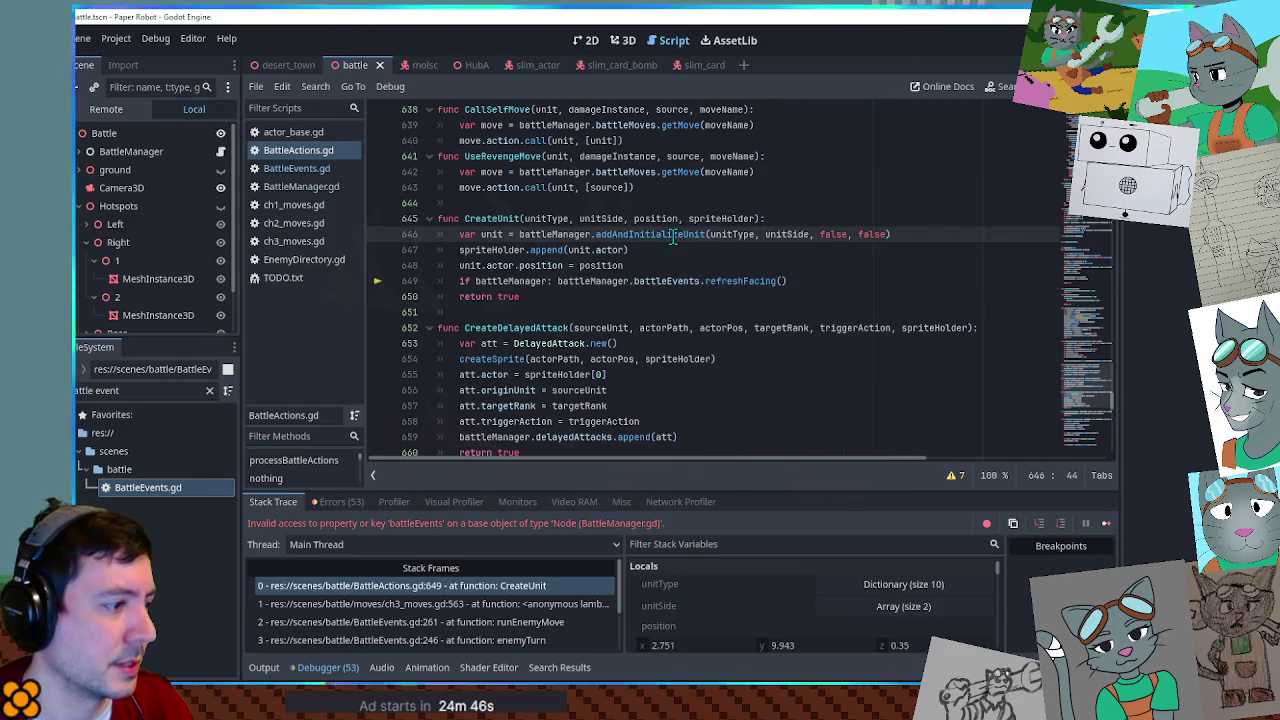
{"action": "double_click", "coordinate": [593, 281]}
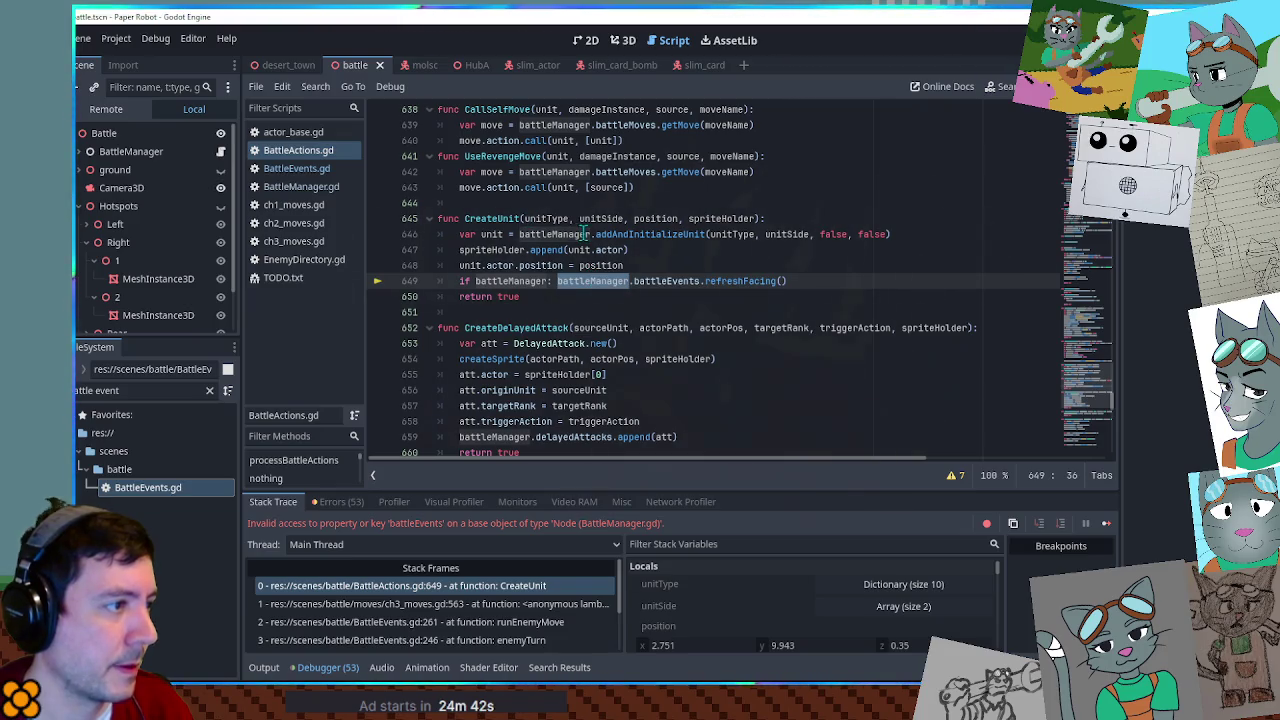
{"action": "double_click", "coordinate": [668, 281]}
{"action": "double_click", "coordinate": [675, 281]}
{"action": "key", "text": "ctrl+f"}
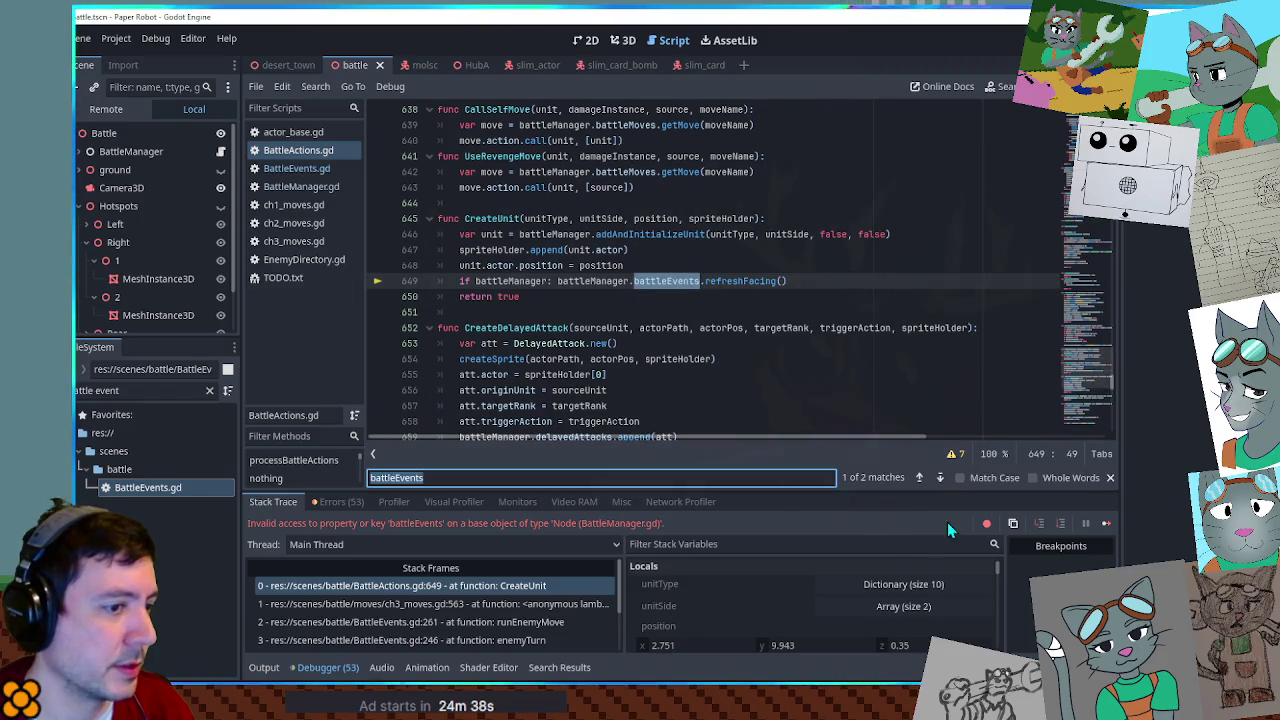
Search BattleManager.gd for 'battleevents =' to find its BattleEvents declaration on line 17.
{"action": "left_click", "coordinate": [939, 479]}
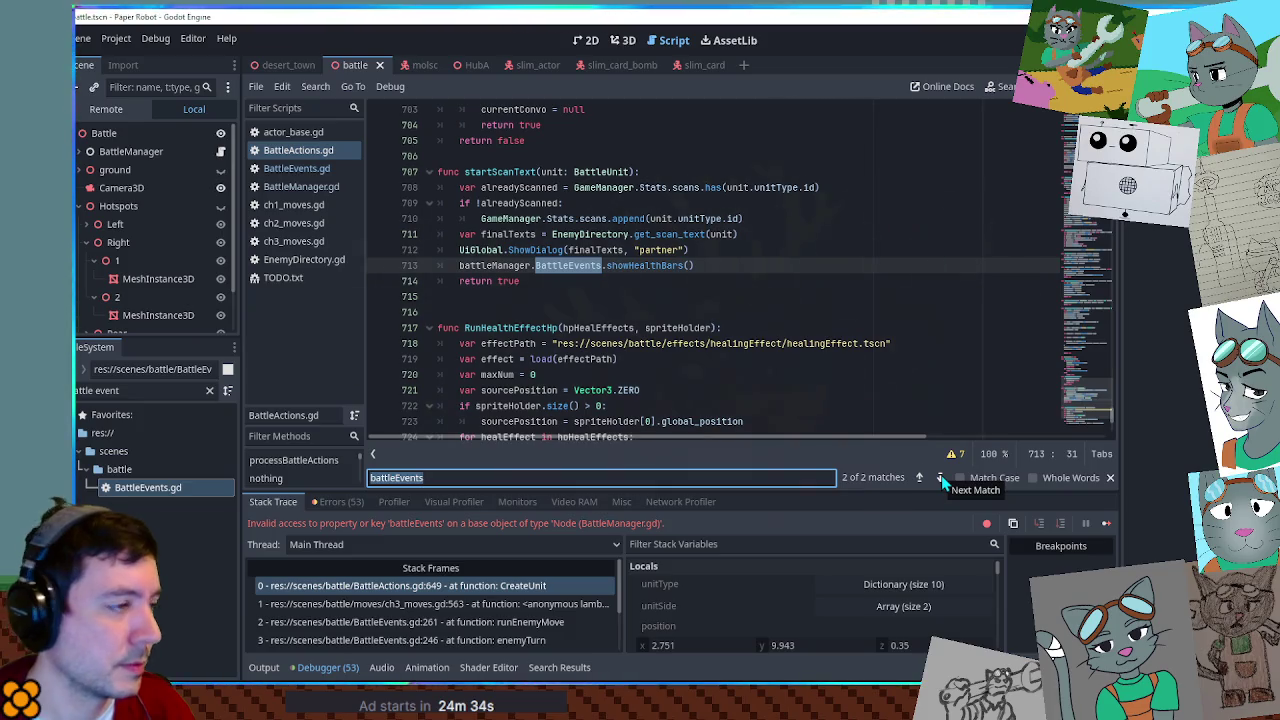
{"action": "left_click", "coordinate": [301, 186]}
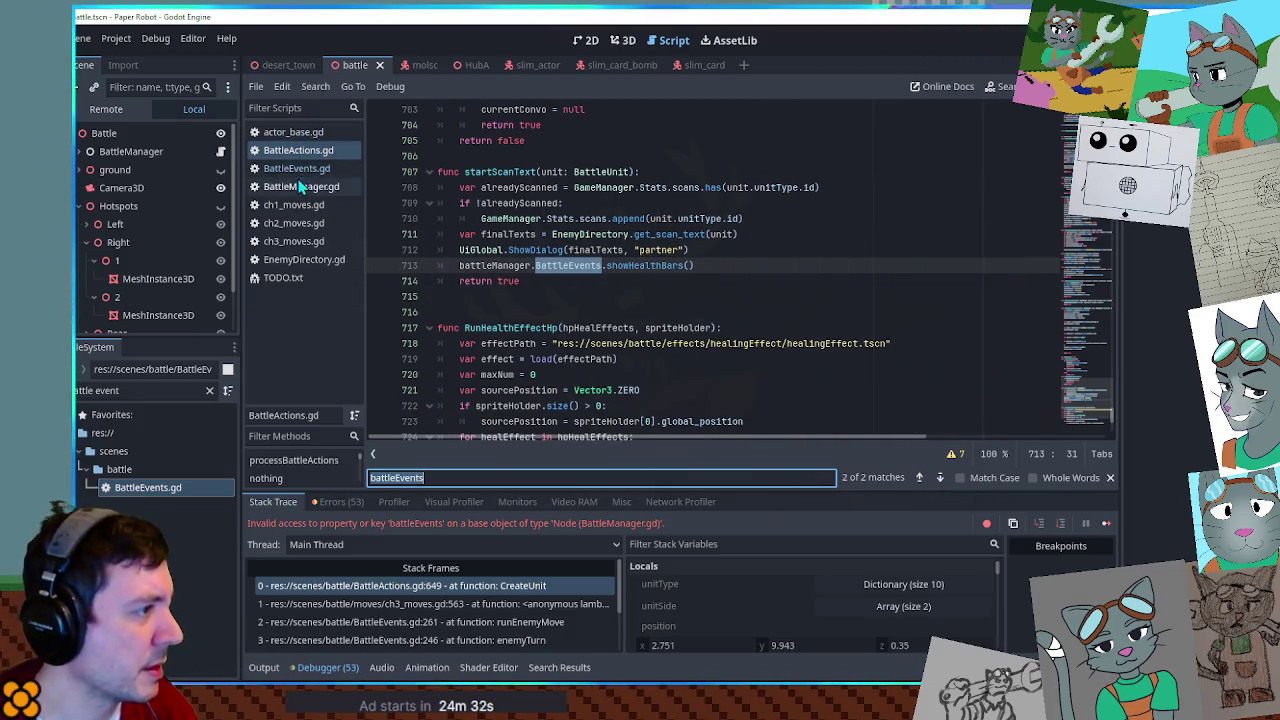
{"action": "key", "text": "Return"}
{"action": "key", "text": "Return"}
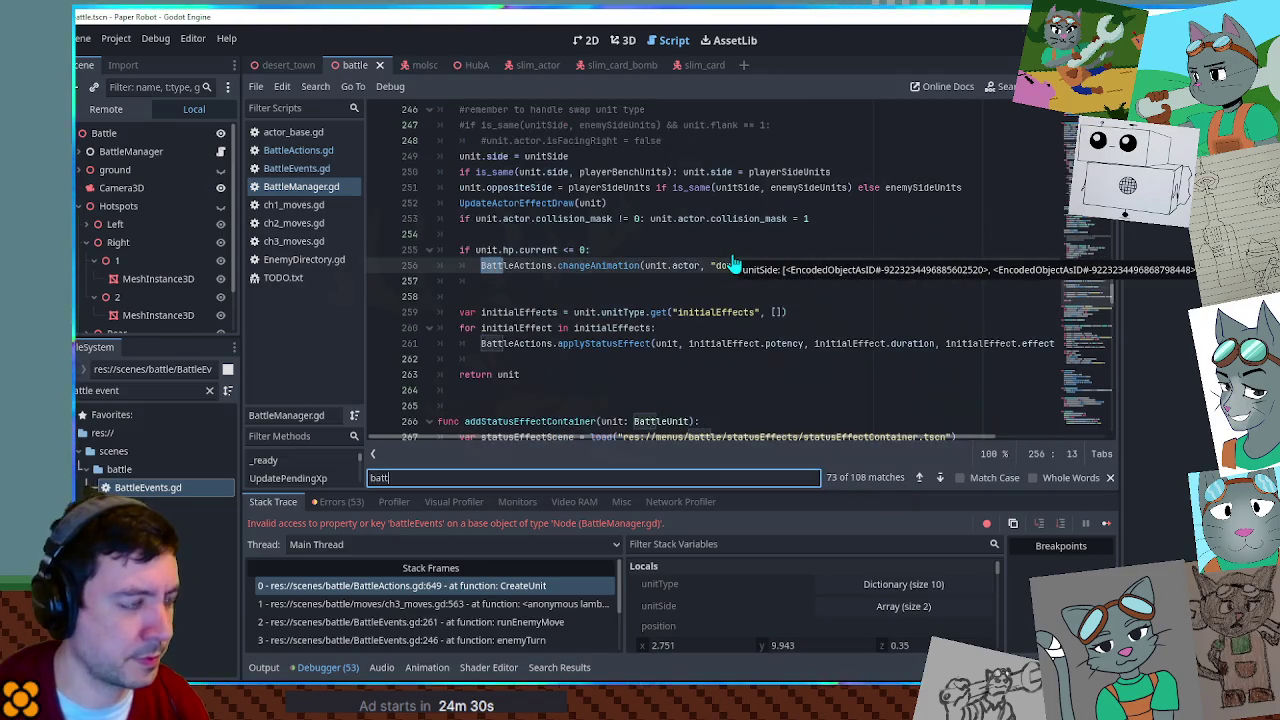
{"action": "type", "text": "="}
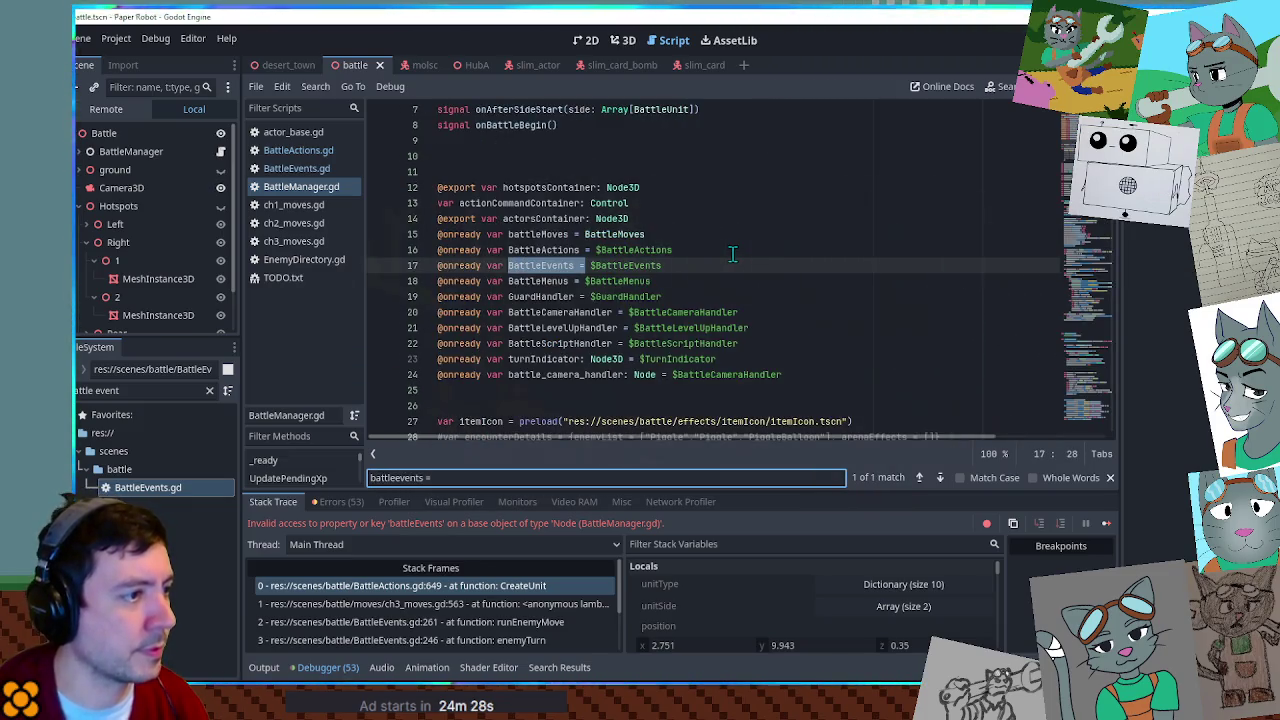
{"action": "scroll", "coordinate": [556, 280], "scroll_direction": "down", "scroll_amount": 3}
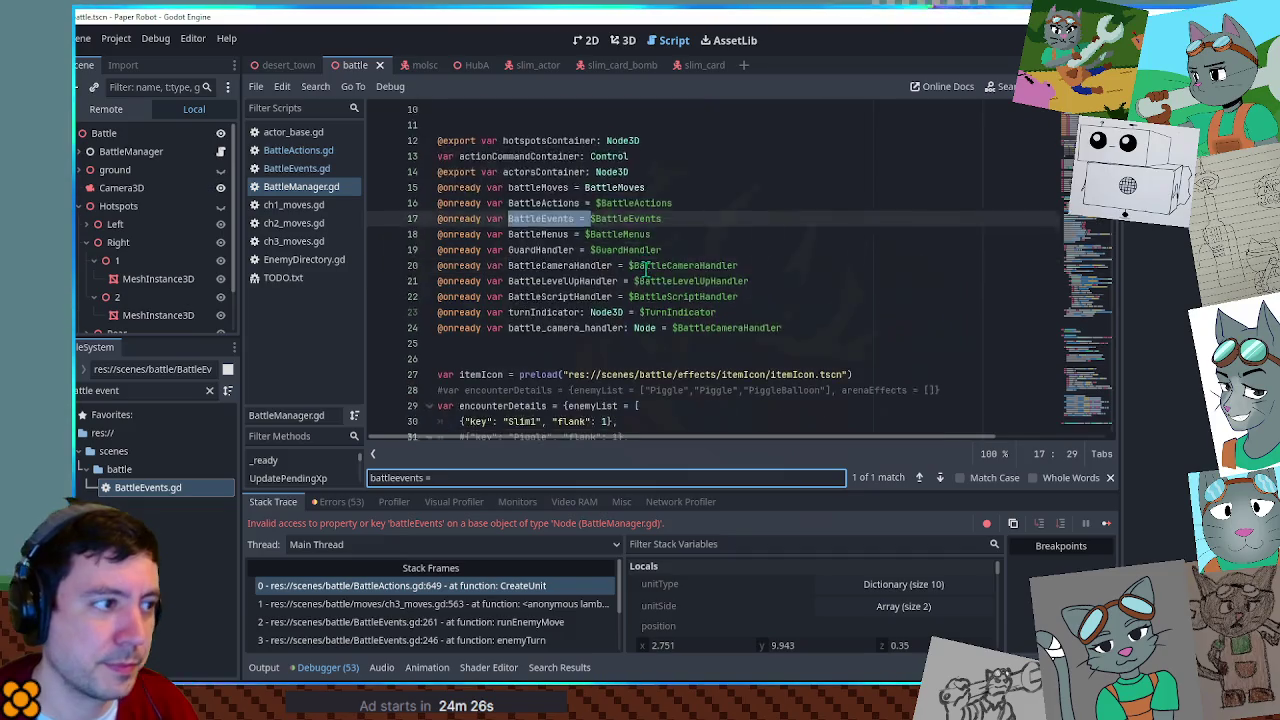
{"action": "scroll", "coordinate": [656, 262], "scroll_direction": "down", "scroll_amount": 10}
{"action": "scroll", "coordinate": [660, 264], "scroll_direction": "up", "scroll_amount": 11}
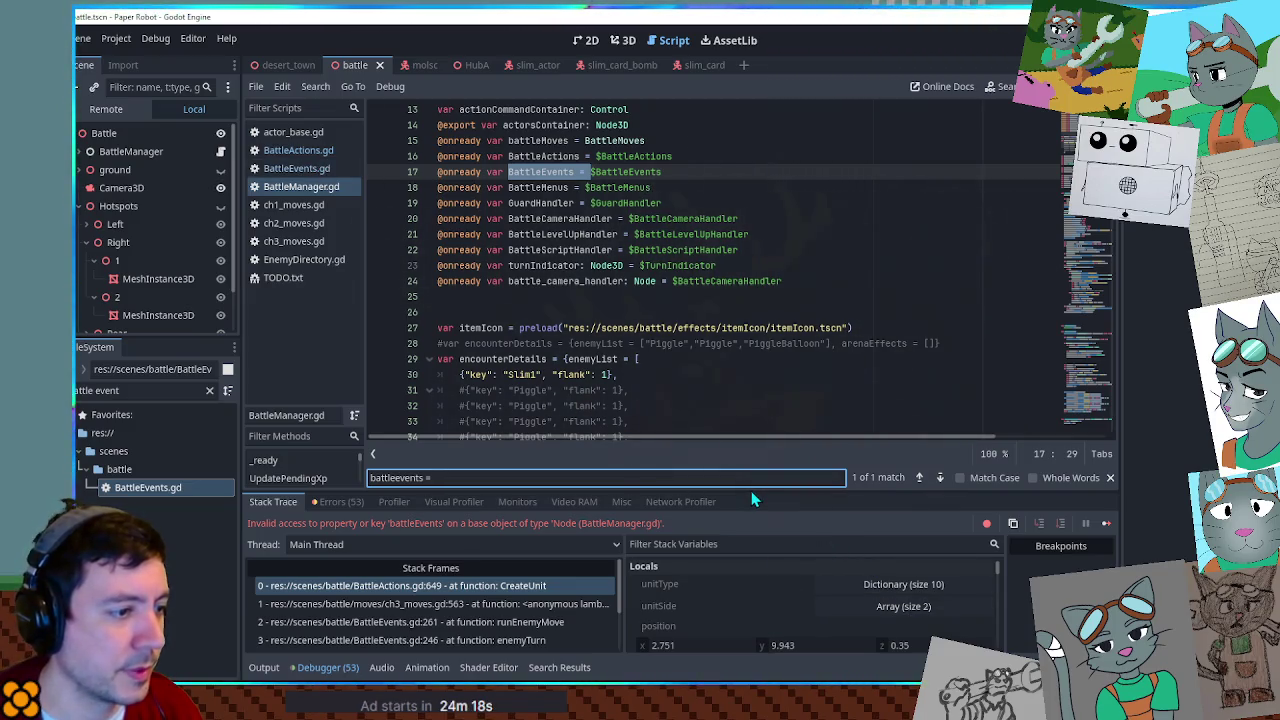
Enlarge the Debugger panel, scroll its Stack Variables, and return to the crashing CreateUnit frame.
{"action": "left_click_drag", "start_coordinate": [751, 491], "coordinate": [766, 340]}
{"action": "scroll", "coordinate": [767, 494], "scroll_direction": "down", "scroll_amount": 3}
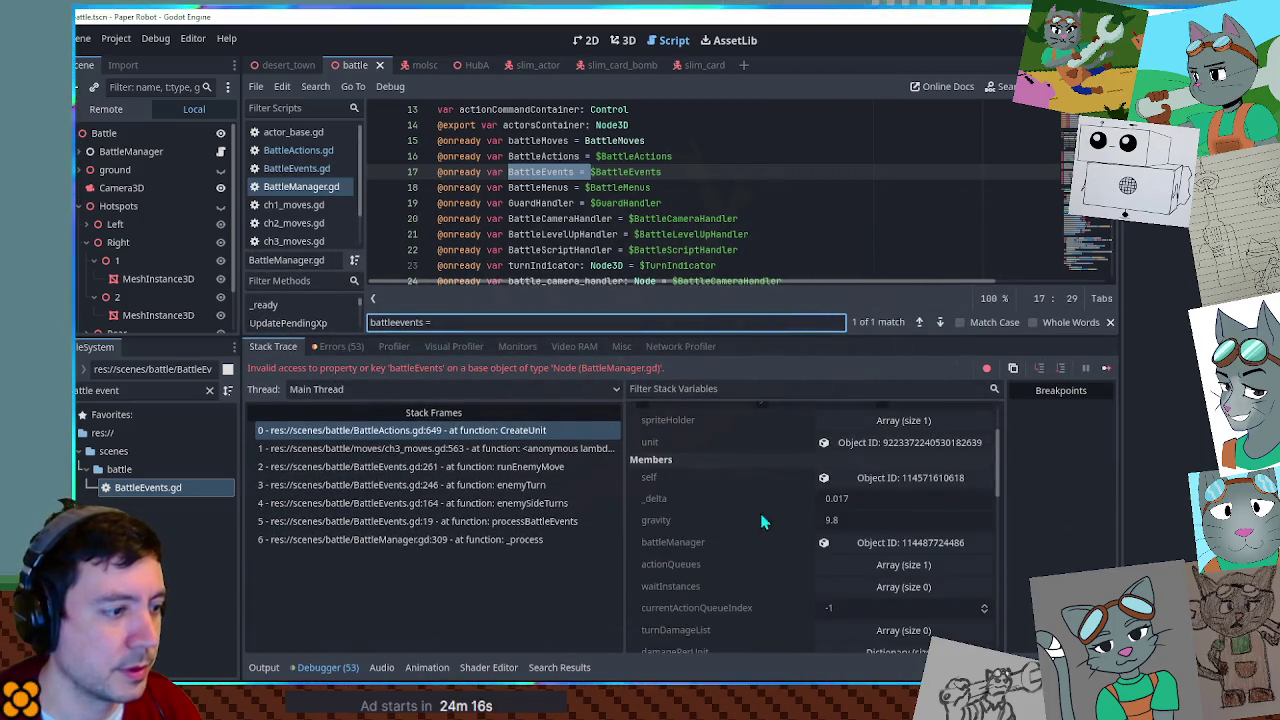
{"action": "scroll", "coordinate": [805, 537], "scroll_direction": "down", "scroll_amount": 2}
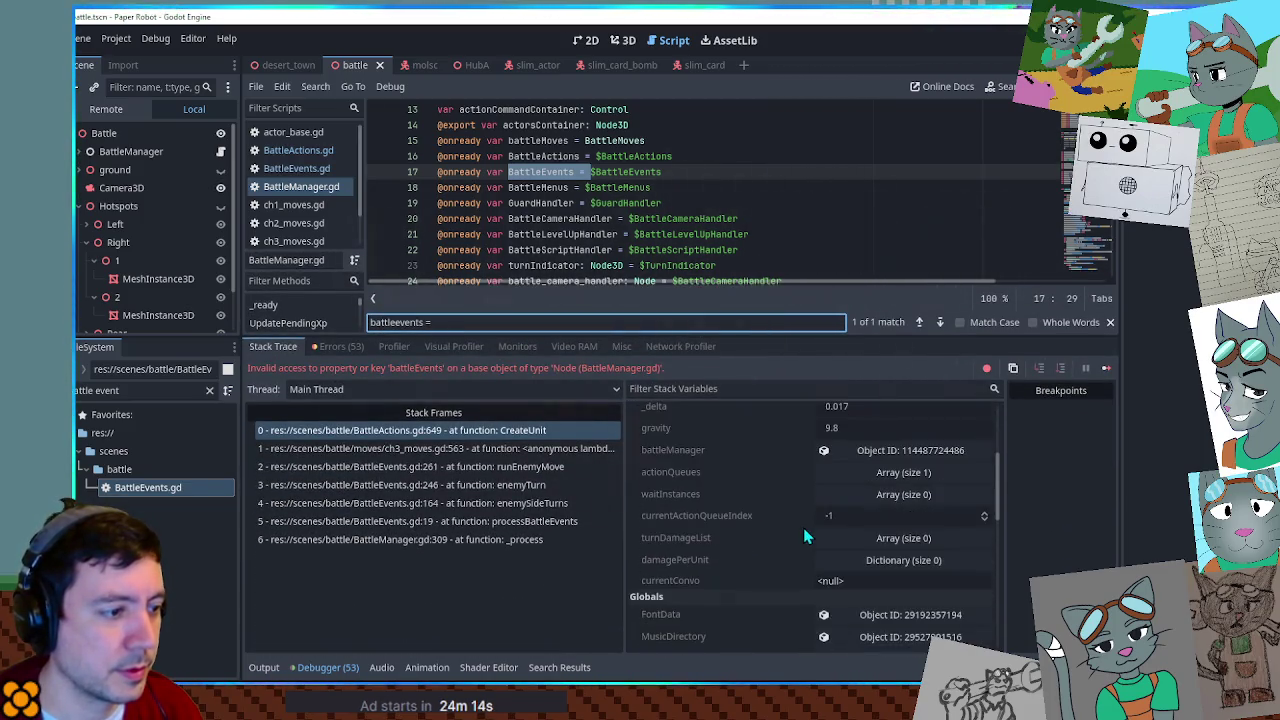
{"action": "scroll", "coordinate": [805, 537], "scroll_direction": "up", "scroll_amount": 5}
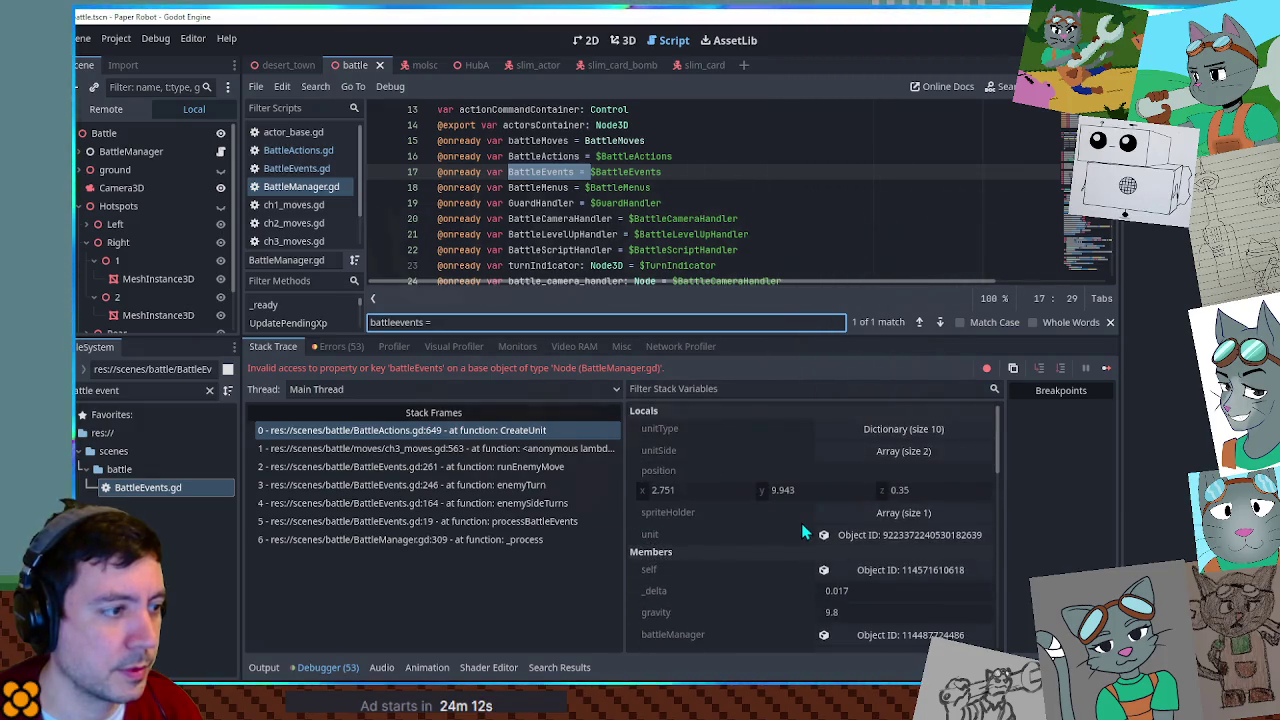
{"action": "scroll", "coordinate": [801, 523], "scroll_direction": "down", "scroll_amount": 3}
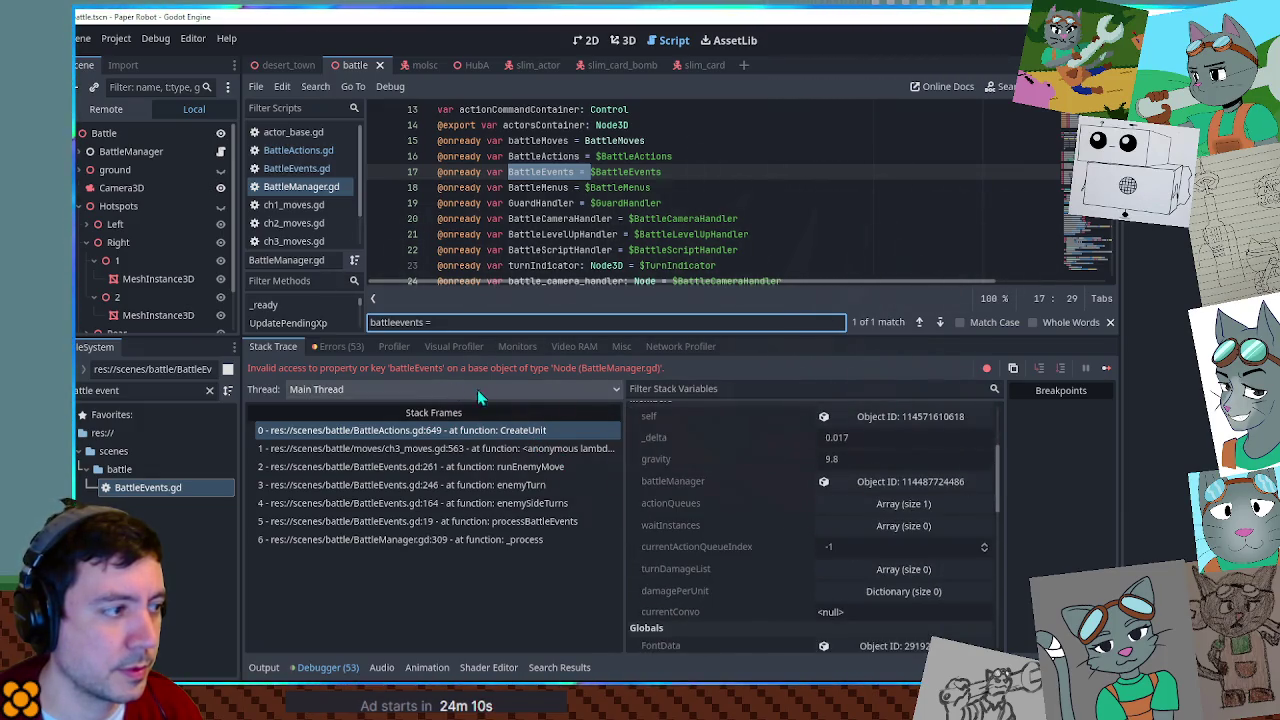
{"action": "left_click", "coordinate": [498, 432]}
{"action": "scroll", "coordinate": [589, 228], "scroll_direction": "down", "scroll_amount": 1}
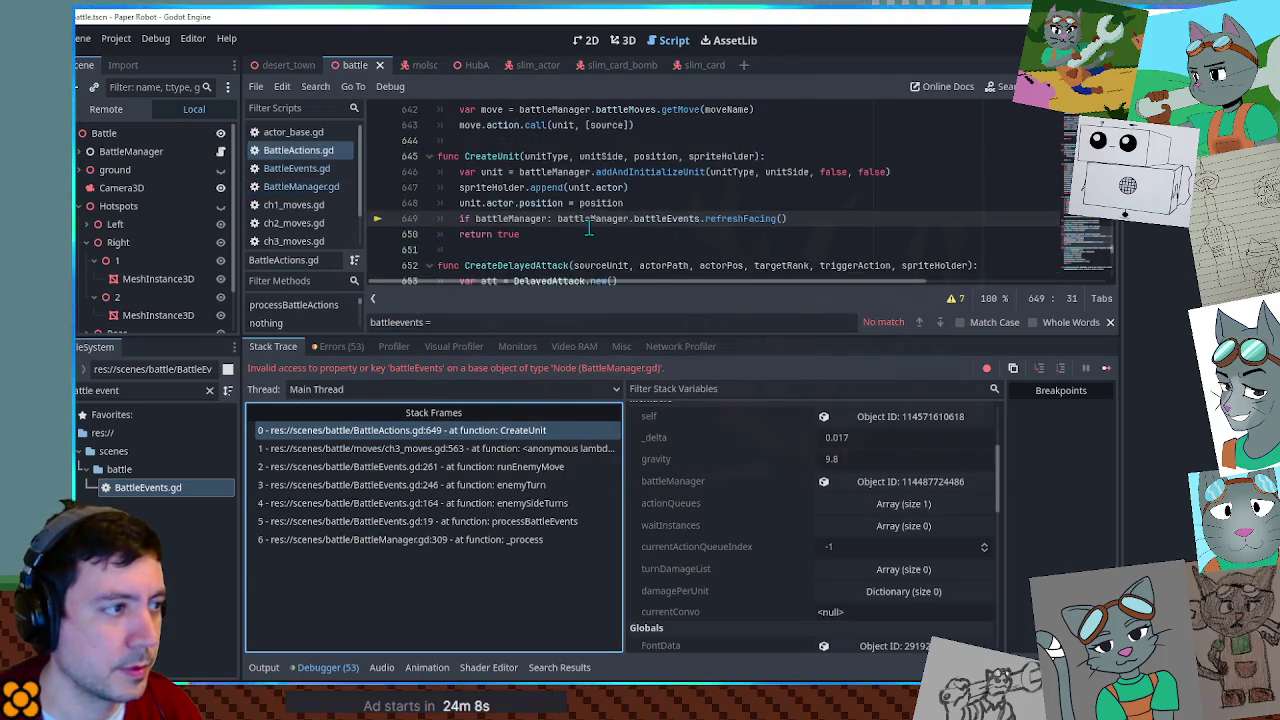
Inspect the battleManager properties and the BattleEvents declaration, then return to line 649.
{"action": "mouse_move", "coordinate": [590, 225]}
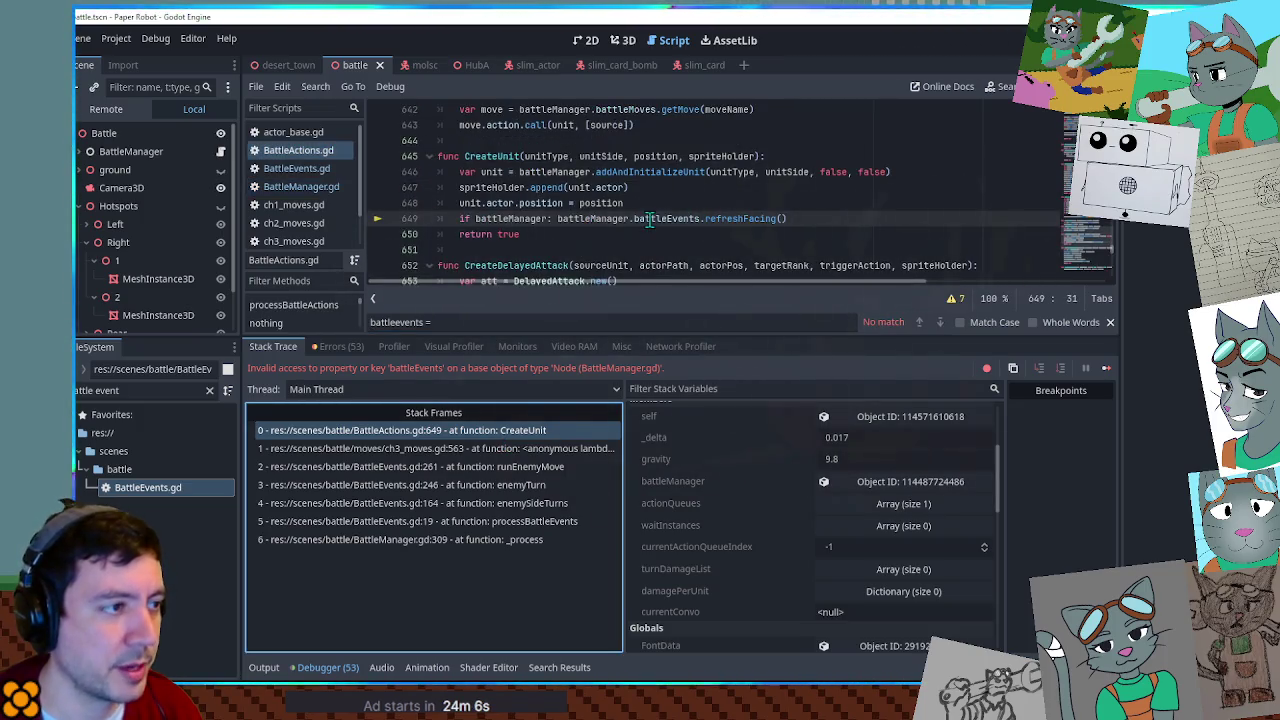
{"action": "left_click", "coordinate": [868, 485]}
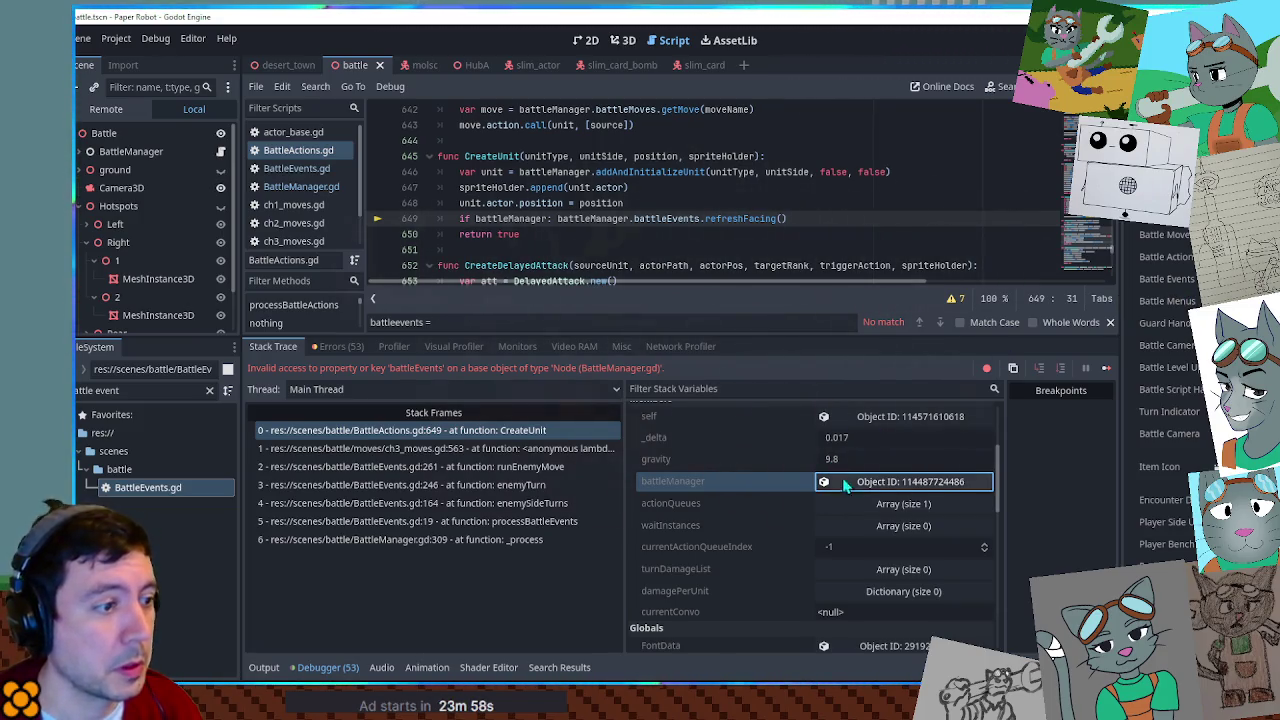
{"action": "left_click", "coordinate": [292, 186]}
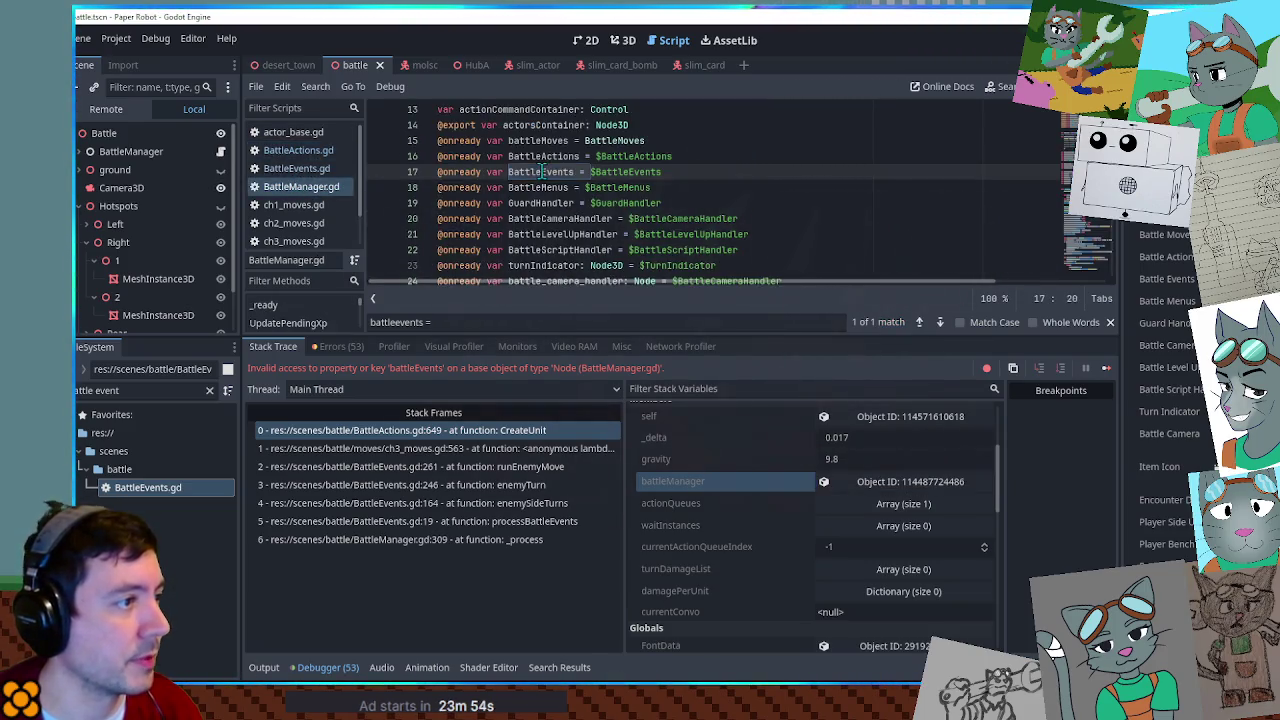
{"action": "left_click", "coordinate": [286, 151]}
Replace battleEvents with BattleEvents on line 649, check the line 713 usage, and hide the debugger.
{"action": "double_click", "coordinate": [658, 217]}
{"action": "type", "text": "BattleEvents"}
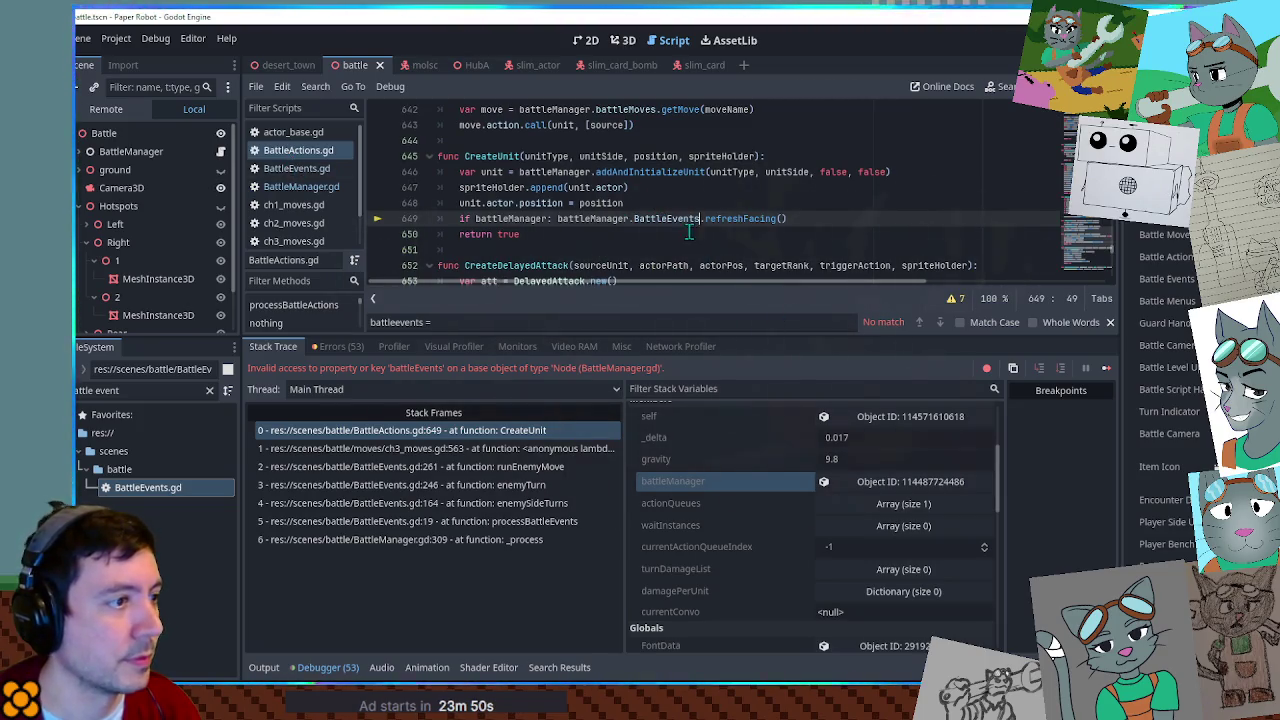
{"action": "double_click", "coordinate": [695, 218]}
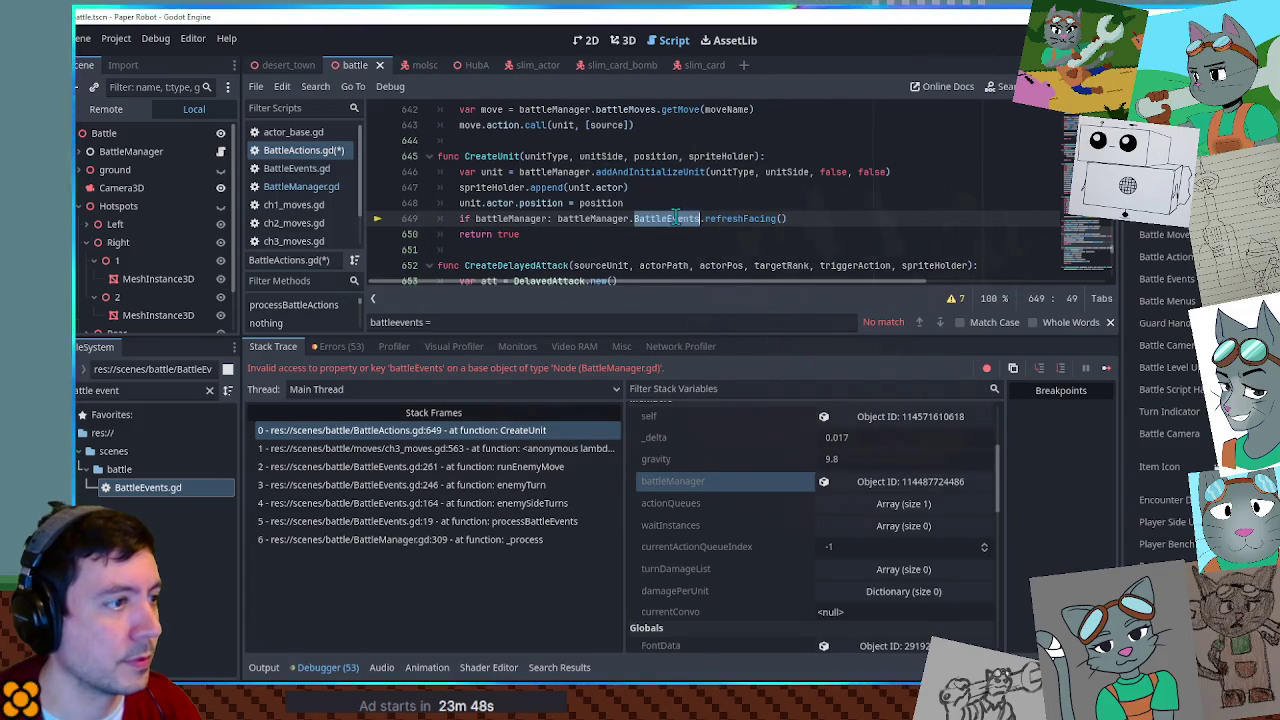
{"action": "key", "text": "ctrl+f"}
{"action": "left_click", "coordinate": [939, 322]}
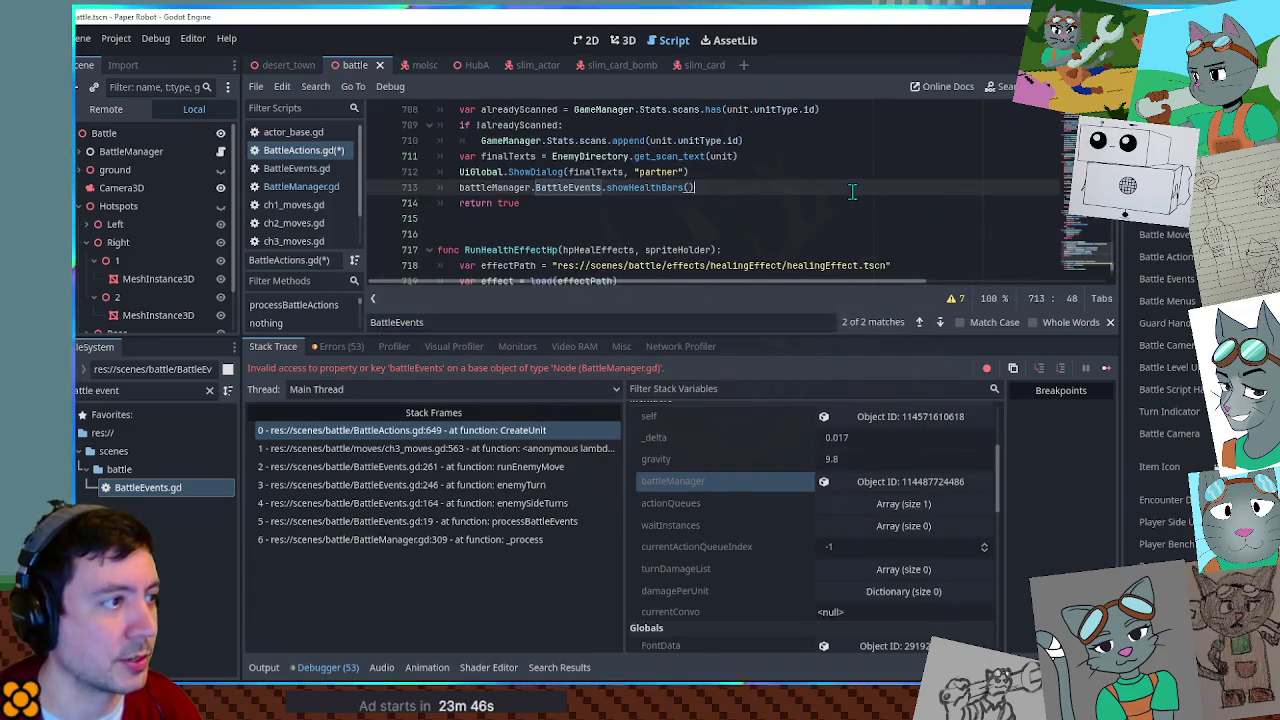
{"action": "key", "text": "ctrl+j"}
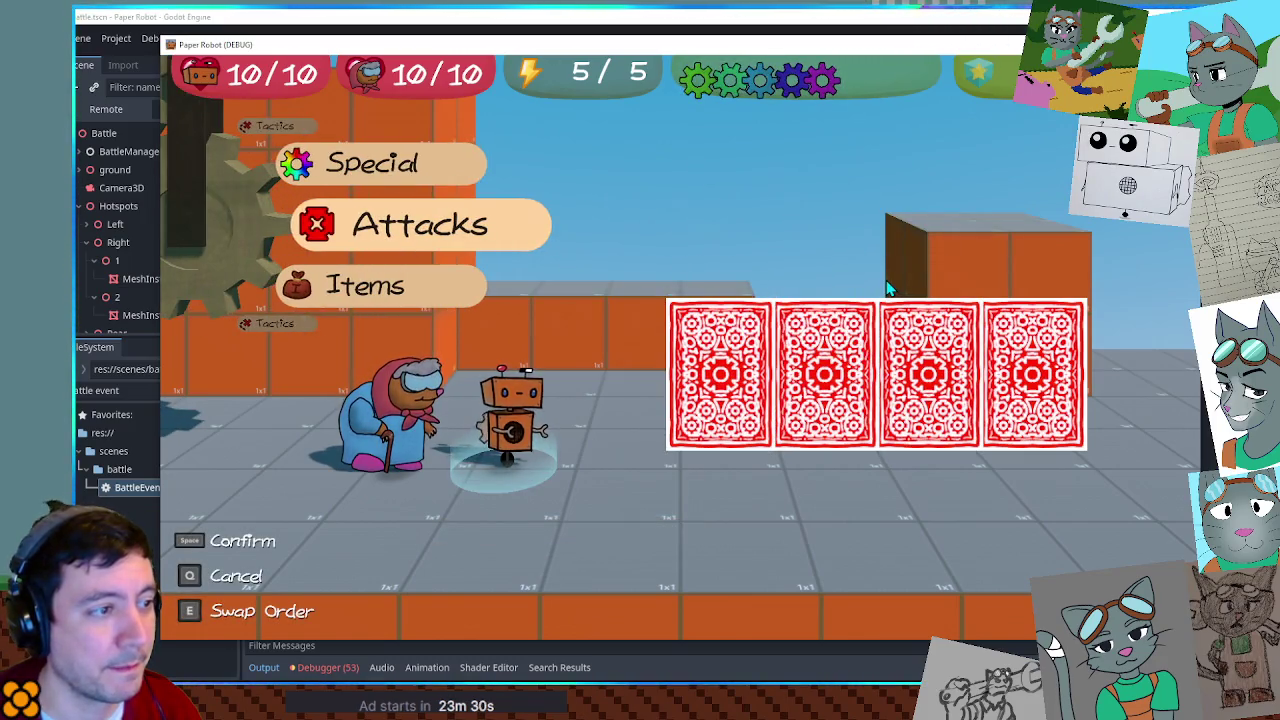
Choose Spring Fling from the robot's Attacks list in the running battle.
{"action": "key", "text": "Down"}
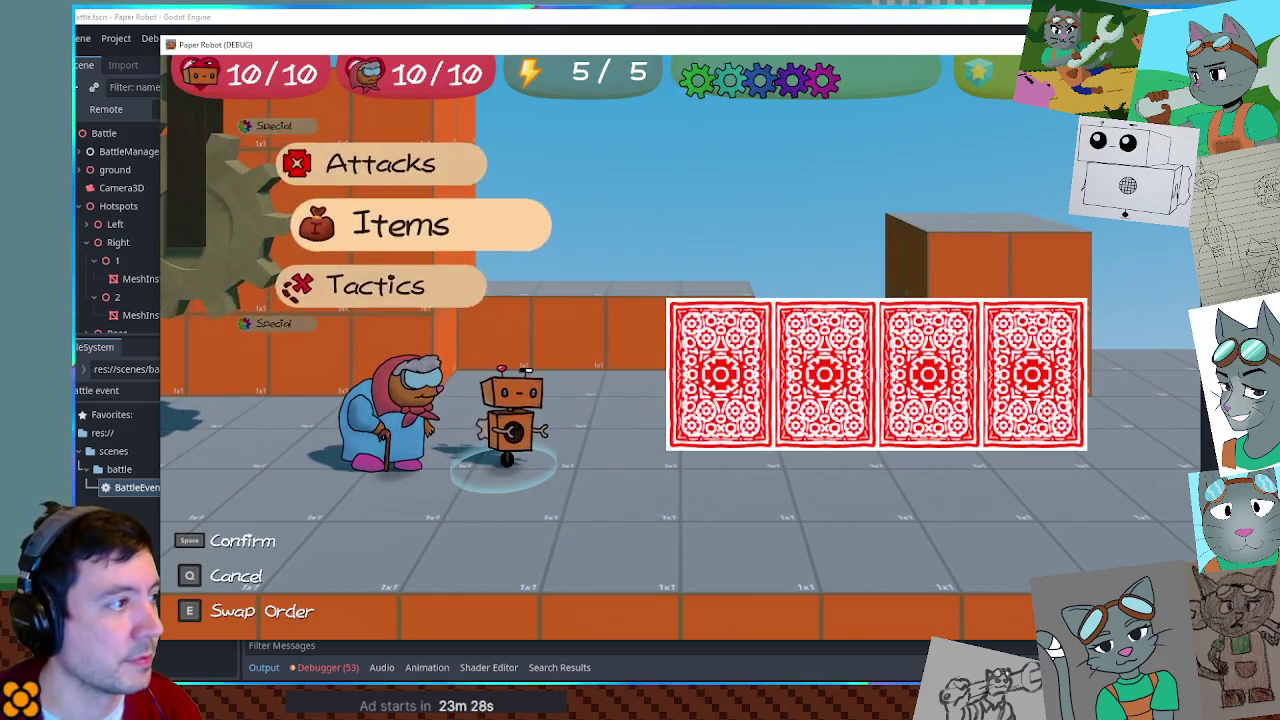
{"action": "key", "text": "Up"}
{"action": "key", "text": "space"}
{"action": "key", "text": "Down"}
{"action": "key", "text": "space"}
Target the first face-down card, hit the timing prompts, and stop the game with F8.
{"action": "key", "text": "Right"}
{"action": "key", "text": "Right"}
{"action": "key", "text": "Right"}
{"action": "key", "text": "Left"}
{"action": "key", "text": "Left"}
{"action": "key", "text": "Left"}
{"action": "key", "text": "Right"}
{"action": "key", "text": "Right"}
{"action": "key", "text": "Right"}
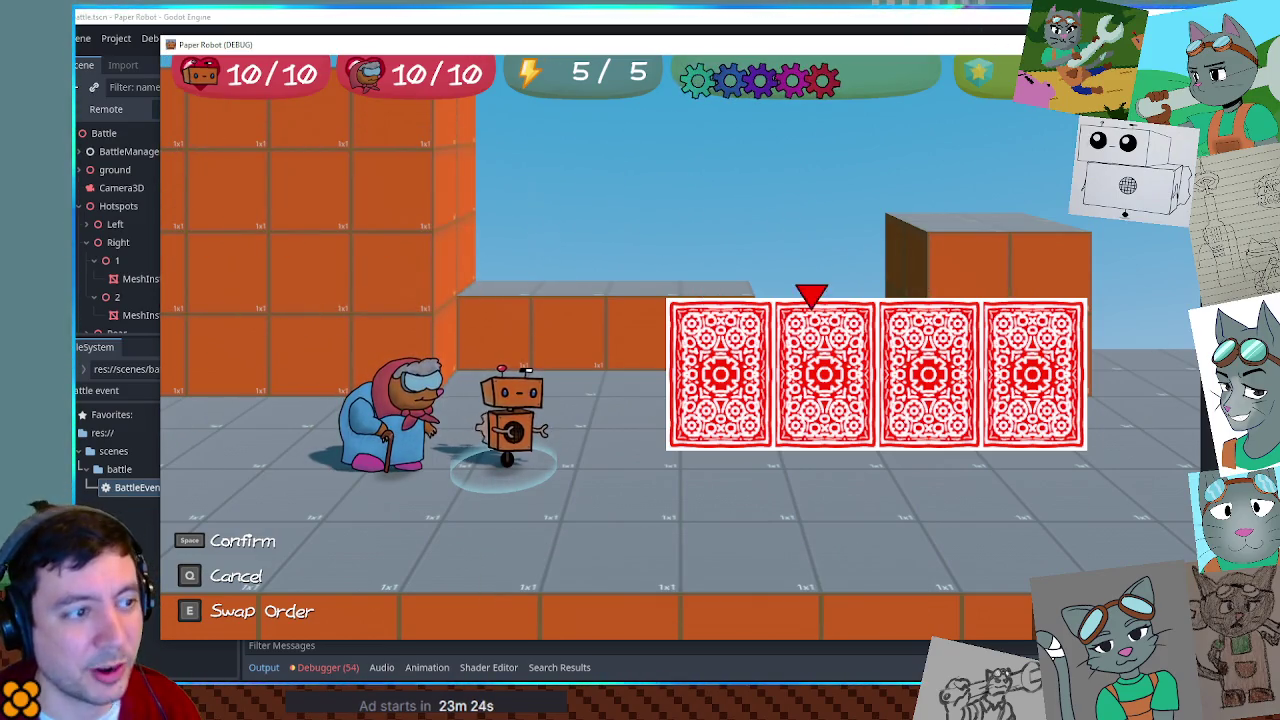
{"action": "key", "text": "space"}
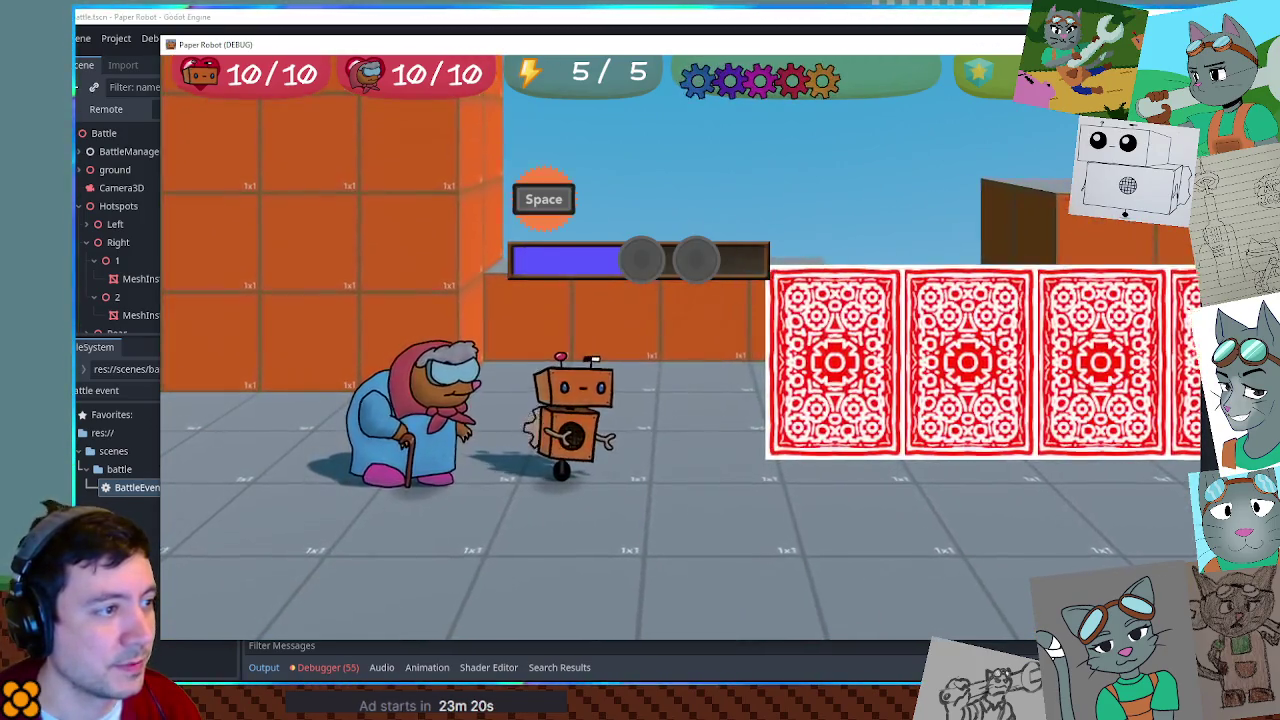
{"action": "key", "text": "space"}
{"action": "key", "text": "space"}
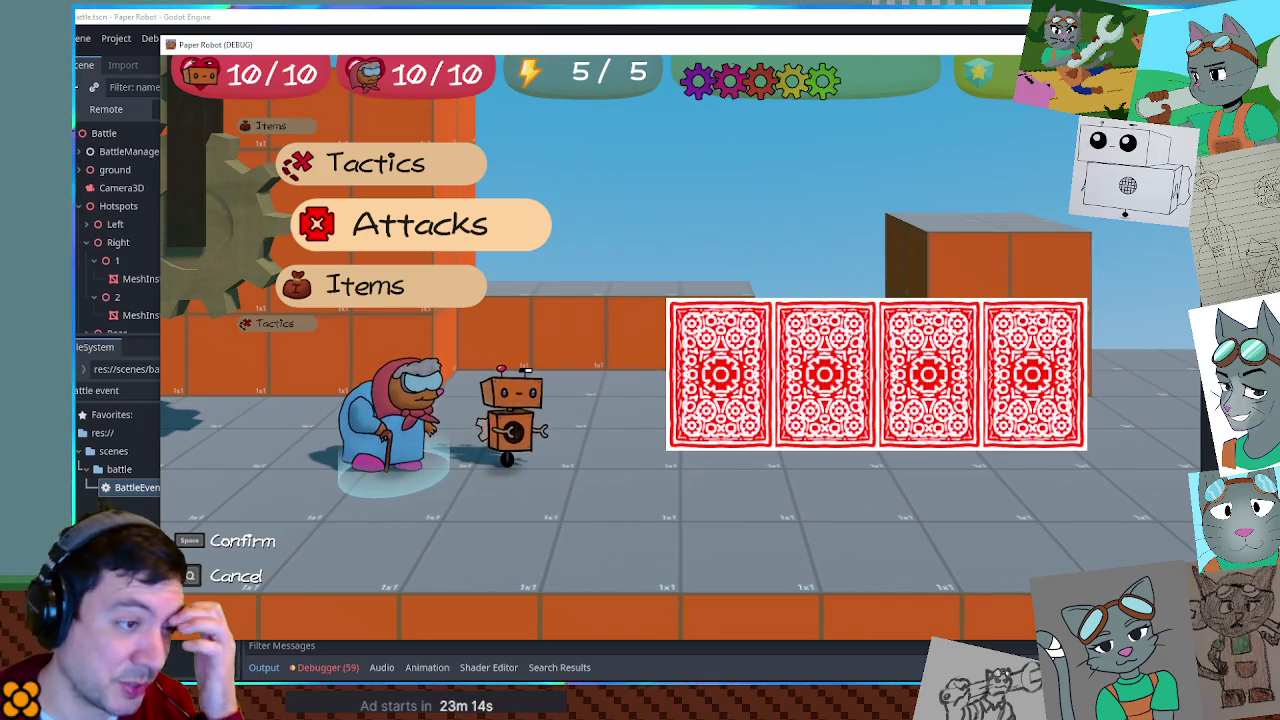
{"action": "key", "text": "F8"}
Close BattleEvents.gd, BattleActions.gd and BattleManager.gd from the open scripts.
{"action": "middle_click", "coordinate": [327, 170]}
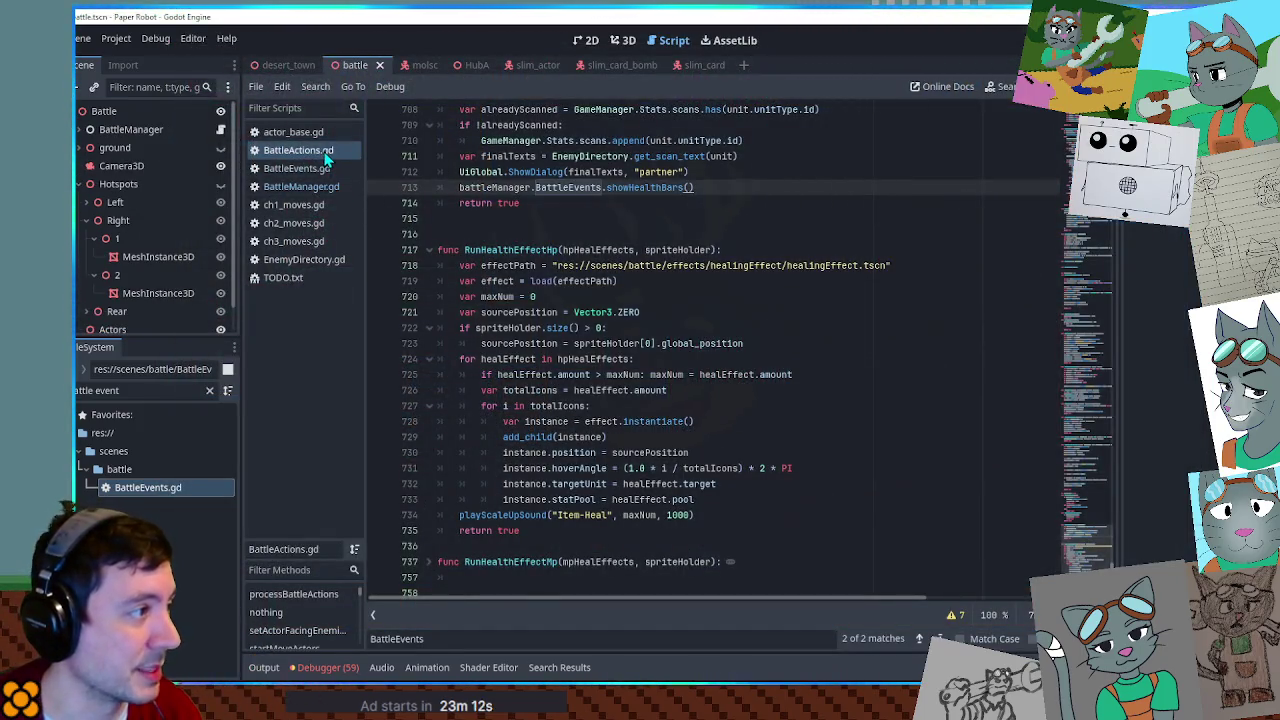
{"action": "middle_click", "coordinate": [325, 155]}
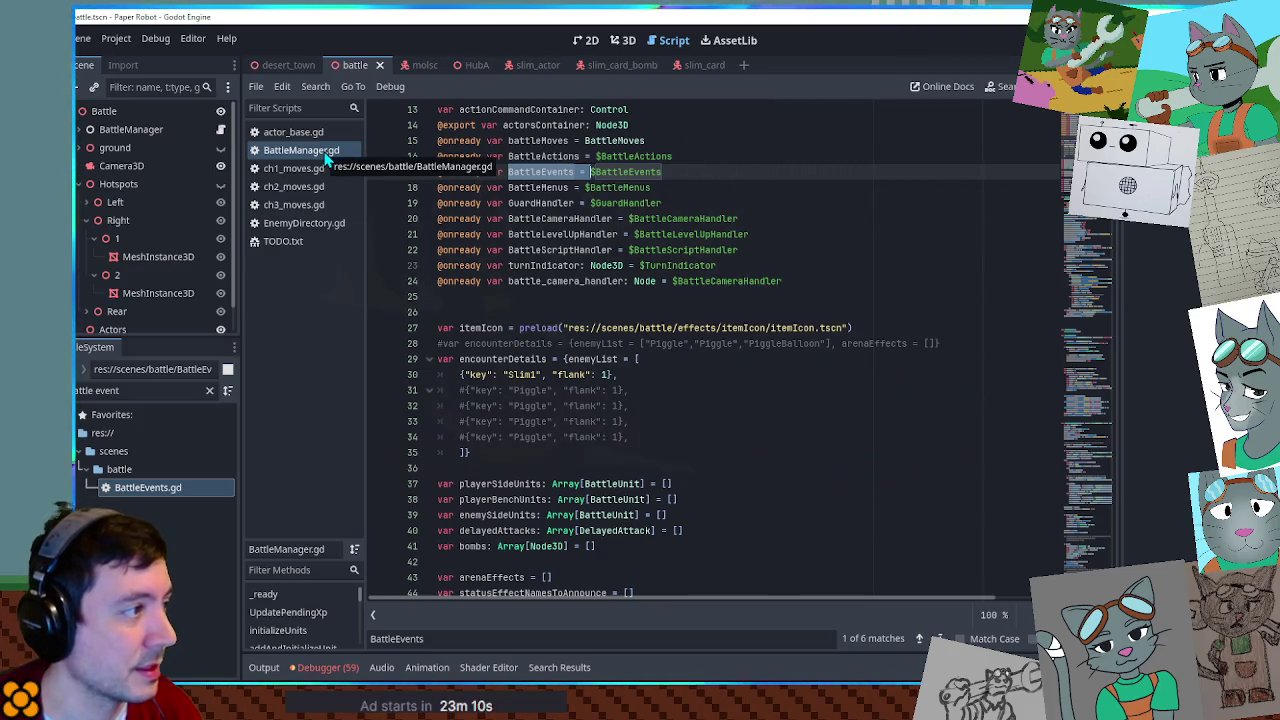
{"action": "middle_click", "coordinate": [326, 155]}
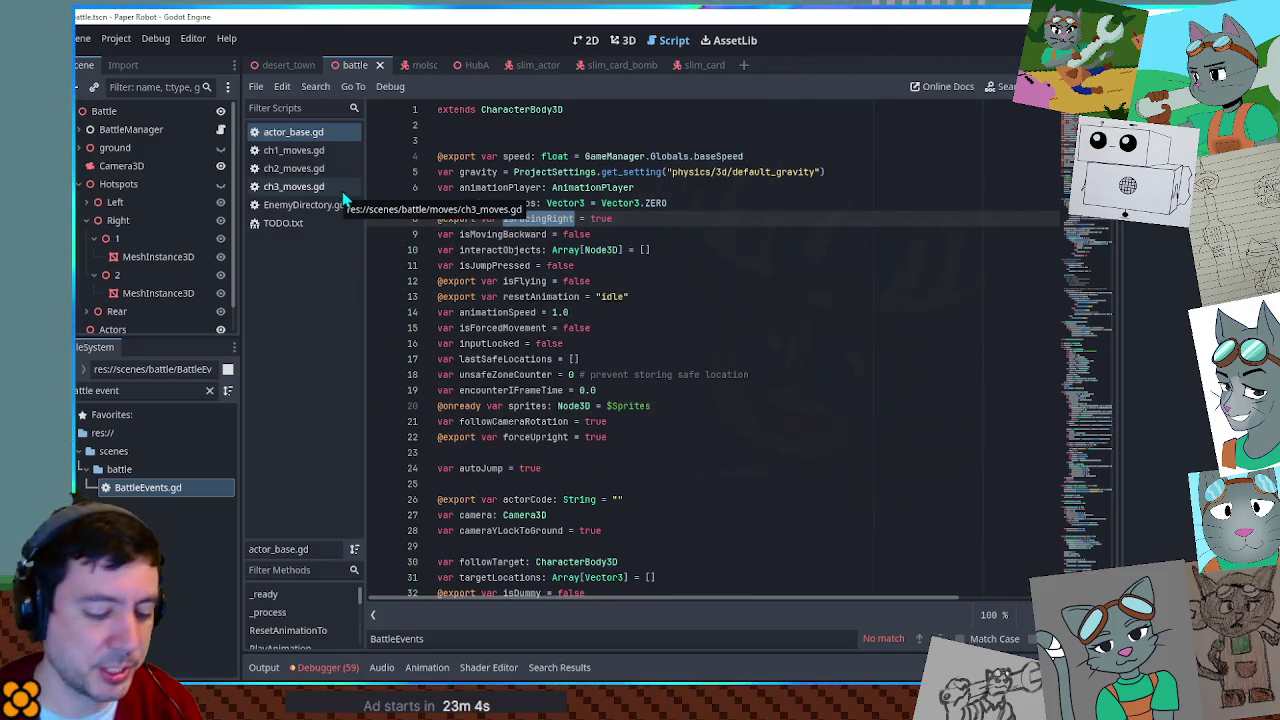
Filter the FileSystem for 'battle mo' and open BattleMoves.gd to look at lines 5-6.
{"action": "left_click", "coordinate": [161, 470]}
{"action": "double_click", "coordinate": [137, 390]}
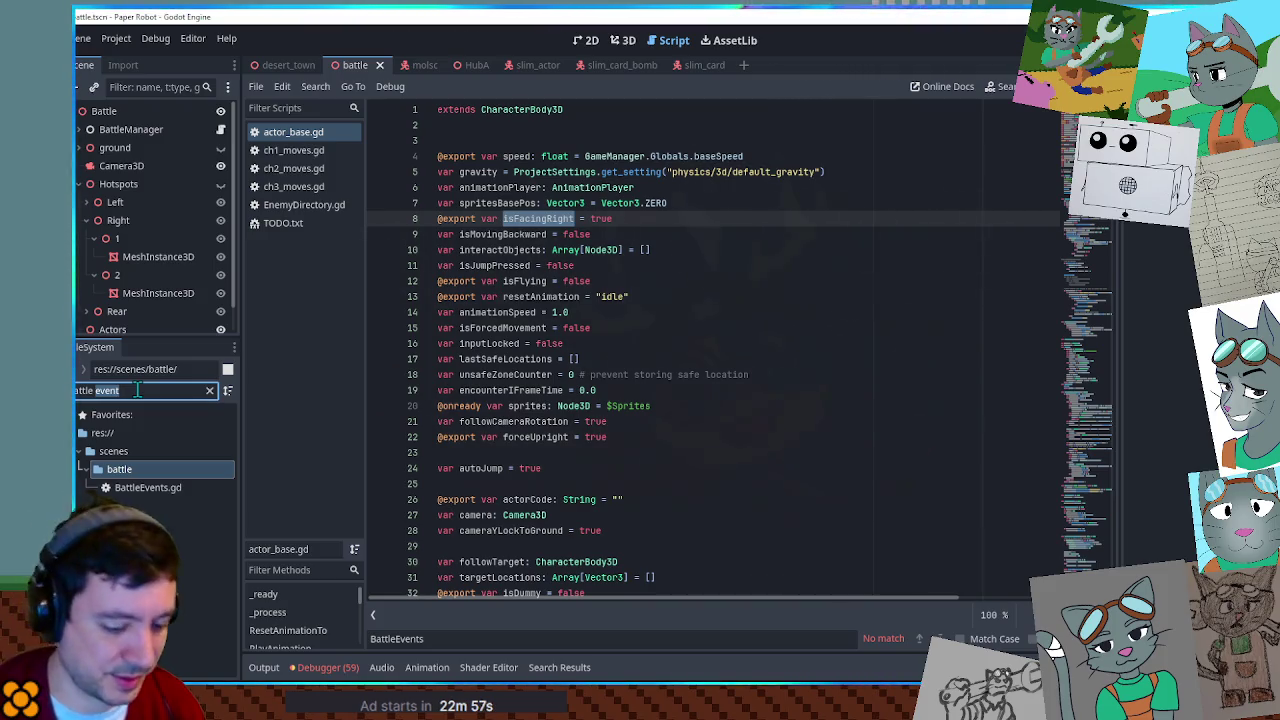
{"action": "type", "text": "mo"}
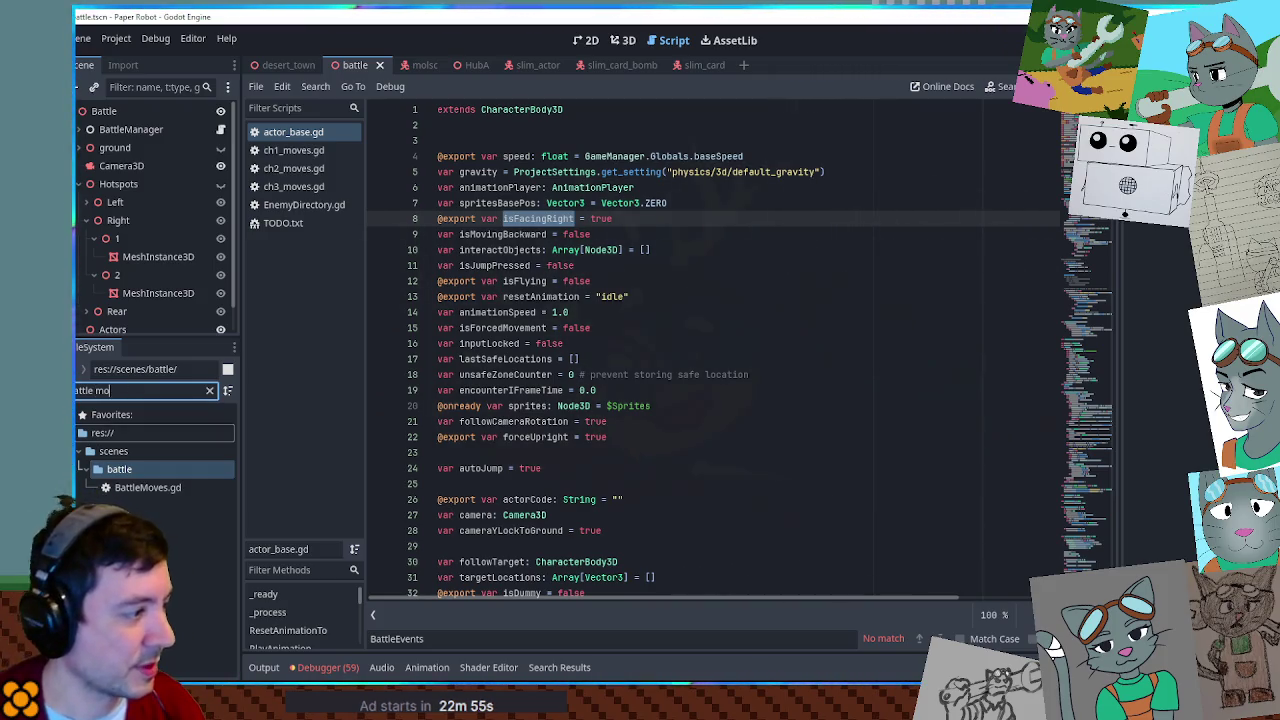
{"action": "double_click", "coordinate": [122, 492]}
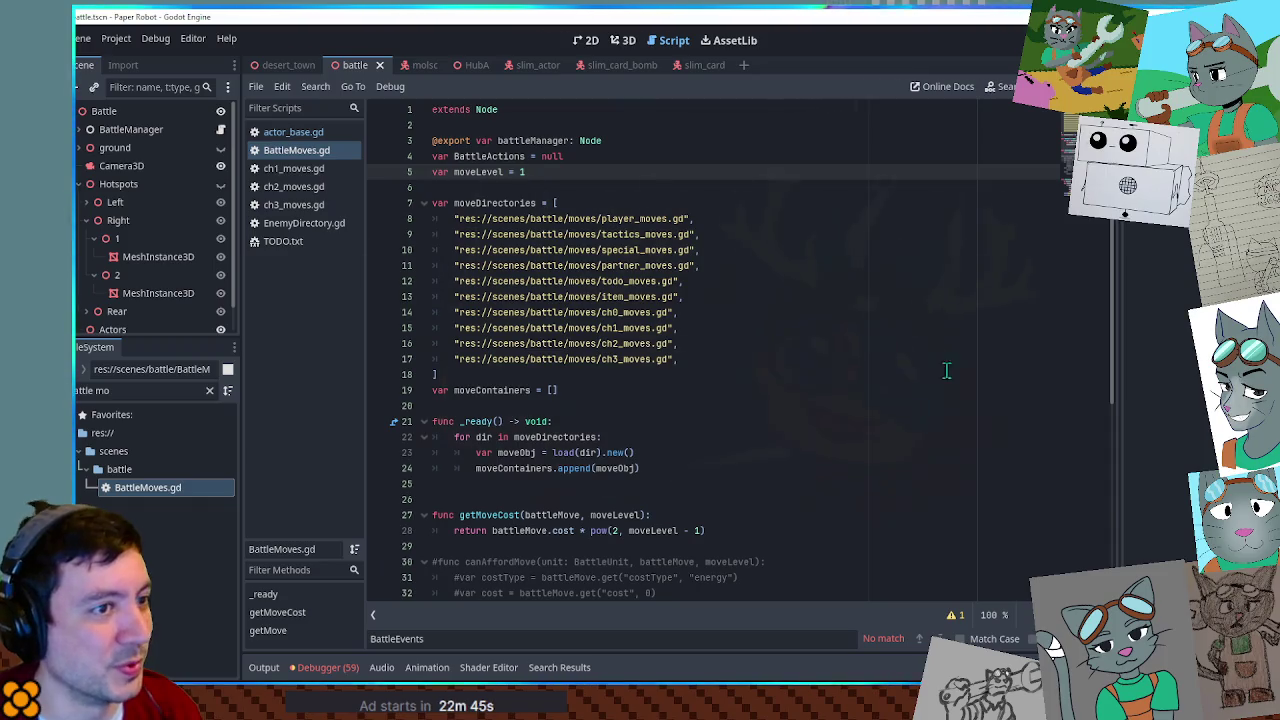
{"action": "scroll", "coordinate": [946, 369], "scroll_direction": "down", "scroll_amount": 6}
{"action": "scroll", "coordinate": [814, 237], "scroll_direction": "up", "scroll_amount": 6}
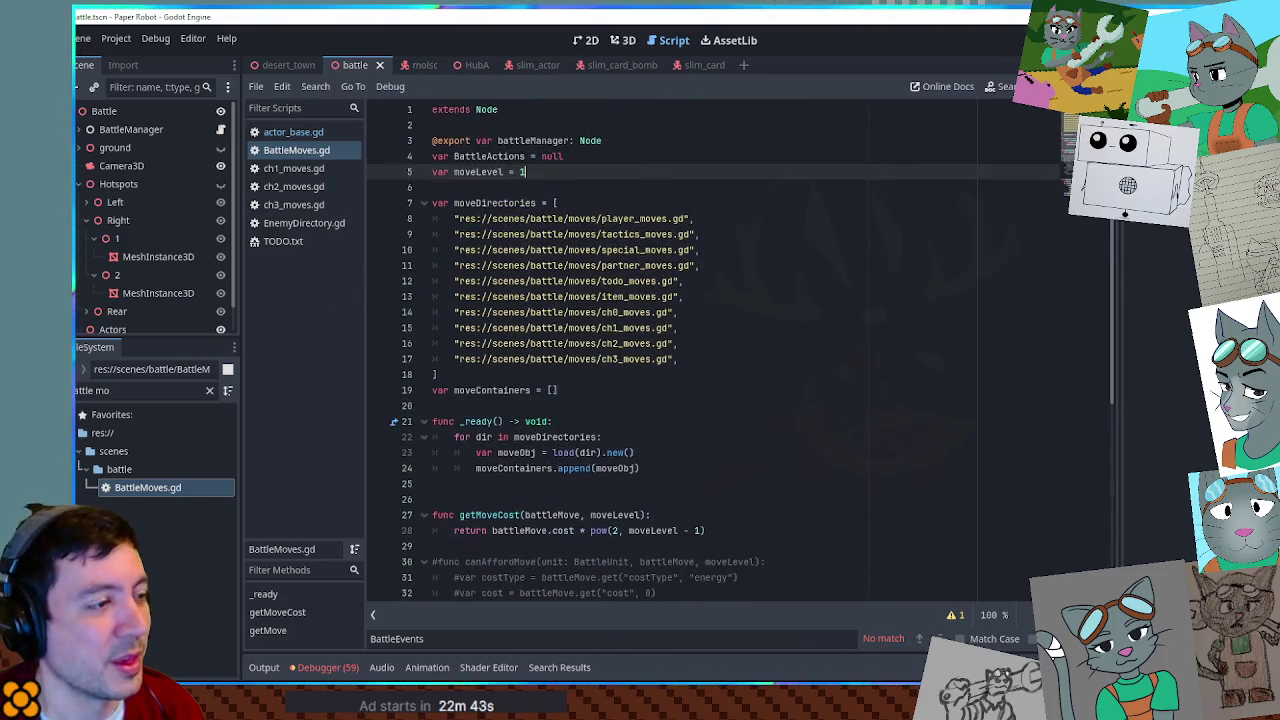
{"action": "left_click", "coordinate": [749, 188]}
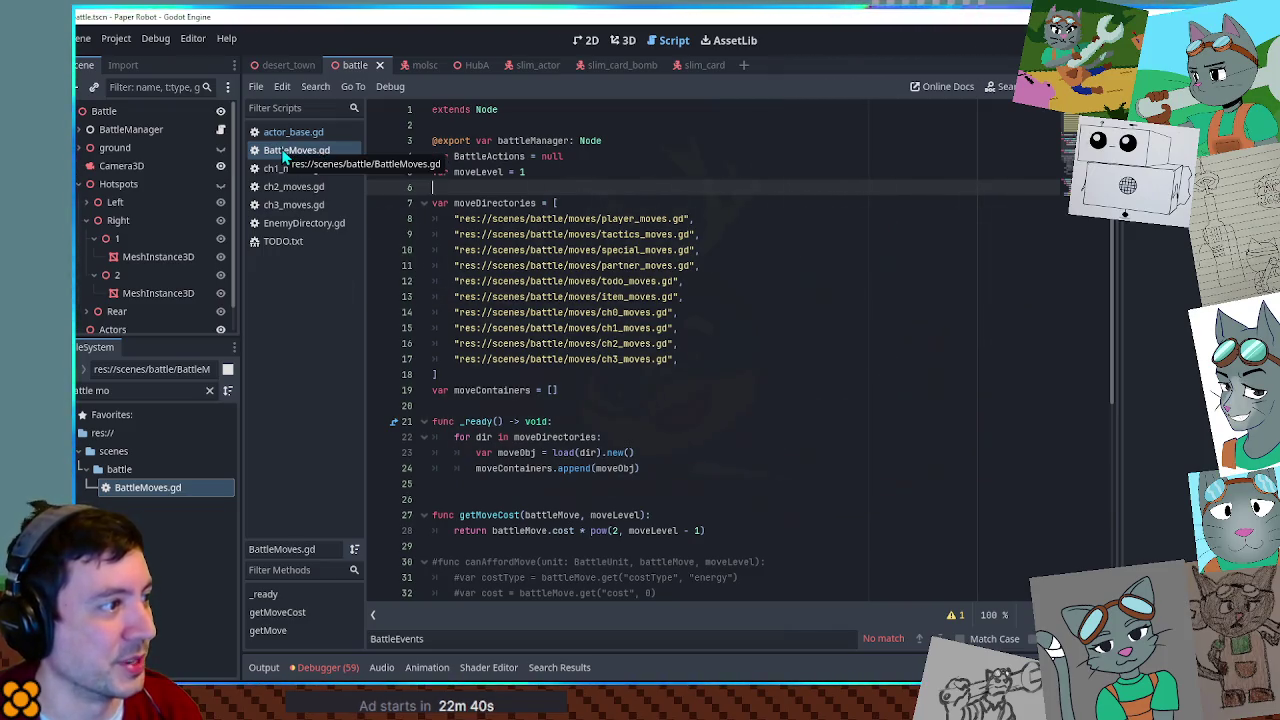
{"action": "left_click", "coordinate": [592, 171]}
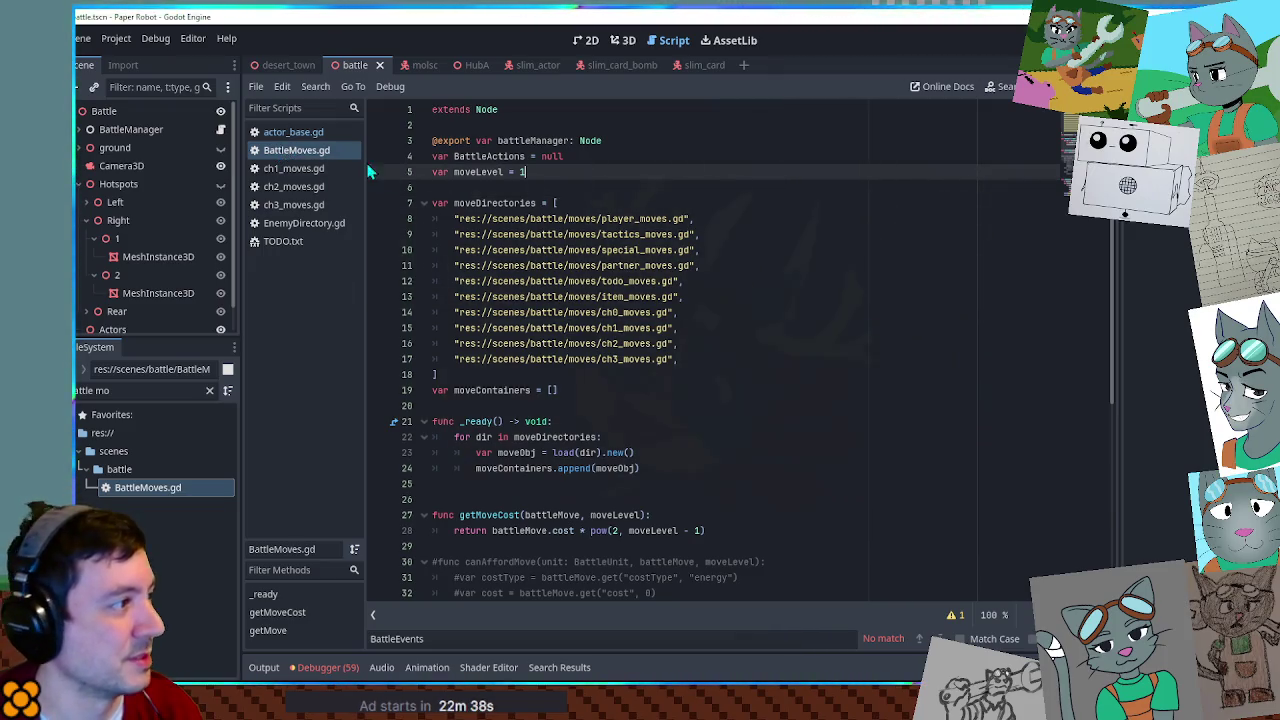
Close BattleMoves.gd, the ch1/ch2 move scripts and actor_base.gd, showing ch3_moves.gd's fan-and-flip code.
{"action": "left_click", "coordinate": [288, 204]}
{"action": "middle_click", "coordinate": [285, 150]}
{"action": "middle_click", "coordinate": [285, 150]}
{"action": "middle_click", "coordinate": [285, 150]}
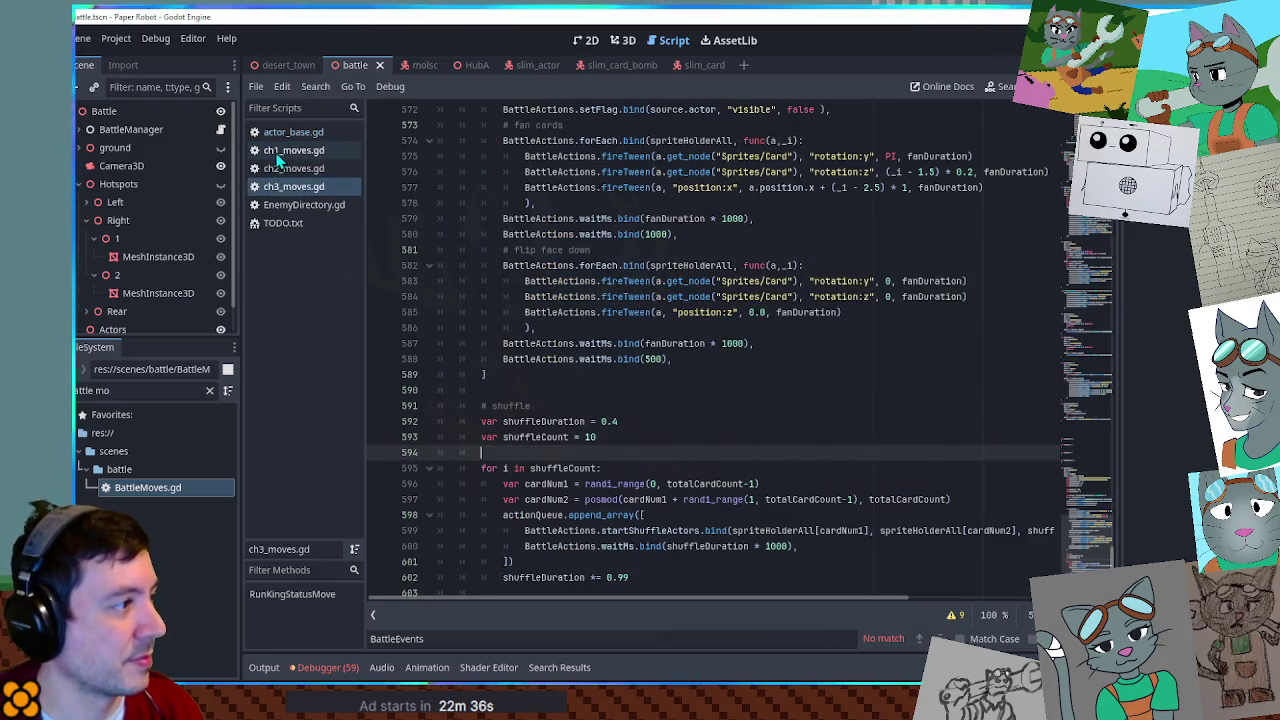
{"action": "left_click", "coordinate": [285, 132]}
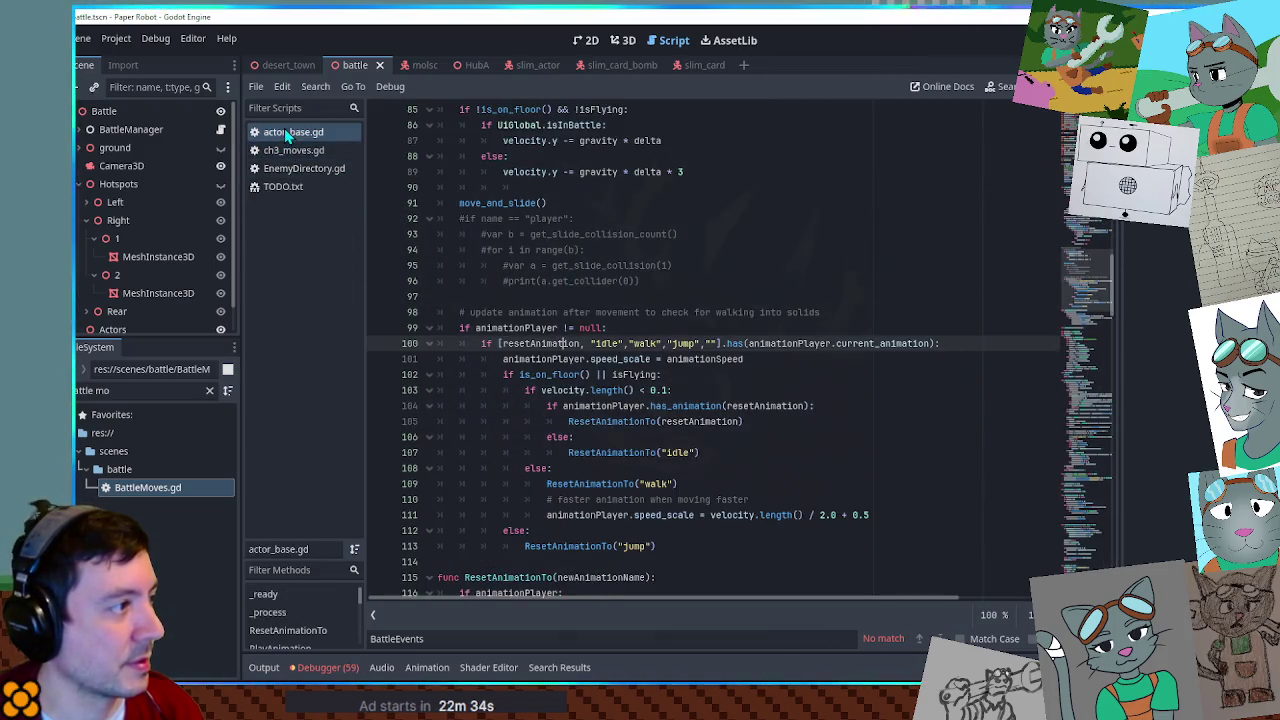
{"action": "middle_click", "coordinate": [284, 131]}
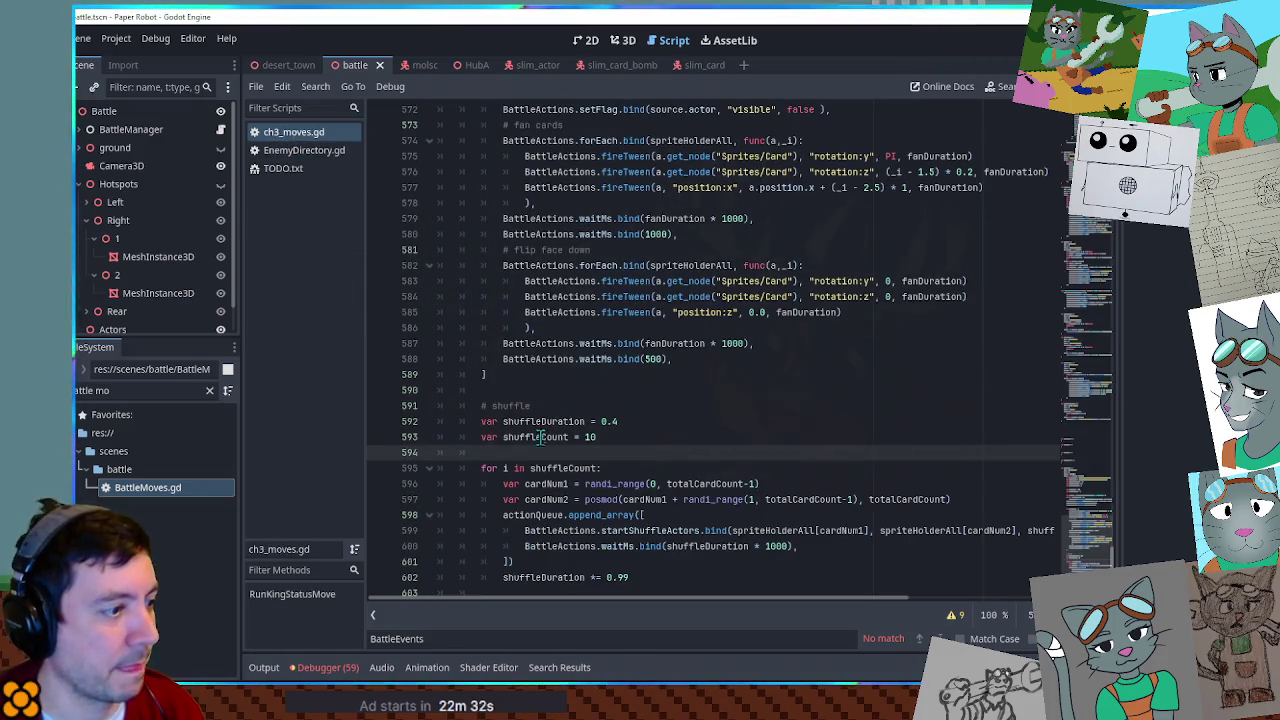
{"action": "scroll", "coordinate": [542, 438], "scroll_direction": "down", "scroll_amount": 4}
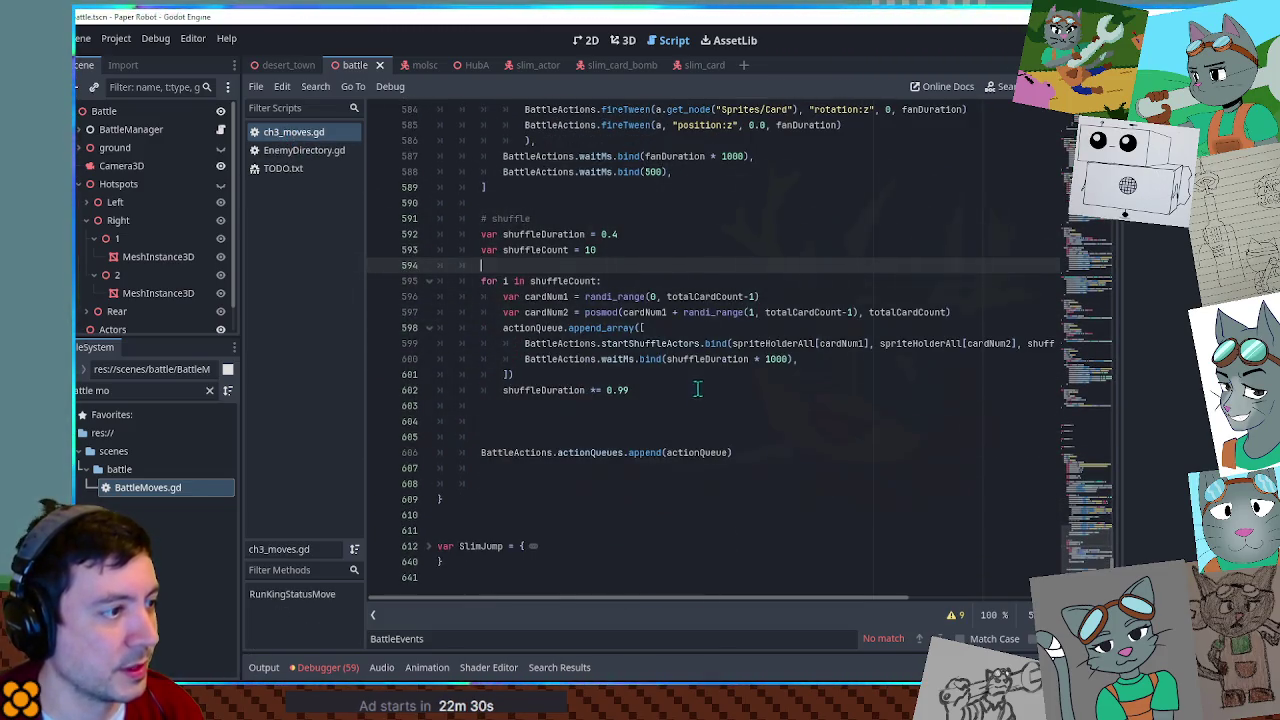
{"action": "scroll", "coordinate": [763, 303], "scroll_direction": "up", "scroll_amount": 1}
{"action": "scroll", "coordinate": [763, 303], "scroll_direction": "up", "scroll_amount": 2}
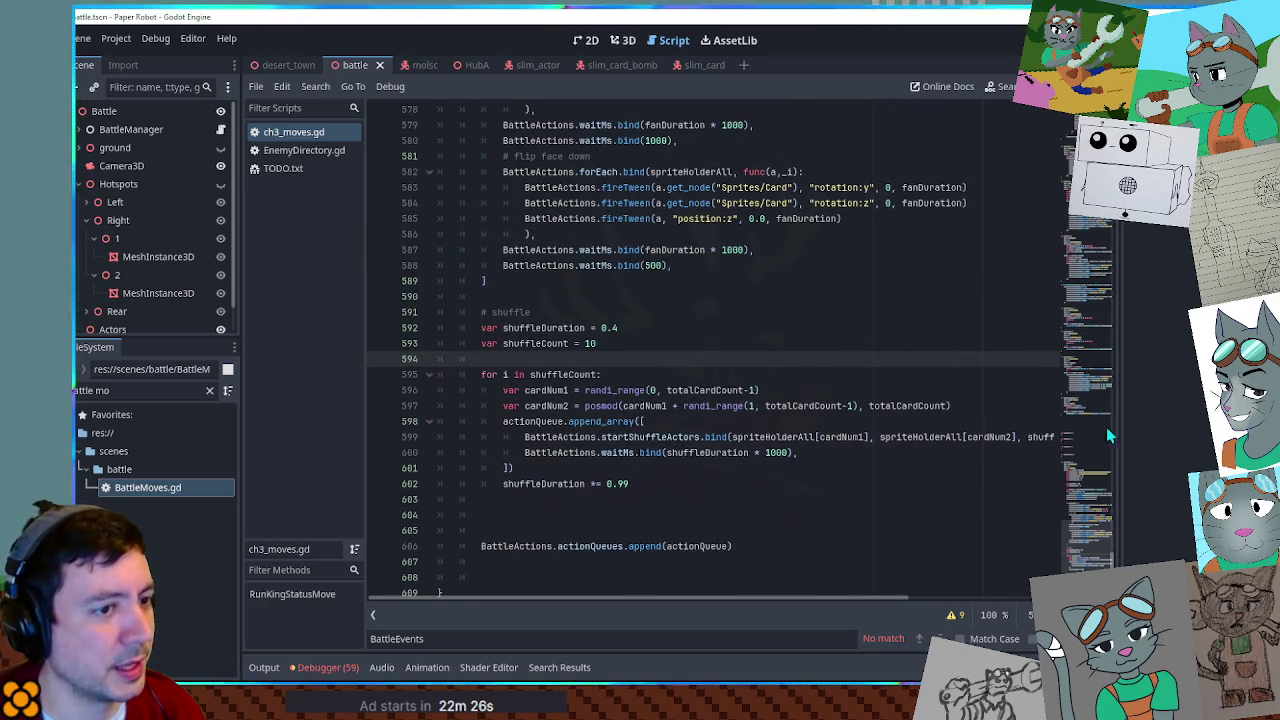
{"action": "scroll", "coordinate": [938, 313], "scroll_direction": "up", "scroll_amount": 2}
{"action": "scroll", "coordinate": [938, 313], "scroll_direction": "up", "scroll_amount": 2}
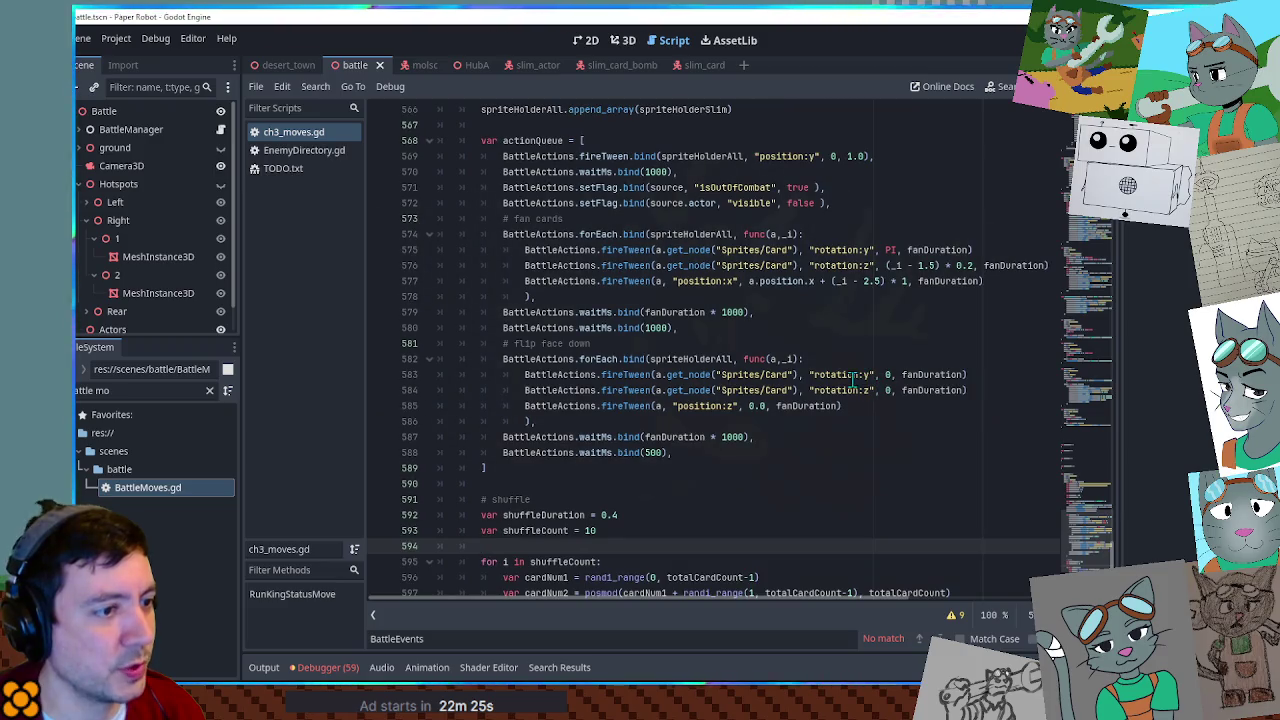
Change the rotation:z tilt multiplier on line 576 from 1.2 to -0.2.
{"action": "double_click", "coordinate": [846, 265]}
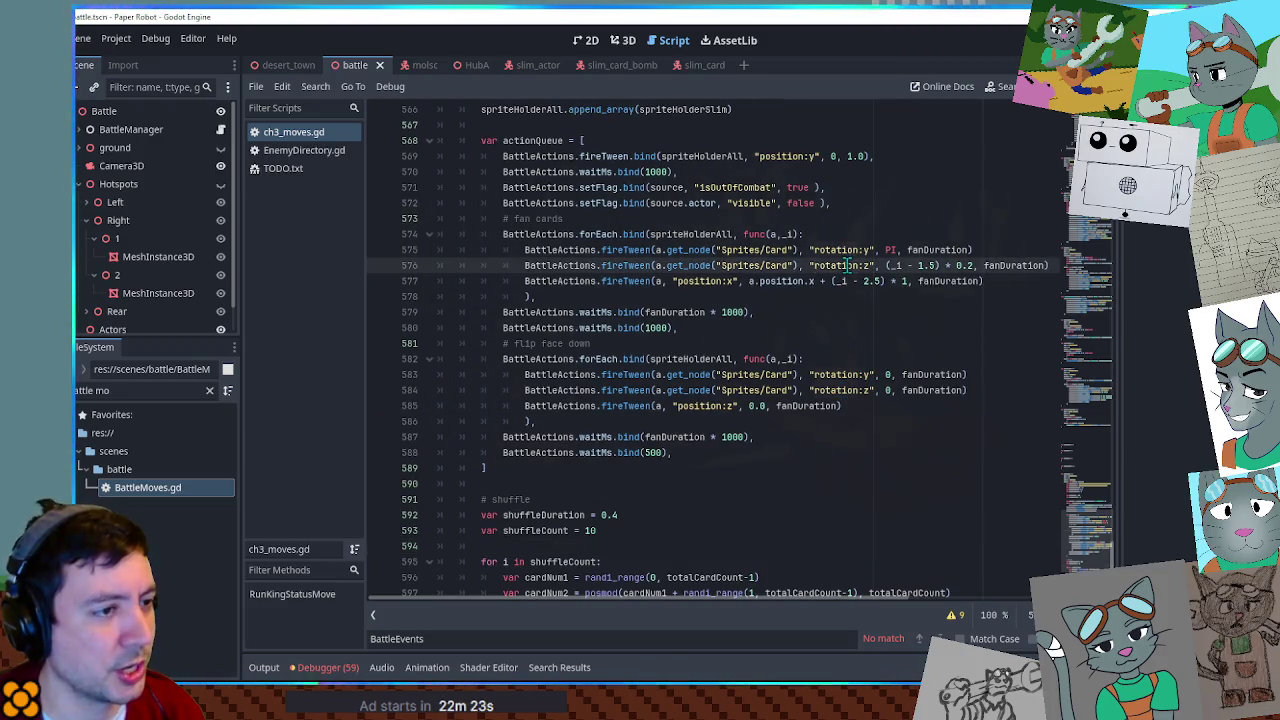
{"action": "left_click", "coordinate": [958, 265]}
{"action": "type", "text": "-"}
{"action": "key", "text": "Delete"}
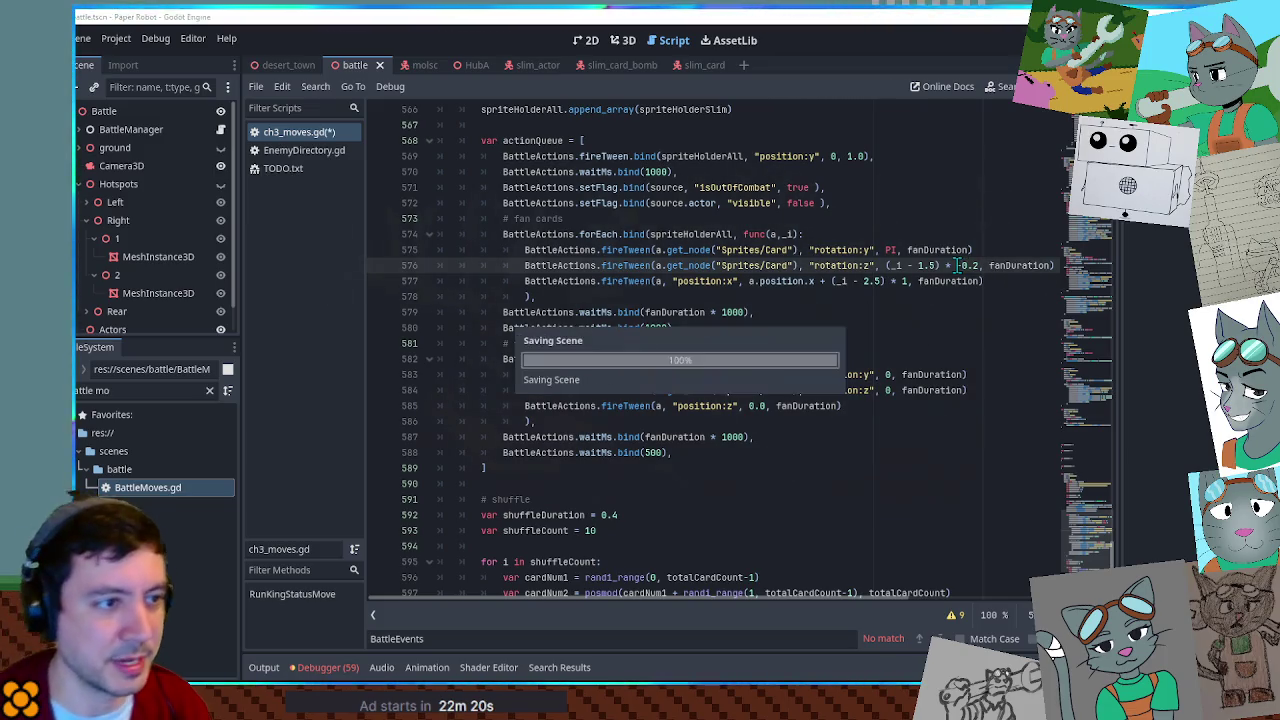
{"action": "type", "text": "0"}
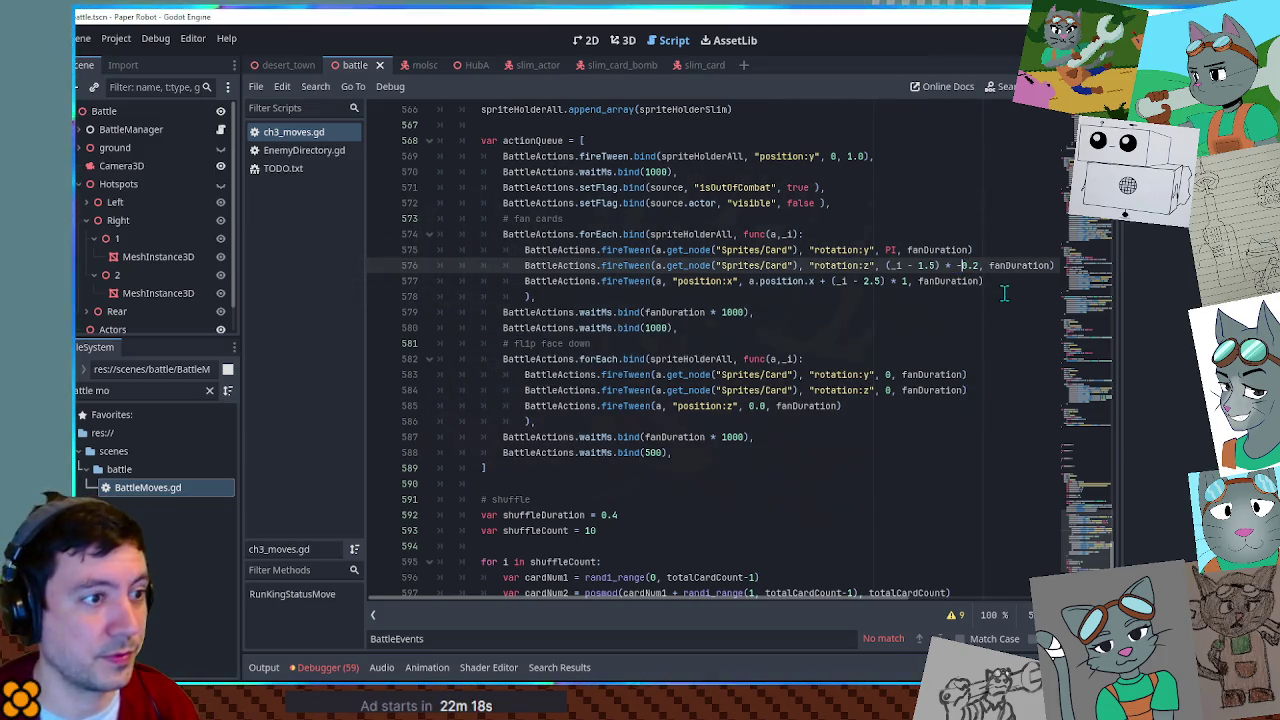
Run the battle to check the four face-down cards' tilt, then close the game with F8.
{"action": "key", "text": "F6"}
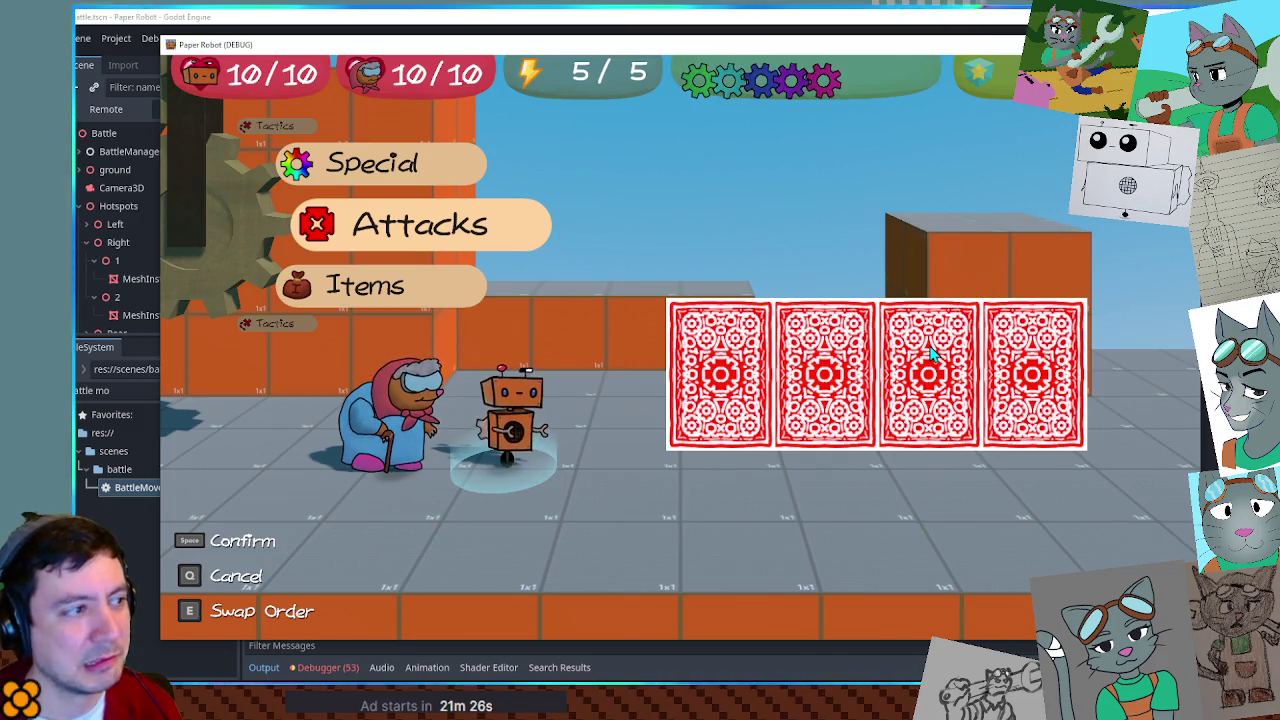
{"action": "key", "text": "Up"}
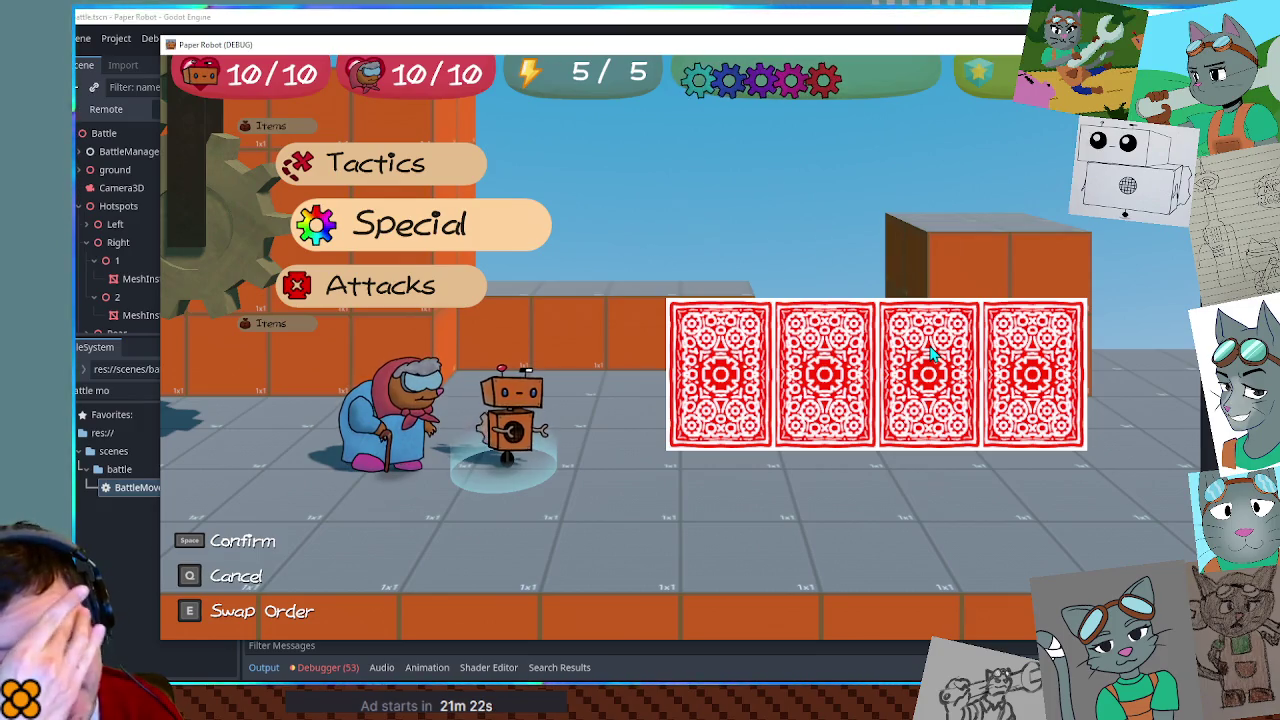
{"action": "key", "text": "Down"}
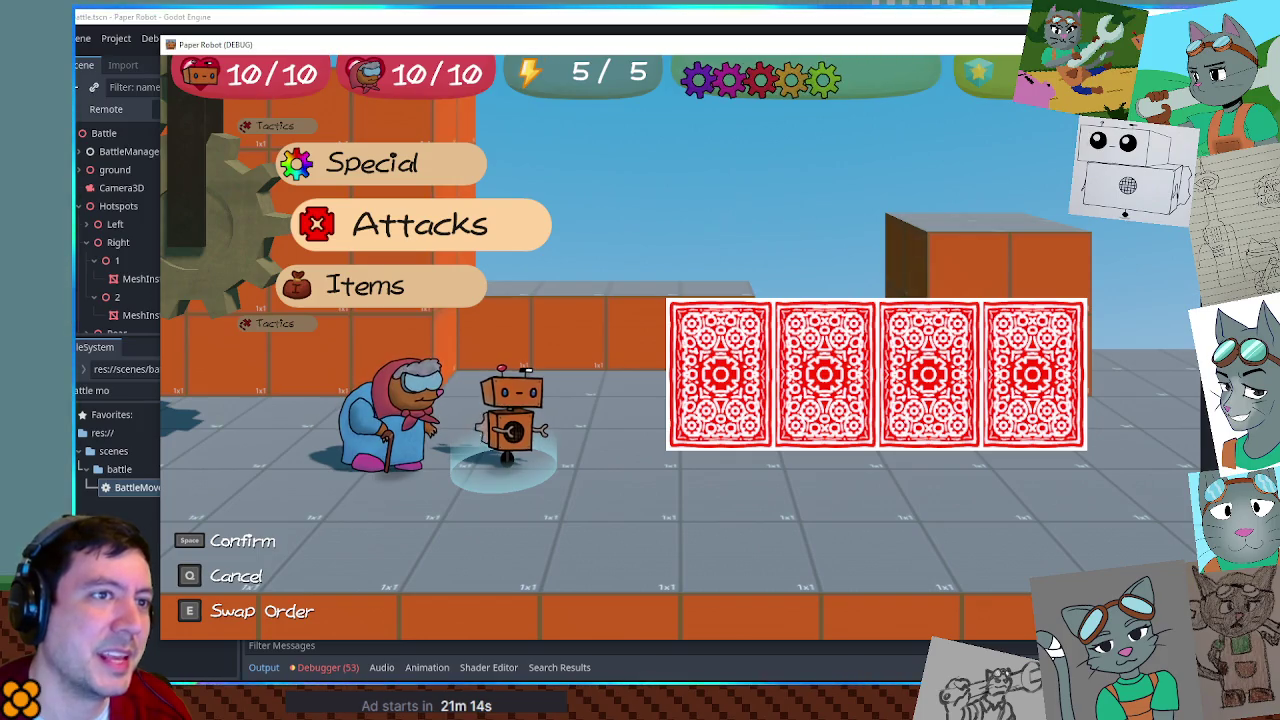
{"action": "key", "text": "F8"}
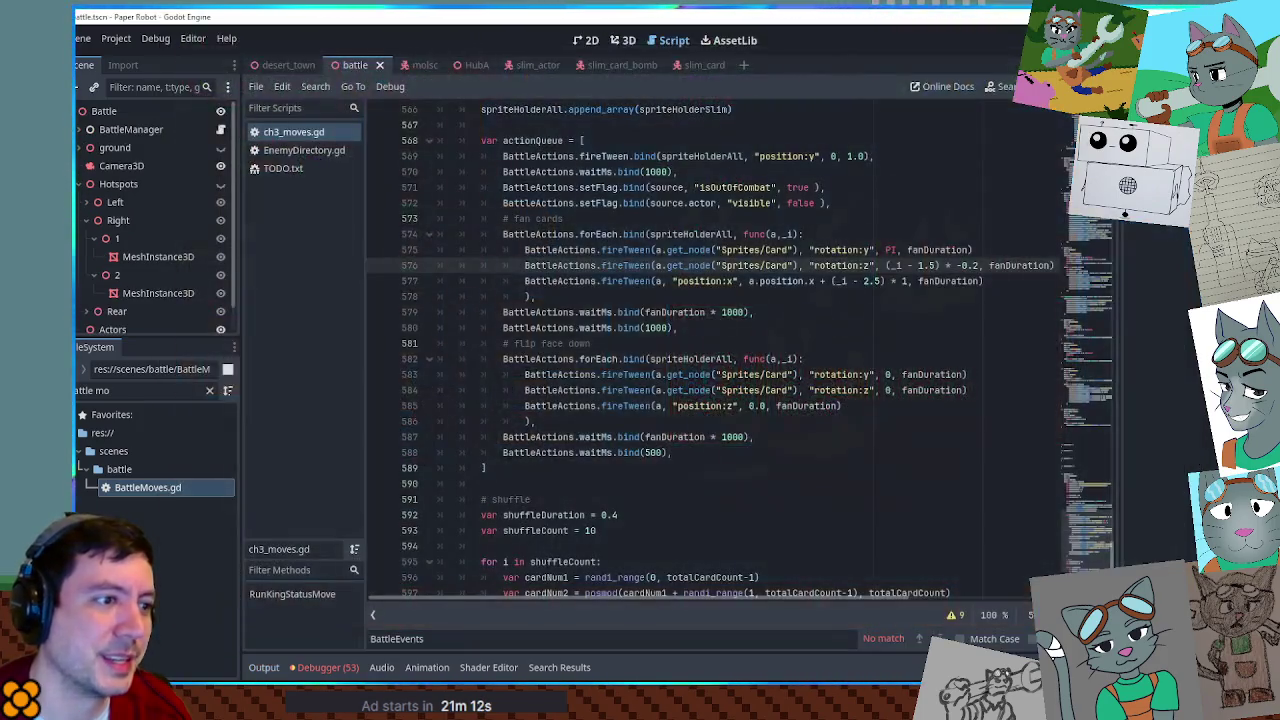
Open EnemyDirectory.gd and scroll to the SlimCardBomb and SlimCard entries around lines 565-566.
{"action": "left_click", "coordinate": [302, 150]}
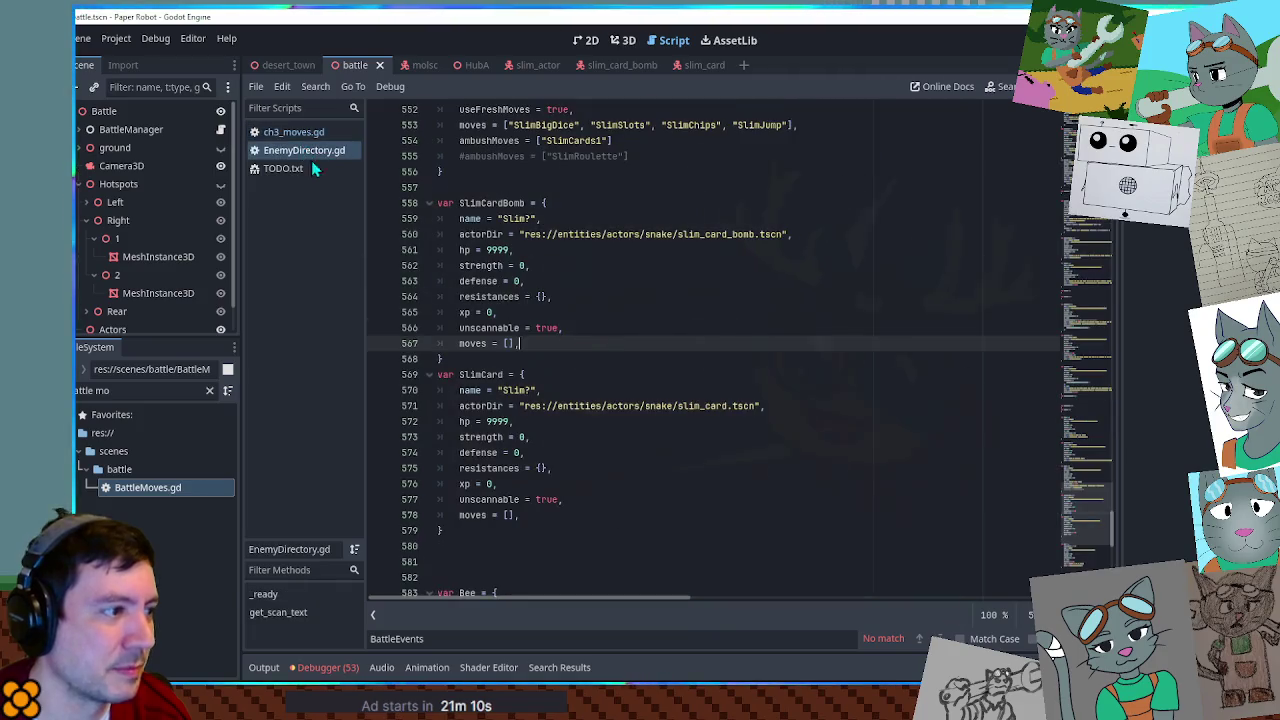
{"action": "left_click", "coordinate": [1097, 508]}
{"action": "scroll", "coordinate": [1097, 505], "scroll_direction": "down", "scroll_amount": 7}
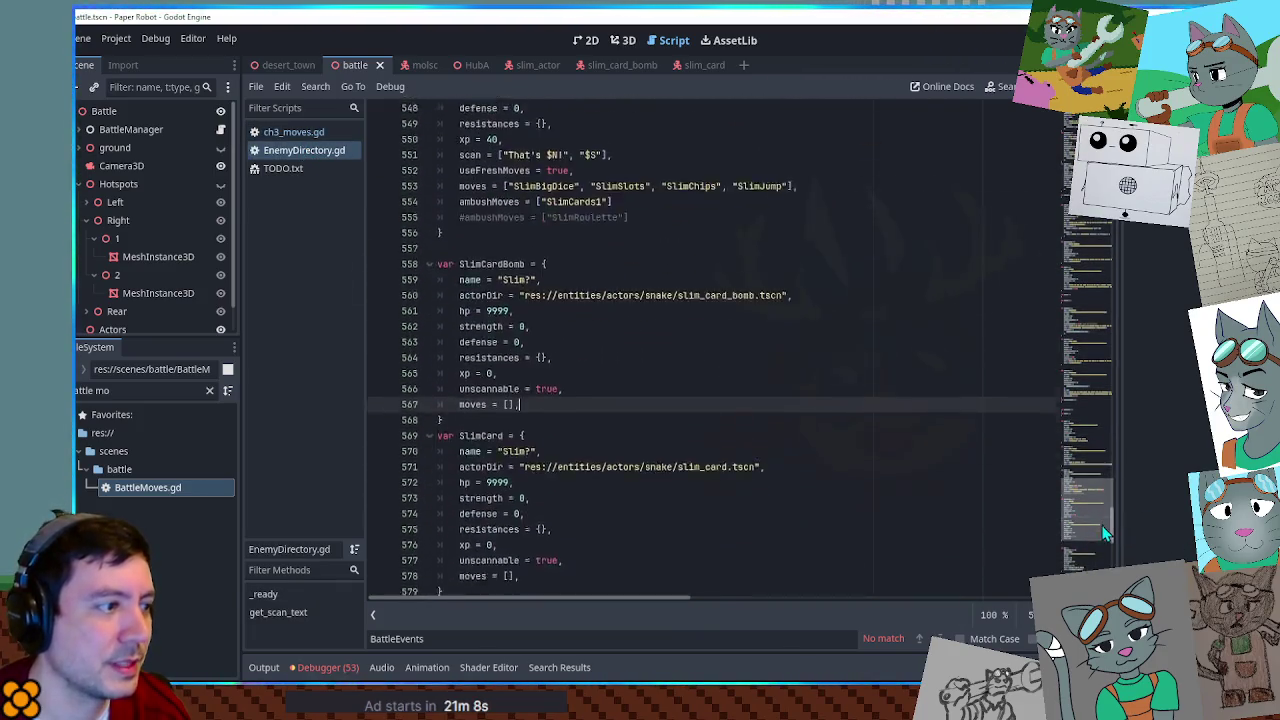
{"action": "scroll", "coordinate": [1102, 522], "scroll_direction": "up", "scroll_amount": 2}
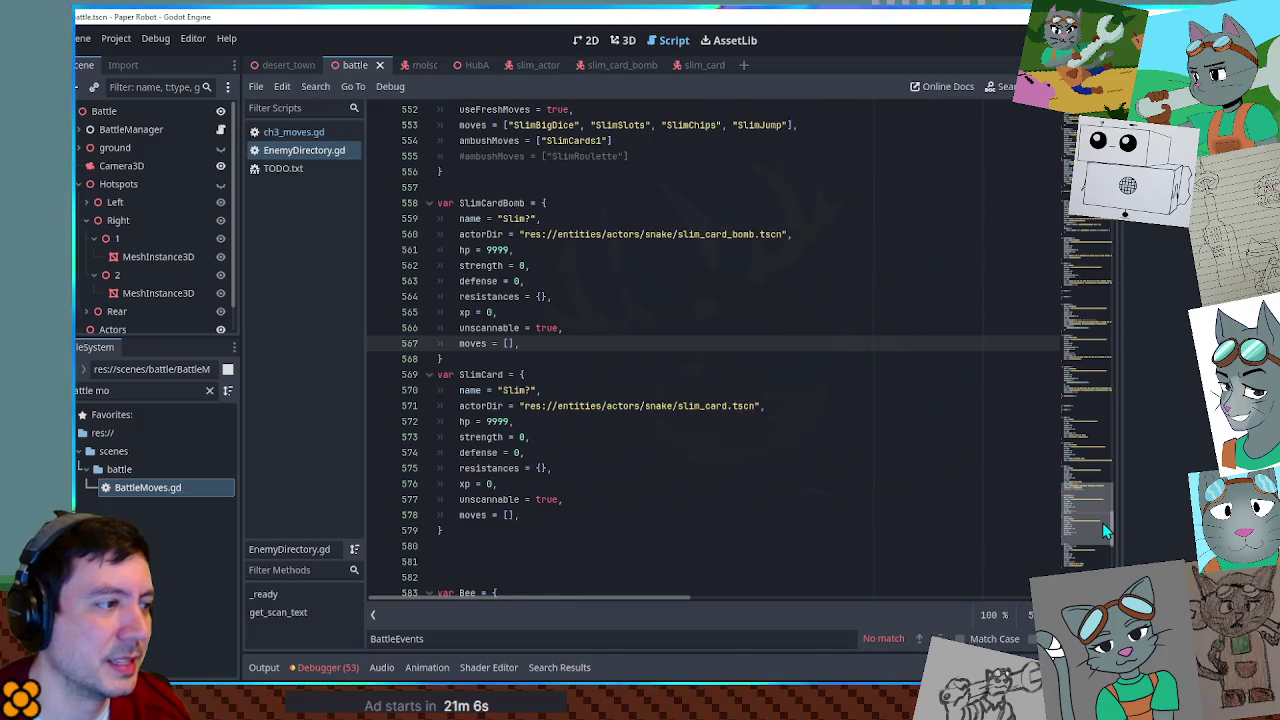
{"action": "scroll", "coordinate": [1102, 522], "scroll_direction": "down", "scroll_amount": 1}
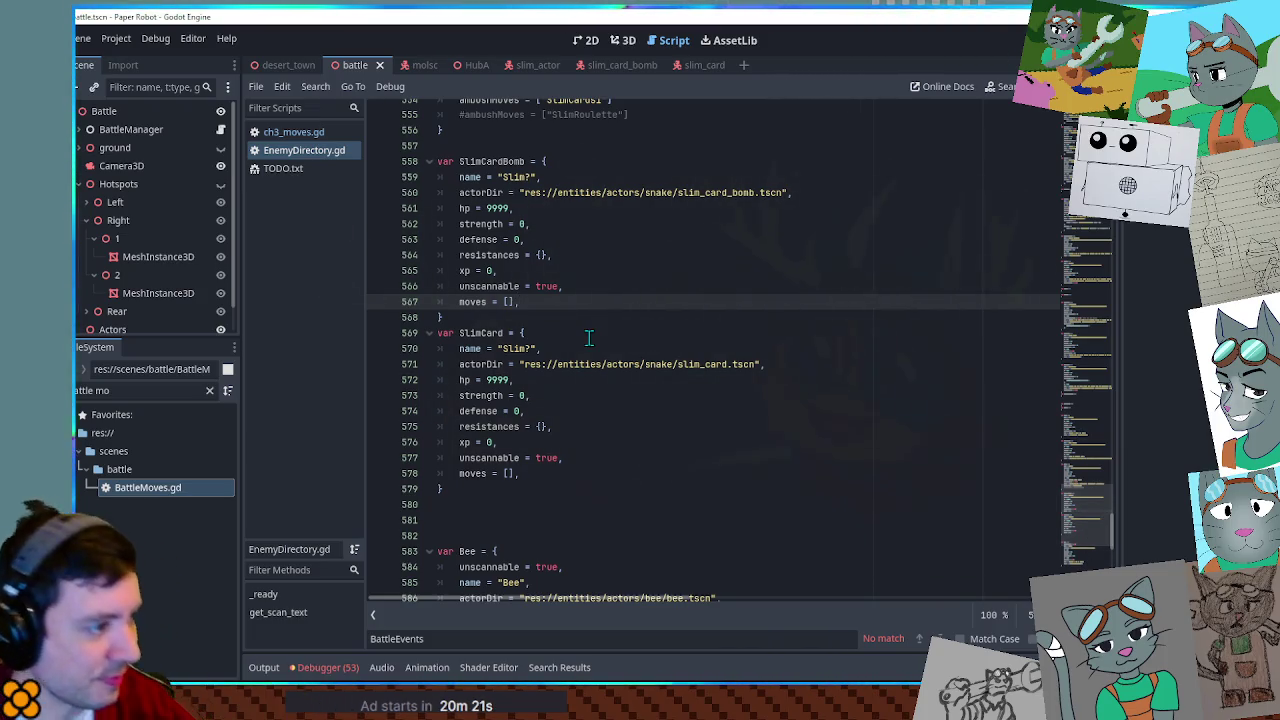
{"action": "left_click", "coordinate": [590, 287]}
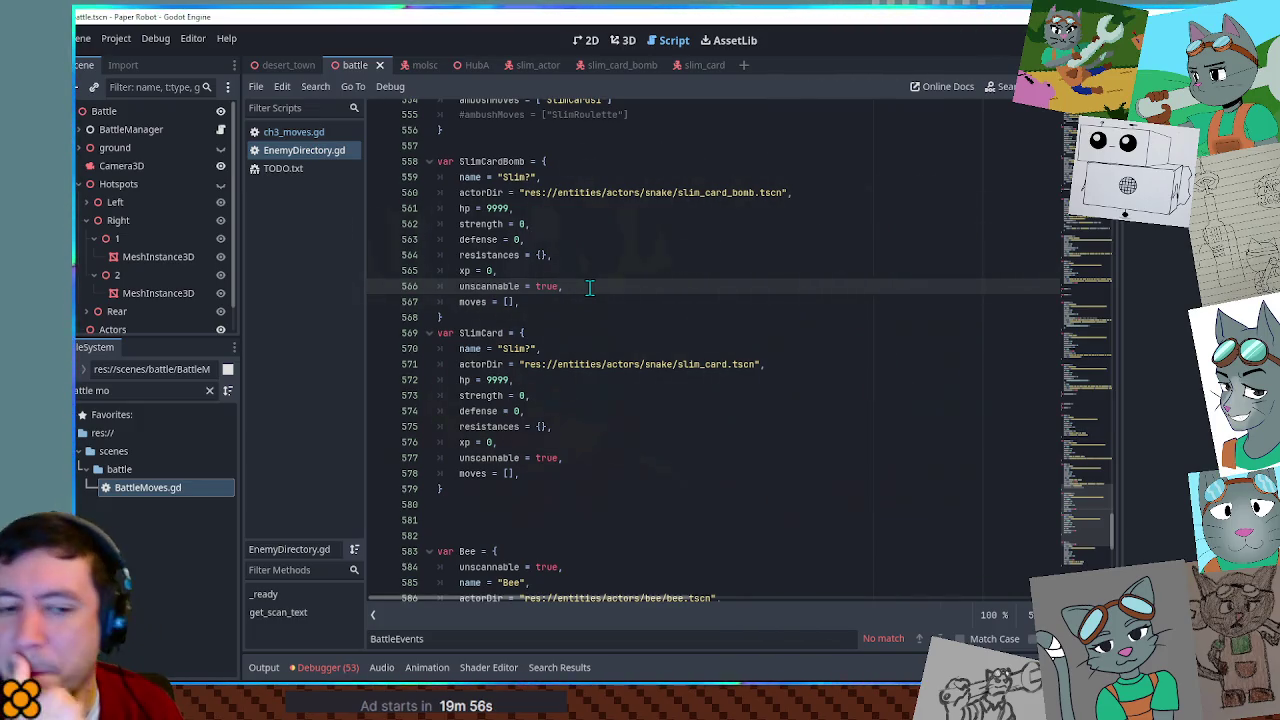
{"action": "left_click", "coordinate": [797, 270]}
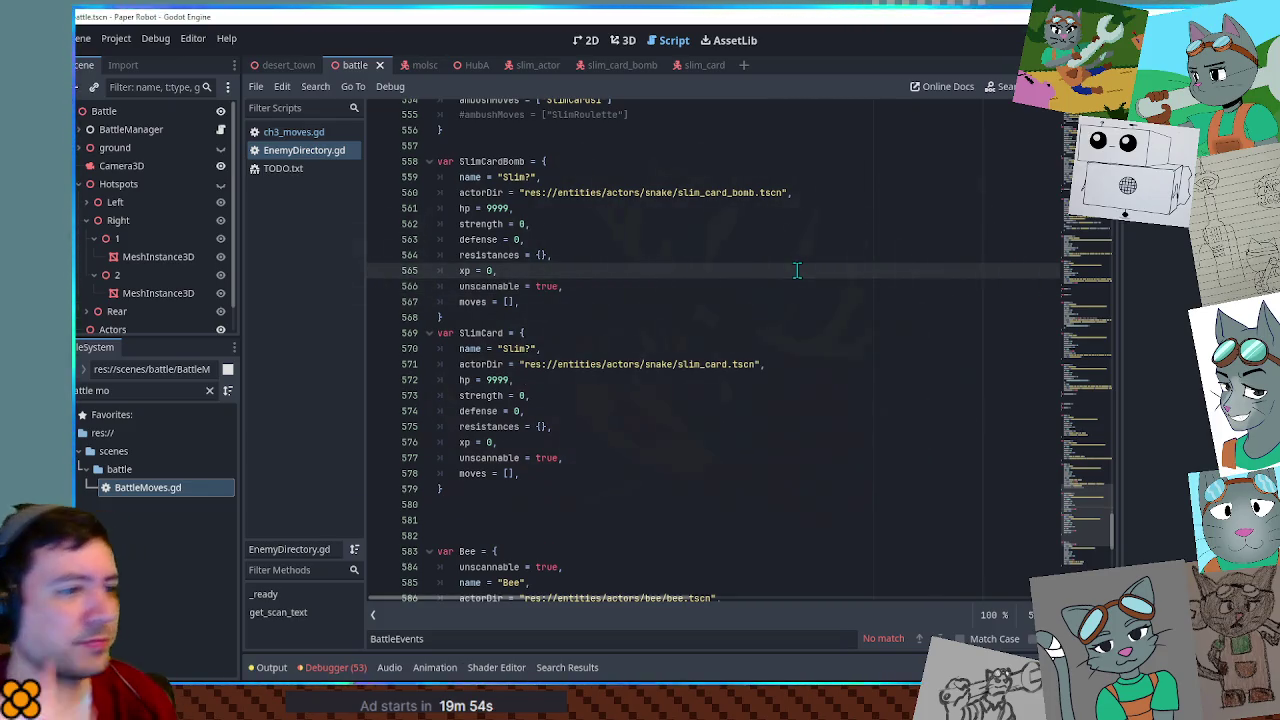